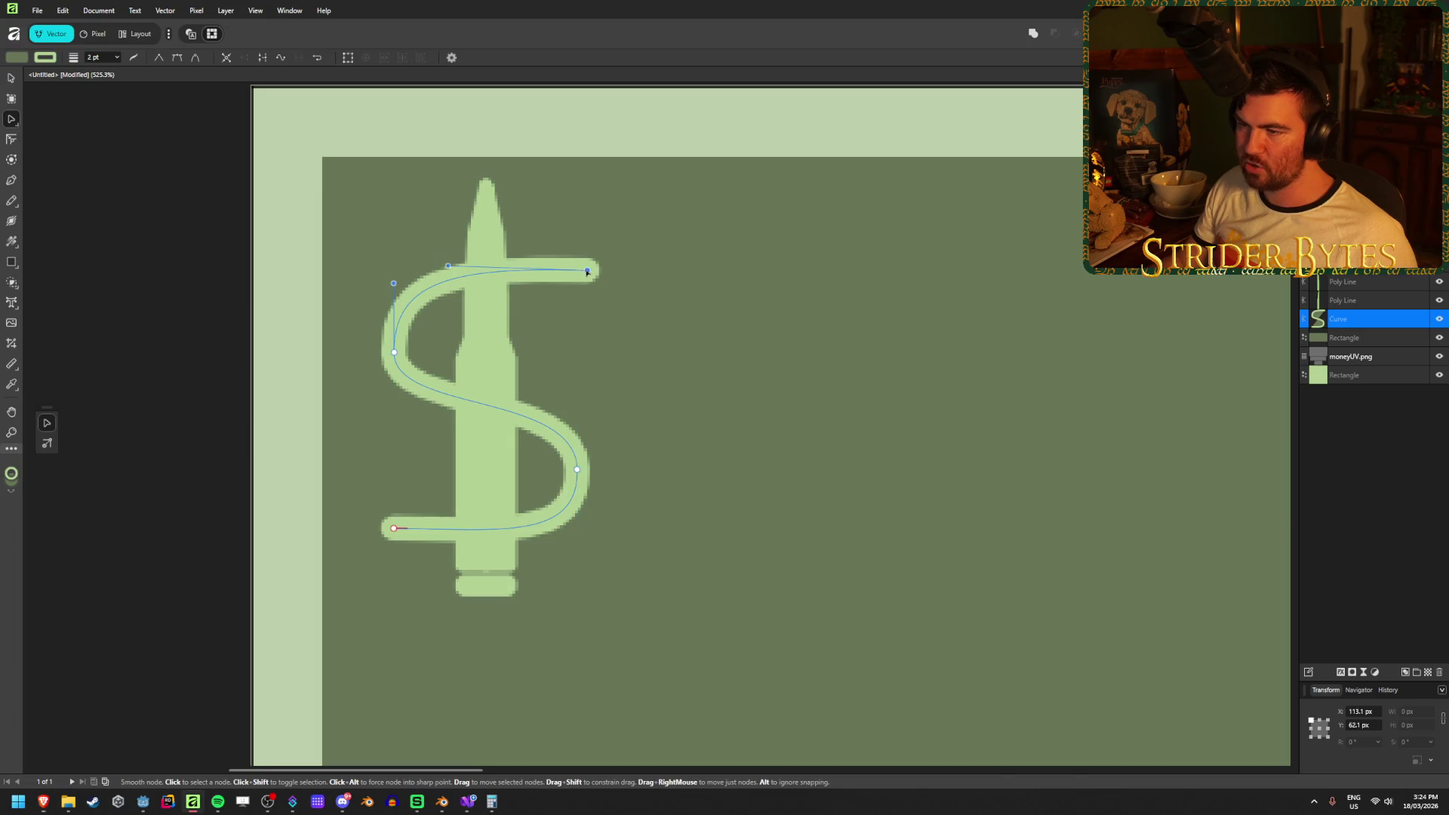
Curl the top stroke of the dollar sign's S curve into a rounded hook.
mouse_move(582, 275)
left_mouse_down()
mouse_move(567, 311)
mouse_move(572, 296)
left_mouse_up()
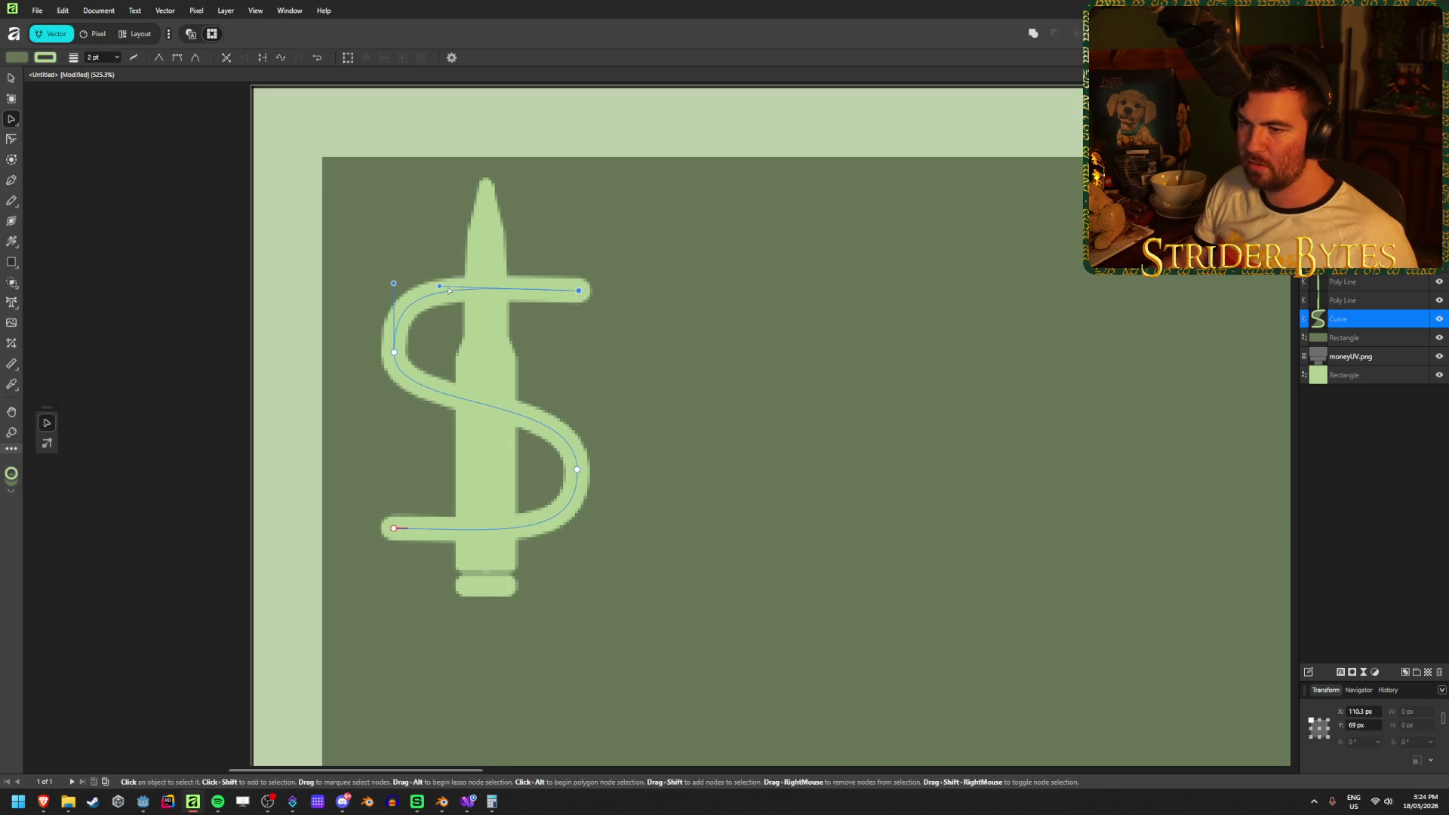
mouse_move(440, 286)
left_mouse_down()
mouse_move(548, 257)
mouse_move(519, 226)
left_mouse_up()
left_click_drag(579, 291, 574, 320)
left_click_drag(512, 251, 517, 243)
Curl the bottom stroke into a matching hook and finish editing the curve.
mouse_move(394, 530)
left_mouse_down()
mouse_move(394, 474)
mouse_move(464, 530)
mouse_move(429, 556)
left_mouse_up()
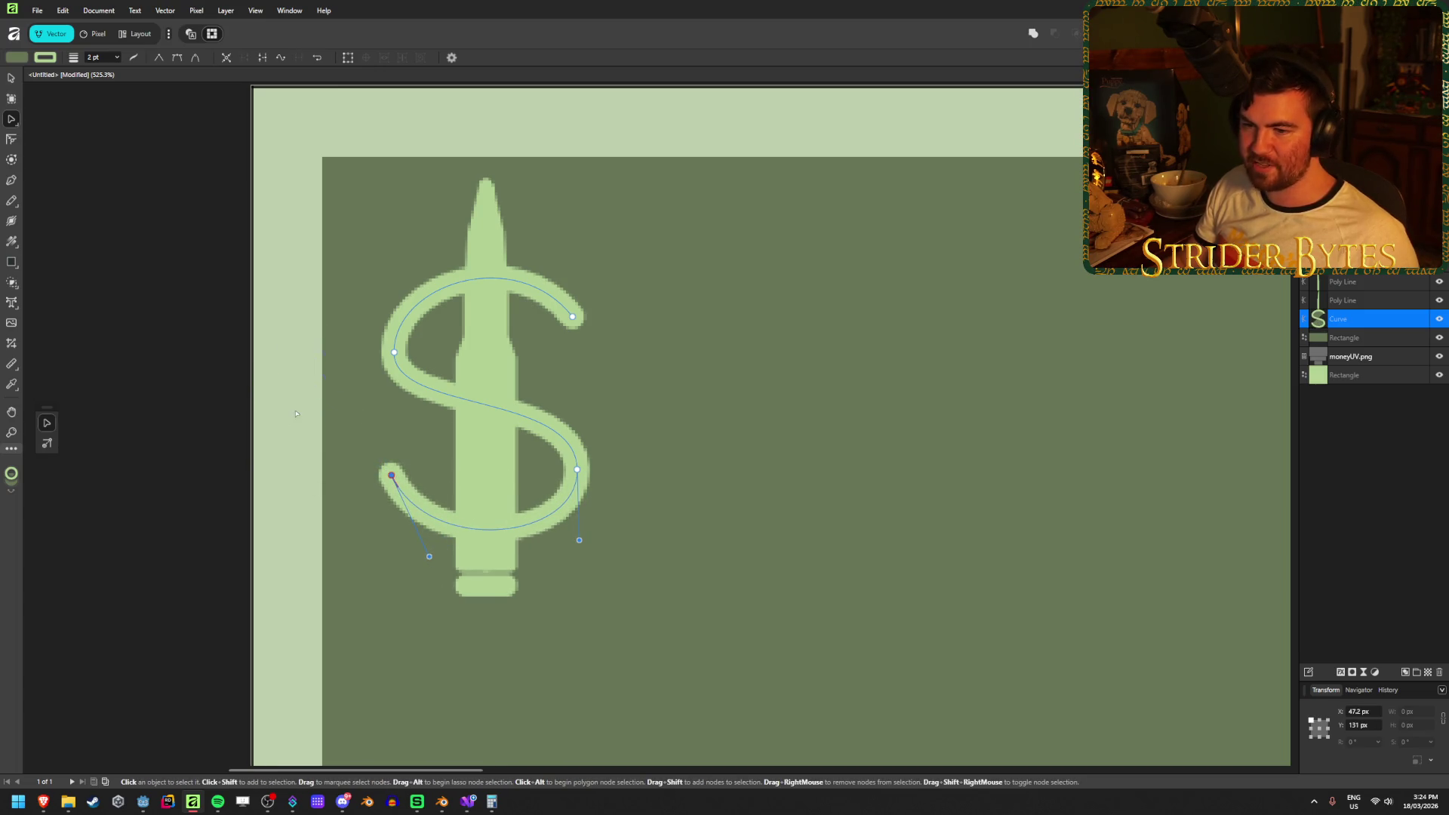
left_click(12, 78)
left_click(181, 275)
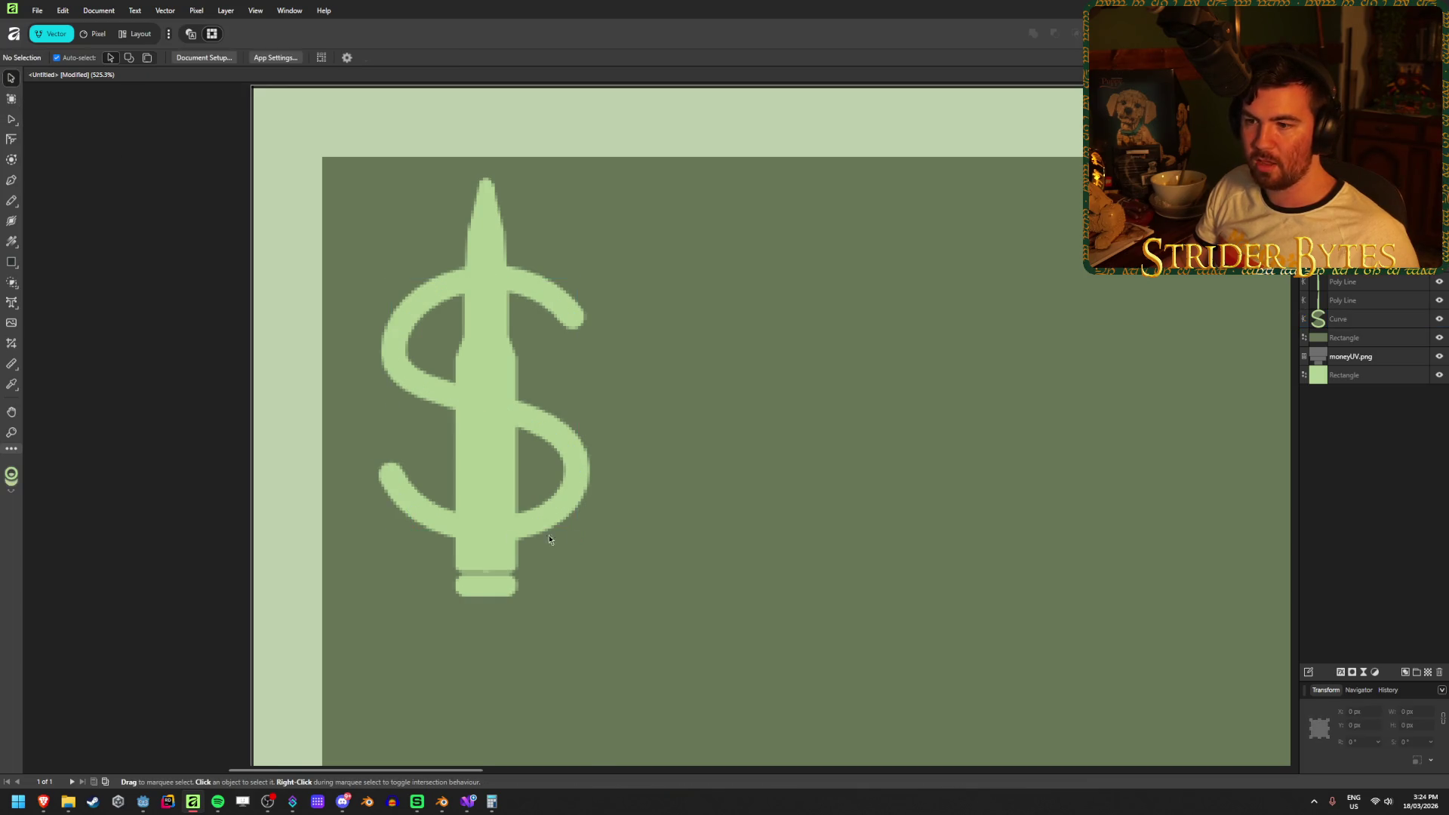
Nudge the small rounded-rectangle cap under the bullet down one pixel.
scroll(596, 615, "down", 5)
left_click_drag(640, 615, 559, 548)
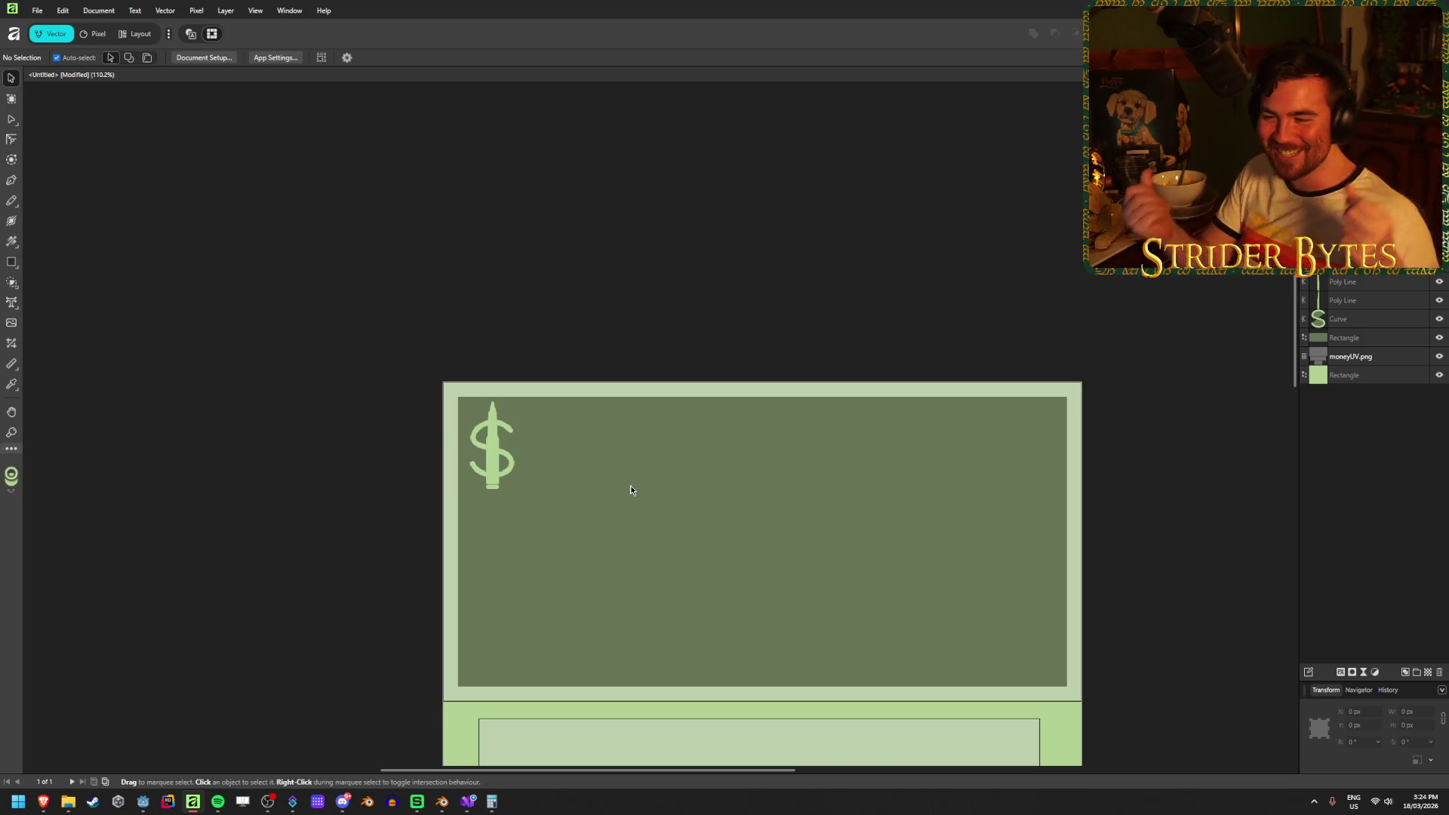
scroll(498, 528, "up", 10)
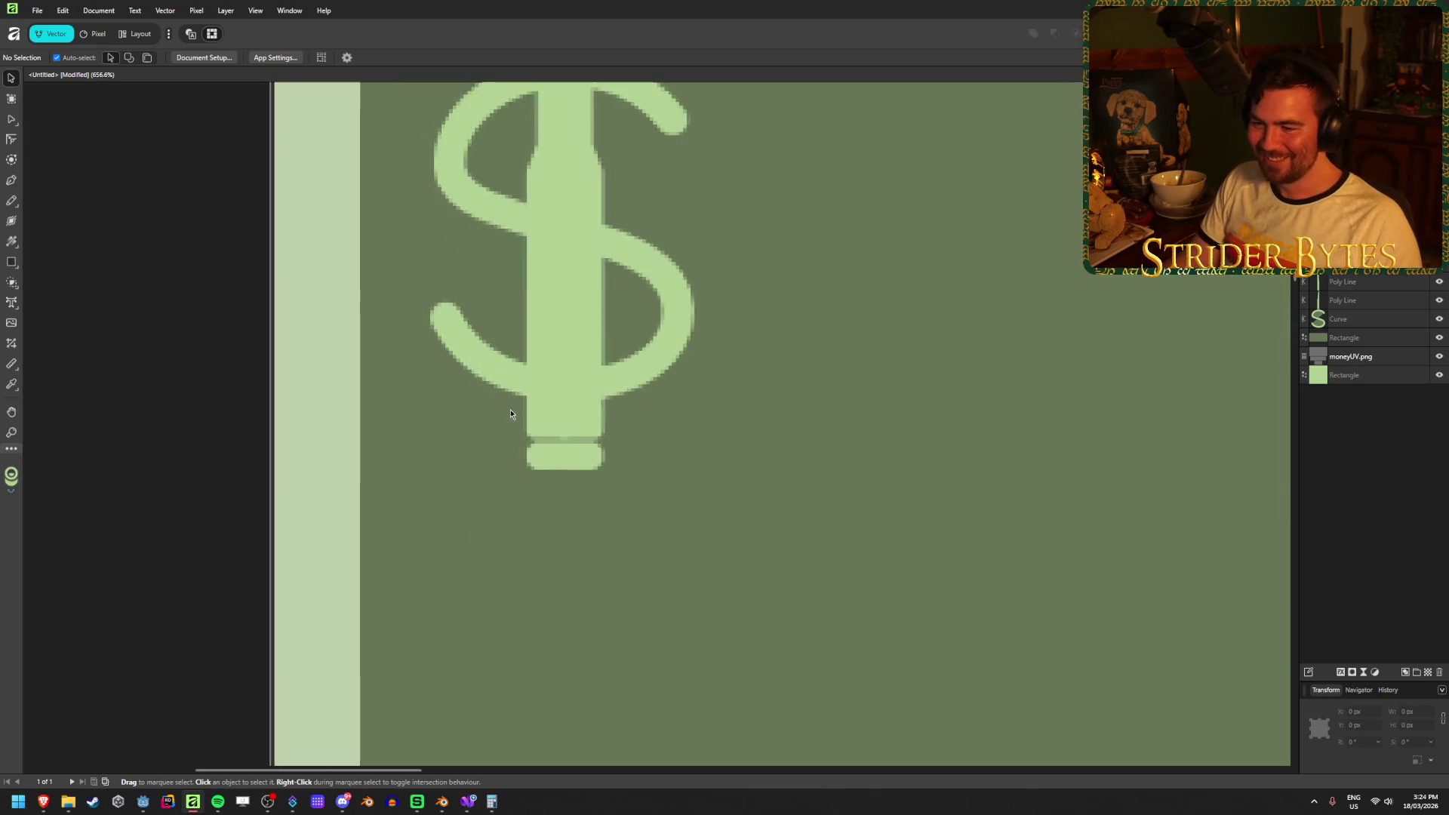
left_click(582, 466)
key("Down")
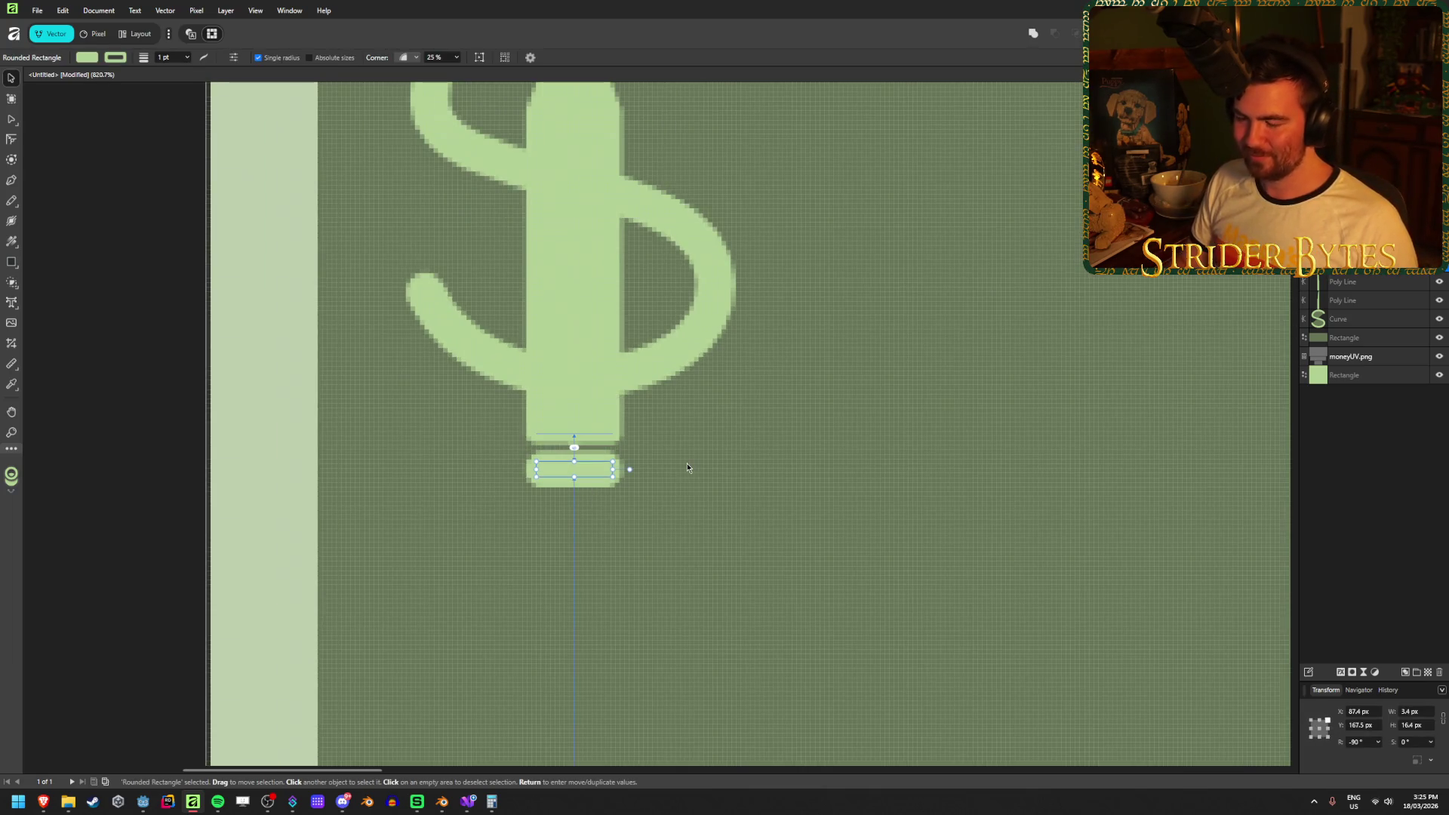
Nudge the bullet's Poly Line stem one pixel to the right.
left_click(817, 435)
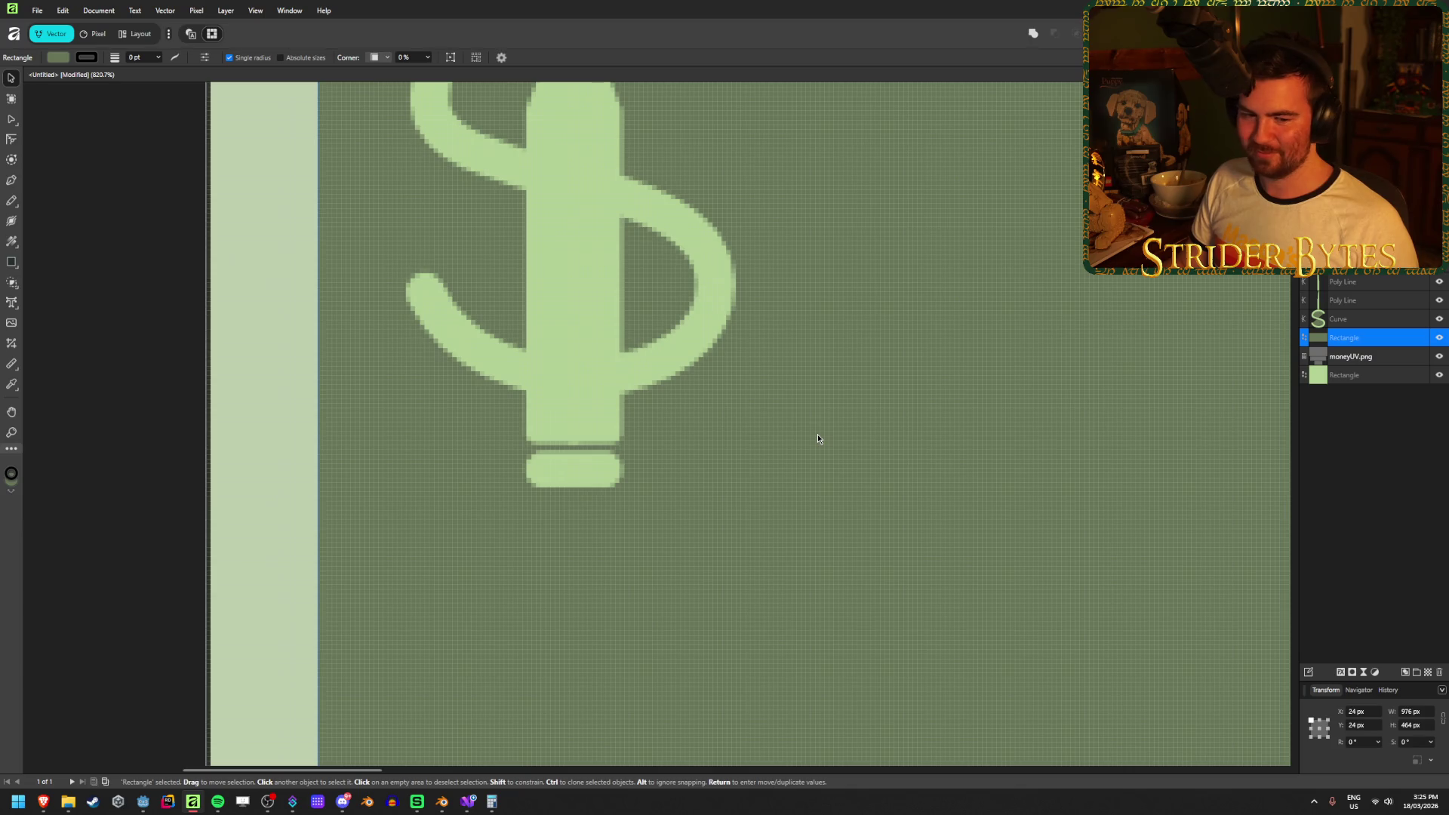
left_click(582, 398)
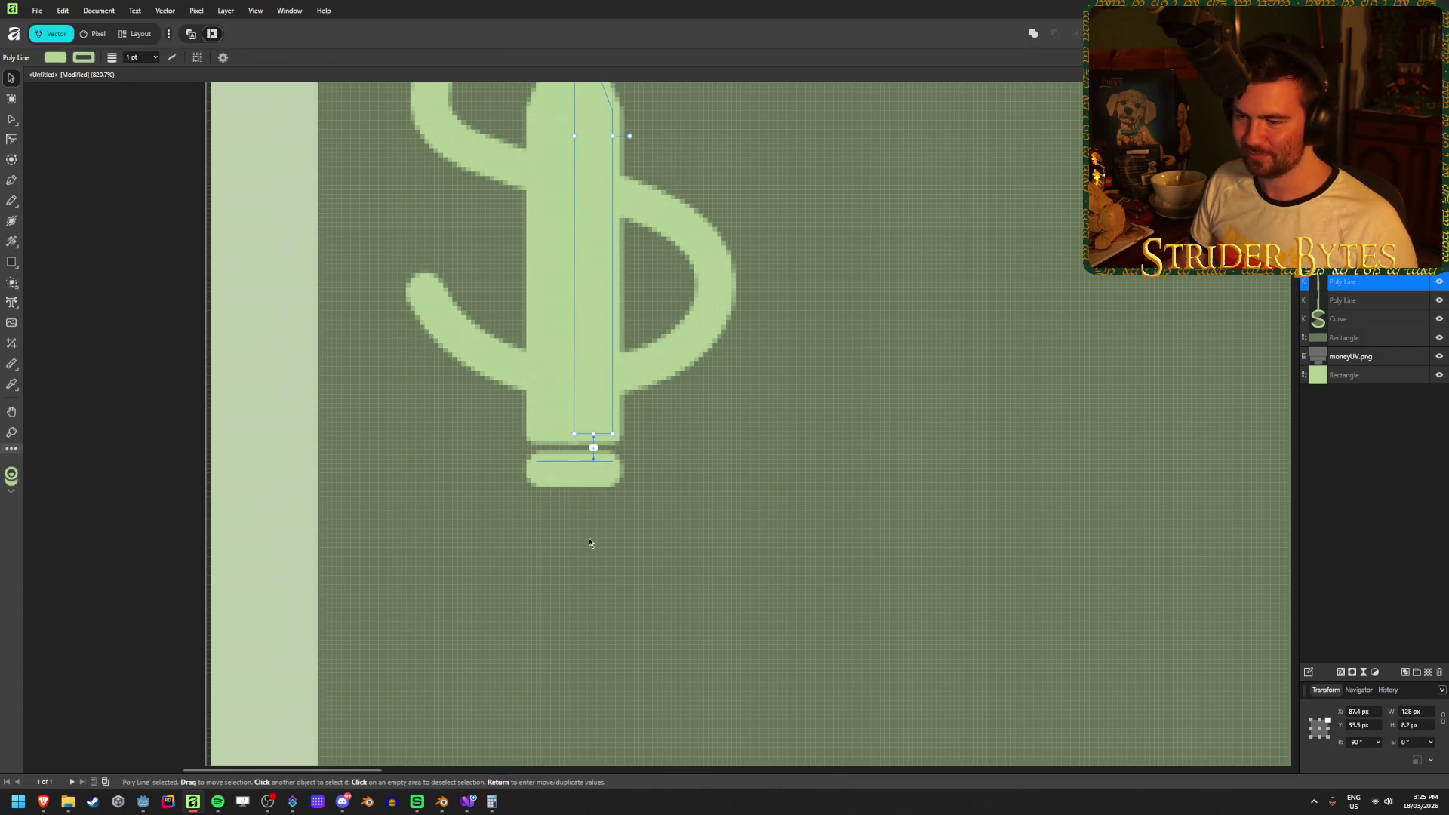
key("Right")
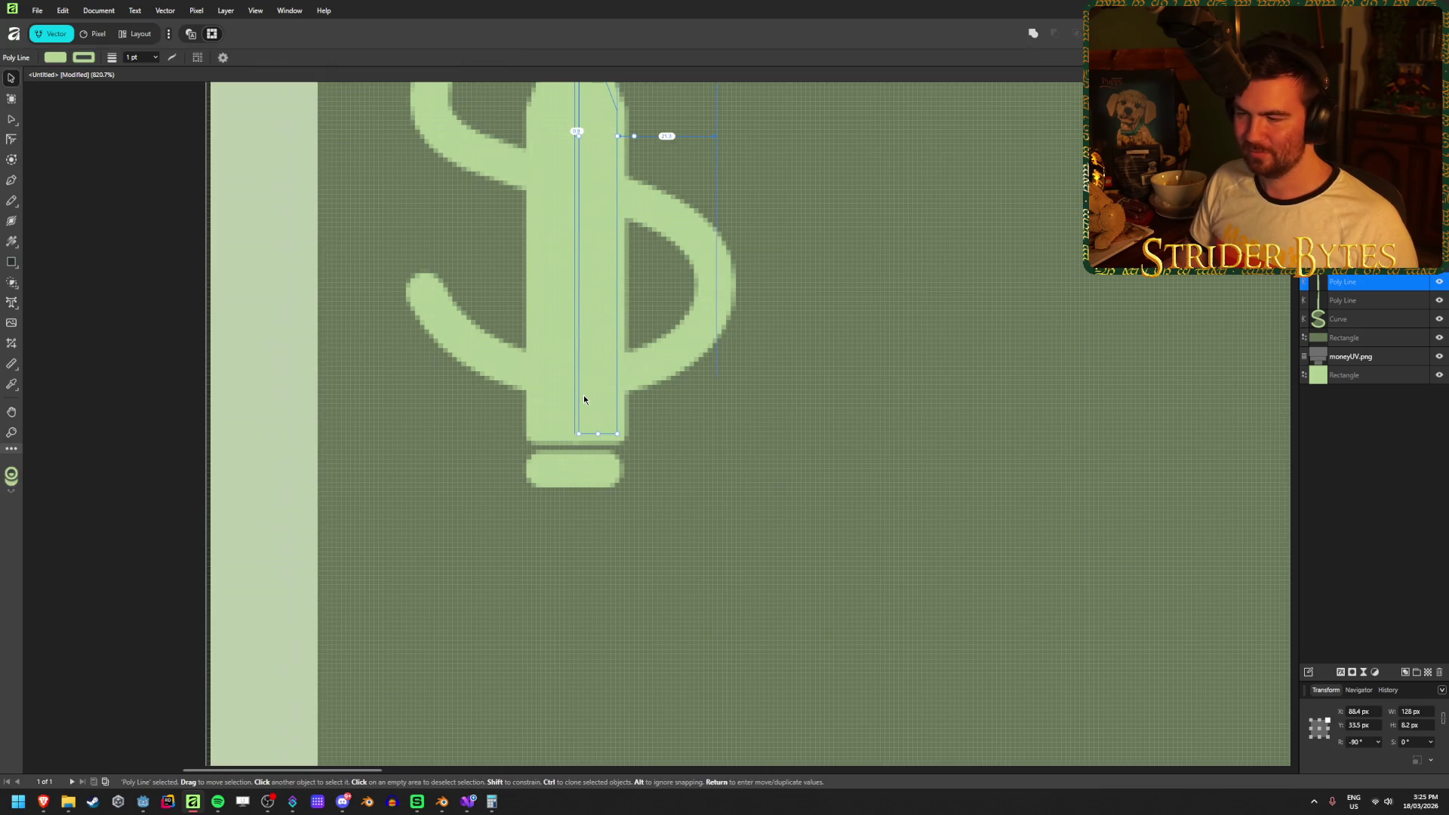
Nudge the base cap down one more pixel so it sits as a rim under the bullet.
scroll(812, 367, "up", 5)
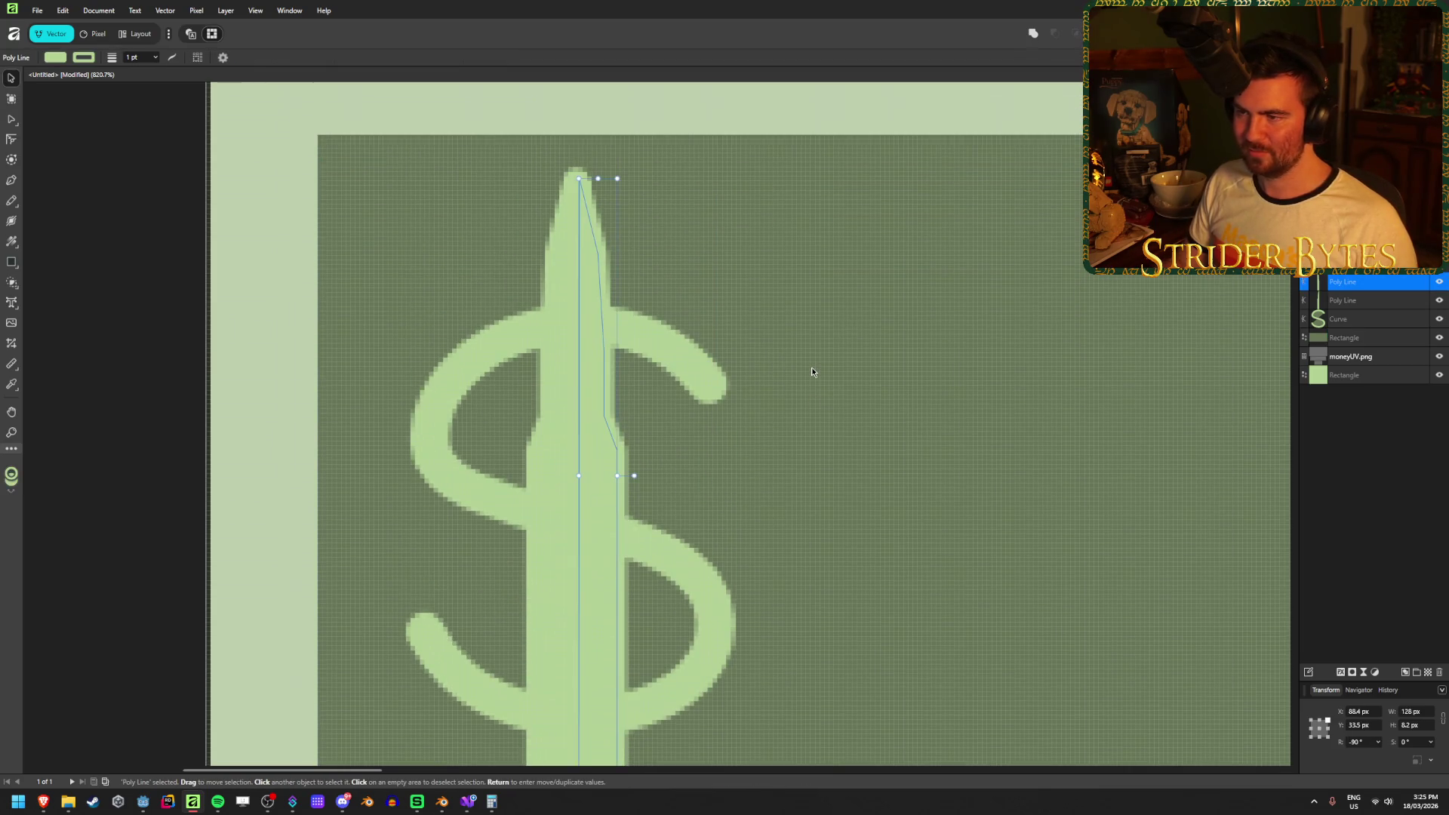
left_click(763, 596)
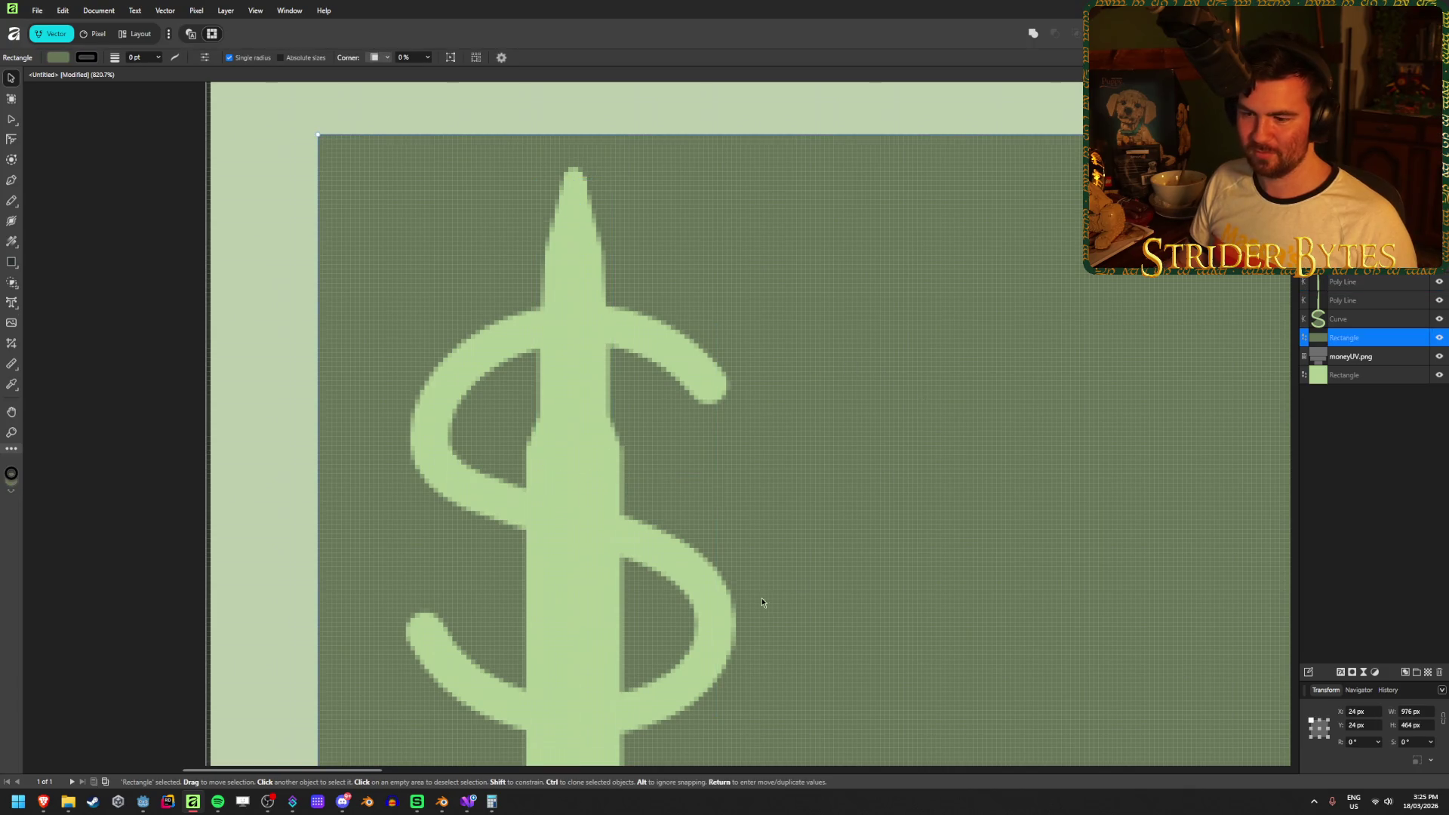
left_click_drag(762, 599, 739, 322)
left_click(551, 538)
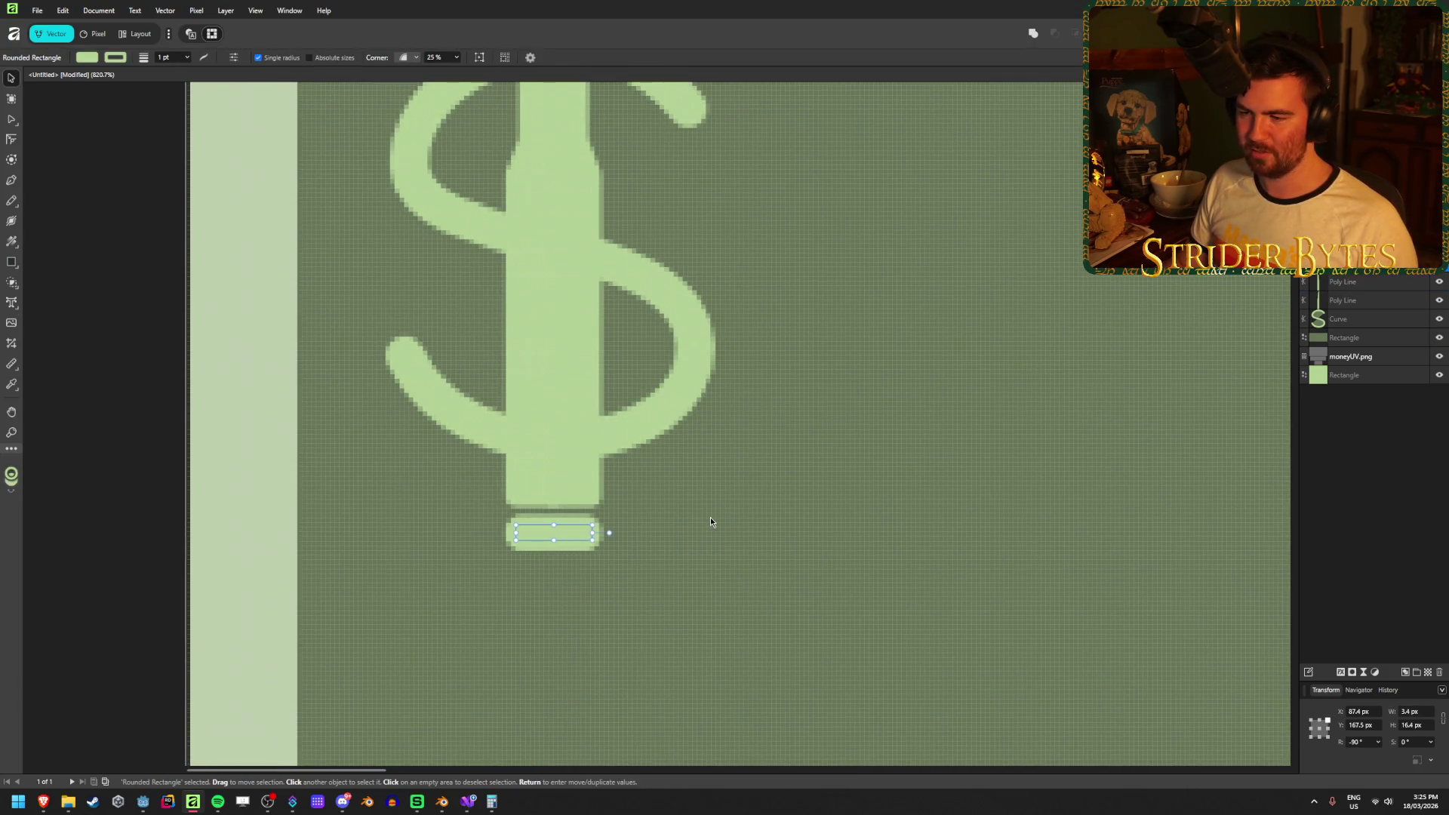
key("Down")
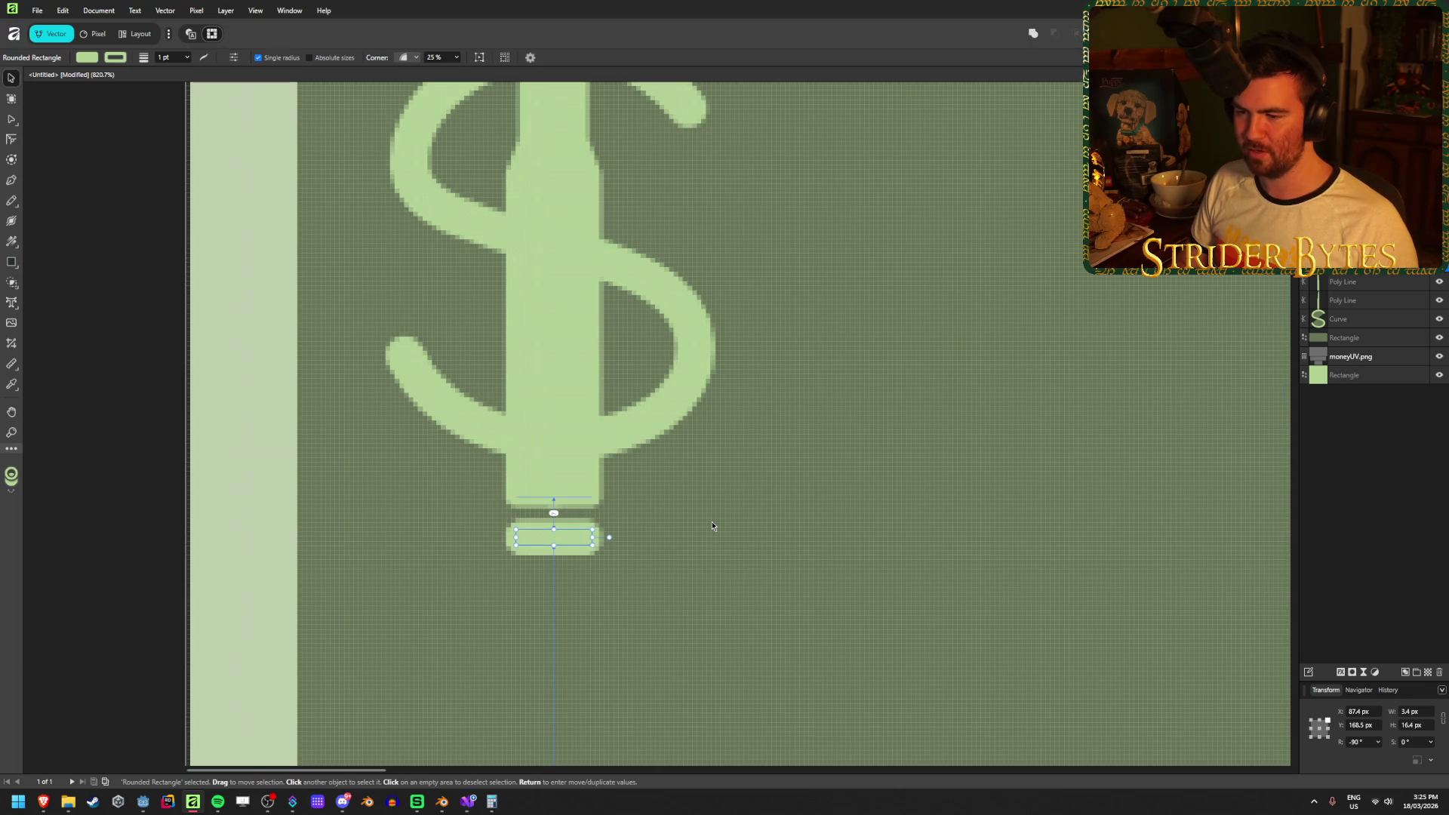
left_click(712, 527)
scroll(713, 526, "down", 4)
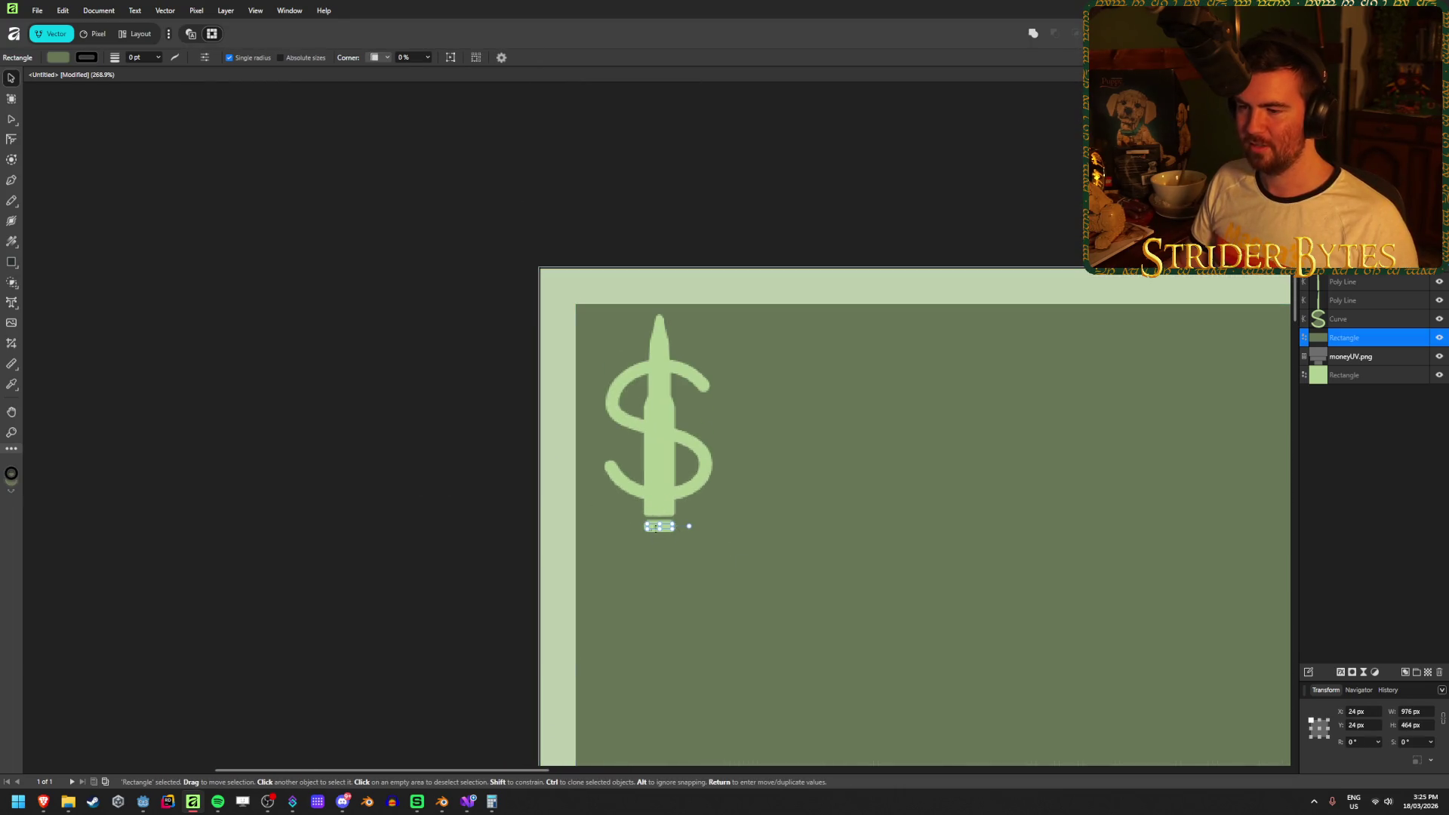
scroll(664, 436, "down", 1)
scroll(664, 436, "right", 2)
Lock the dark Rectangle, moneyUV.png and bottom Rectangle layers in the Layers panel.
scroll(664, 437, "down", 1)
scroll(800, 468, "down", 3)
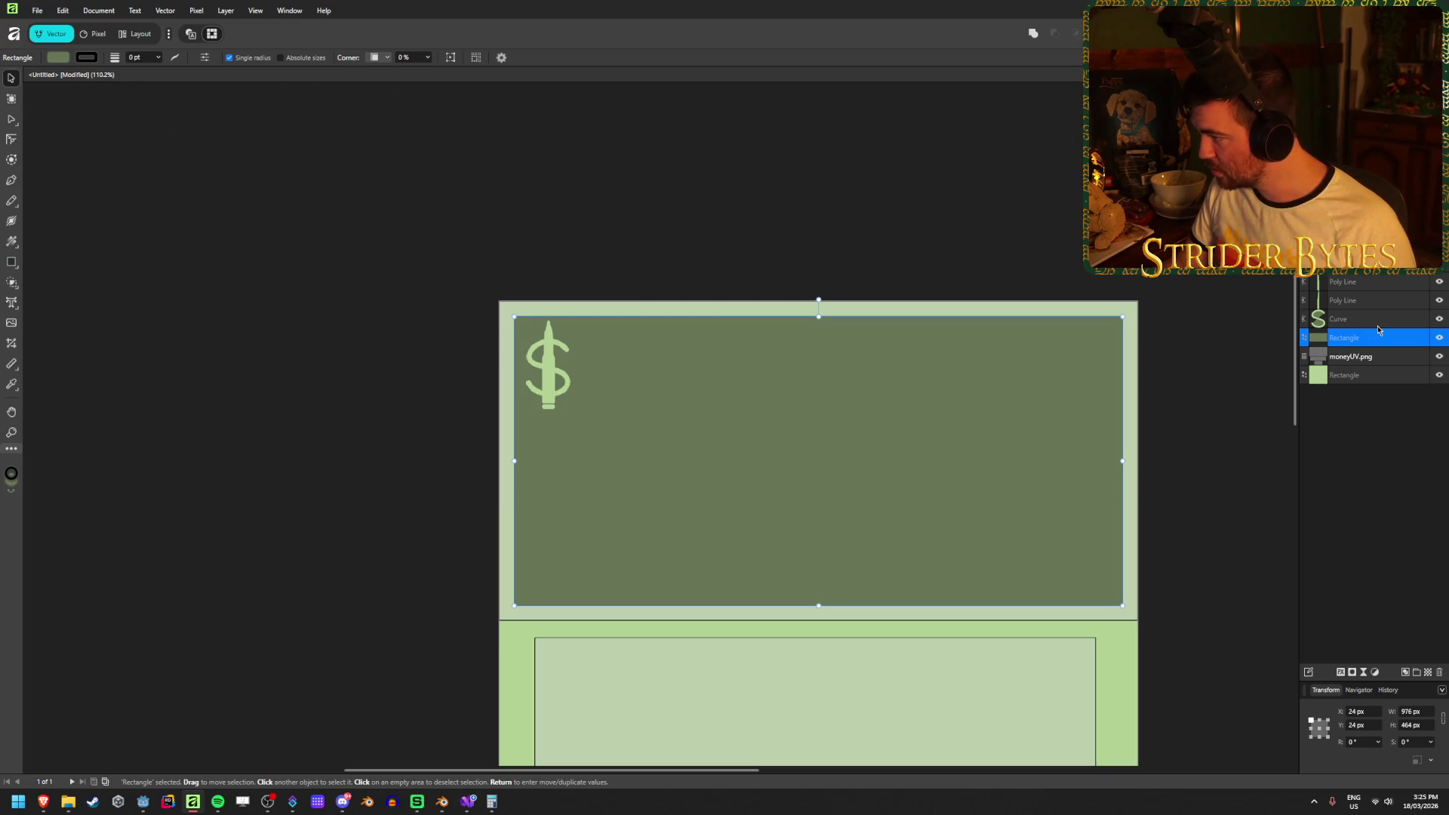
right_click(1397, 341)
left_click(1259, 443)
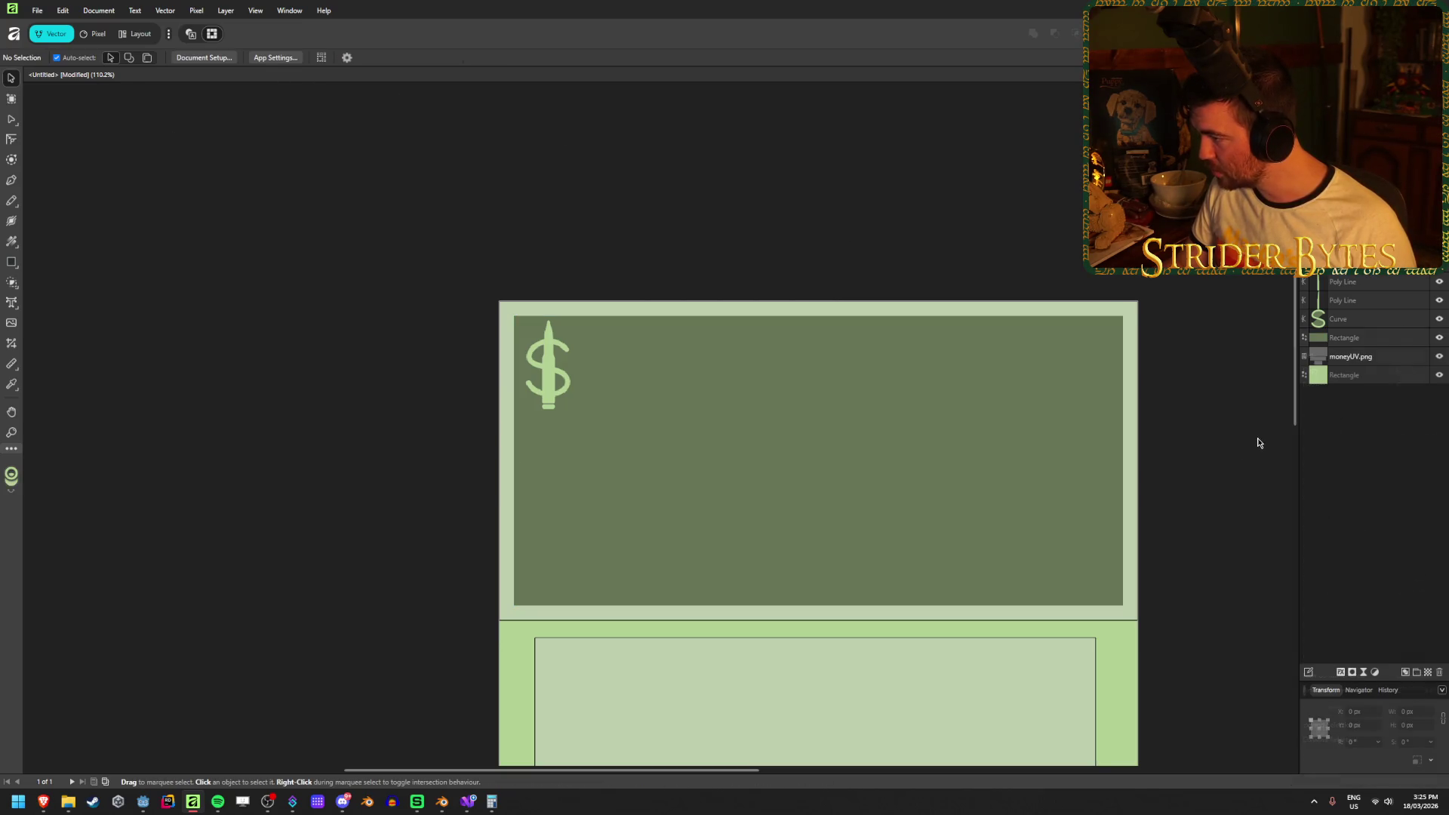
right_click(1391, 344)
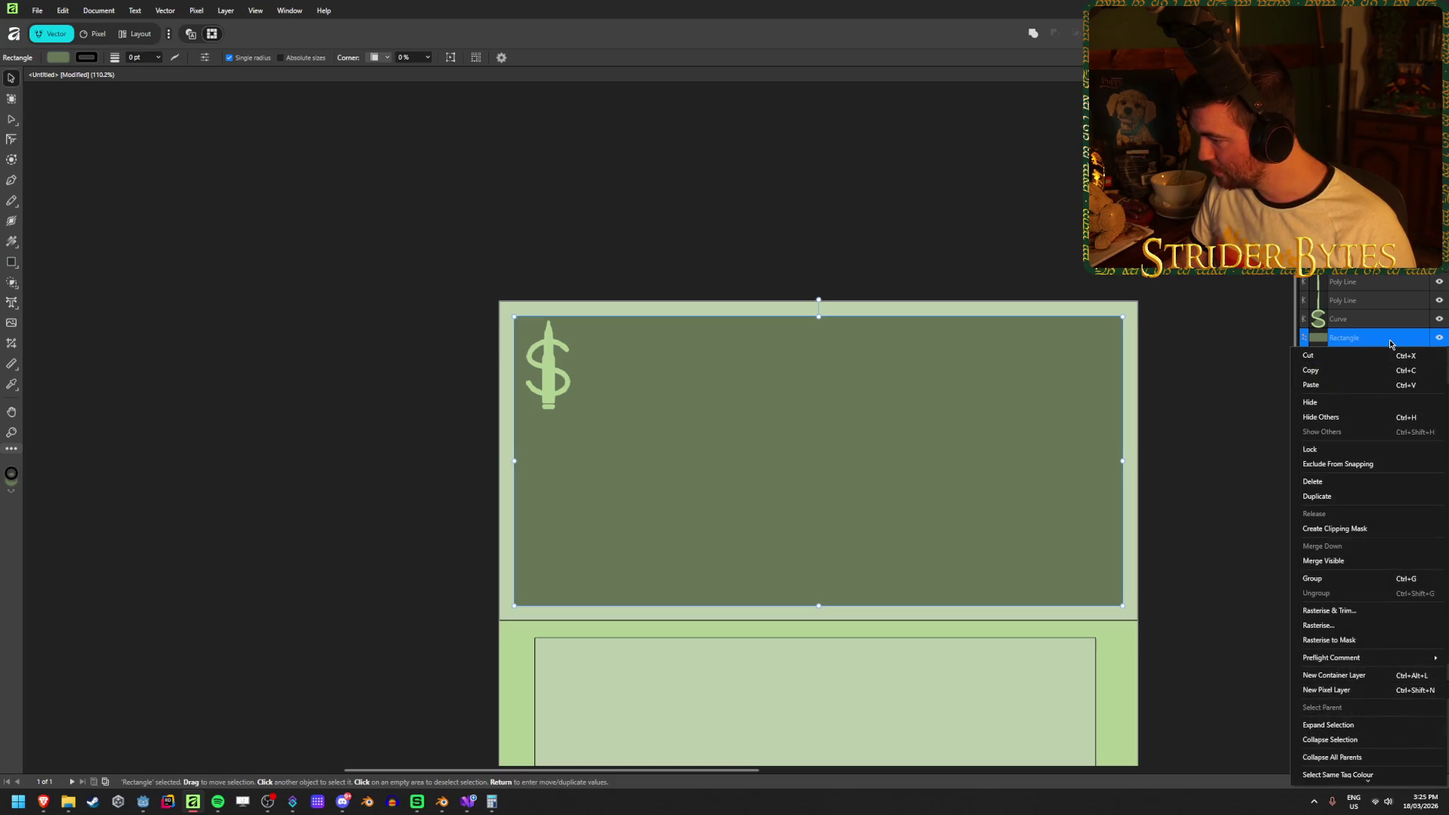
left_click(1384, 337)
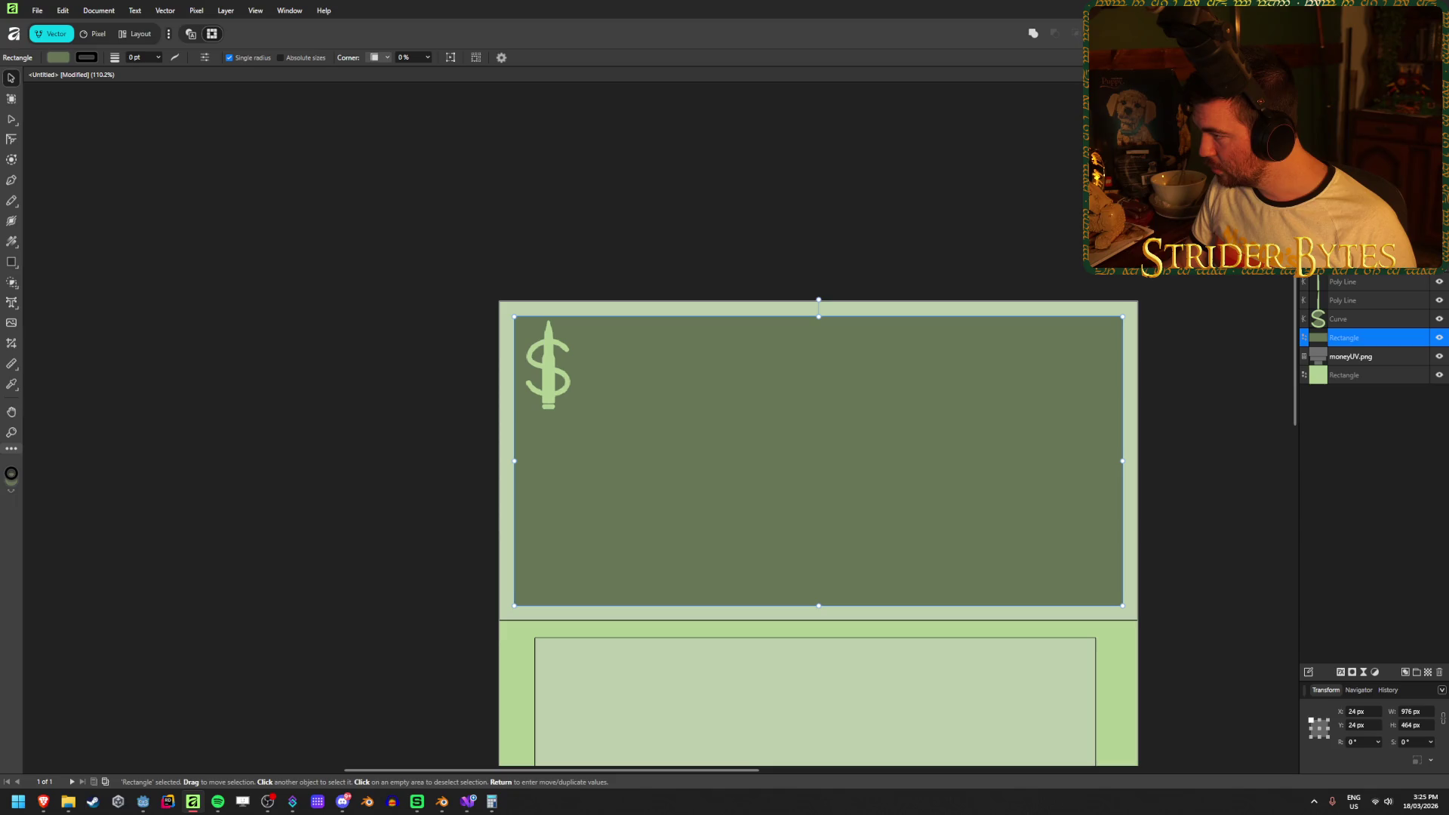
left_click(1358, 376)
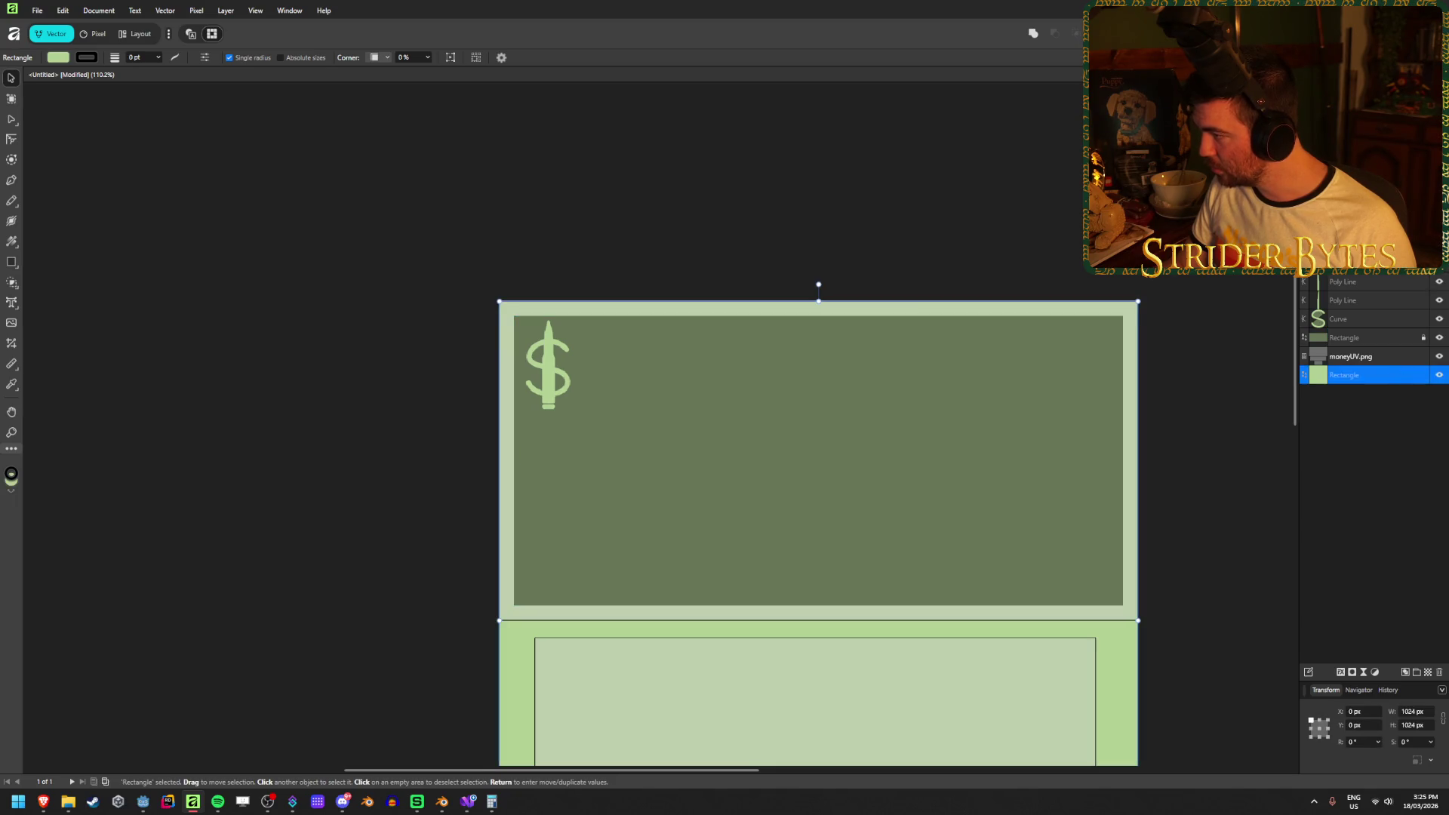
left_click(1424, 375)
left_click(1424, 356)
left_click(1396, 480)
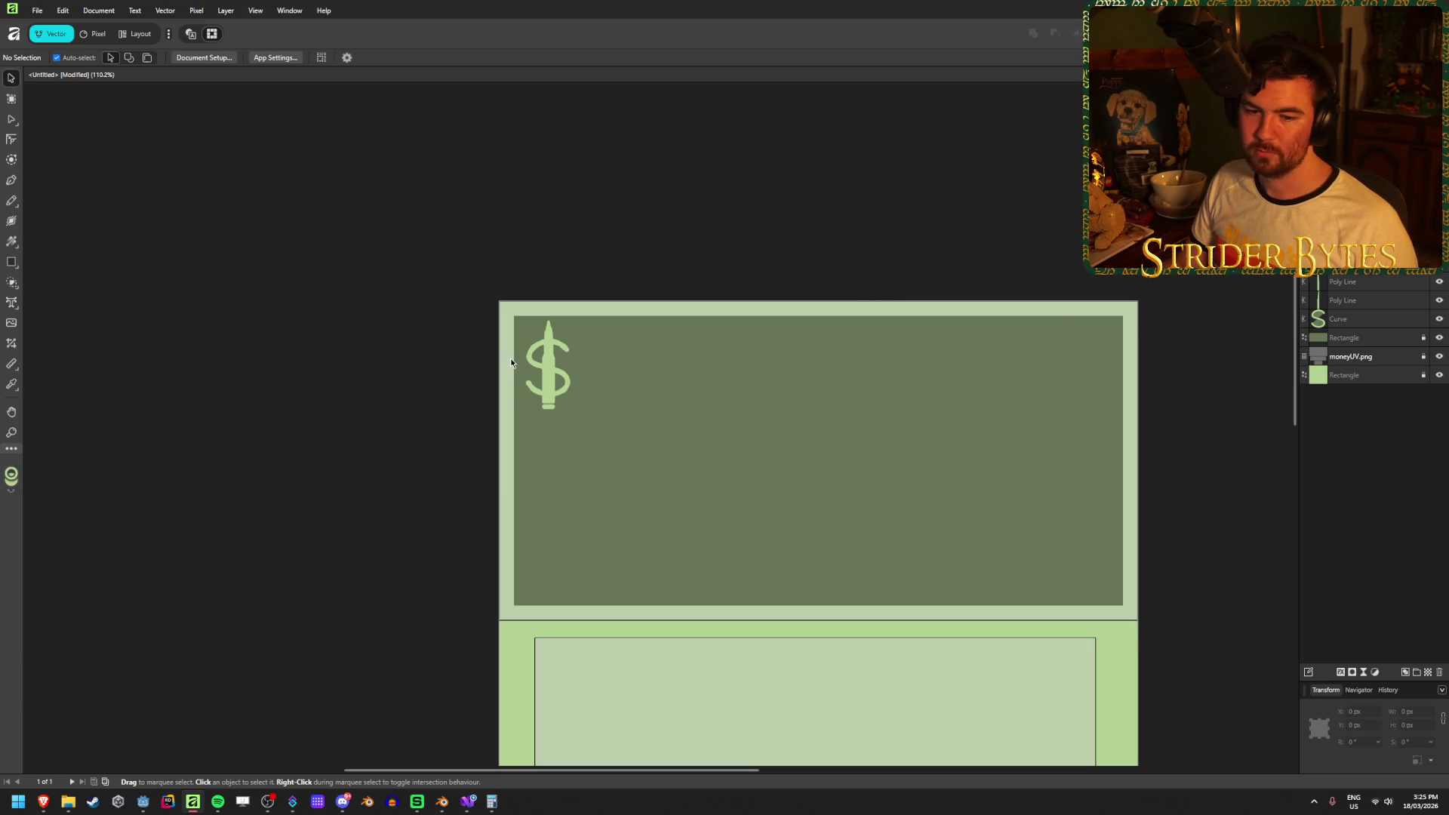
Select the bullet's two Poly Line stems together with its rounded cap.
scroll(547, 368, "up", 4)
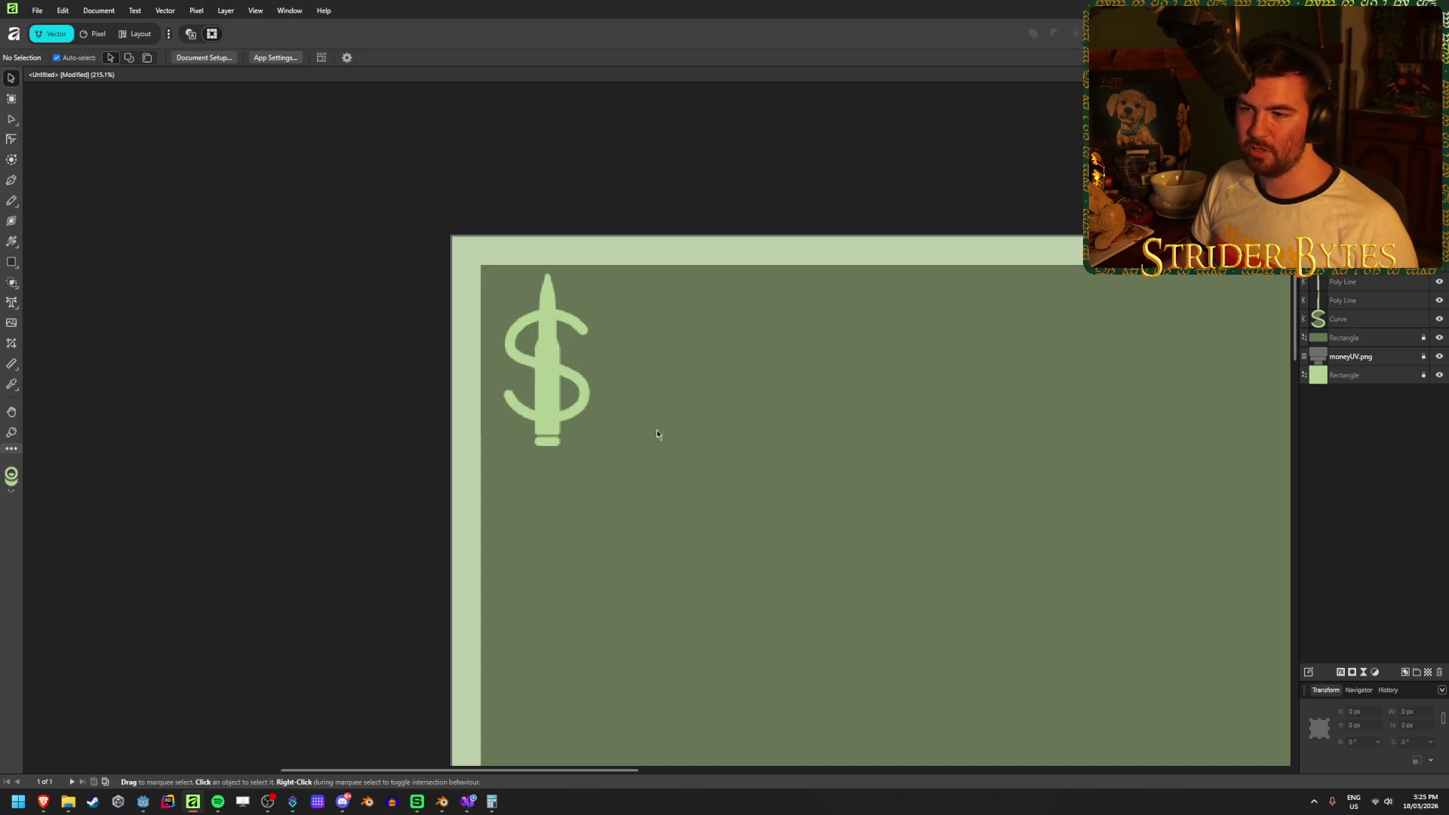
scroll(645, 420, "down", 2)
scroll(580, 325, "up", 3)
scroll(701, 491, "down", 3)
mouse_move(528, 296)
left_mouse_down()
mouse_move(637, 423)
mouse_move(641, 451)
left_mouse_up()
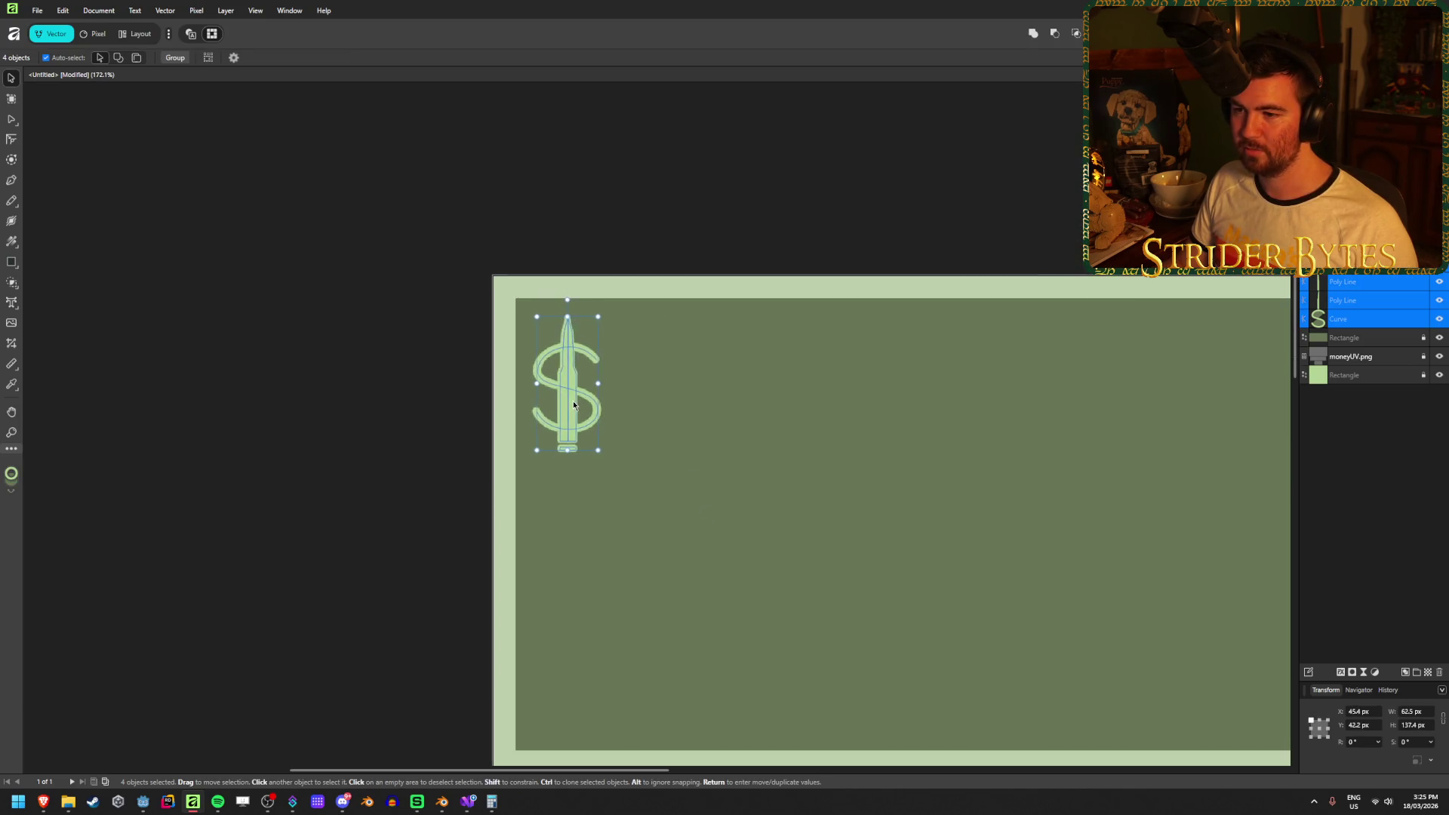
left_click(739, 474)
left_click_drag(771, 473, 643, 423)
scroll(613, 424, "down", 1)
scroll(614, 425, "up", 1)
scroll(614, 430, "down", 1)
scroll(534, 435, "up", 1)
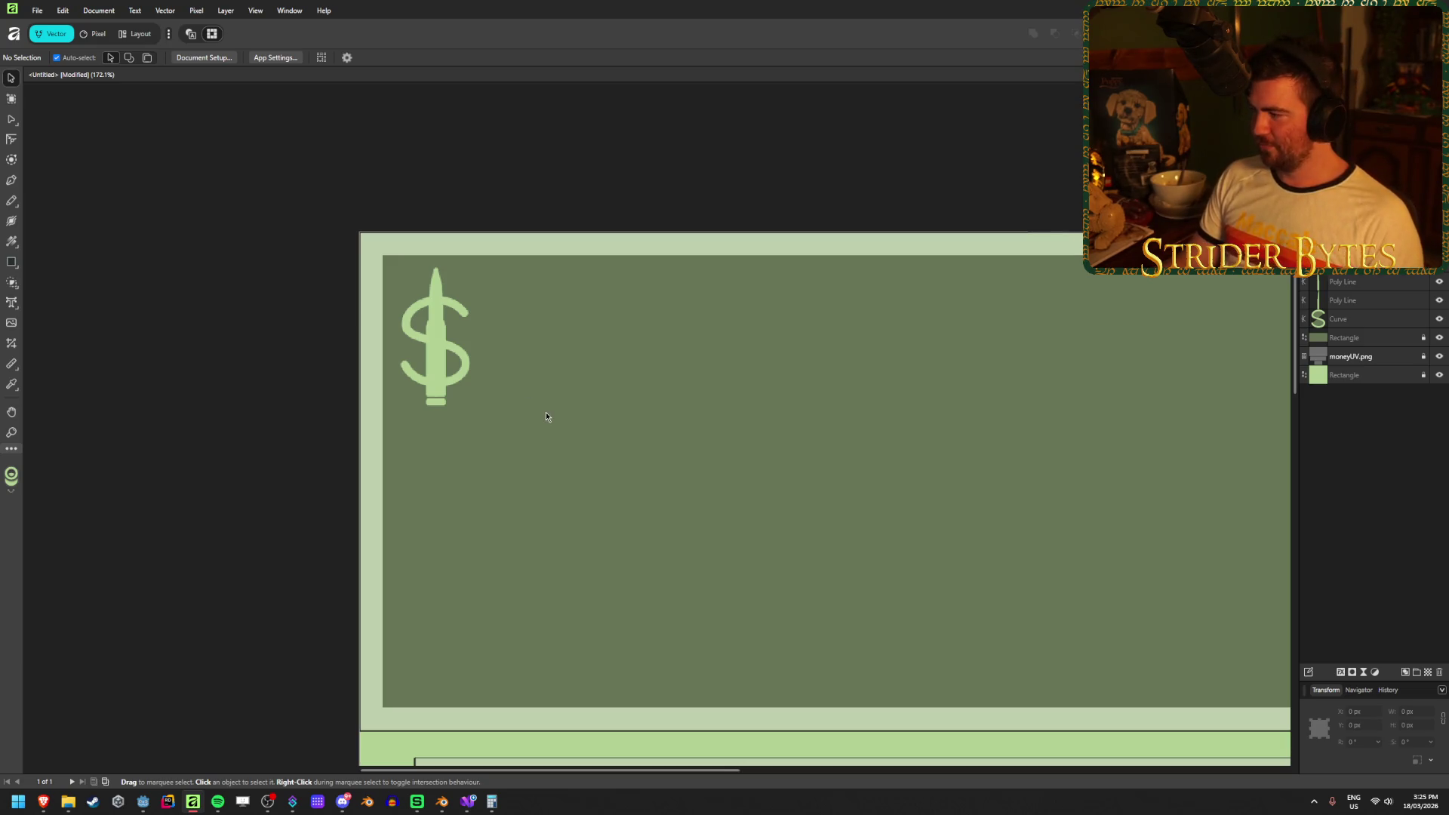
left_click(436, 367)
left_click(432, 364, "shift")
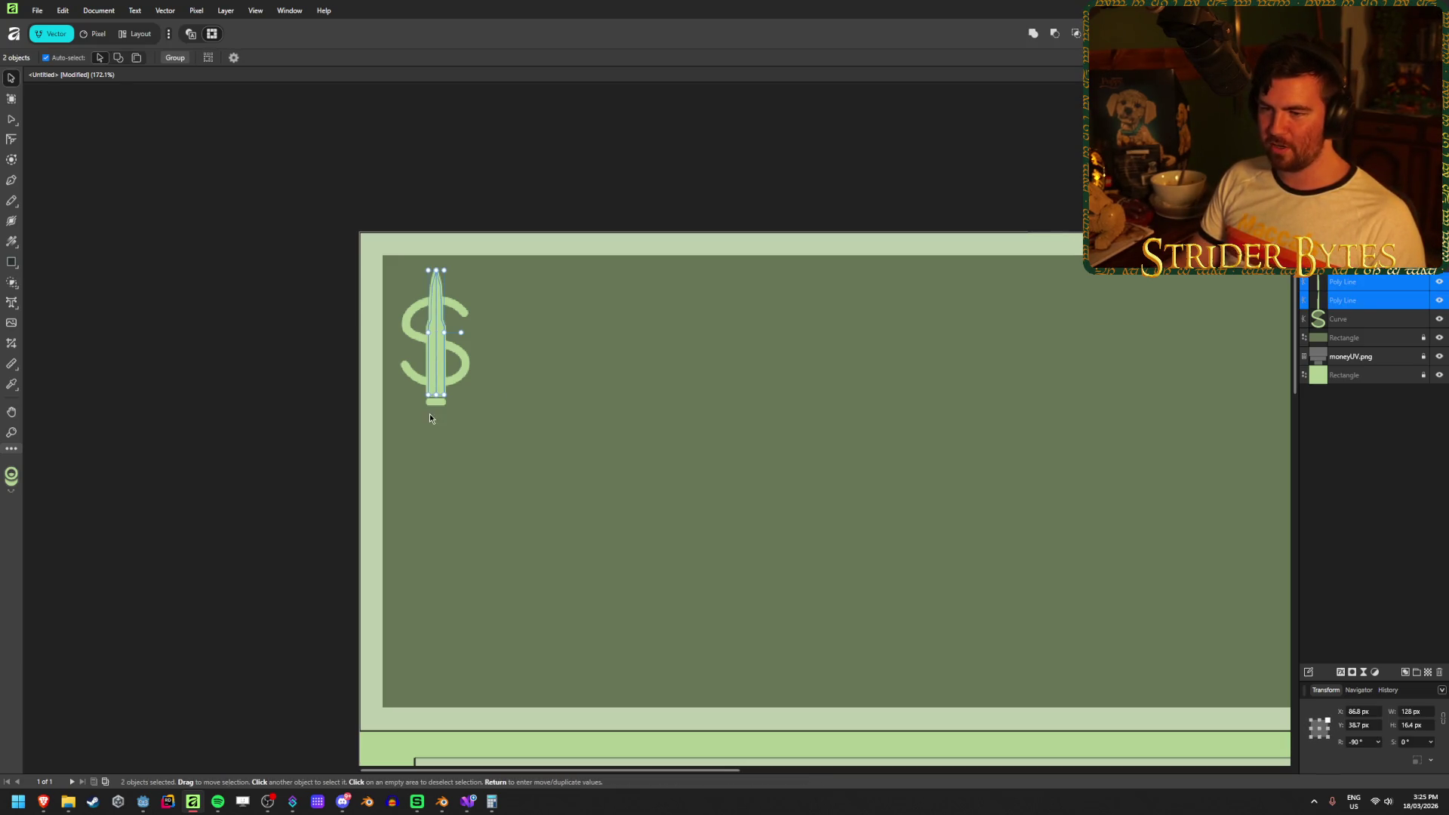
Clone the selected bullet pieces to the right, placing a second bullet beside the first.
scroll(442, 401, "up", 5)
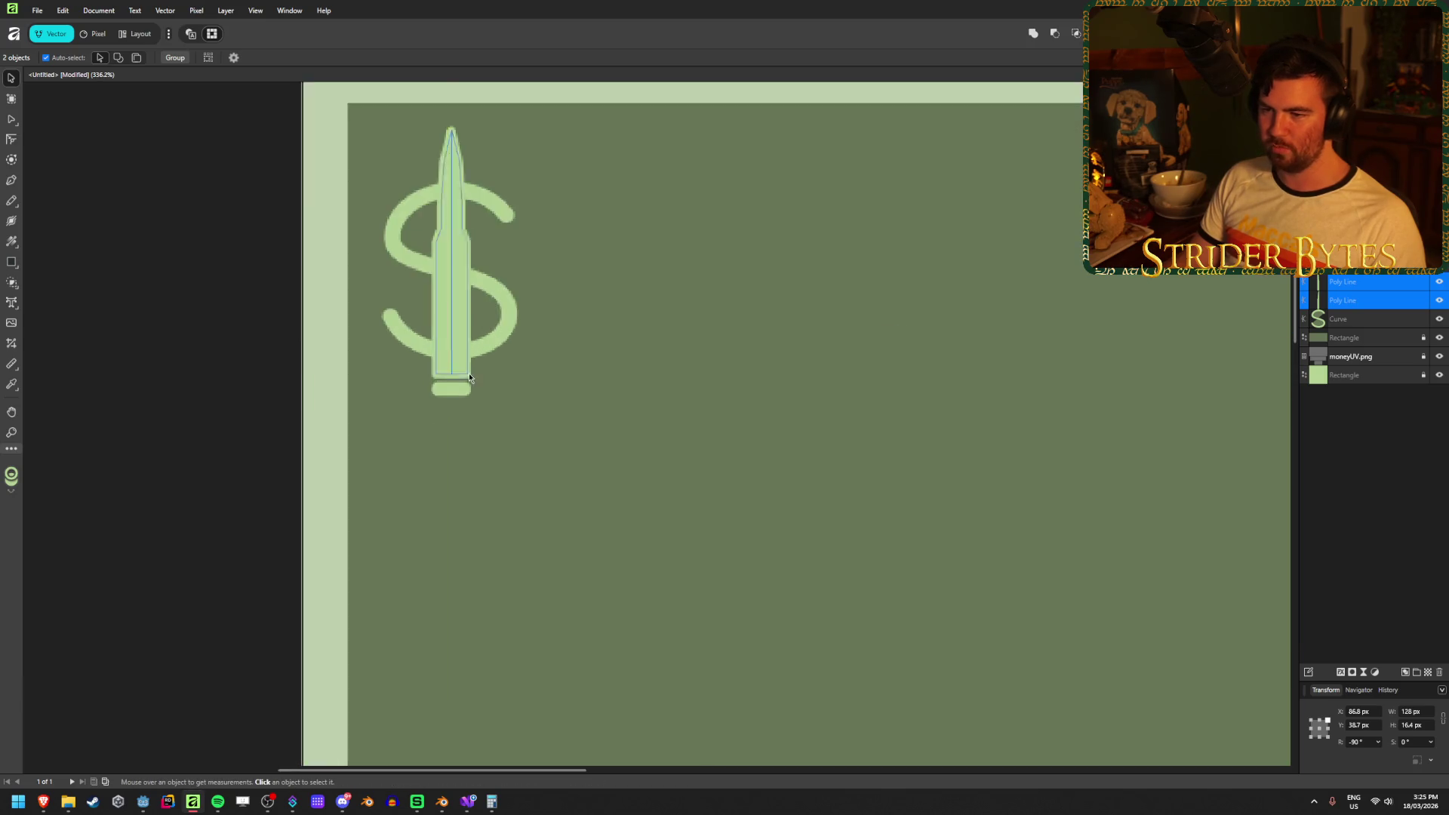
scroll(532, 427, "down", 2)
scroll(532, 427, "down", 1)
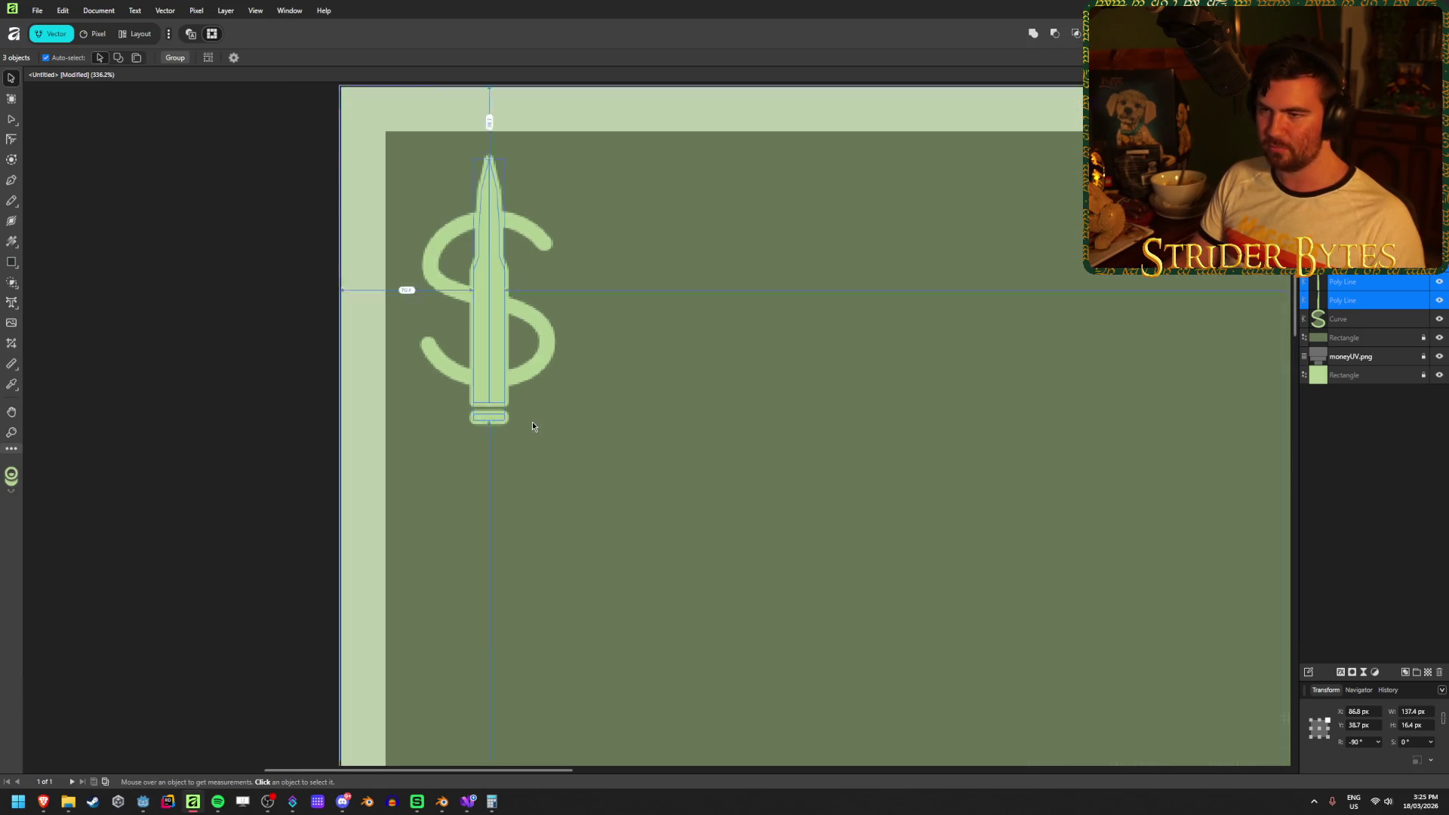
left_click_drag(454, 348, 516, 346)
left_click(694, 371)
scroll(503, 345, "down", 5)
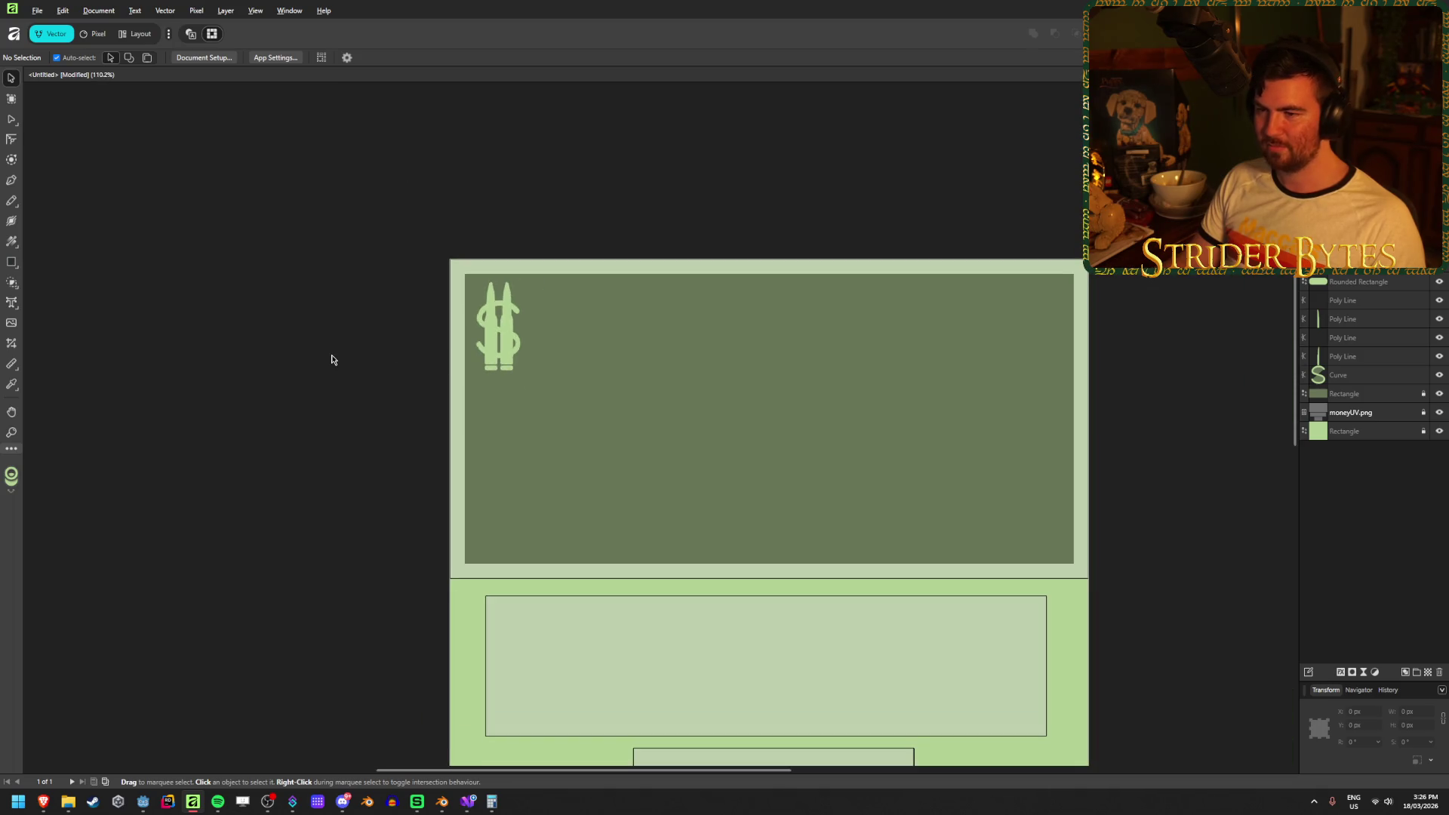
left_click_drag(421, 330, 390, 350)
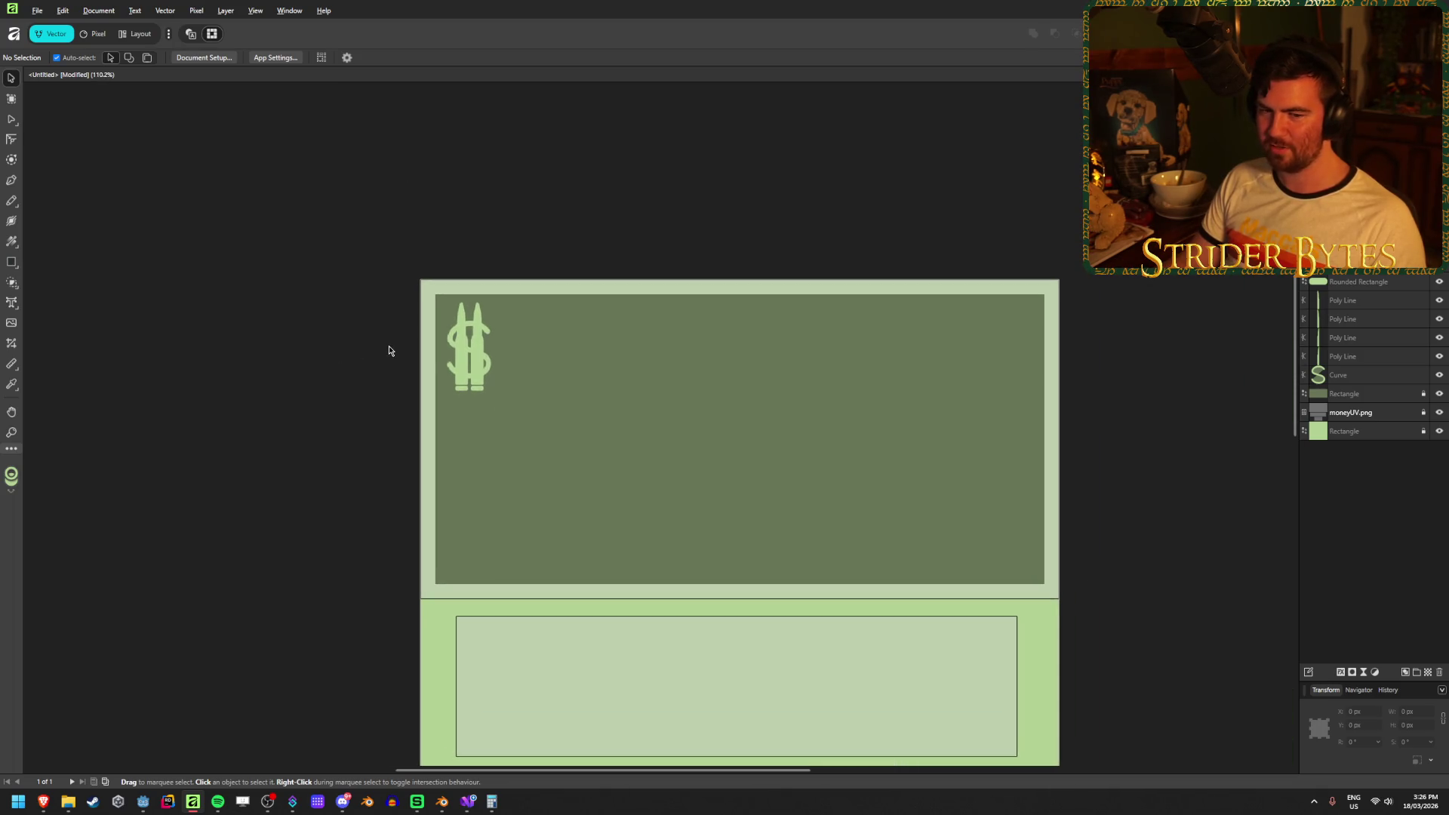
scroll(389, 350, "up", 2)
left_click_drag(794, 375, 726, 364)
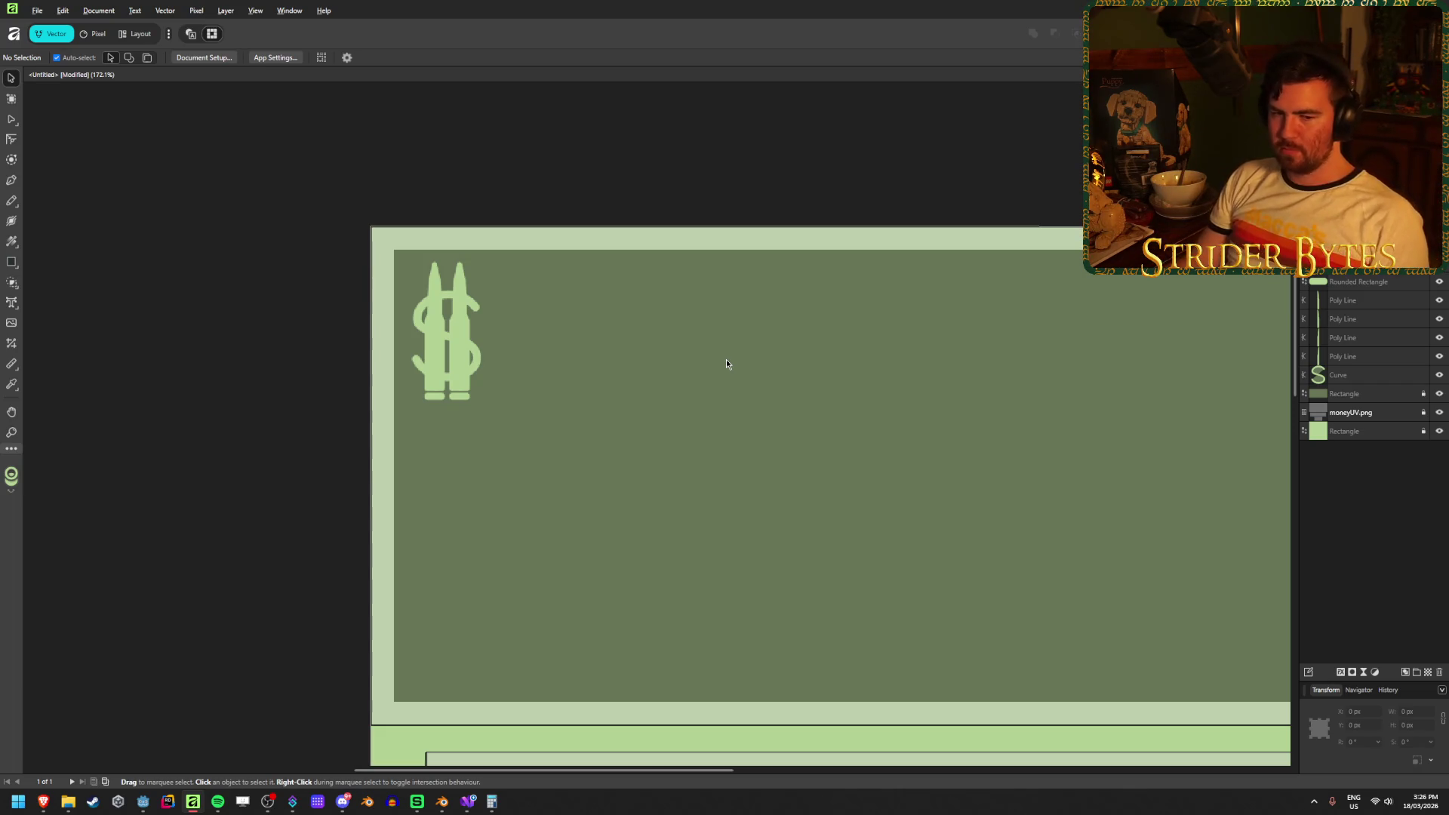
Undo the last dollar-sign bar edit and save the design as MoneyTexture.
key("ctrl+z")
key("ctrl+z")
key("ctrl+d")
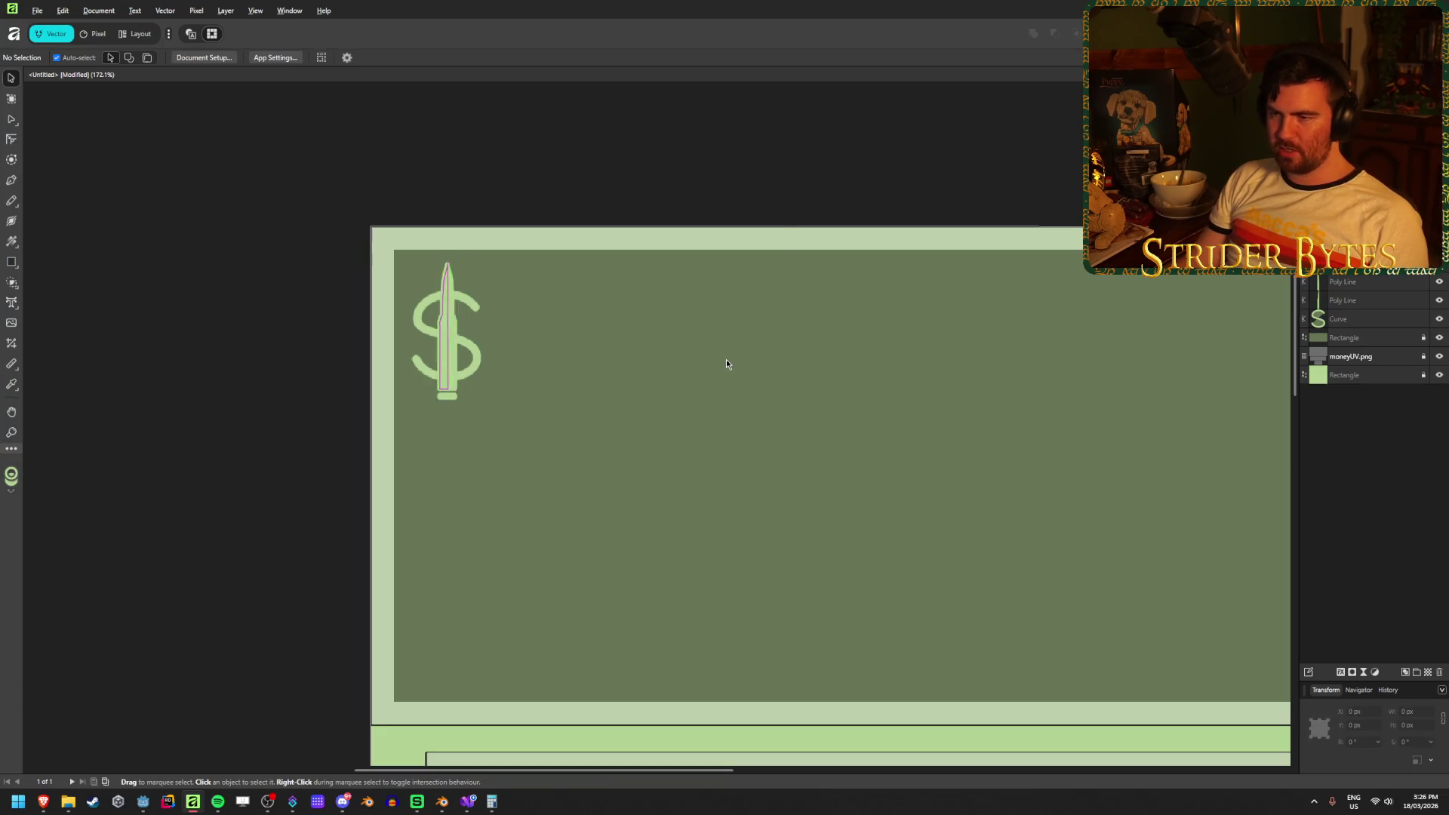
key("ctrl+s")
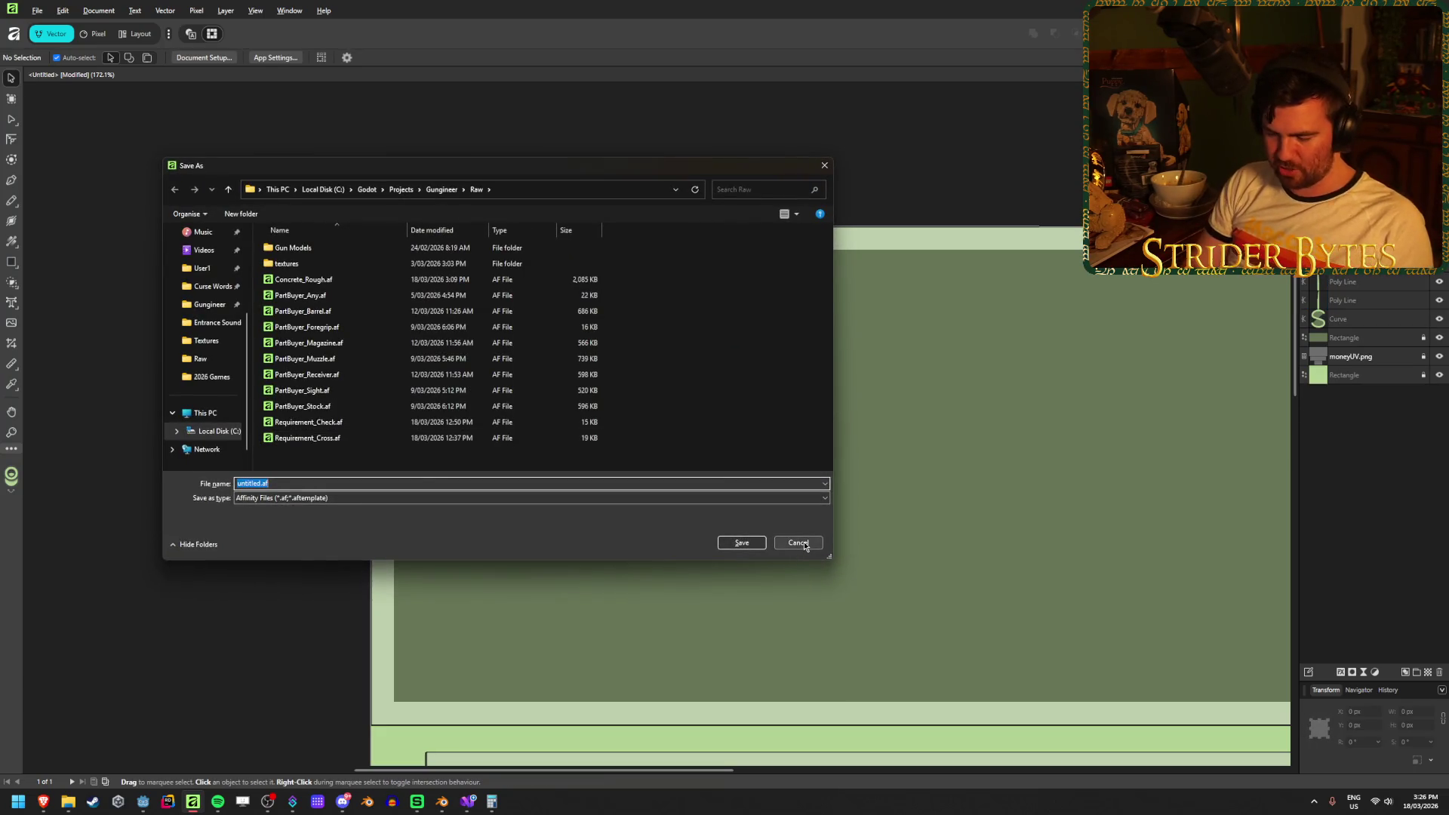
type("Money")
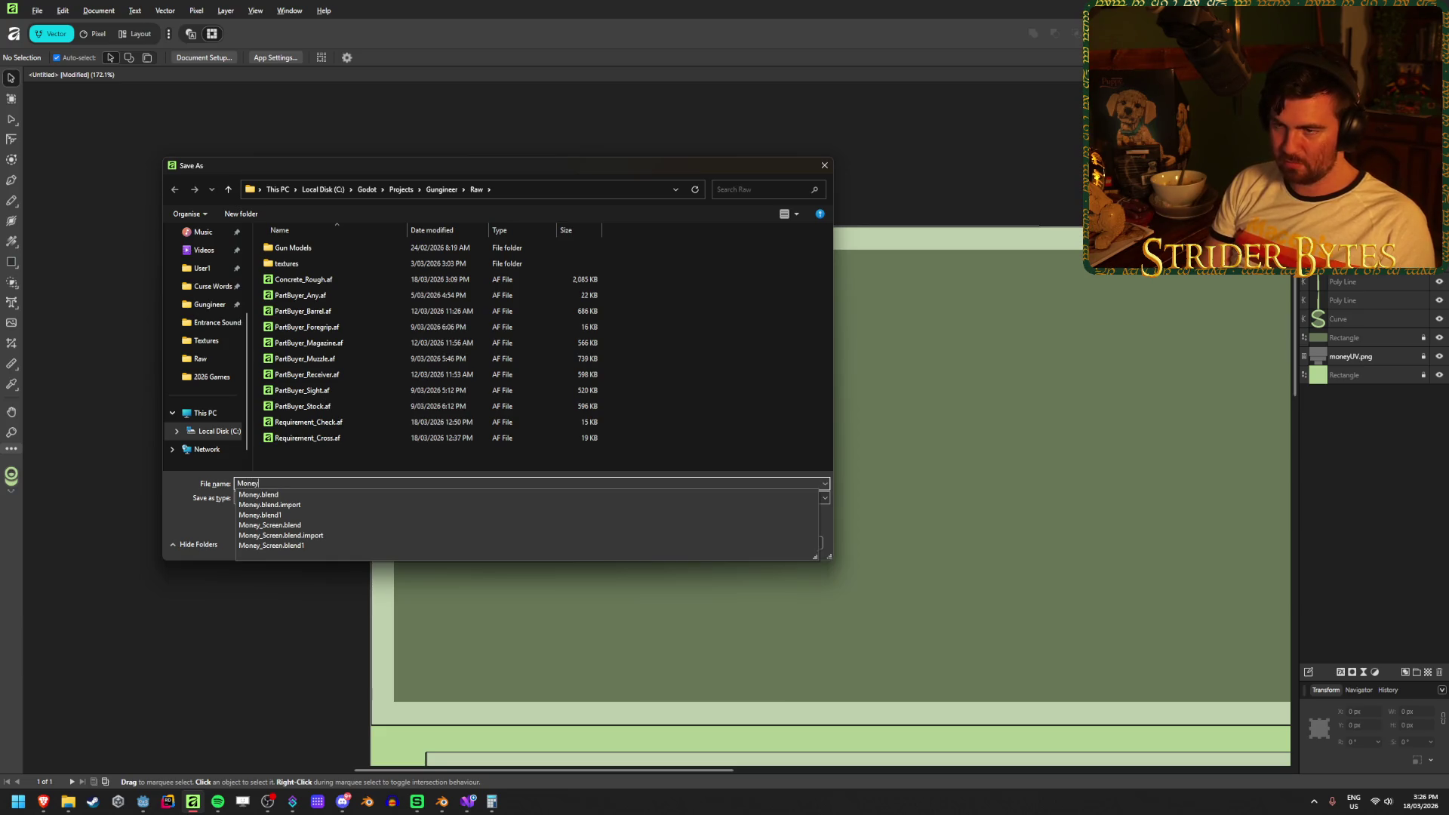
type("Tex")
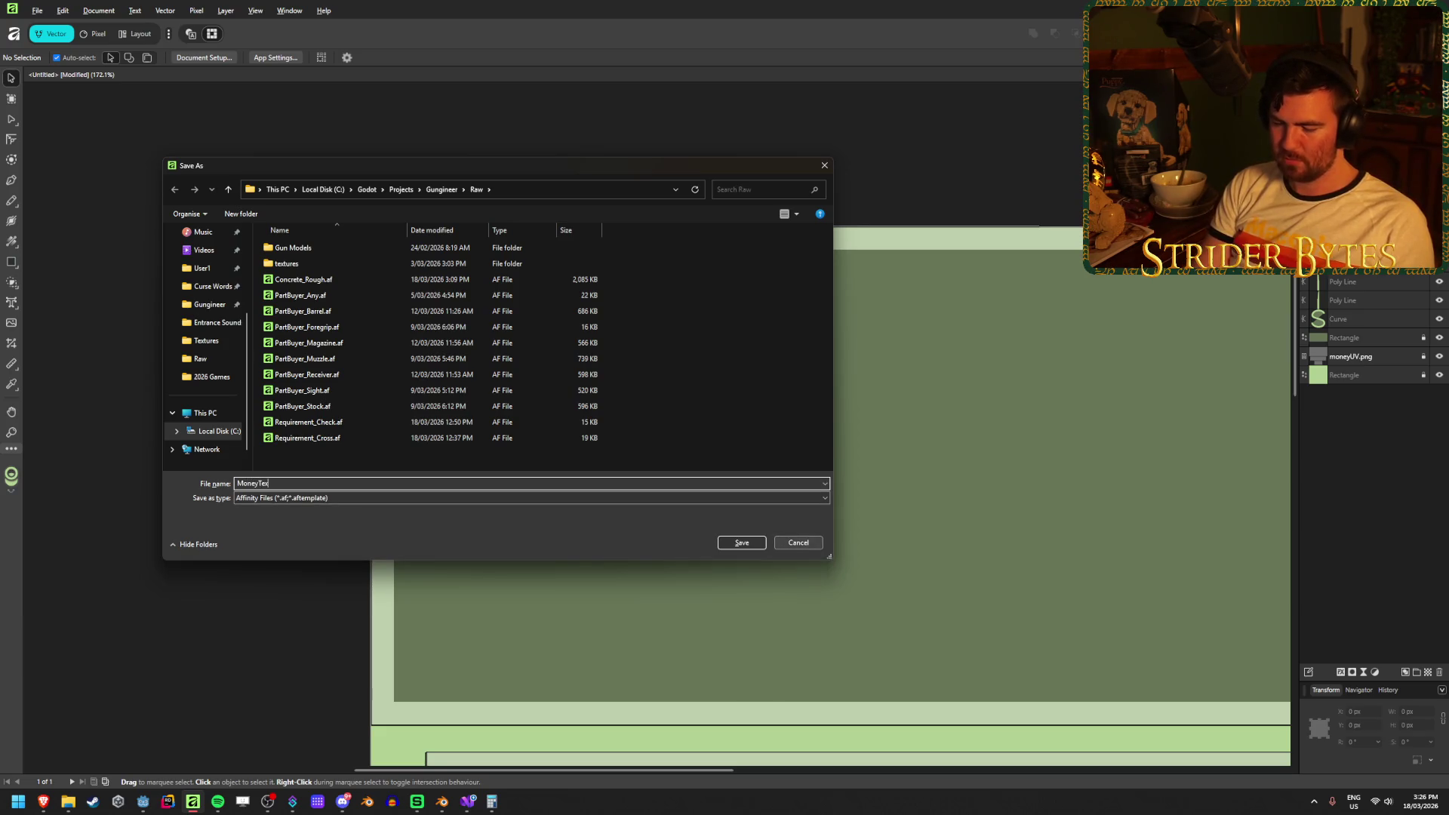
type("ture")
key("Return")
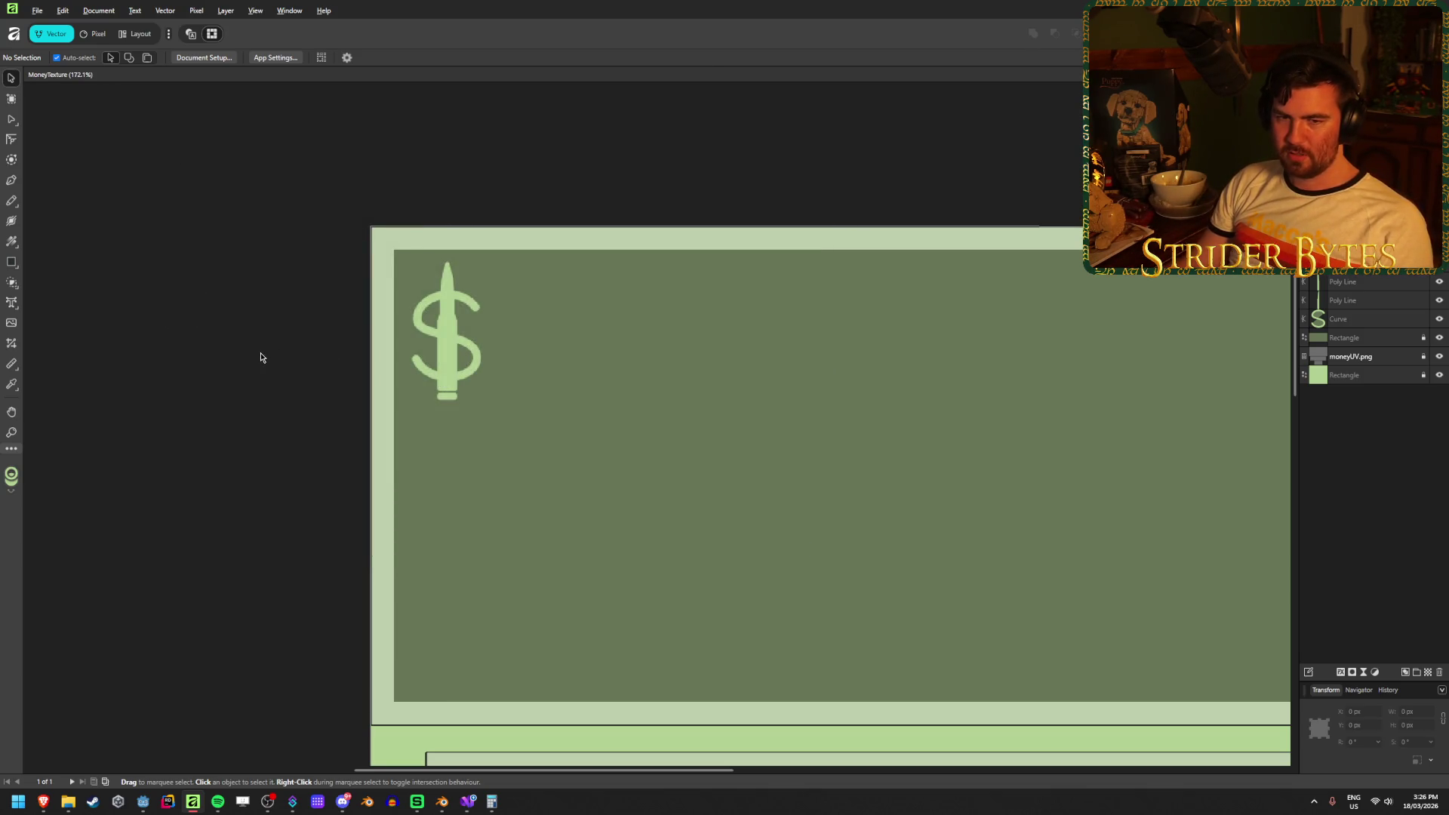
Look over the saved banknote design, then move over to the Godot editor.
scroll(201, 334, "right", 2)
scroll(200, 334, "down", 1)
scroll(198, 334, "down", 1)
scroll(197, 333, "up", 1)
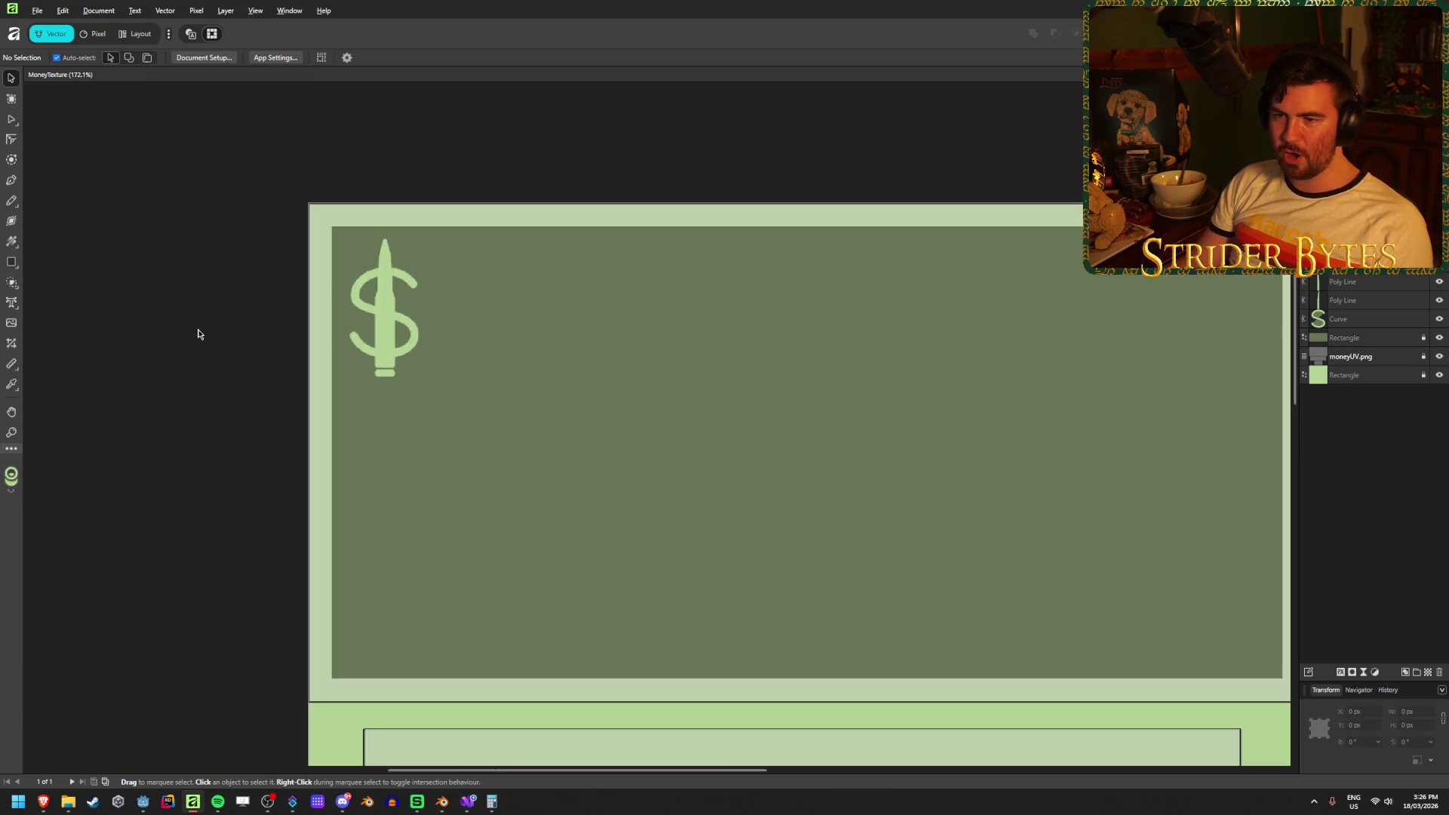
scroll(574, 385, "right", 3)
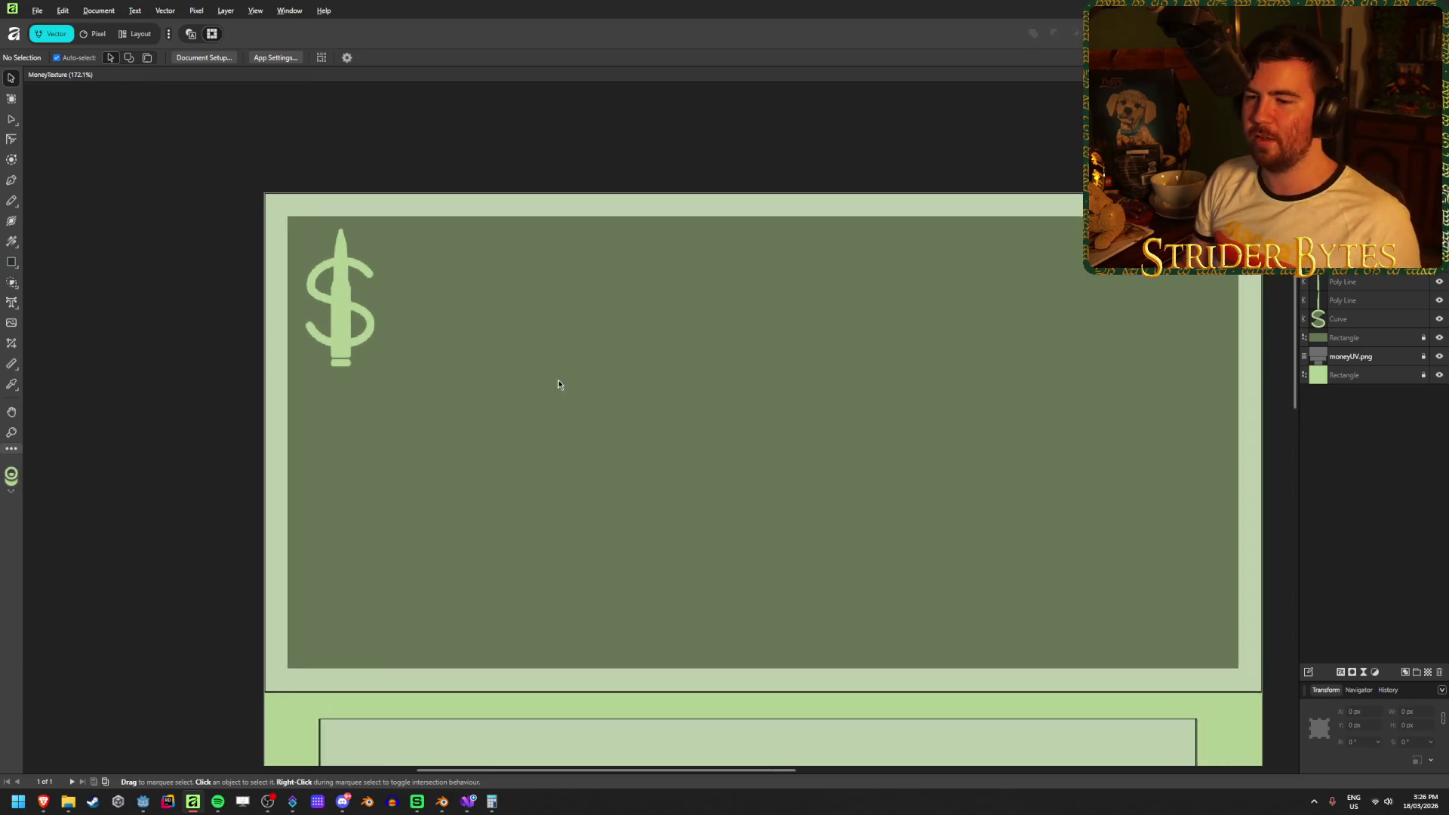
left_click(143, 802)
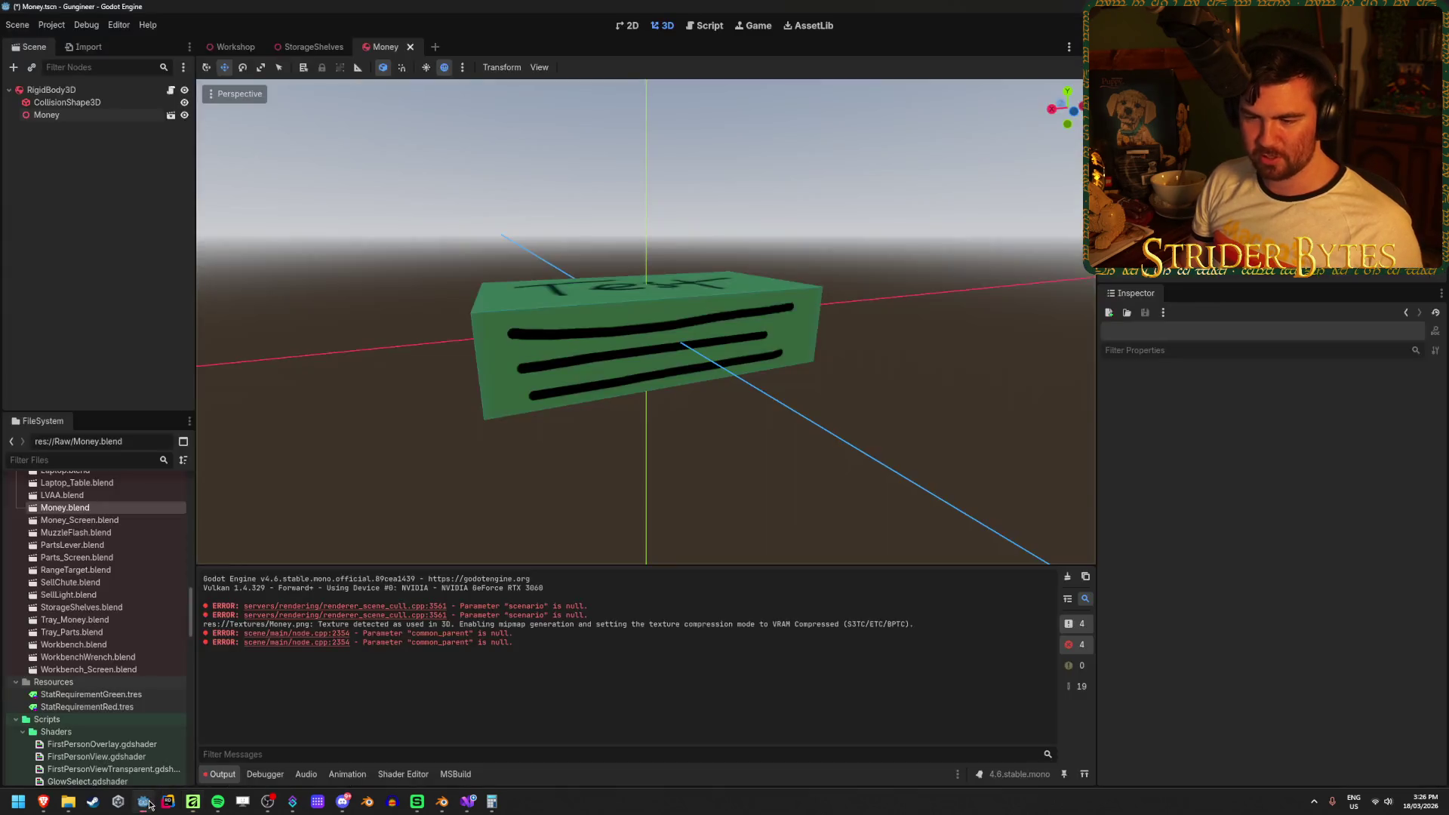
Open the Workshop scene and run the game with F5.
left_click(227, 47)
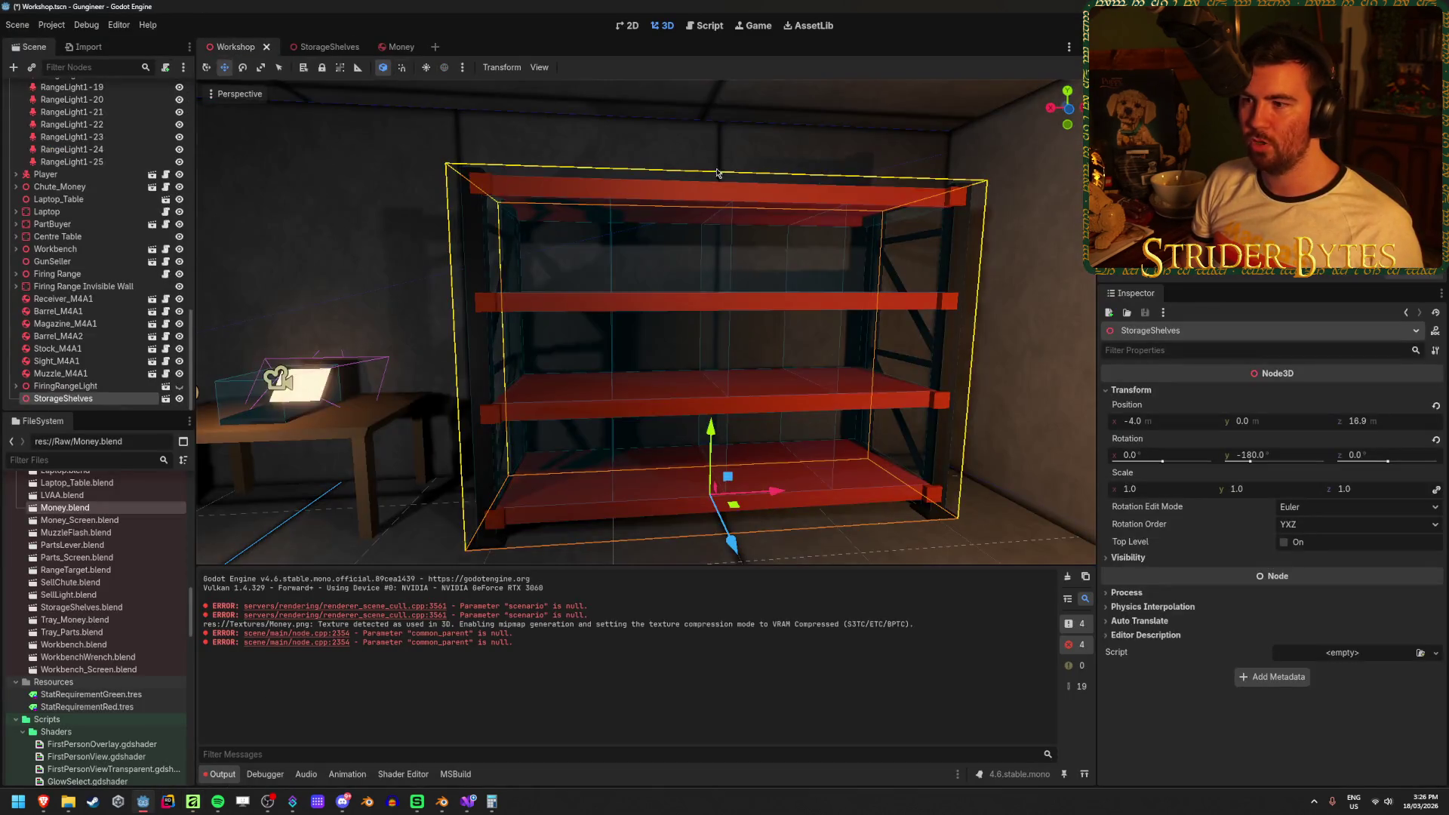
left_click(348, 192)
key("w")
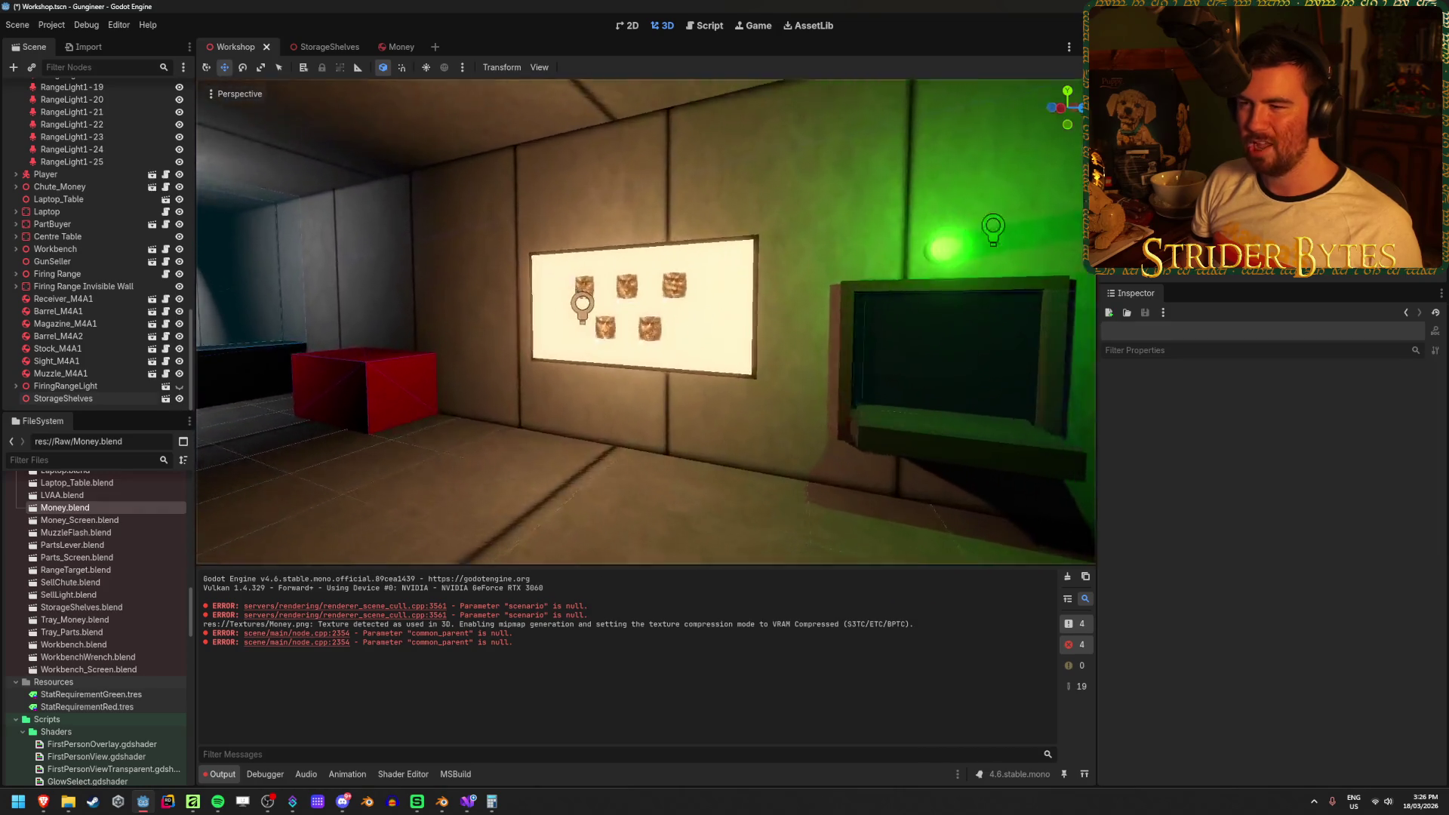
key("F5")
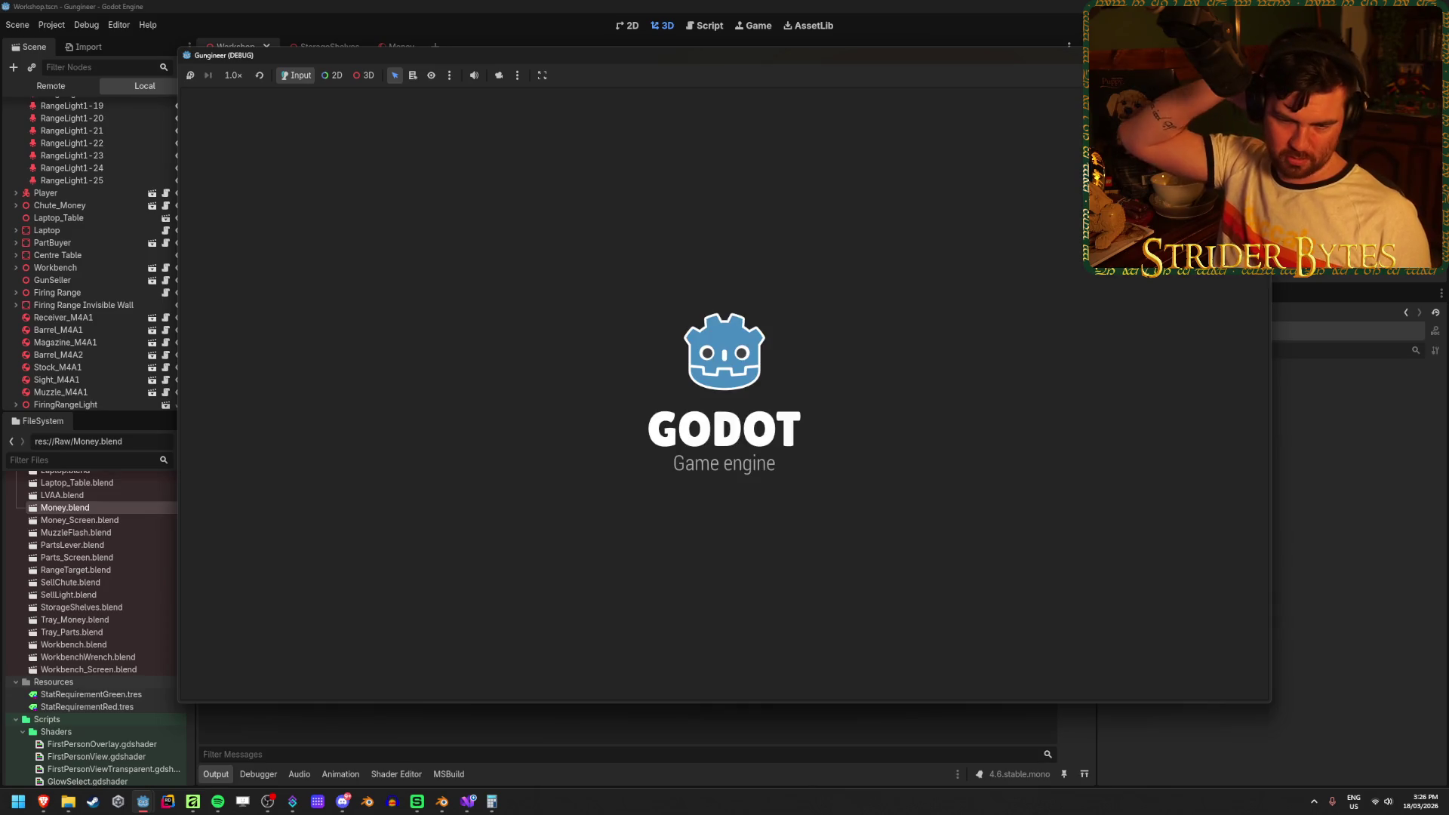
Walk to the wall screen and view the Gas Snake and Agent 420 contract details.
key("w")
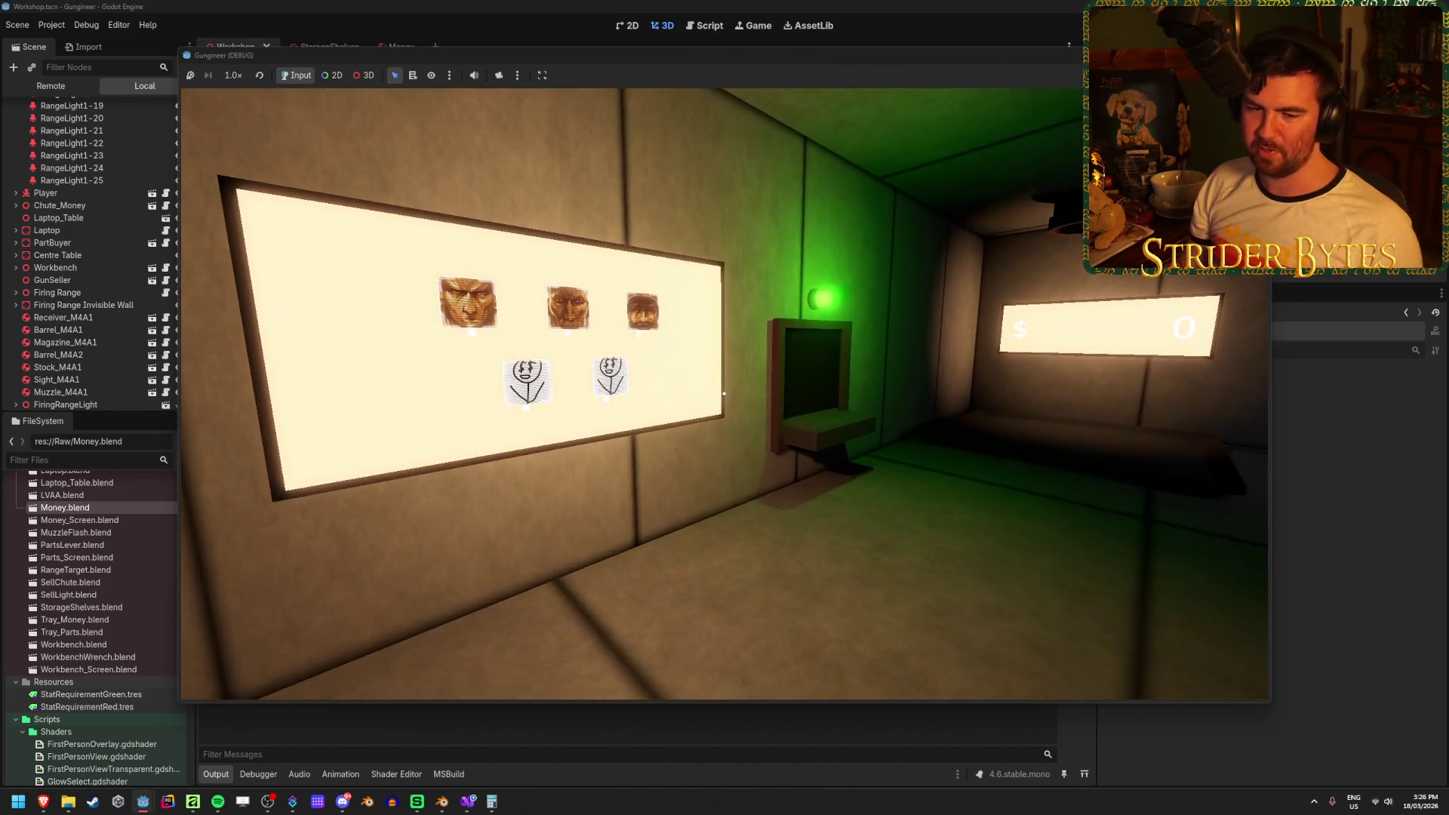
mouse_move(723, 393)
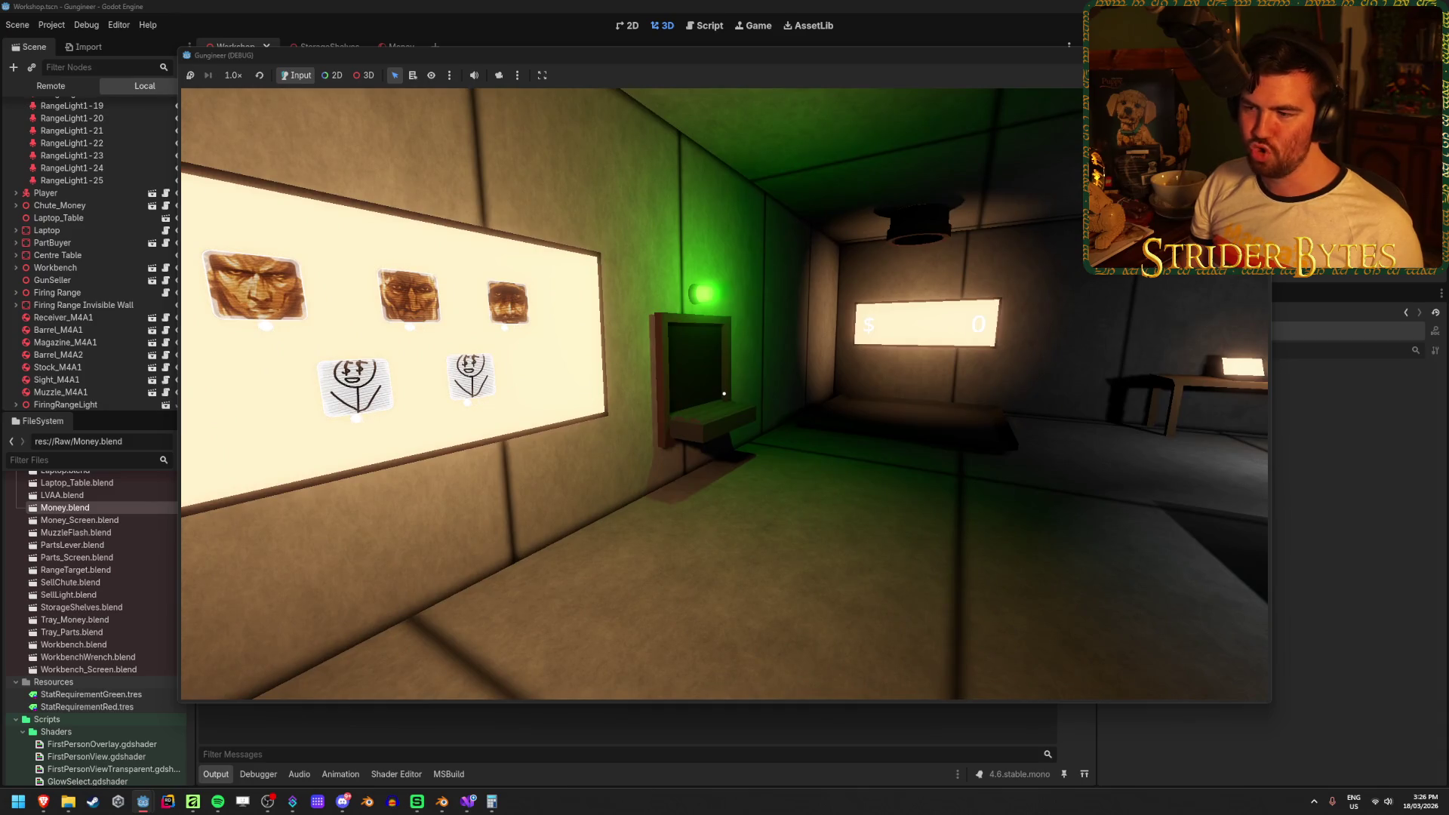
key("w")
left_click(723, 393)
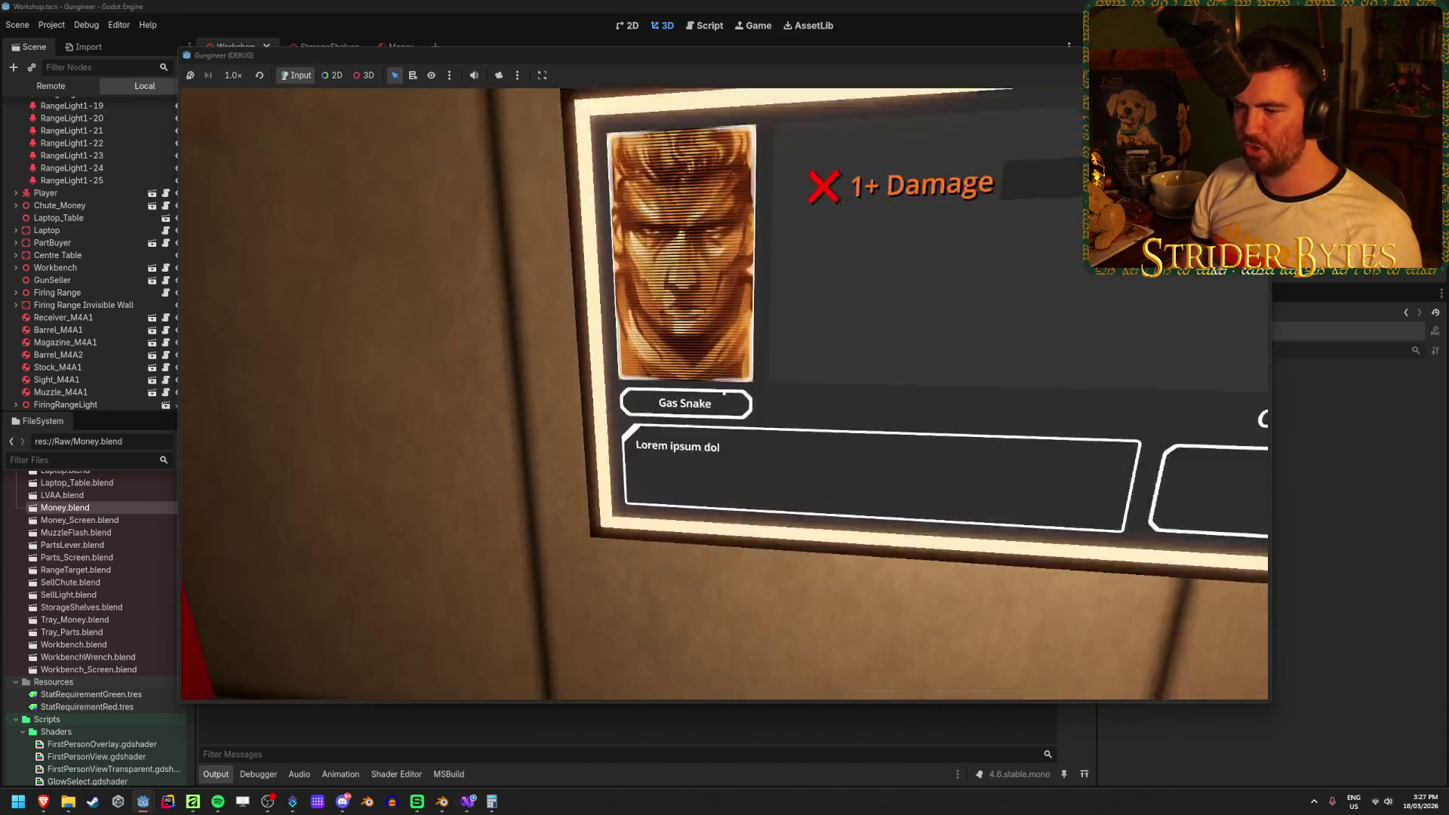
key("w")
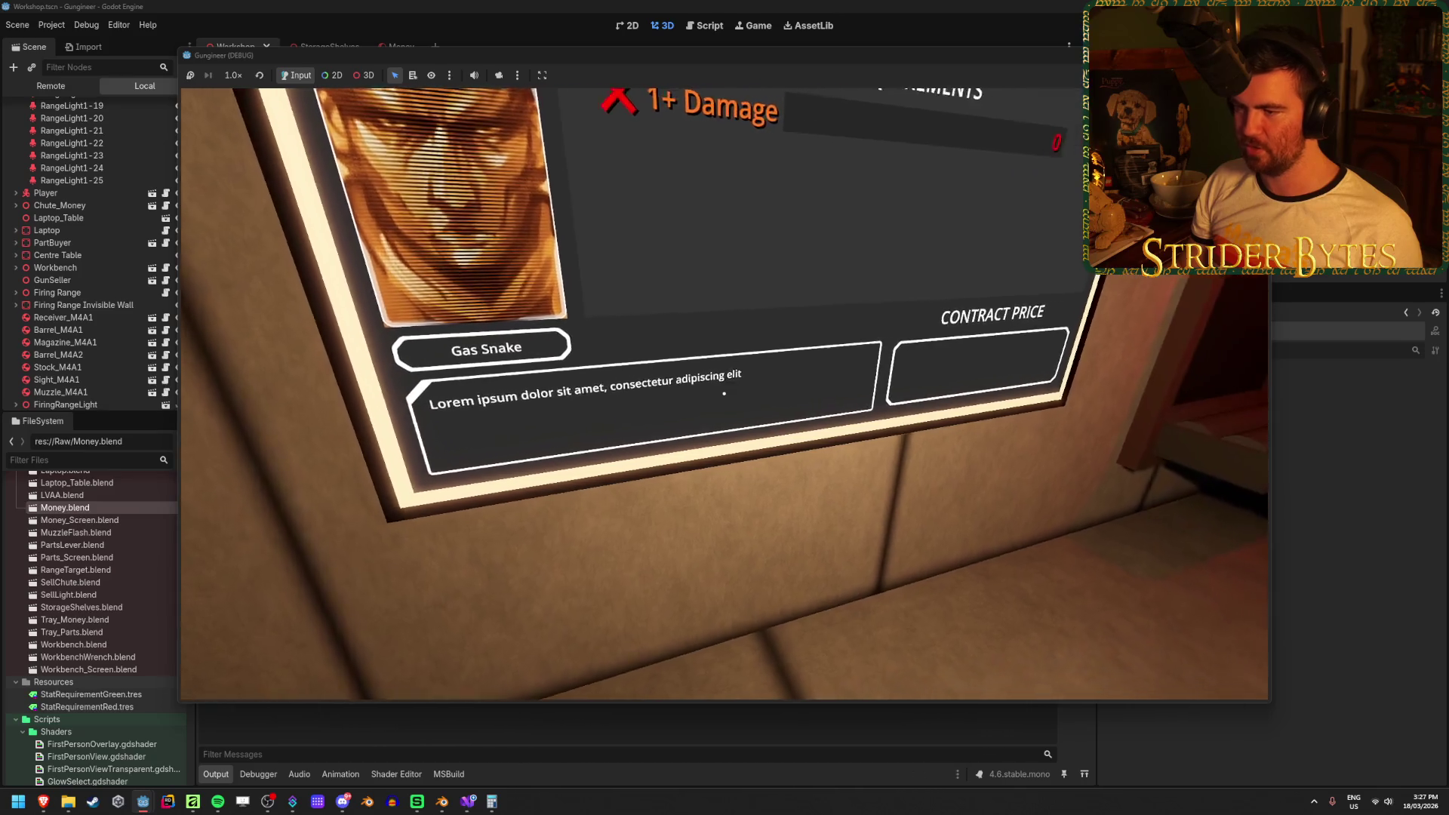
key("w")
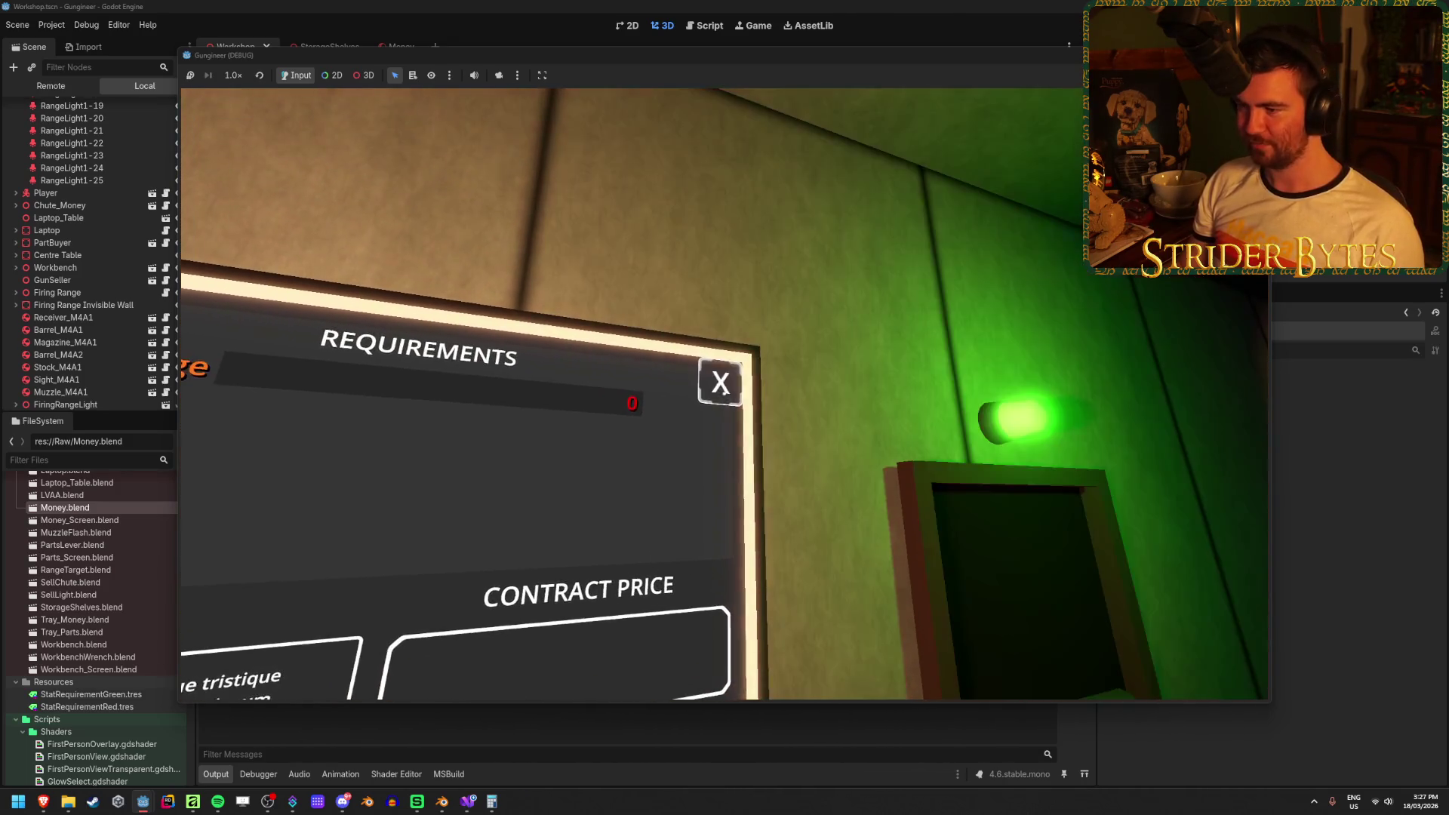
left_click(720, 384)
left_click(724, 394)
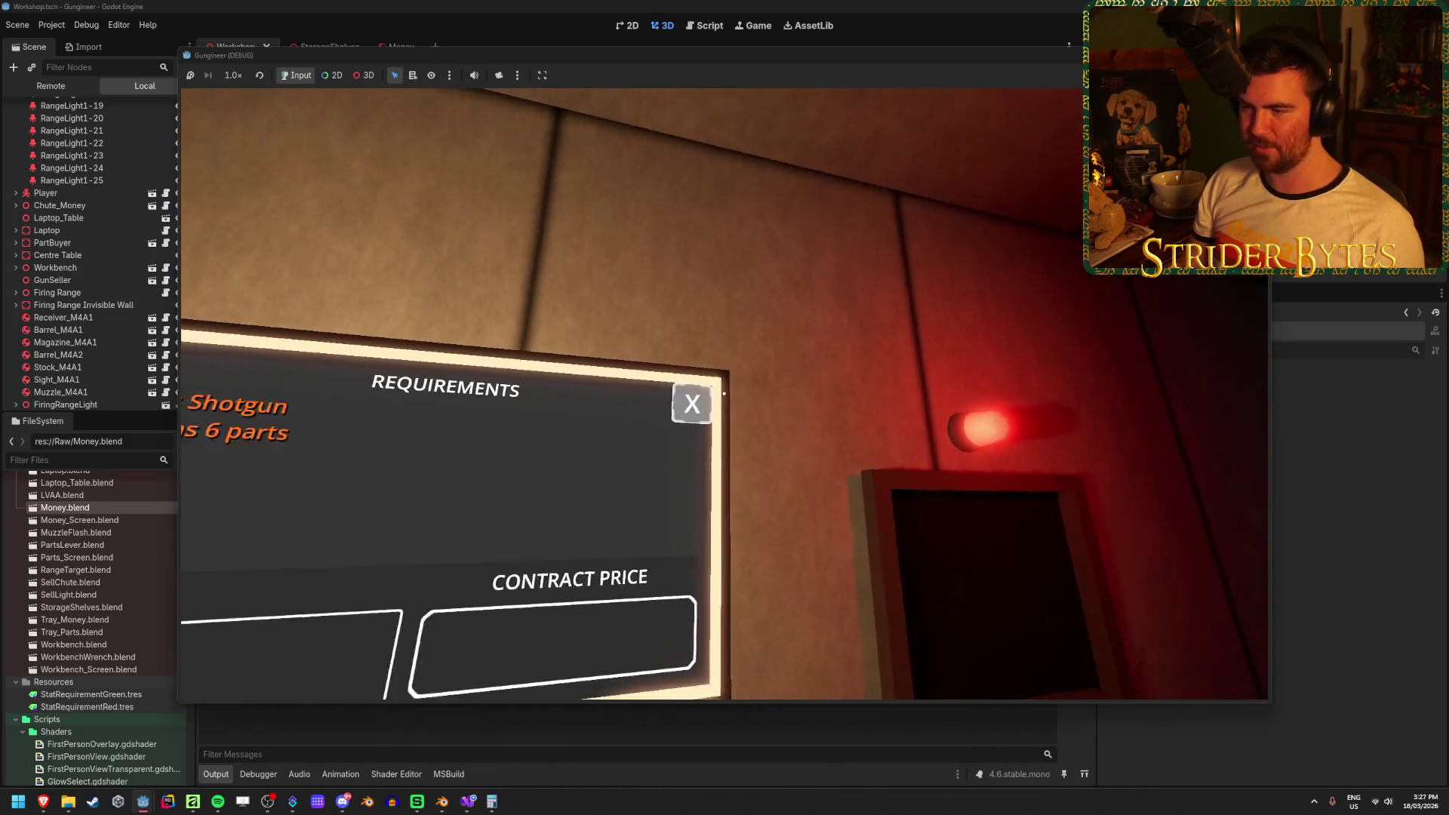
left_click(724, 393)
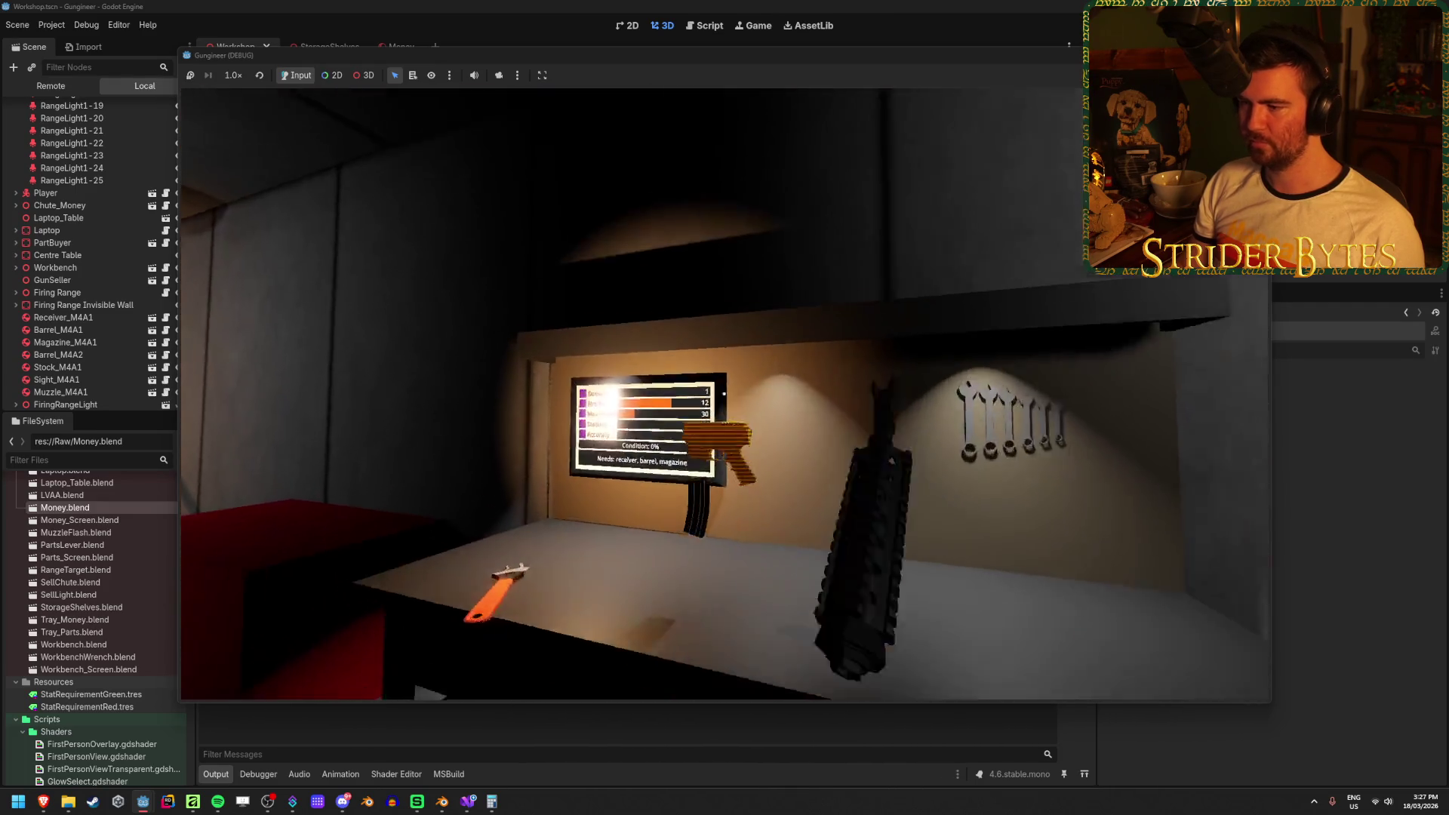
Pick up the M4 rifle and walk up to the requirements panel.
left_click(724, 393)
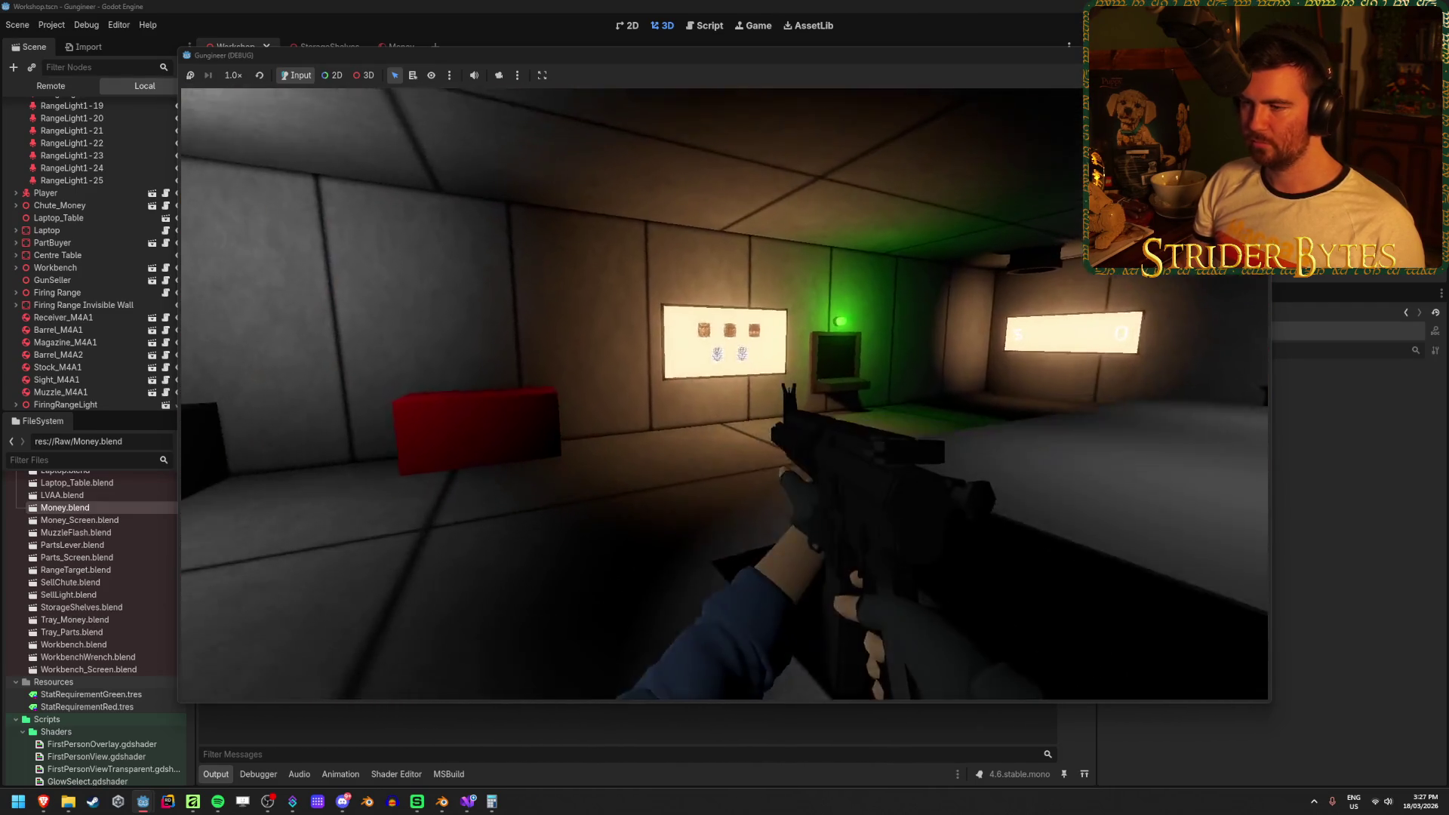
key("w")
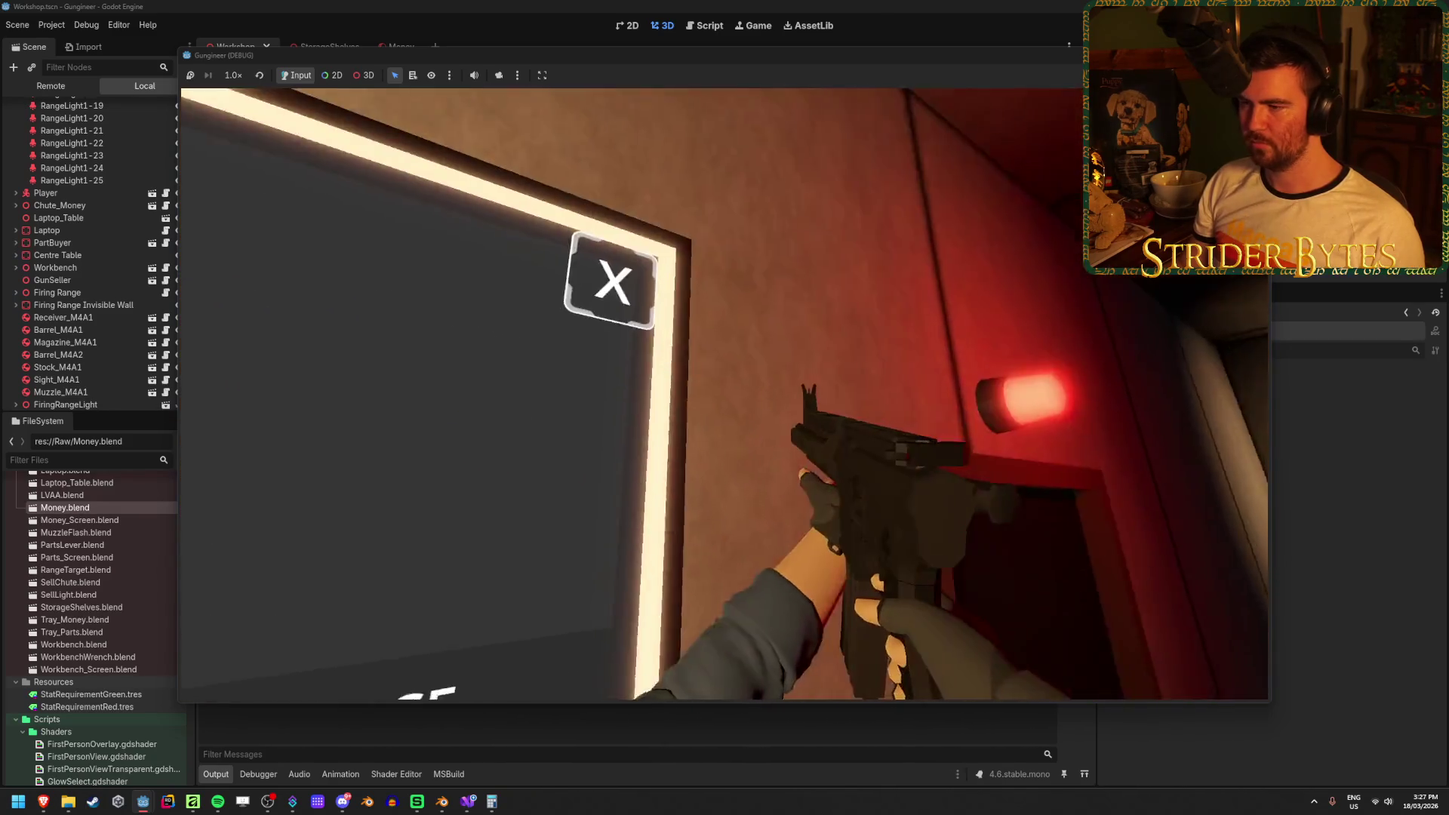
key("s")
key("w")
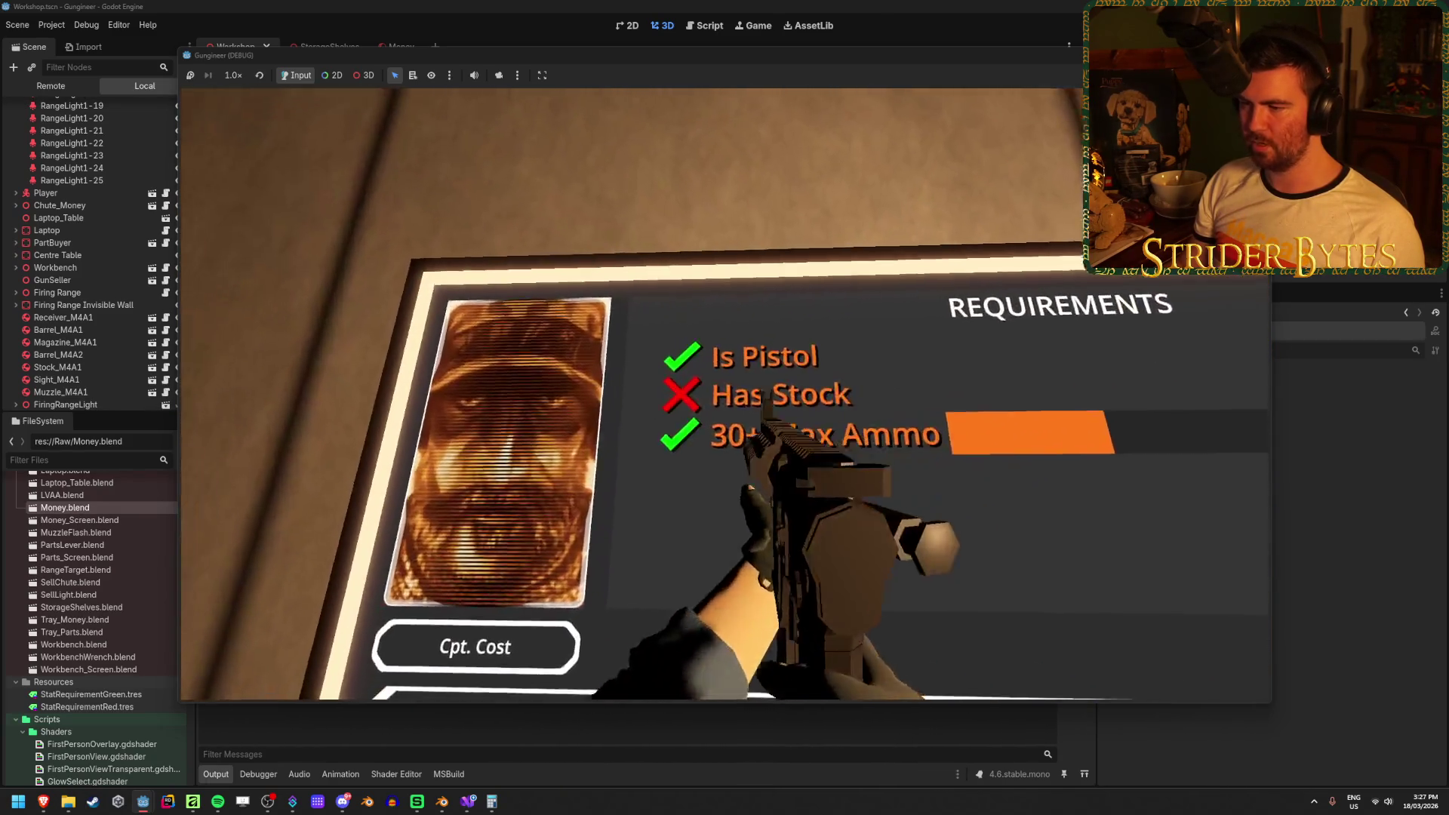
key("w")
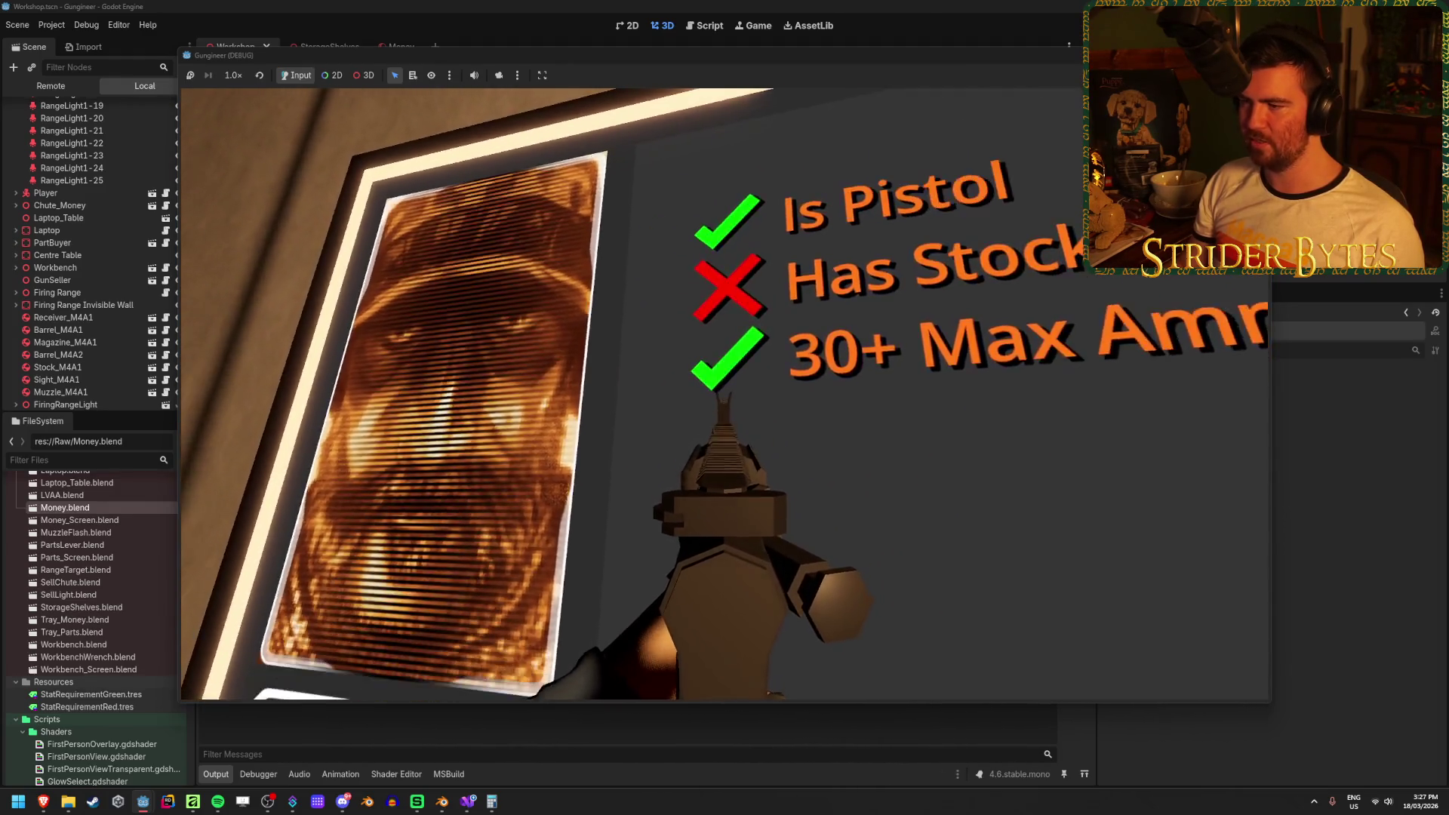
key("s")
key("w")
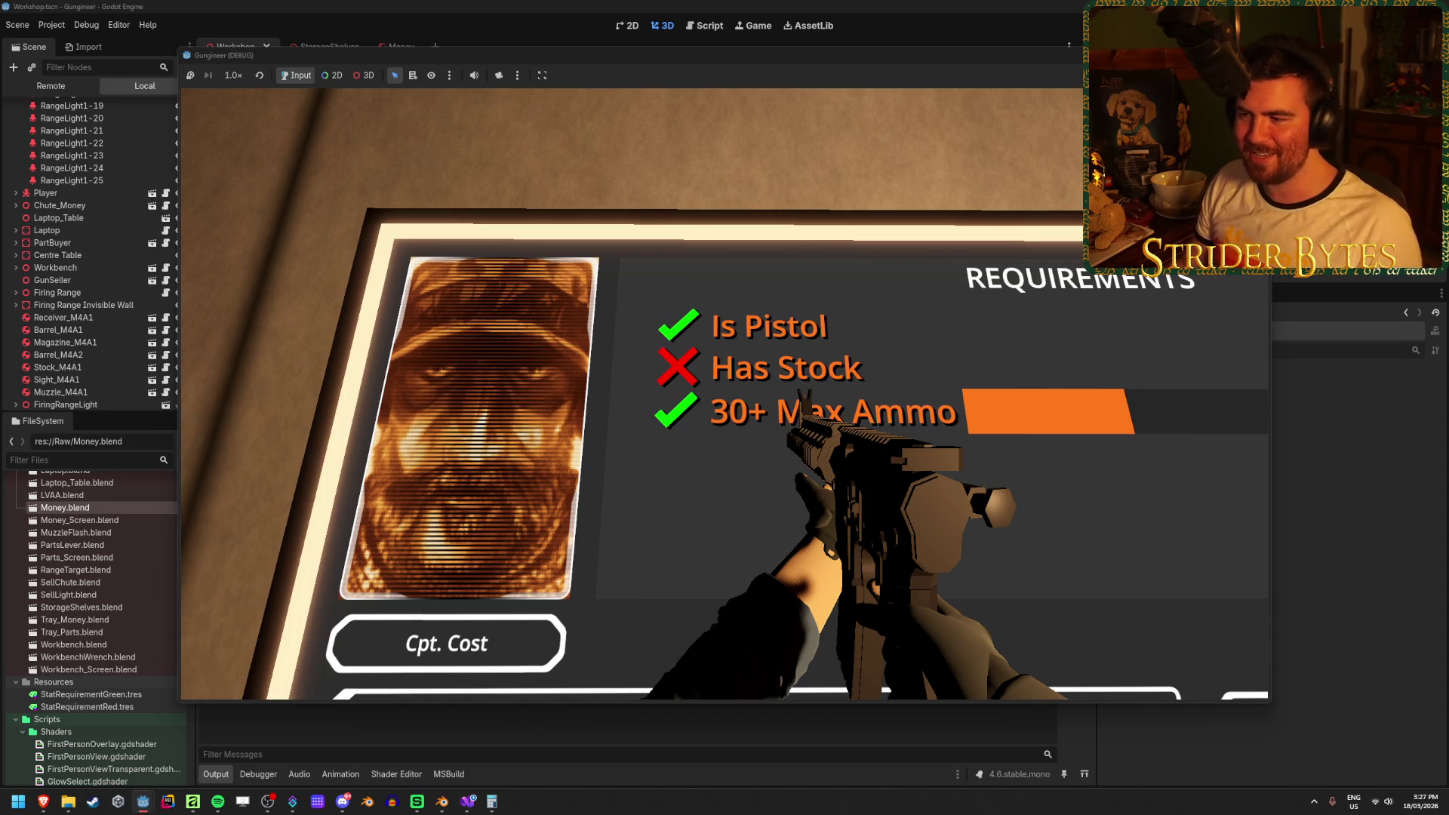
key("s")
key("s")
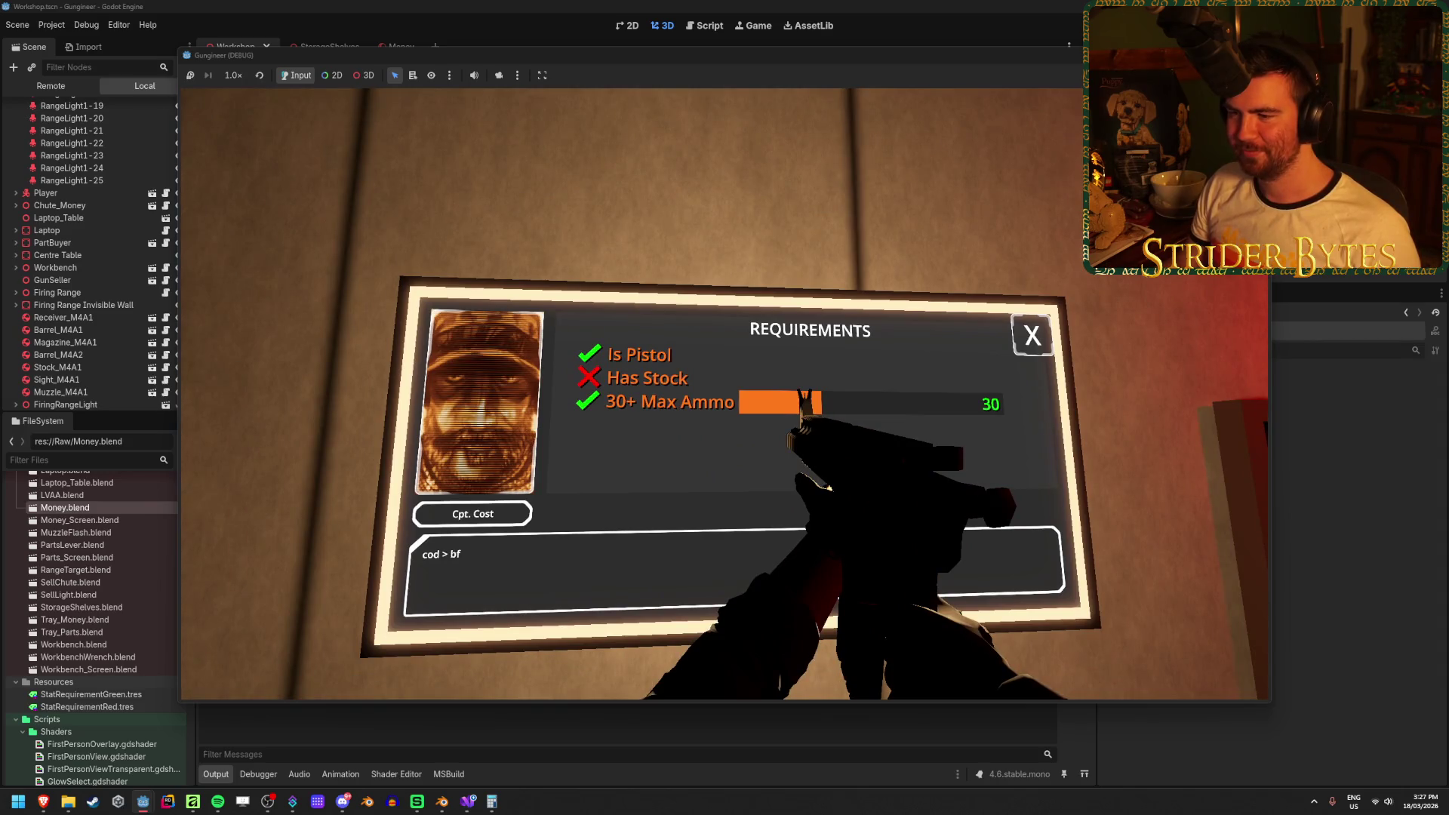
key("w")
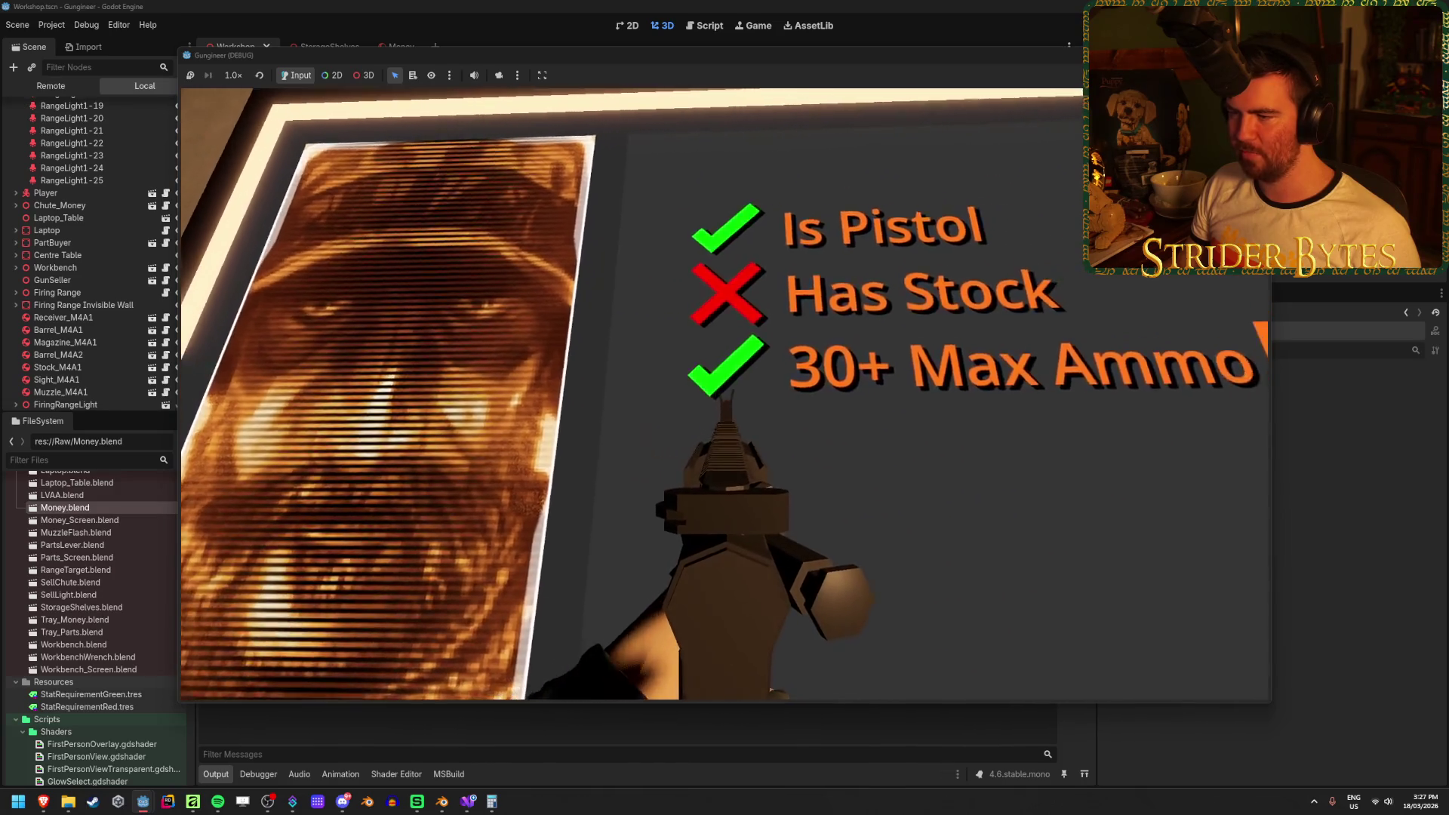
key("s")
key("w")
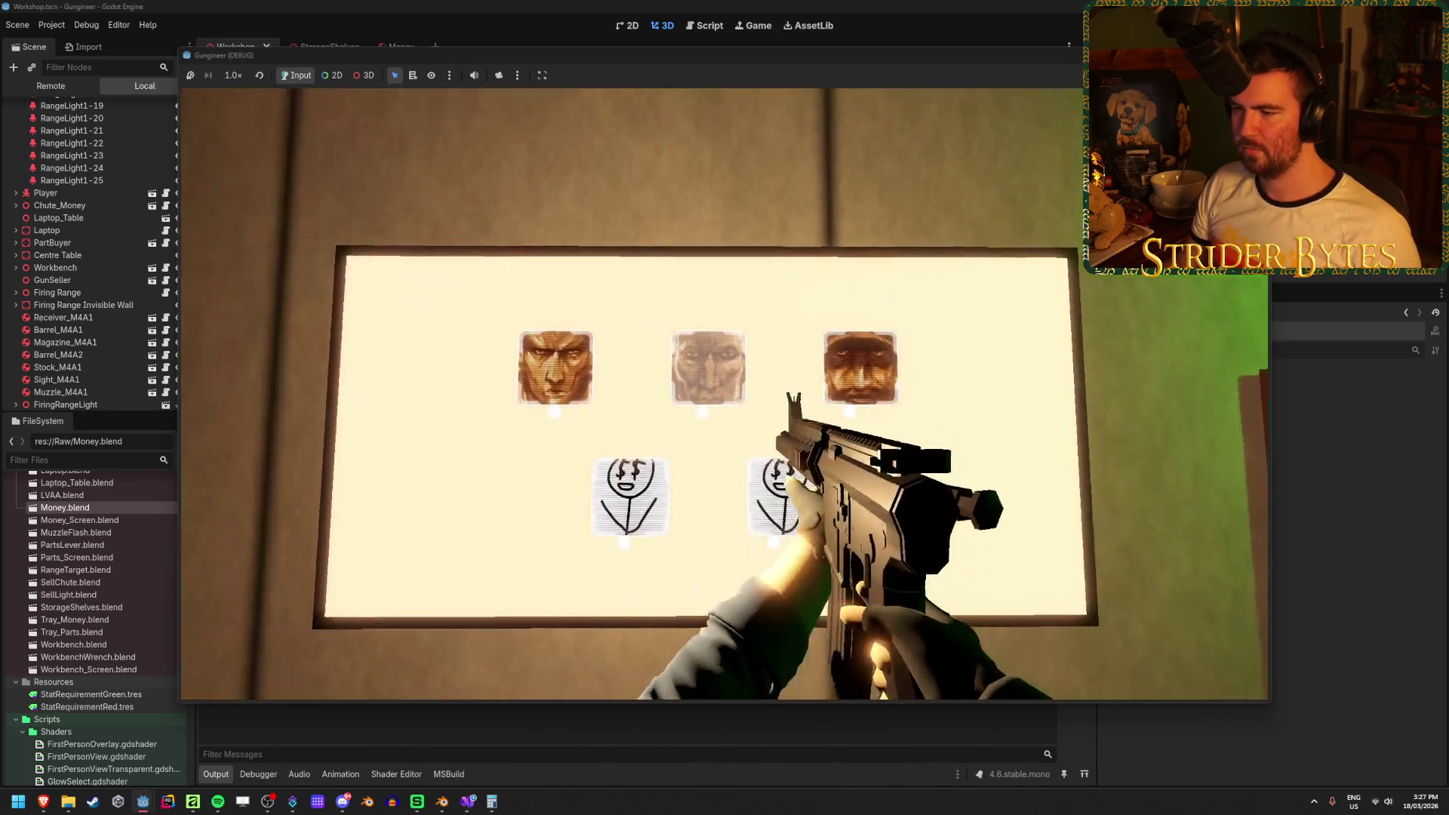
Open and close the Shotgun and Gas Snake requirements panels.
left_click(725, 394)
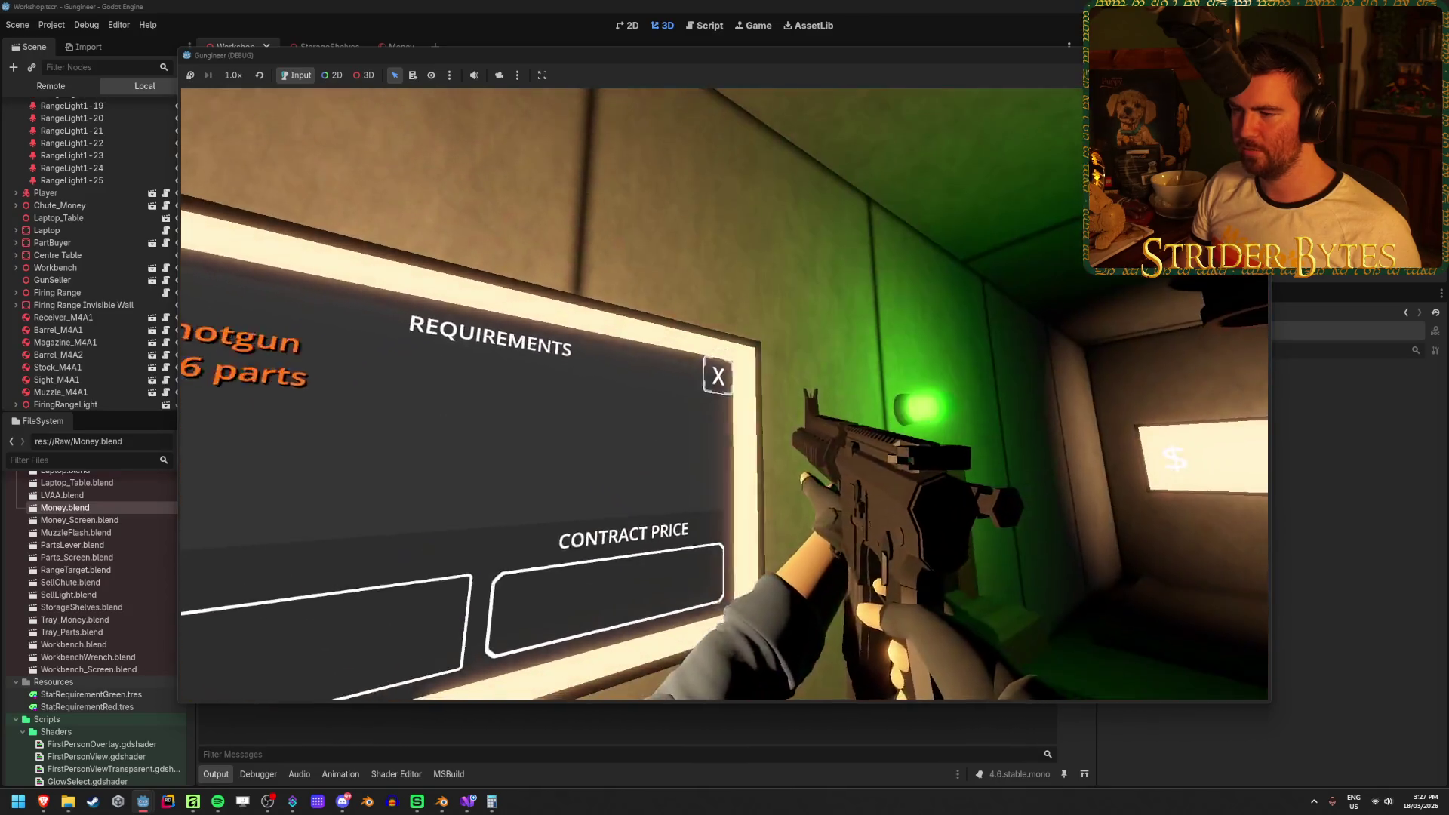
left_click(724, 394)
left_click(725, 394)
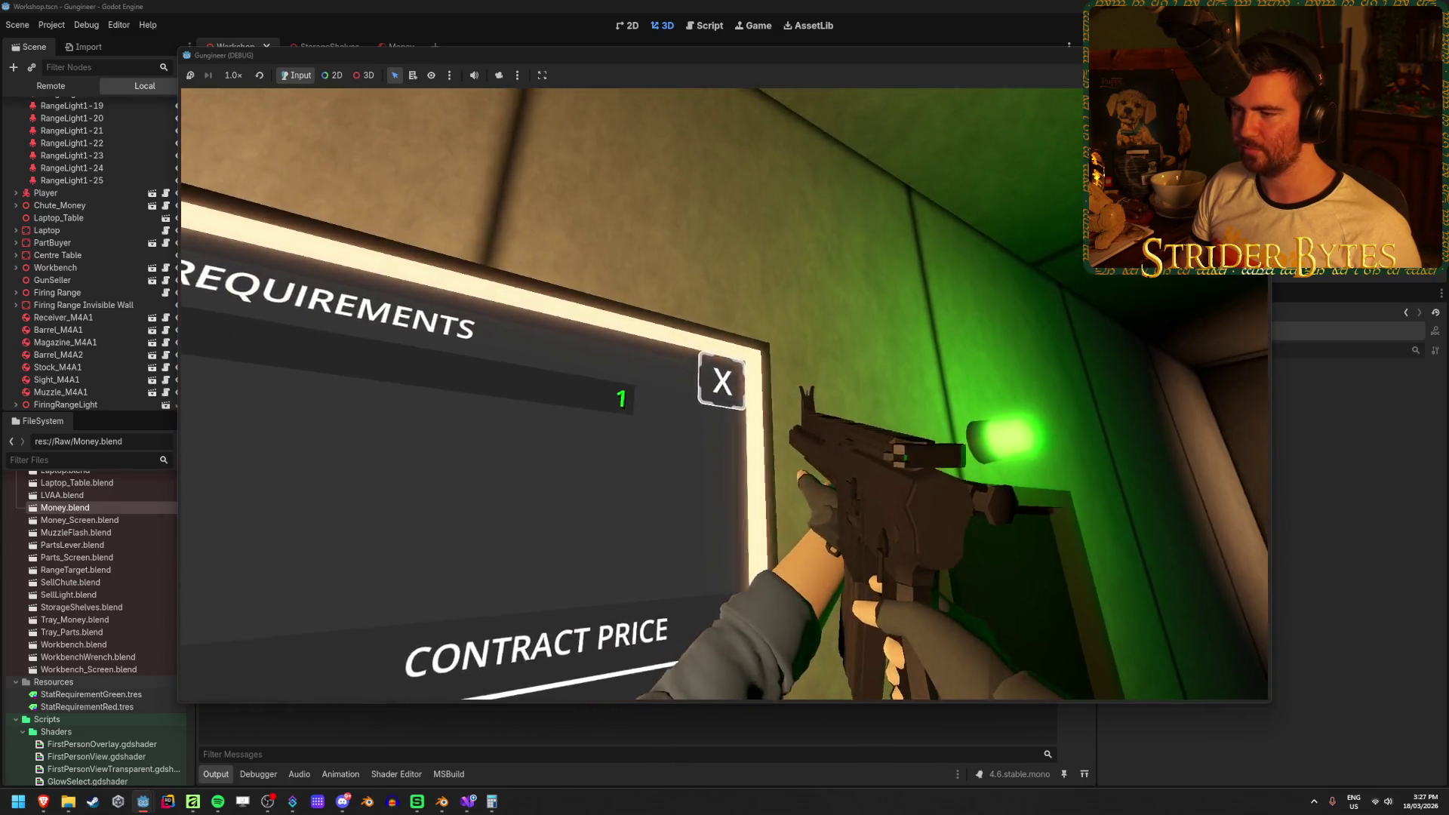
left_click(724, 394)
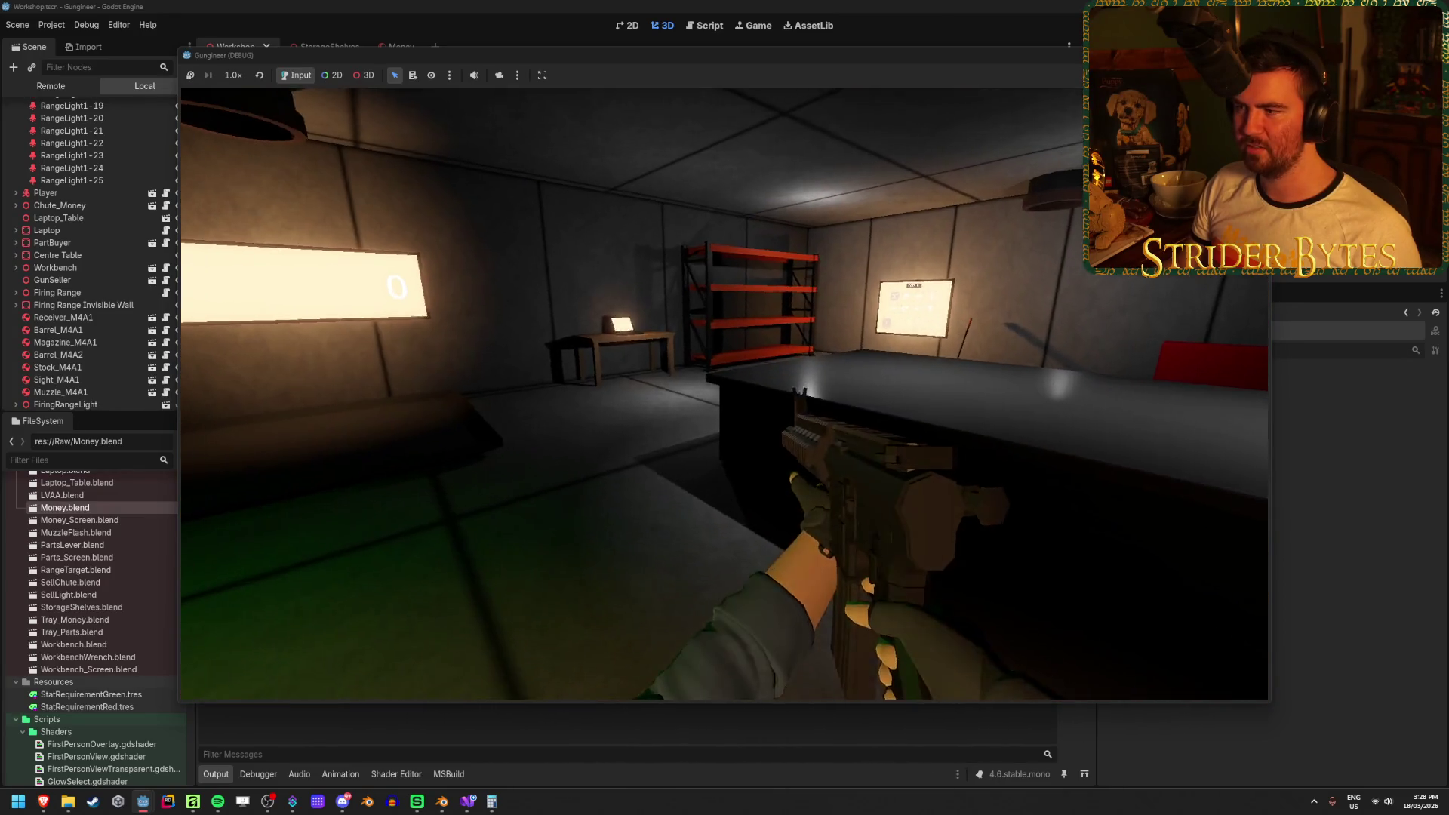
Walk to the orange firing-range button, then stop the game with F8.
key("w")
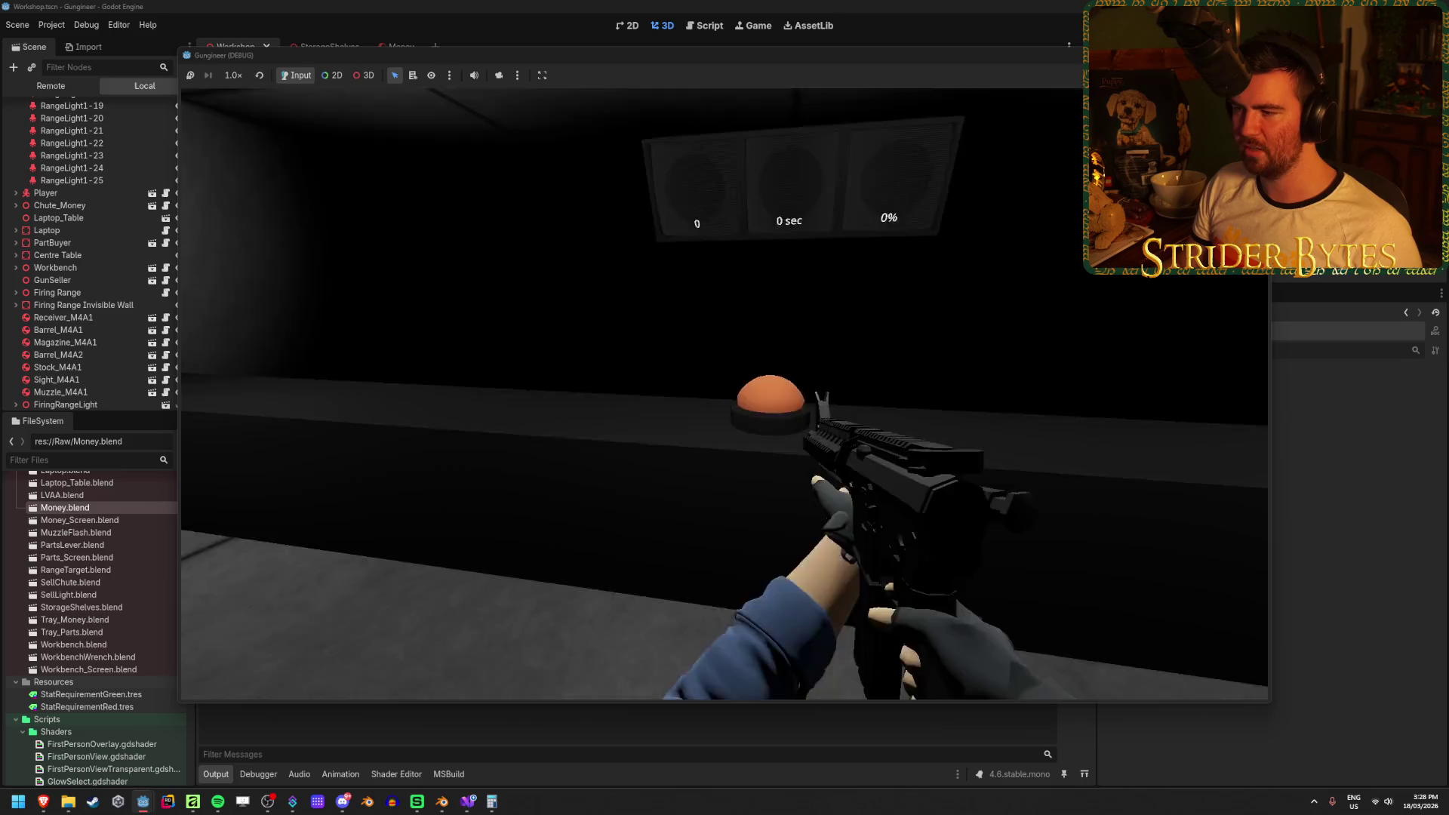
key("w")
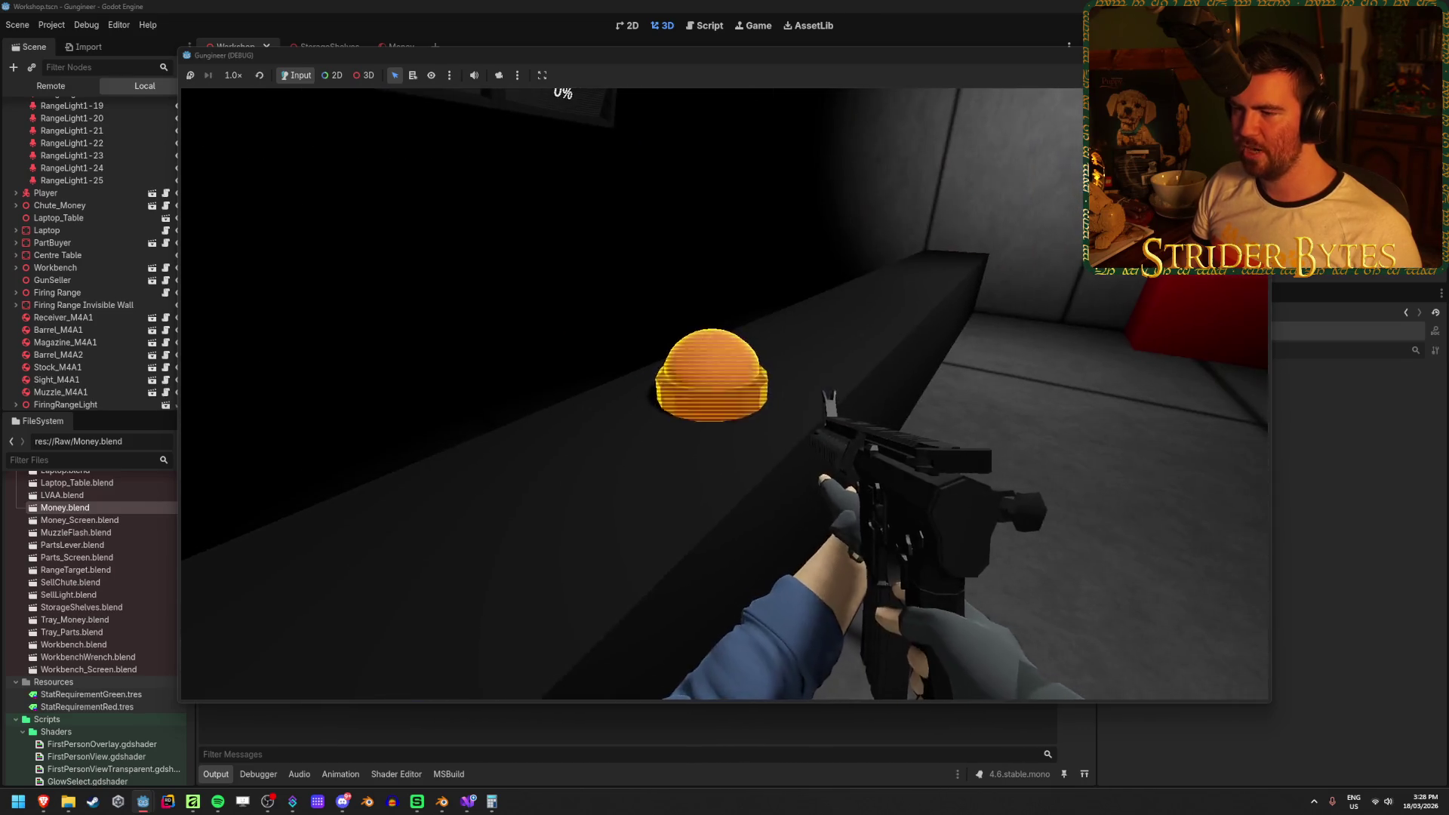
key("s")
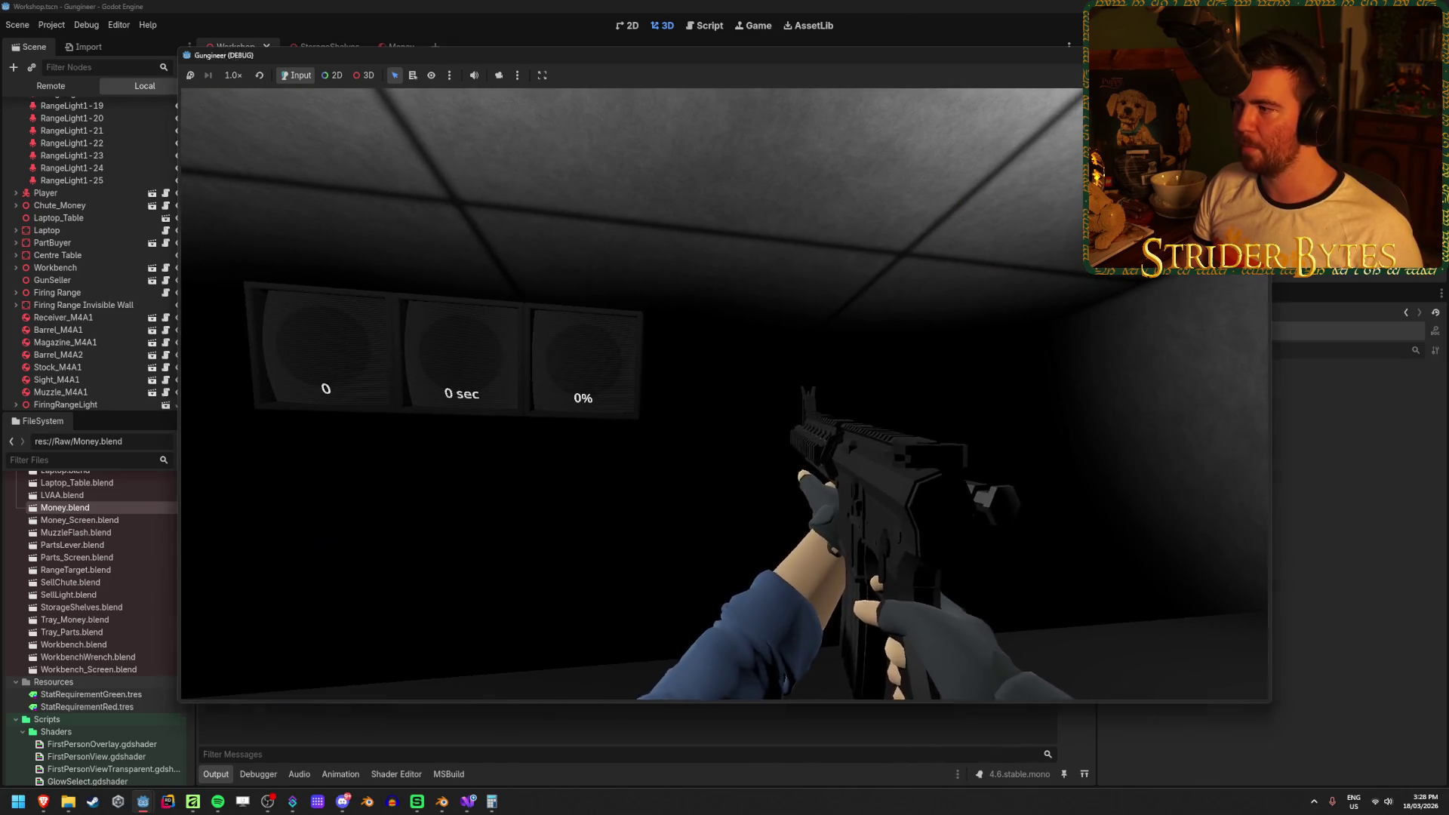
key("F8")
Orbit the 3D view to face the firing-range table, then bring Money.blend in Blender forward.
left_click_drag(402, 446, 635, 456)
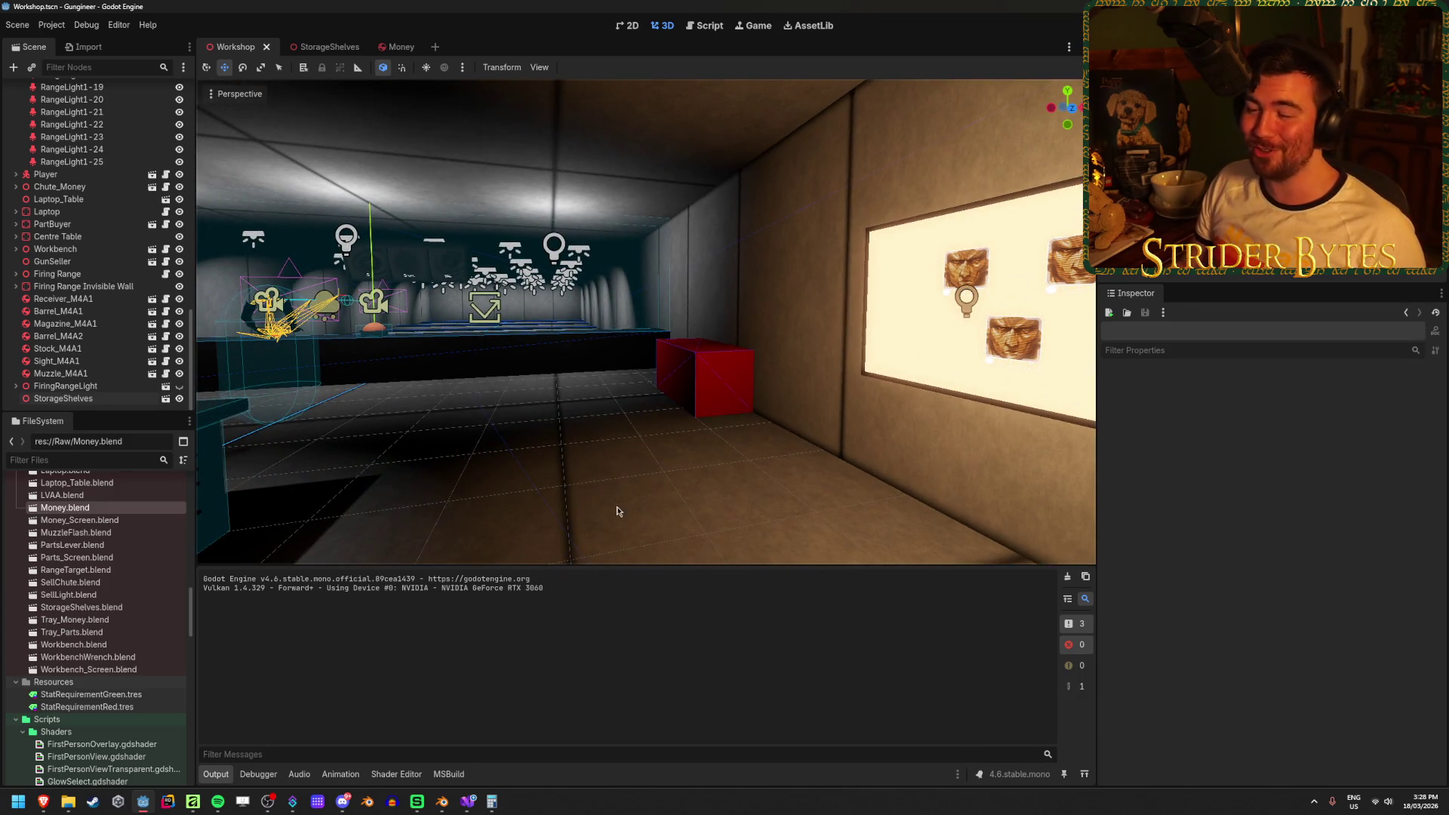
mouse_move(673, 506)
left_mouse_down()
mouse_move(815, 507)
mouse_move(498, 520)
mouse_move(582, 484)
left_mouse_up()
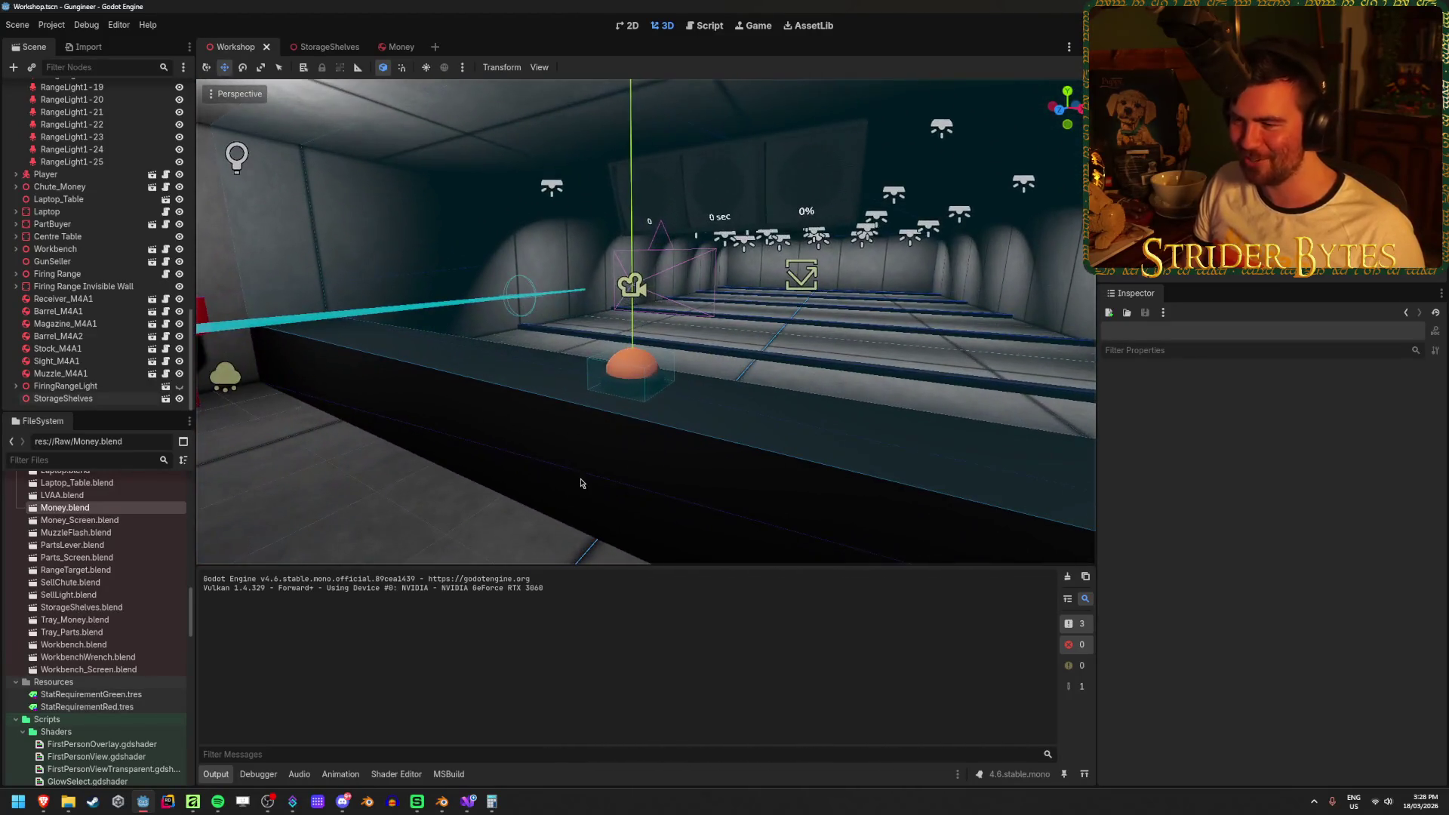
left_click(447, 802)
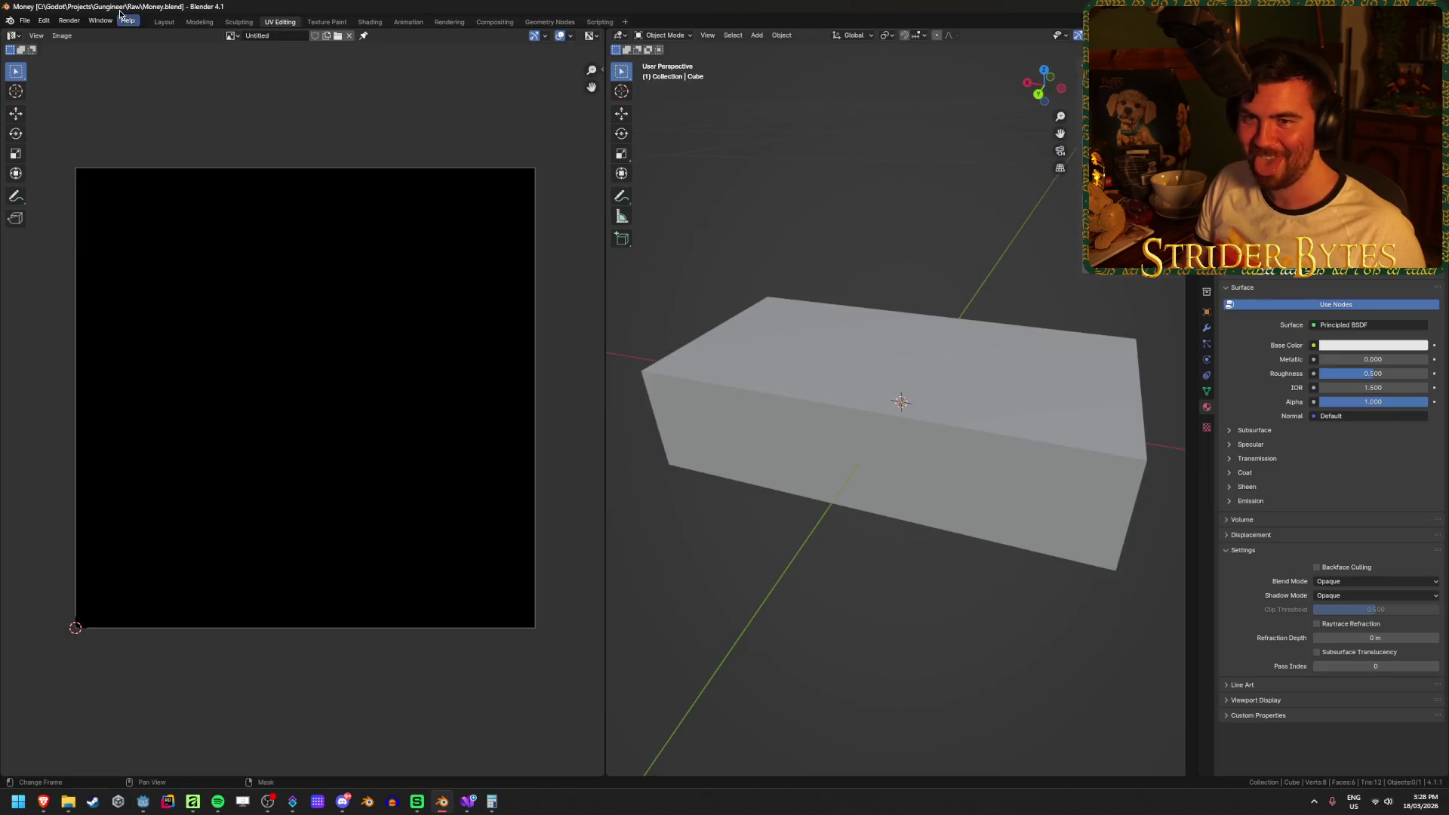
Open FiringRangeButton.blend from Blender's recent files list.
left_click(25, 20)
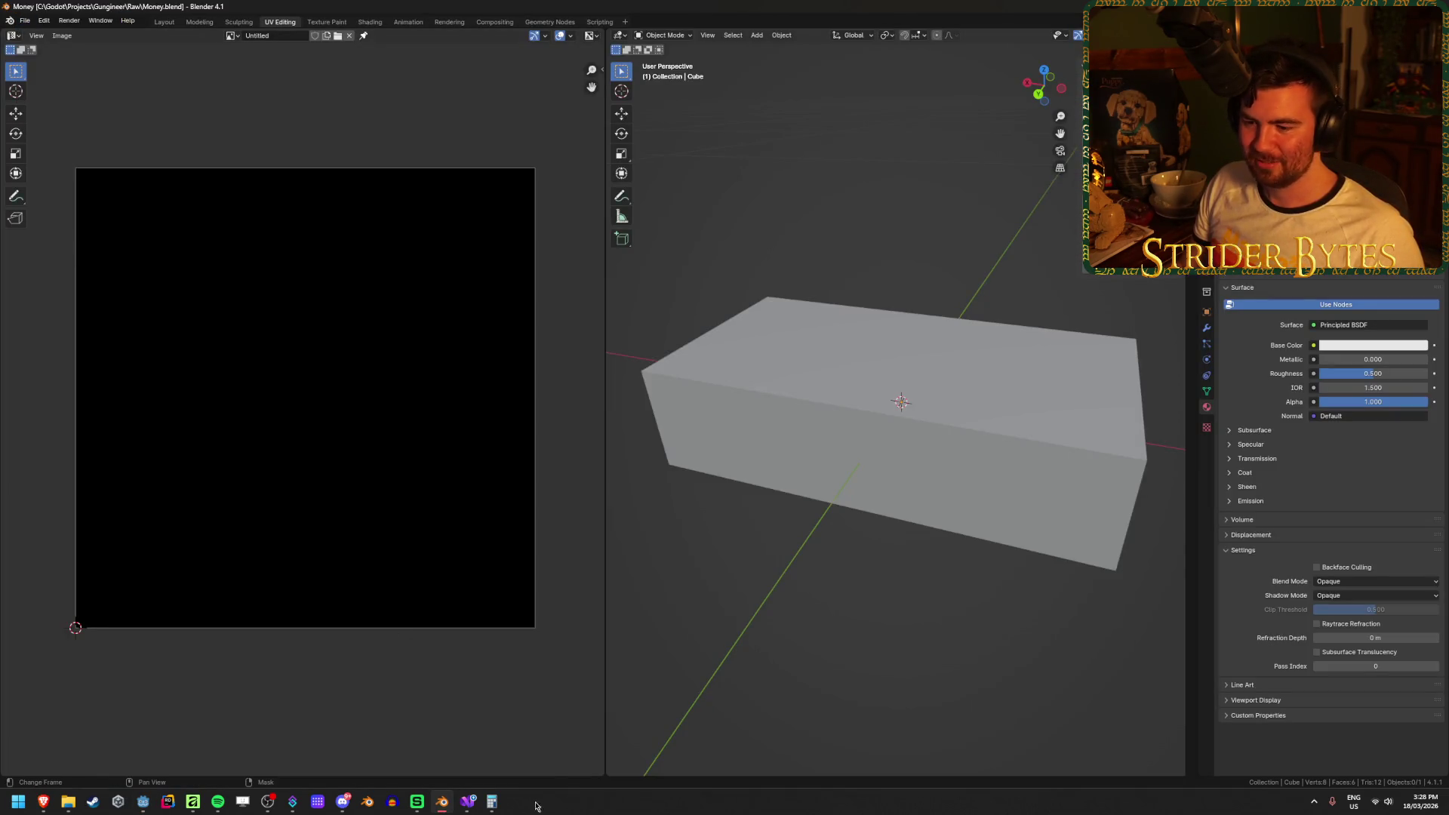
right_click(442, 801)
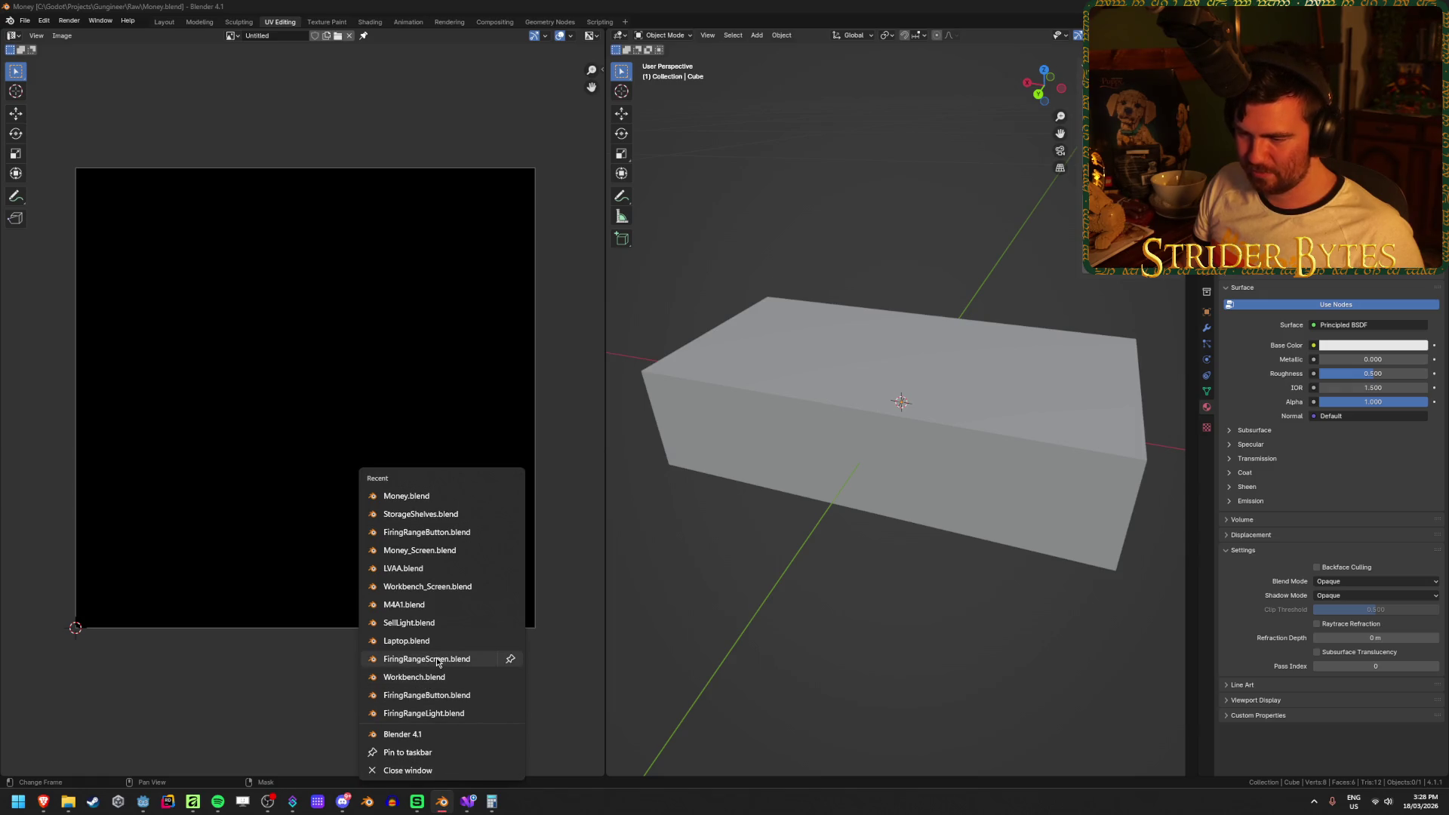
left_click(451, 549)
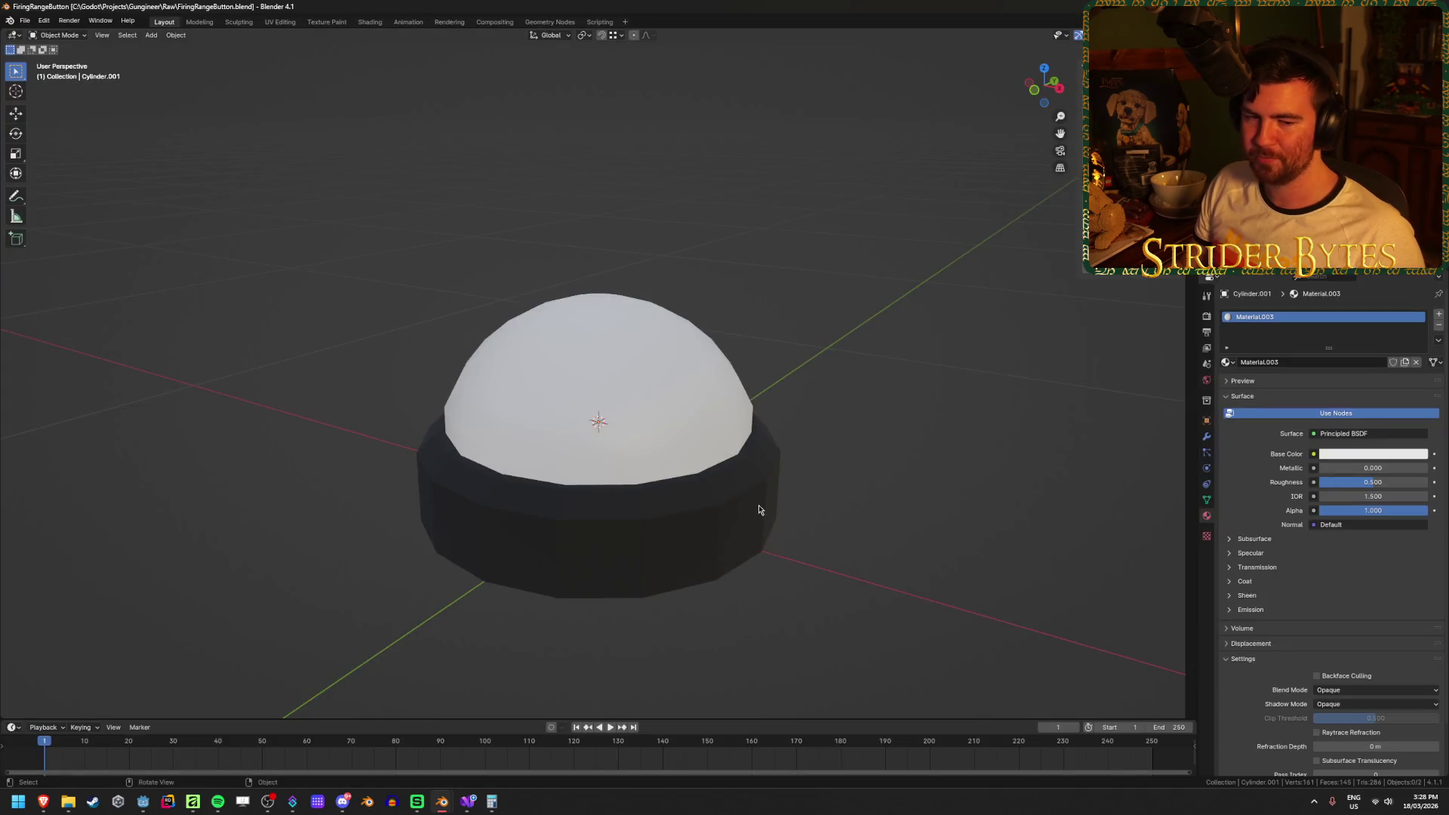
Set the button's dome to Shade Flat and save the file.
left_click(657, 400)
right_click(656, 401)
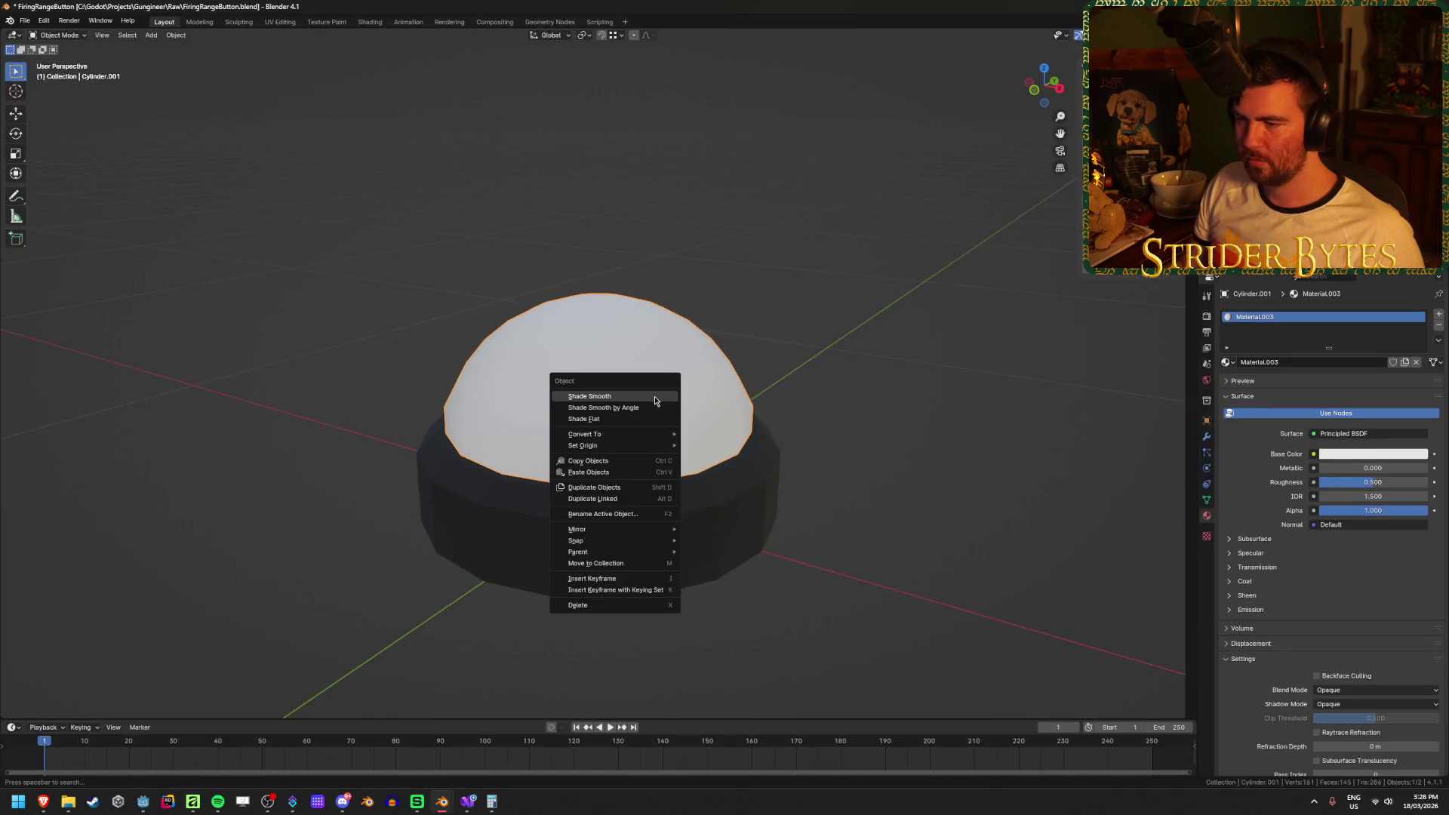
left_click(656, 419)
left_click(869, 391)
key("ctrl+s")
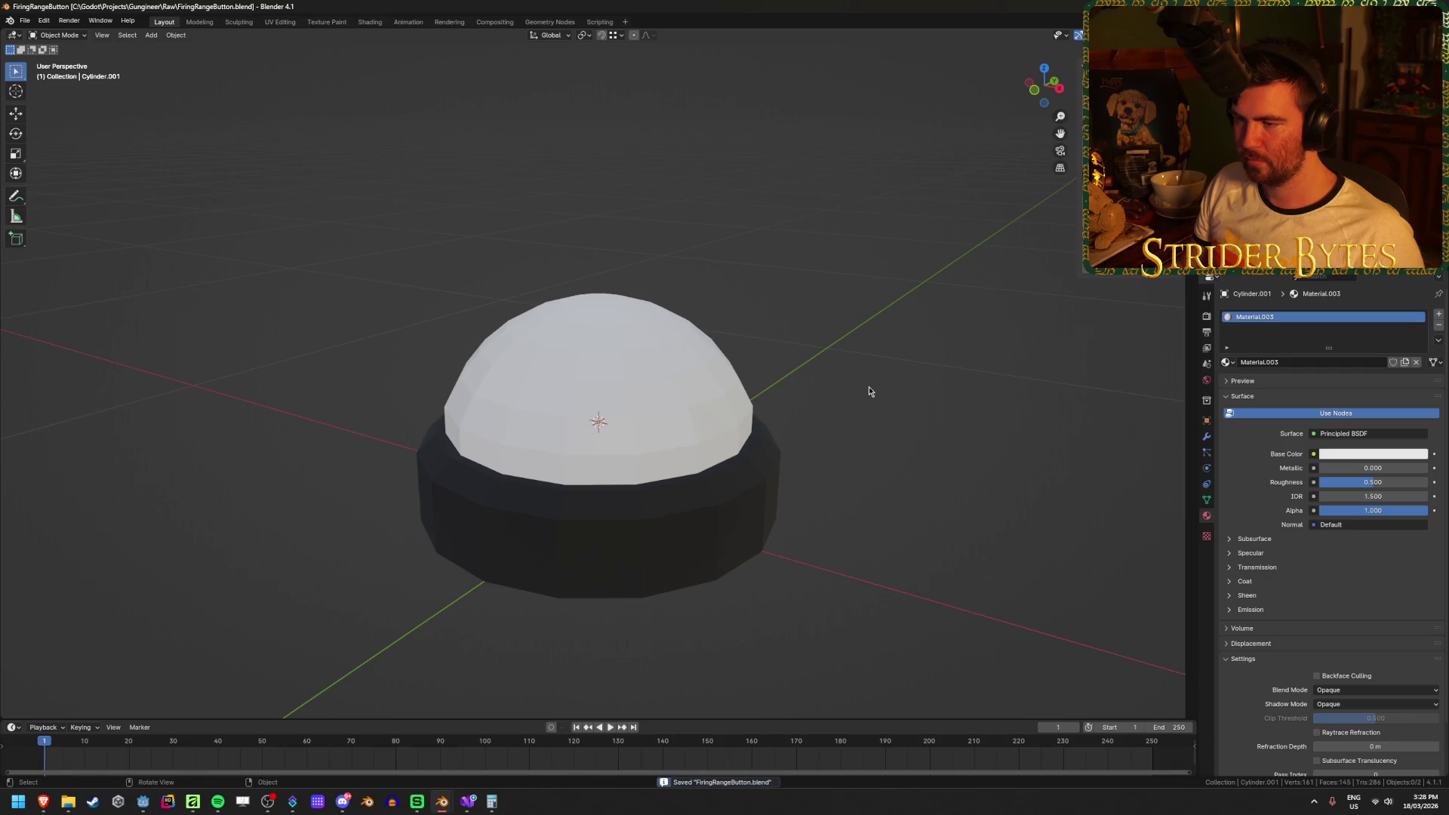
left_click(146, 801)
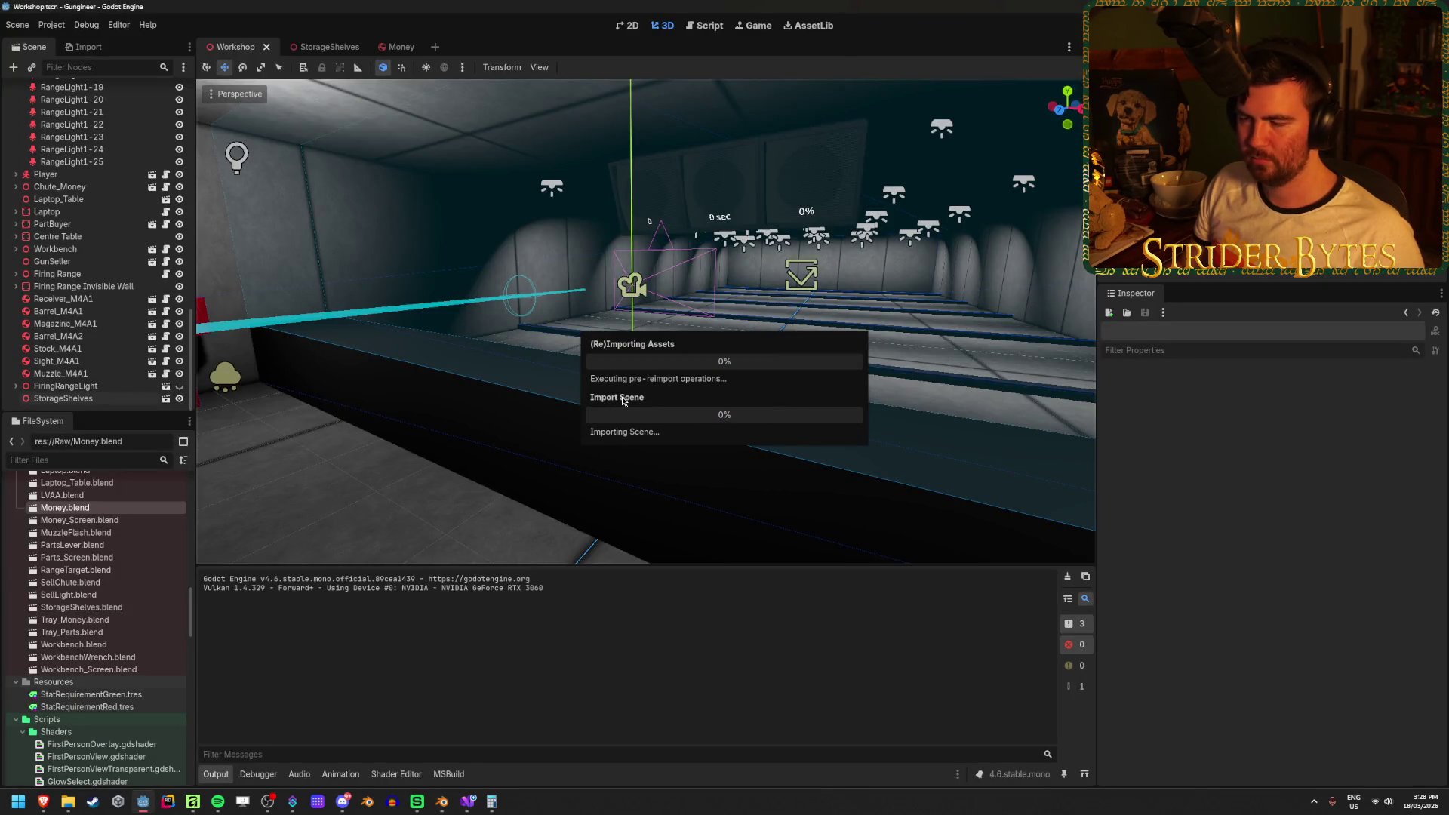
Run the game, walk up to the flat-shaded orange button, then stop the game with F8.
scroll(323, 417, "up", 3)
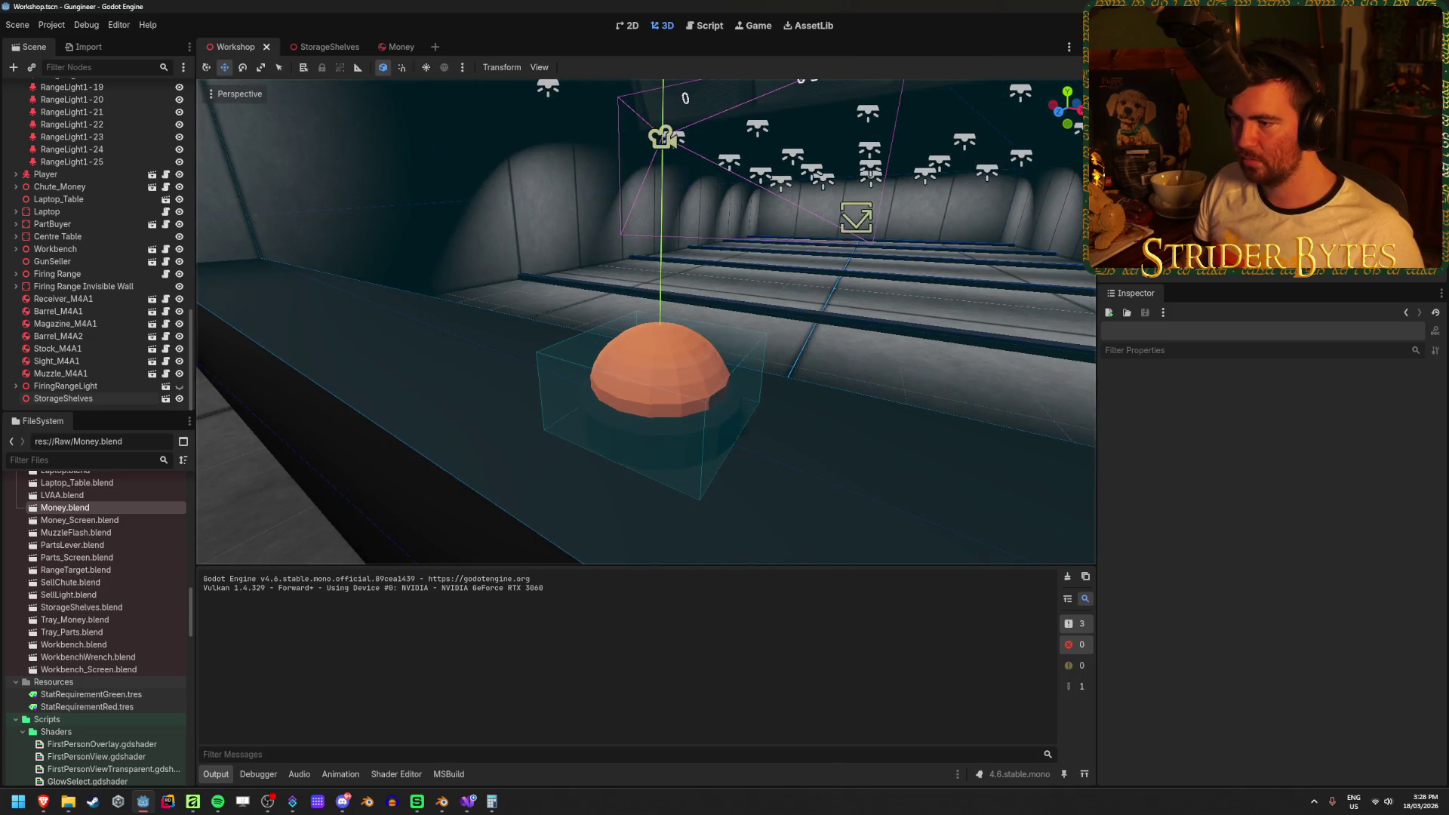
key("F5")
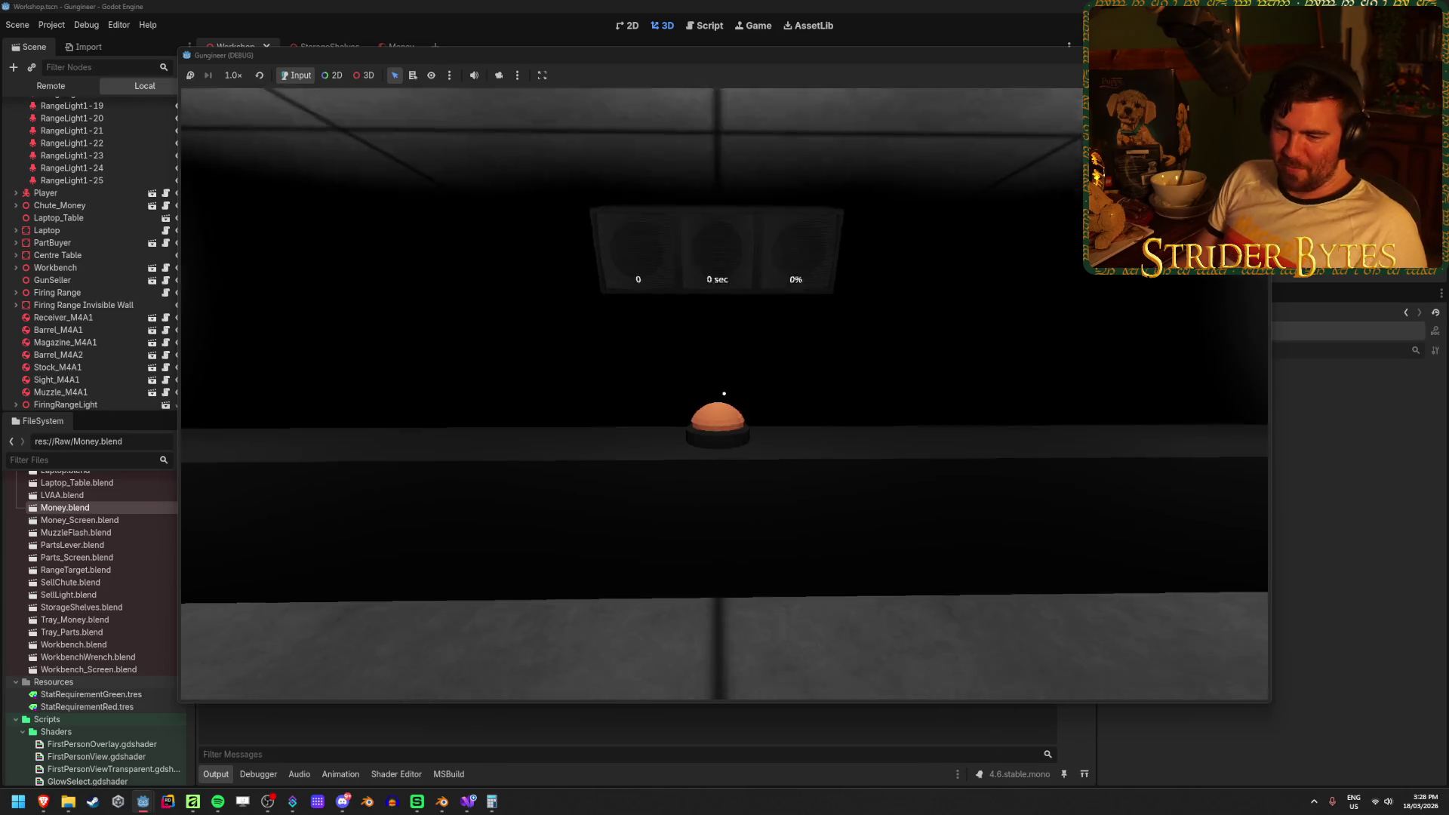
key("w")
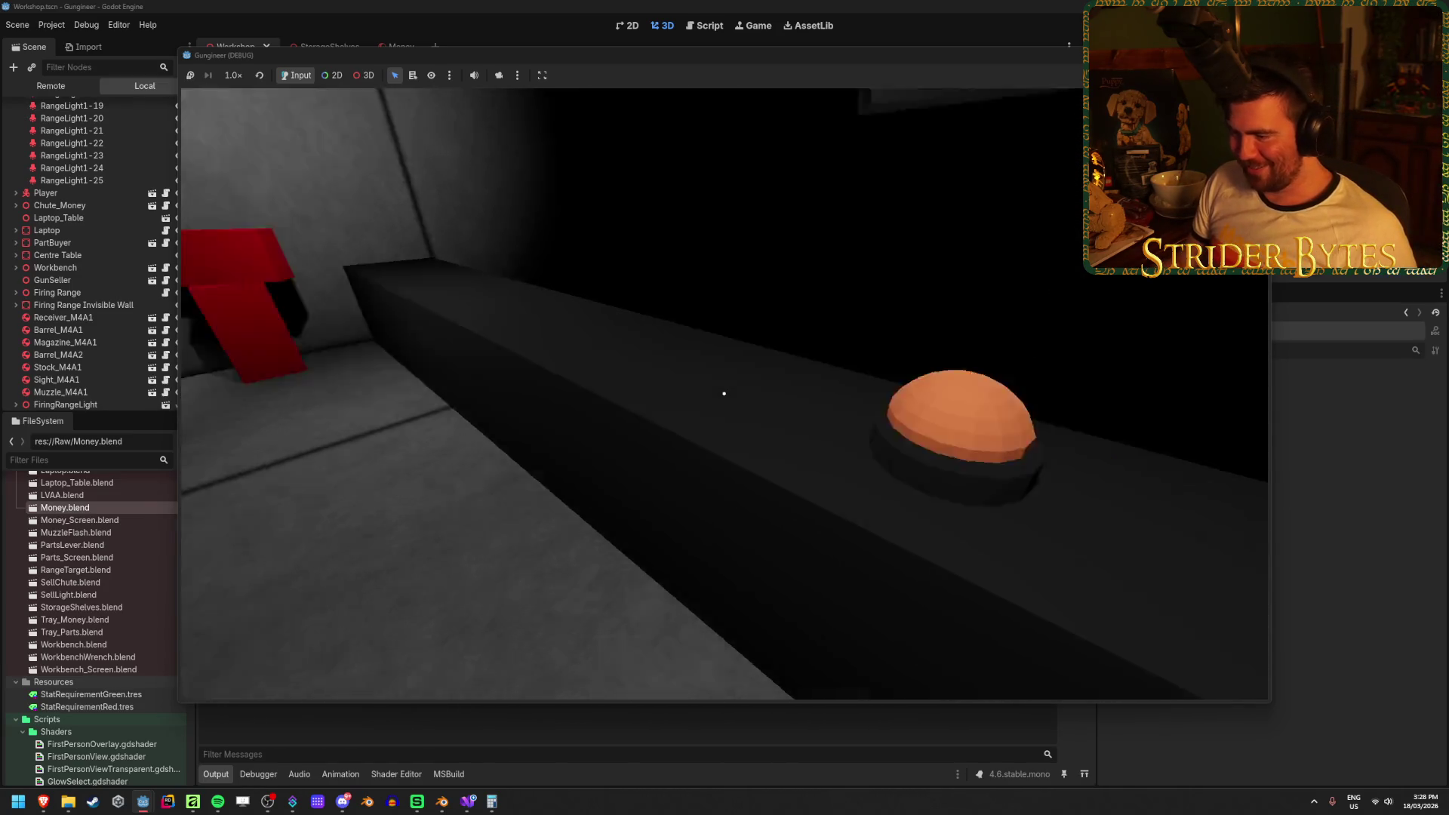
key("s")
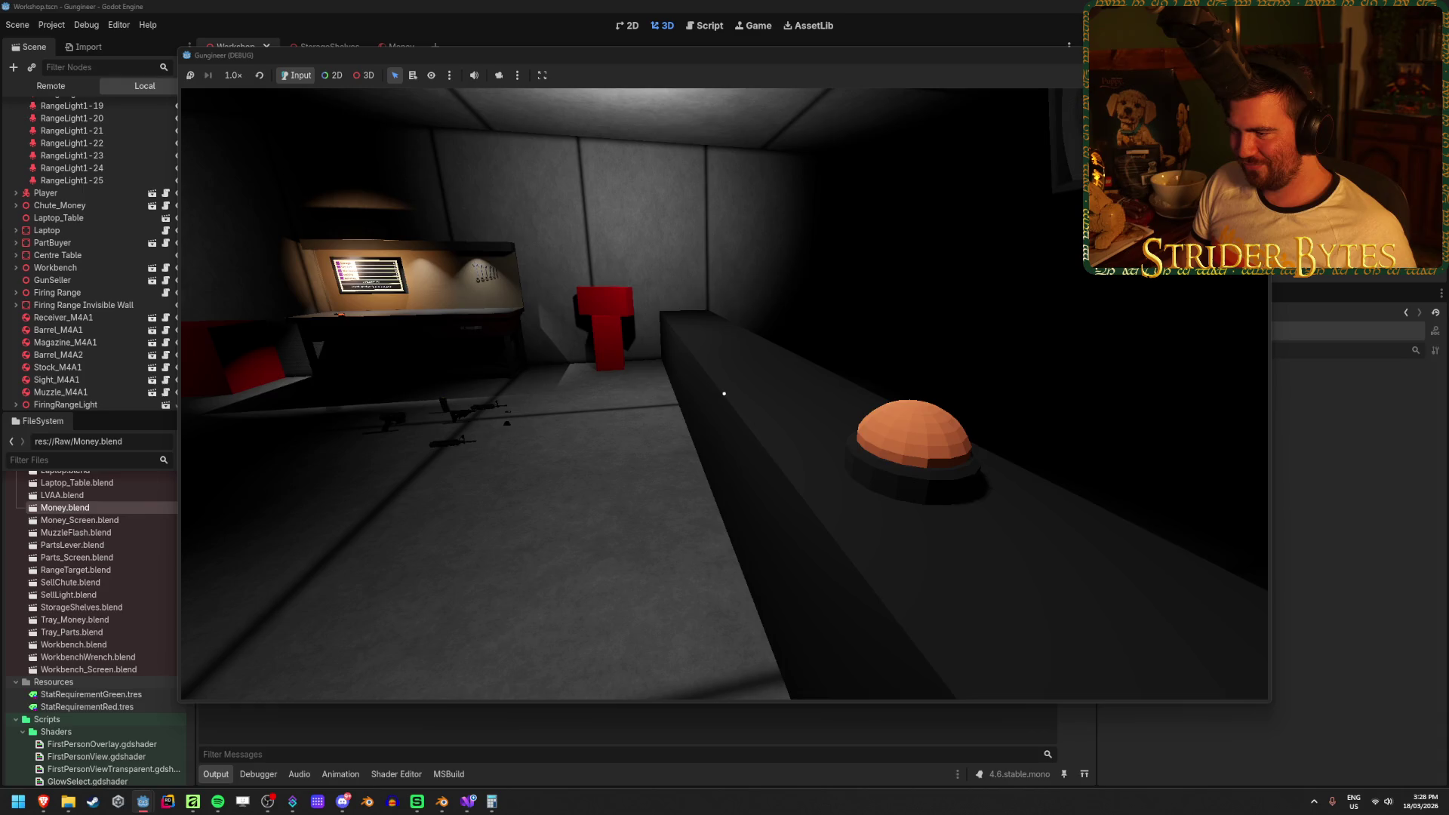
key("s")
key("w")
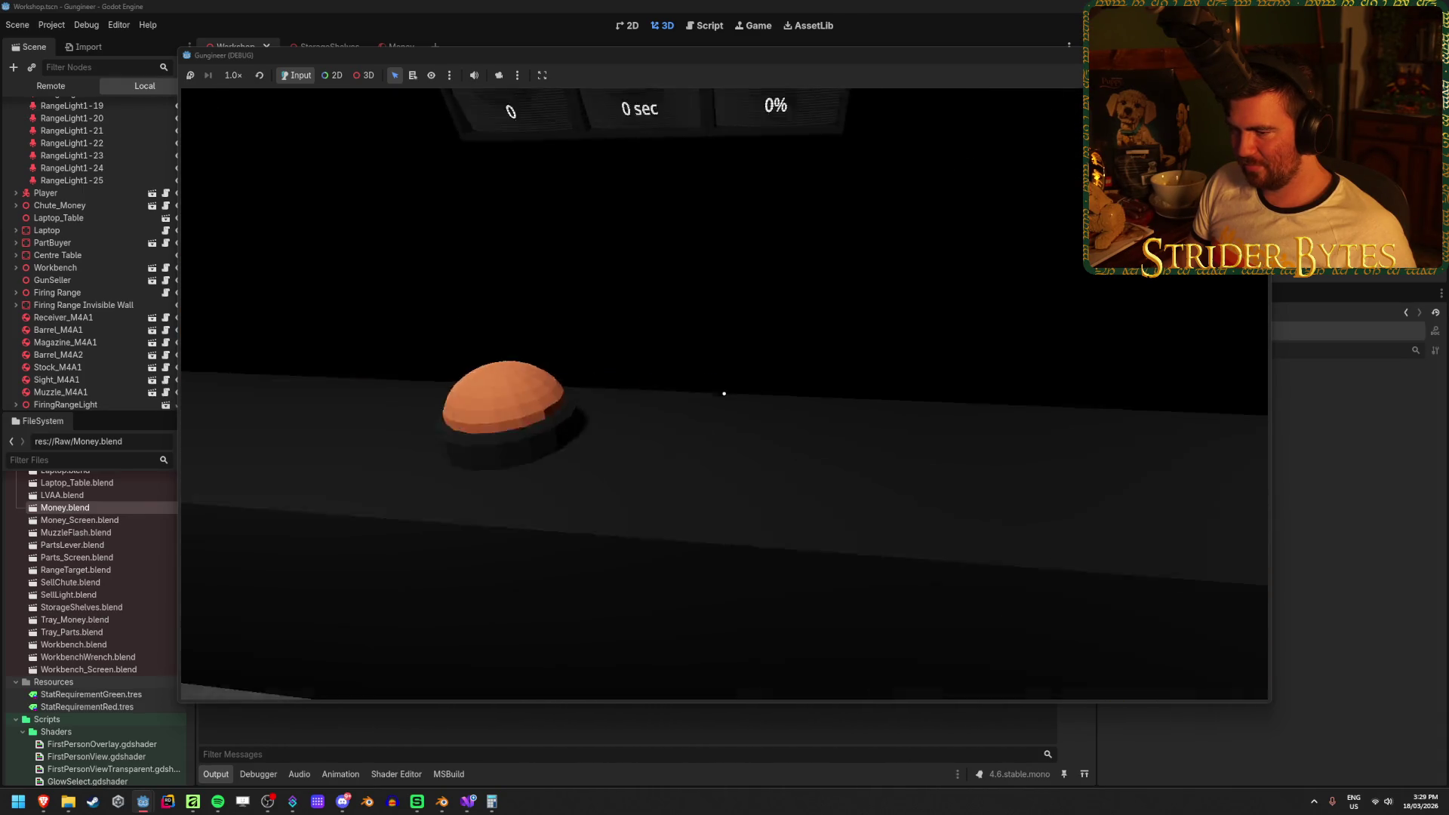
key("s")
key("F8")
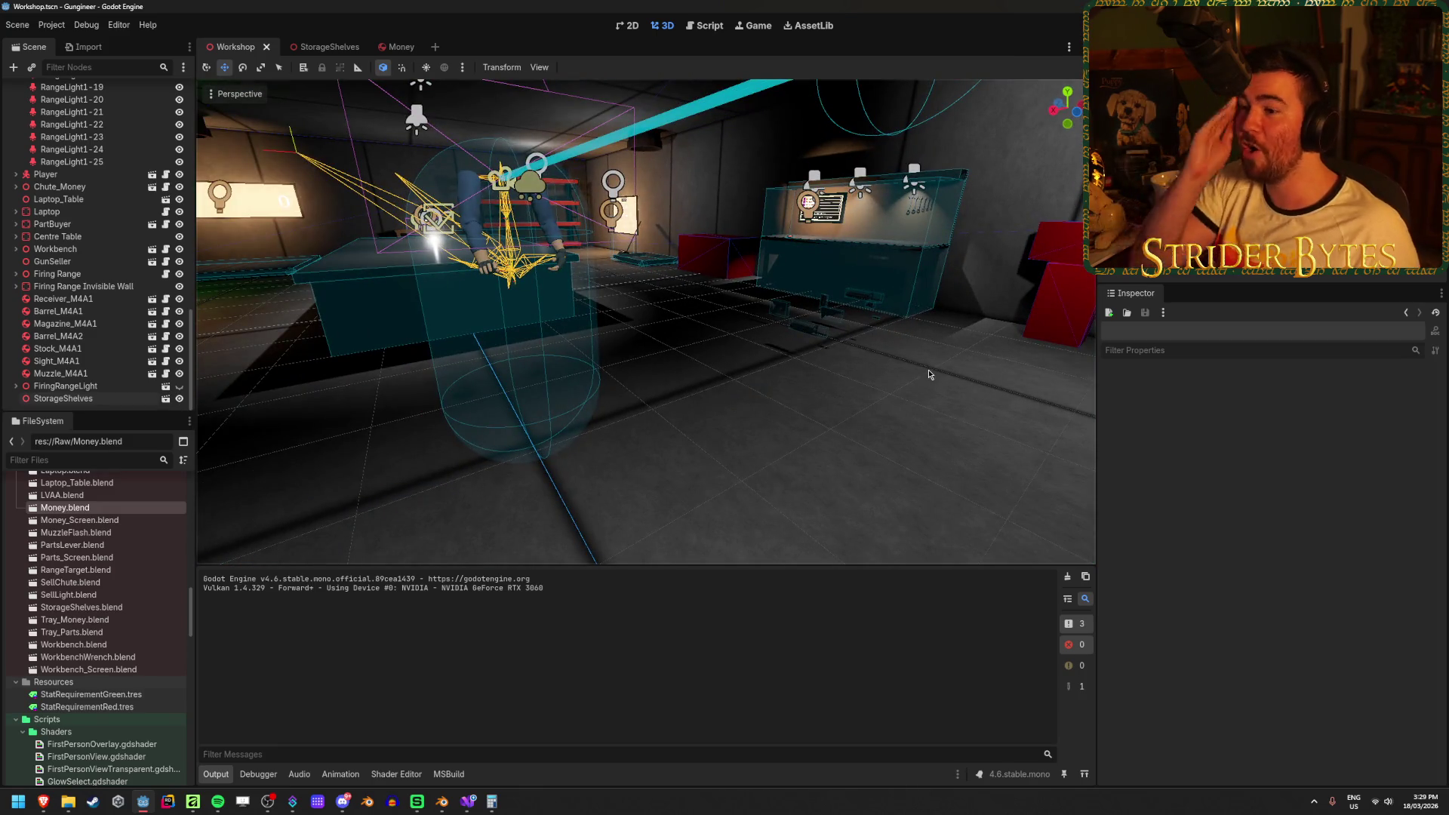
right_click(929, 374)
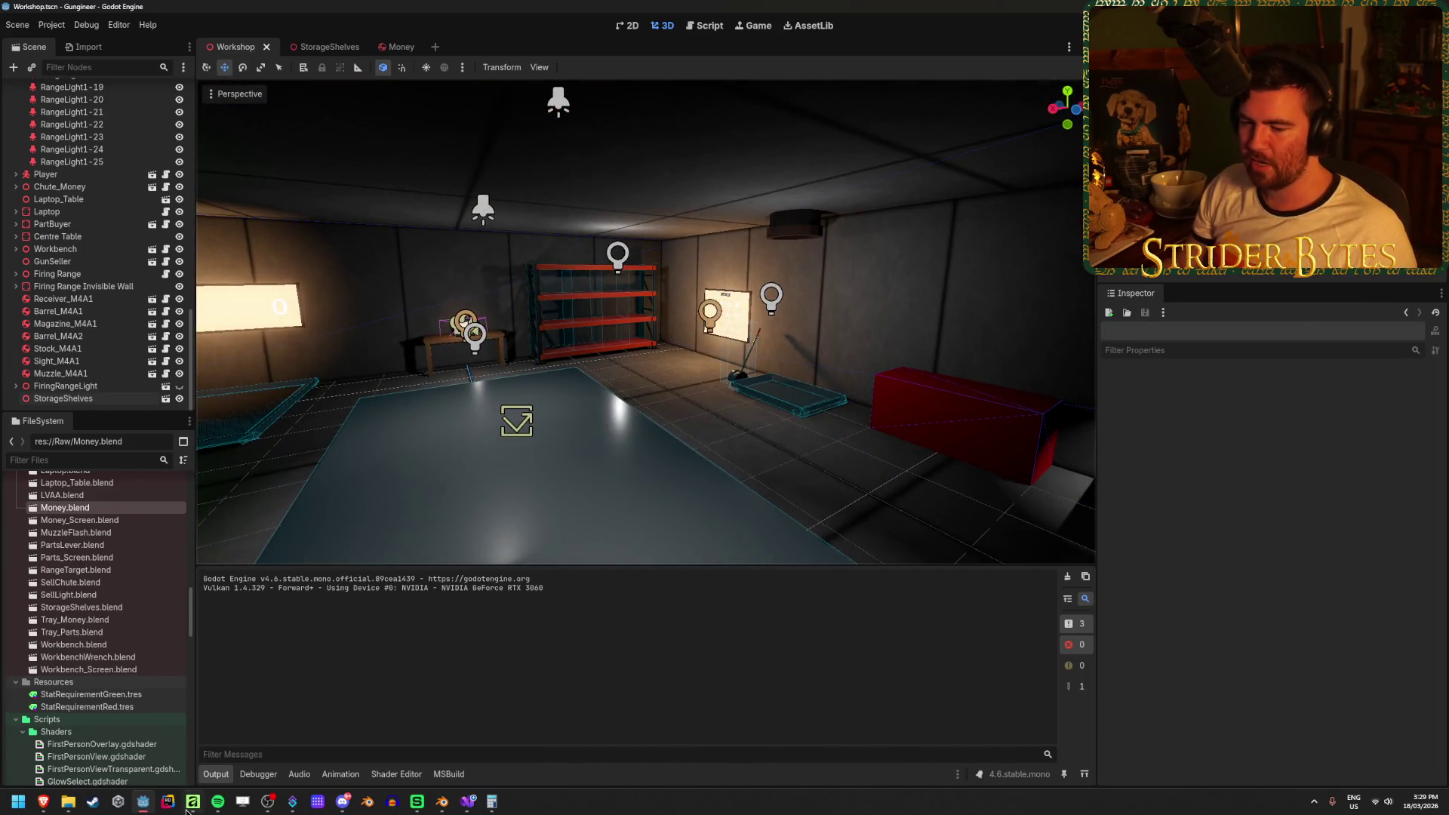
left_click(189, 808)
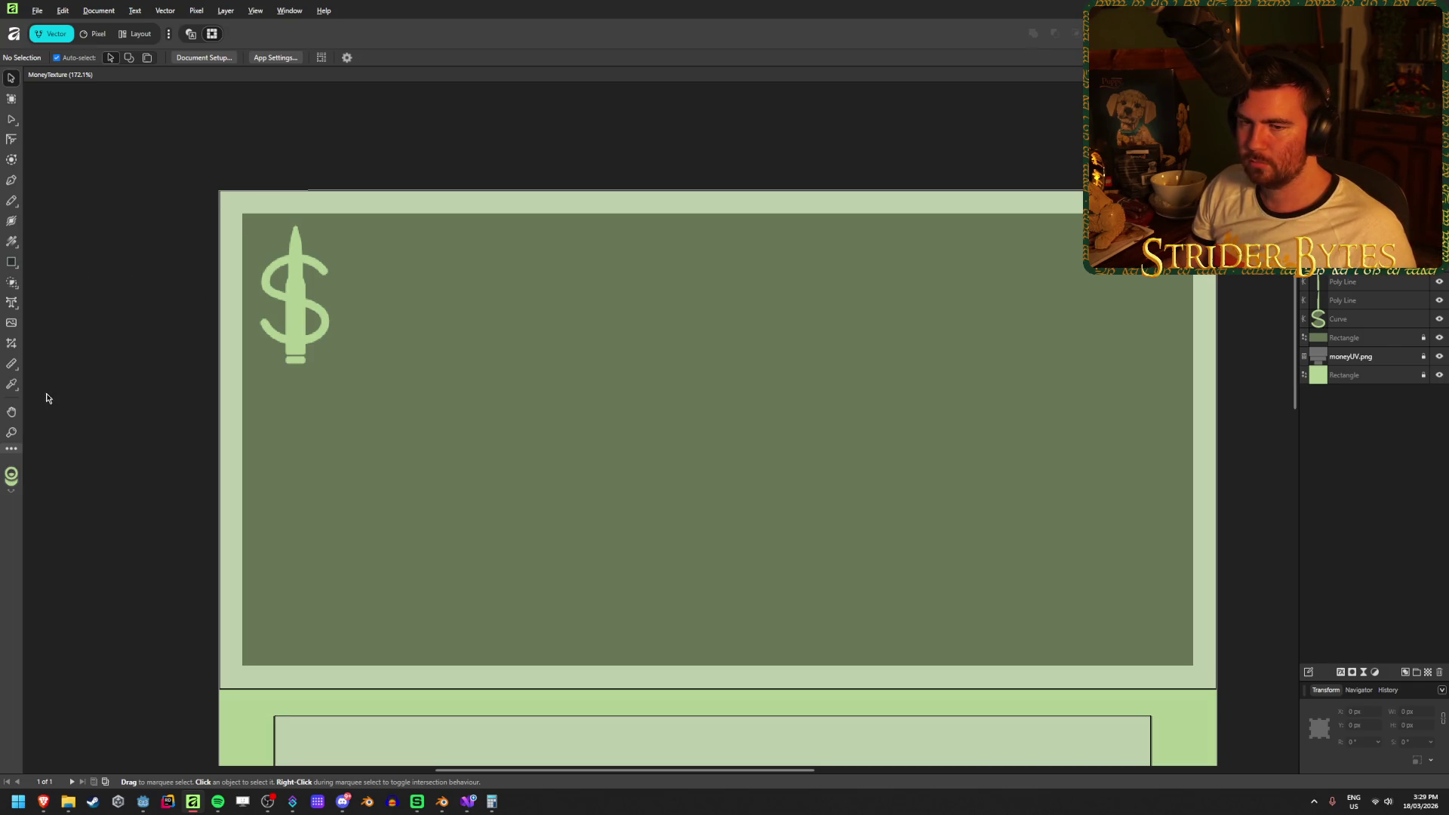
In the Pixel persona, add artistic text '100' to the right of the dollar sign.
left_click(92, 34)
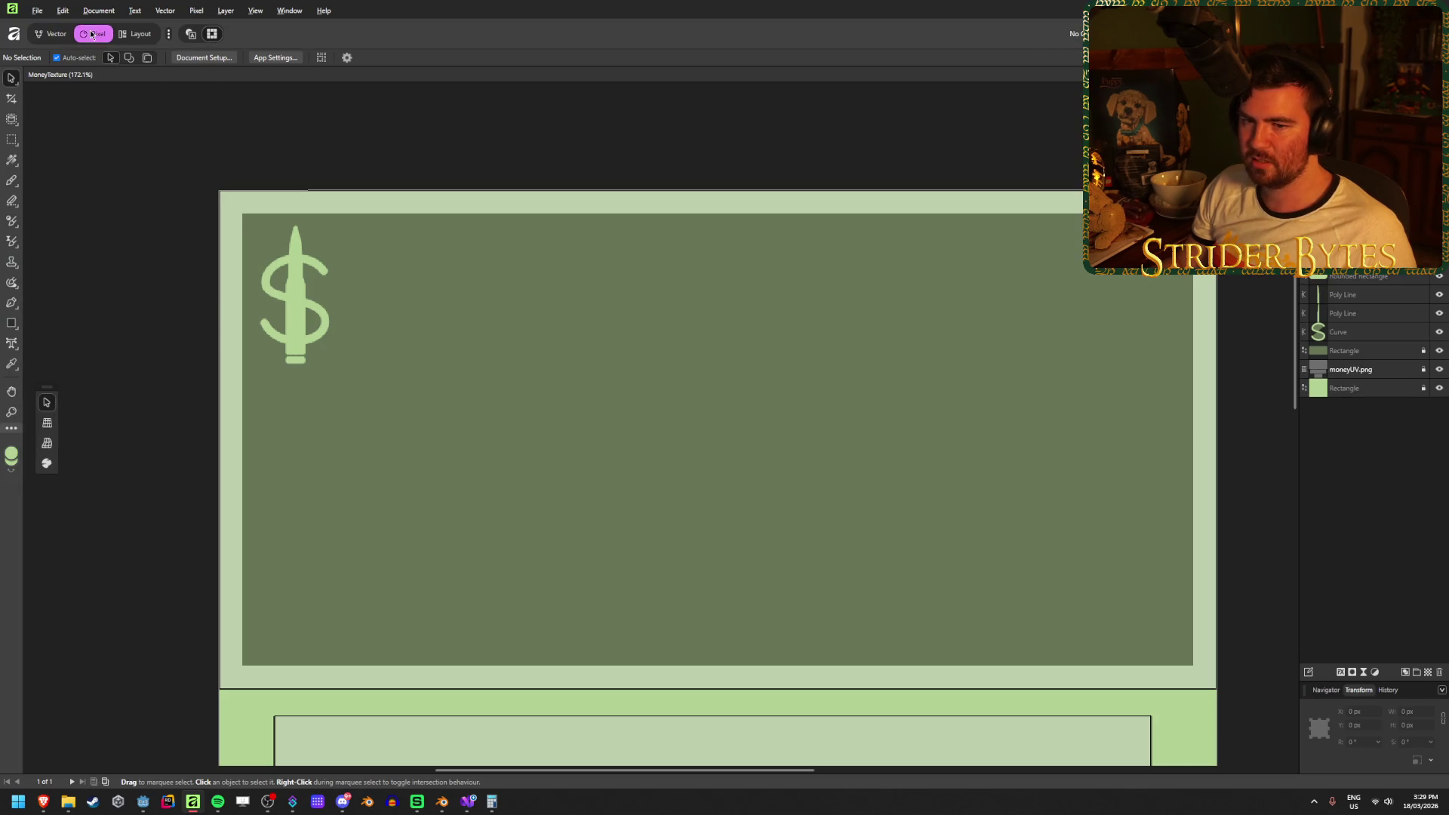
left_click(11, 344)
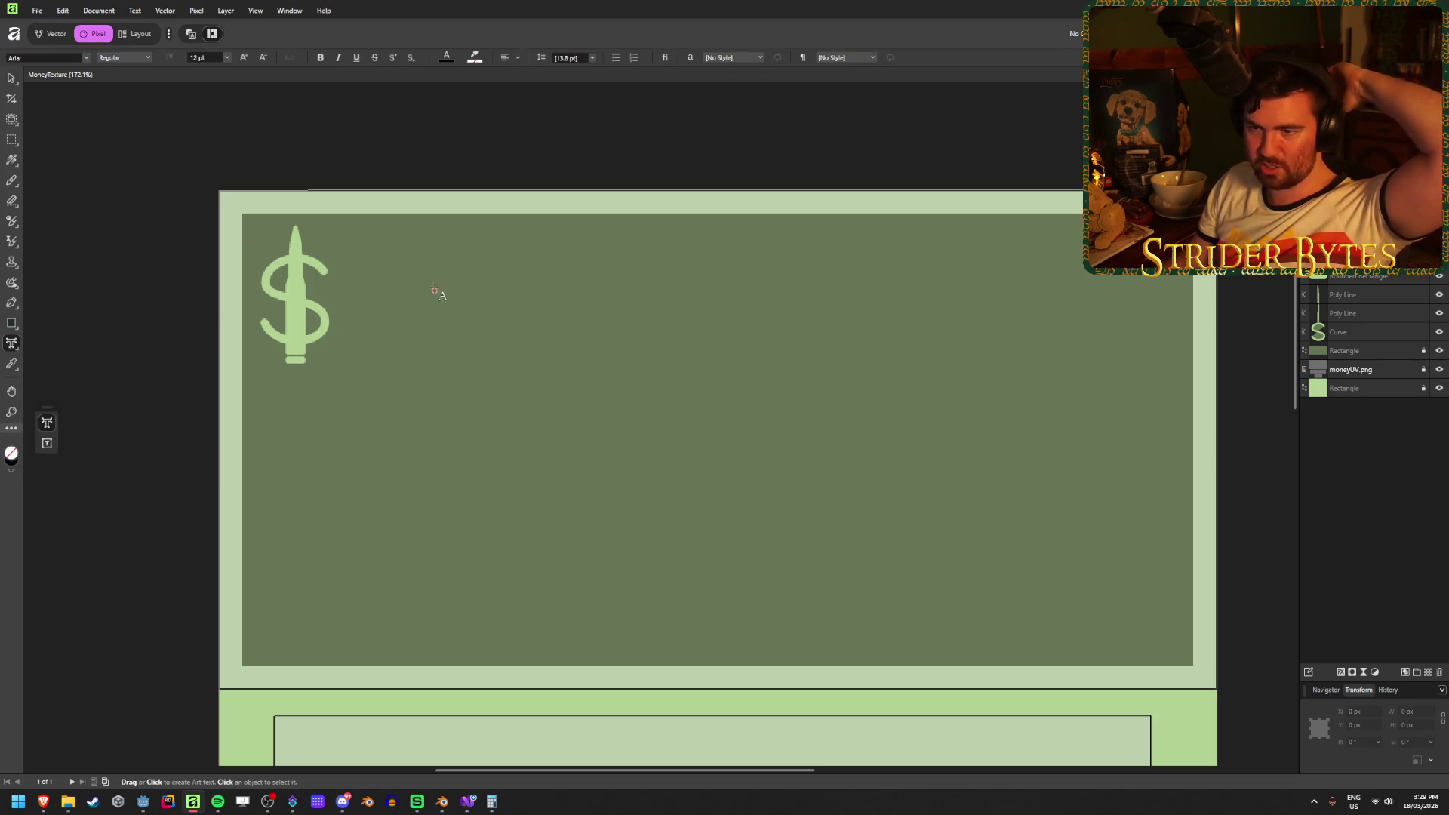
left_click_drag(355, 273, 537, 354)
type("100")
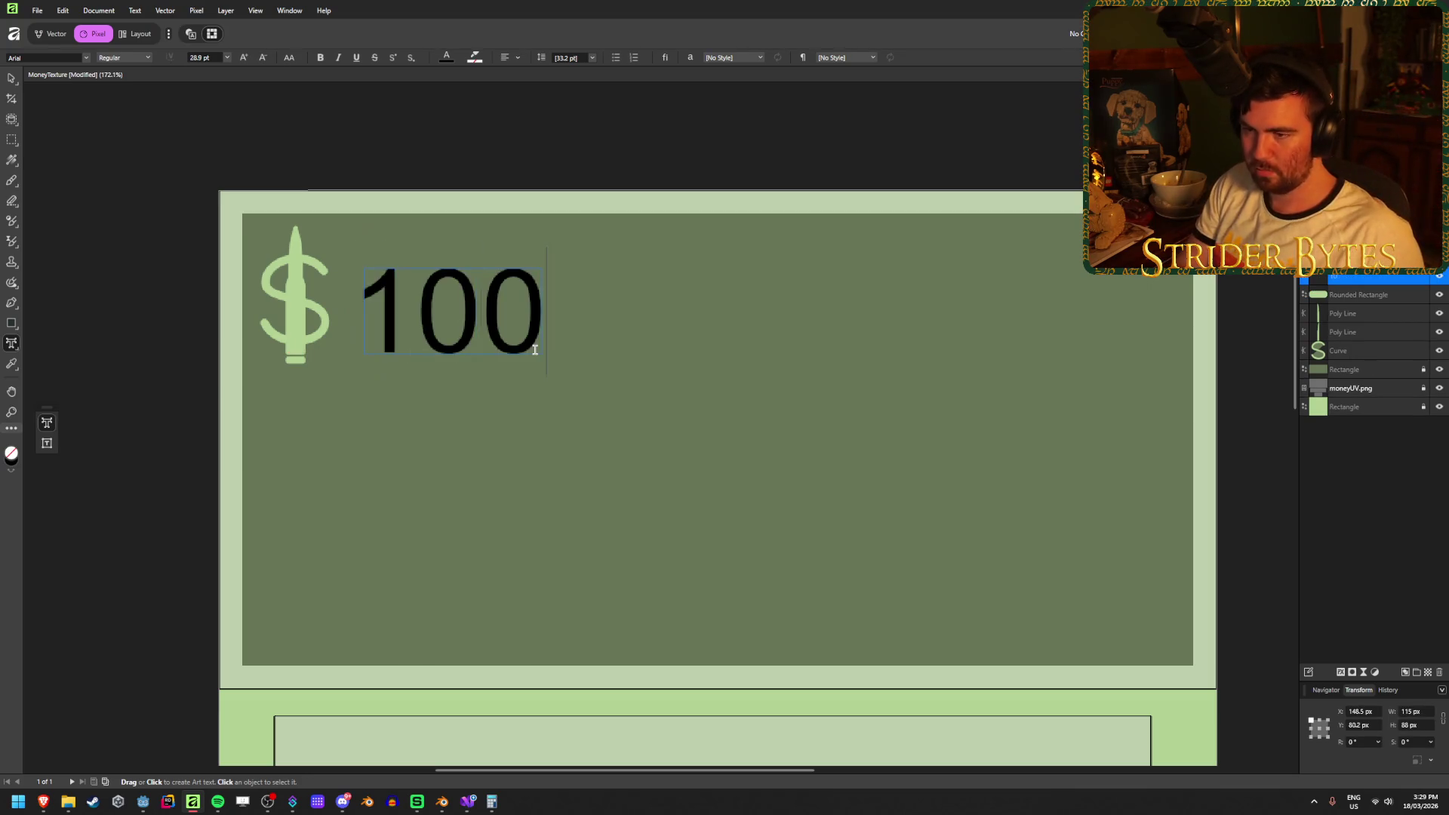
key("Escape")
Move the 100 up against the $ and fill it with the light green swatch.
left_click(11, 78)
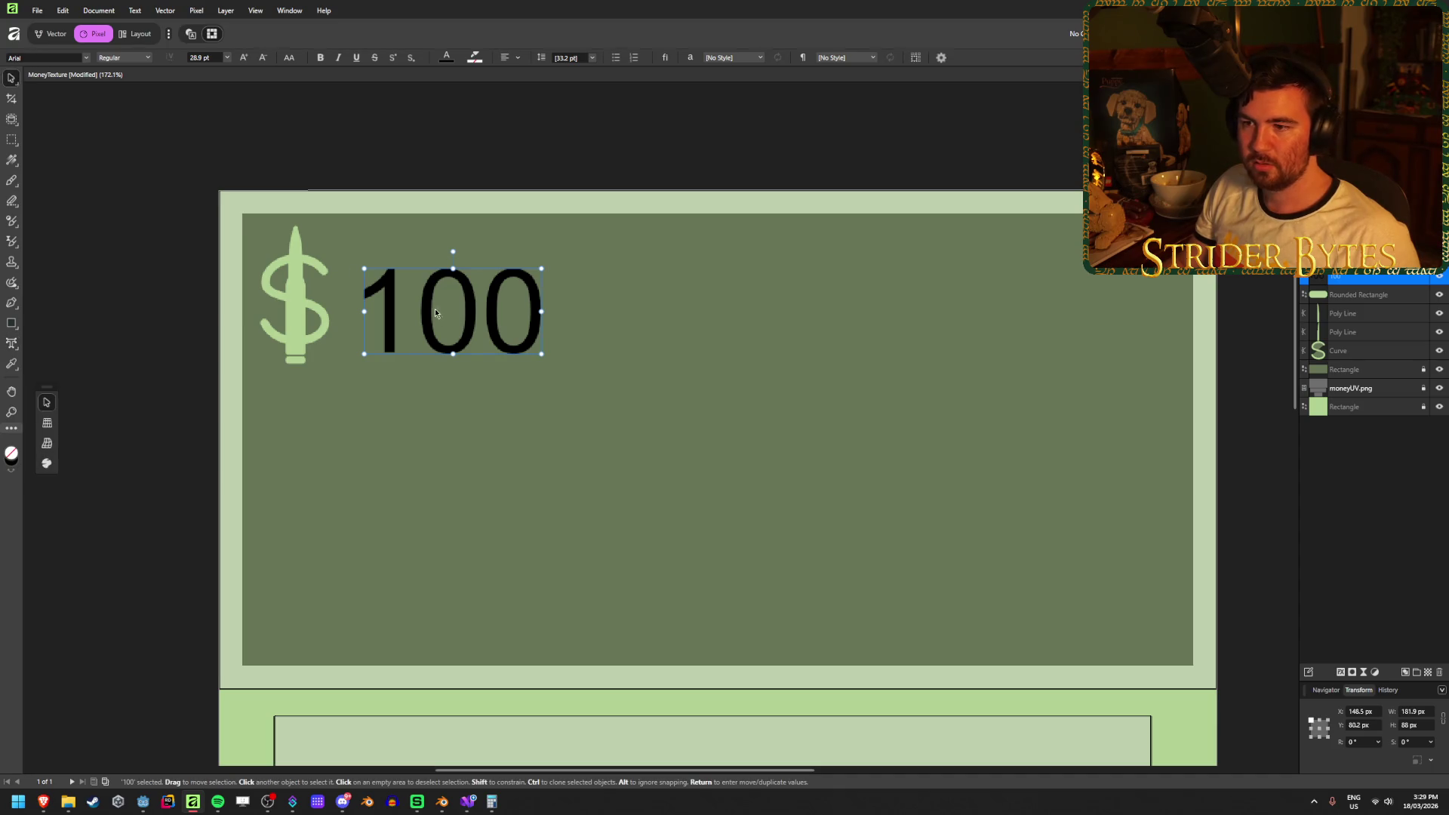
left_click_drag(468, 328, 450, 318)
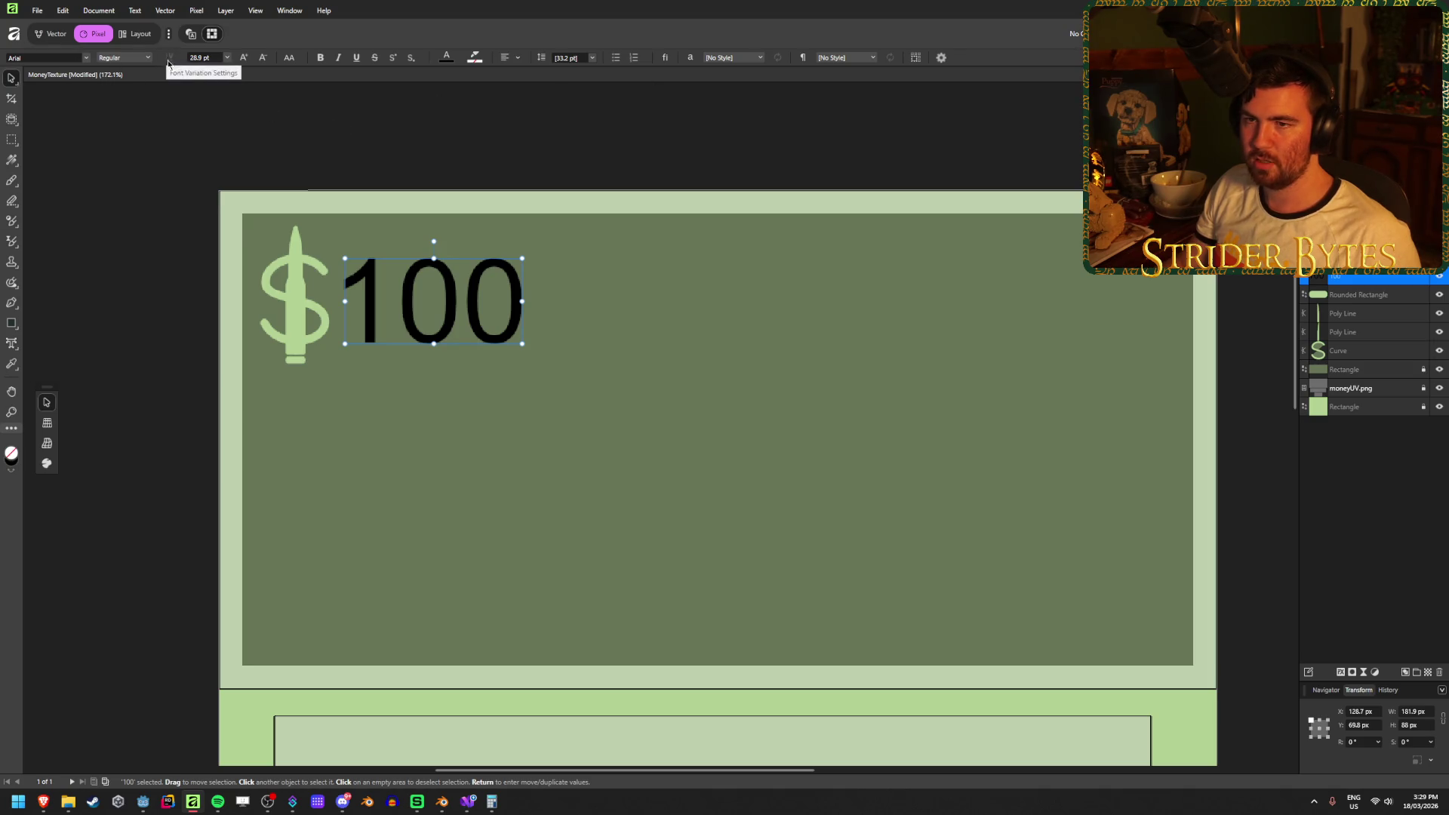
left_click(446, 58)
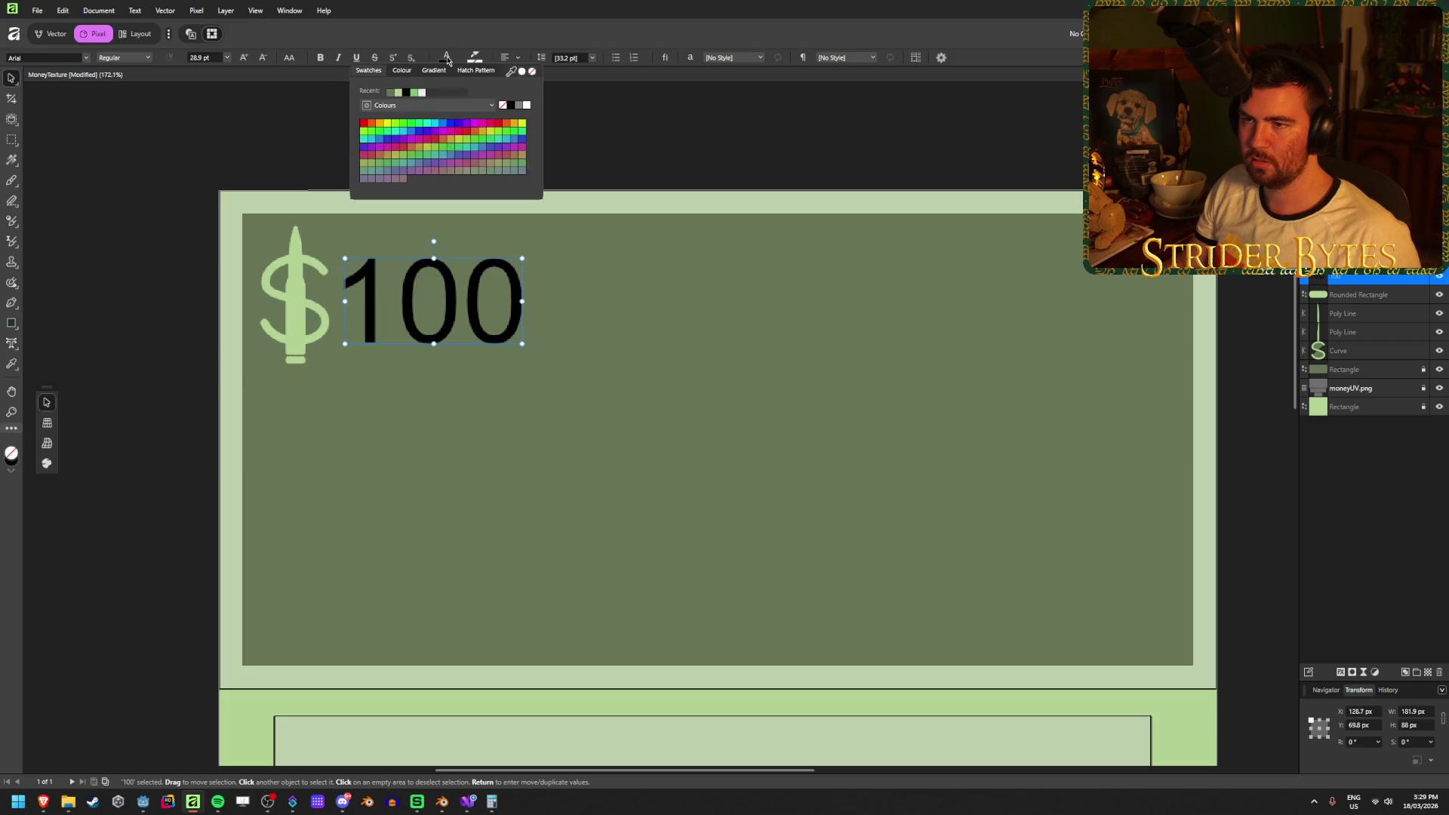
left_click(397, 92)
left_click(160, 241)
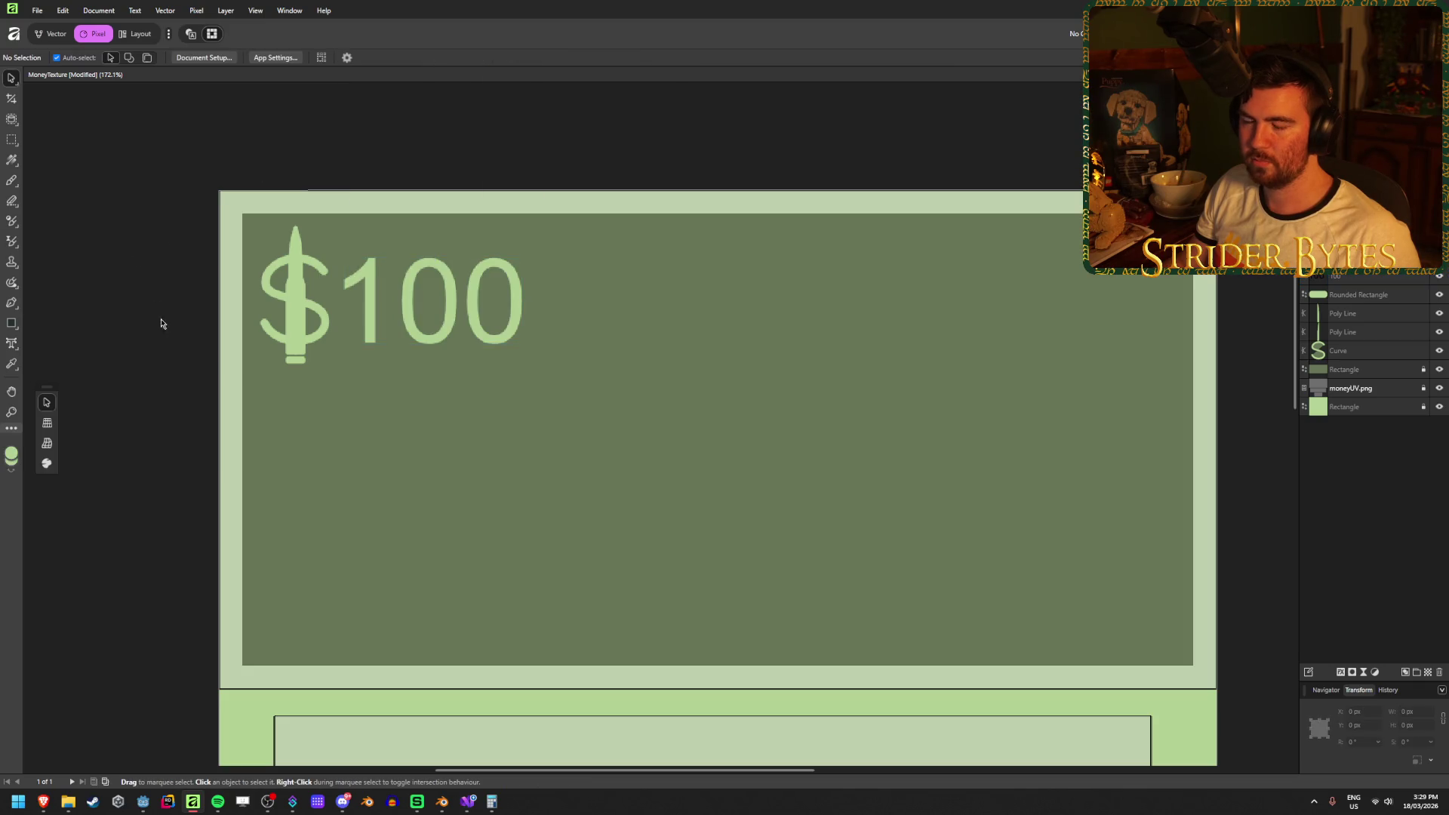
Bring up the browser's reference photo of a banded stack of $100 bills.
scroll(154, 313, "down", 5)
scroll(149, 333, "down", 3)
scroll(226, 347, "up", 8)
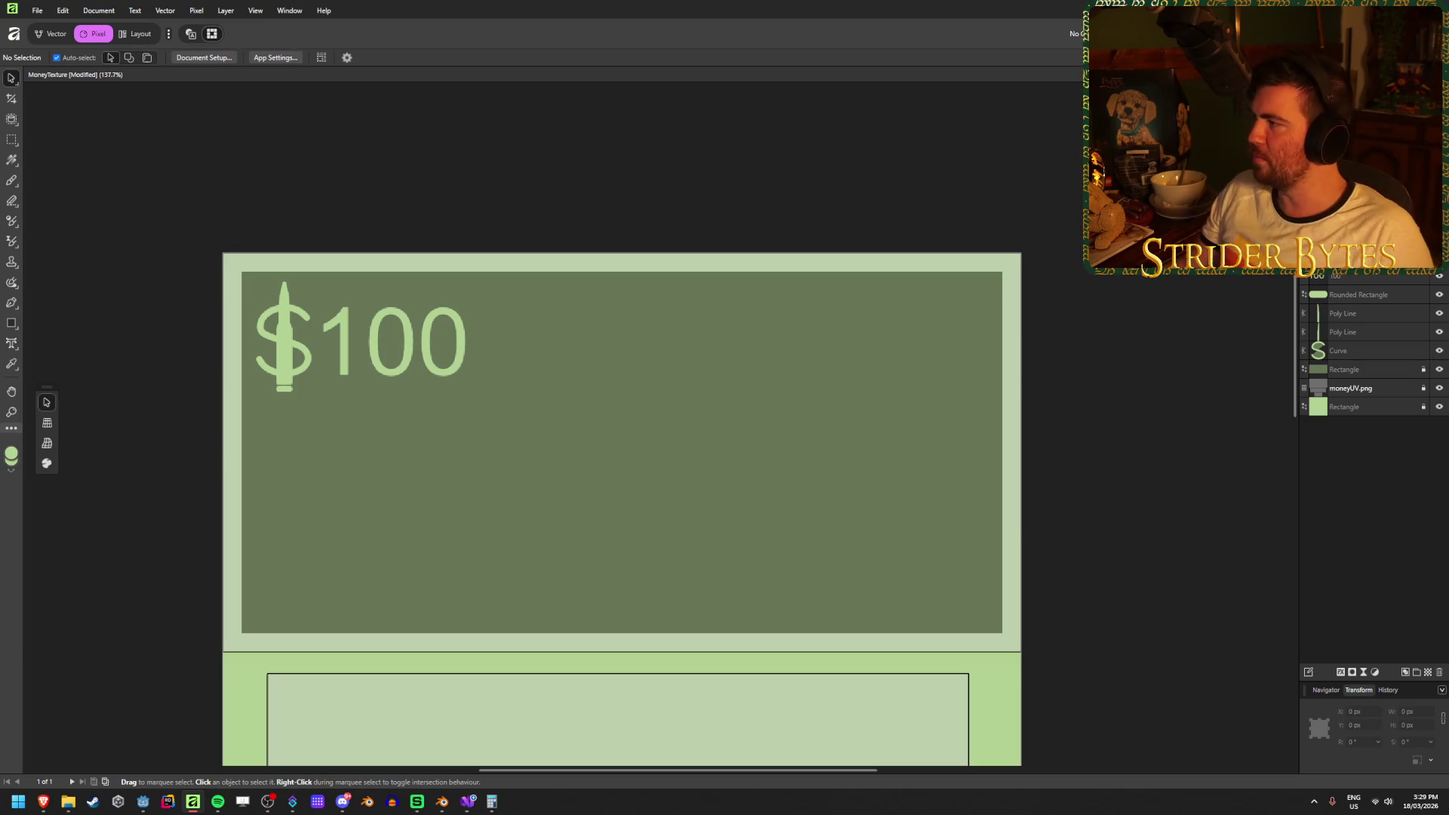
mouse_move(43, 802)
left_click(378, 743)
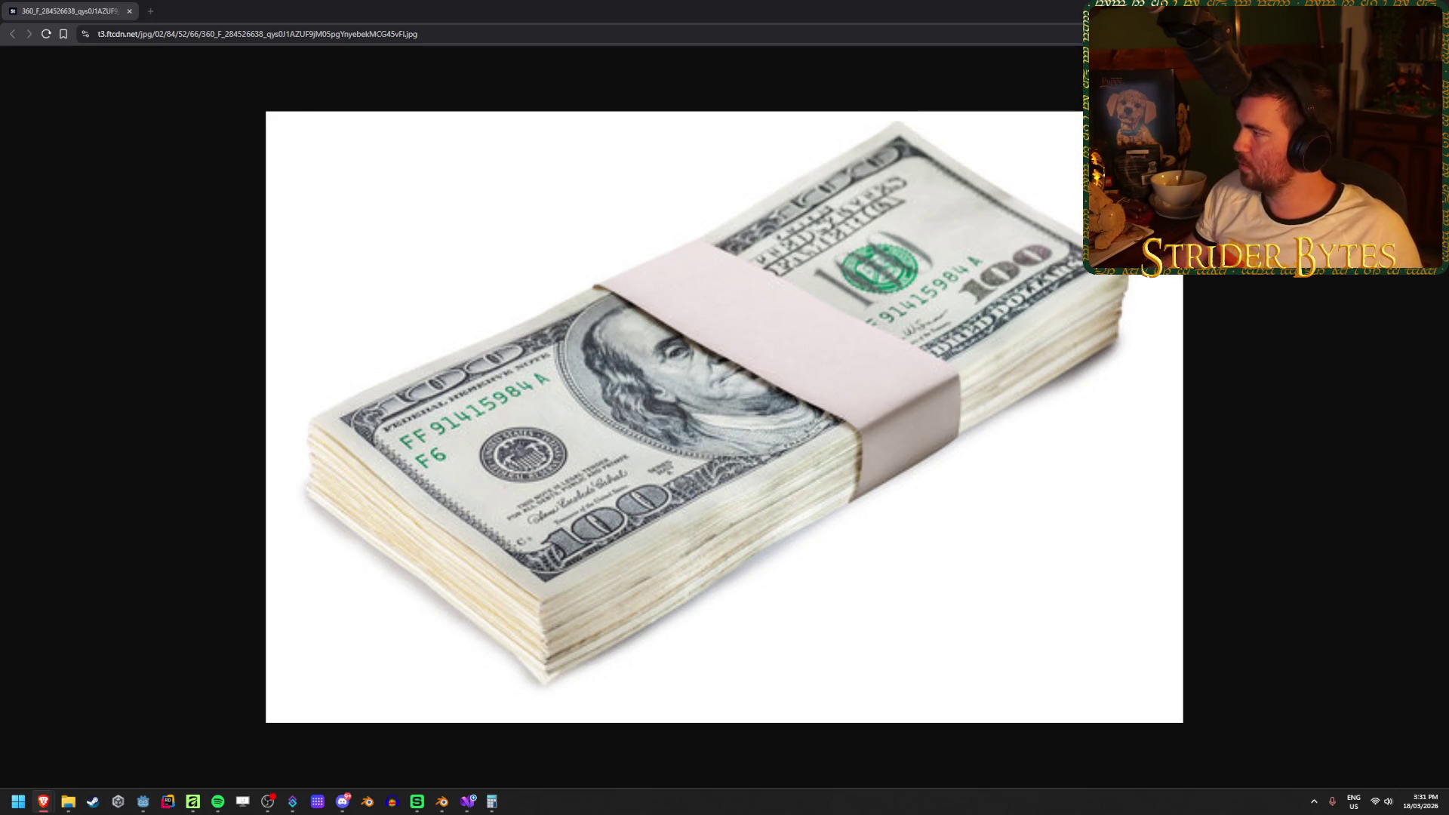
Search Google Images for 'american money' and preview dollar, $500, $100 and one-dollar bill images.
key("ctrl+shift+t")
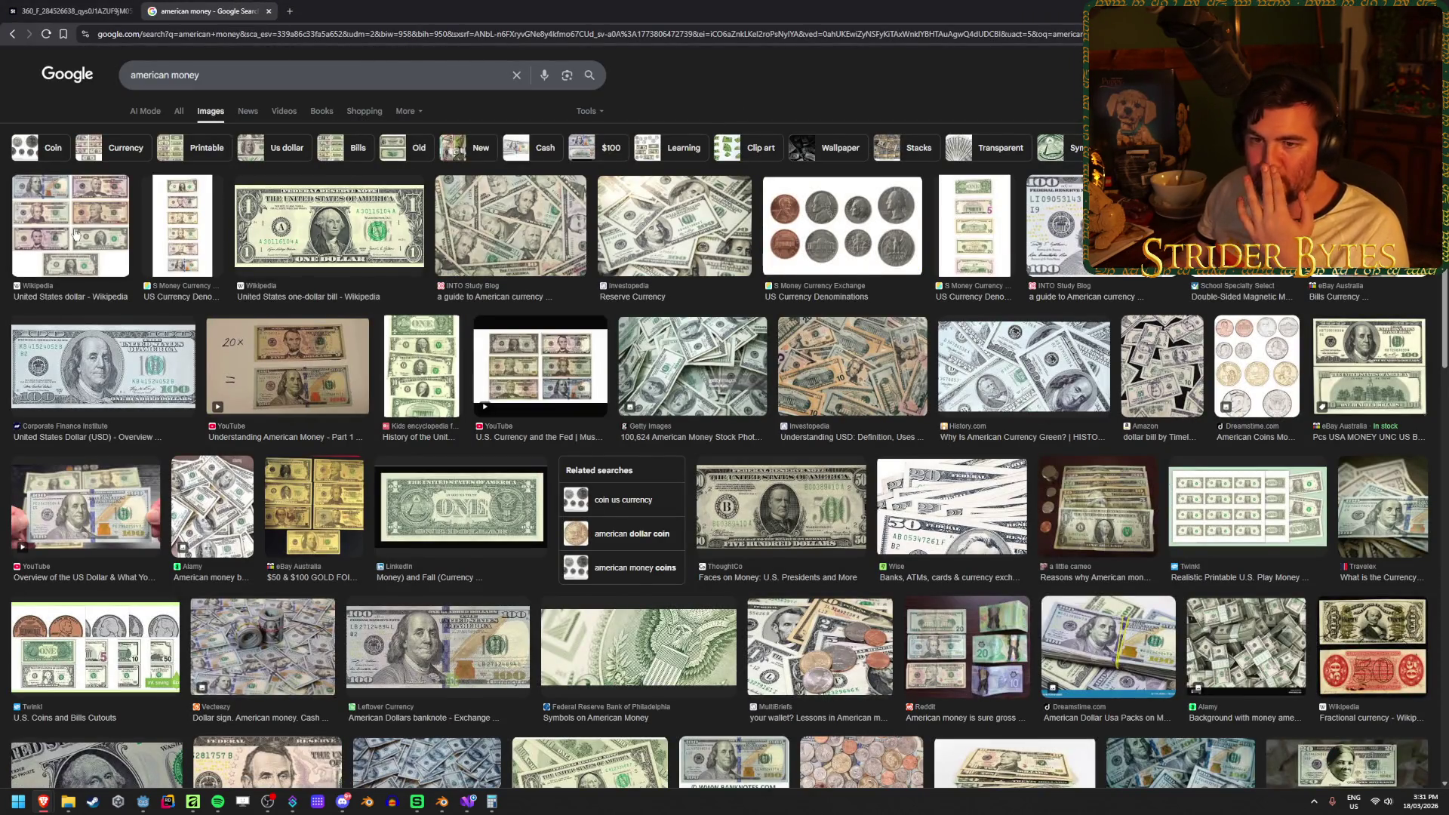
left_click(76, 234)
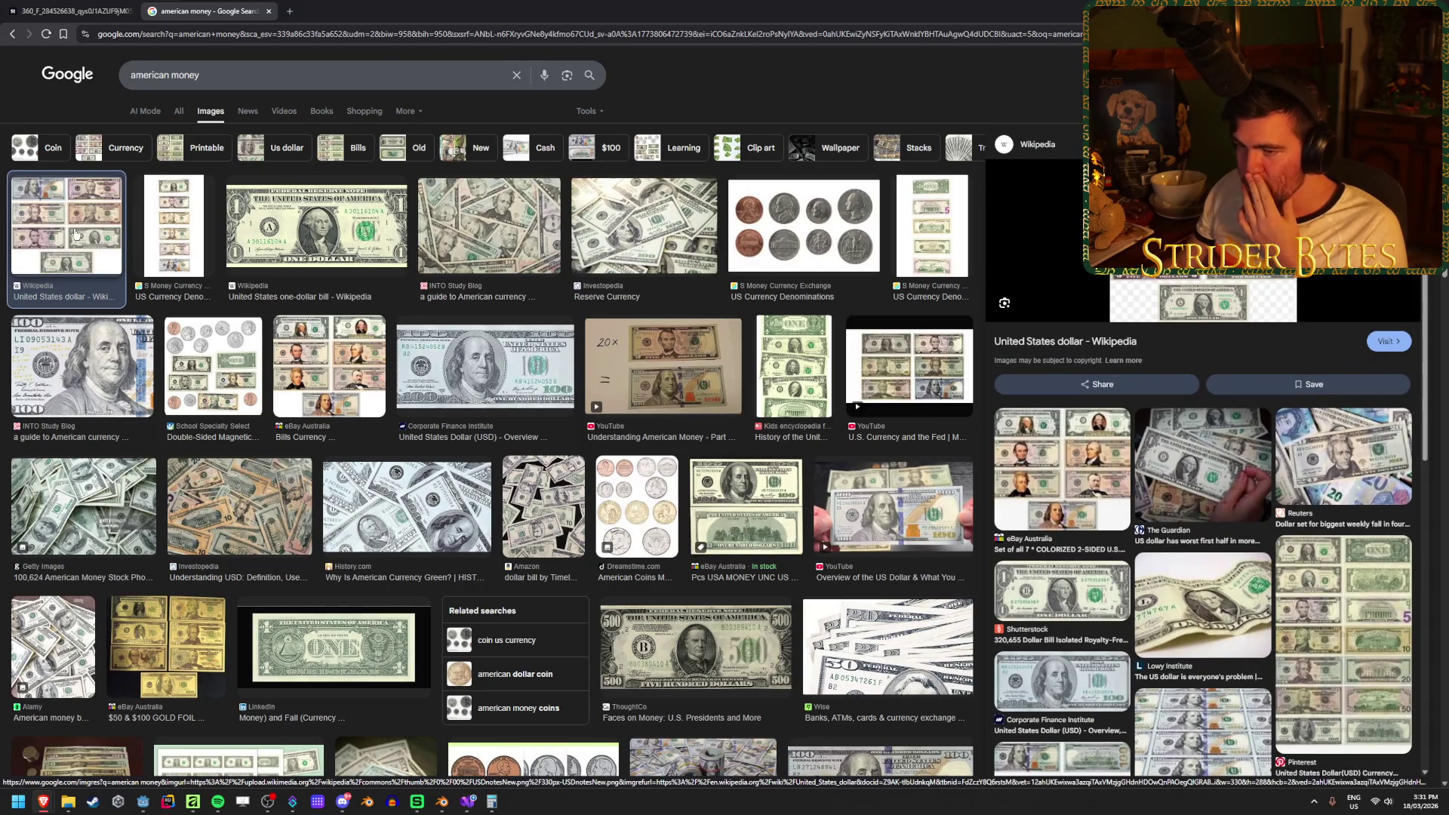
left_click(89, 509)
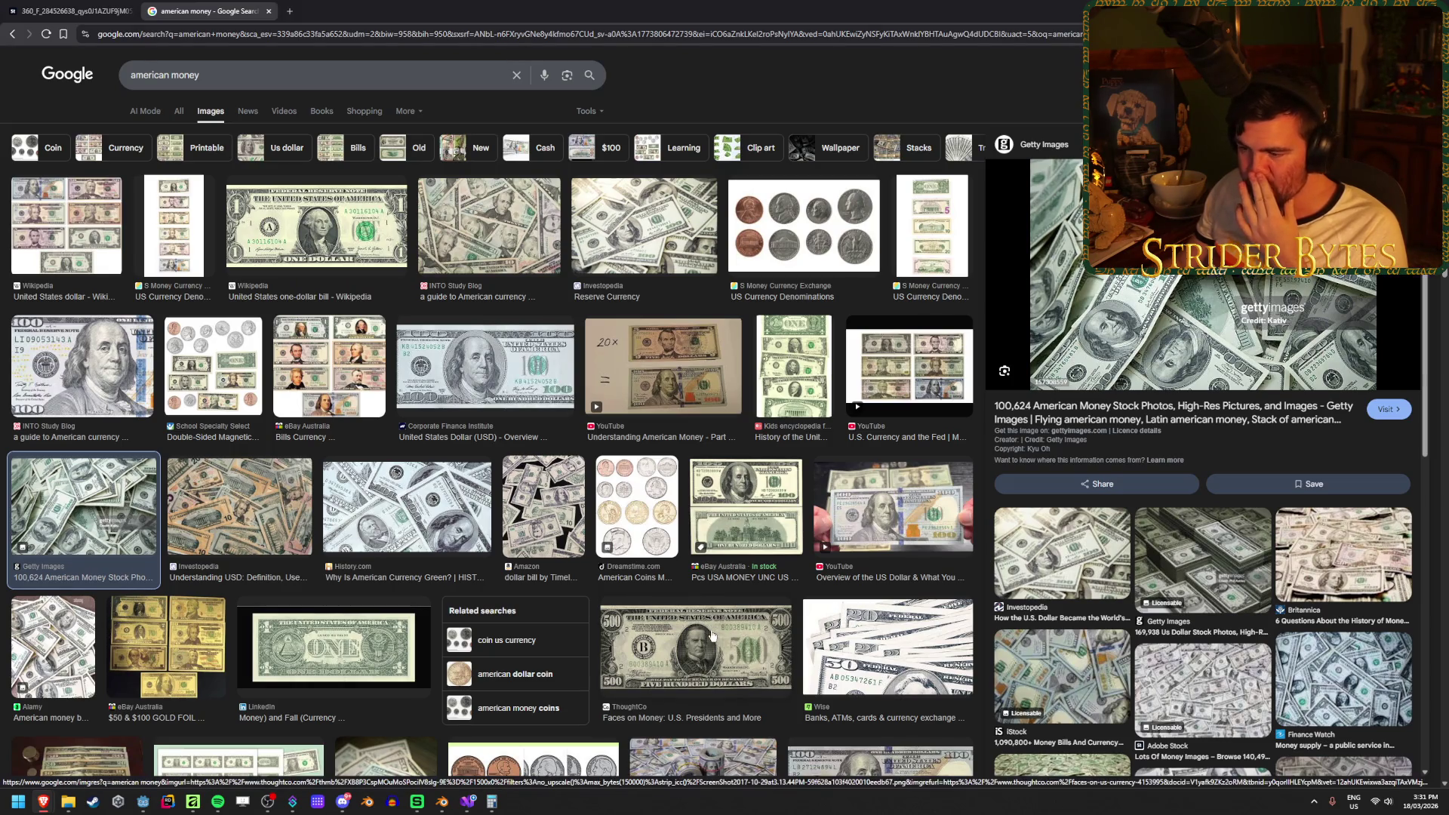
left_click(691, 650)
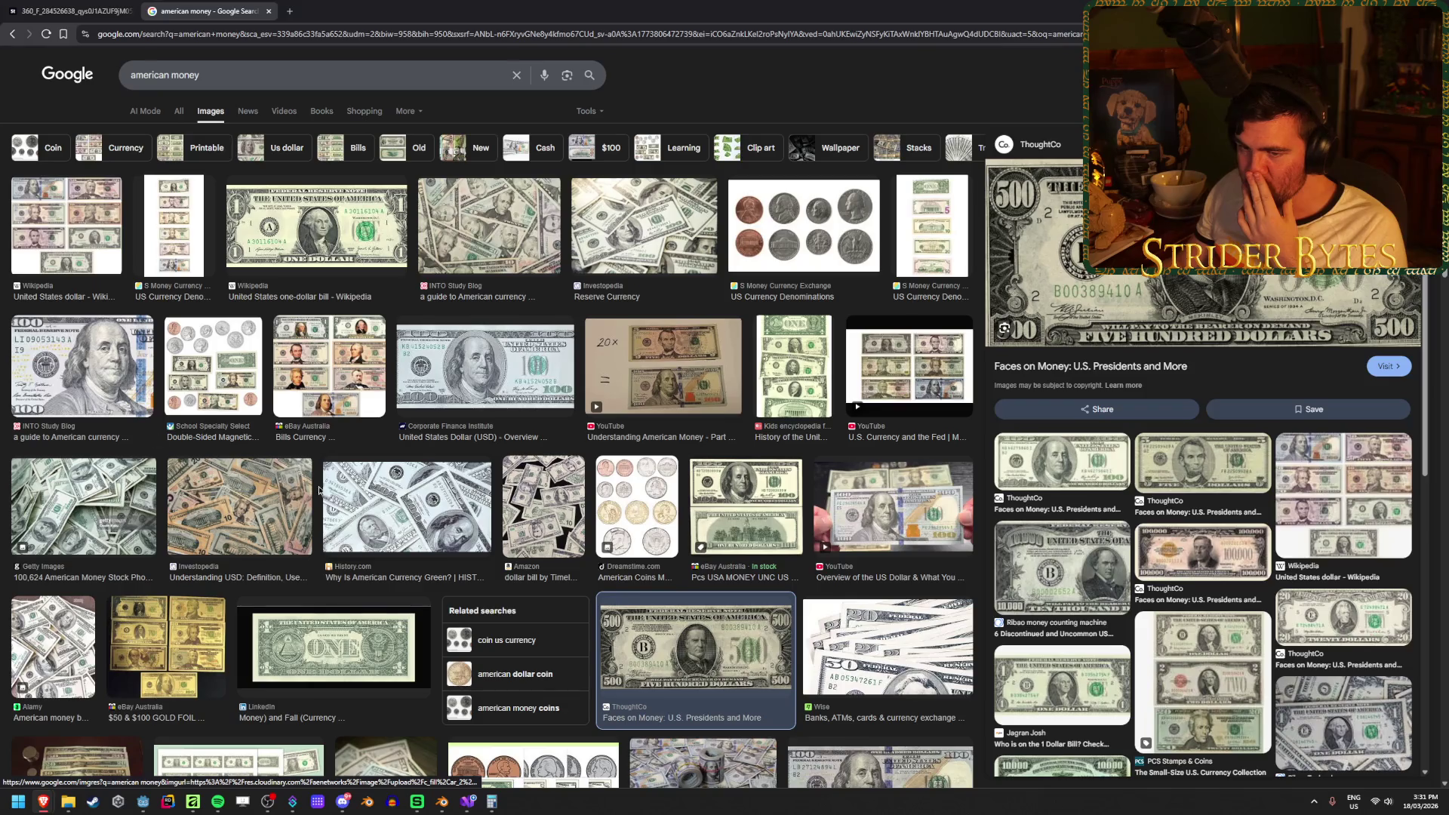
left_click(506, 357)
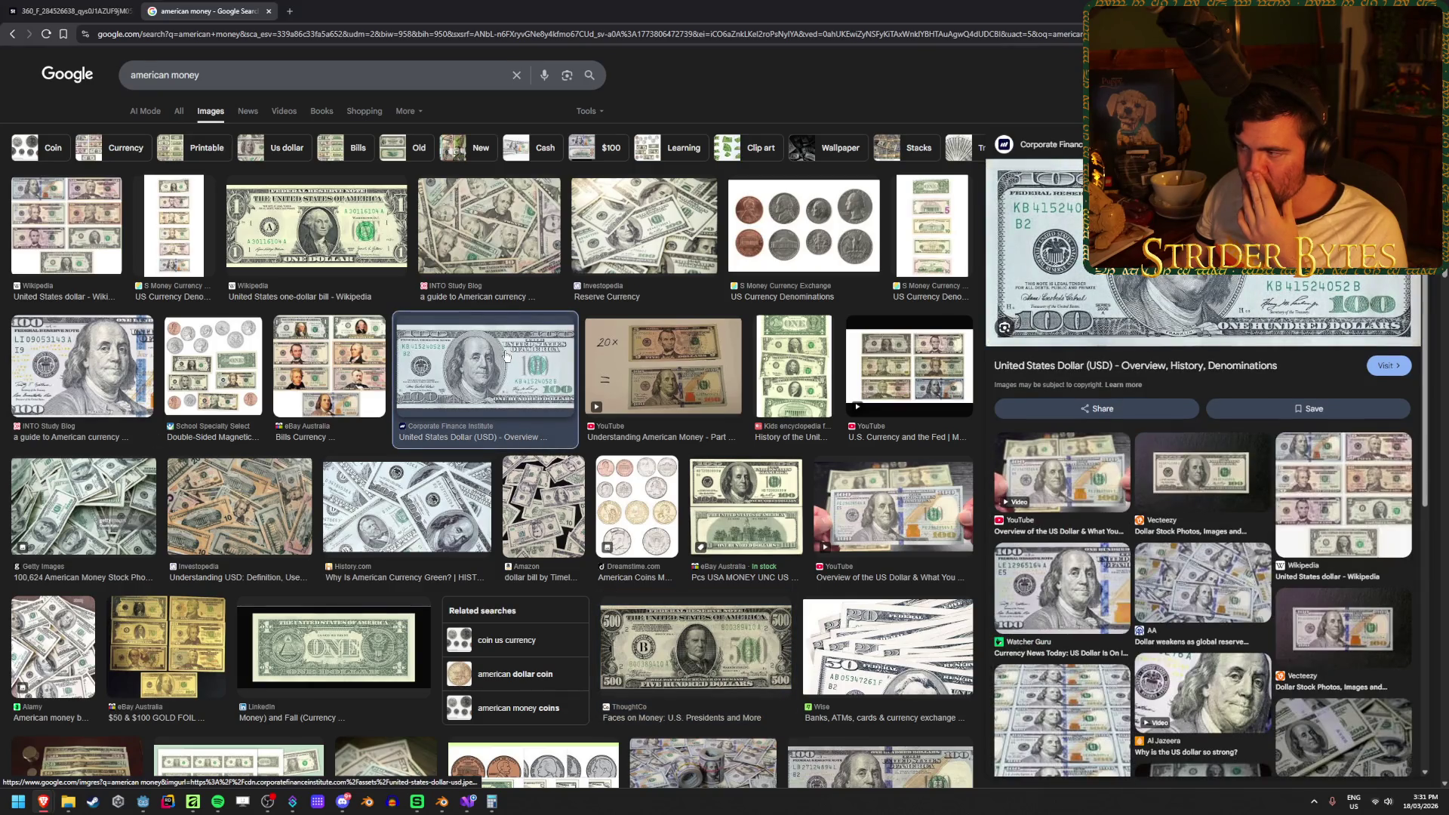
left_click(317, 225)
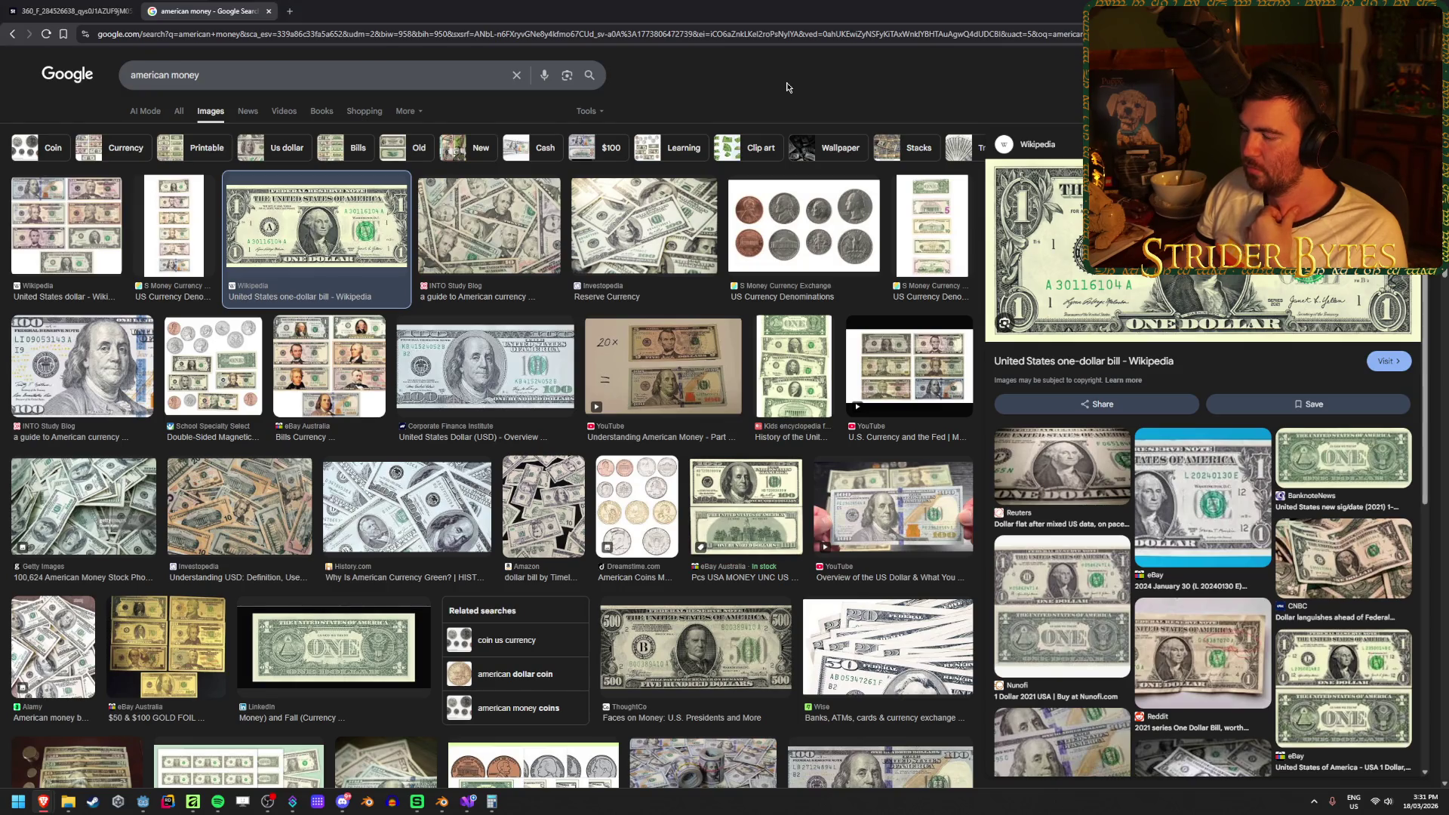
Glance back at the stacked money photo and return to the MoneyTexture design in Affinity.
scroll(668, 403, "down", 3)
scroll(668, 403, "up", 3)
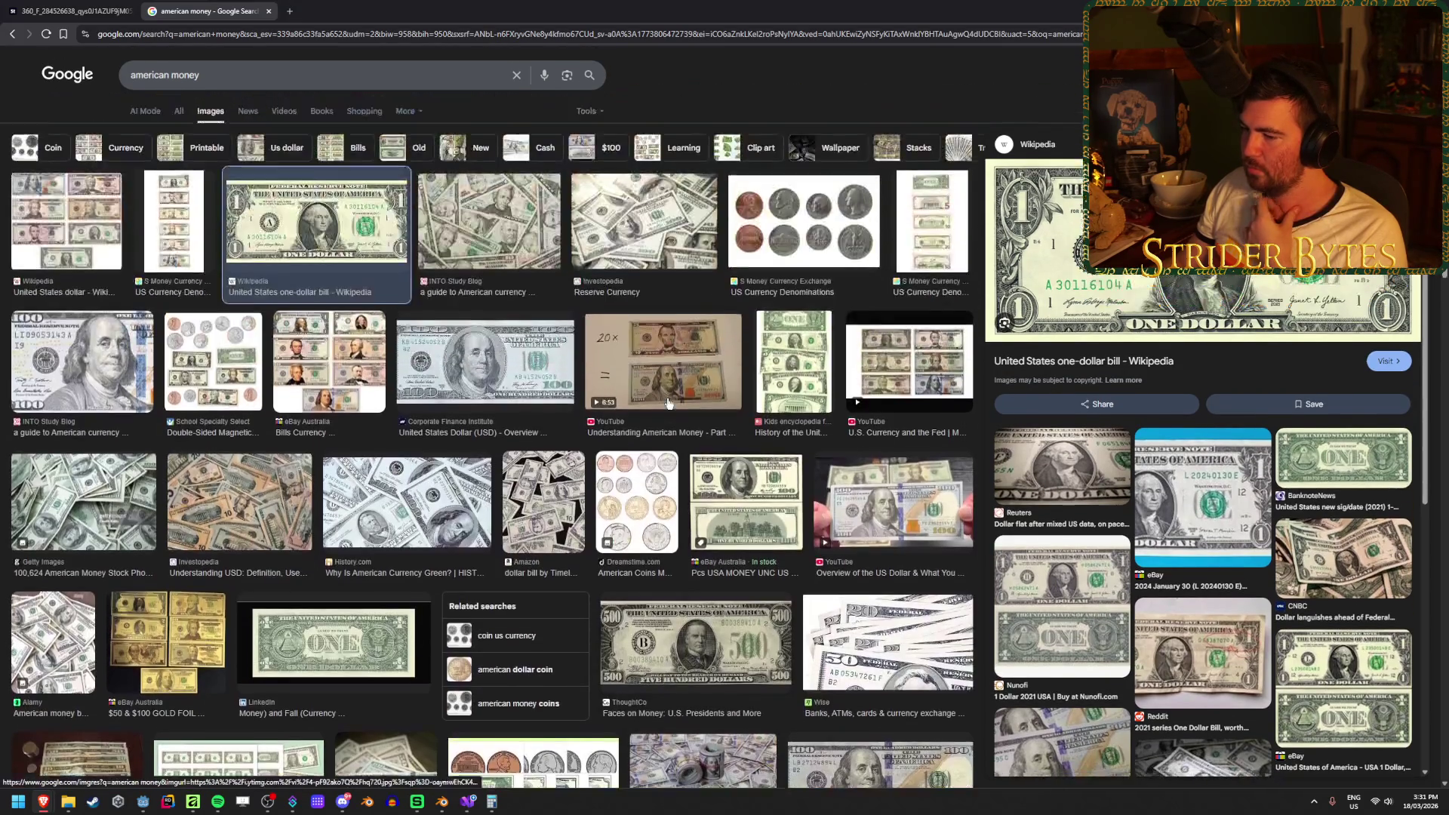
key("ctrl+Tab")
key("ctrl+Tab")
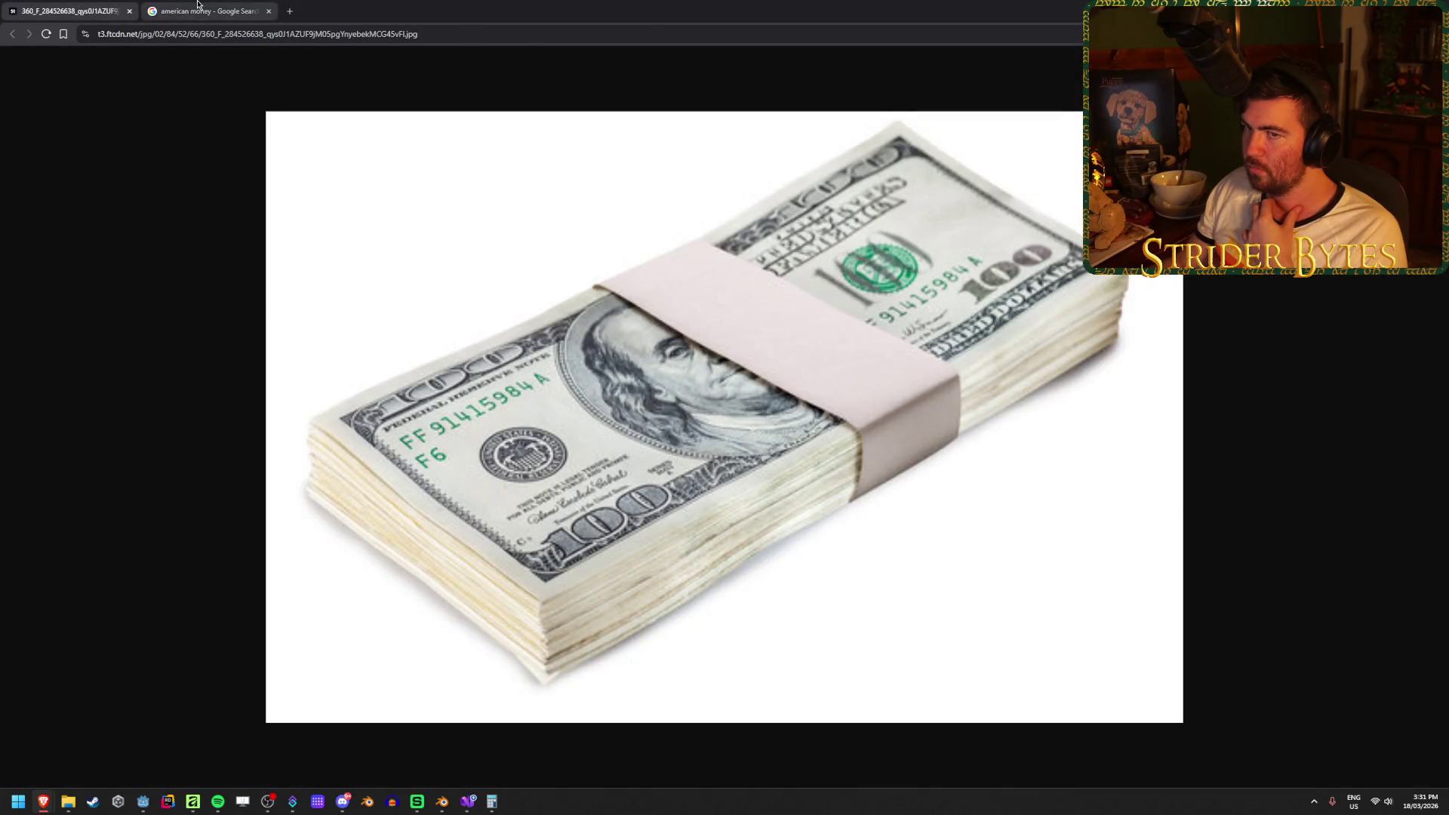
key("alt+Tab")
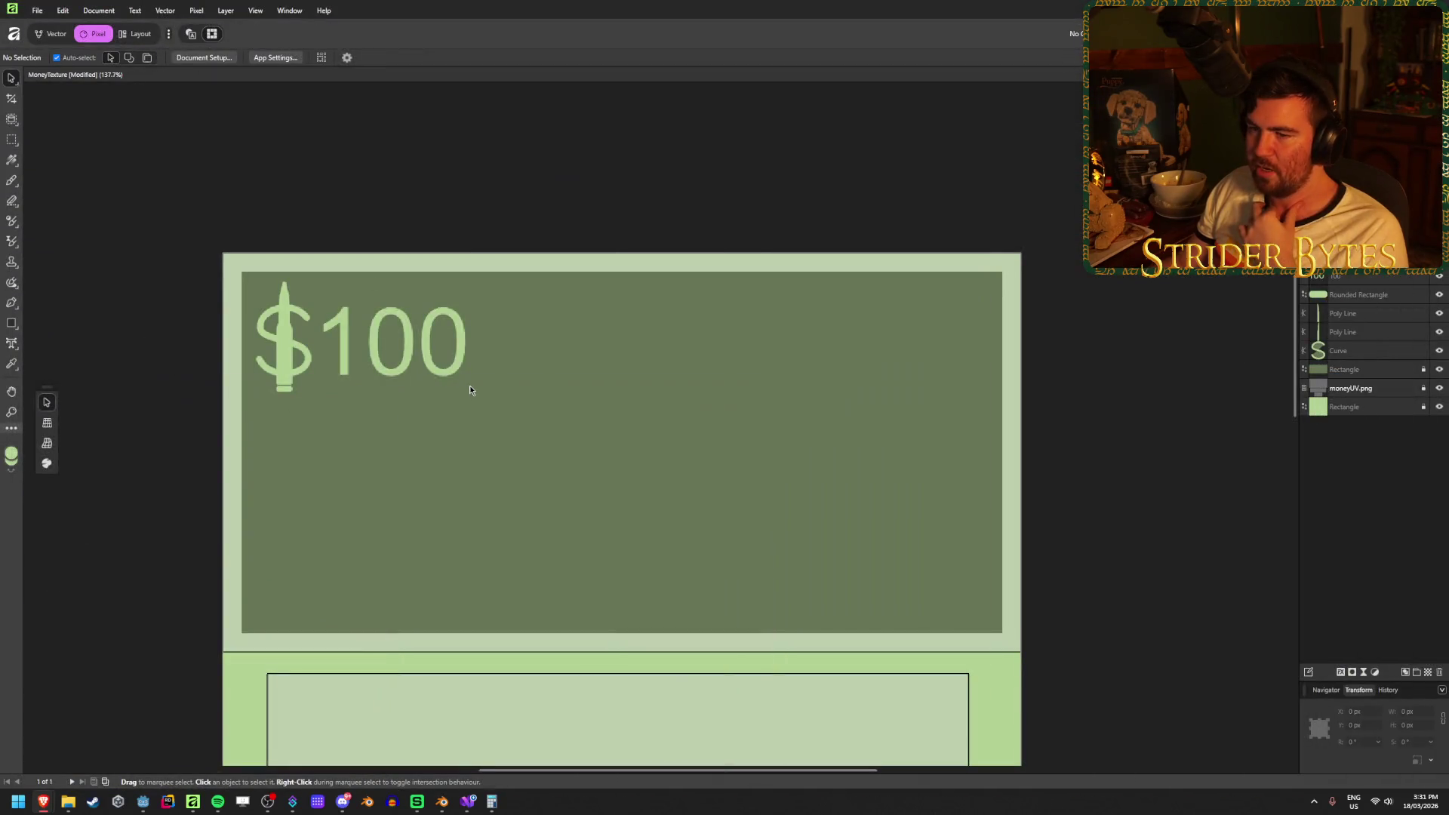
Draw a tall rectangle spanning the note's full height with white fill and white outline.
scroll(619, 411, "down", 3)
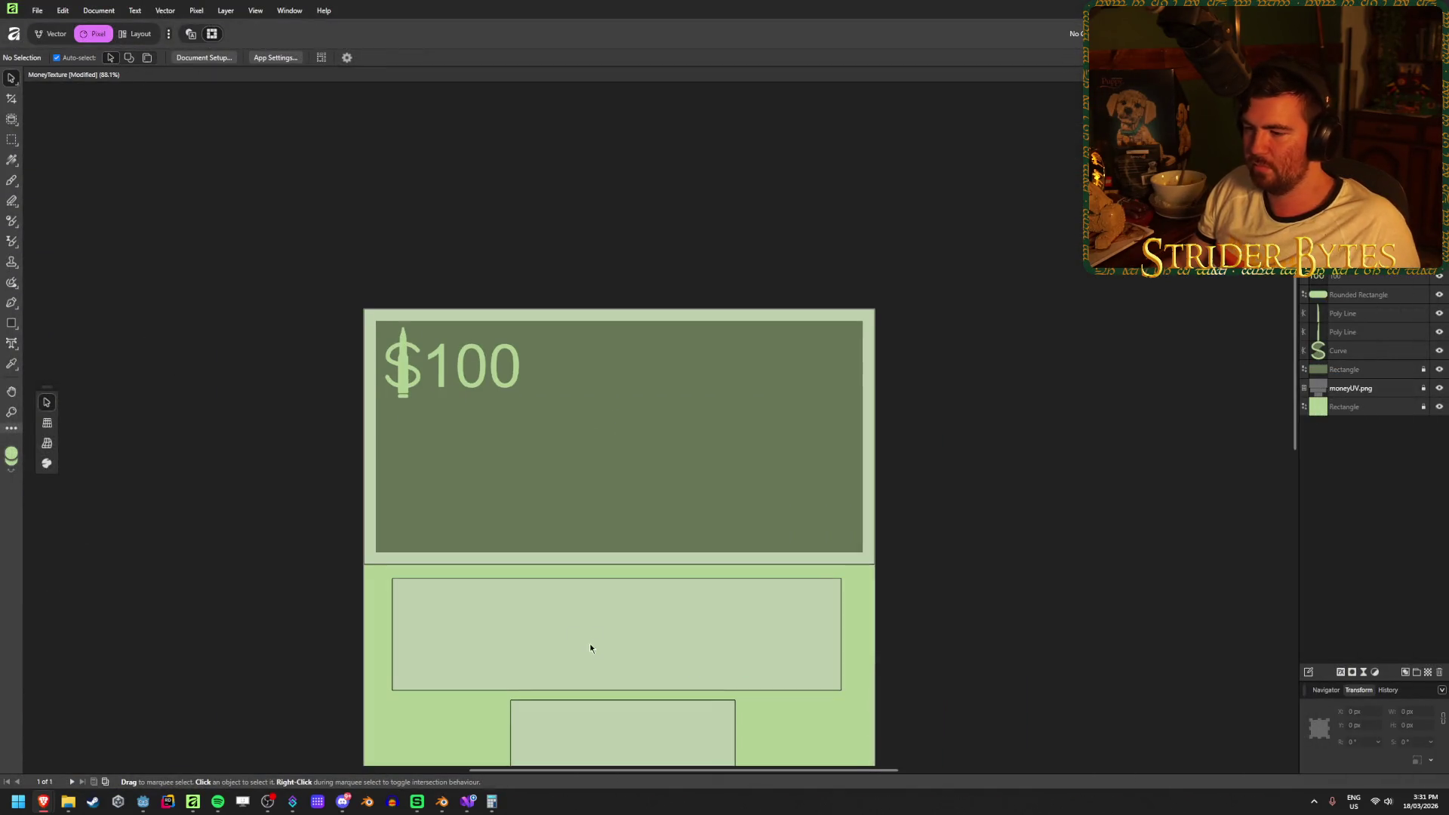
scroll(595, 625, "down", 1)
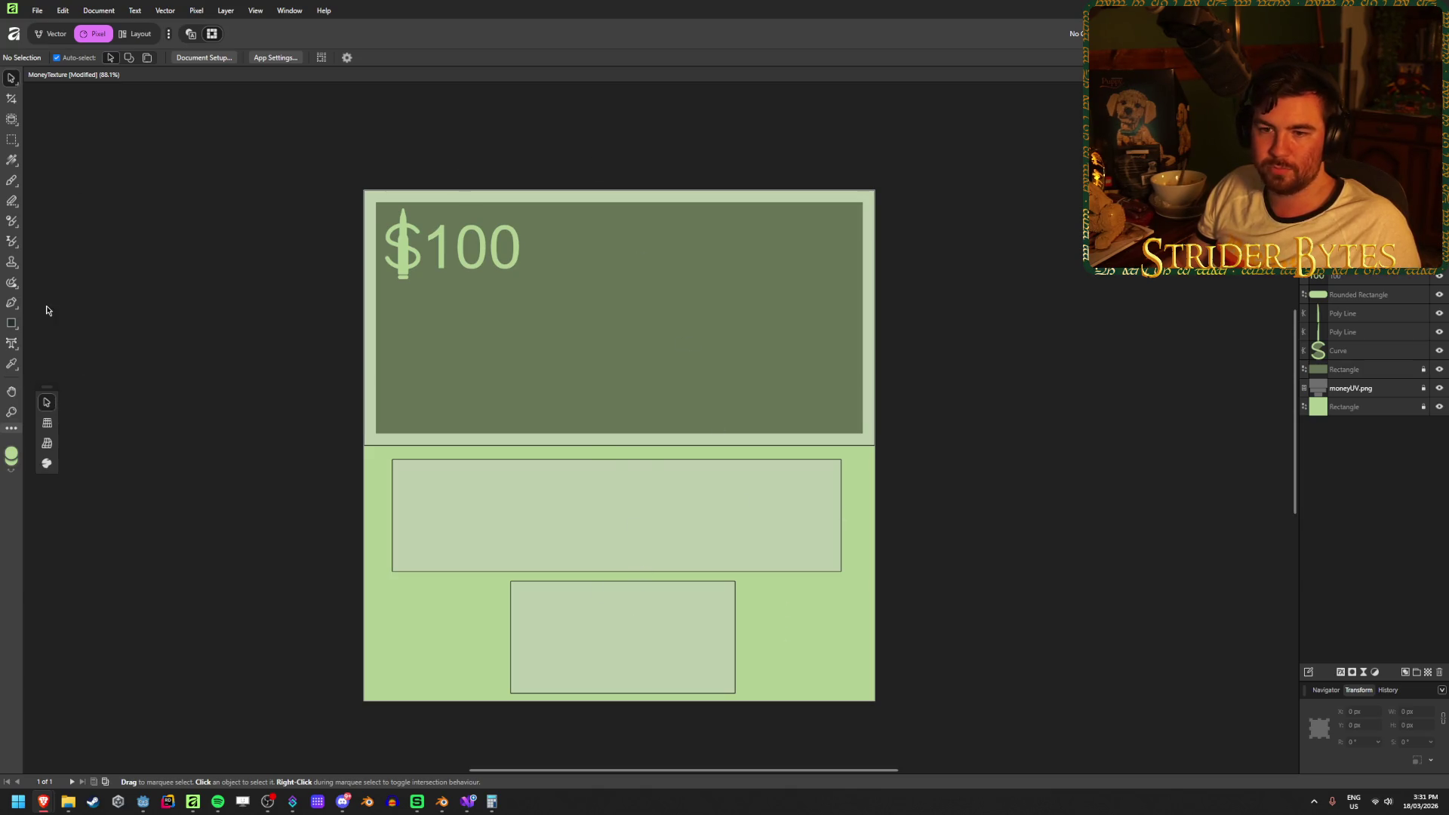
left_click(13, 323)
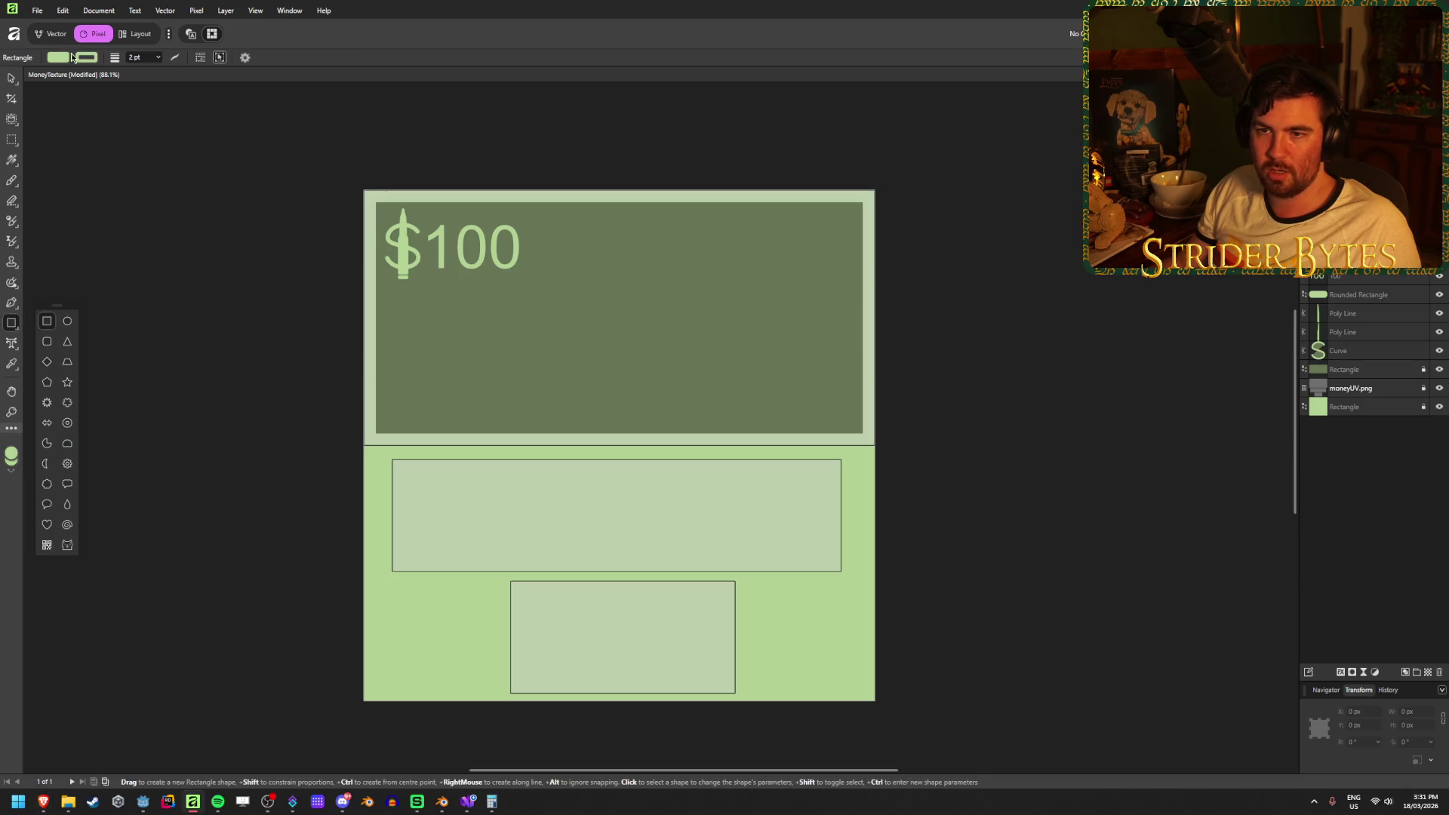
left_click(55, 57)
left_click(84, 133)
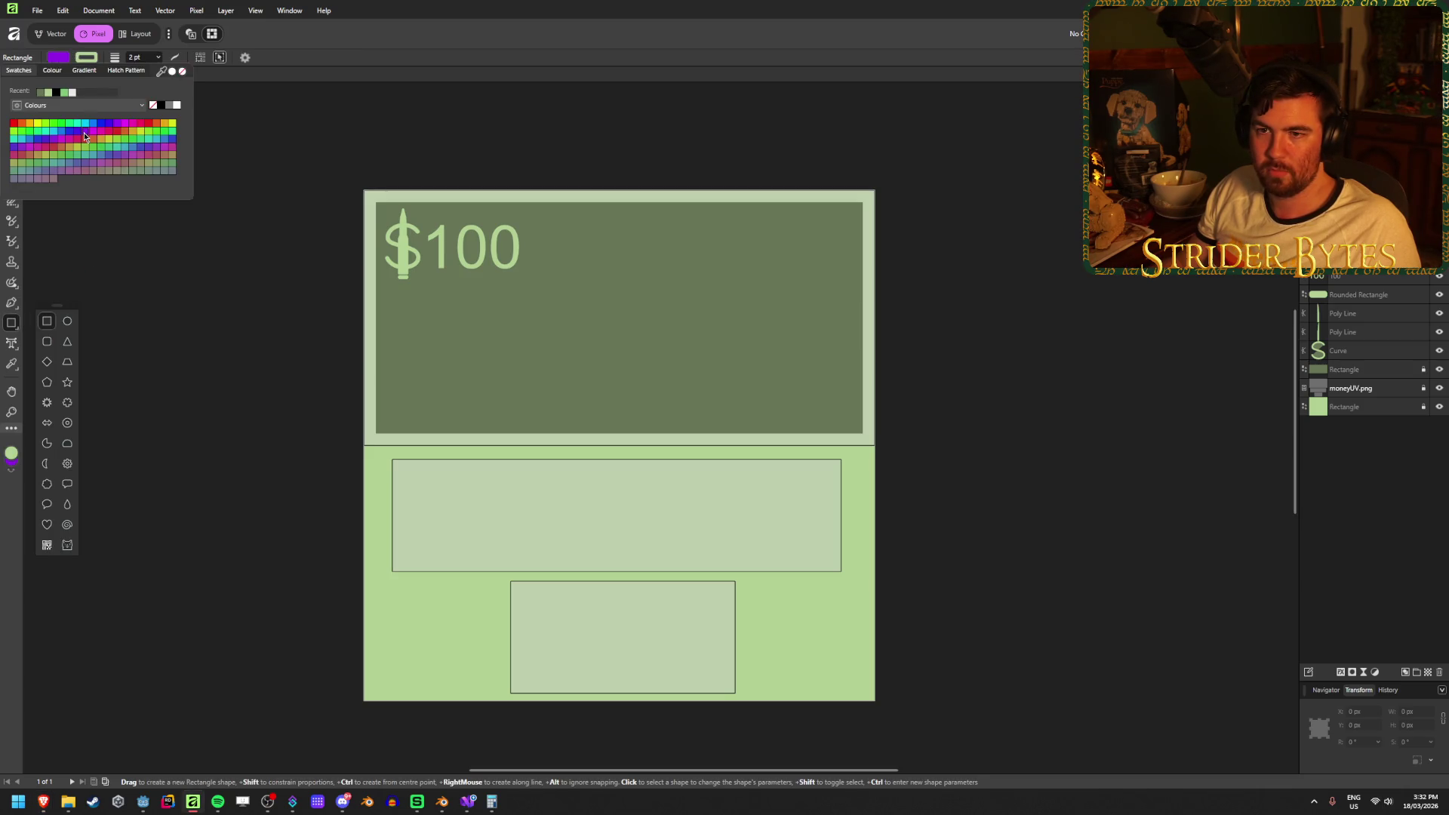
left_click(73, 93)
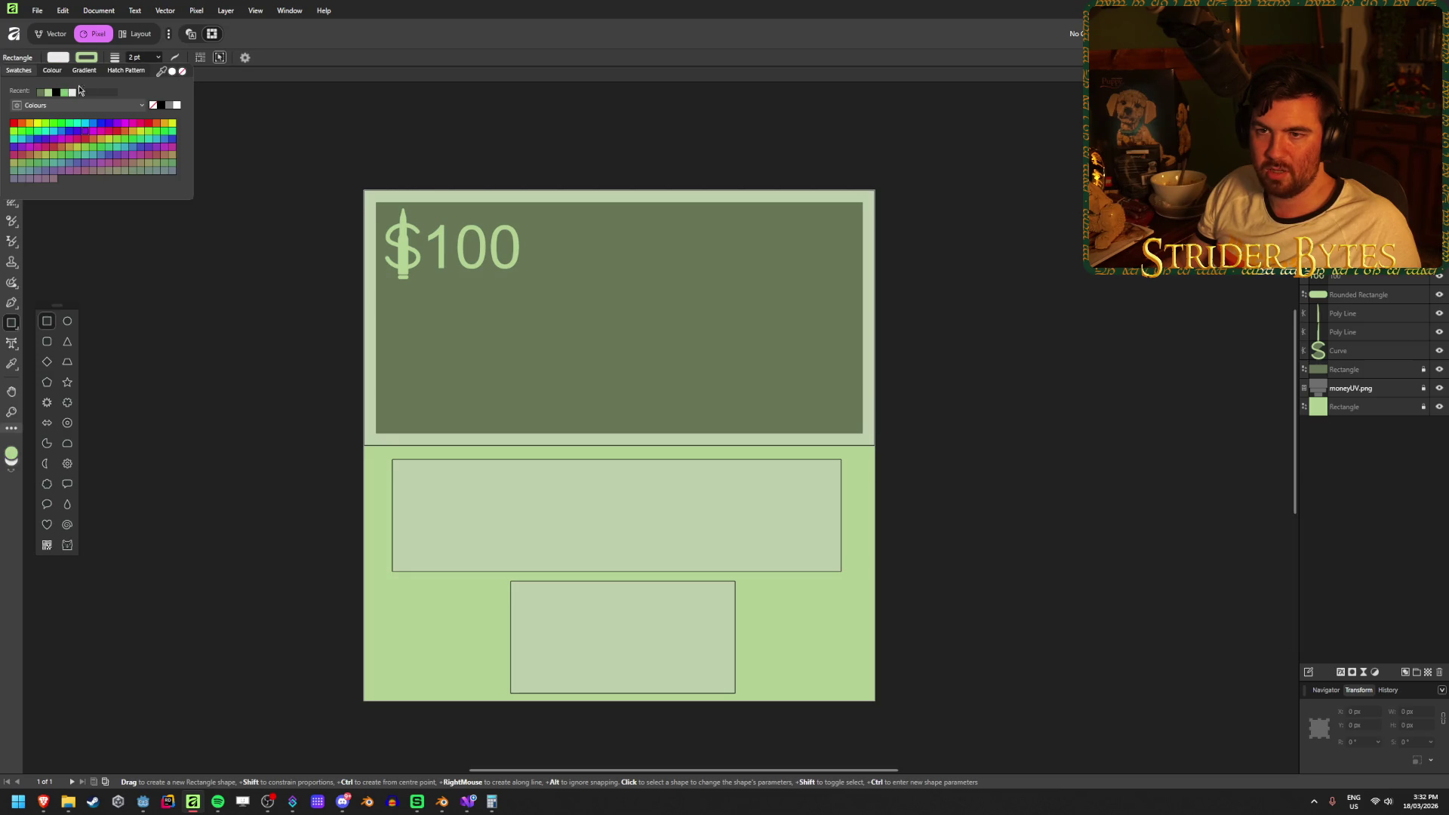
left_click(90, 57)
left_click(76, 92)
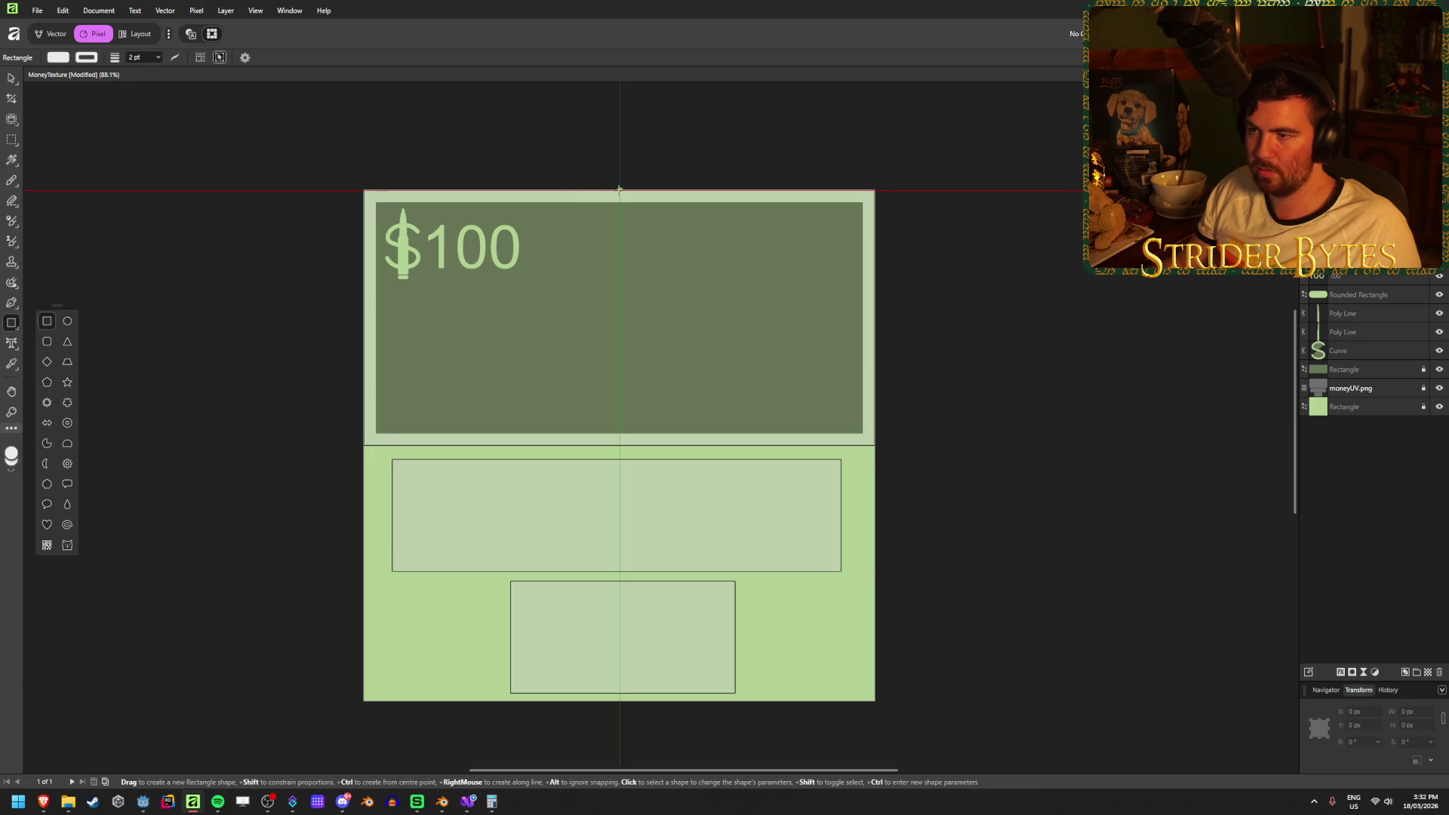
mouse_move(619, 191)
left_mouse_down()
mouse_move(616, 674)
mouse_move(637, 702)
mouse_move(673, 702)
left_mouse_up()
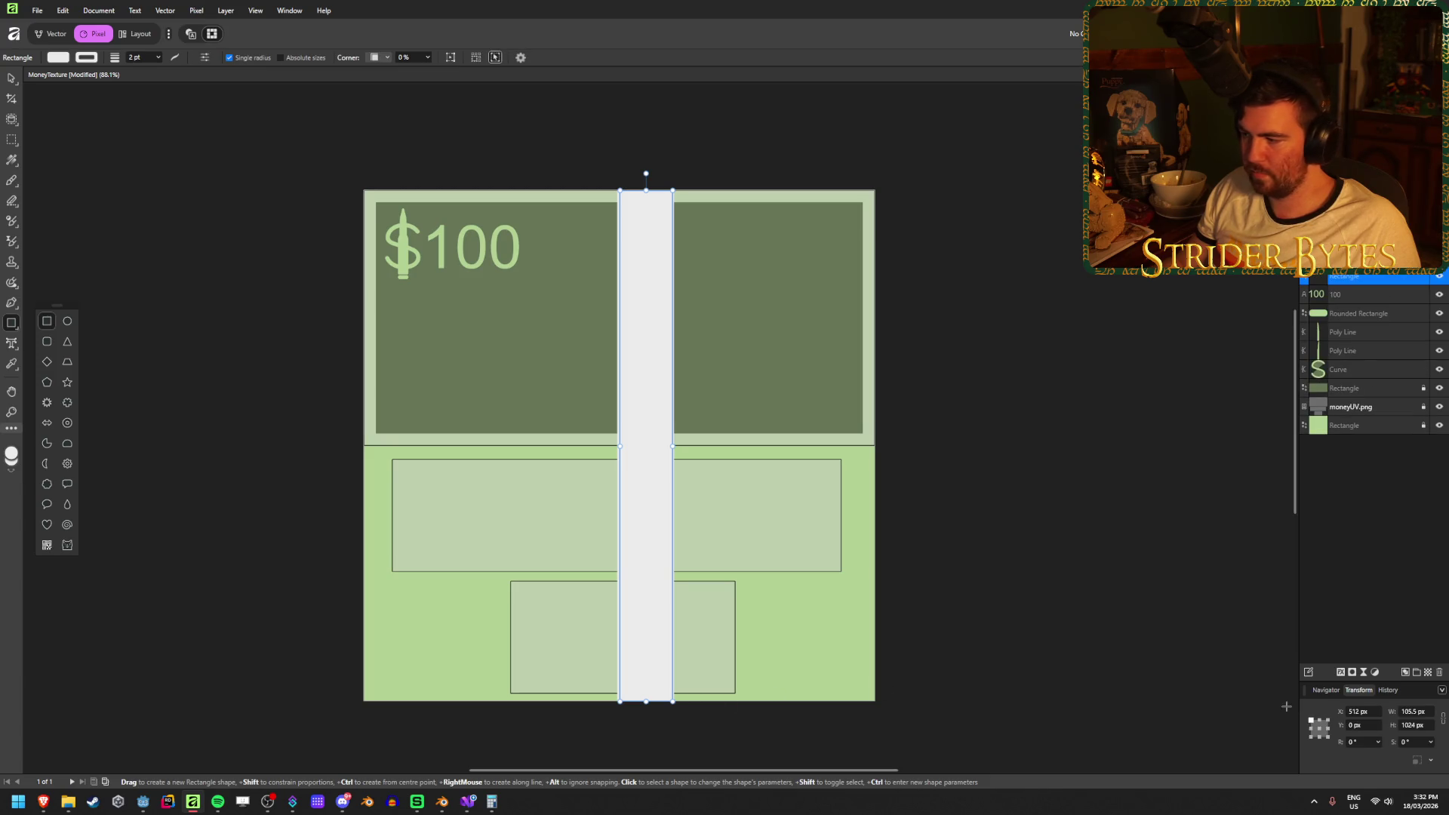
Set the white band's width to 128 px and X position to 448 px, then deselect it.
left_click(1416, 711)
type("128")
key("Return")
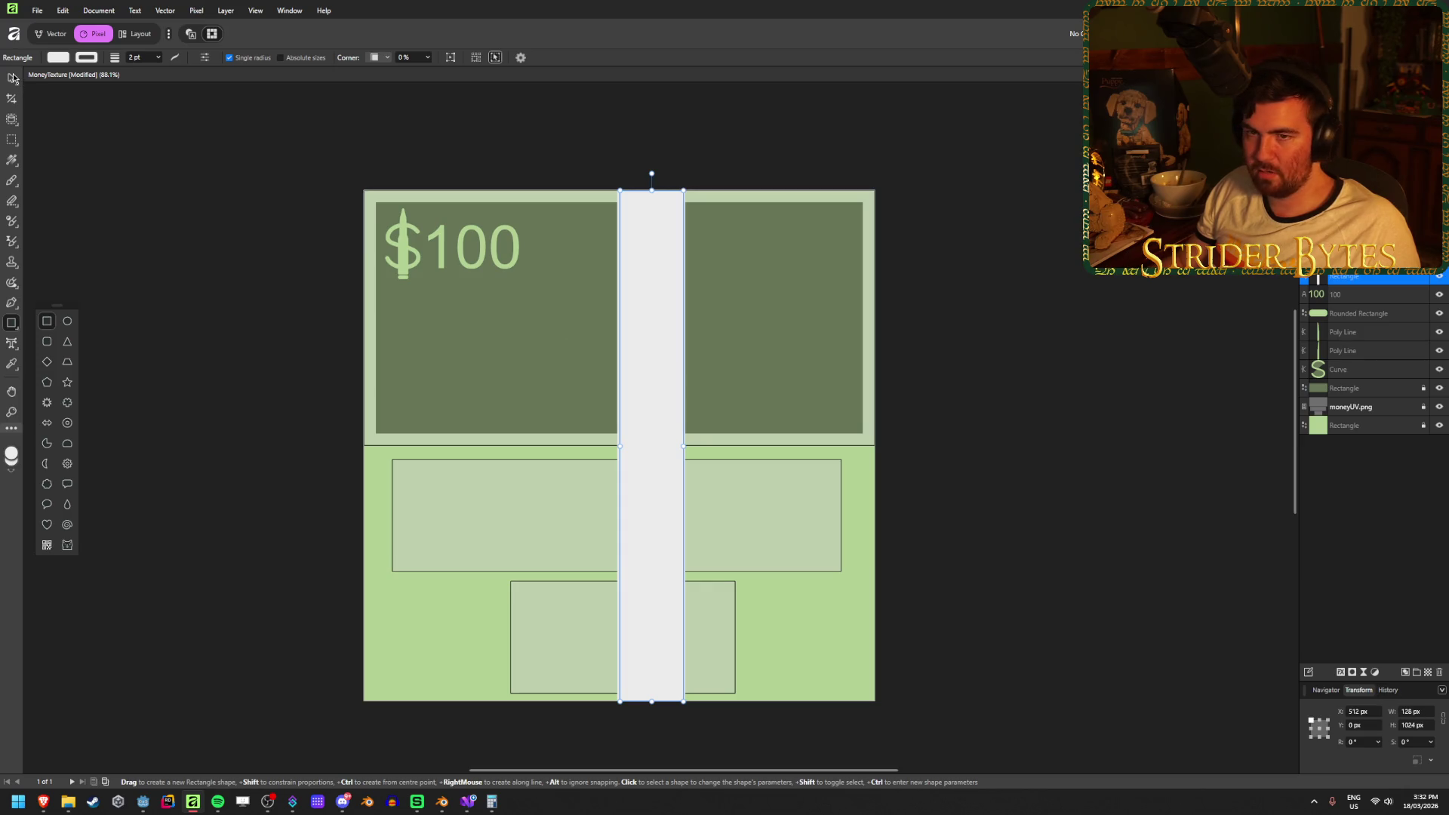
left_click(1363, 711)
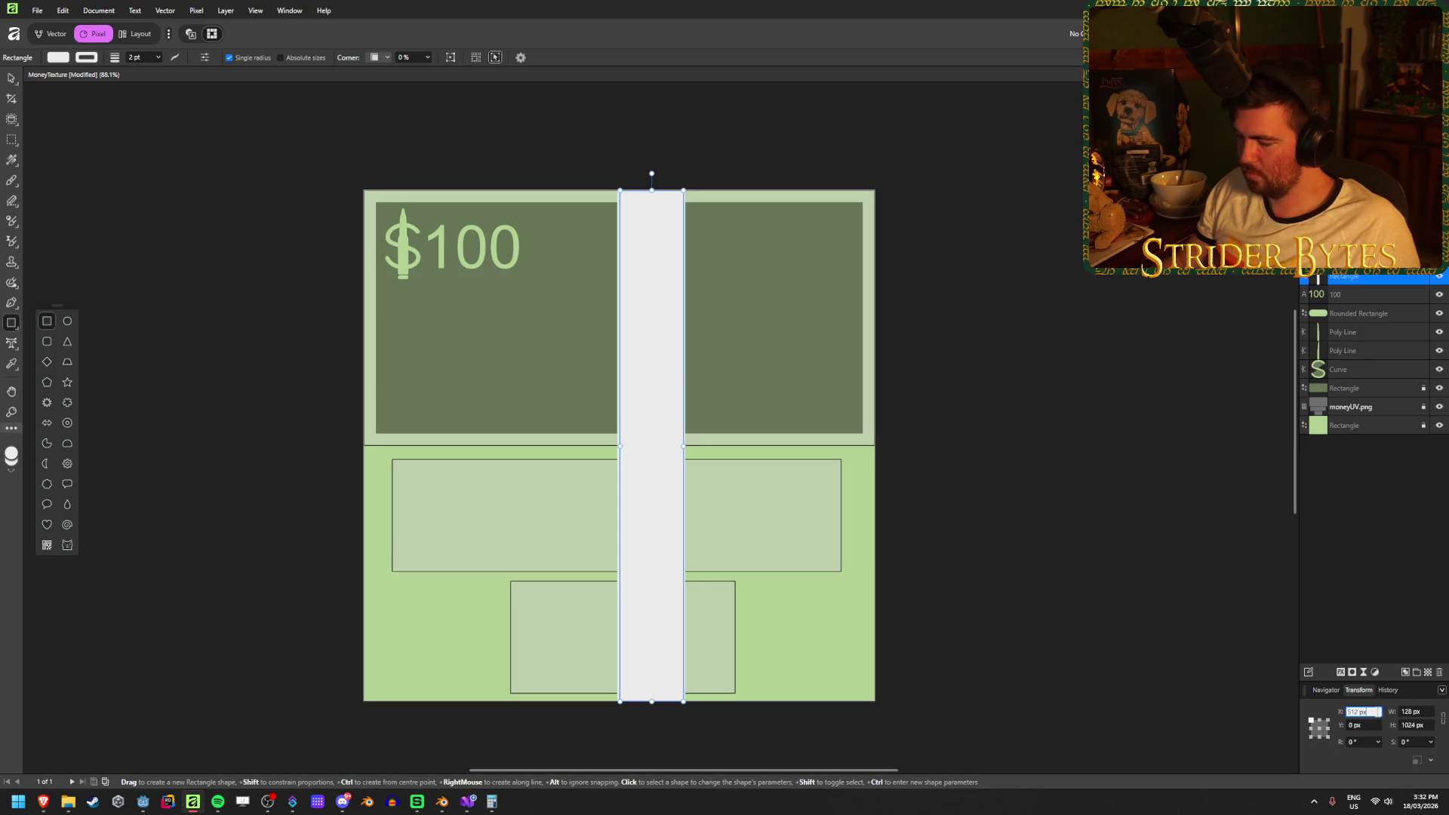
type("4")
key("Return")
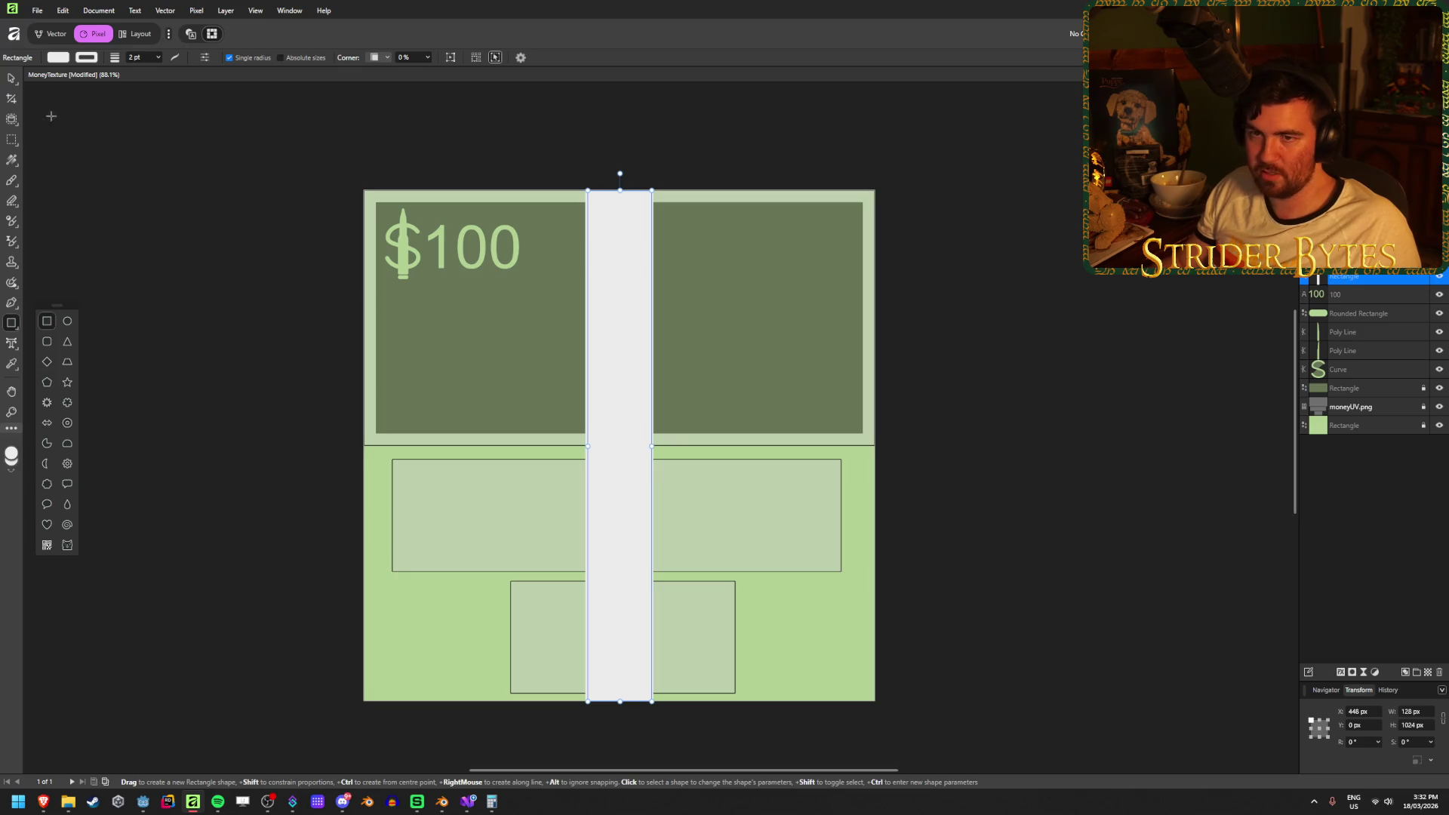
key("v")
left_click(129, 138)
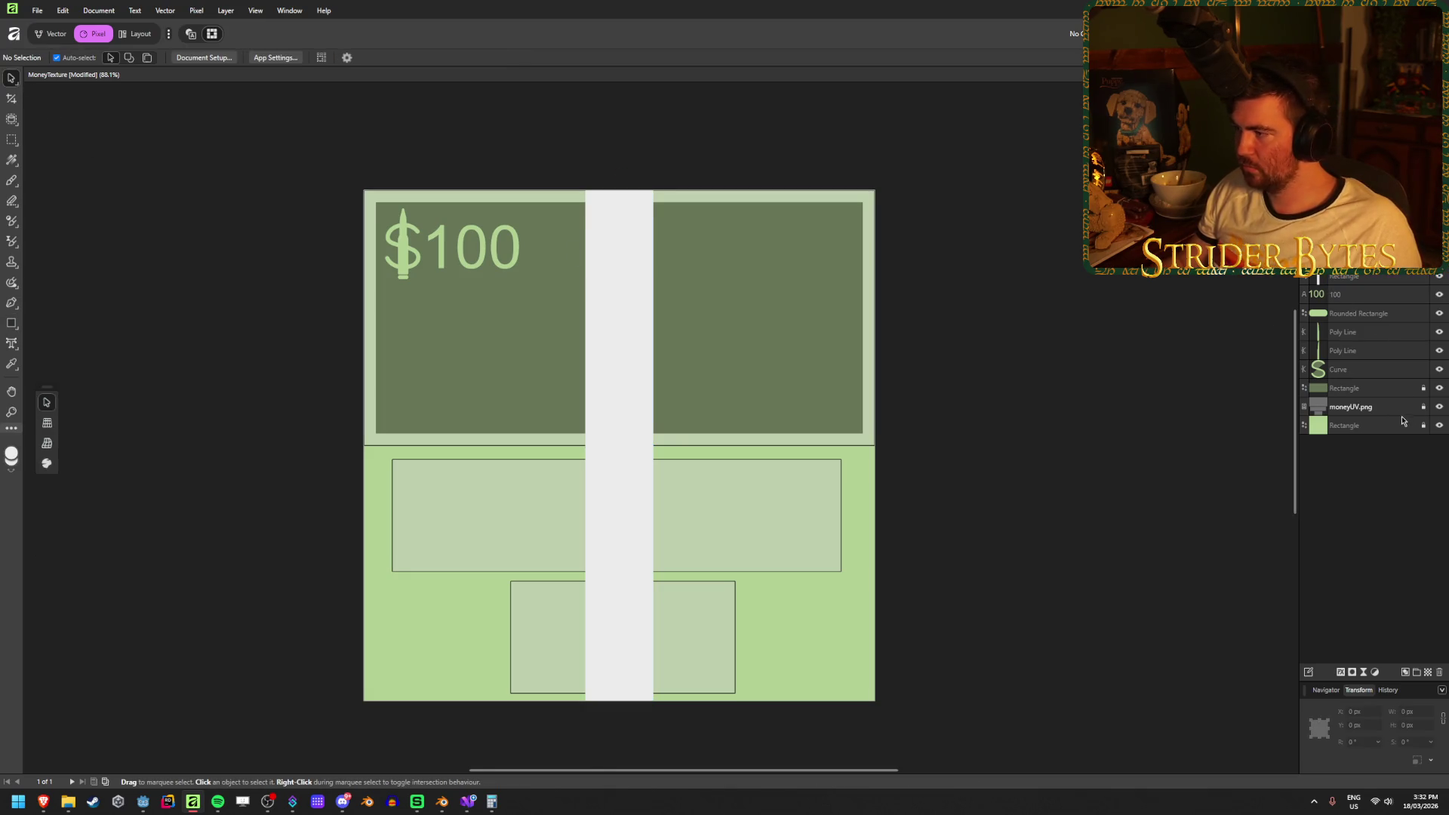
Hide and re-show the moneyUV.png overlay, fit the note in view, and pick the Paint Brush tool.
left_click(1440, 408)
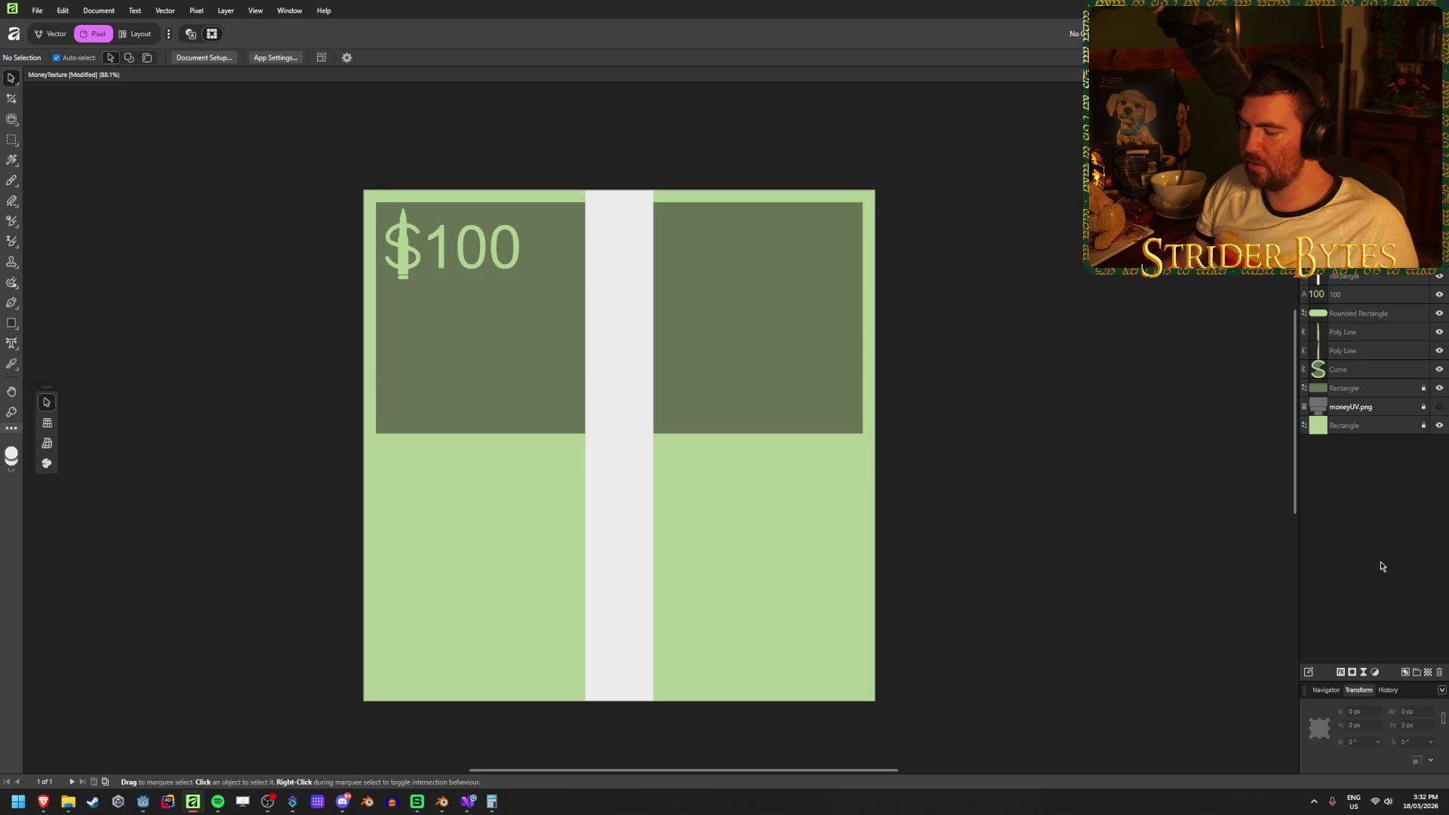
left_click(1439, 408)
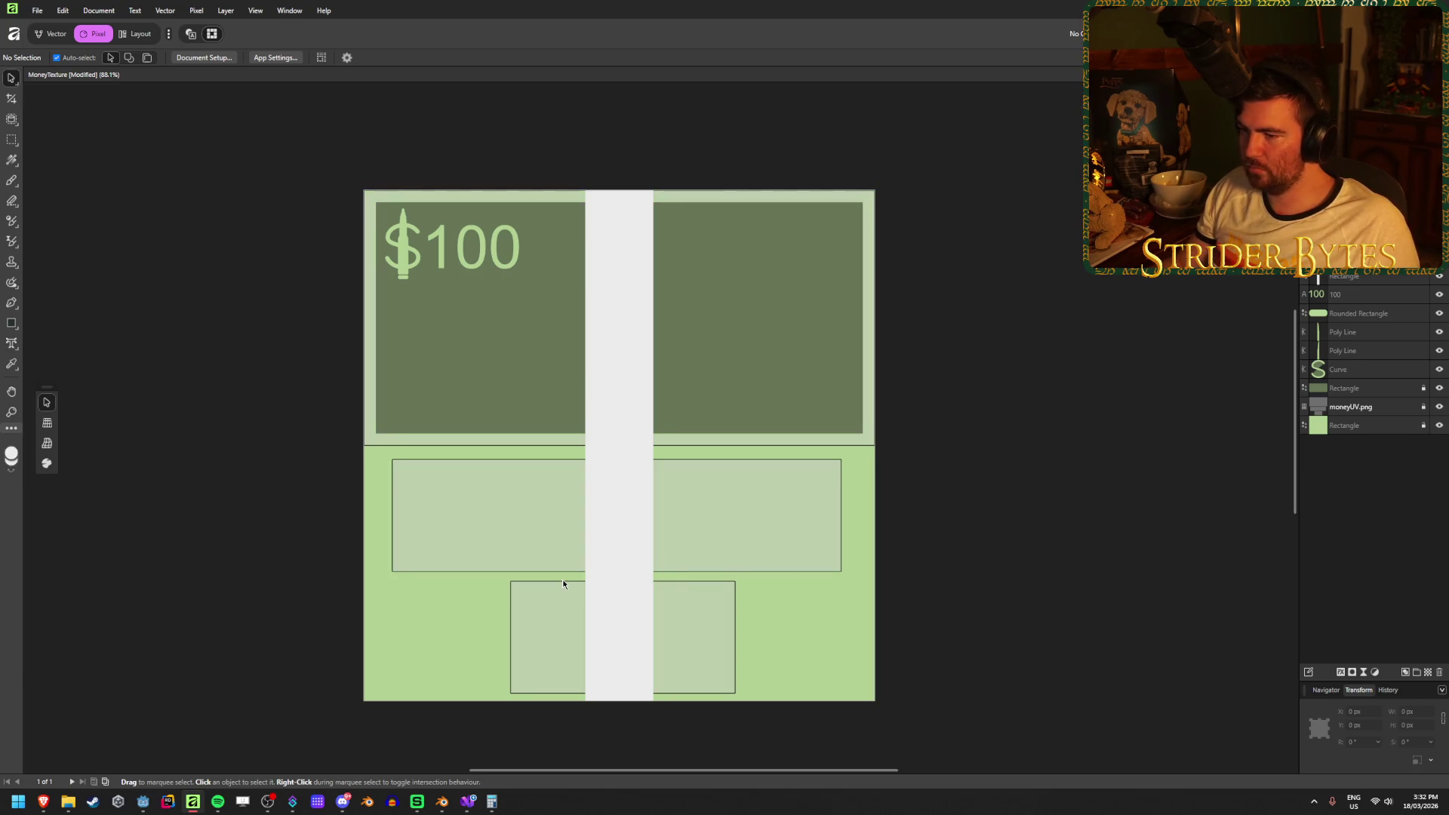
scroll(563, 583, "up", 2)
scroll(563, 582, "down", 1)
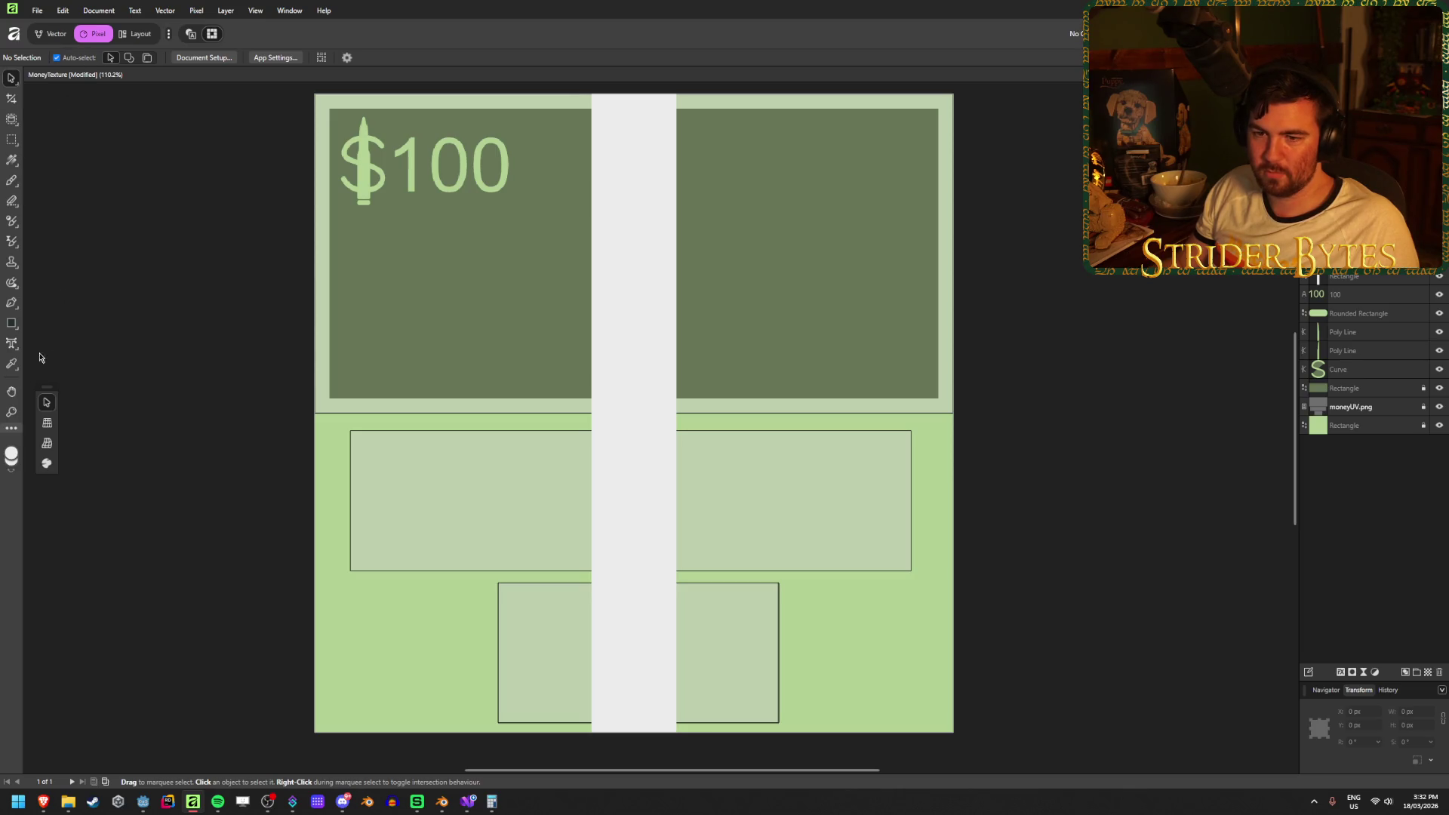
left_click(14, 307)
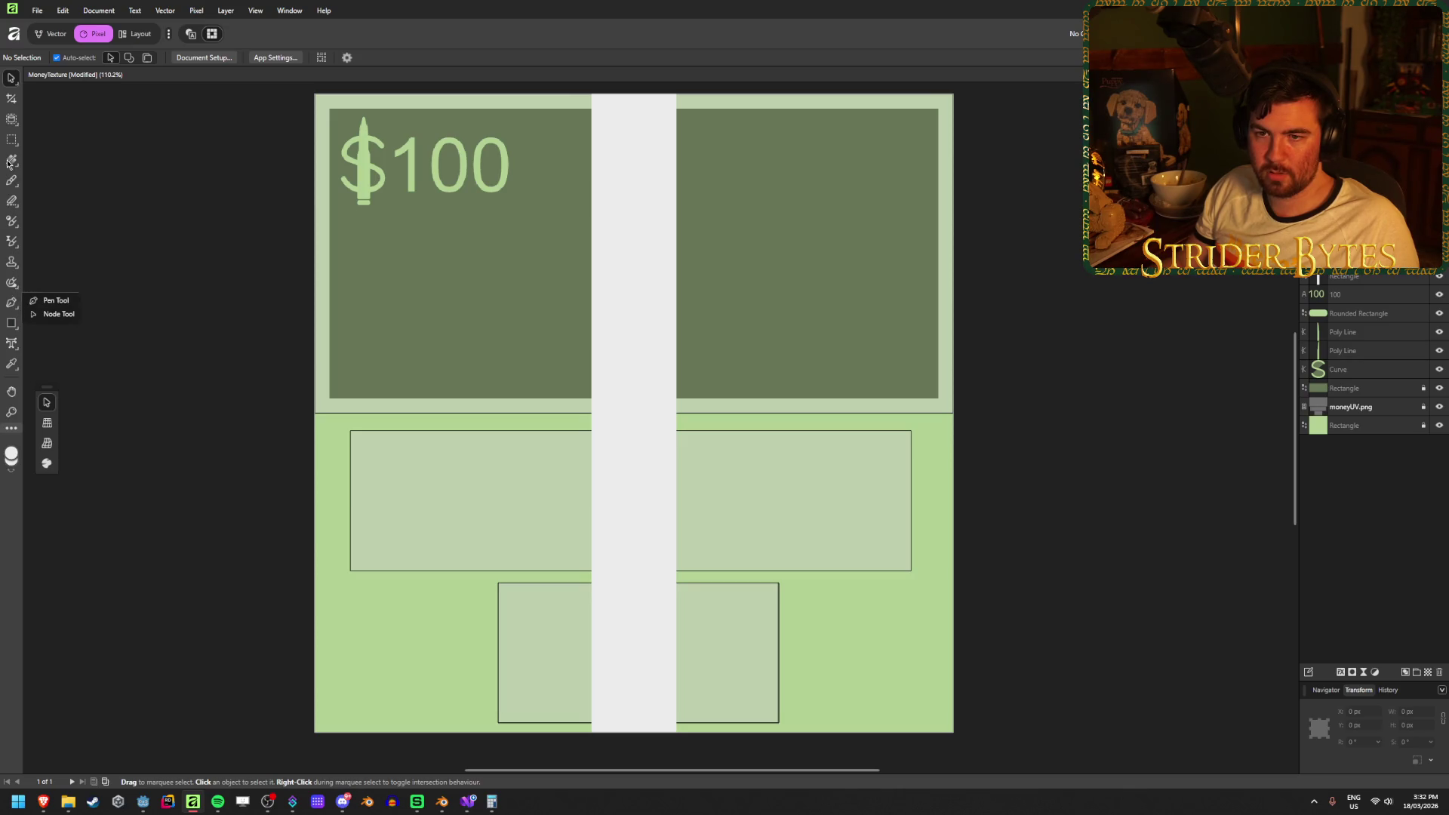
left_click(11, 184)
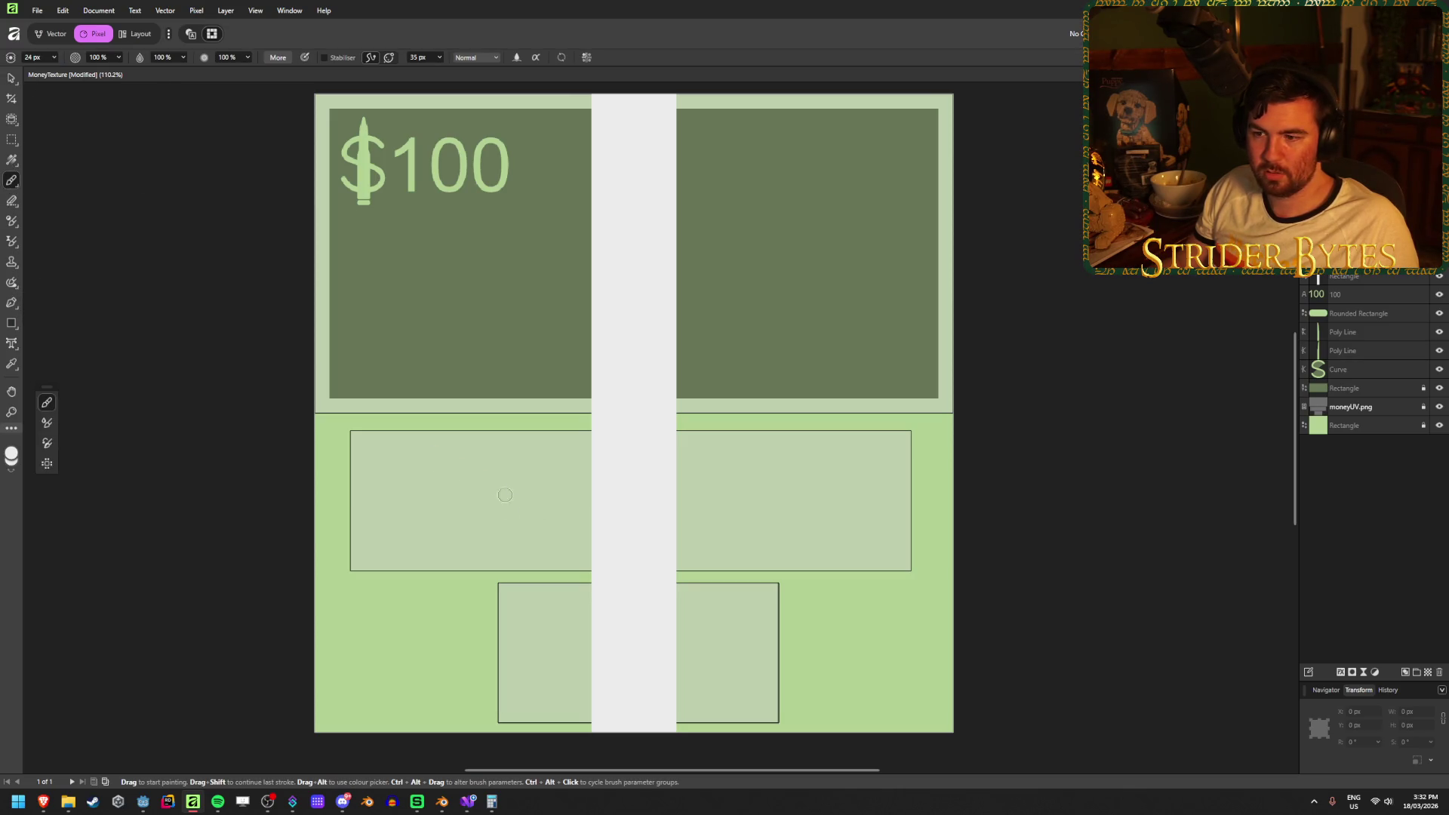
Try and undo a test stroke, then switch the brush colour chooser to HSL sliders.
left_click_drag(407, 498, 781, 529)
key("ctrl+z")
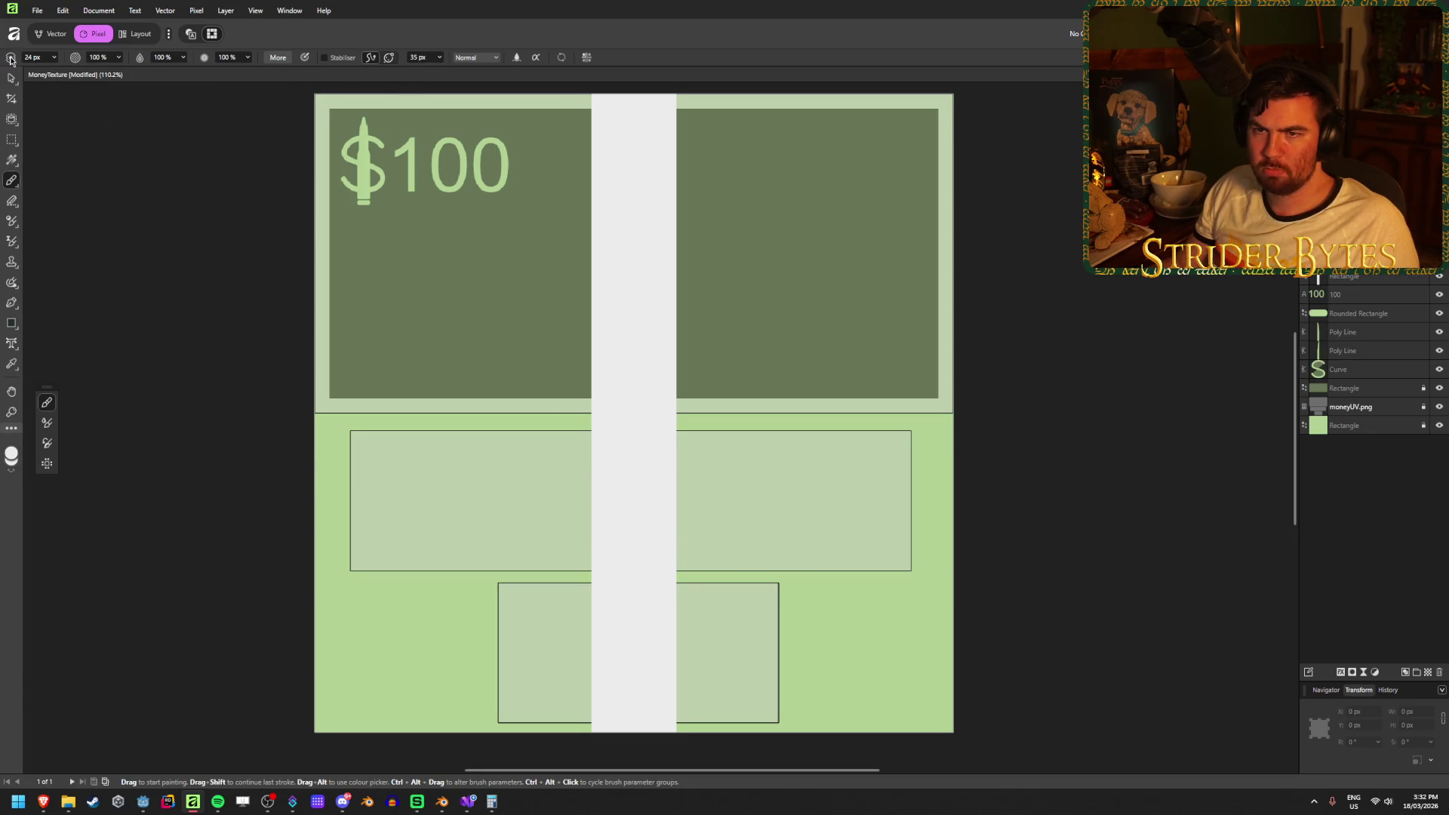
left_click(11, 453)
left_click(829, 287)
left_click(843, 288)
left_click(836, 285)
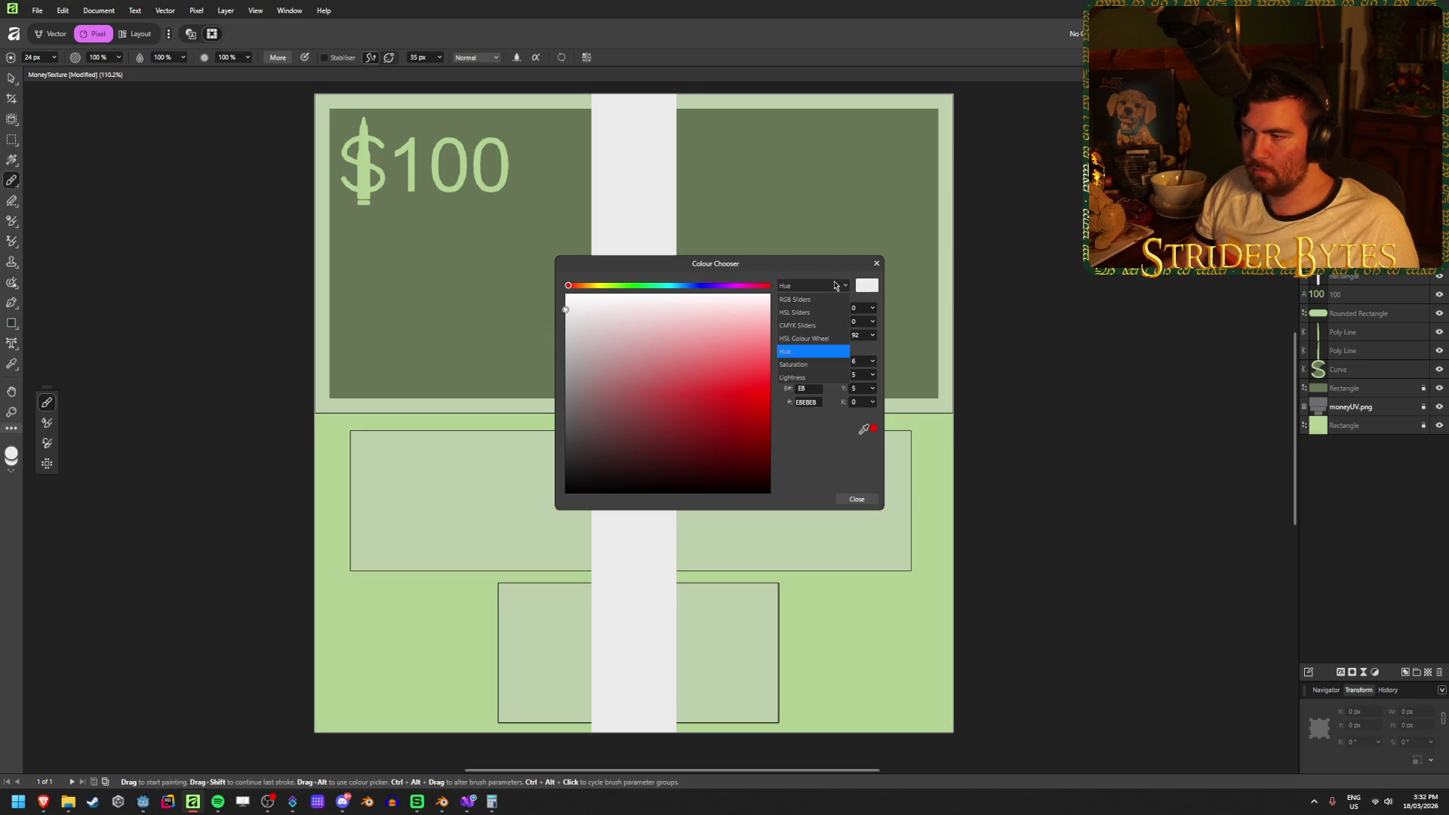
left_click(795, 312)
left_click(826, 287)
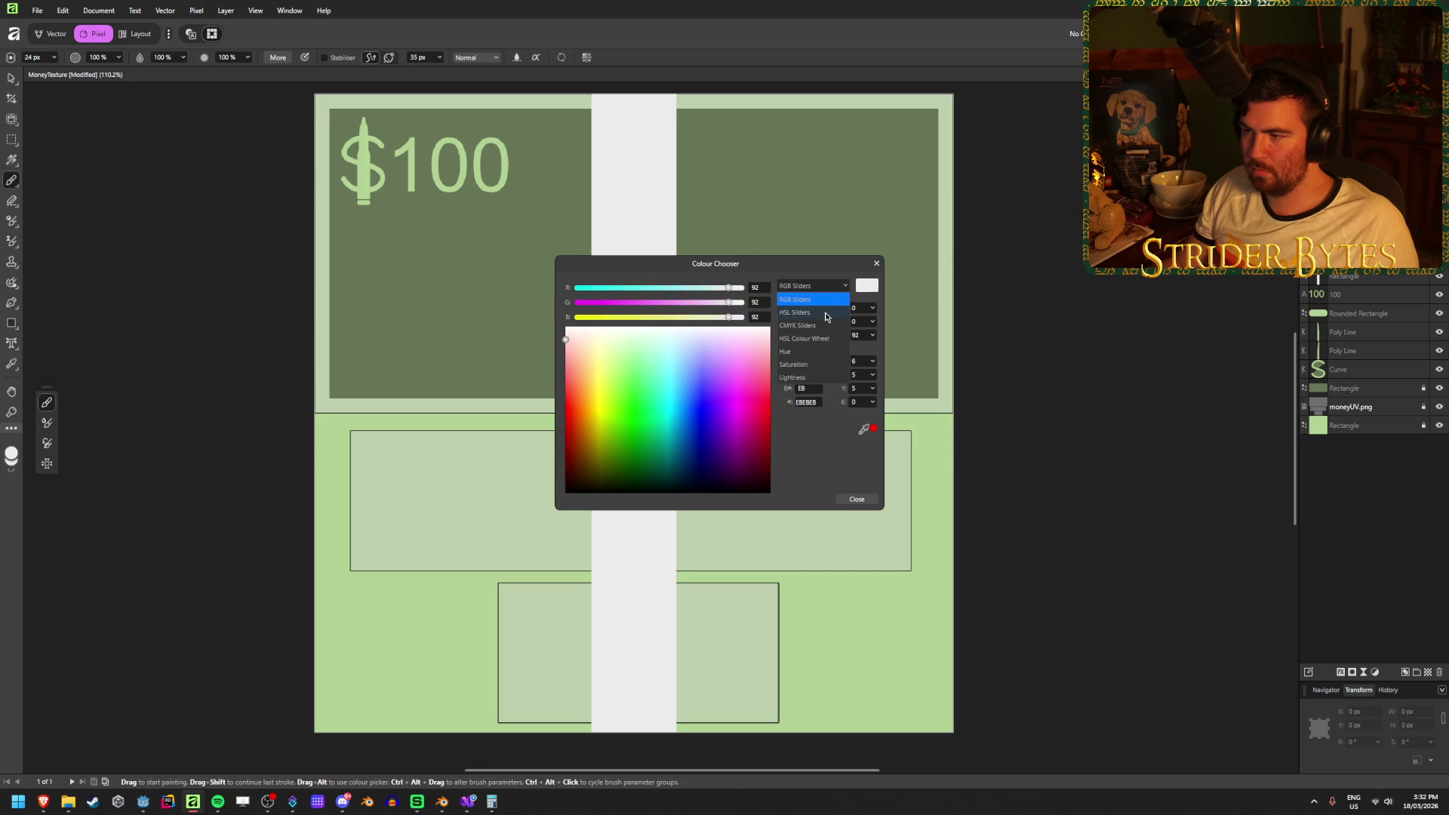
left_click(877, 263)
left_click(877, 262)
Try the Colour Picker shortcut, then paint and undo another brush test stroke.
key("alt")
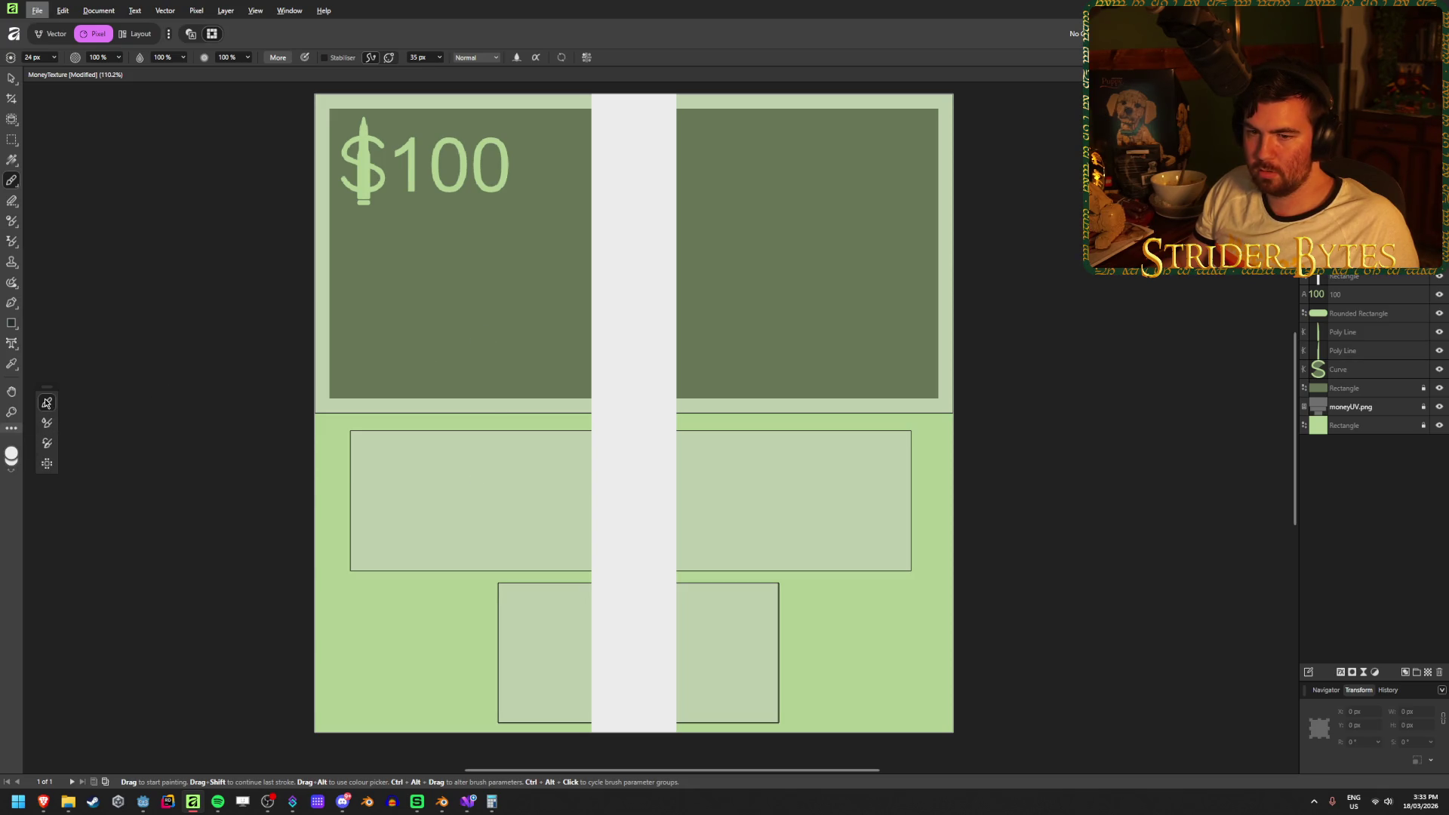
key("i")
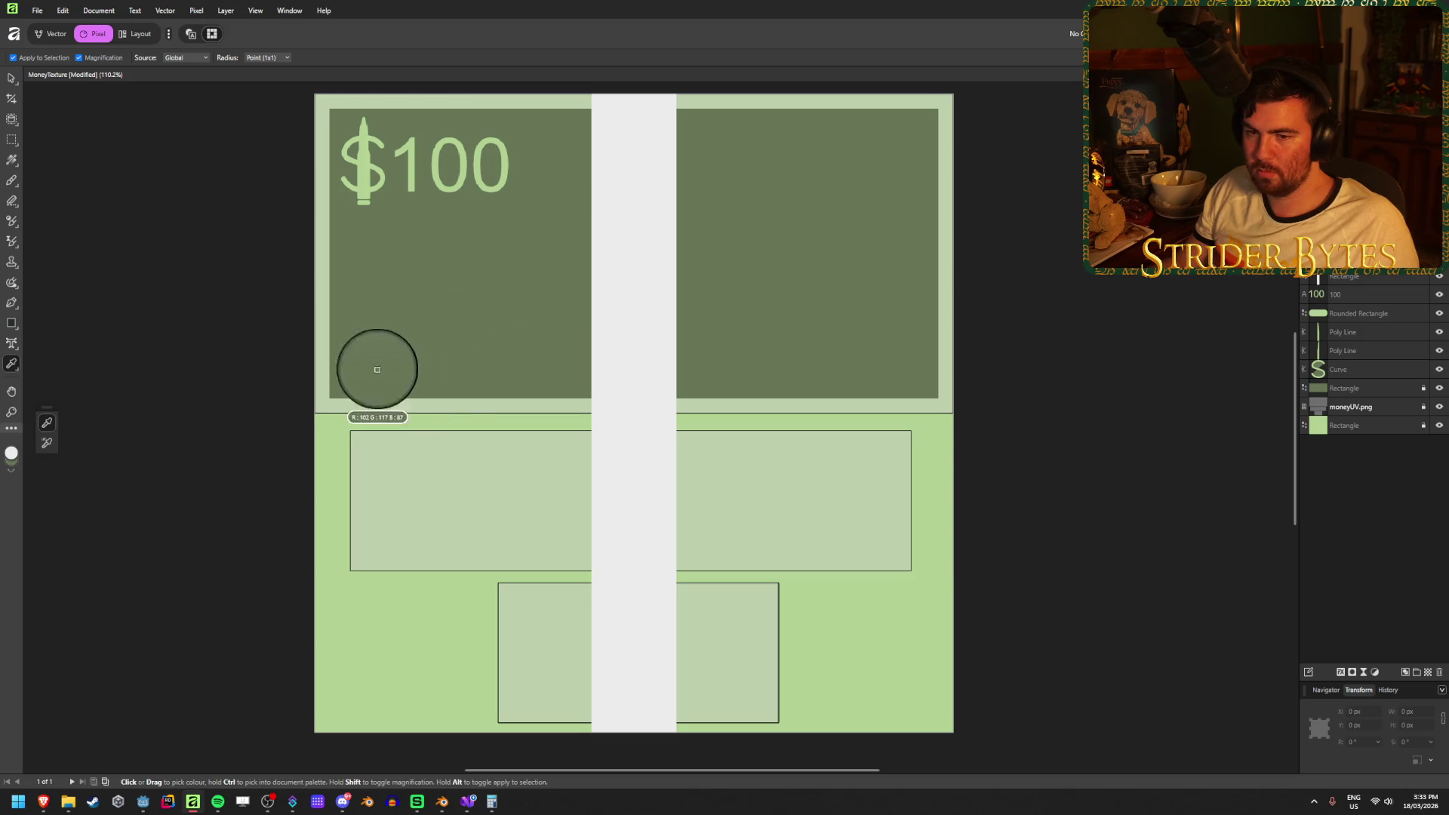
left_click(12, 182)
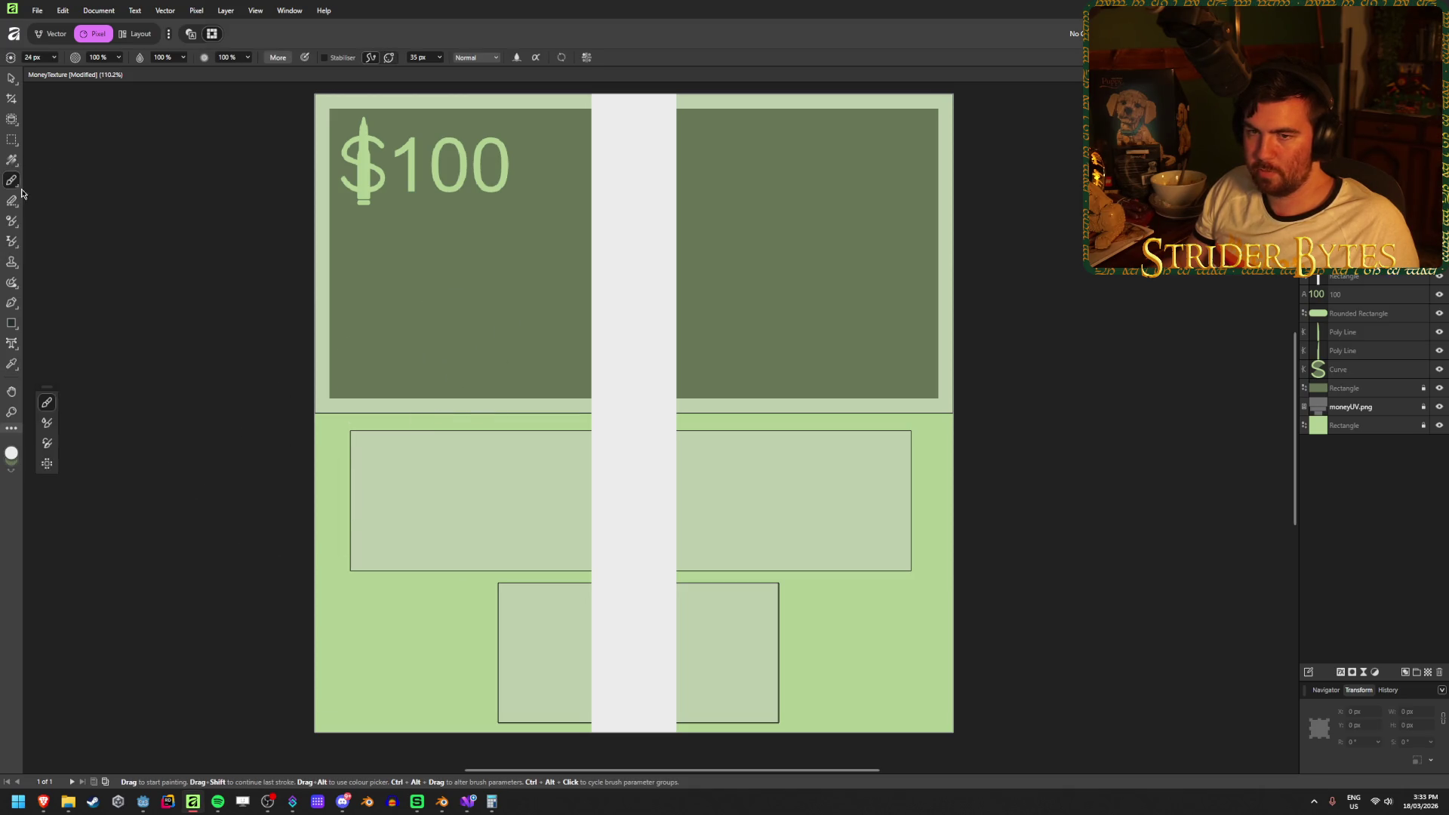
left_click_drag(411, 498, 593, 500)
key("ctrl+z")
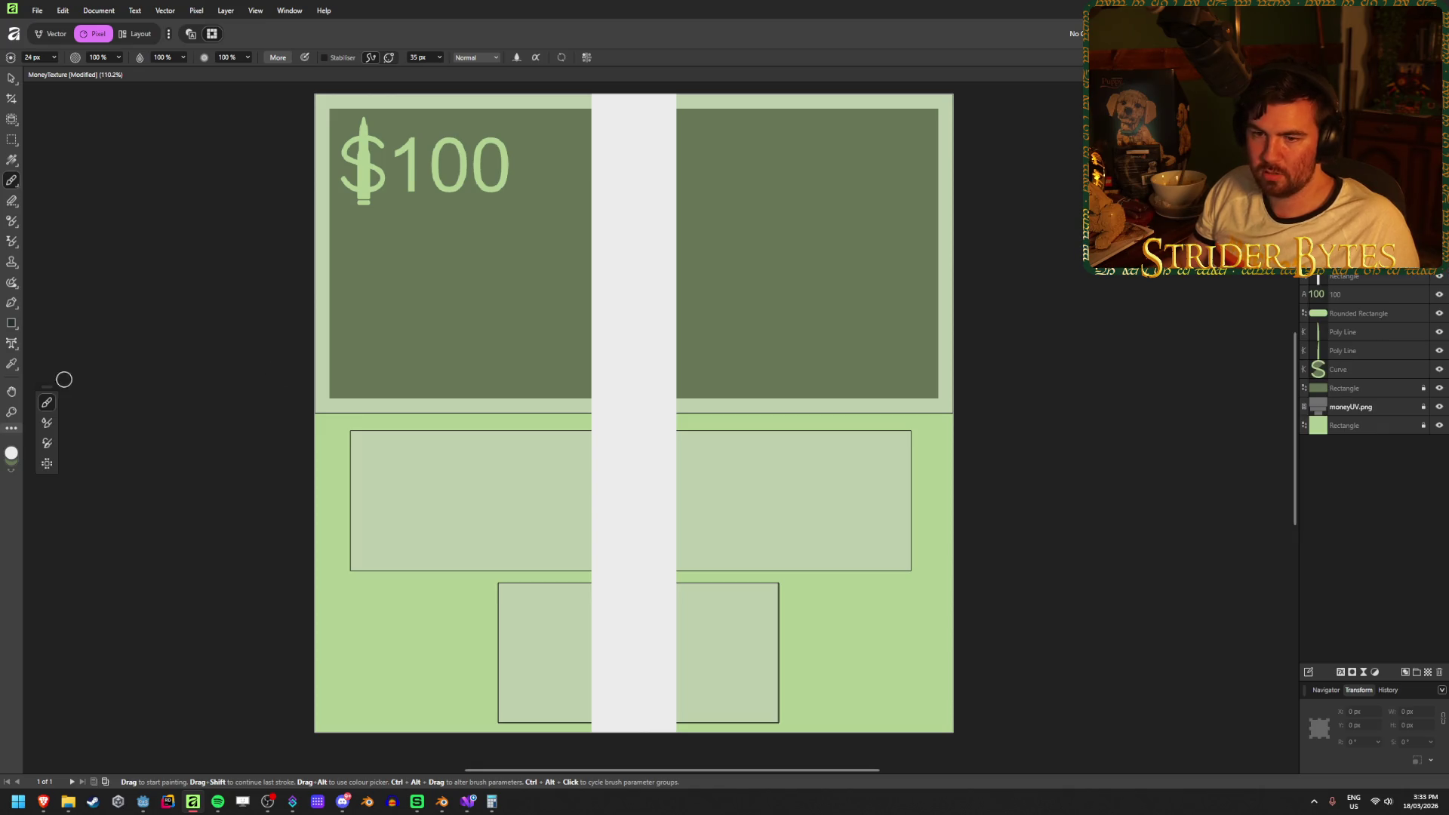
Sample the upper panel's dark green as the paint colour, test horizontal strokes, and undo them.
left_click(13, 368)
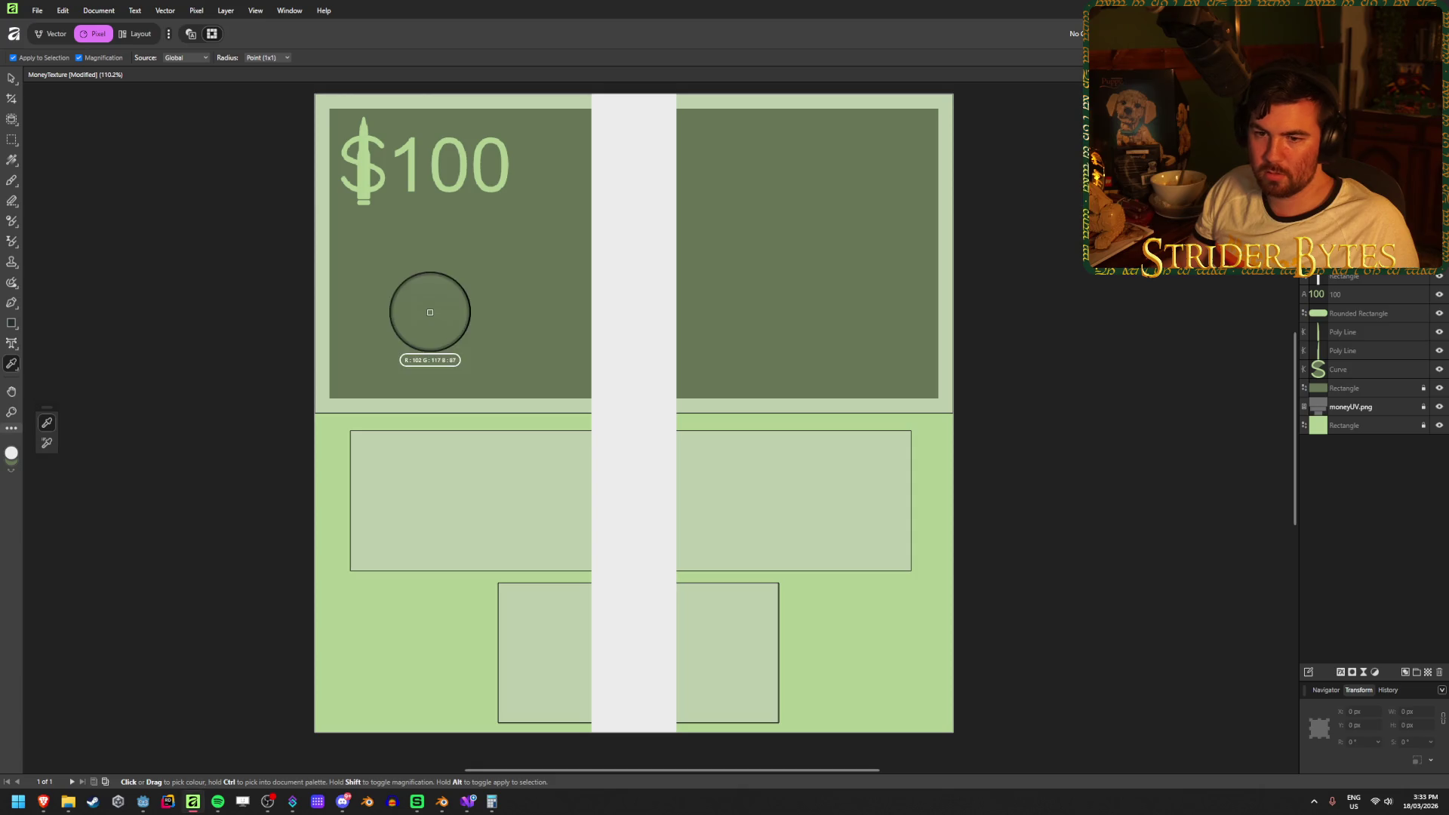
left_click(10, 474)
left_click(12, 182)
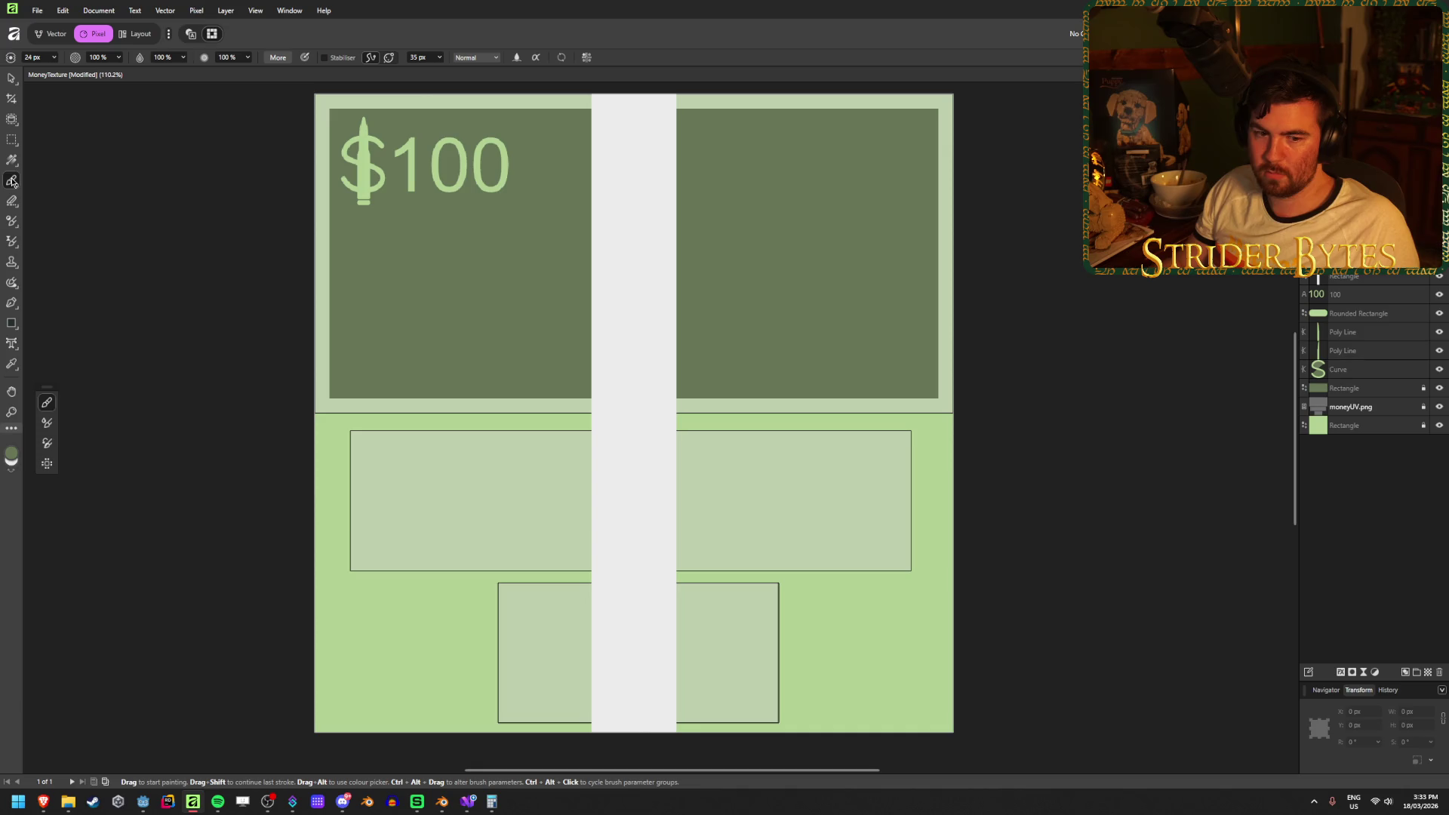
left_click_drag(375, 454, 828, 464)
left_click_drag(424, 491, 927, 495)
left_click_drag(377, 533, 926, 535)
key("ctrl+z")
key("ctrl+z")
key("ctrl+z")
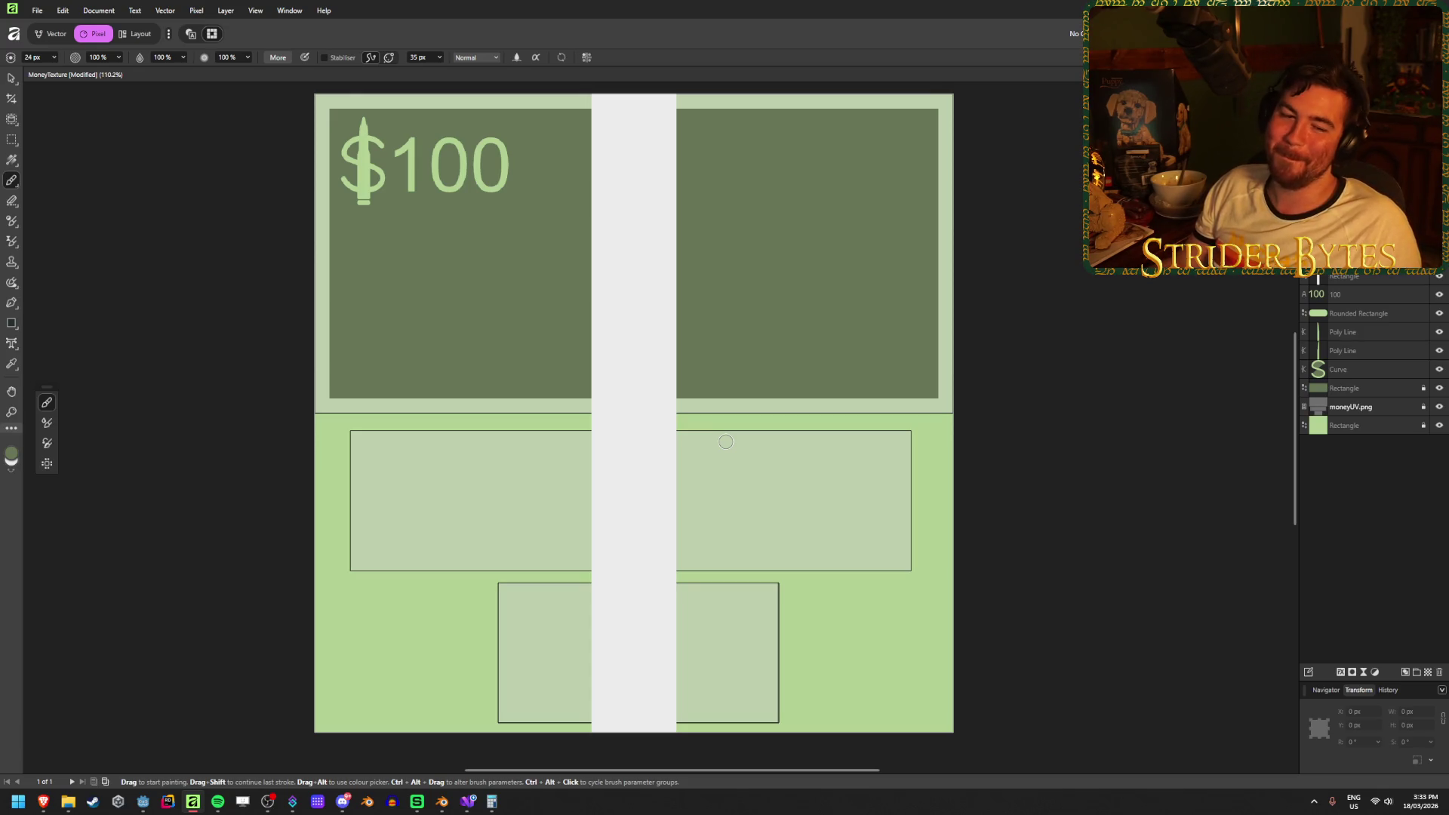
scroll(680, 473, "up", 4)
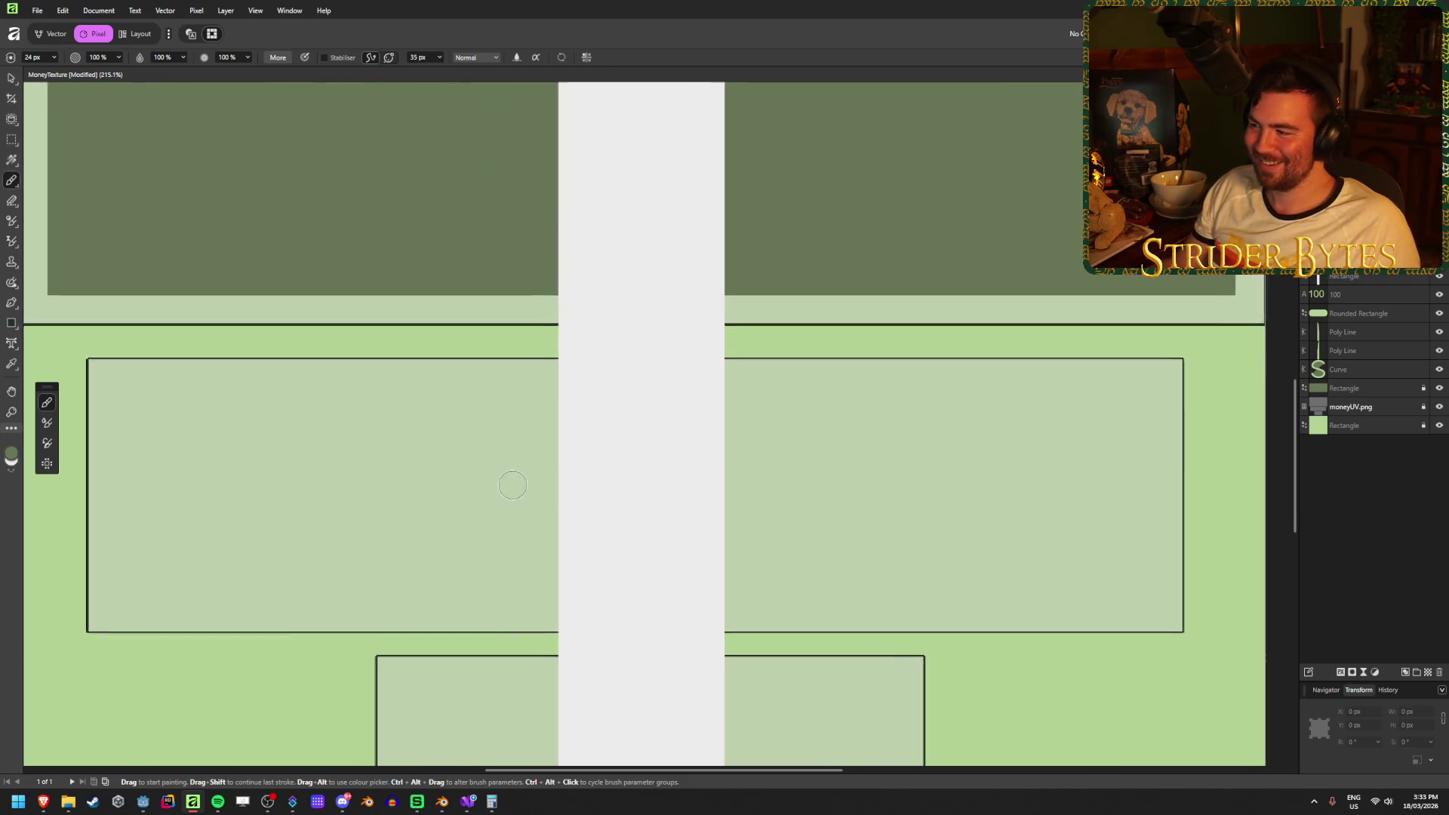
Set the brush width to 8 px and test straight dot-to-dot lines, undoing them.
scroll(527, 477, "up", 1)
scroll(525, 477, "down", 1)
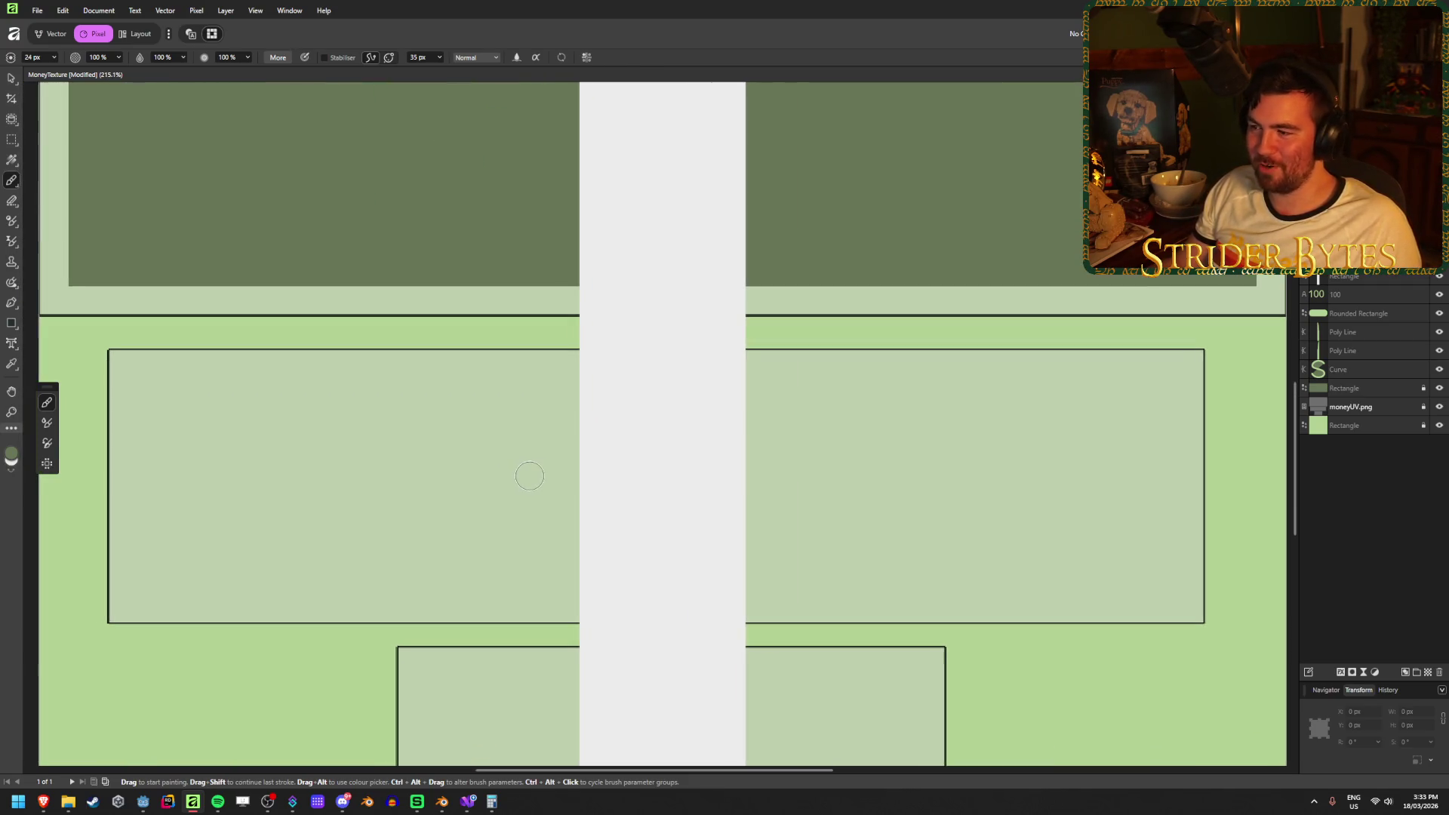
left_click(31, 56)
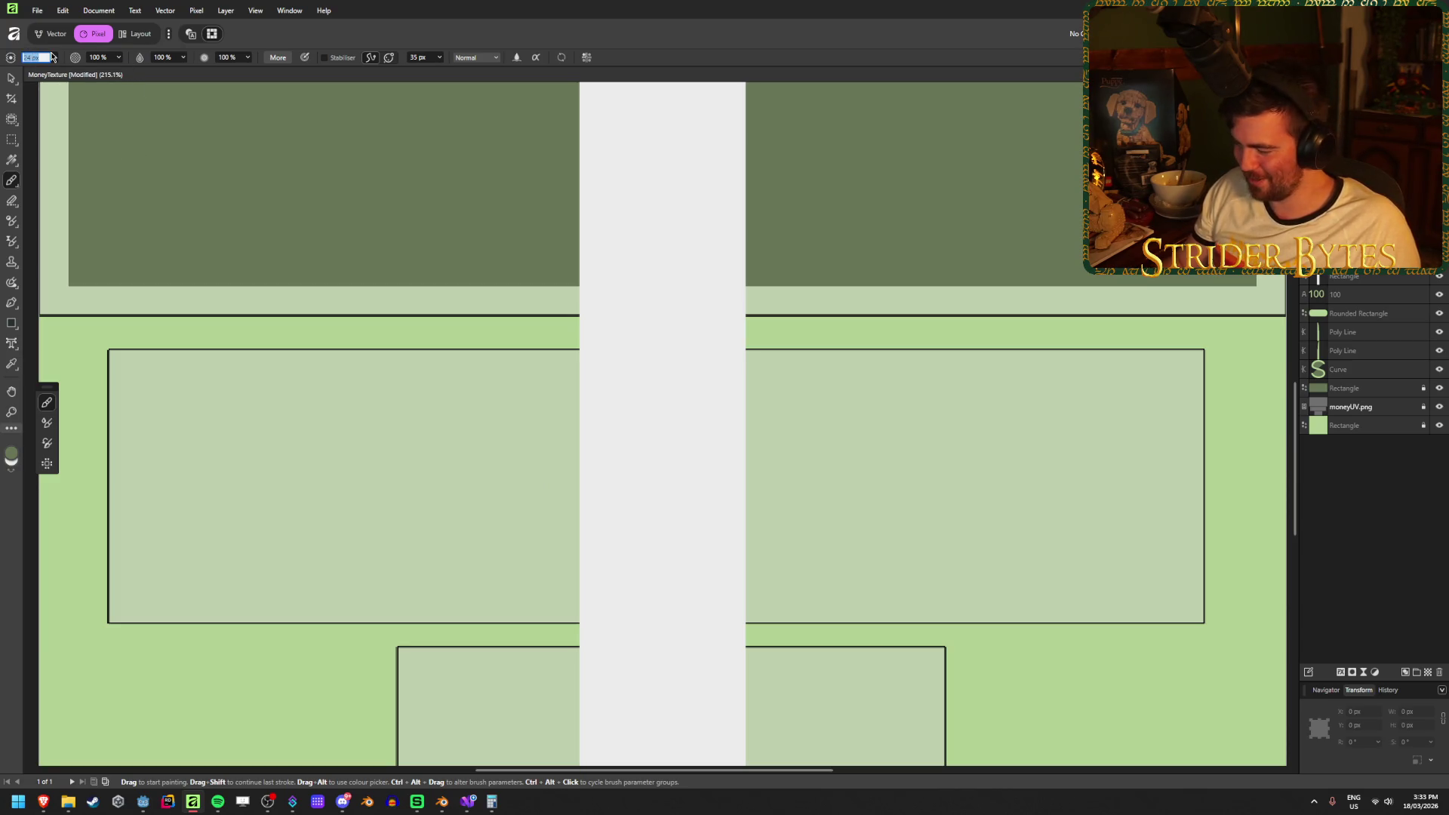
type("8")
key("Return")
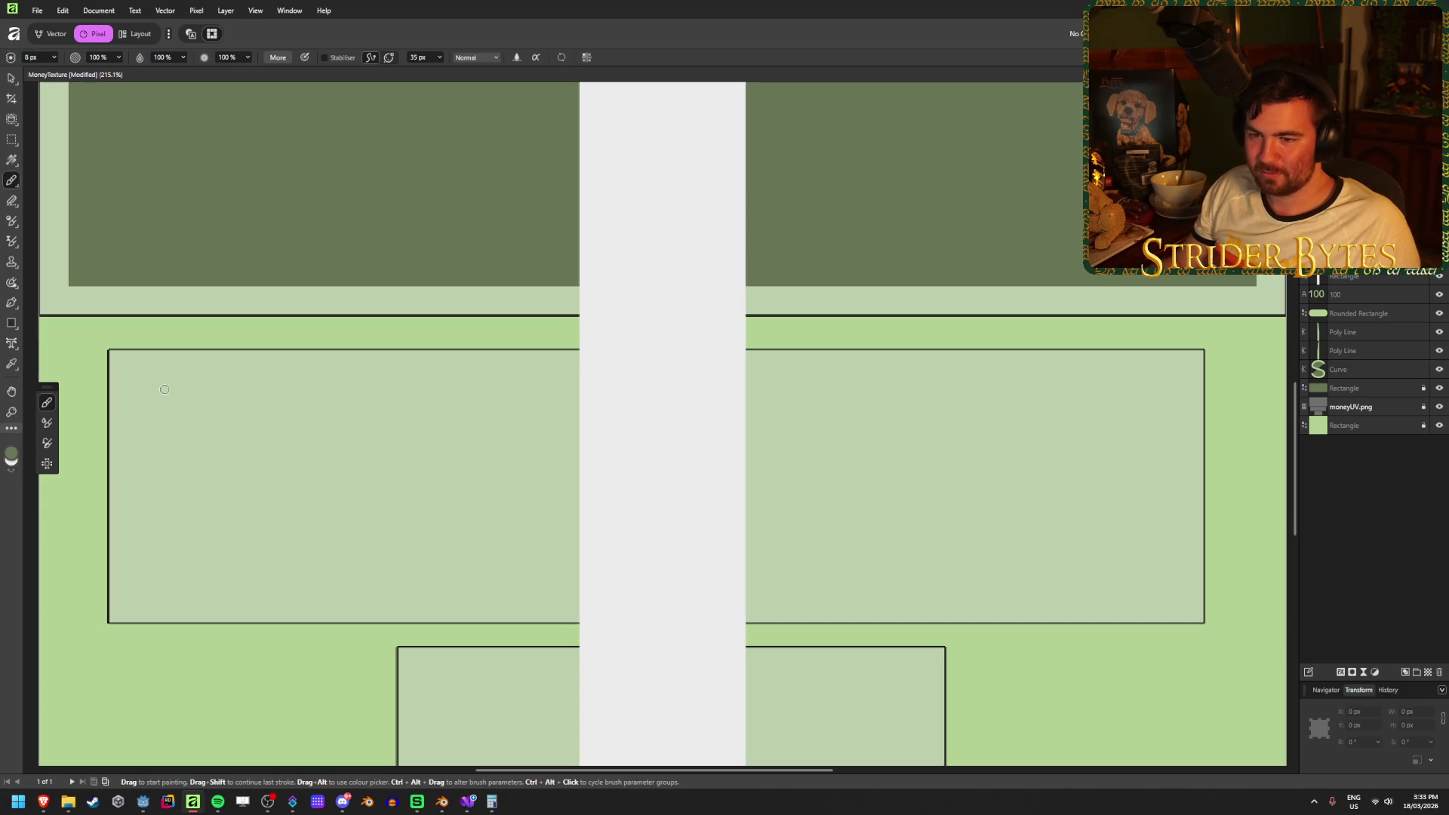
left_click(175, 395)
left_click(218, 394, "shift")
left_click(1174, 390)
key("ctrl+z")
key("ctrl+z")
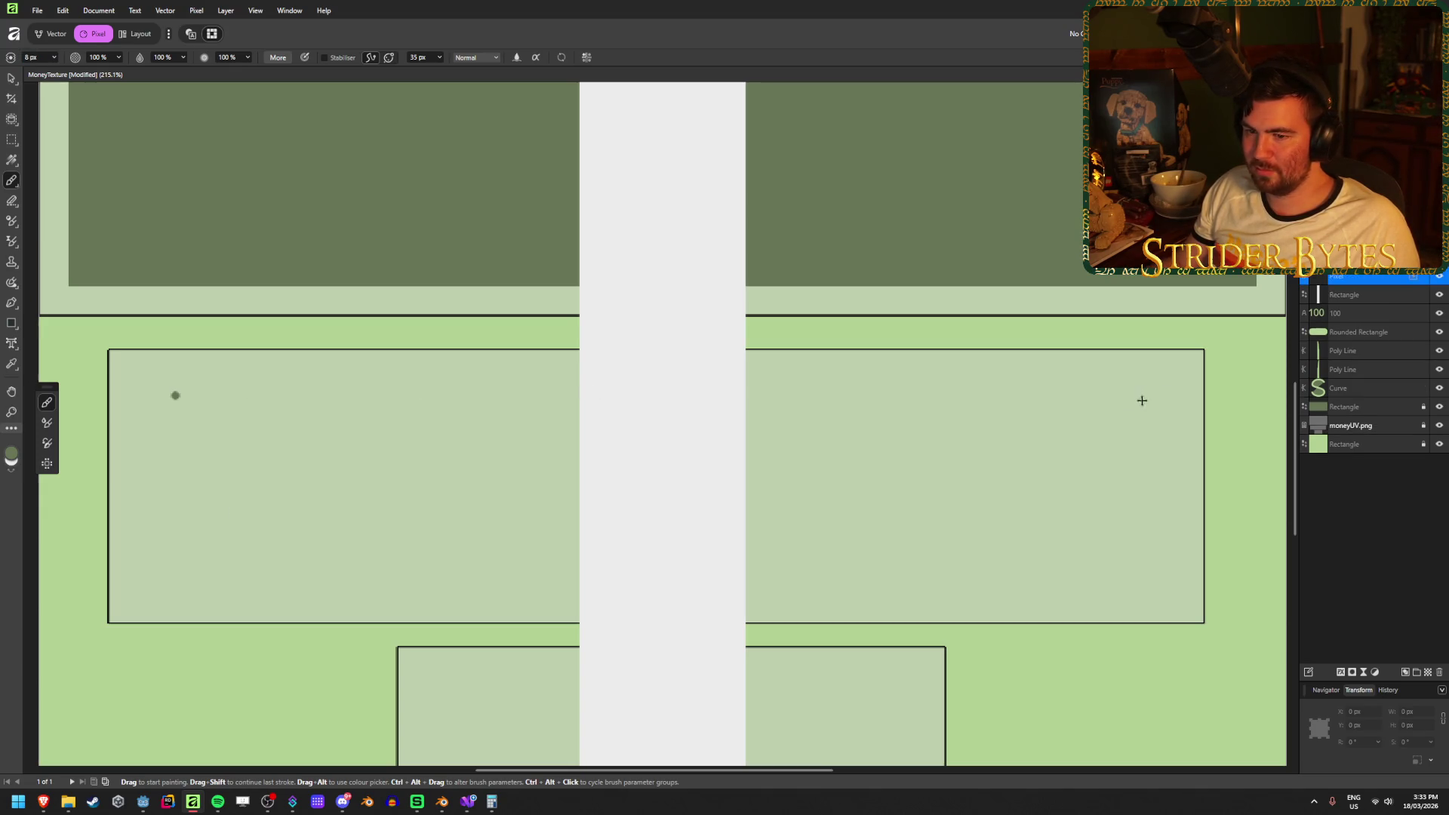
Paint long and slanting test lines across the light panel, then undo them.
mouse_move(1166, 391)
left_mouse_down()
mouse_move(906, 411)
mouse_move(114, 381)
left_mouse_up()
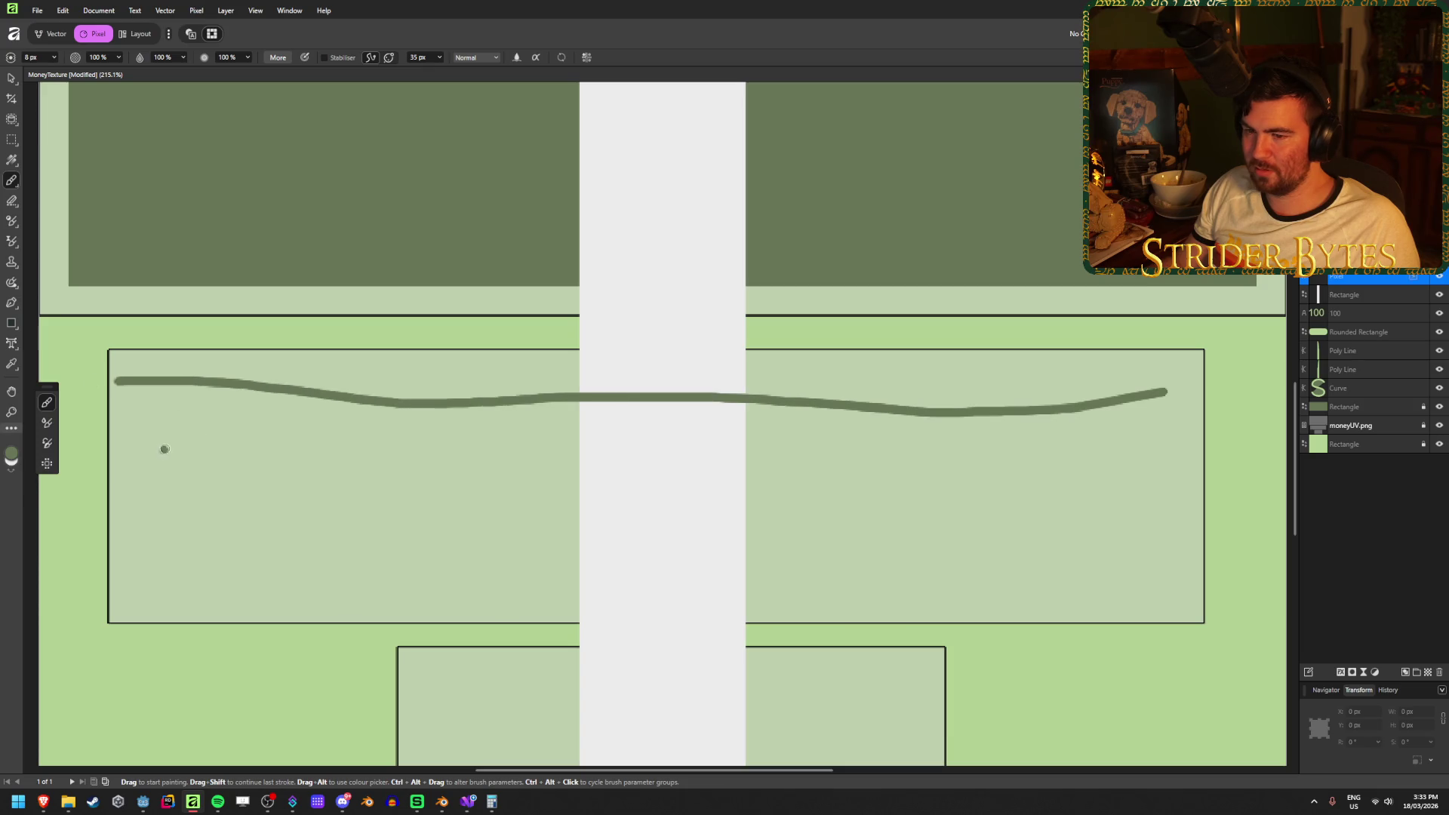
left_click_drag(168, 447, 1044, 447)
left_click_drag(657, 531, 1190, 526)
key("ctrl+z")
key("ctrl+z")
key("ctrl+z")
key("ctrl+z")
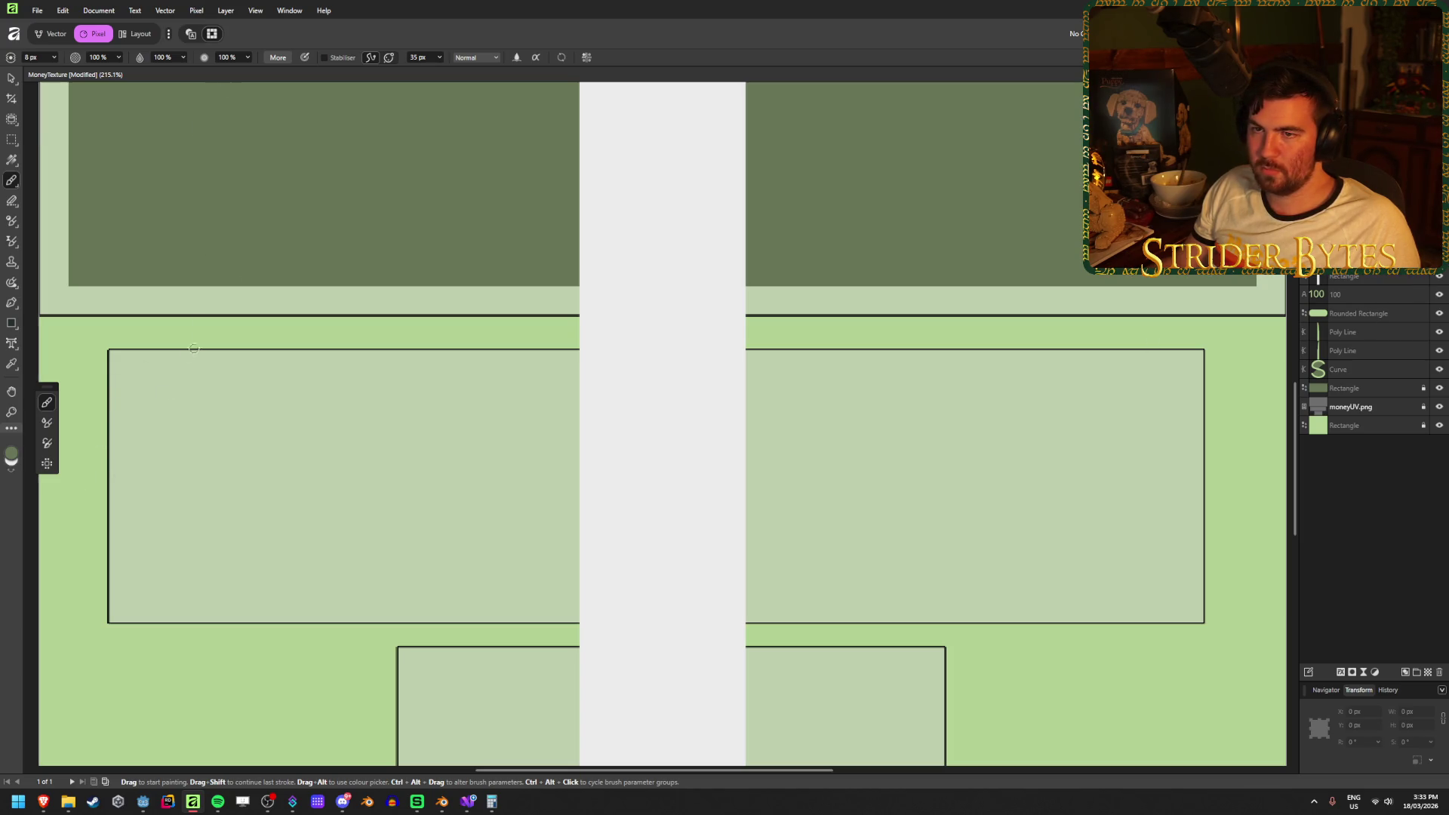
left_click_drag(143, 391, 853, 465)
key("ctrl+z")
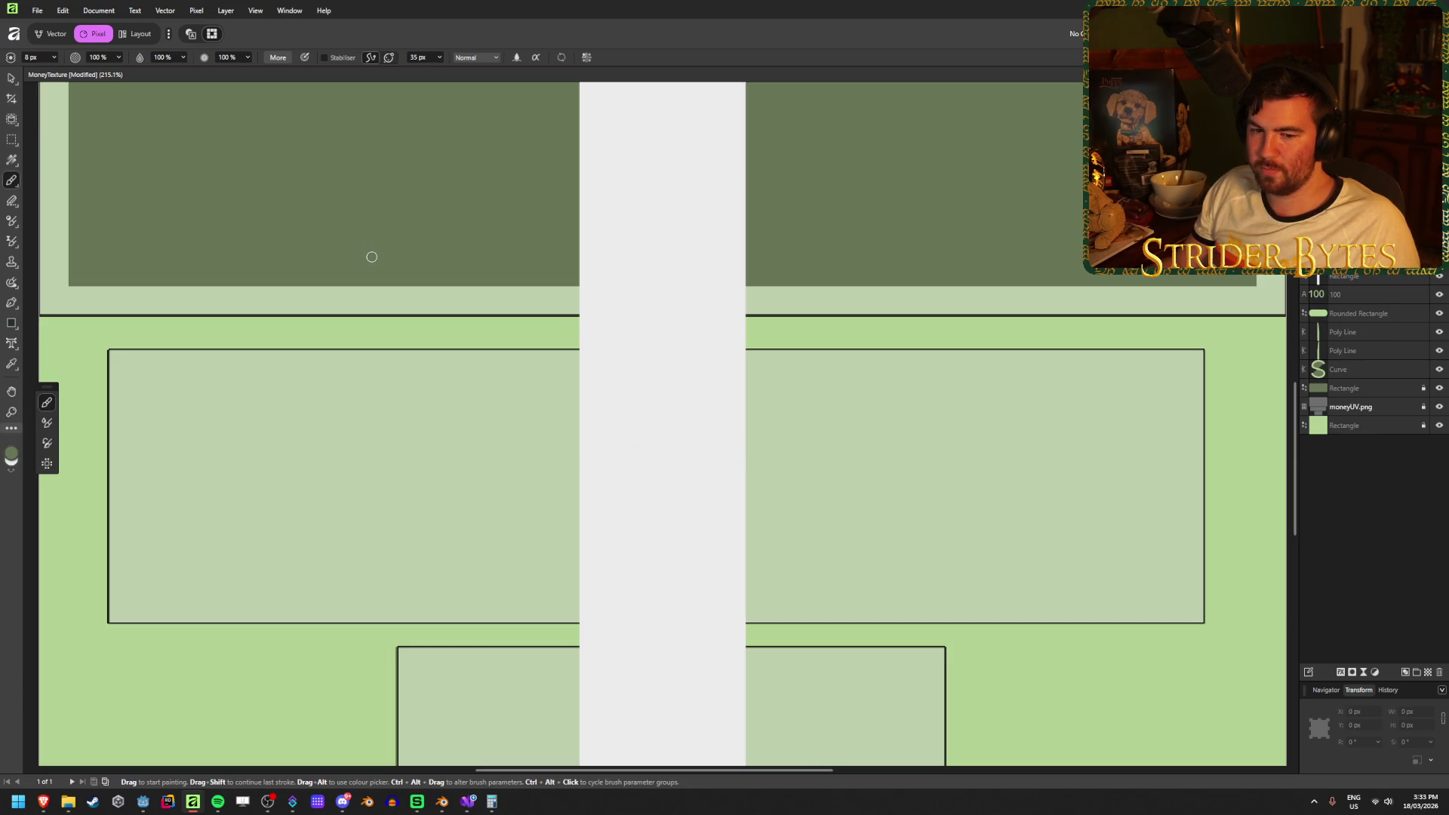
Test brush flow at 57% and then 75%, undoing the trial strokes.
left_click(183, 57)
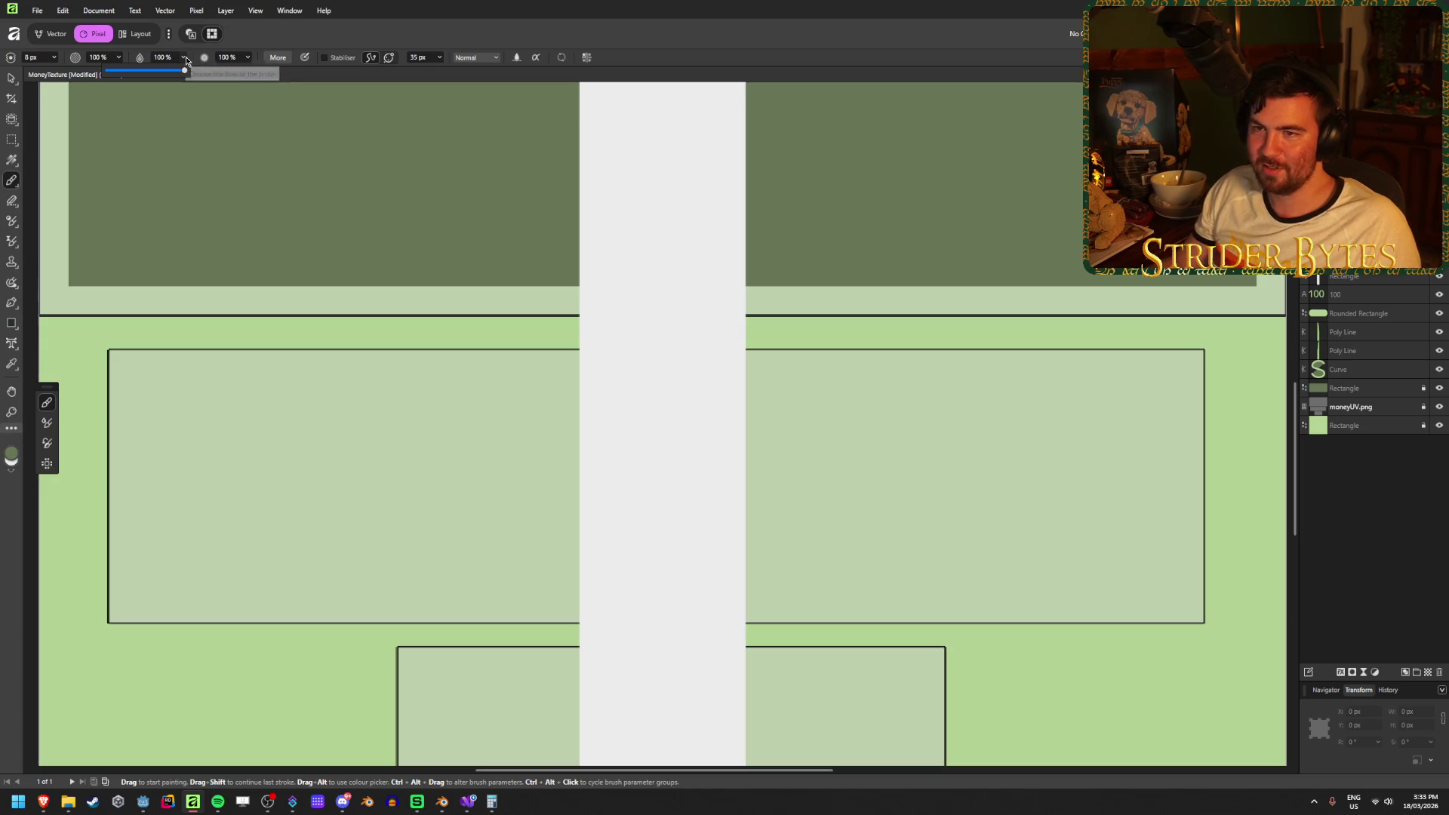
left_click_drag(187, 72, 145, 73)
mouse_move(204, 405)
left_mouse_down()
mouse_move(321, 425)
mouse_move(535, 521)
left_mouse_up()
left_click(184, 60)
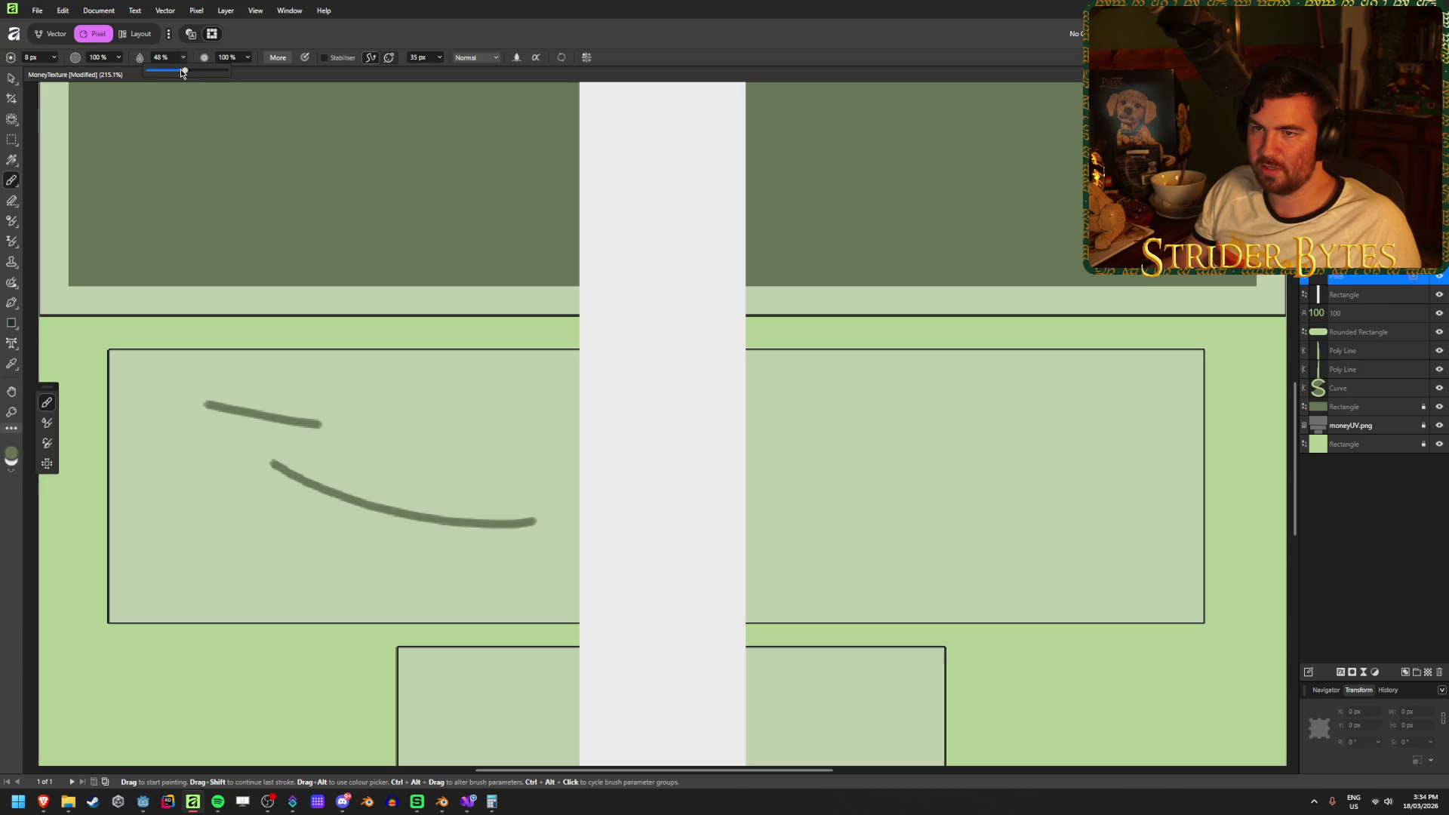
mouse_move(186, 71)
left_mouse_down()
mouse_move(237, 71)
mouse_move(206, 75)
left_mouse_up()
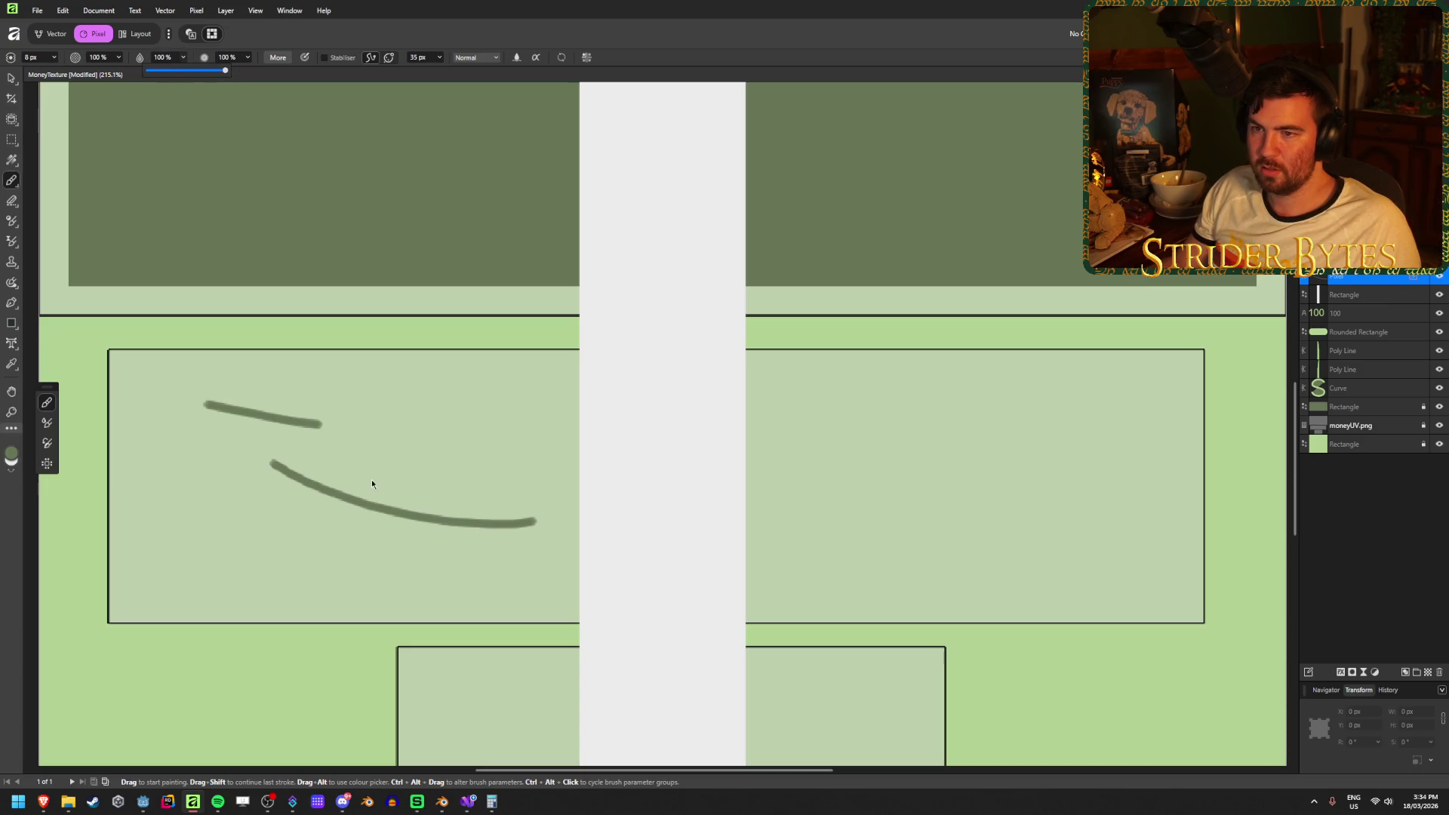
left_click_drag(351, 395, 451, 475)
left_click_drag(483, 417, 298, 539)
key("ctrl+z")
key("ctrl+z")
key("ctrl+z")
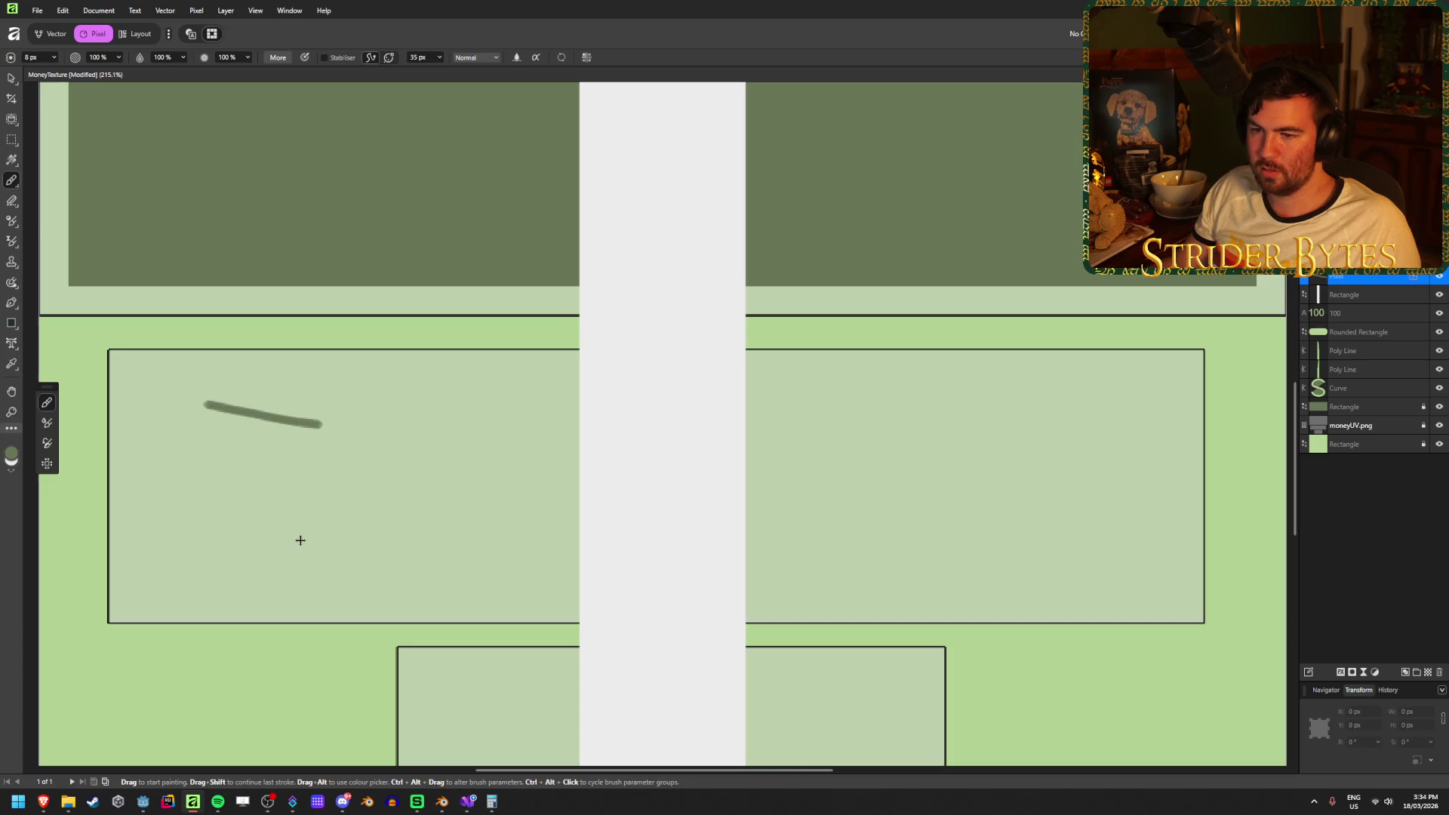
key("ctrl+z")
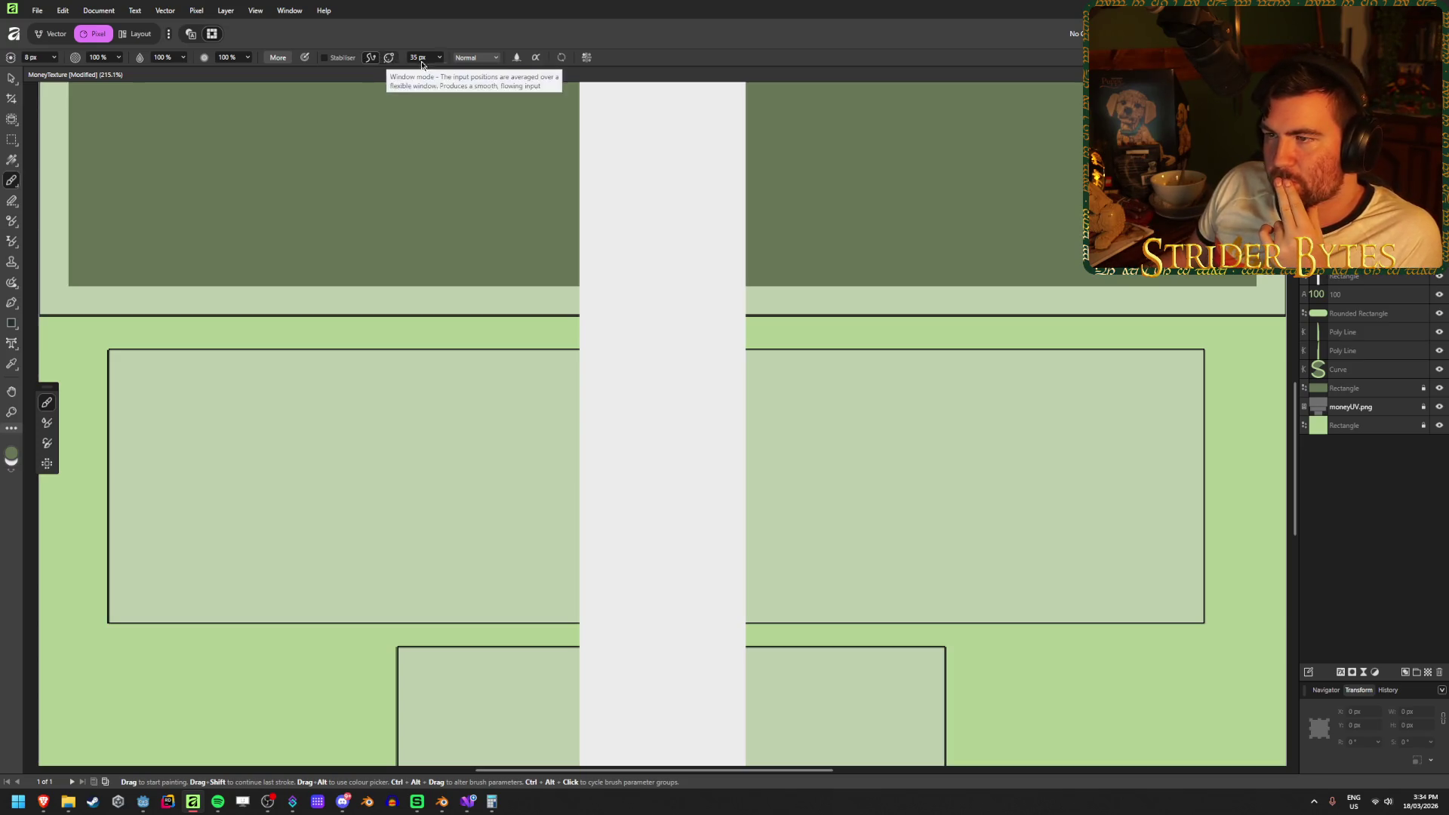
Keep Normal blend mode, turn on wet edges, and test then undo strokes.
left_click(494, 59)
left_click(494, 59)
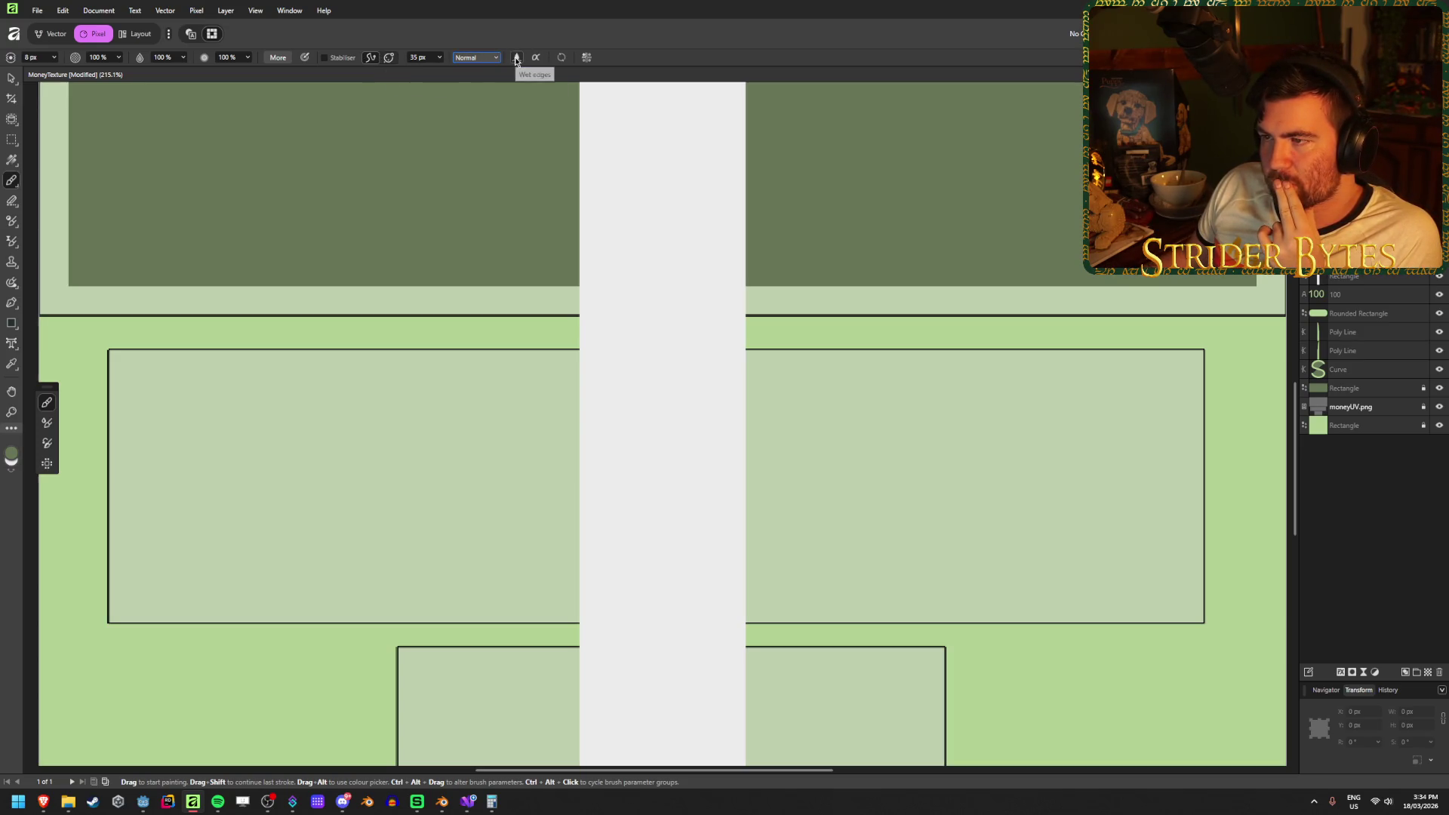
left_click(515, 58)
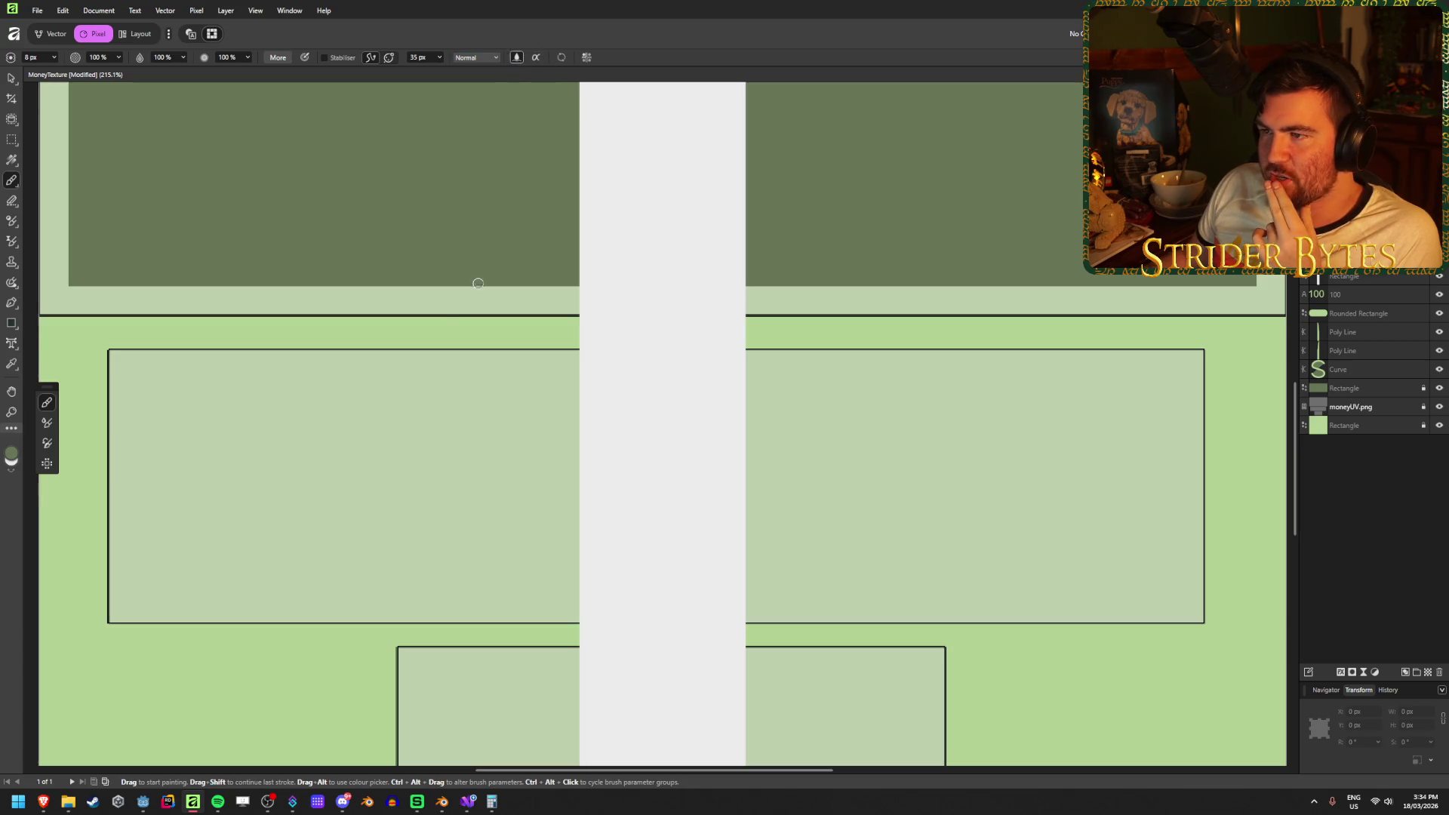
left_click_drag(175, 413, 557, 453)
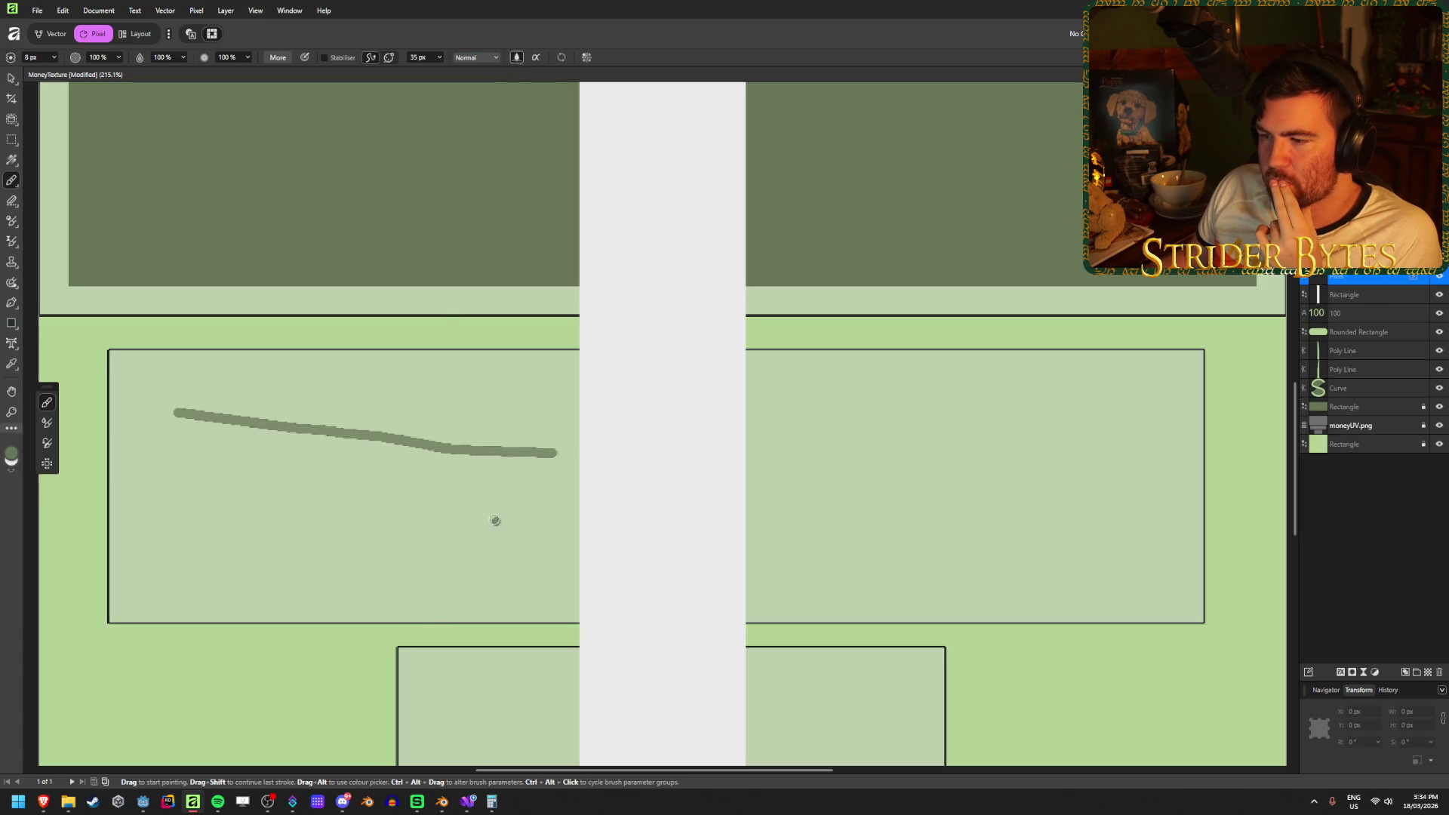
left_click_drag(496, 521, 202, 498)
mouse_move(310, 407)
left_mouse_down()
mouse_move(445, 466)
mouse_move(366, 587)
mouse_move(513, 518)
left_mouse_up()
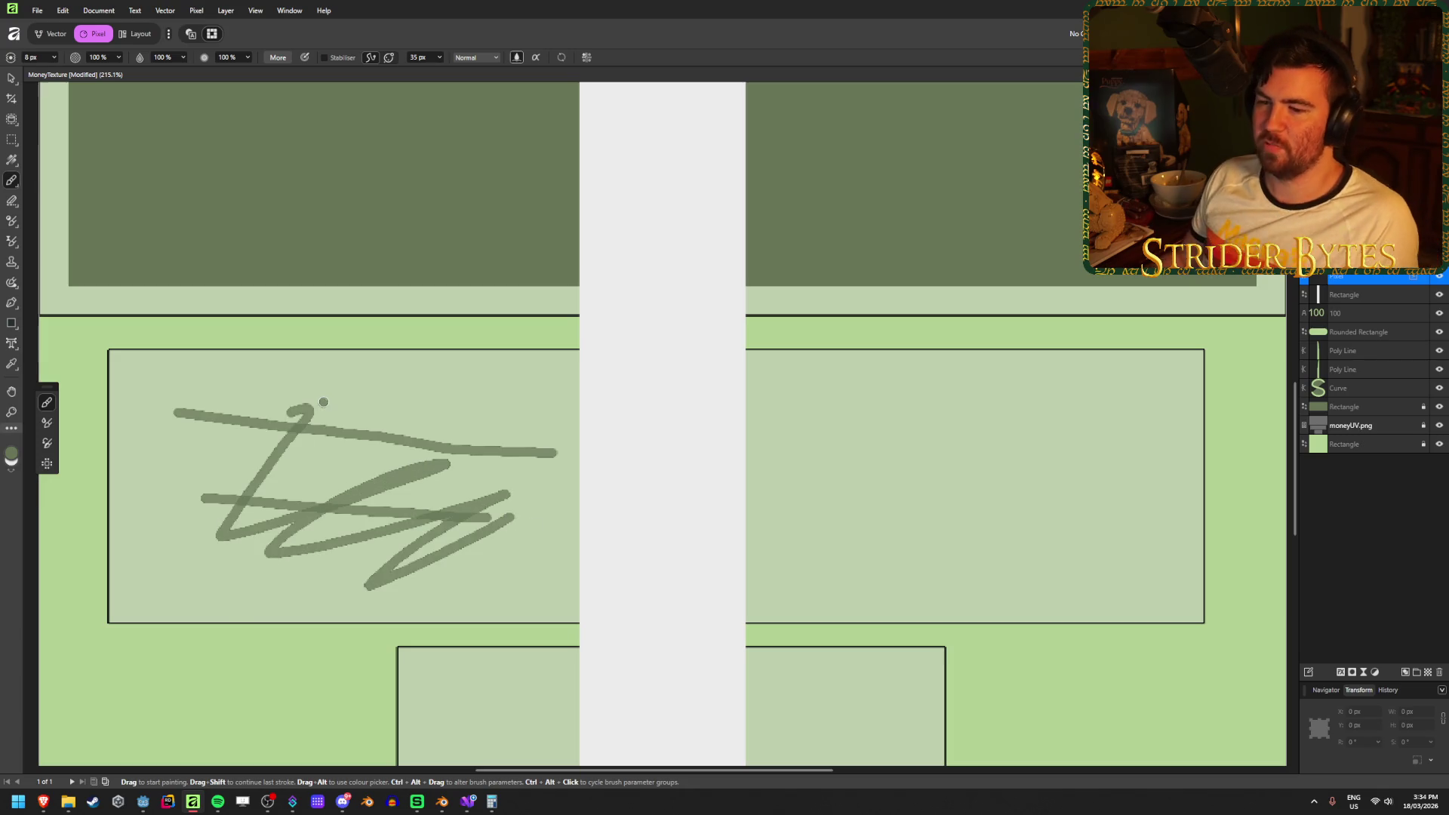
key("ctrl+z")
key("ctrl+z")
key("ctrl+z")
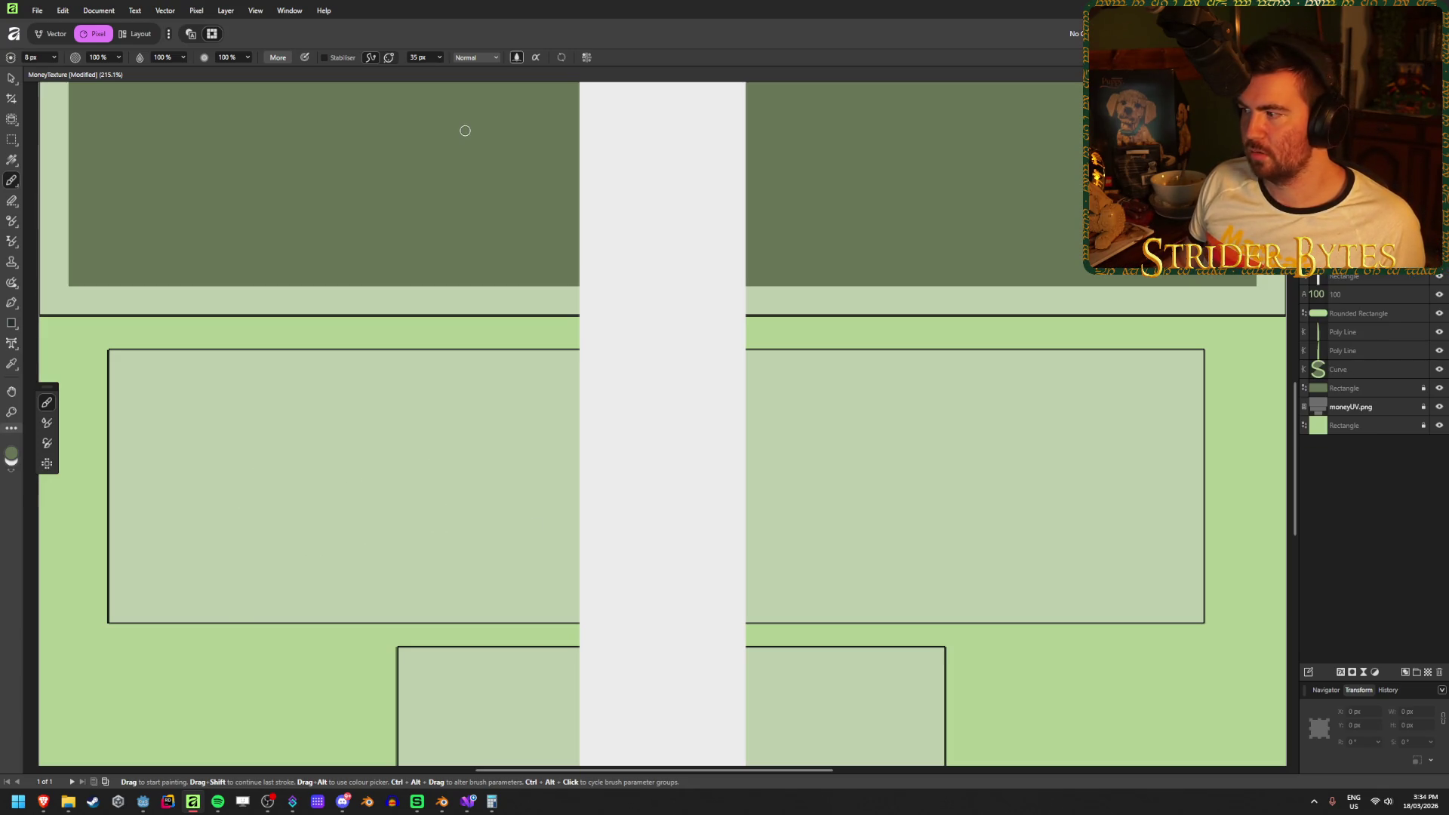
Turn on mirrored symmetry painting, move the mirror line into the light panel, and delete the test strokes.
left_click(587, 57)
left_click(638, 74)
mouse_move(290, 413)
left_mouse_down()
mouse_move(366, 572)
mouse_move(638, 453)
mouse_move(362, 497)
left_mouse_up()
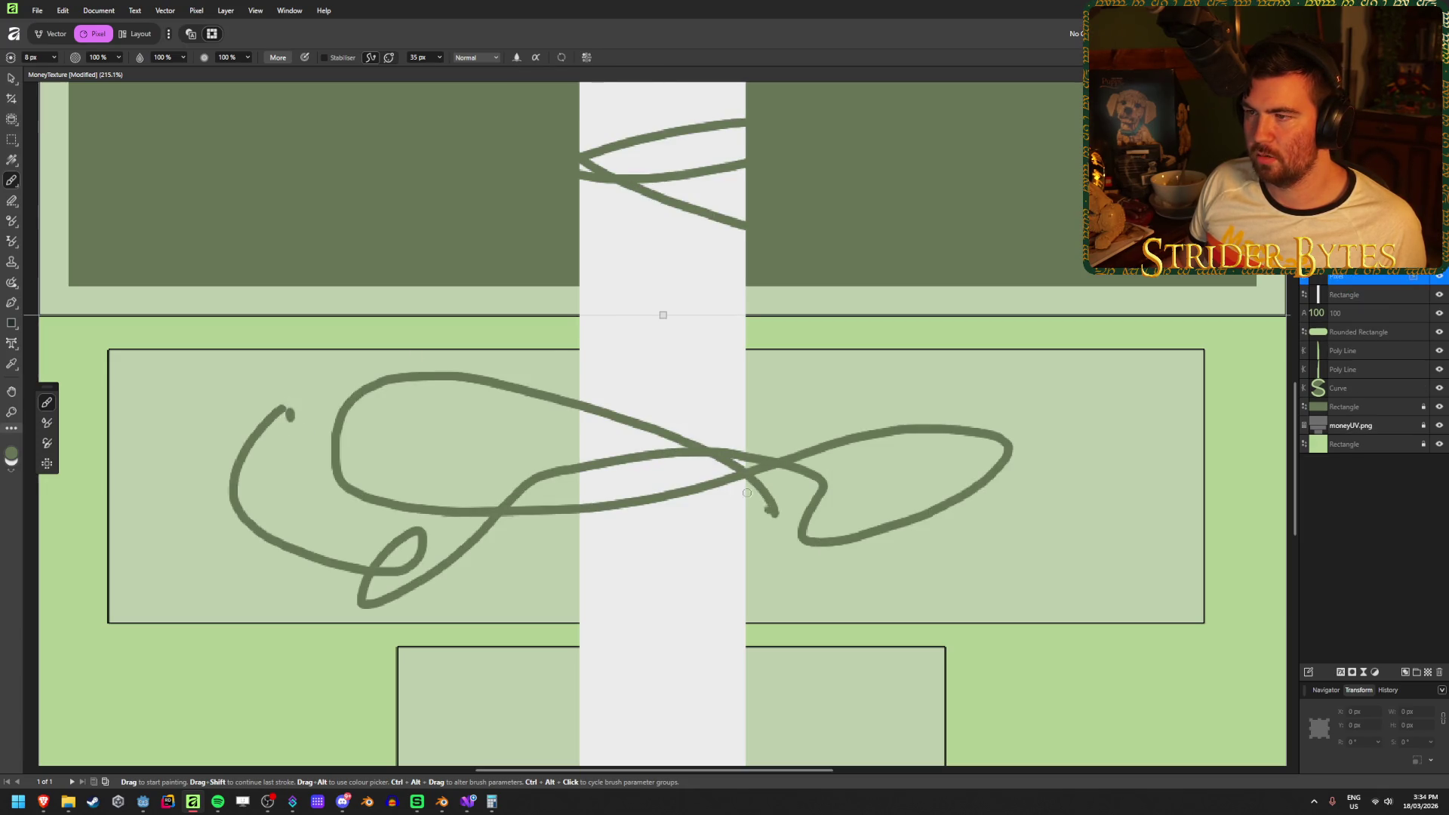
key("ctrl+z")
key("ctrl+z")
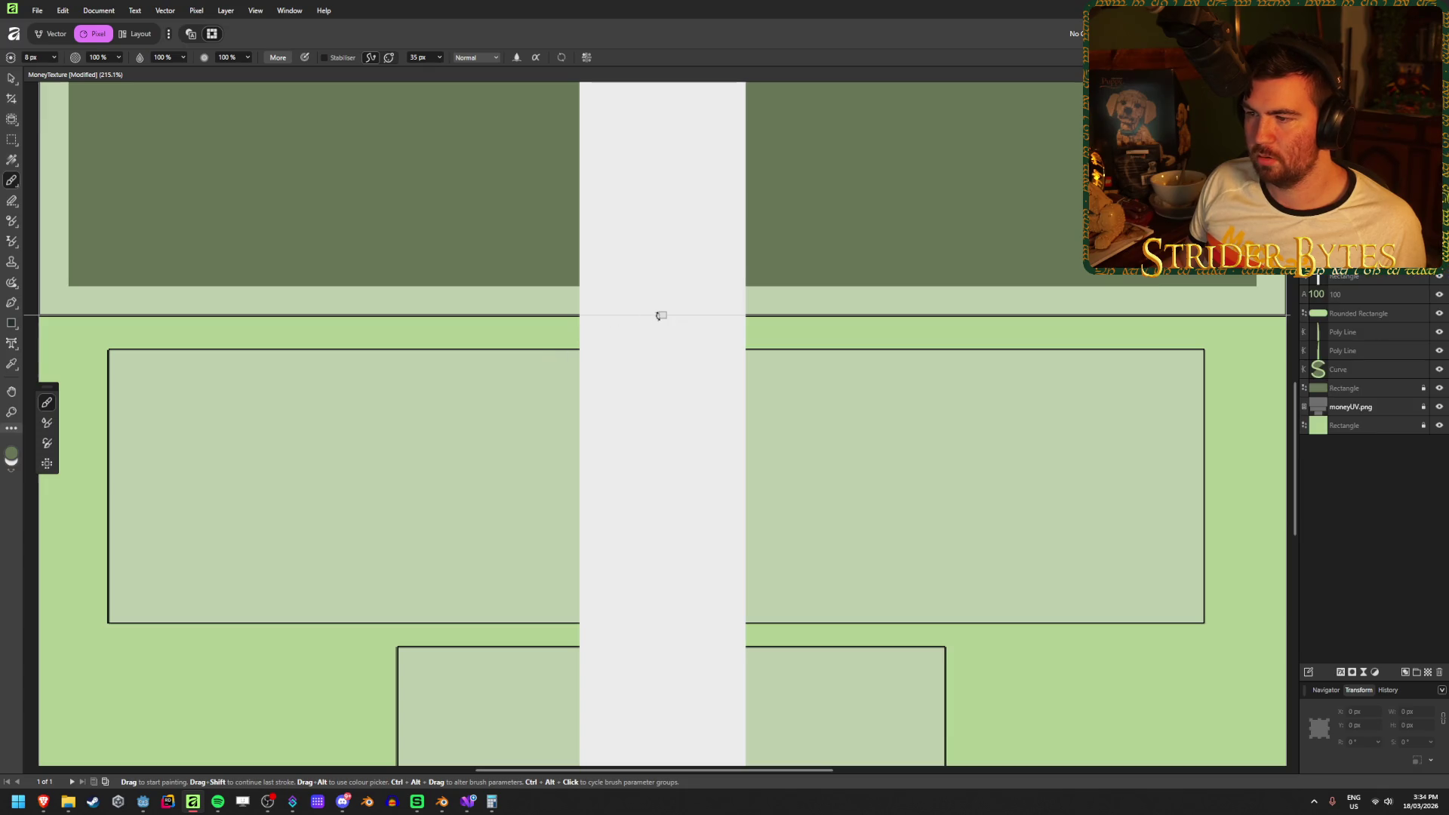
mouse_move(661, 315)
left_mouse_down()
mouse_move(660, 383)
mouse_move(232, 385)
mouse_move(233, 495)
mouse_move(220, 383)
left_mouse_up()
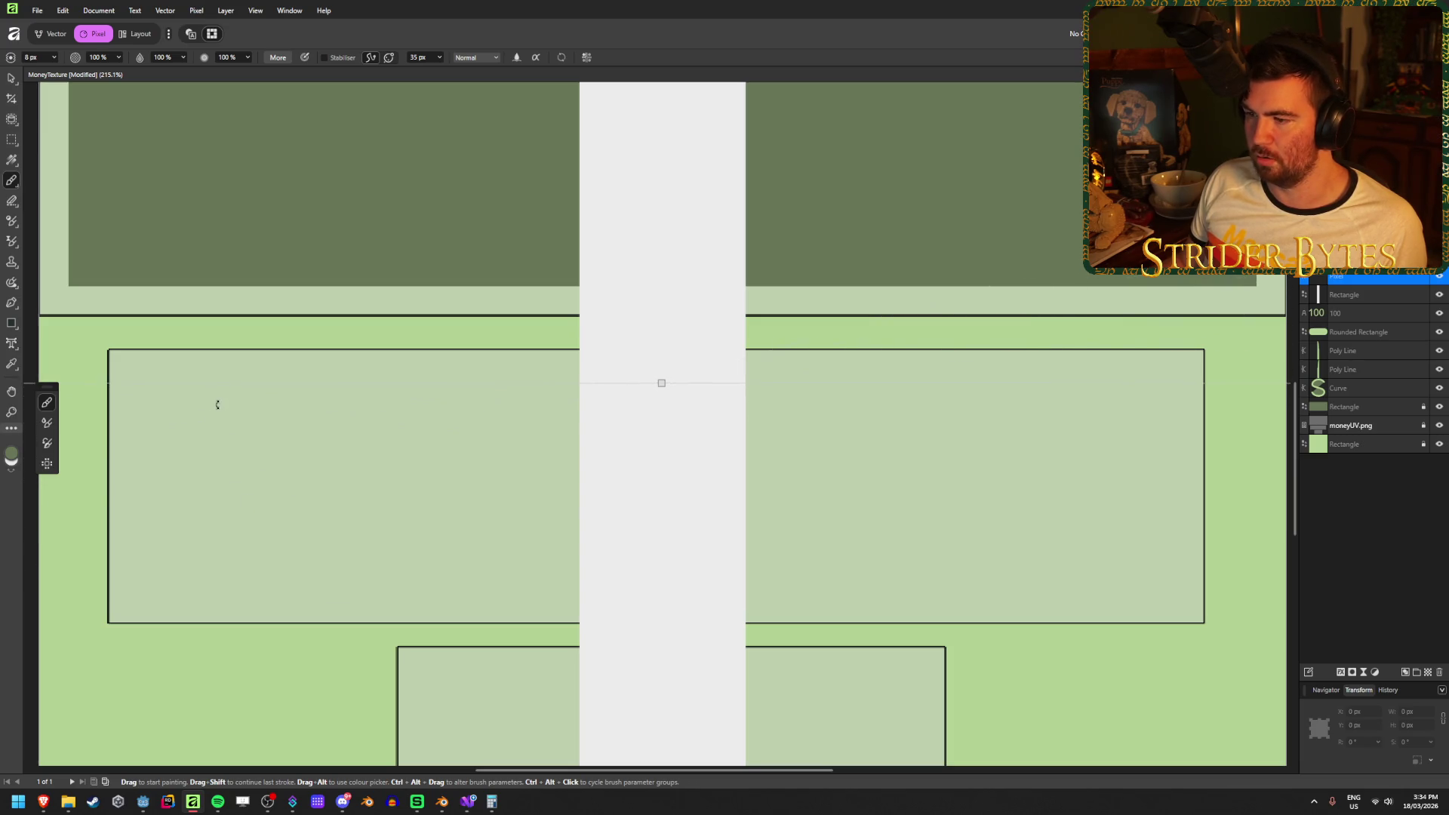
mouse_move(356, 492)
left_mouse_down()
mouse_move(562, 479)
mouse_move(381, 367)
mouse_move(298, 465)
mouse_move(330, 228)
left_mouse_up()
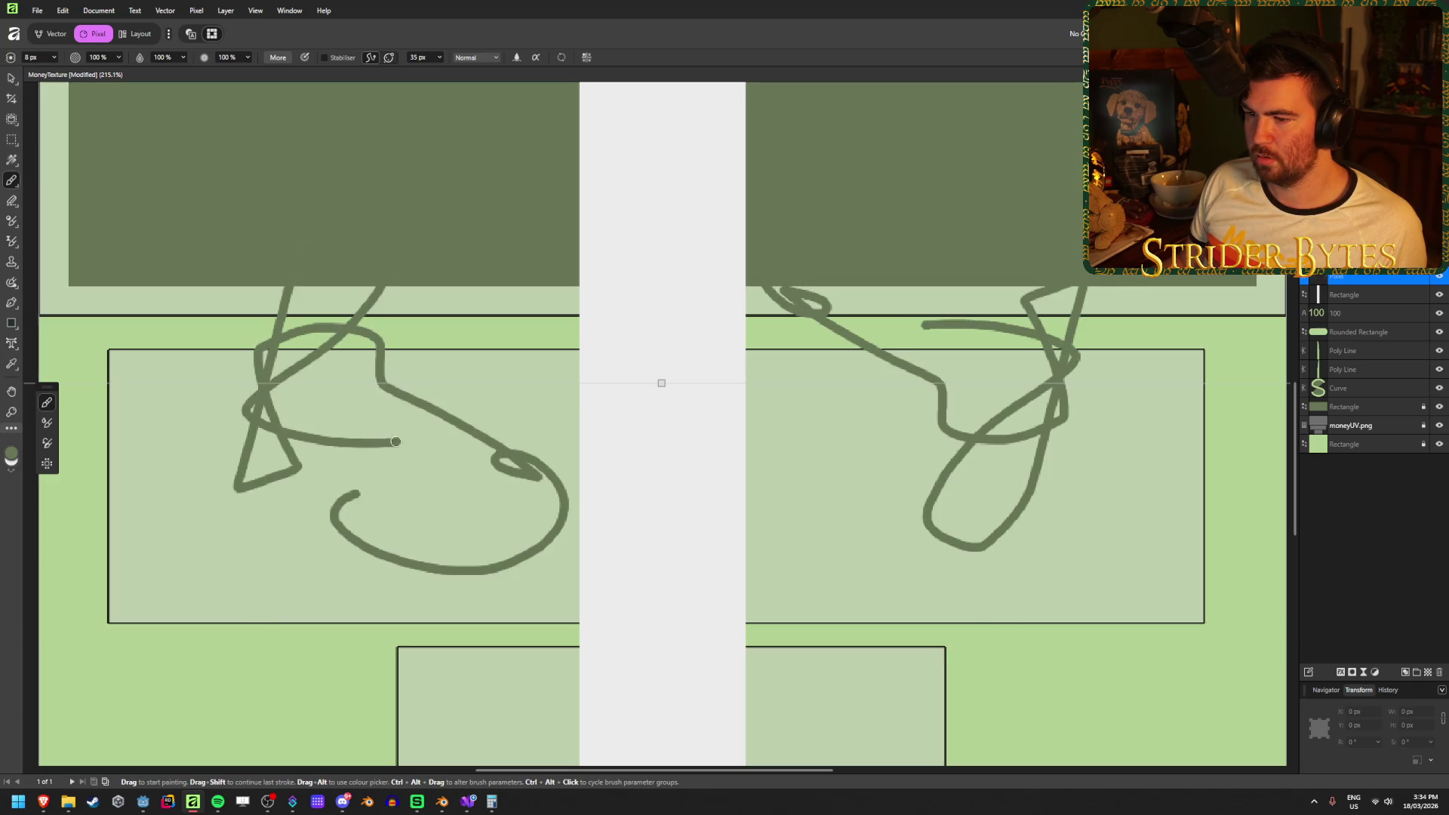
key("Delete")
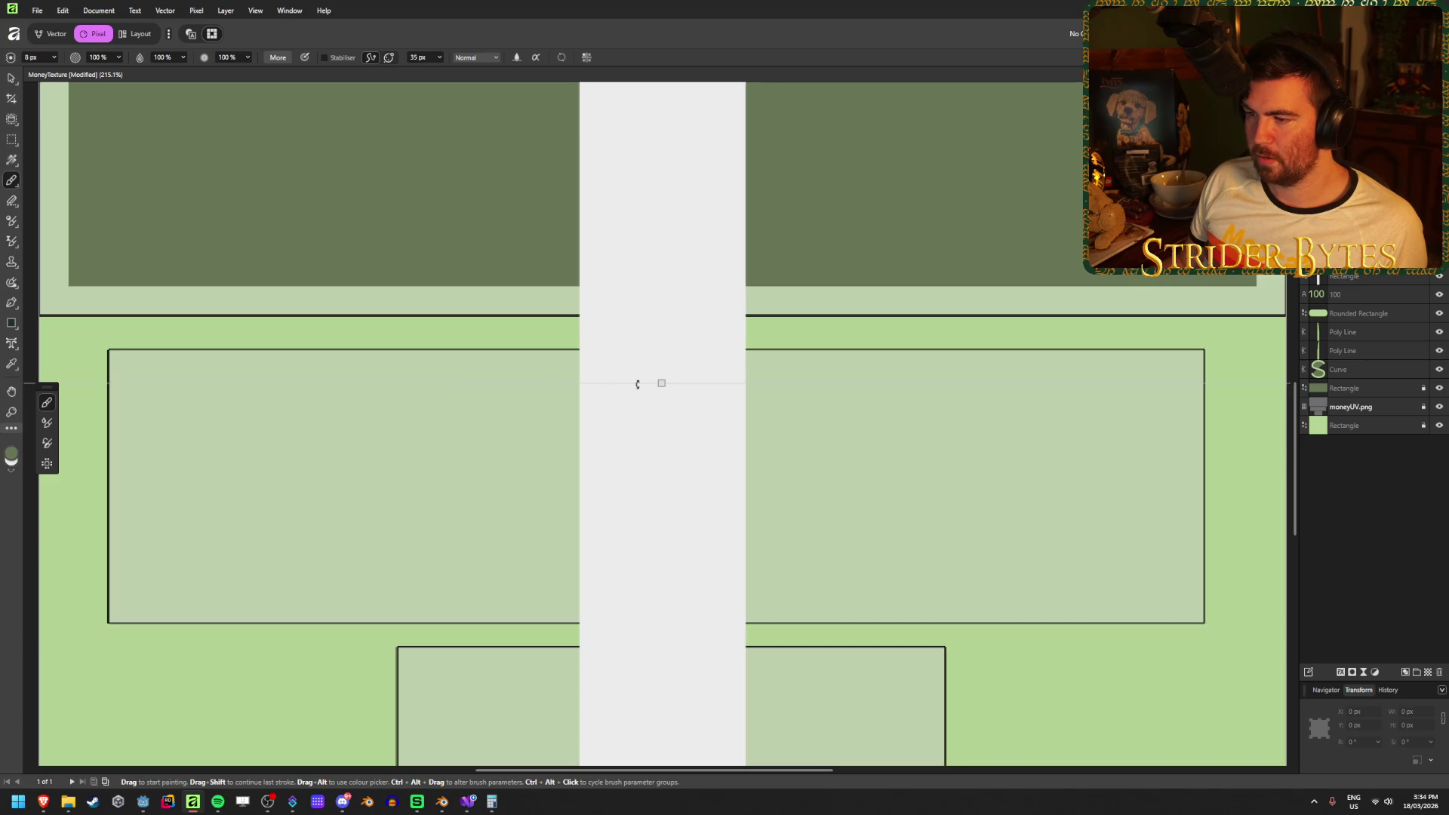
Test mirrored strokes with the axis lower, undo them all, and turn symmetry off.
left_click_drag(661, 382, 661, 481)
left_click(278, 451)
mouse_move(276, 409)
left_mouse_down()
mouse_move(415, 487)
mouse_move(544, 519)
mouse_move(225, 432)
left_mouse_up()
key("ctrl+z")
key("ctrl+z")
left_click_drag(655, 398, 160, 398)
left_click_drag(649, 436, 138, 445)
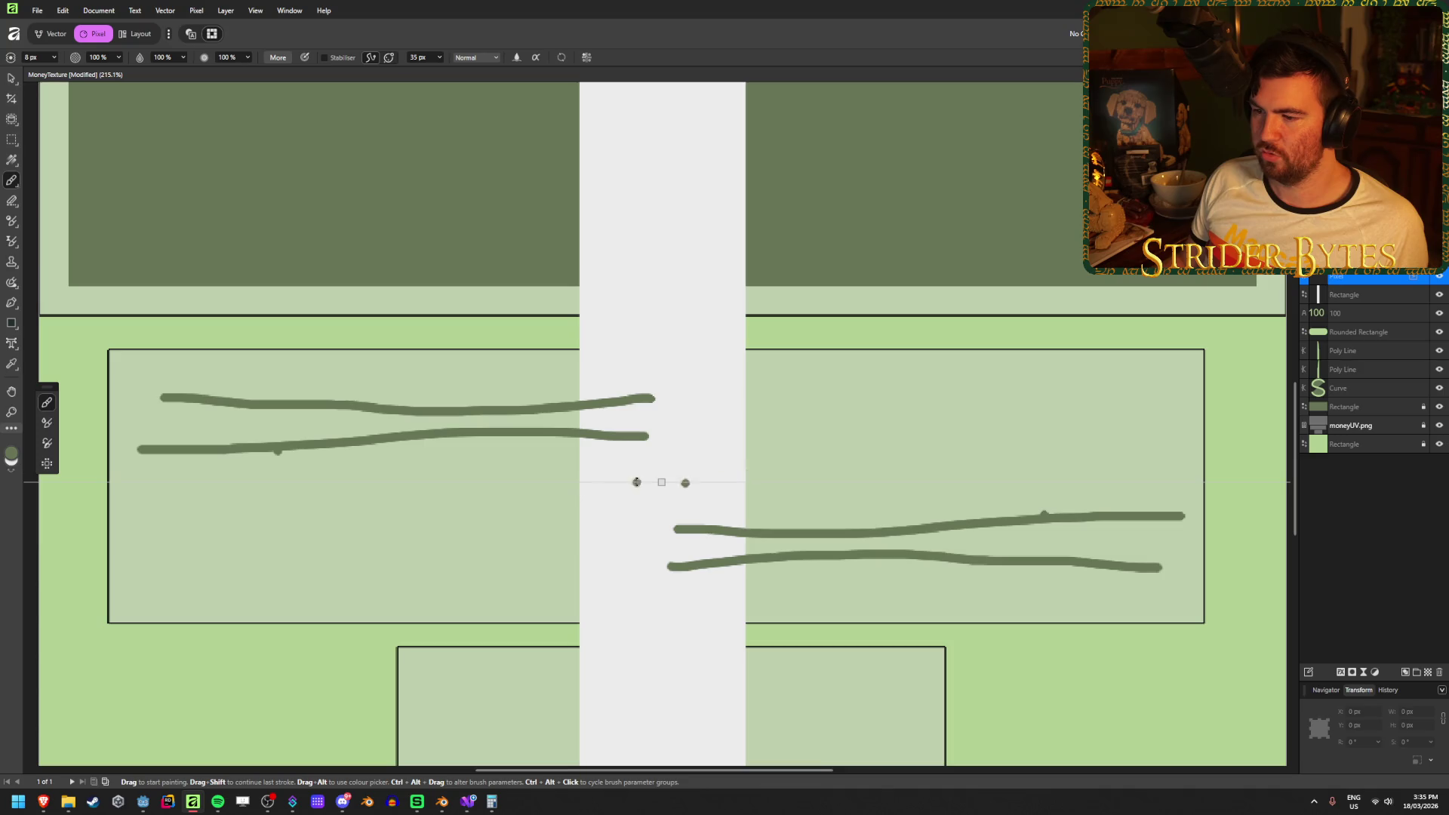
key("ctrl+z")
key("ctrl+z")
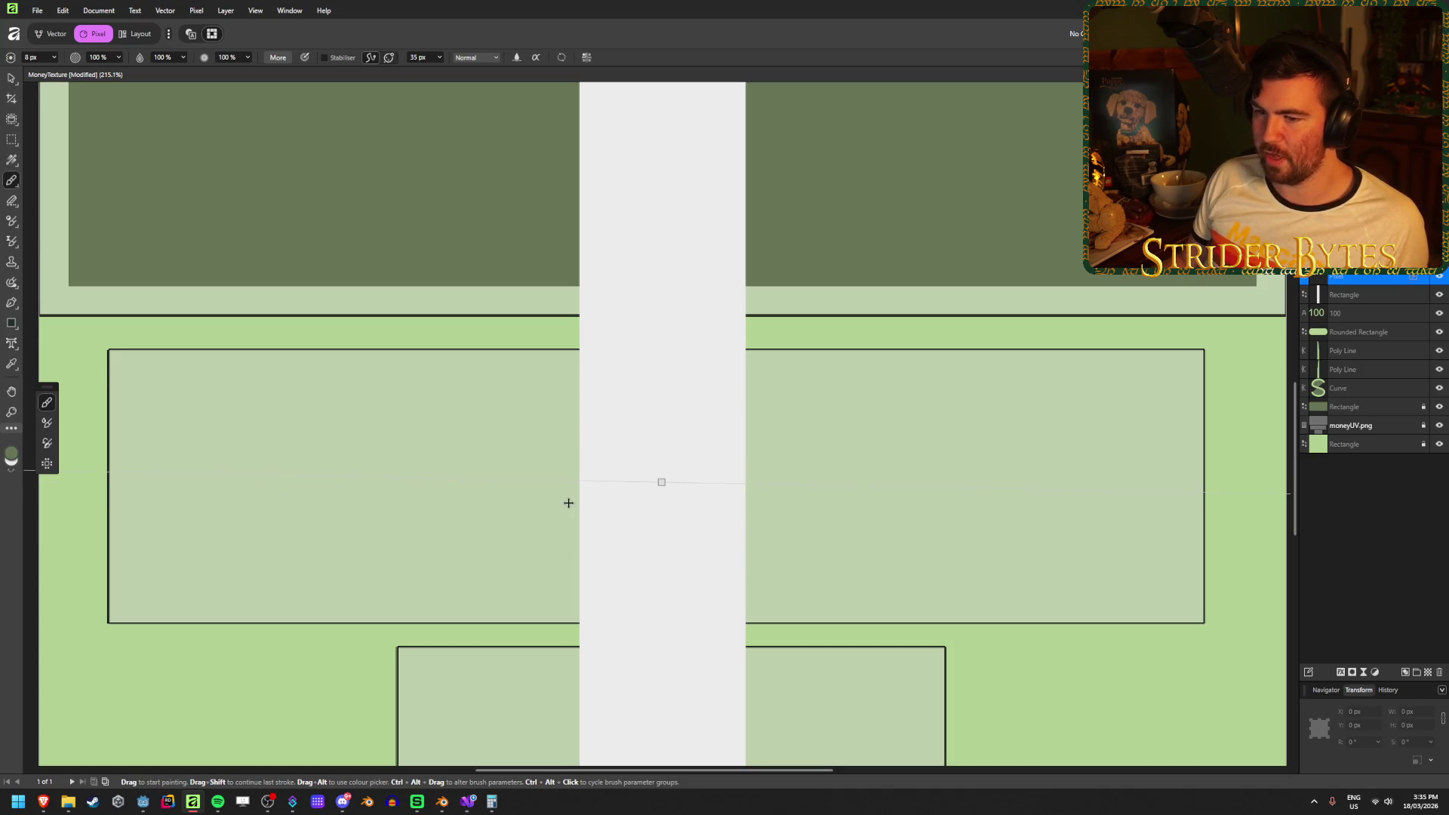
key("ctrl+z")
left_click(588, 59)
left_click(630, 75)
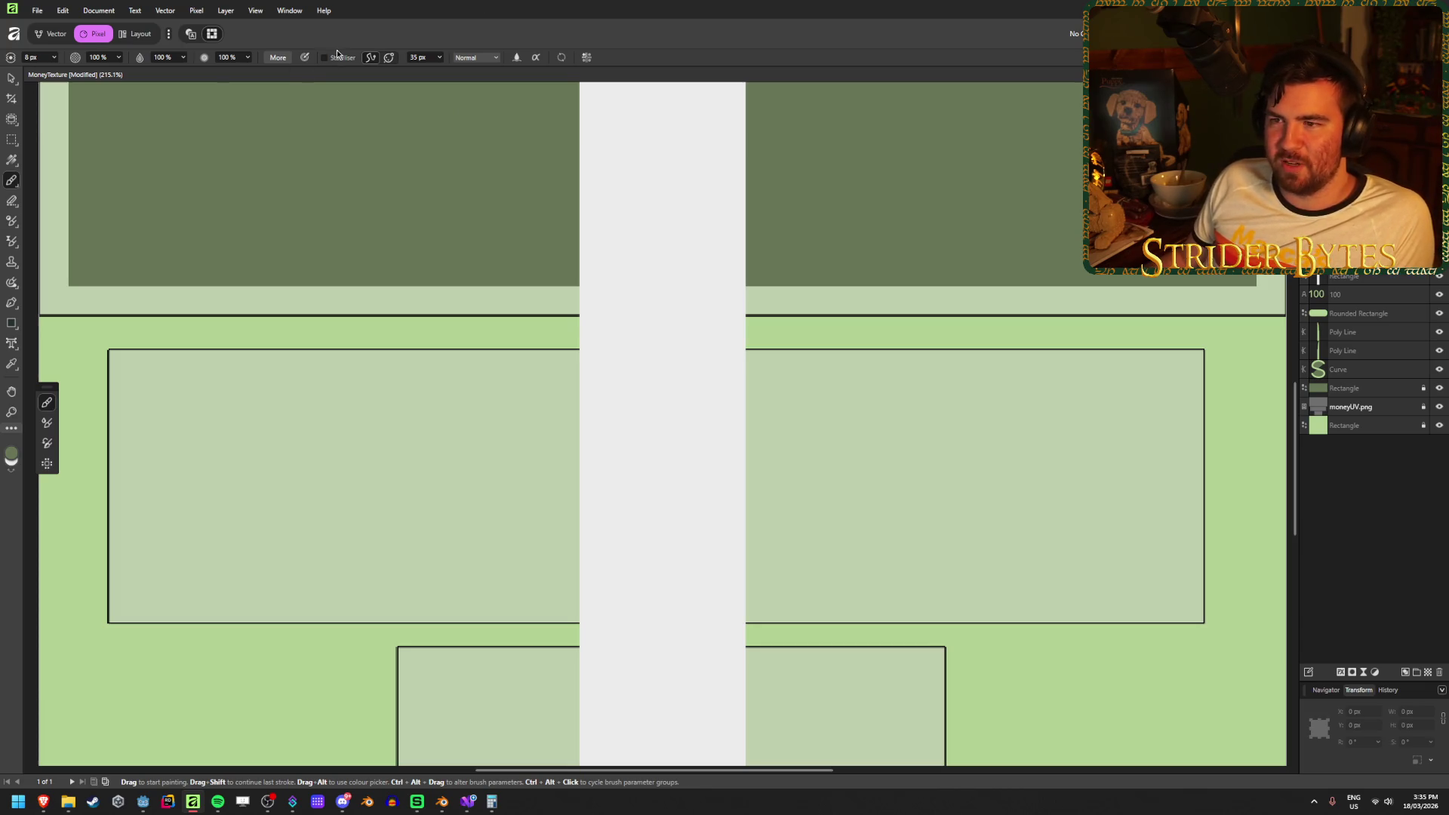
In Brush settings, adjust size and hardness and set spacing to 1% for a continuous stroke.
left_click(274, 60)
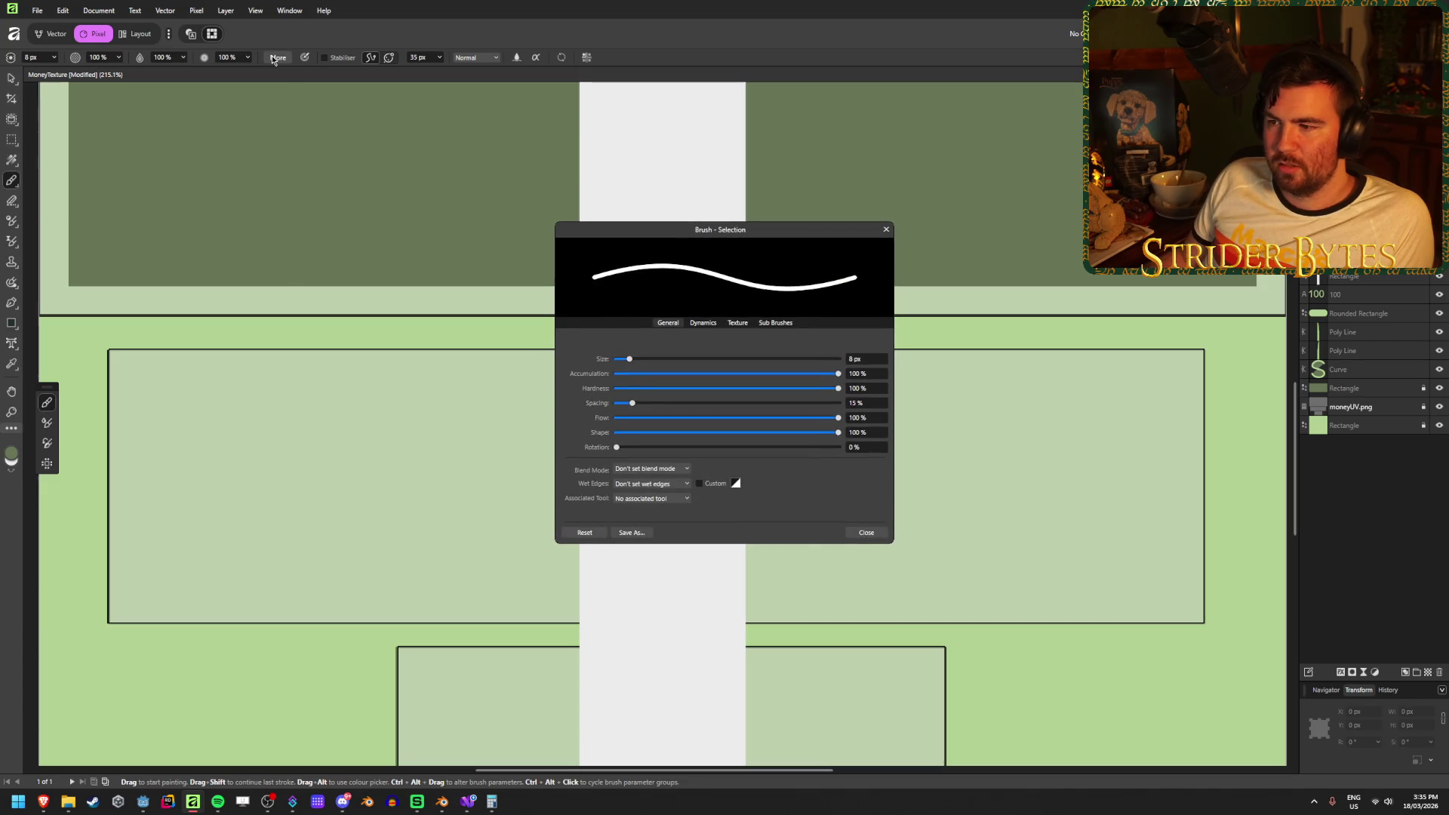
mouse_move(630, 359)
left_mouse_down()
mouse_move(682, 360)
mouse_move(627, 365)
left_mouse_up()
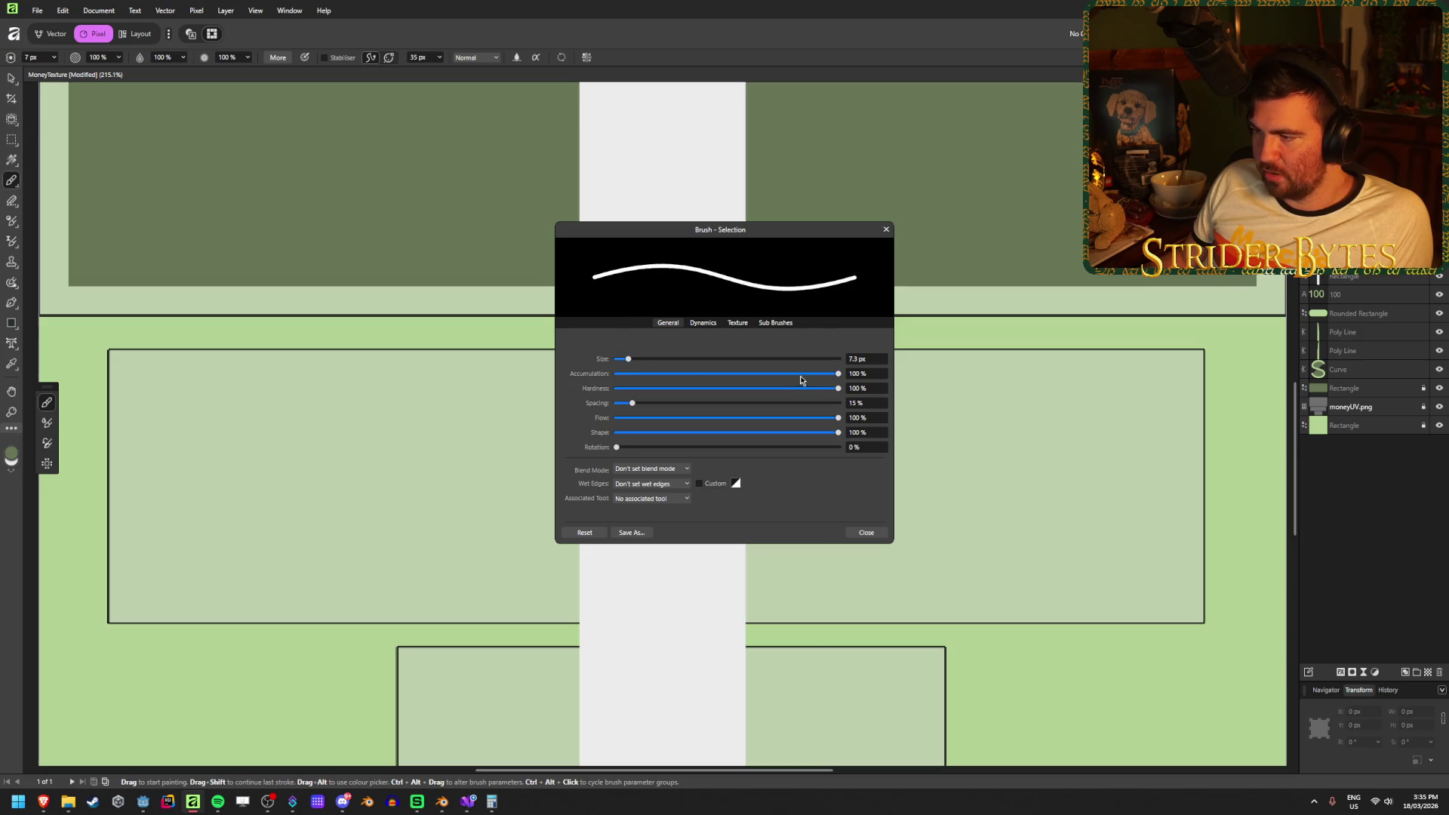
mouse_move(838, 374)
left_mouse_down()
mouse_move(677, 373)
mouse_move(838, 373)
mouse_move(606, 394)
mouse_move(838, 389)
left_mouse_up()
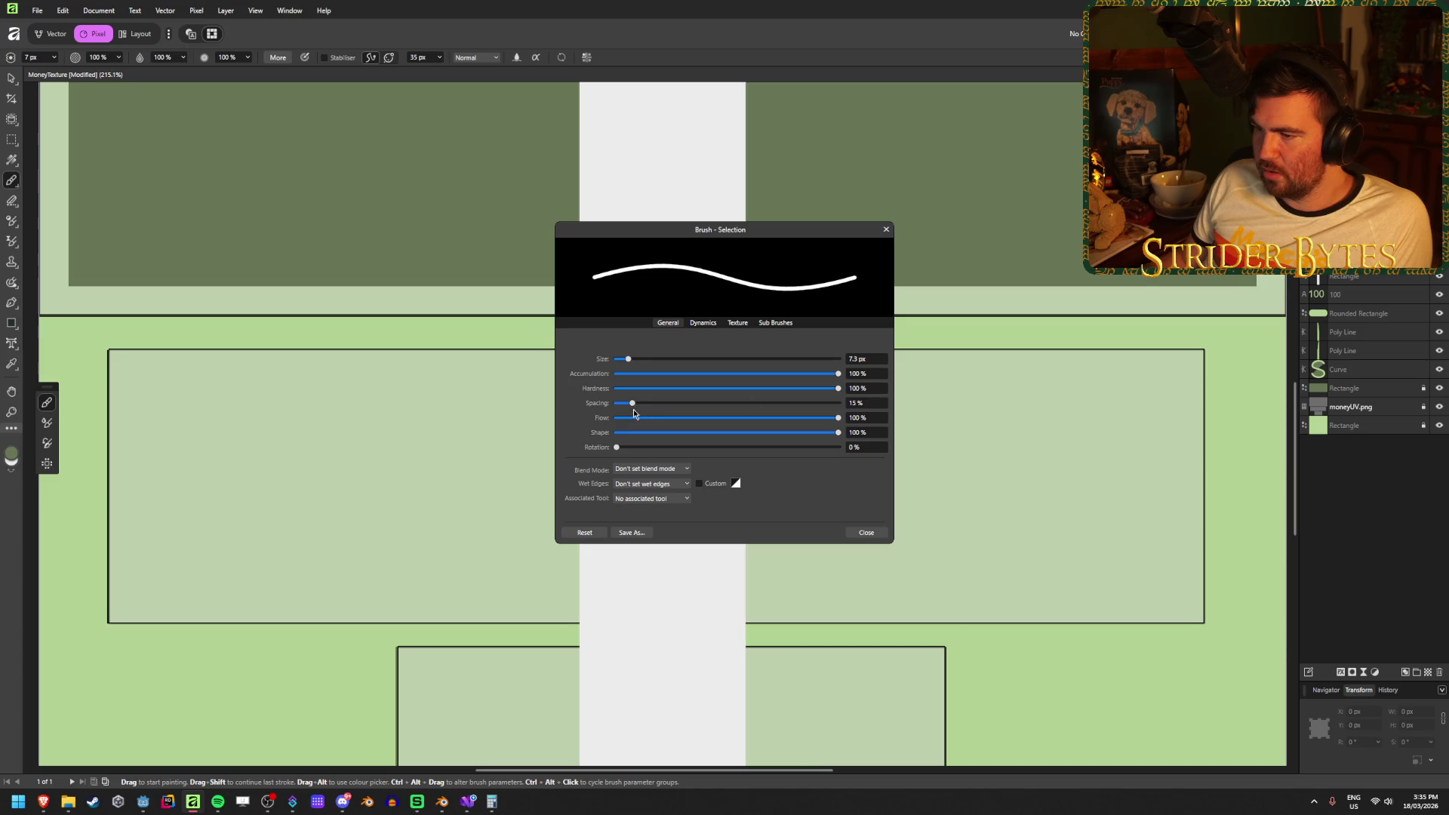
mouse_move(650, 404)
left_mouse_down()
mouse_move(782, 410)
mouse_move(617, 408)
left_mouse_up()
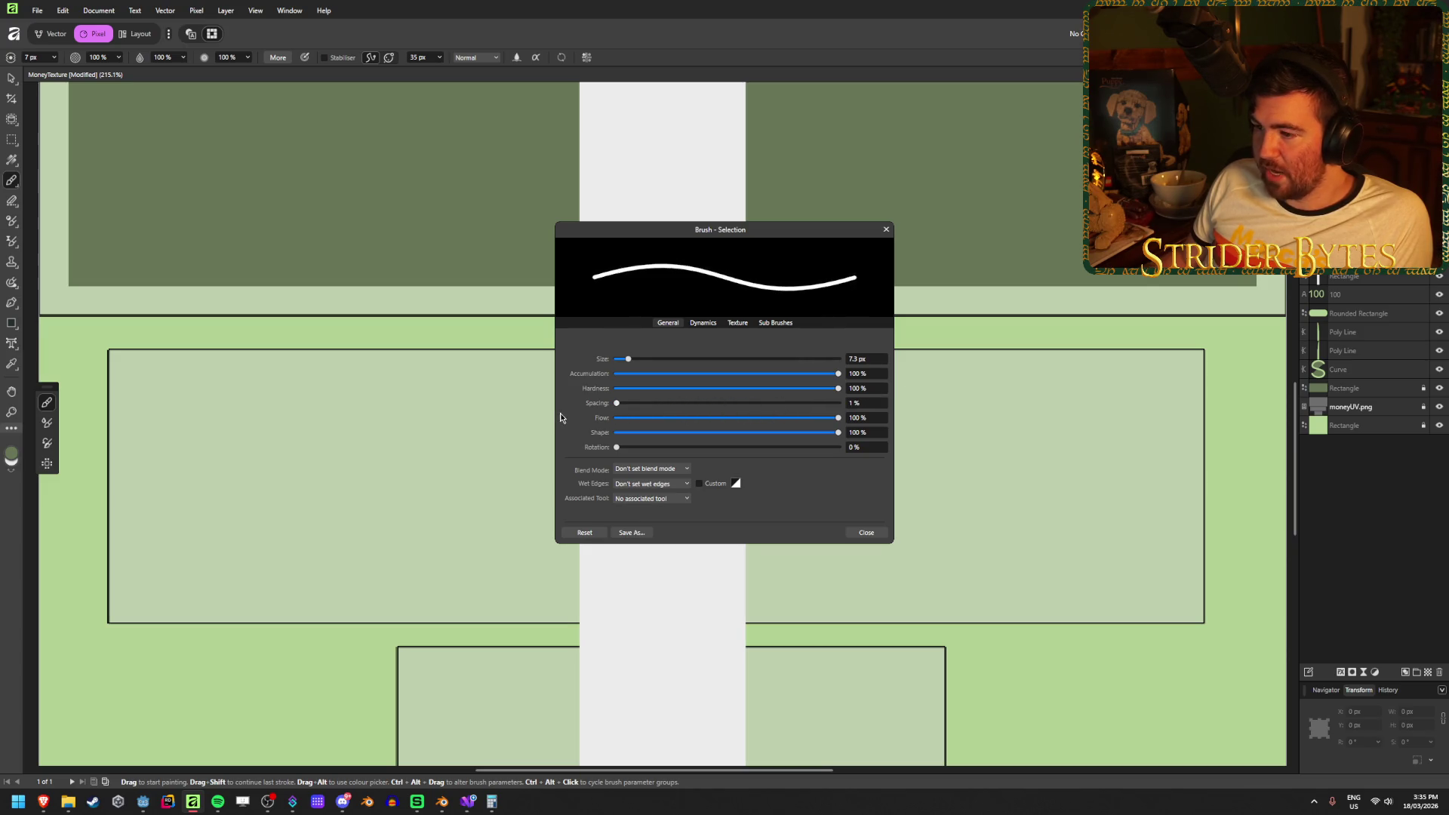
mouse_move(838, 418)
left_mouse_down()
mouse_move(626, 420)
mouse_move(842, 417)
mouse_move(807, 436)
mouse_move(615, 433)
mouse_move(923, 439)
left_mouse_up()
mouse_move(609, 448)
left_mouse_down()
mouse_move(809, 450)
mouse_move(537, 456)
left_mouse_up()
Add size jitter and random shape variation in the brush Dynamics, then close the settings.
left_click(703, 323)
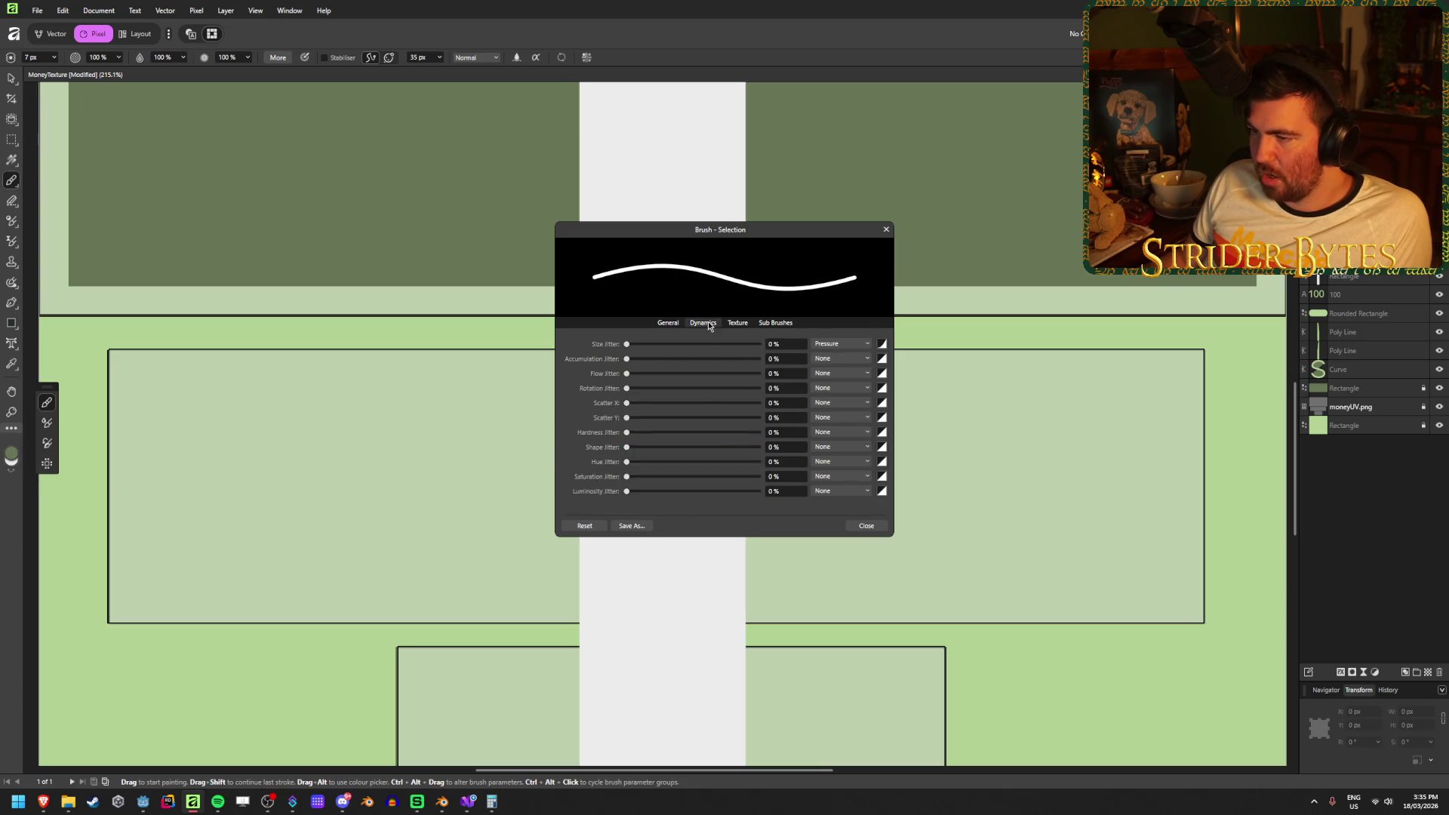
mouse_move(626, 349)
left_mouse_down()
mouse_move(758, 349)
mouse_move(629, 362)
mouse_move(744, 366)
mouse_move(627, 362)
mouse_move(722, 373)
left_mouse_up()
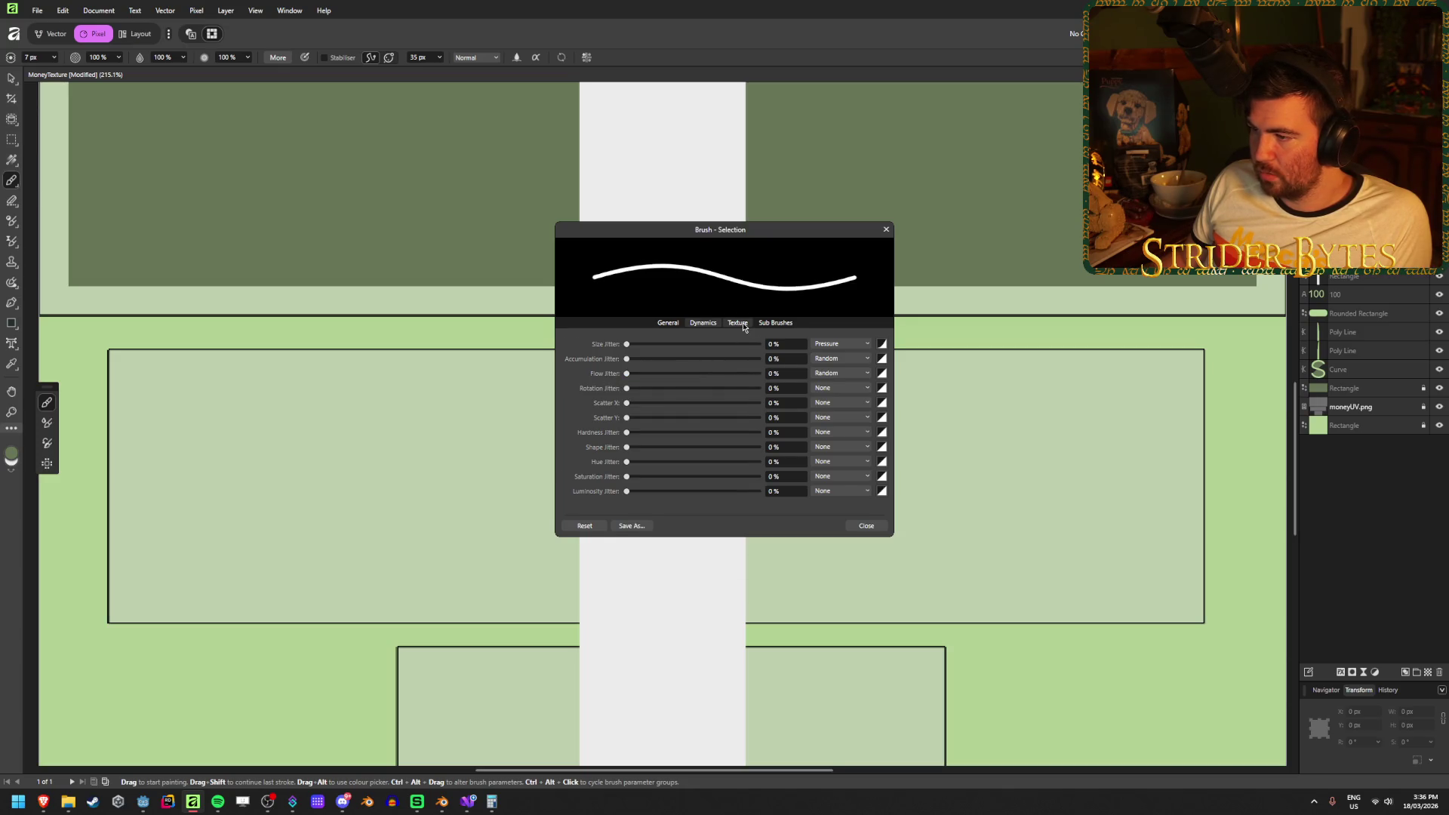
left_click(776, 323)
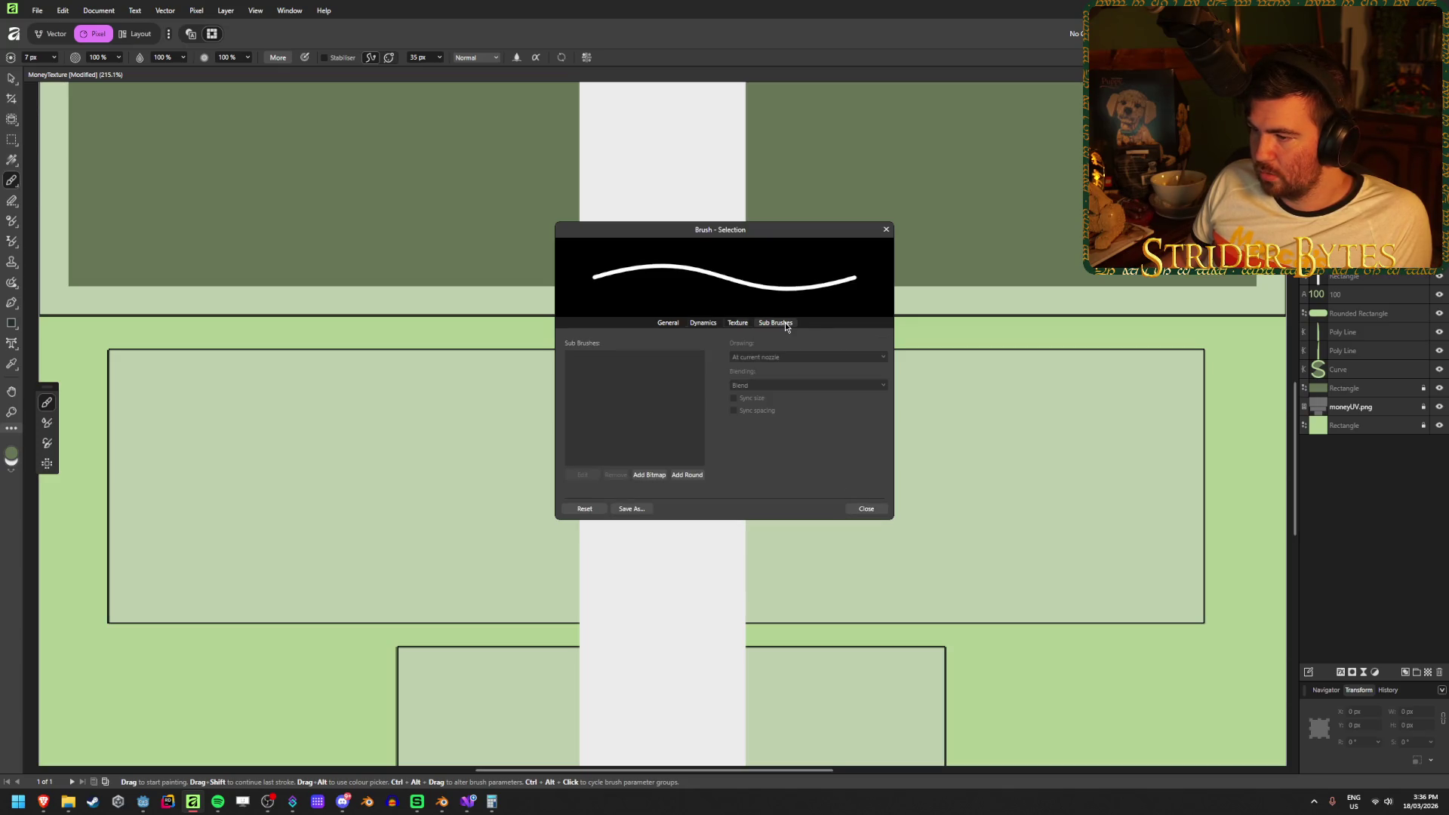
left_click(734, 324)
left_click(702, 324)
mouse_move(626, 447)
left_mouse_down()
mouse_move(745, 447)
mouse_move(584, 446)
mouse_move(778, 424)
left_mouse_up()
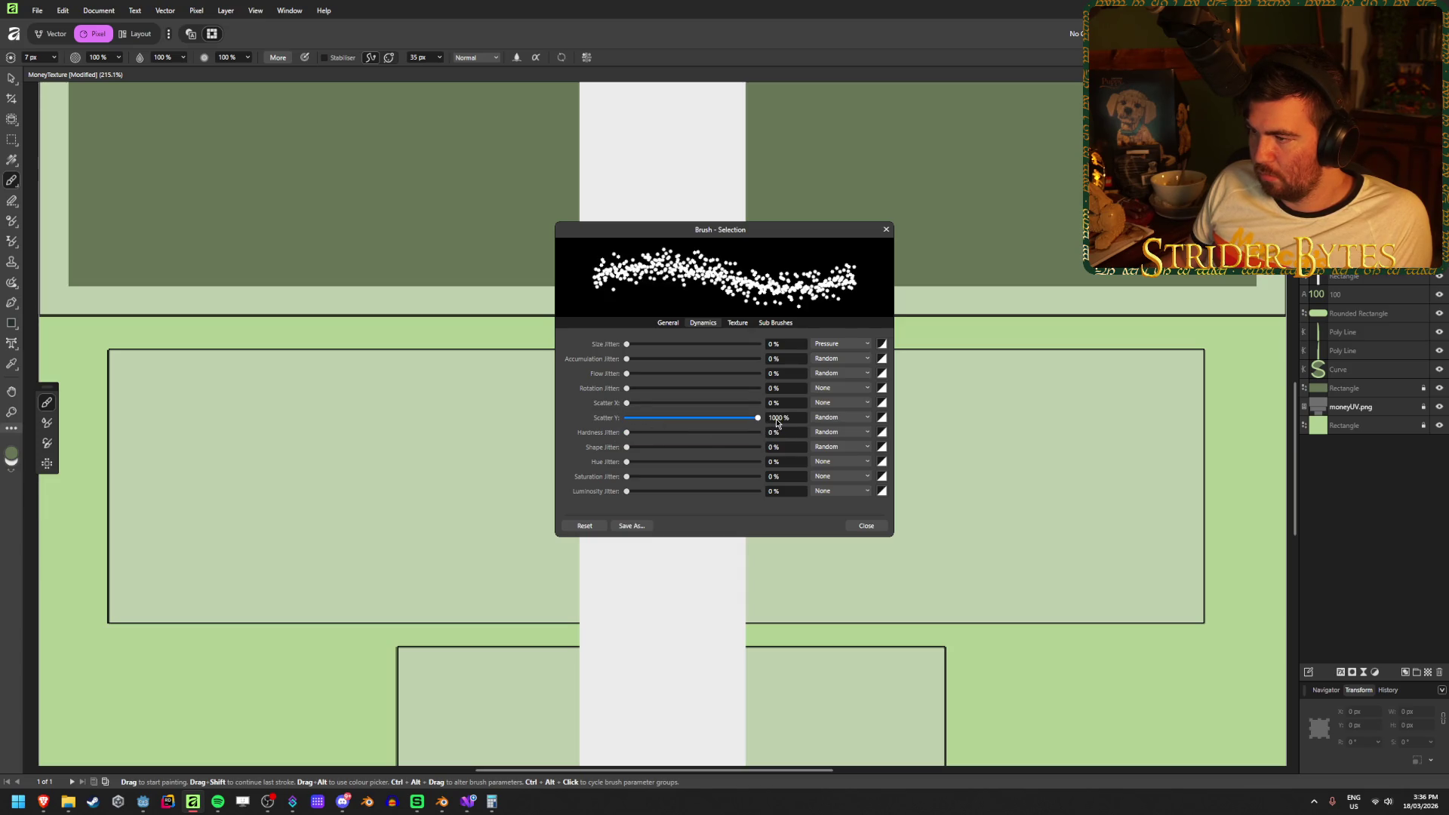
mouse_move(625, 427)
left_mouse_down()
mouse_move(684, 403)
mouse_move(777, 407)
mouse_move(574, 413)
mouse_move(642, 388)
mouse_move(715, 389)
mouse_move(616, 386)
mouse_move(662, 347)
mouse_move(710, 352)
left_mouse_up()
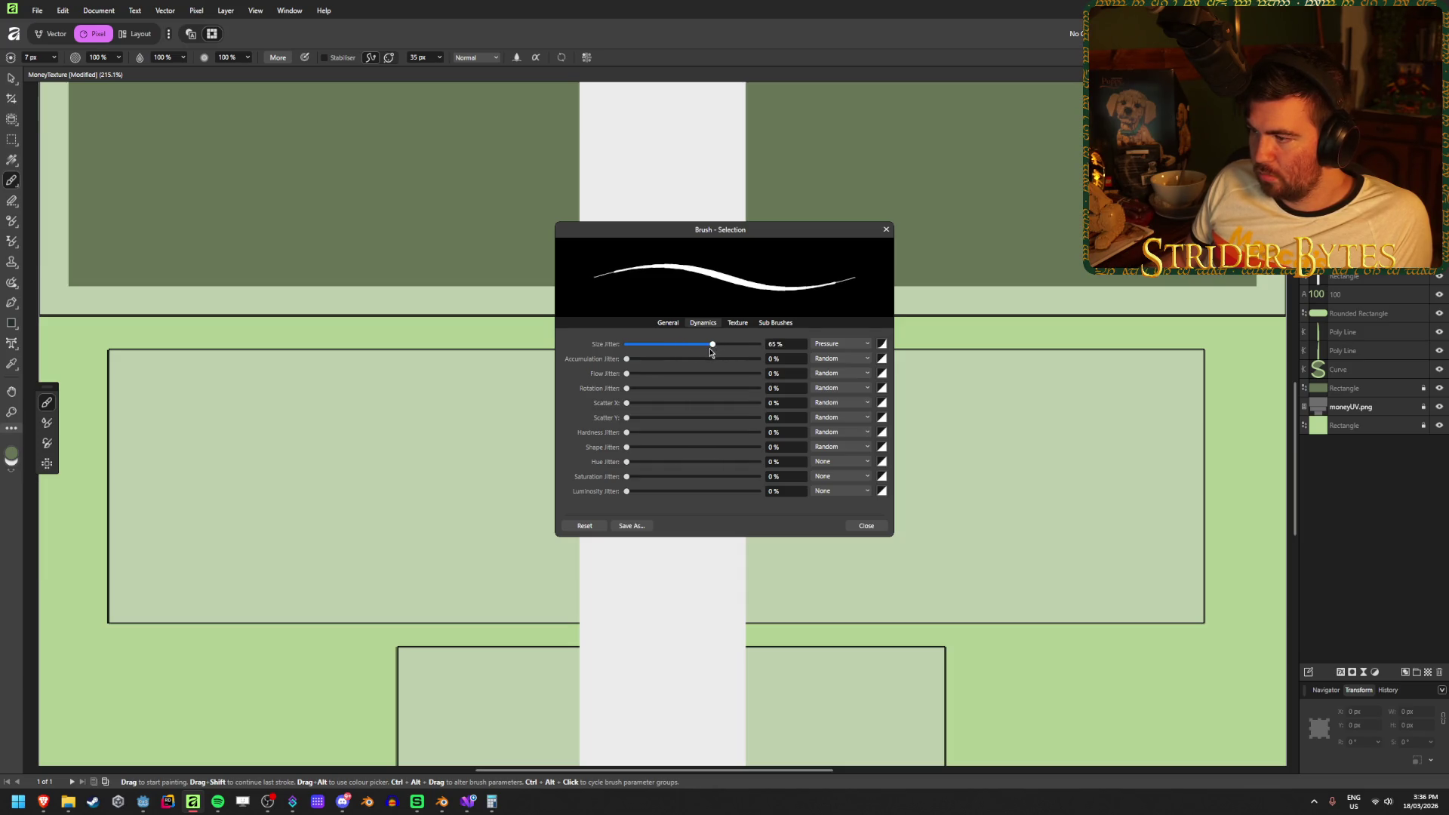
key("Escape")
Paint test lines across the panel, then undo them and remove the empty pixel layer.
mouse_move(646, 443)
left_mouse_down()
mouse_move(205, 425)
mouse_move(644, 479)
left_mouse_up()
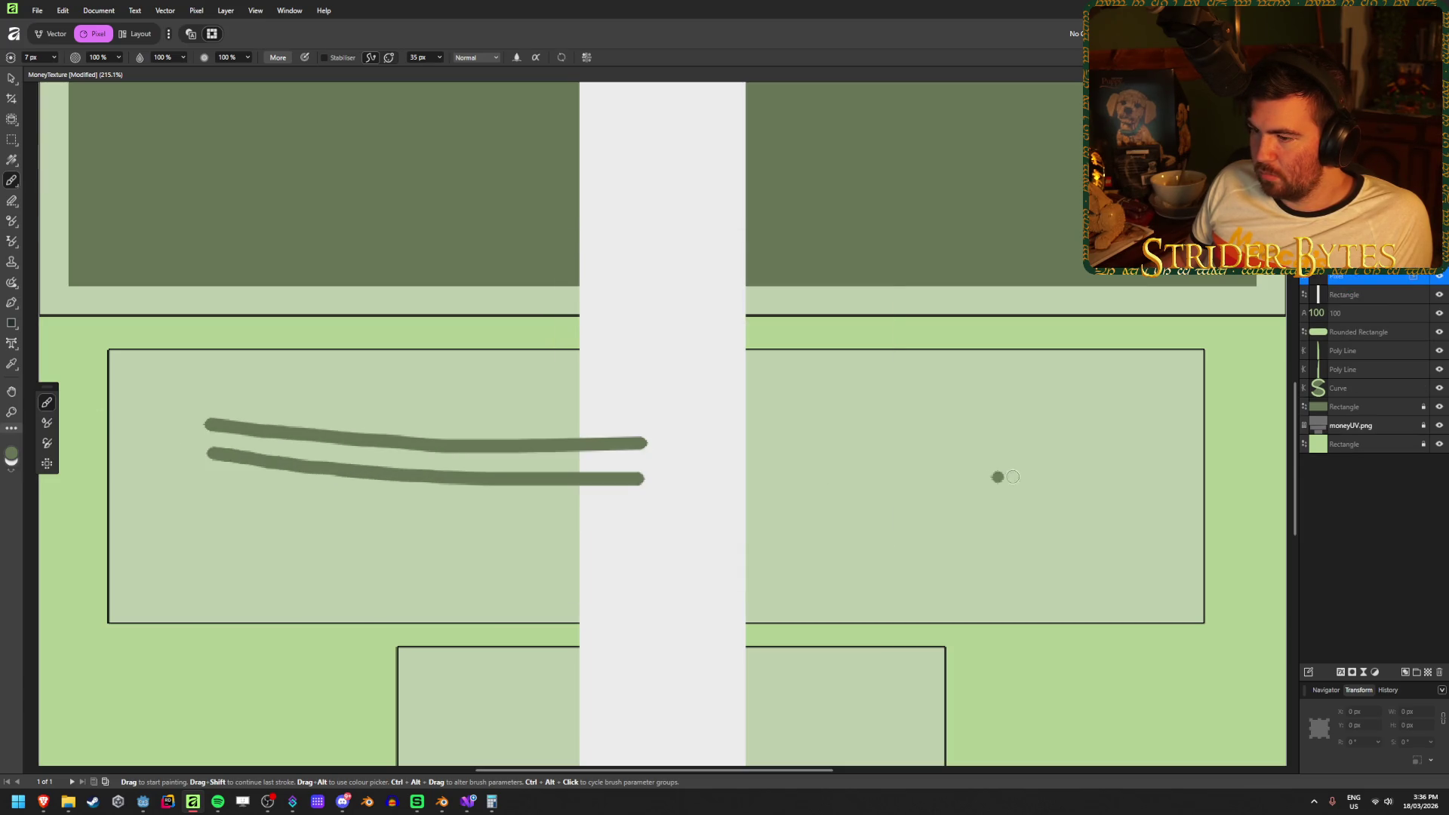
left_click_drag(939, 491, 786, 491)
left_click_drag(621, 514, 1045, 524)
key("ctrl+z")
key("ctrl+z")
key("ctrl+z")
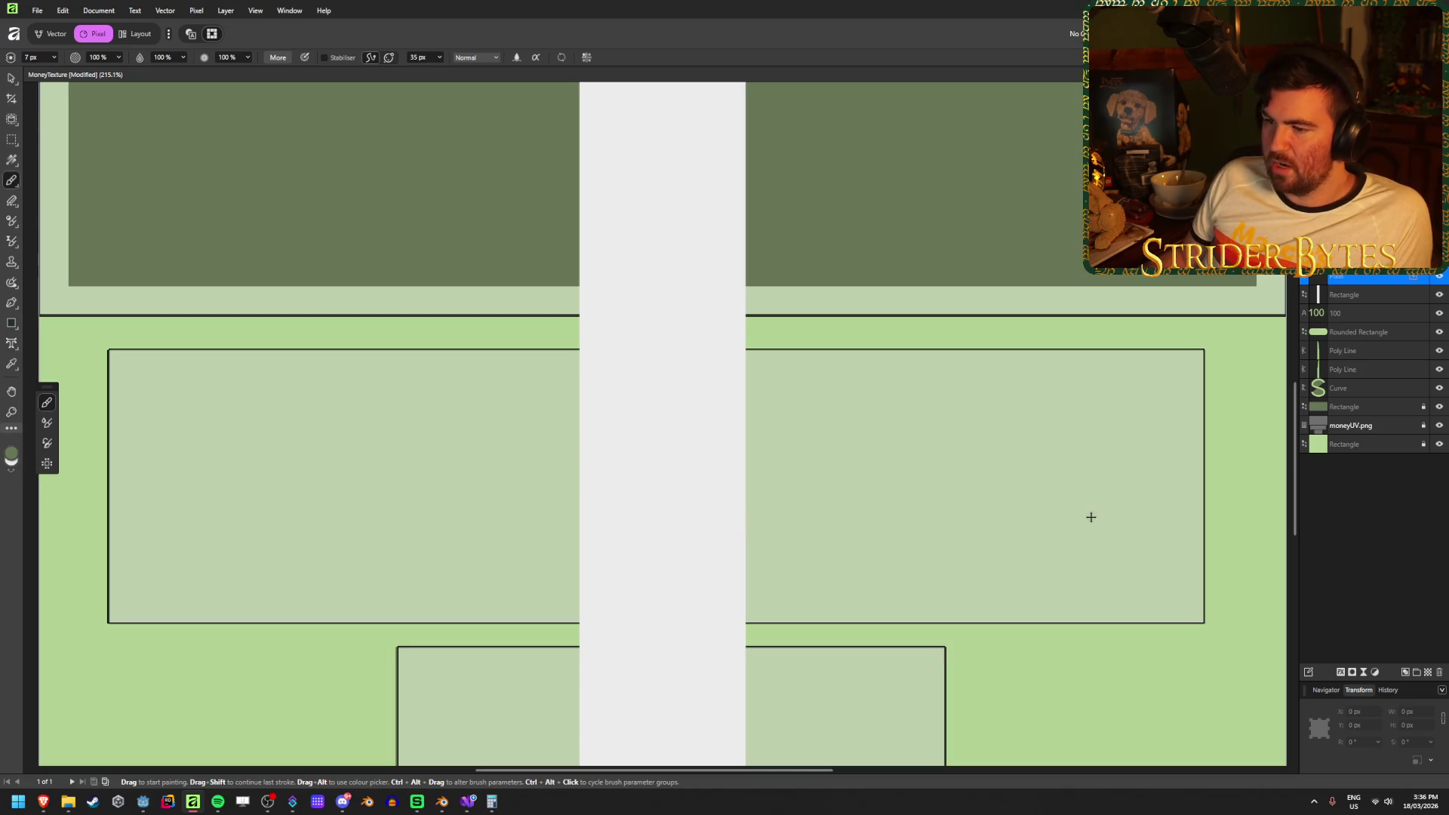
key("ctrl+z")
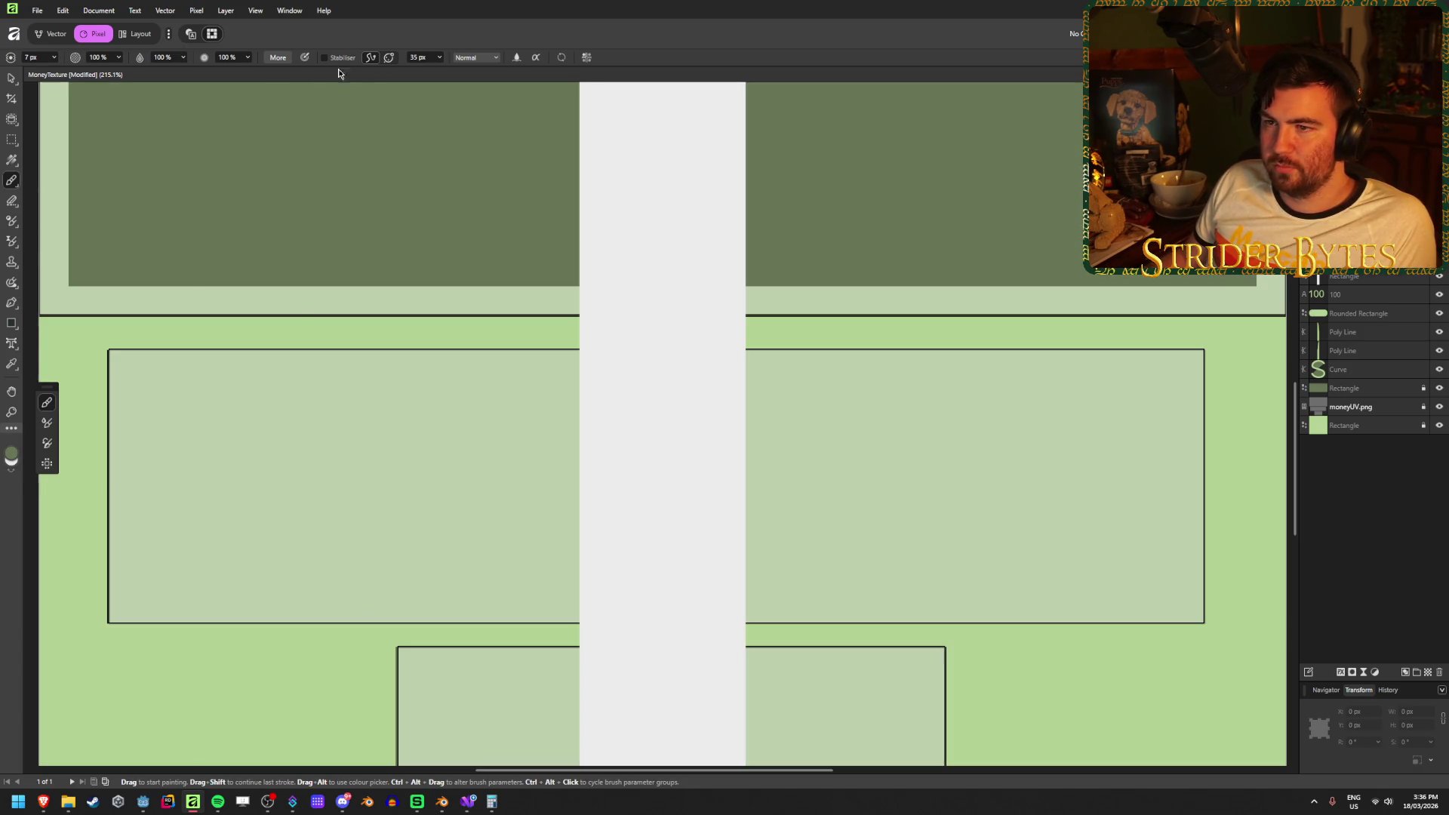
Set the brush size to 4 px and close the Brush settings.
left_click(275, 57)
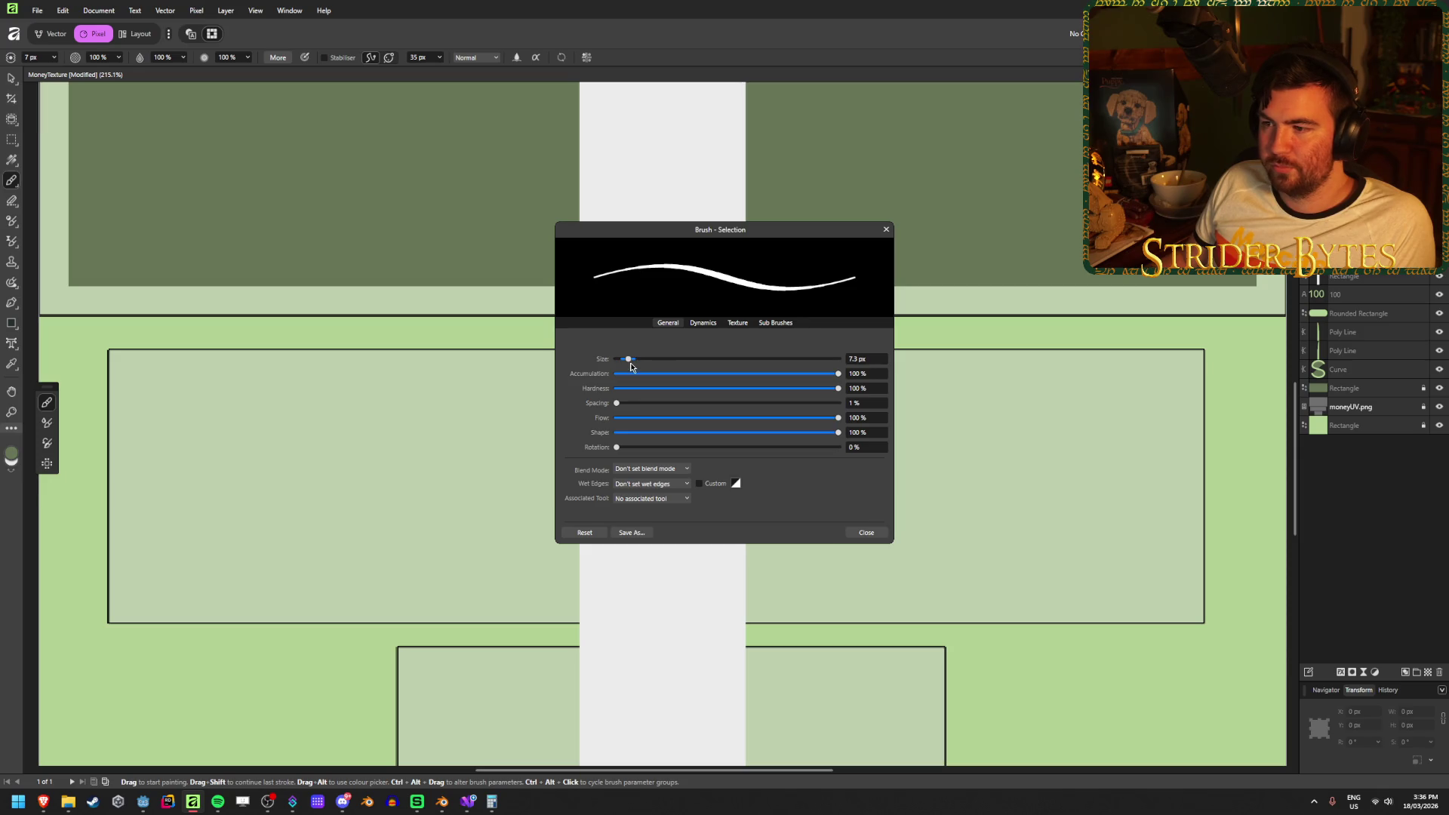
left_click(703, 322)
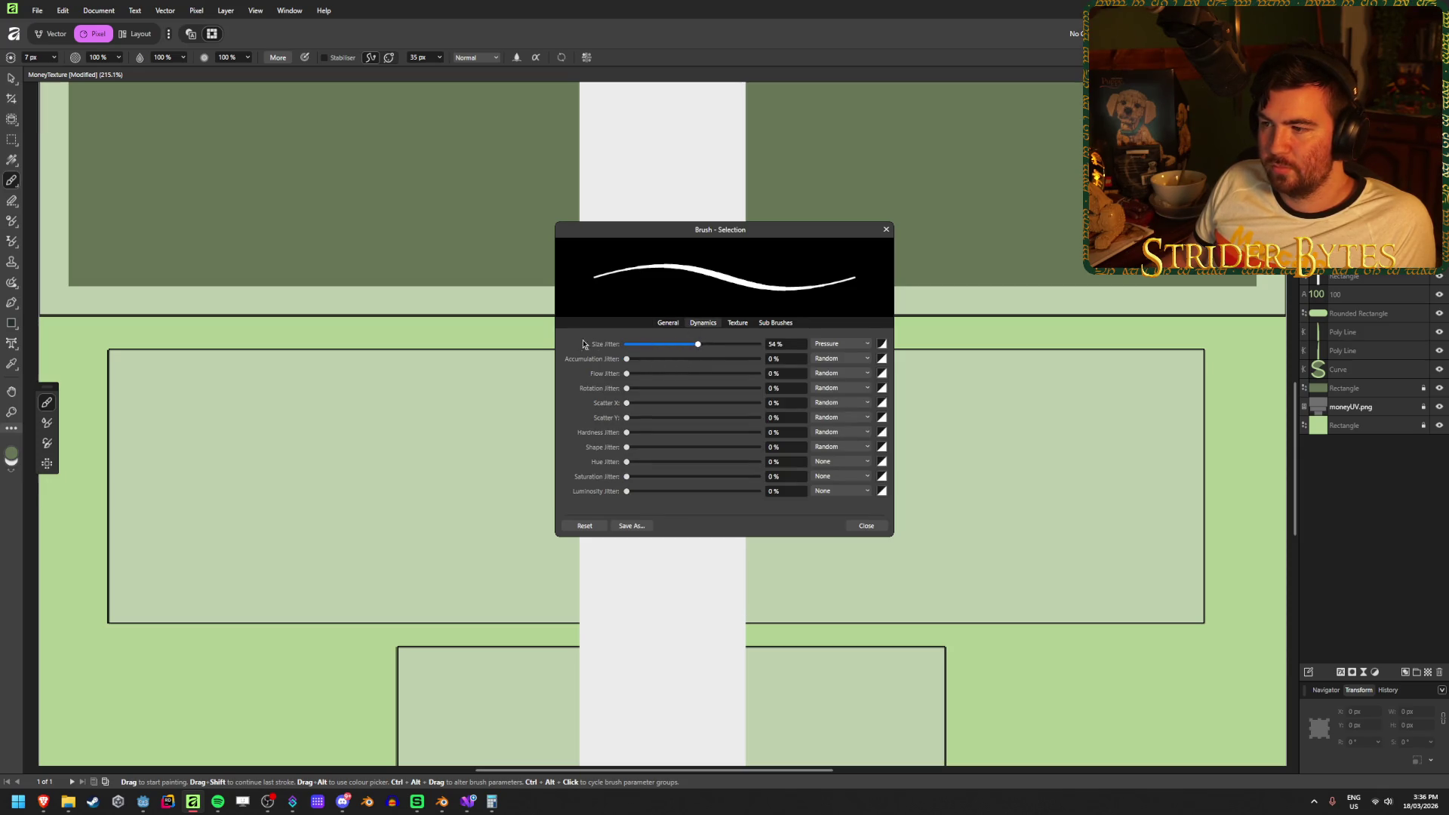
left_click(667, 323)
left_click(861, 360)
type("4")
key("Return")
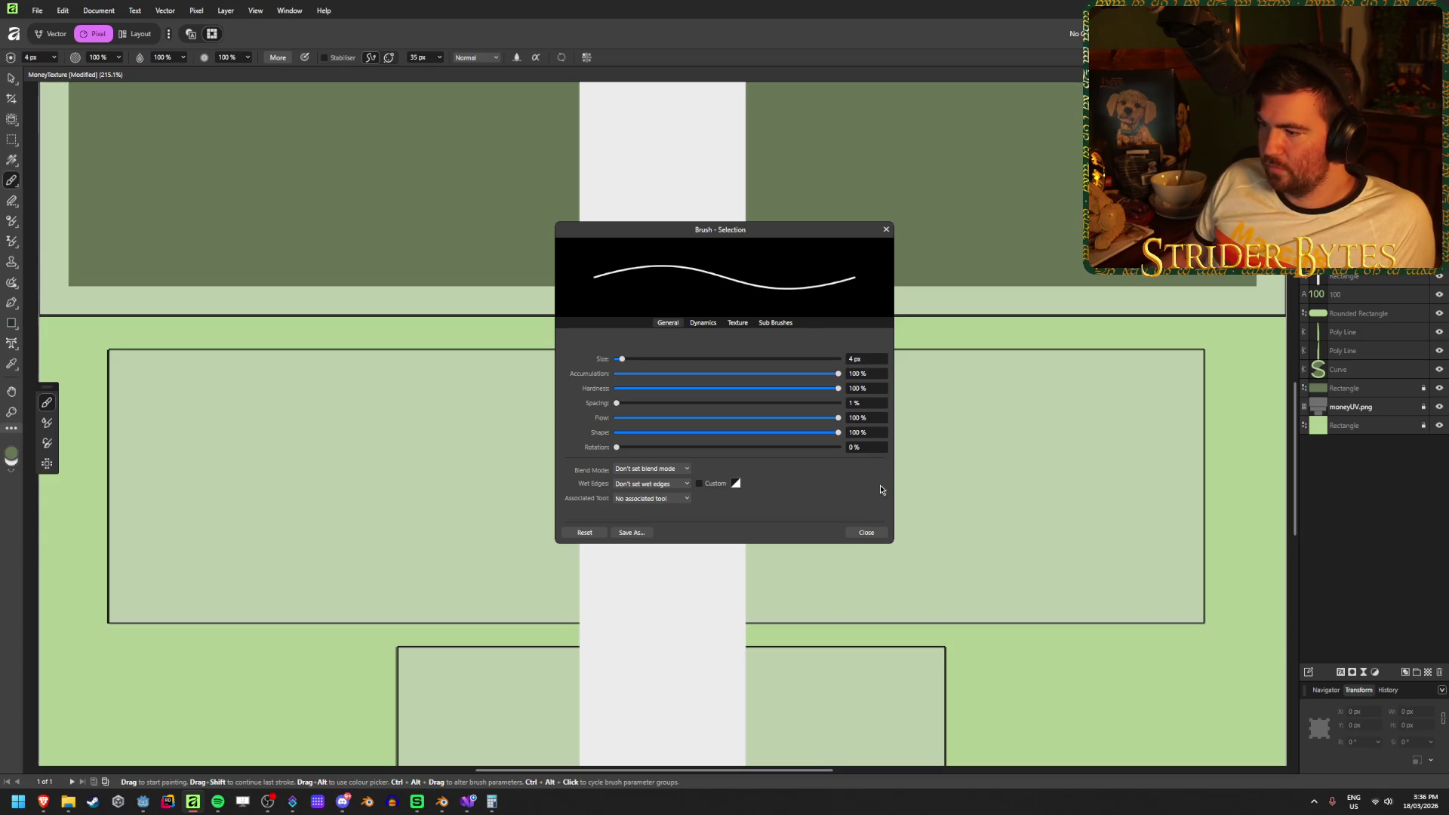
left_click(866, 532)
Paint several long dark green horizontal strokes across the lower panel, then zoom out.
mouse_move(182, 374)
left_mouse_down()
mouse_move(1204, 364)
mouse_move(404, 417)
mouse_move(166, 410)
mouse_move(1232, 457)
mouse_move(84, 496)
mouse_move(1339, 534)
left_mouse_up()
left_click_drag(94, 553, 1247, 553)
mouse_move(98, 585)
left_mouse_down()
mouse_move(1235, 575)
mouse_move(61, 593)
left_mouse_up()
mouse_move(82, 468)
left_mouse_down()
mouse_move(568, 483)
mouse_move(1244, 470)
mouse_move(59, 416)
mouse_move(231, 388)
mouse_move(739, 408)
mouse_move(1282, 382)
left_mouse_up()
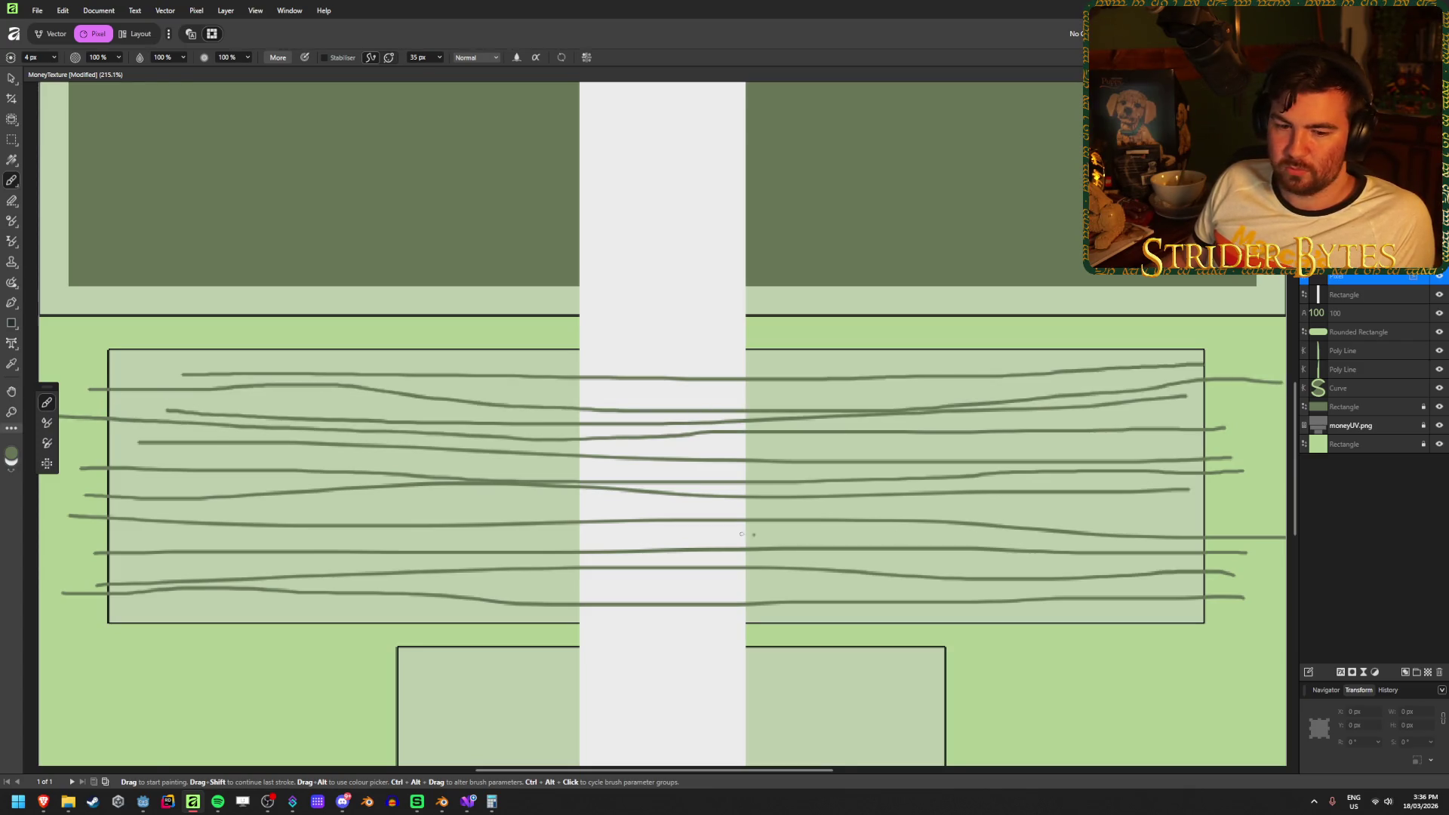
scroll(629, 536, "down", 1)
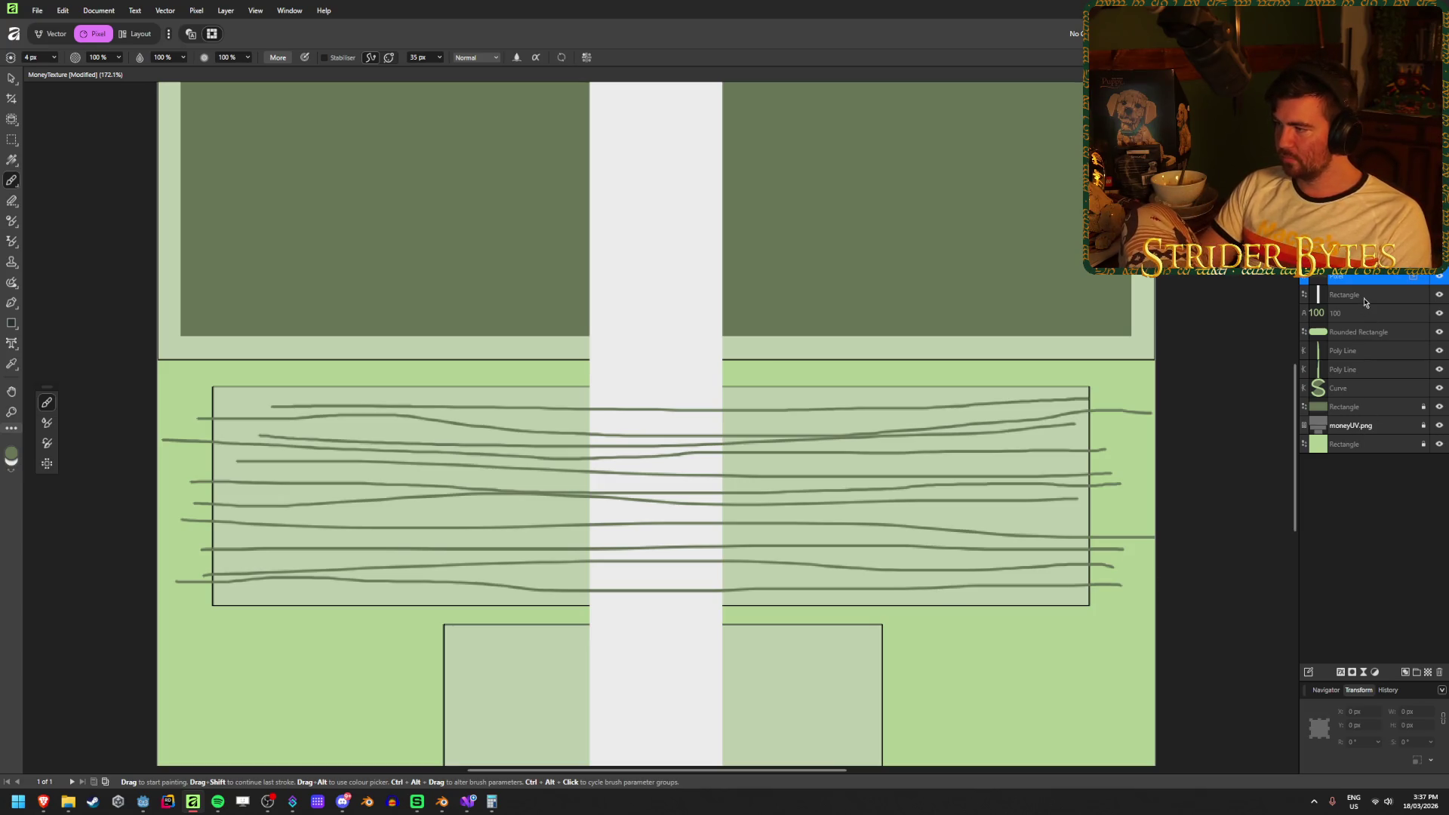
Send the wavy-lines Pixel layer beneath the white Rectangle and delete it.
key("ctrl+bracketleft")
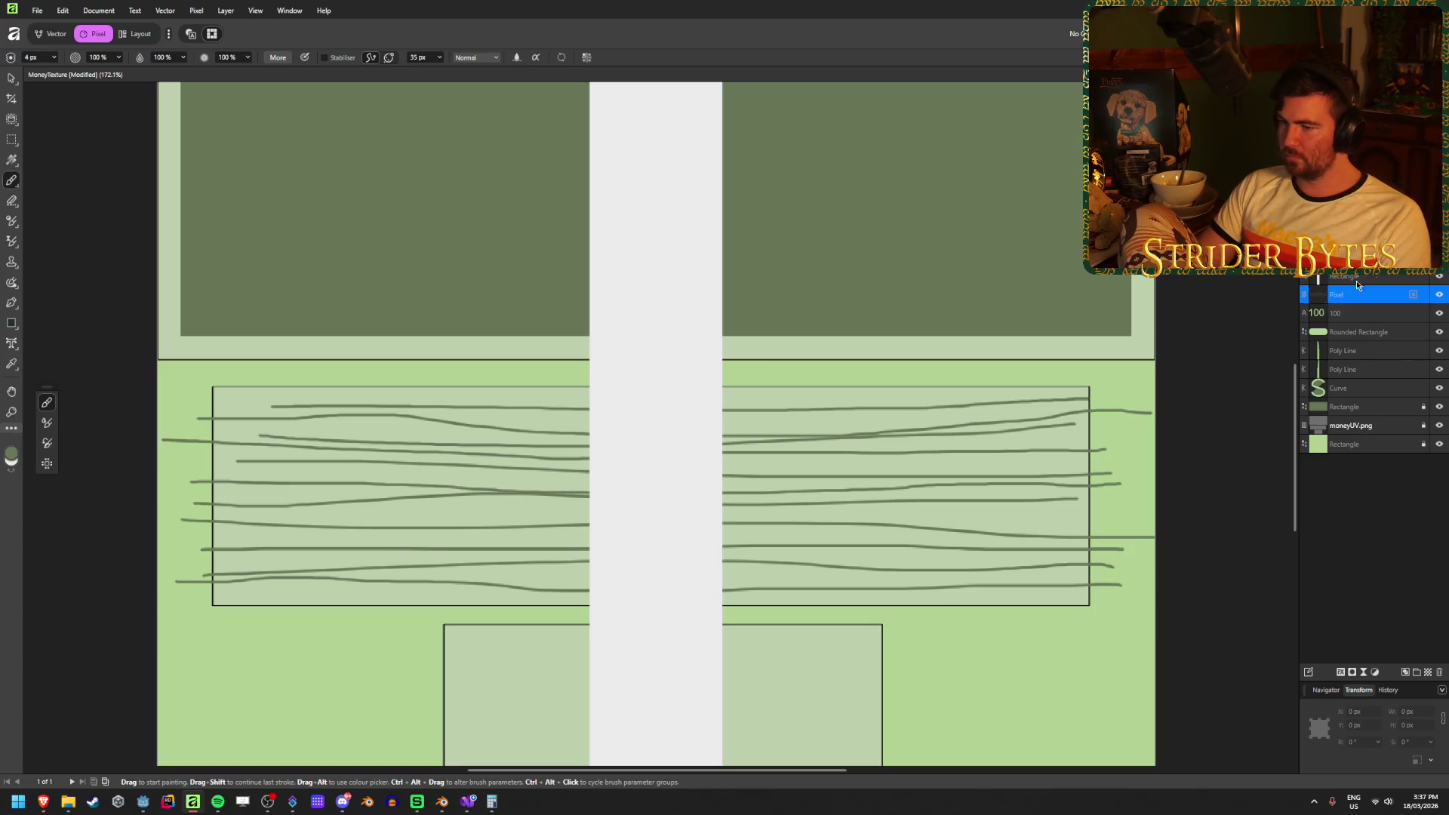
scroll(440, 671, "down", 1)
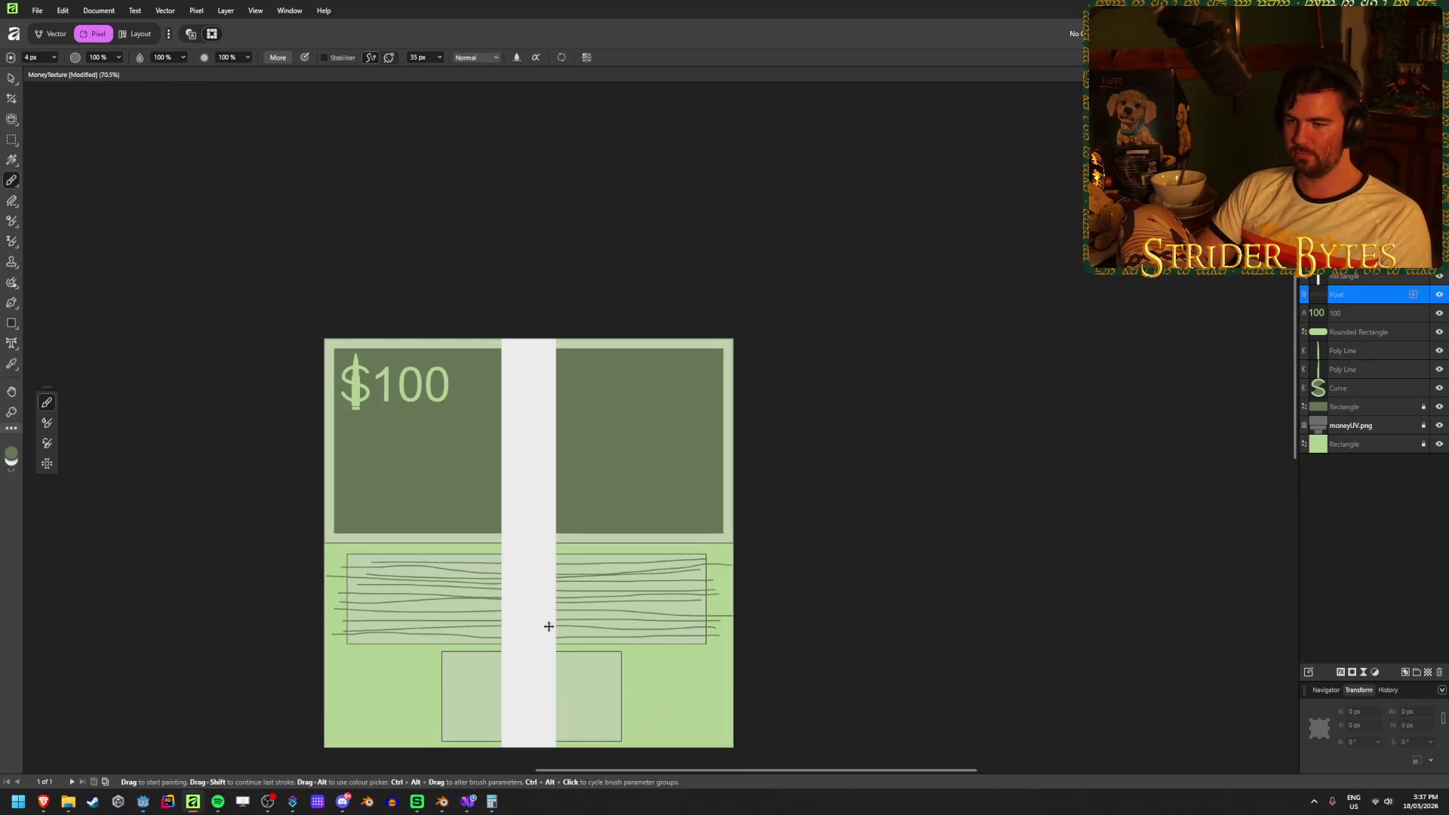
scroll(585, 660, "up", 4)
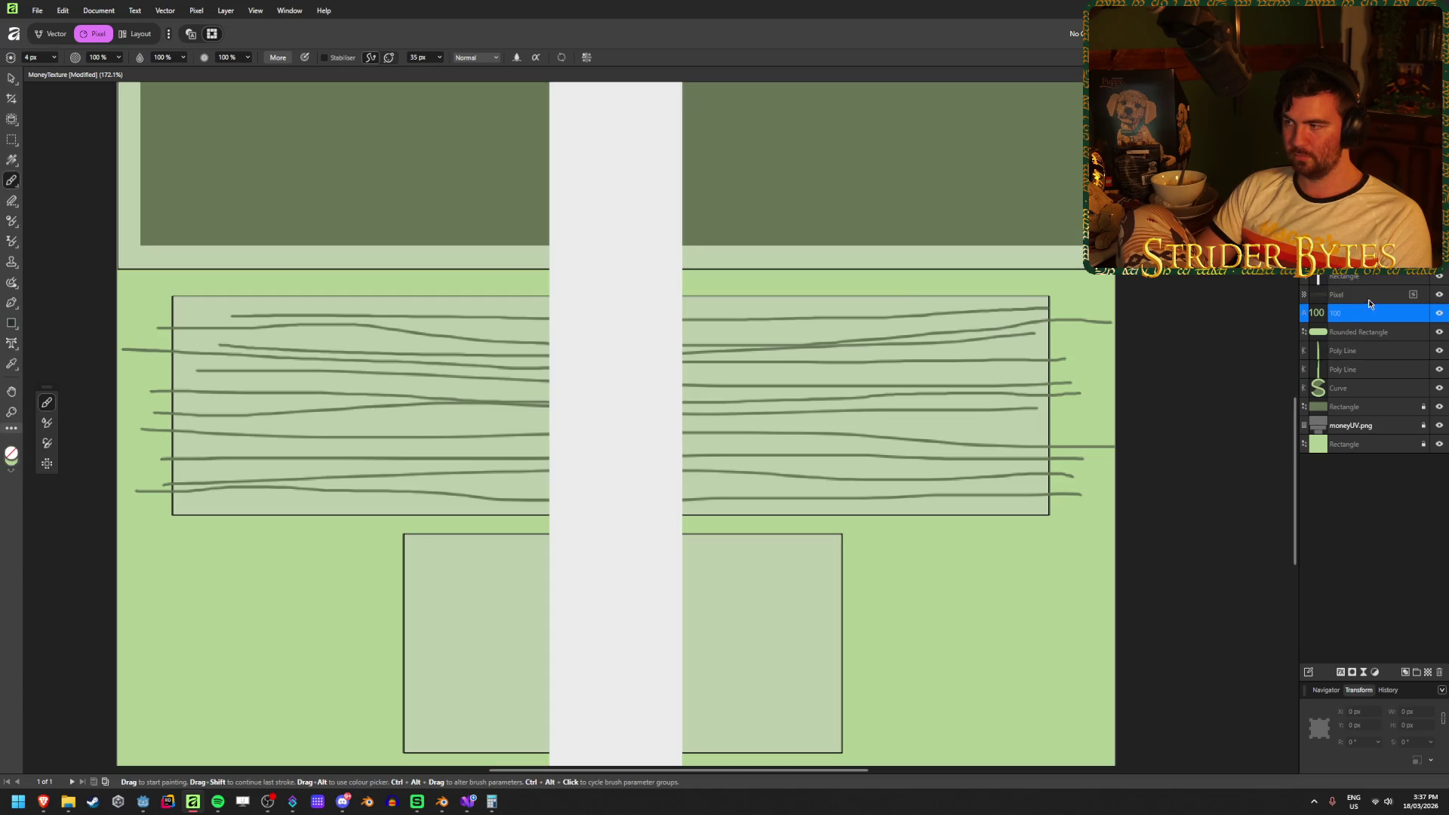
key("Delete")
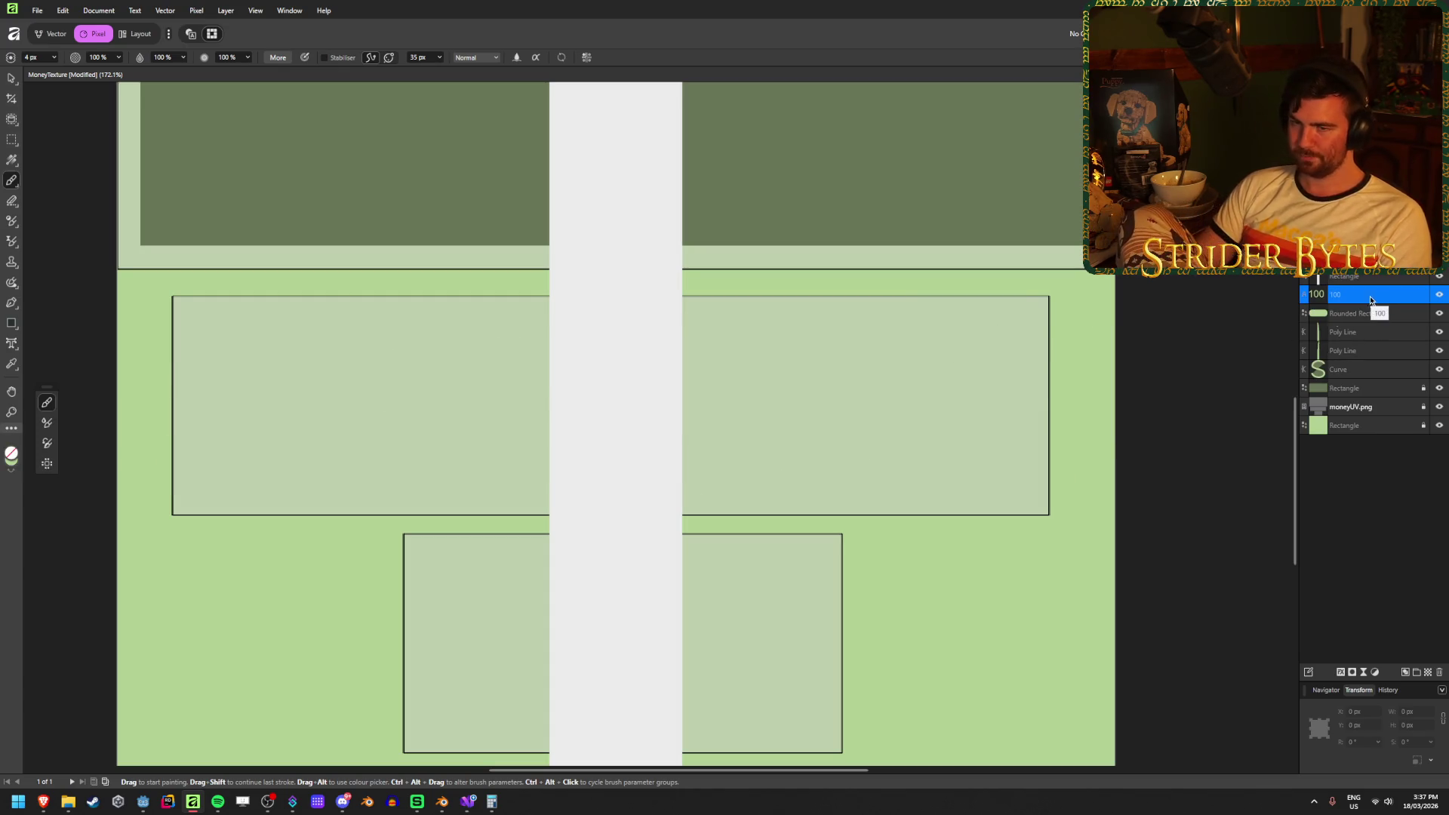
Paint one thin dark green stroke across the top of the middle panel.
left_click_drag(185, 313, 495, 323)
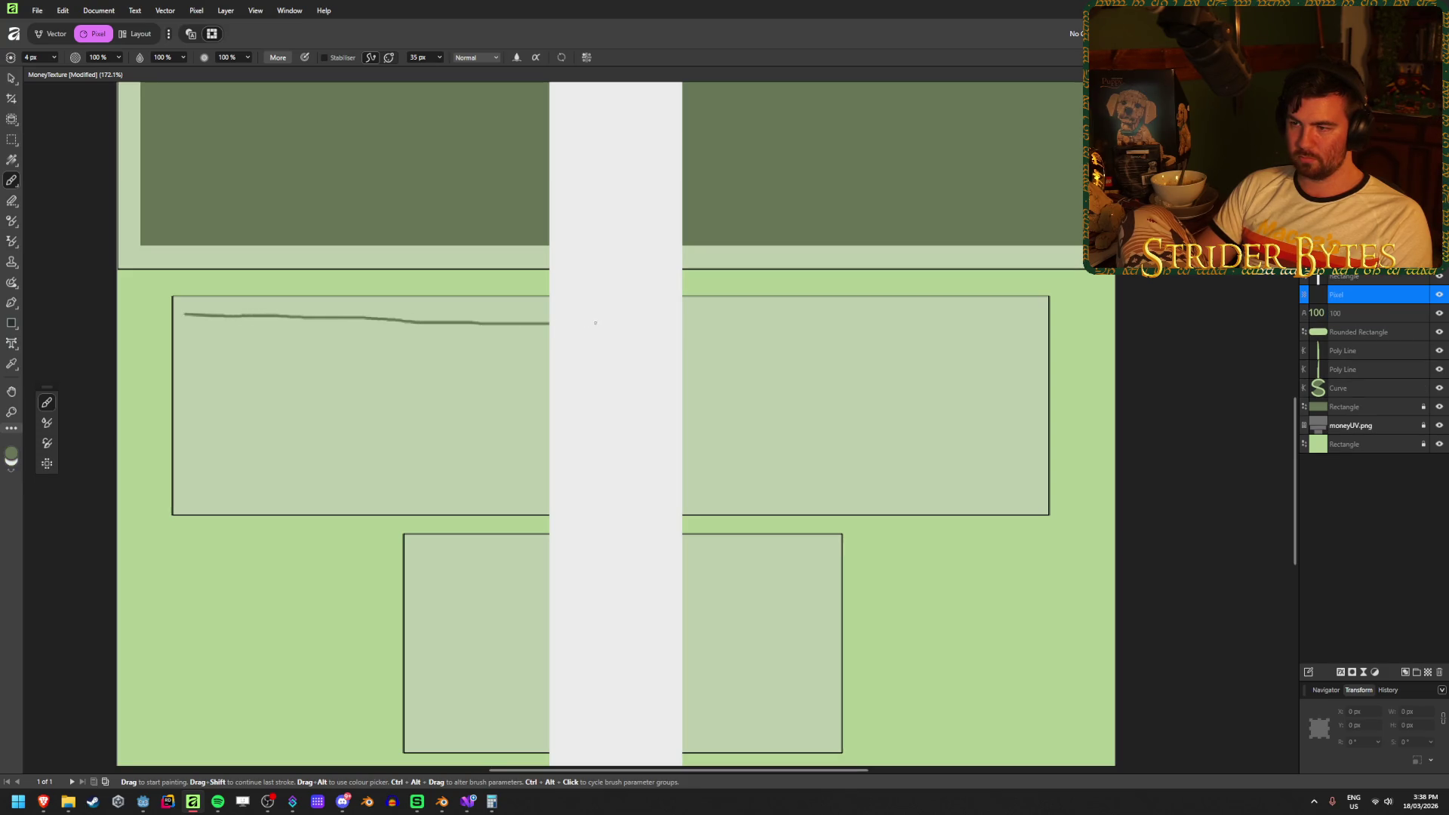
left_click_drag(755, 315, 1041, 317)
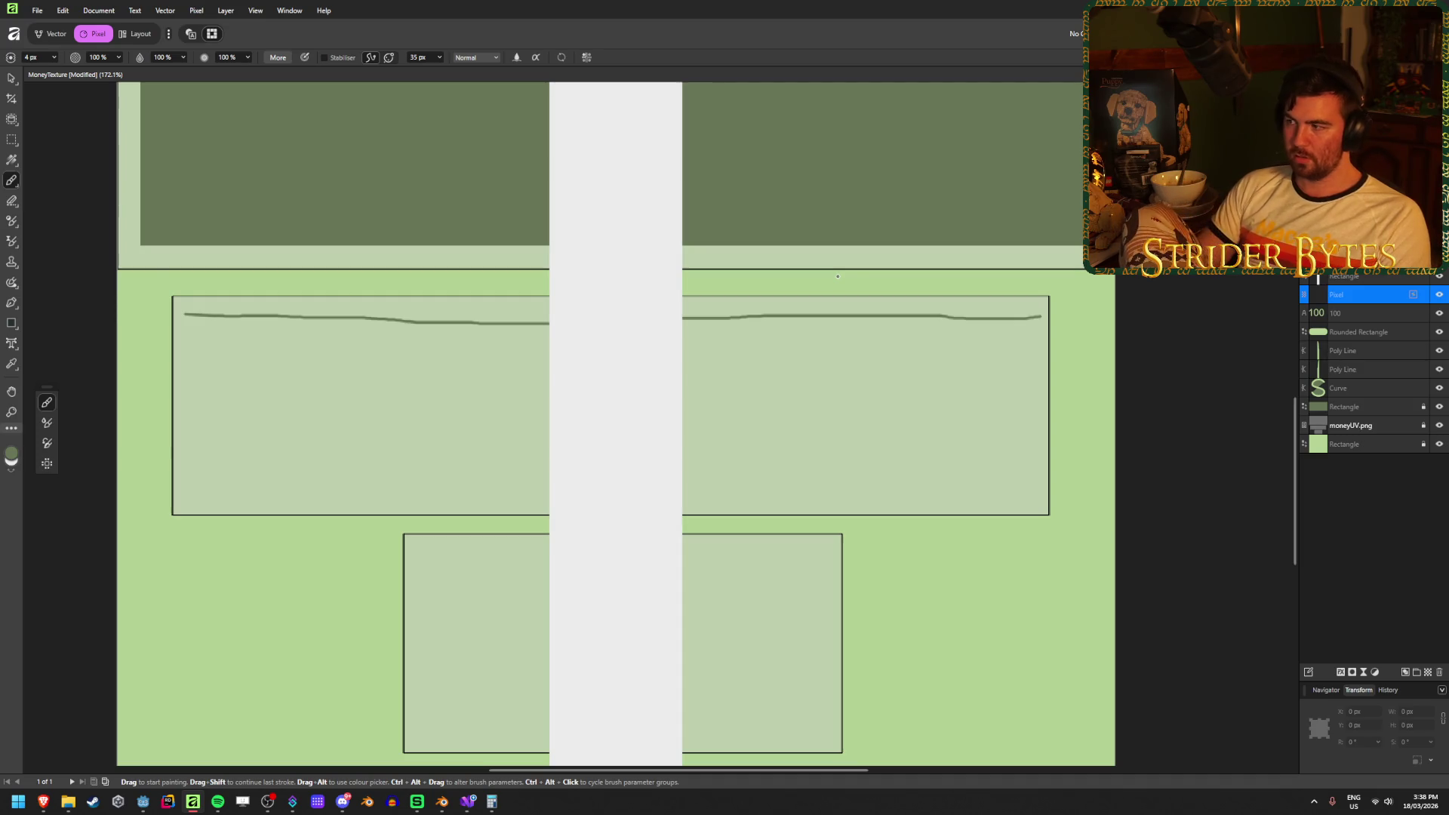
left_click(1359, 312)
left_click(13, 77)
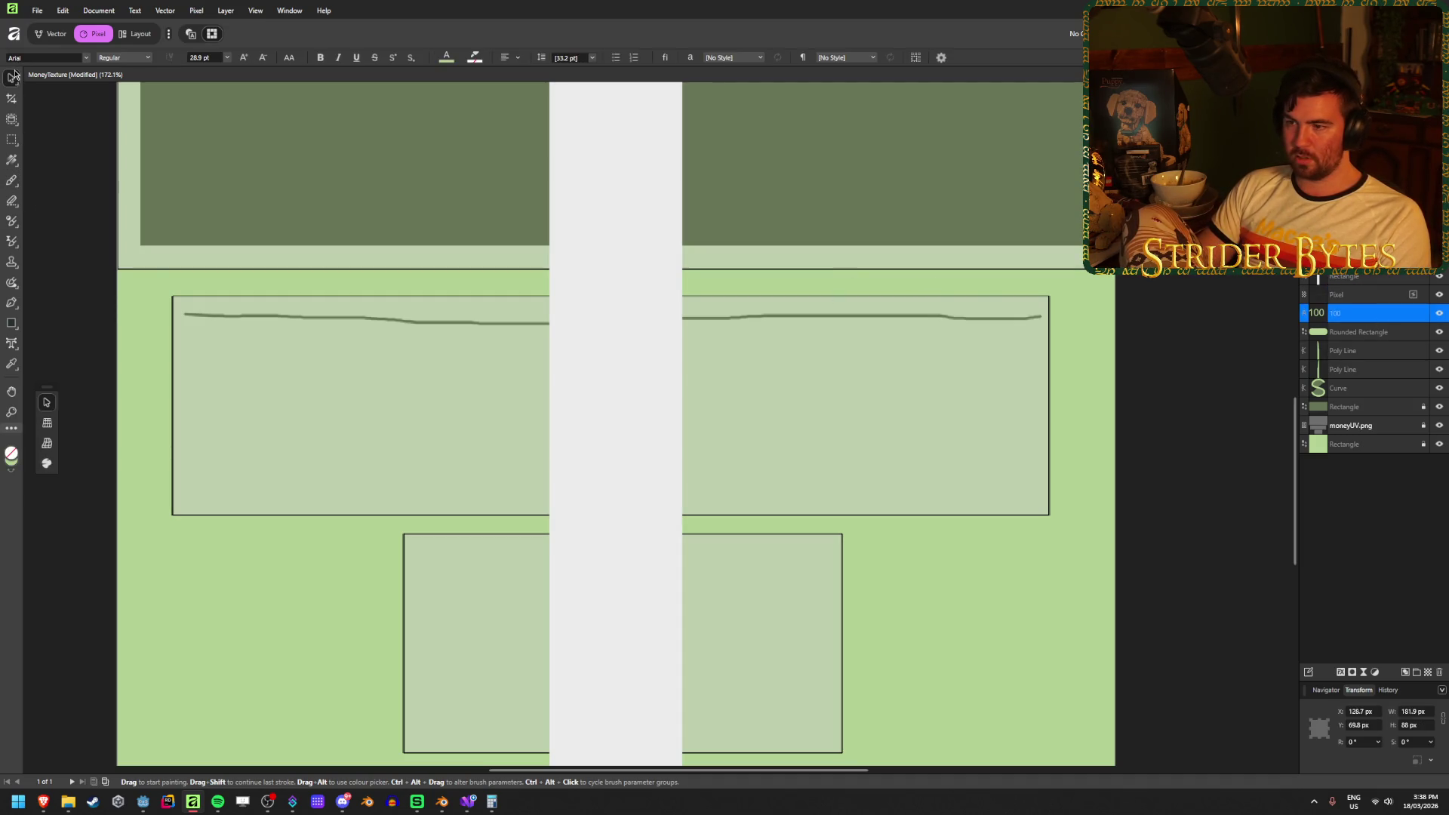
Select the painted line, try a 19 px duplicate offset in Move/Duplicate, then cancel.
left_click(398, 321)
key("Return")
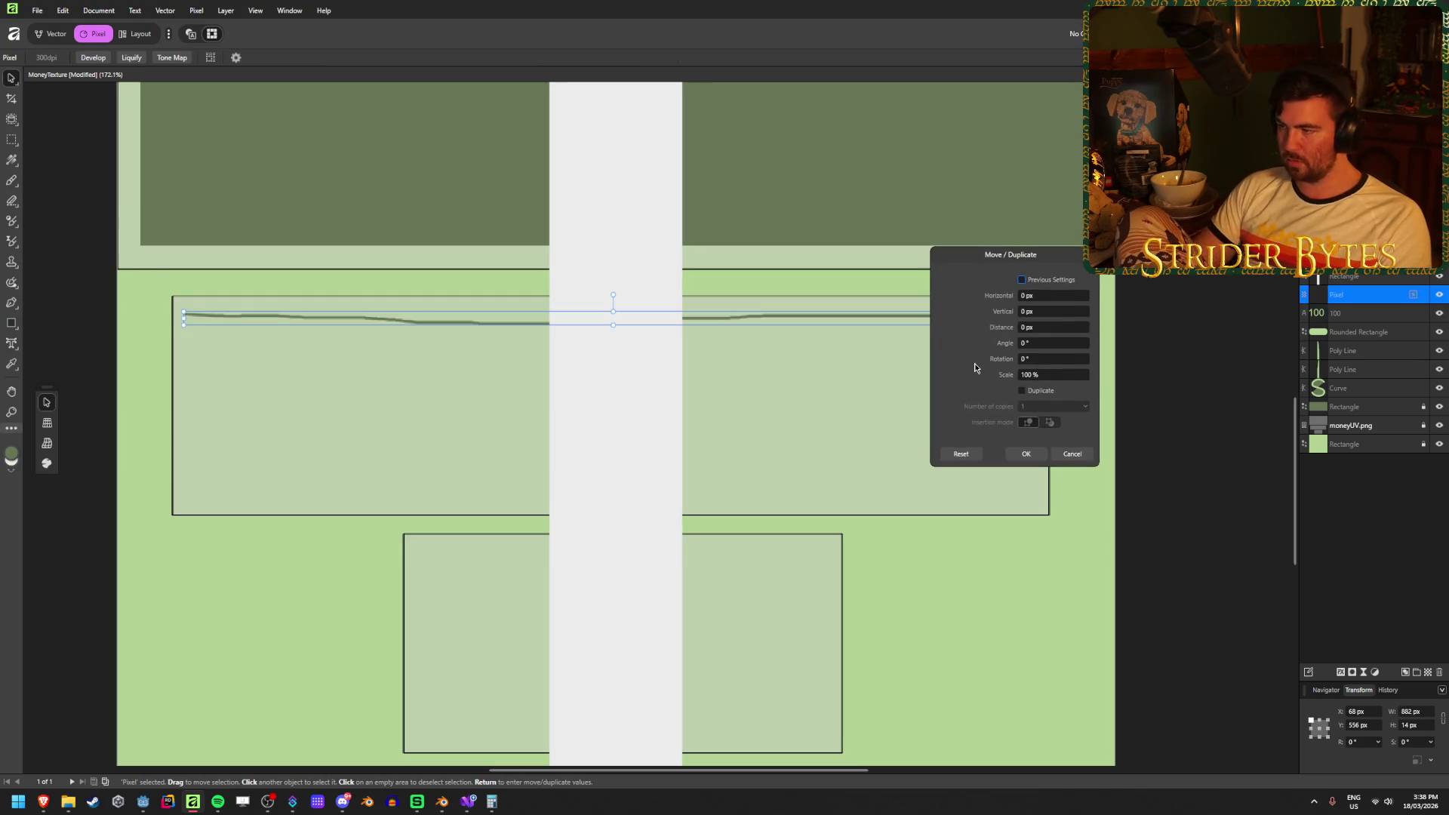
left_click(1040, 394)
left_click(1030, 312)
type("19")
key("Tab")
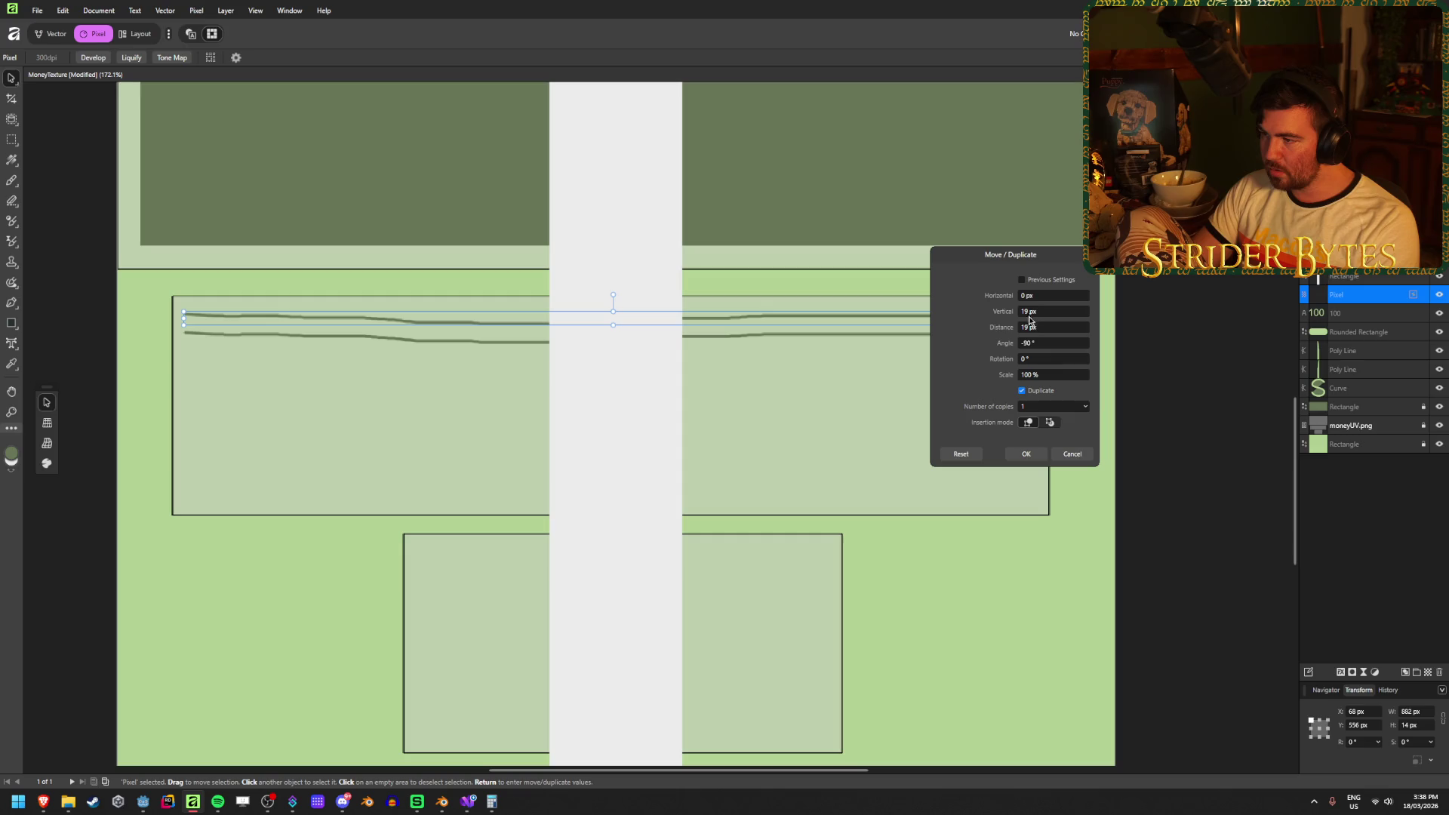
mouse_move(1002, 343)
left_mouse_down()
mouse_move(1118, 363)
mouse_move(723, 365)
mouse_move(1022, 370)
left_mouse_up()
key("Escape")
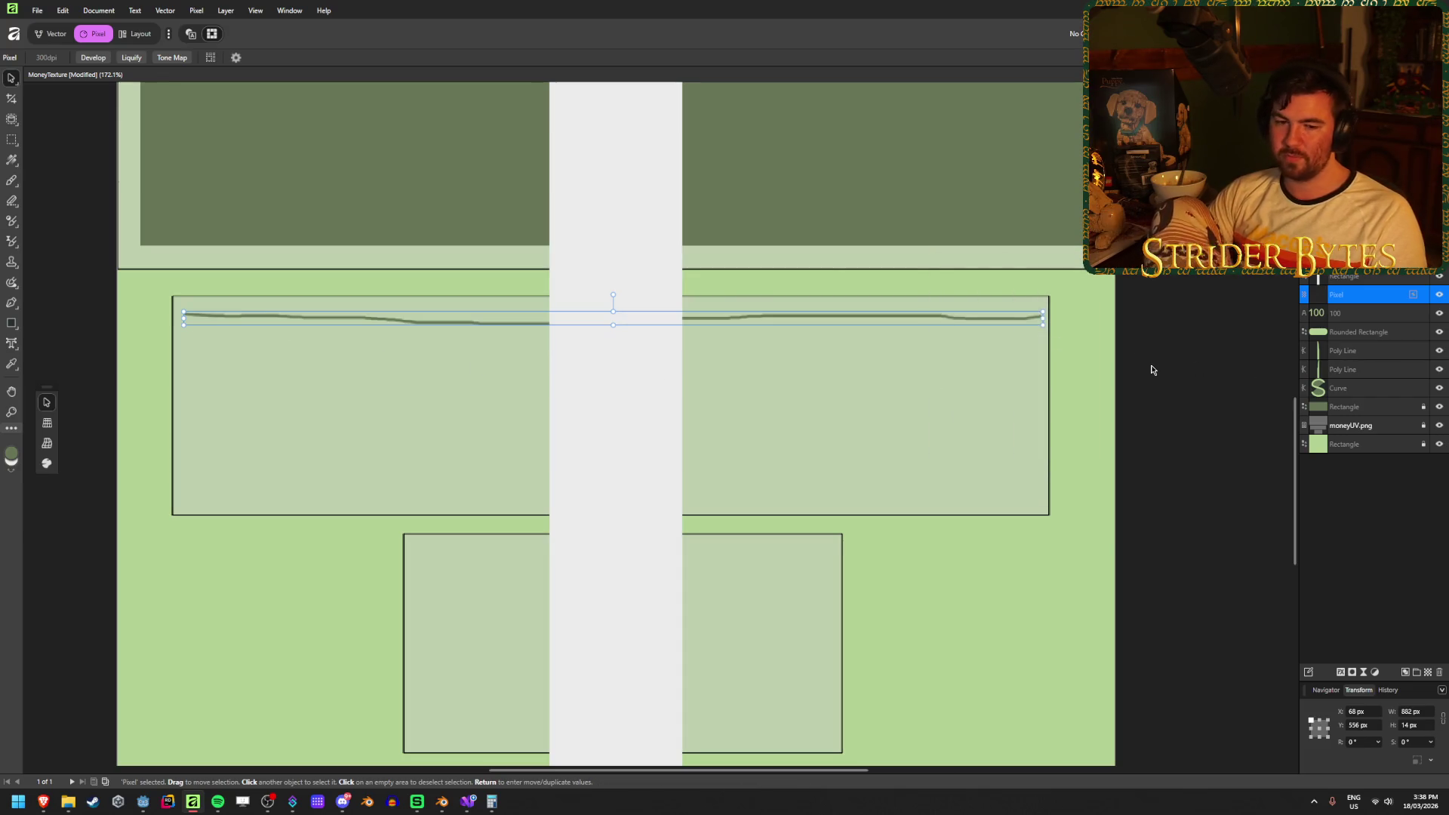
Reopen Move/Duplicate with Duplicate ticked, trying a 21 px offset and 10, then 9 copies.
key("Return")
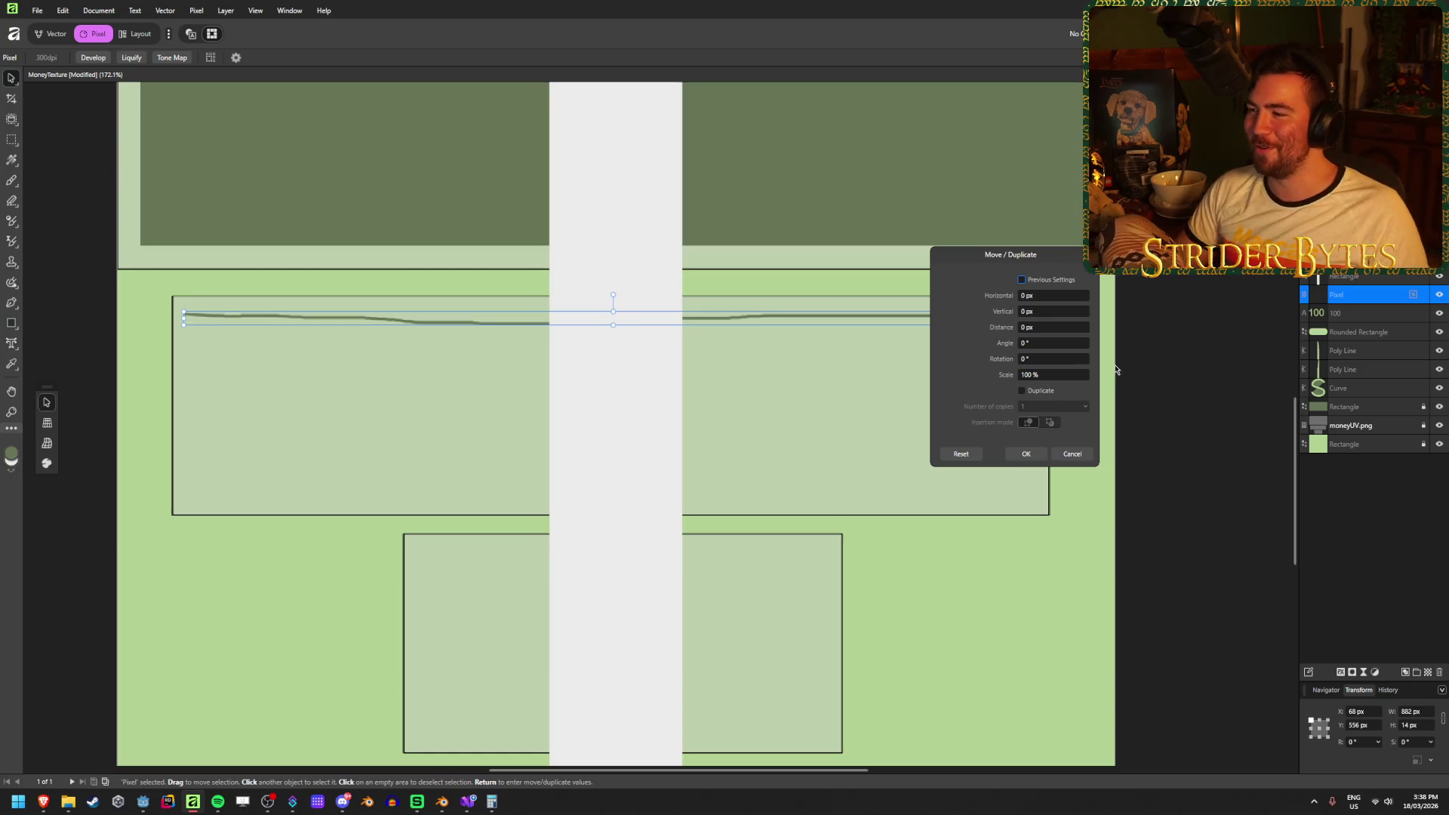
left_click(1022, 391)
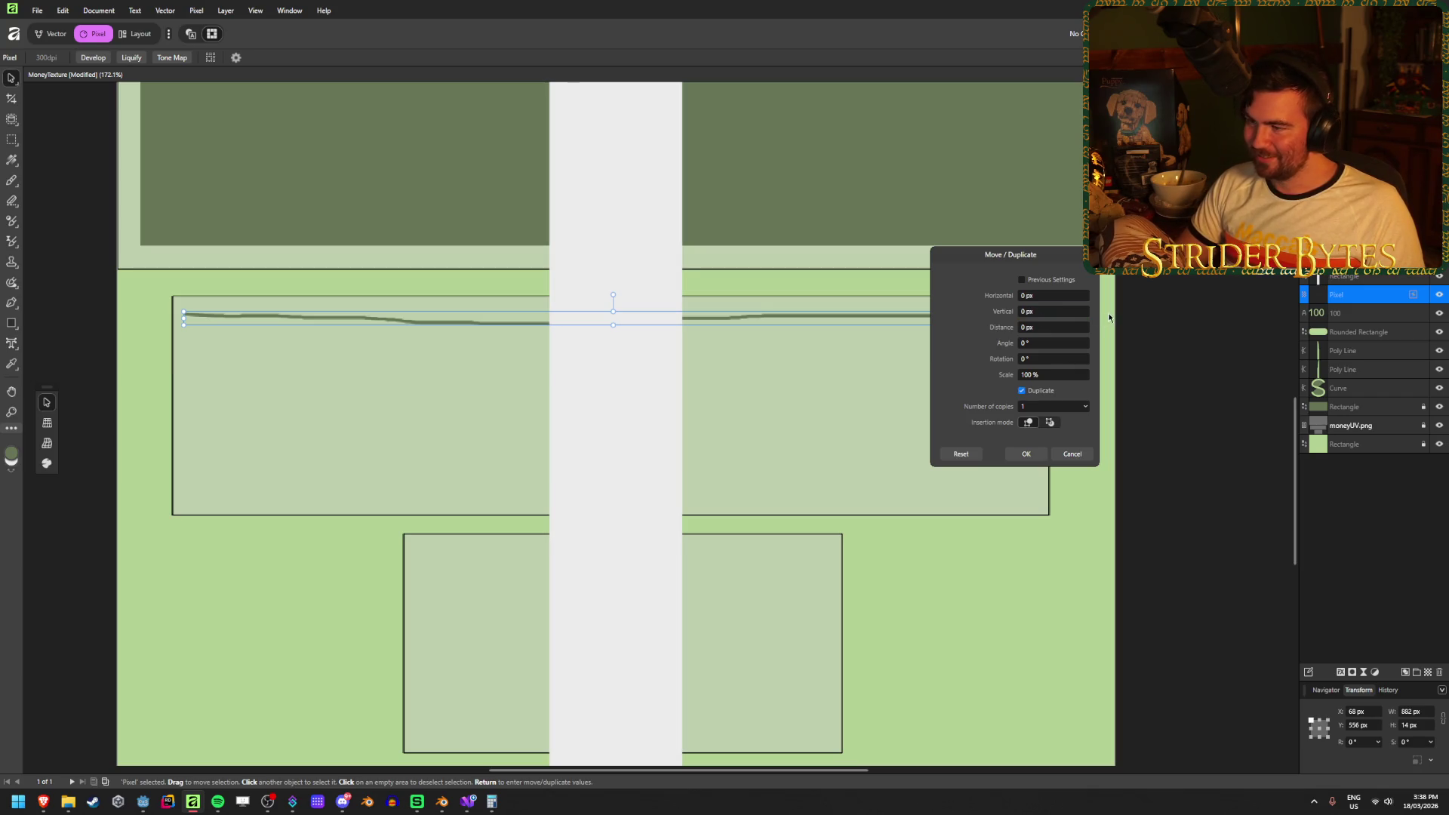
type("21")
key("Tab")
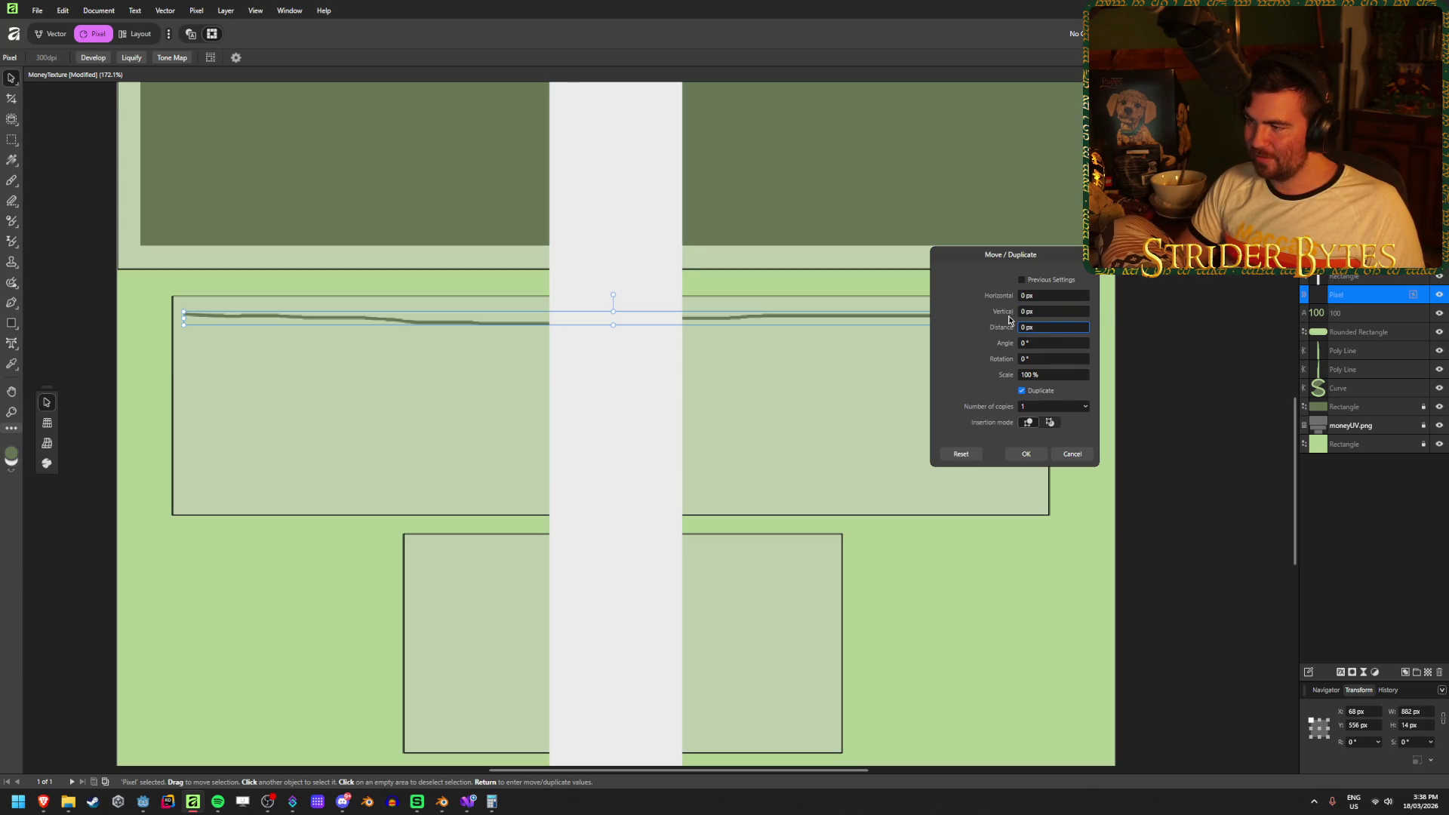
left_click(1042, 407)
type("10")
key("Tab")
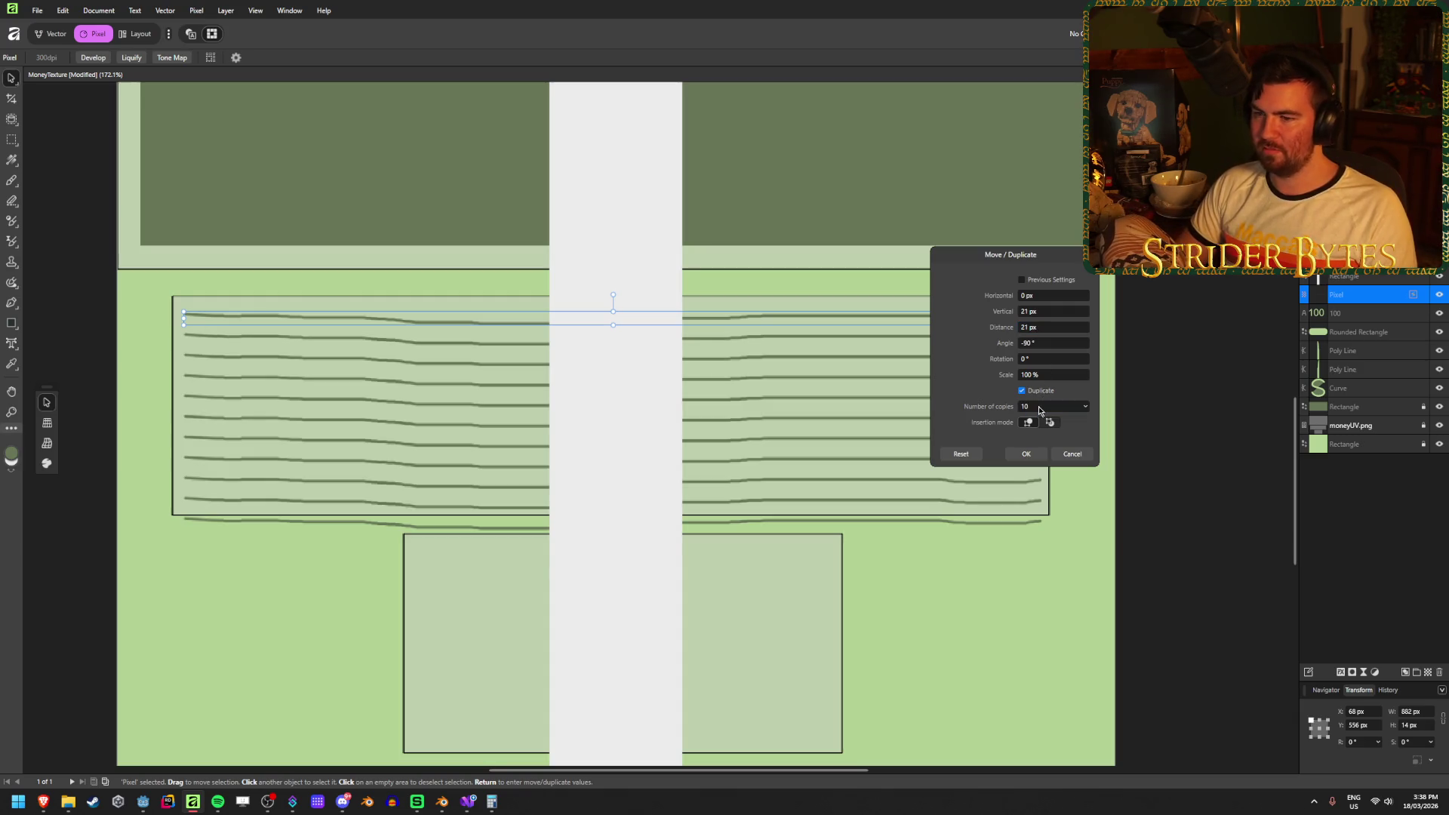
left_click(1048, 408)
type("9")
key("Tab")
Set 10 px vertical spacing and 19 copies to preview the stacked lines.
left_click_drag(1009, 283, 1243, 345)
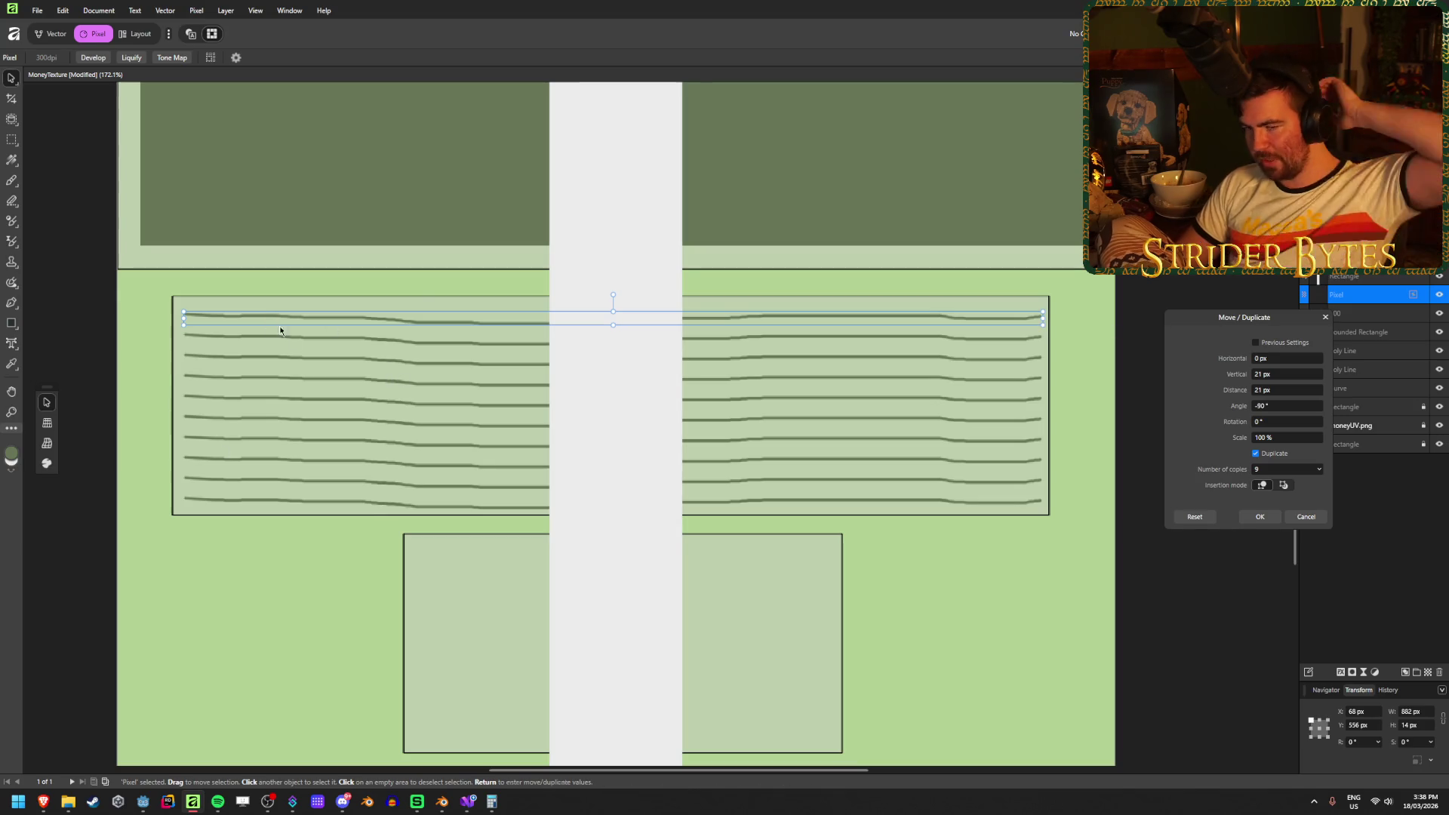
left_click(1288, 376)
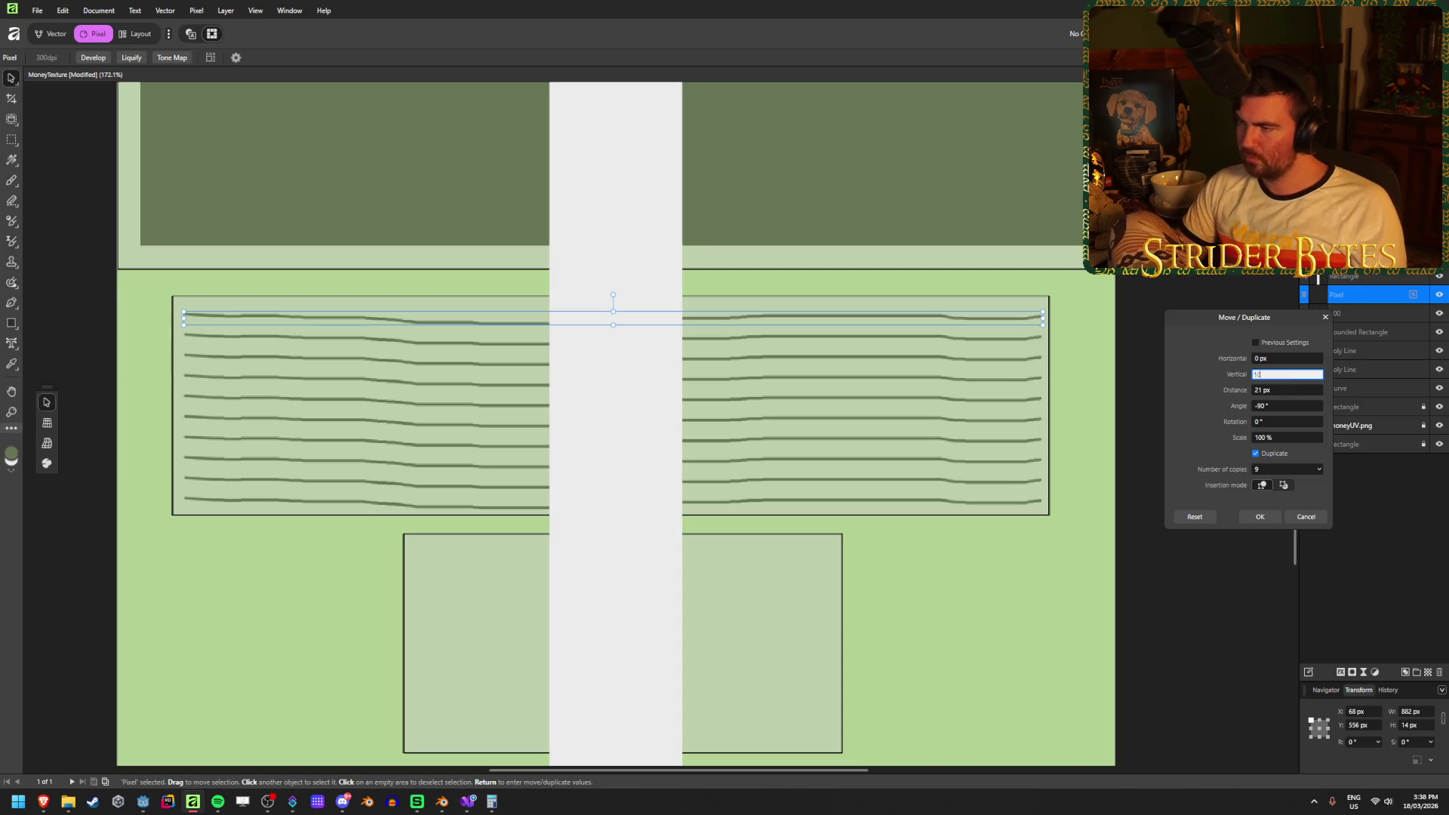
type("0")
key("Tab")
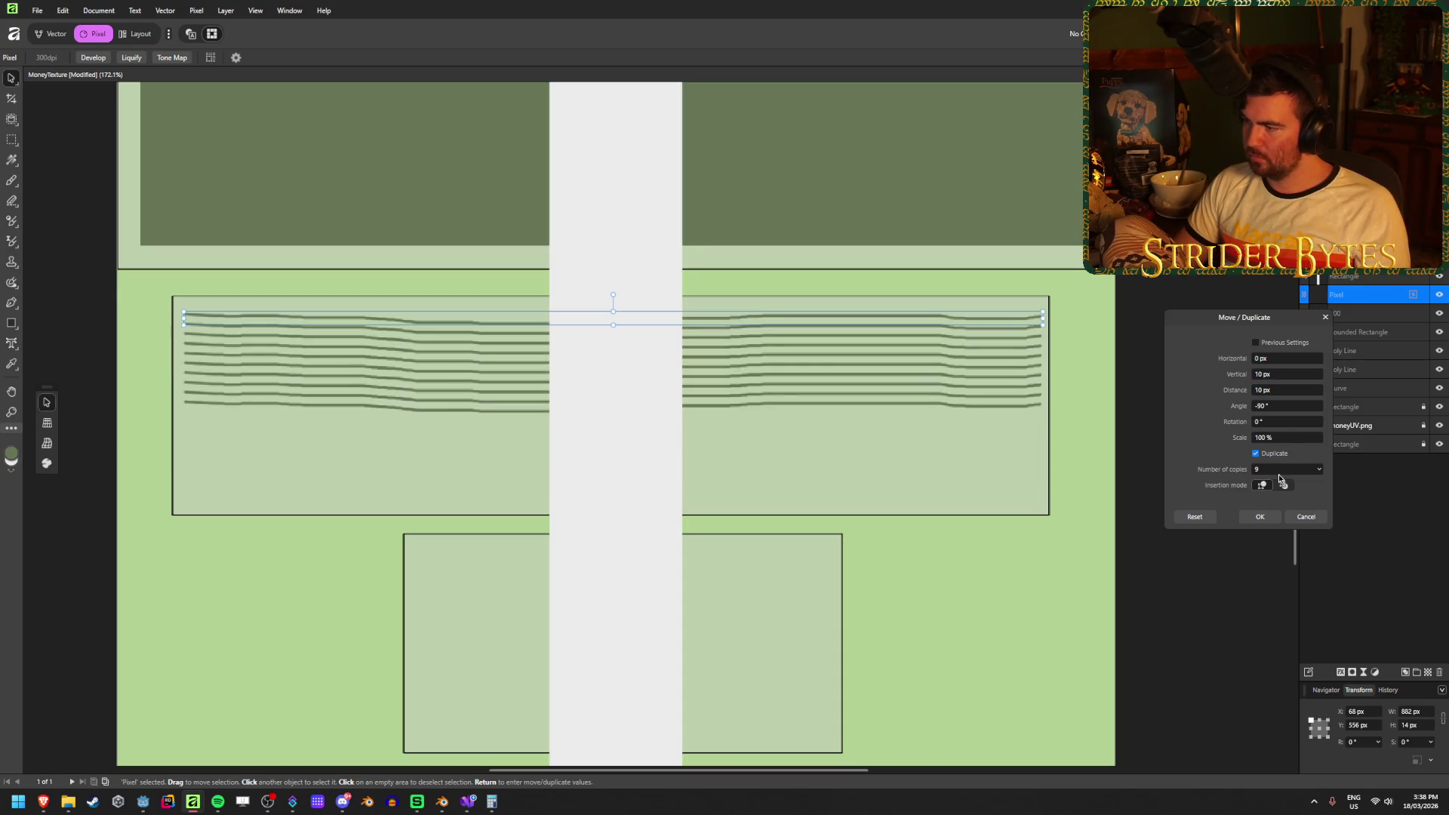
type("19")
key("Tab")
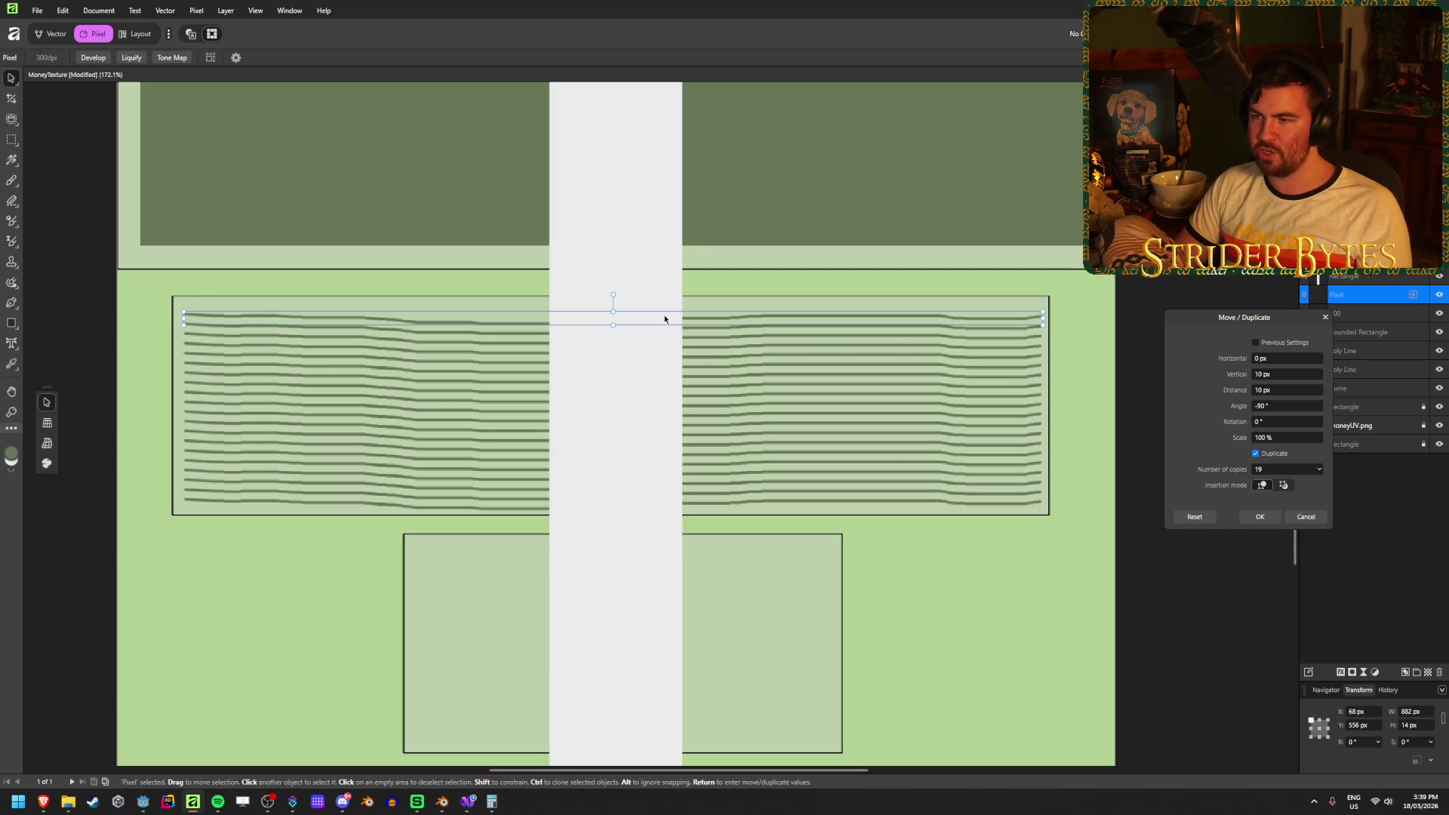
left_click_drag(730, 321, 726, 311)
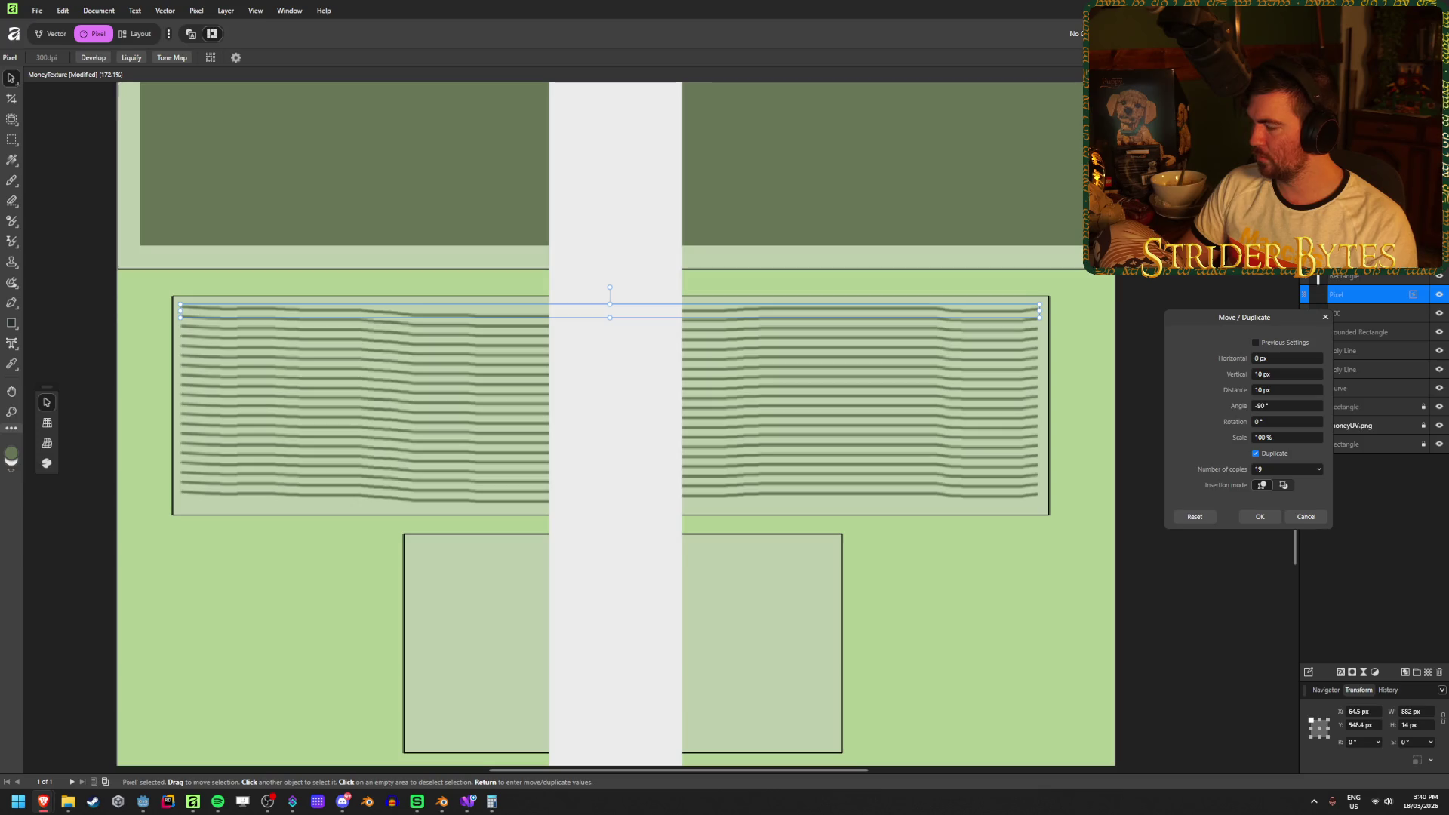
left_click(165, 10)
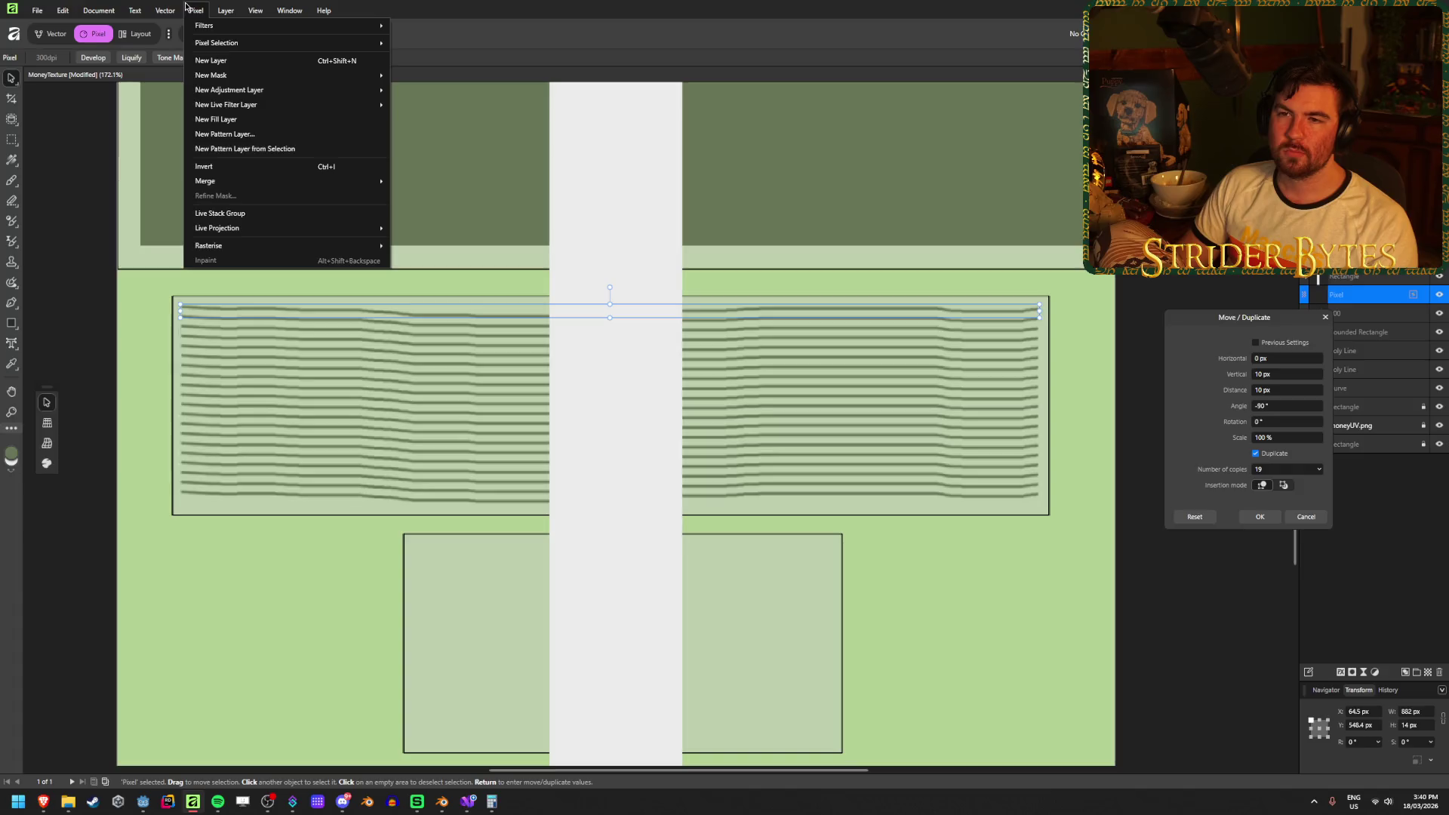
Try the Ripple distortion with a higher Intensity, cancel it, and reopen Move/Duplicate.
mouse_move(469, 79)
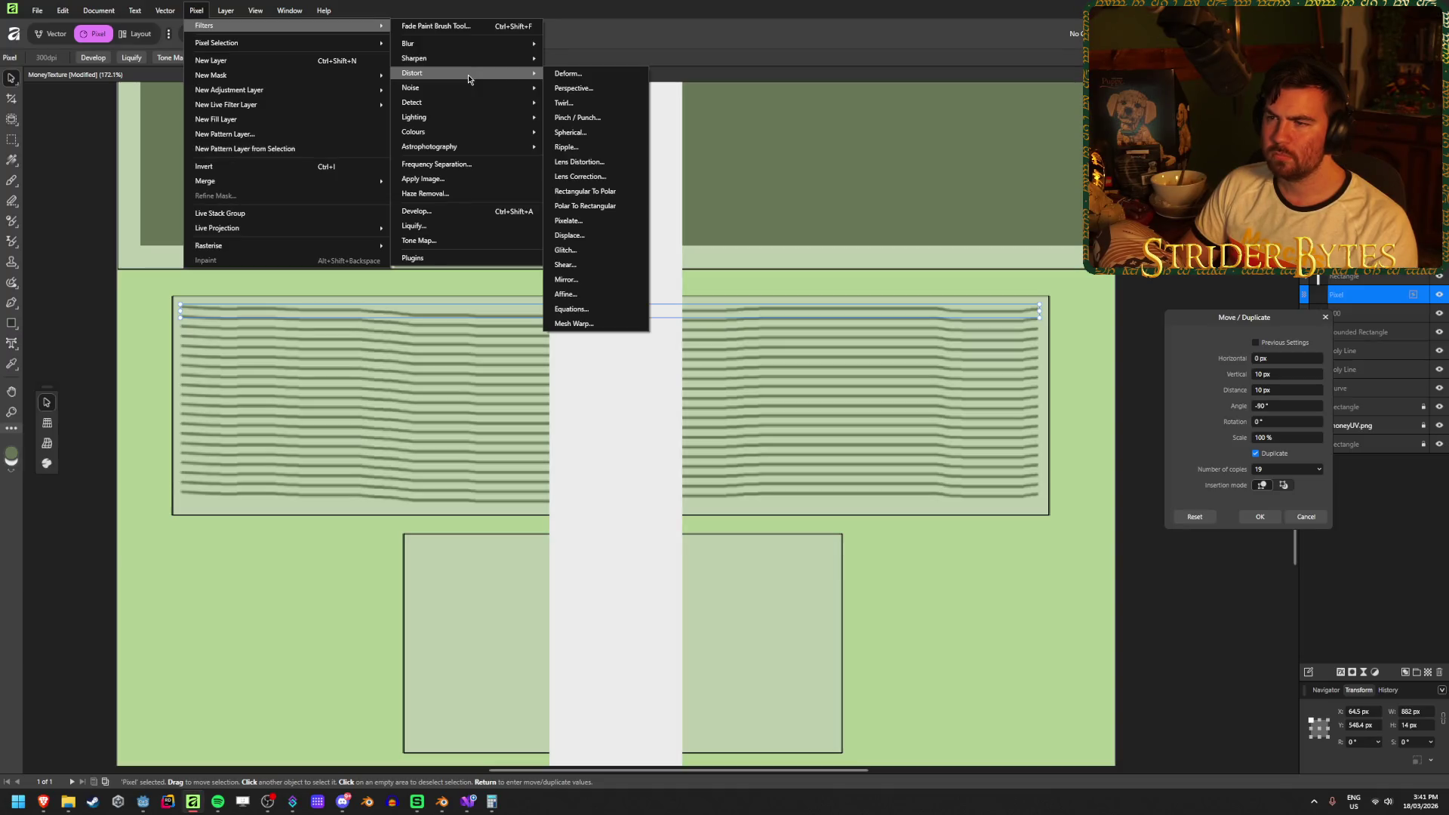
left_click(563, 147)
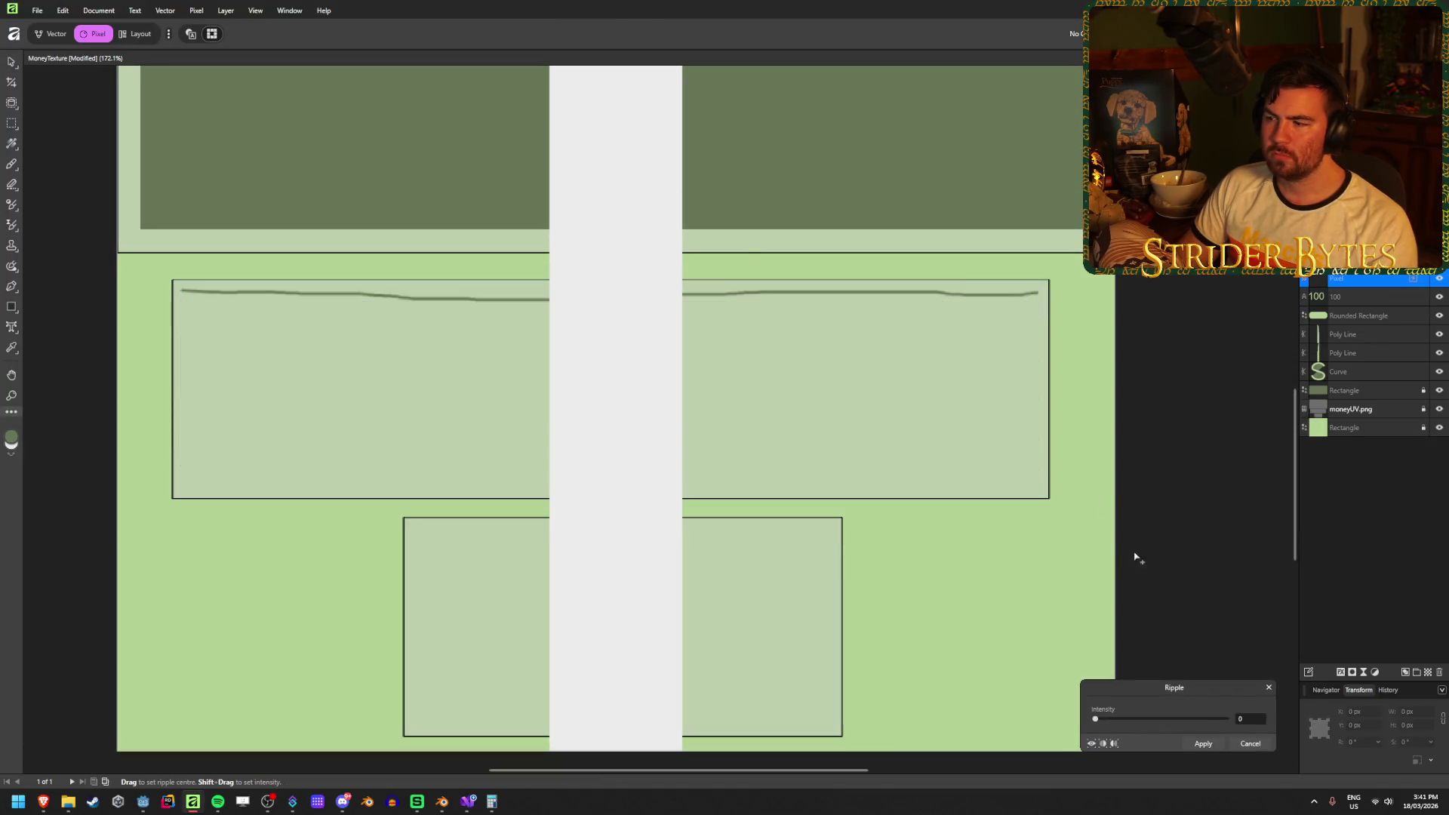
left_click_drag(1097, 721, 1244, 723)
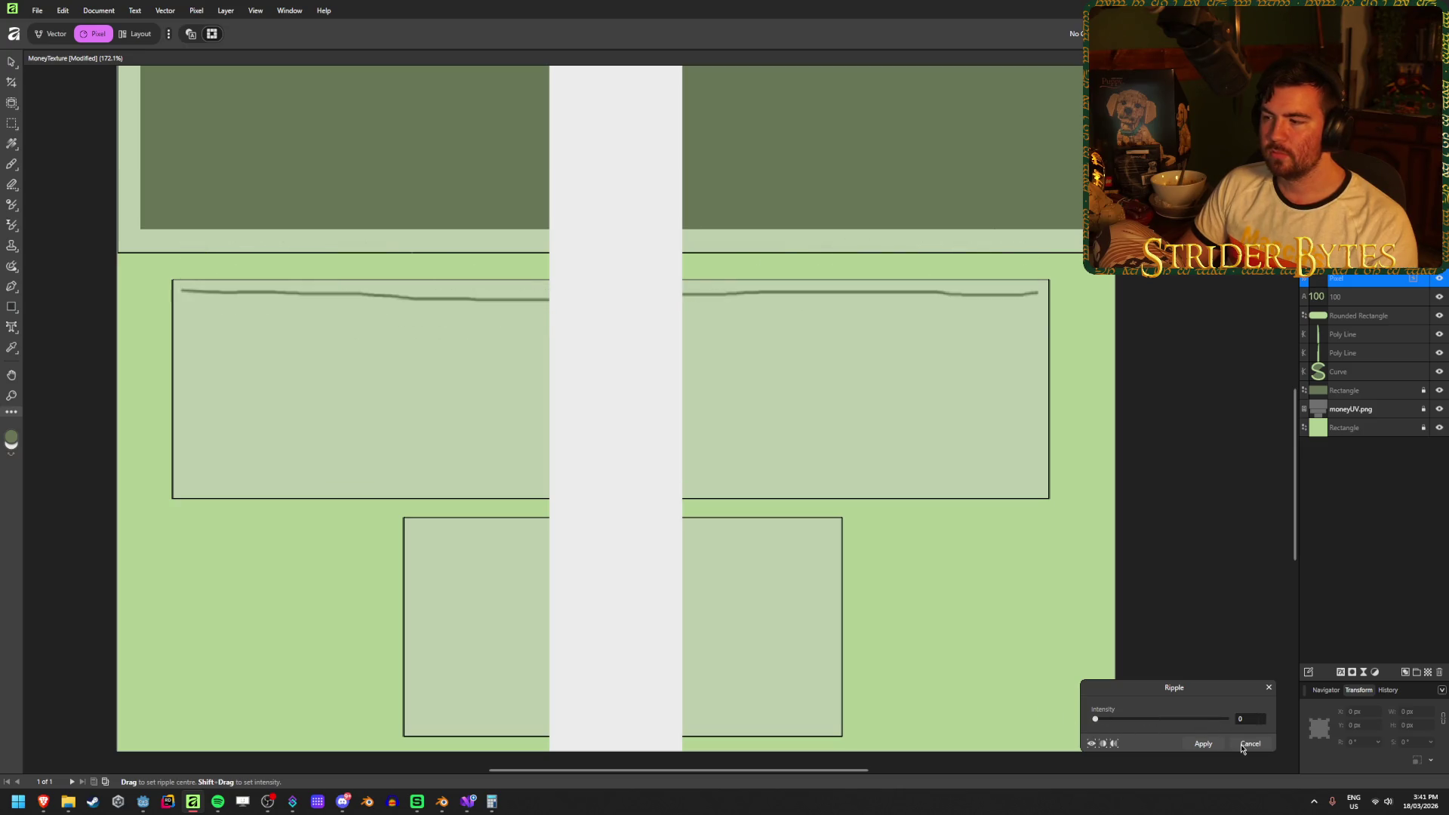
left_click(1247, 745)
key("Return")
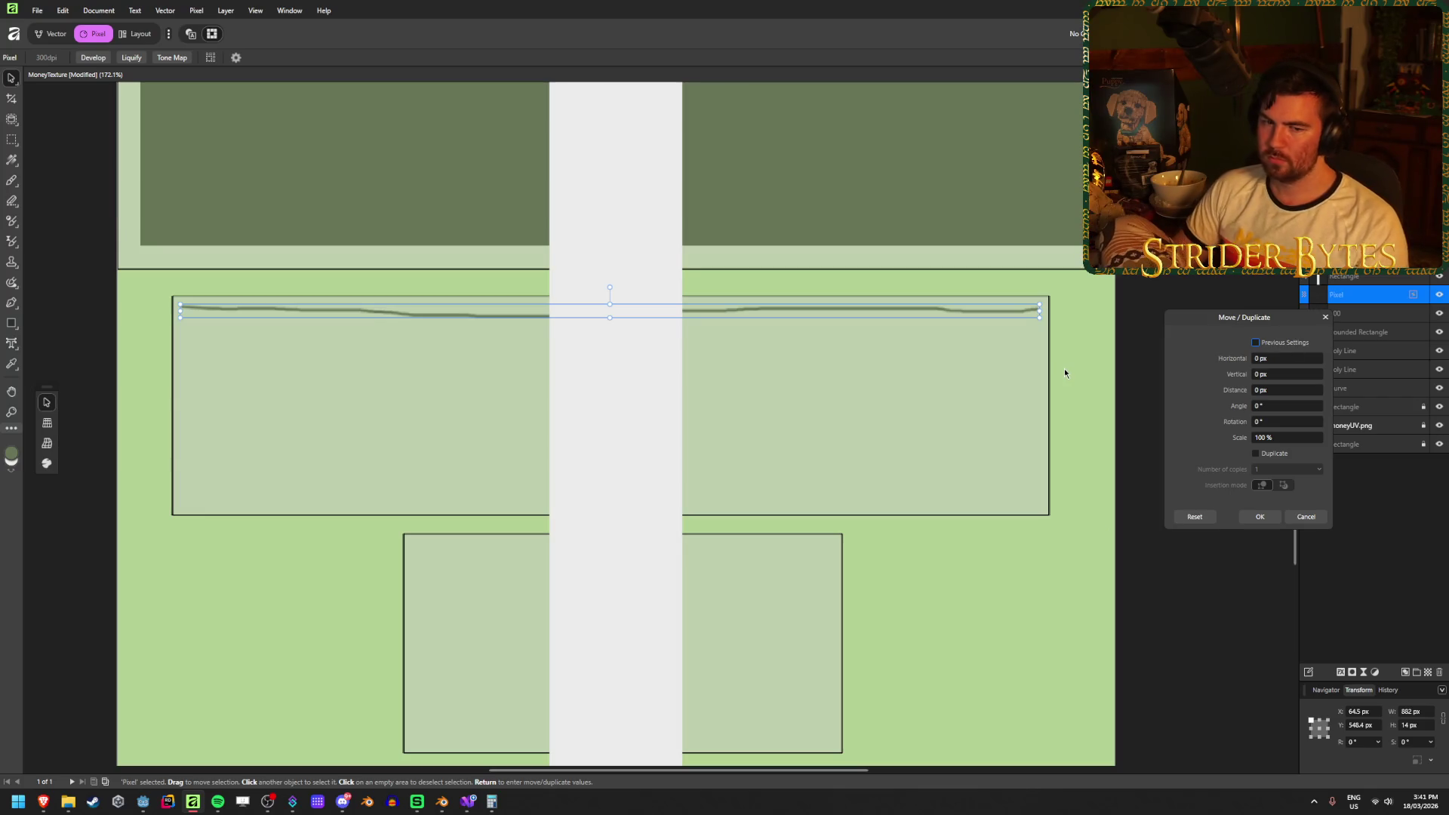
Close Move/Duplicate, delete the Pixel layer, and switch back to the 4 px paint brush.
left_click(1324, 319)
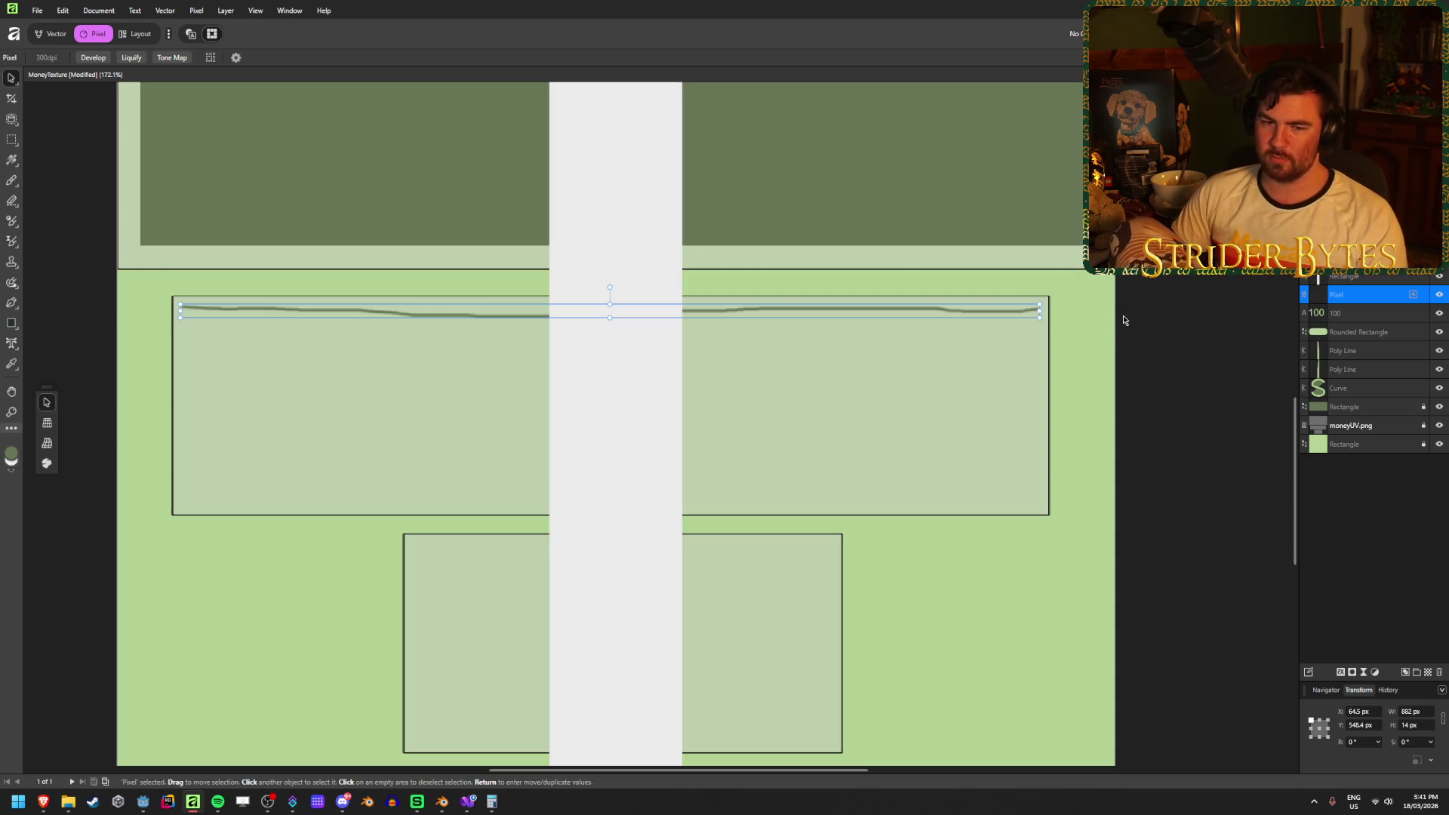
key("Delete")
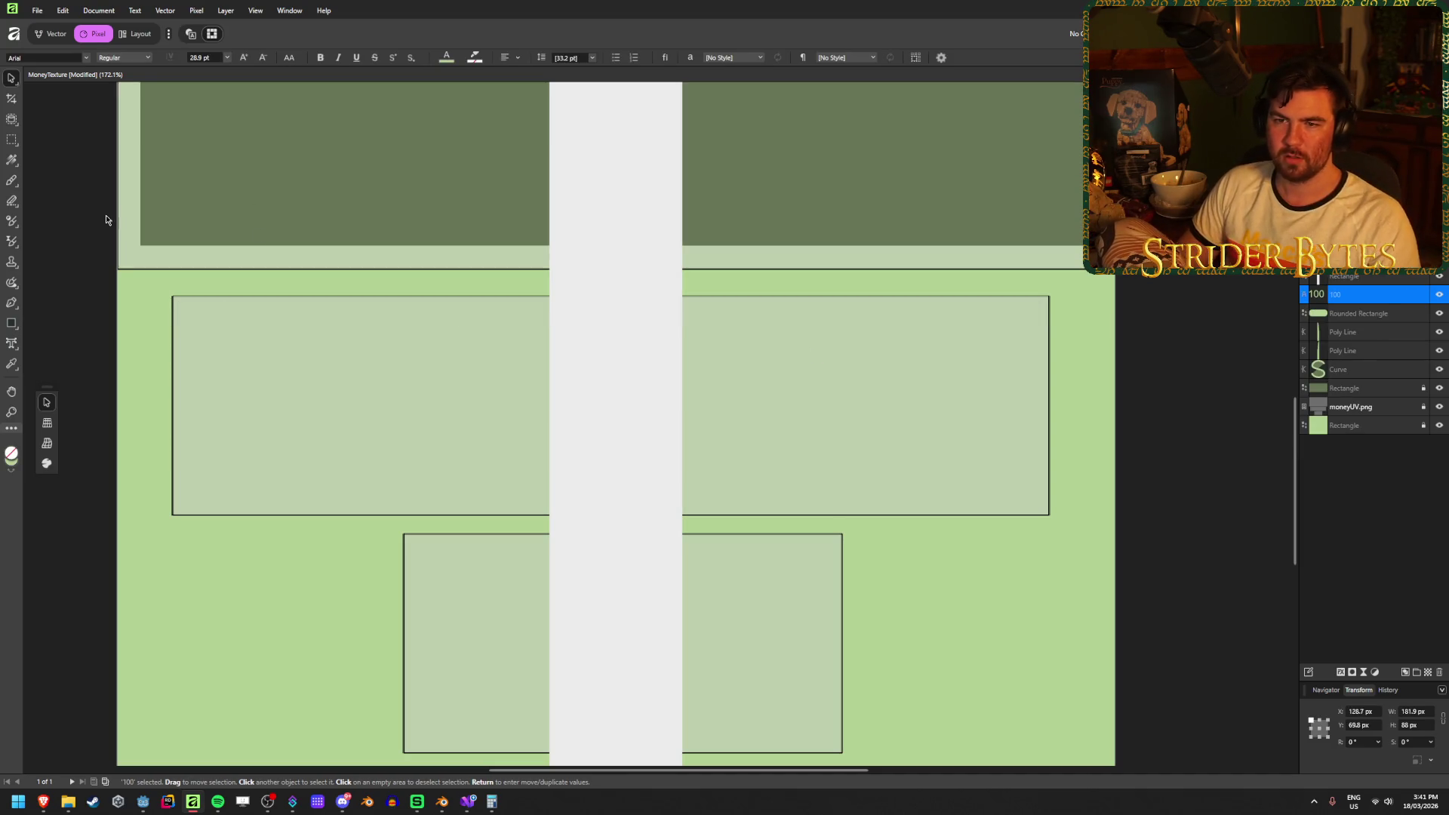
left_click(12, 182)
left_click(12, 323)
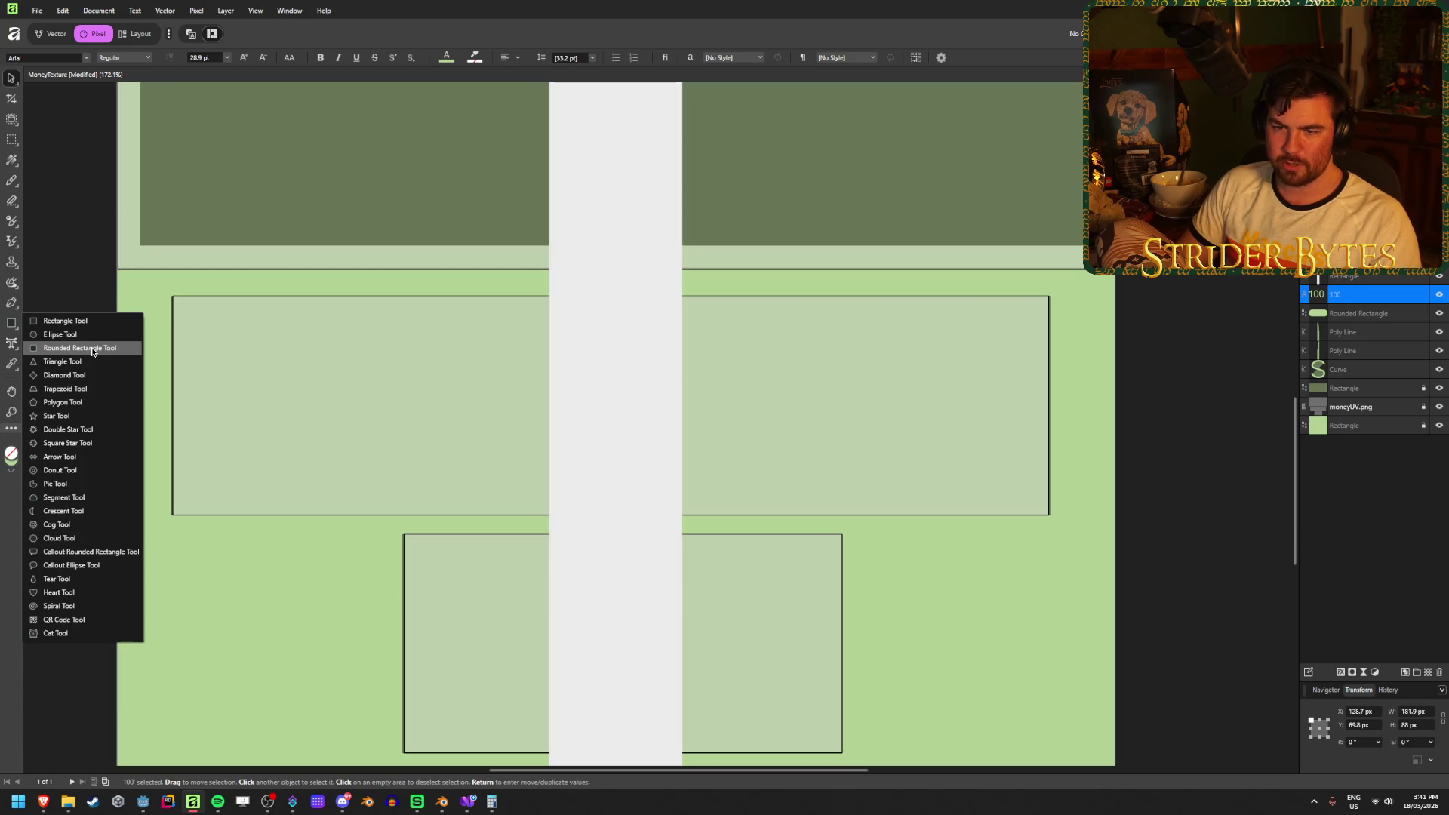
left_click(9, 307)
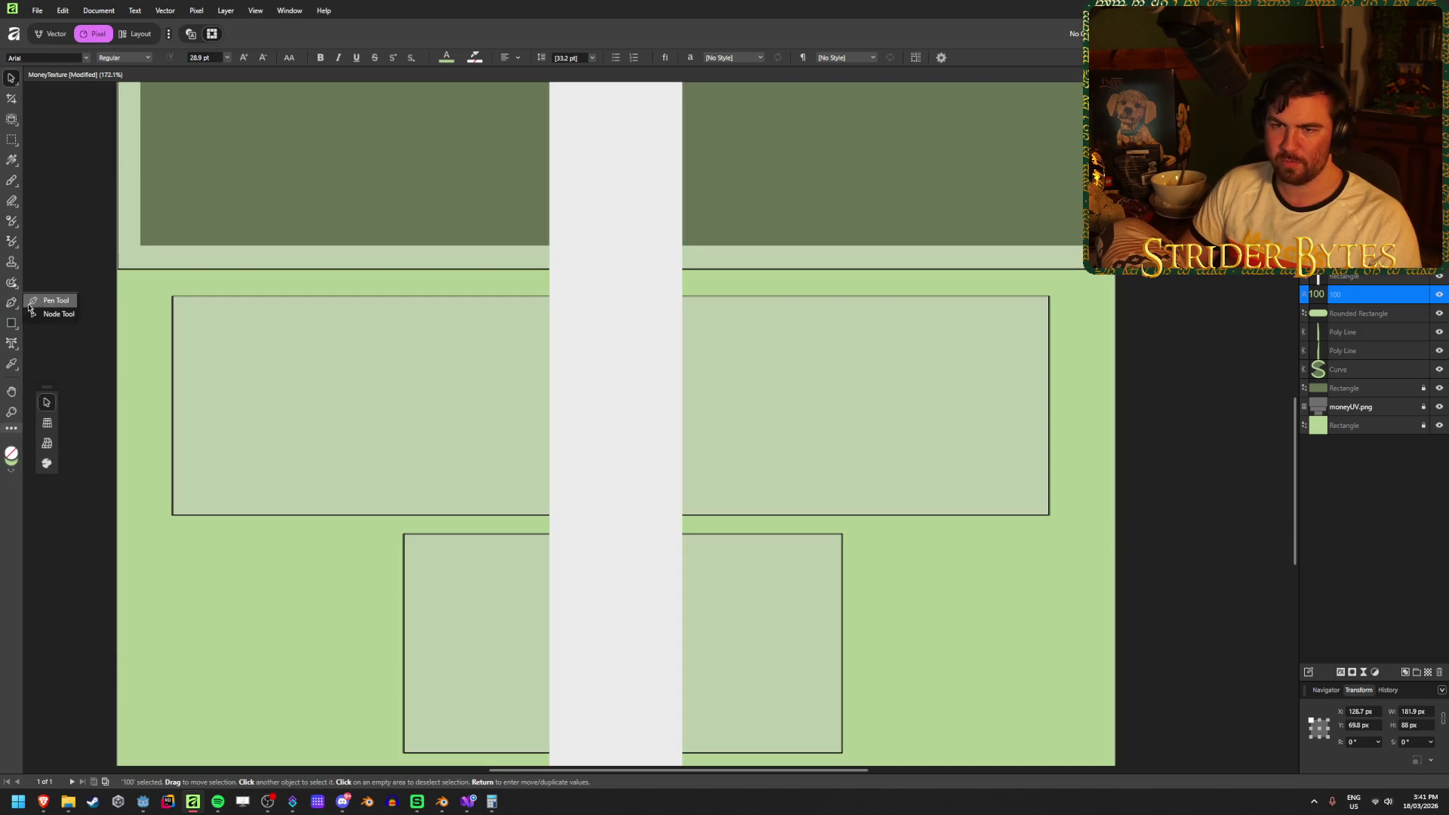
left_click(11, 182)
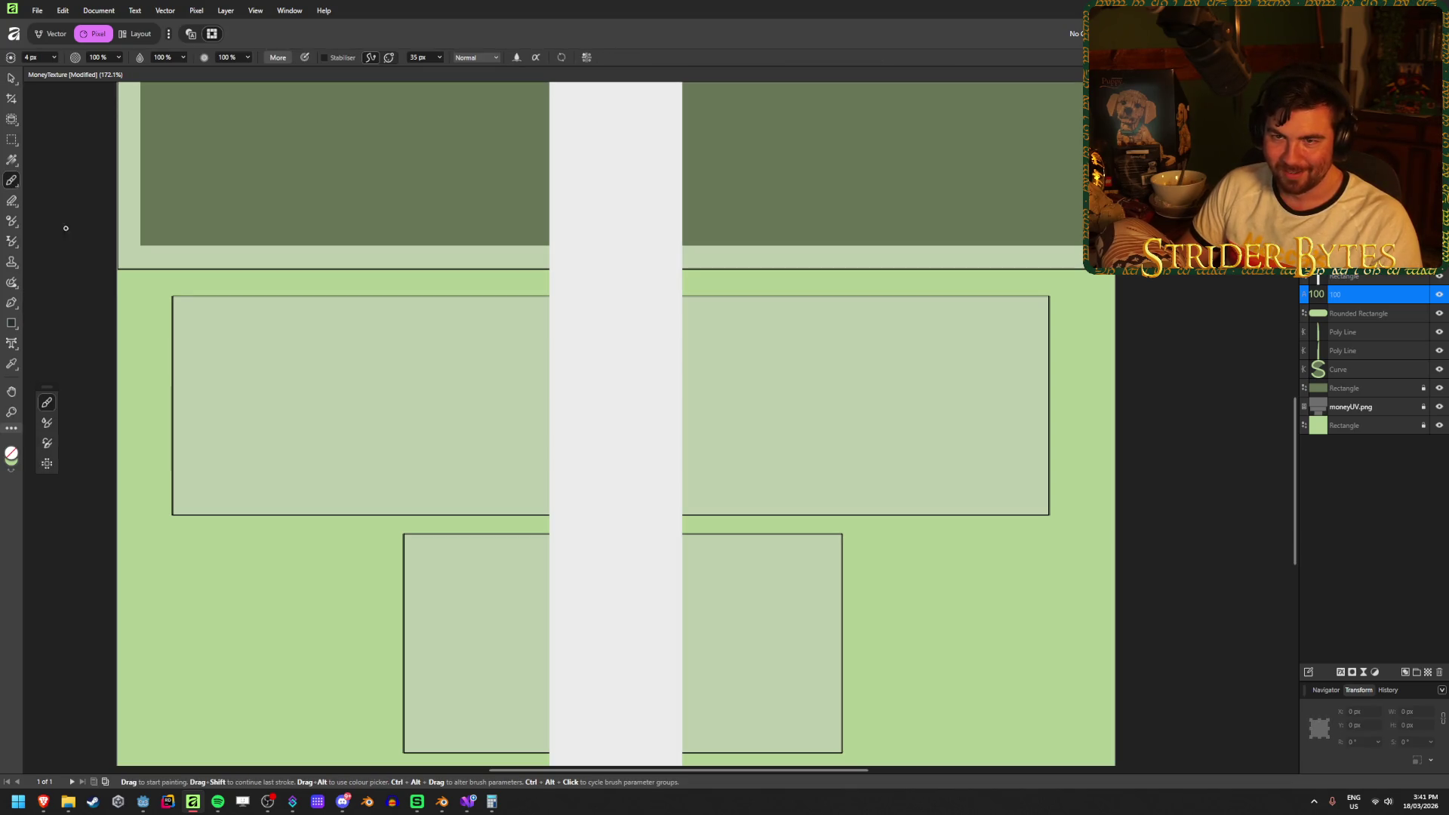
left_click(185, 312)
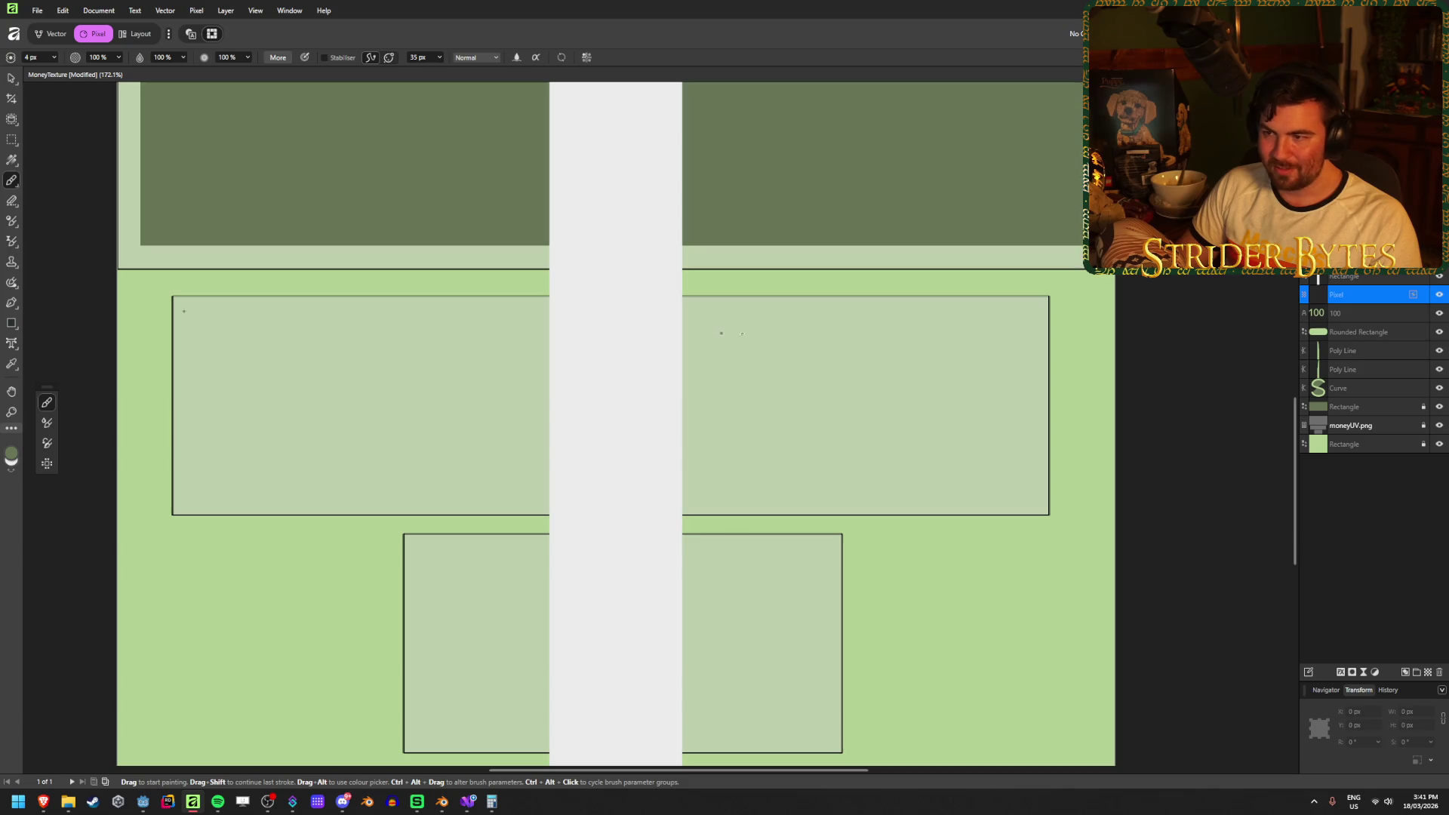
left_click(1027, 308, "shift")
left_click_drag(1034, 308, 287, 308)
key("ctrl+z")
key("ctrl+z")
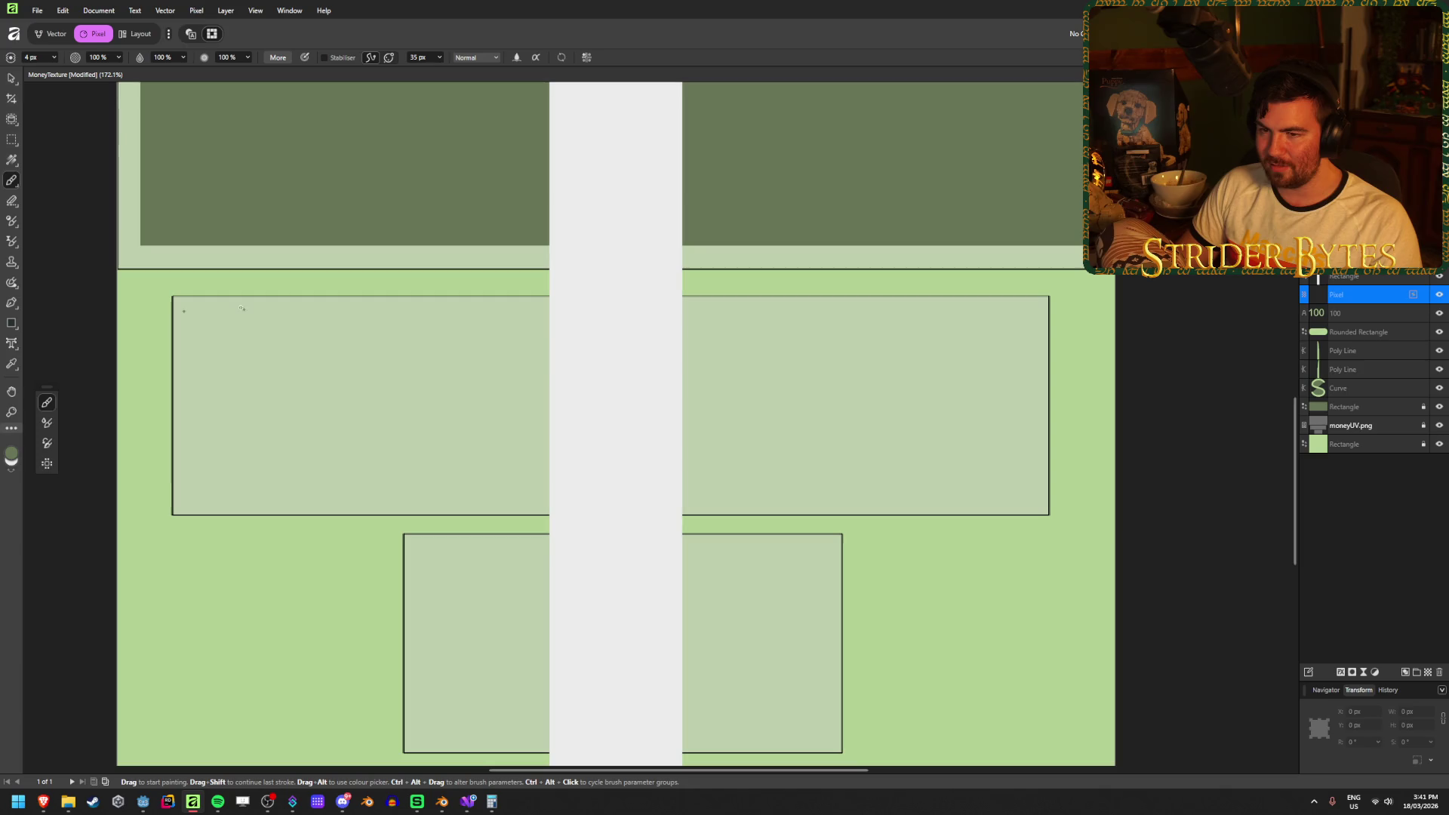
key("ctrl+z")
key("ctrl+z")
key("ctrl+z")
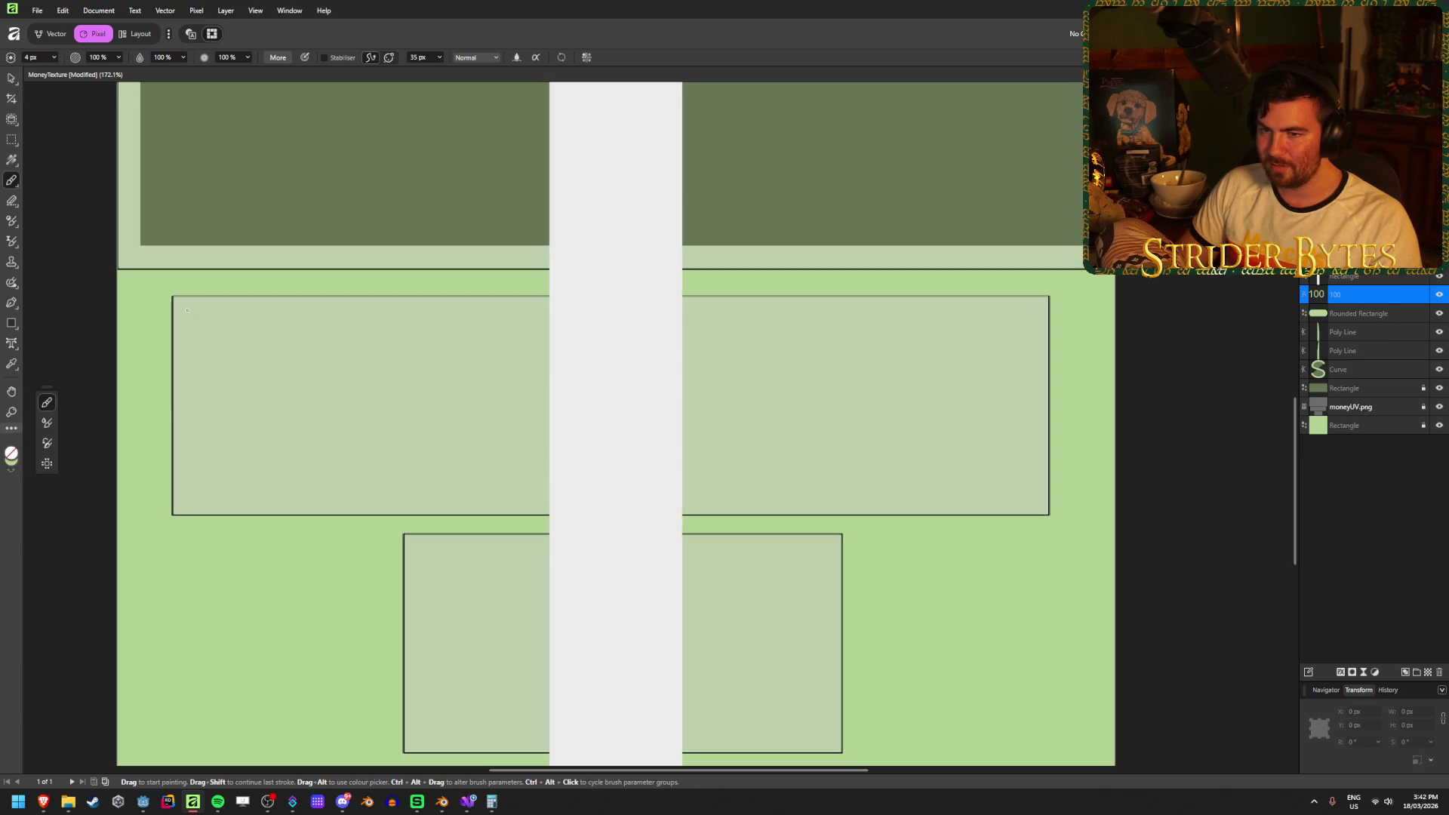
left_click_drag(185, 310, 506, 310)
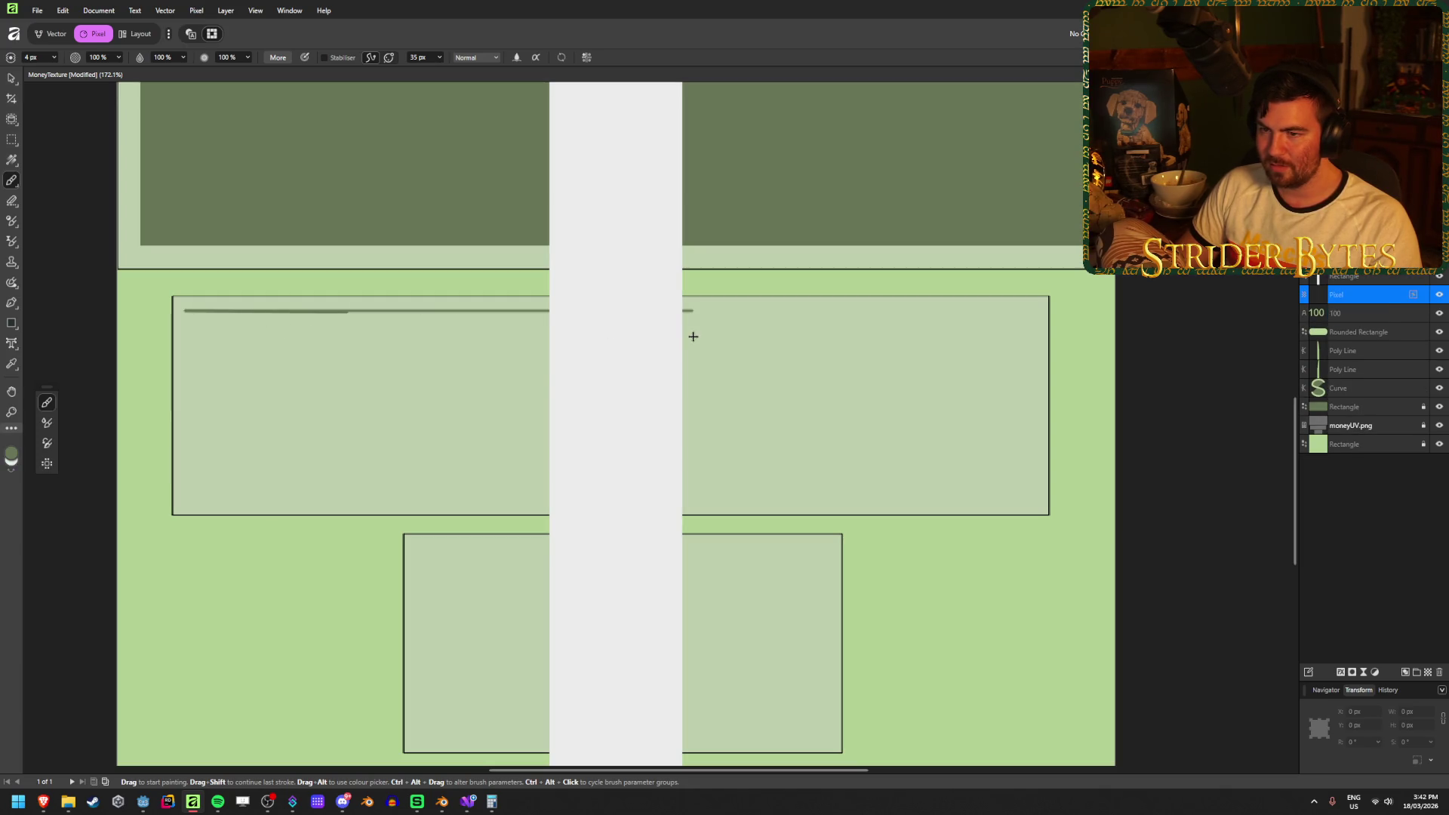
key("ctrl+z")
left_click(188, 309)
left_click_drag(188, 310, 1070, 310)
key("ctrl+z")
key("ctrl+shift+z")
key("ctrl+z")
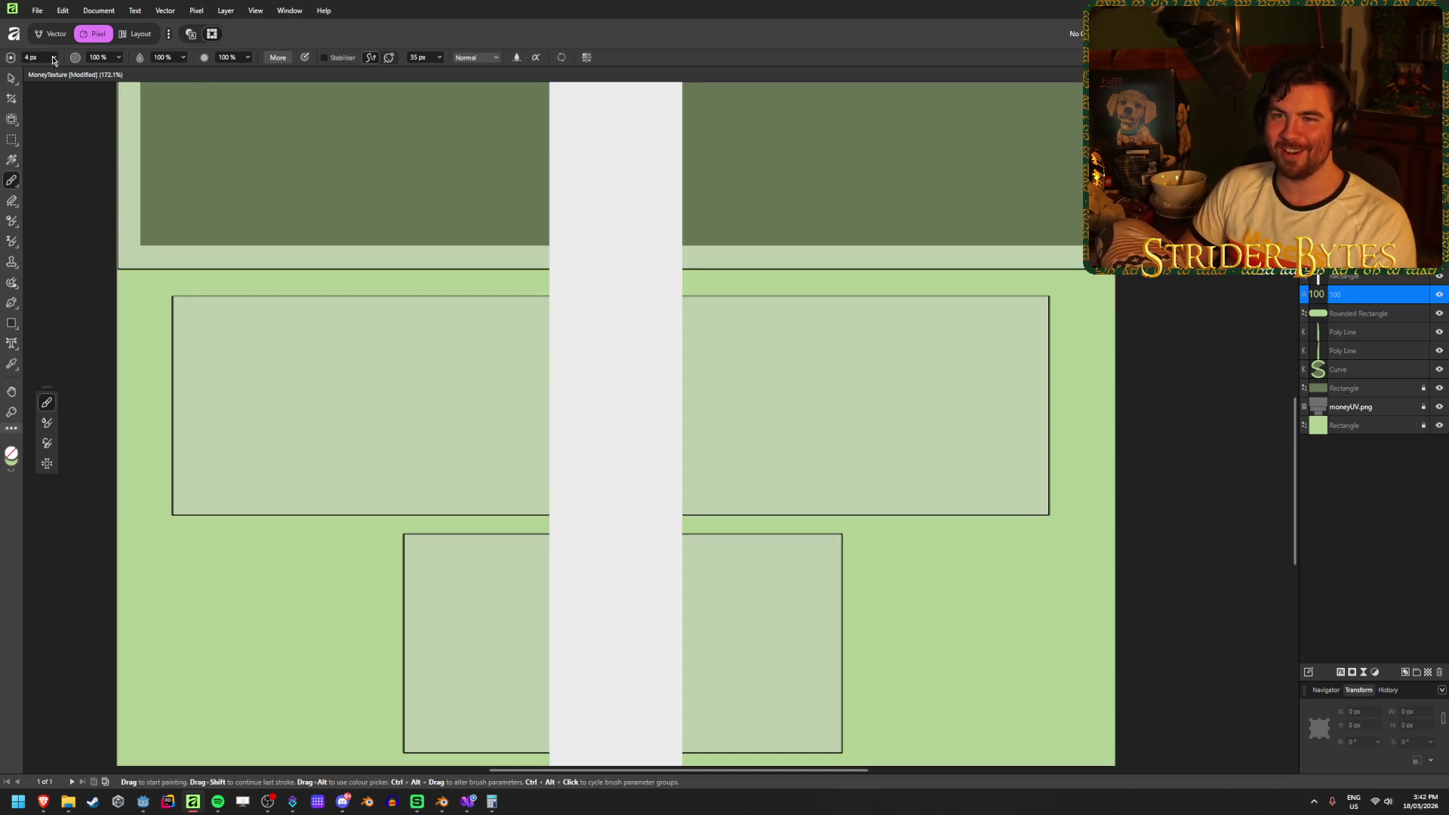
left_click(13, 242)
mouse_move(12, 140)
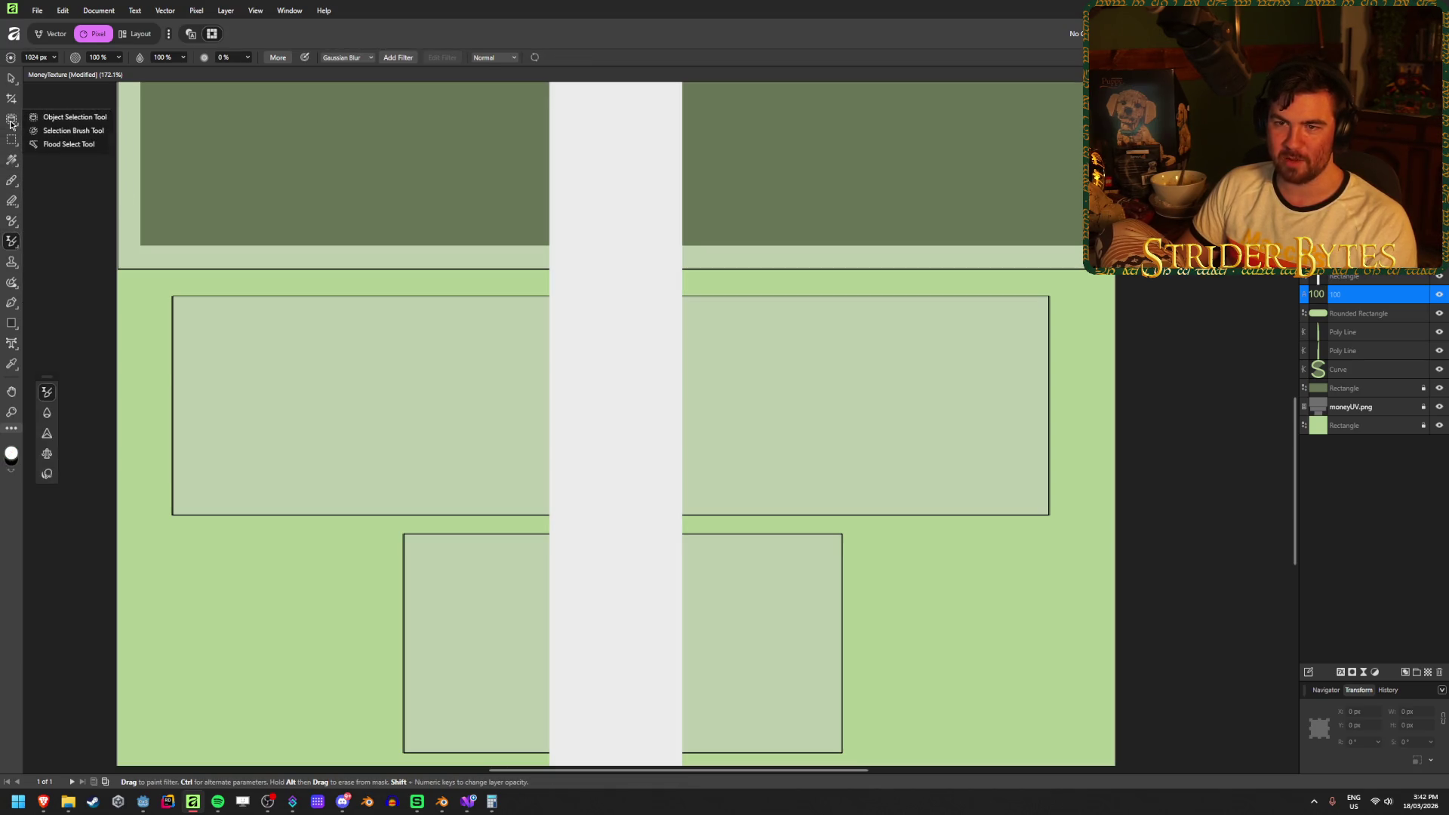
mouse_move(12, 264)
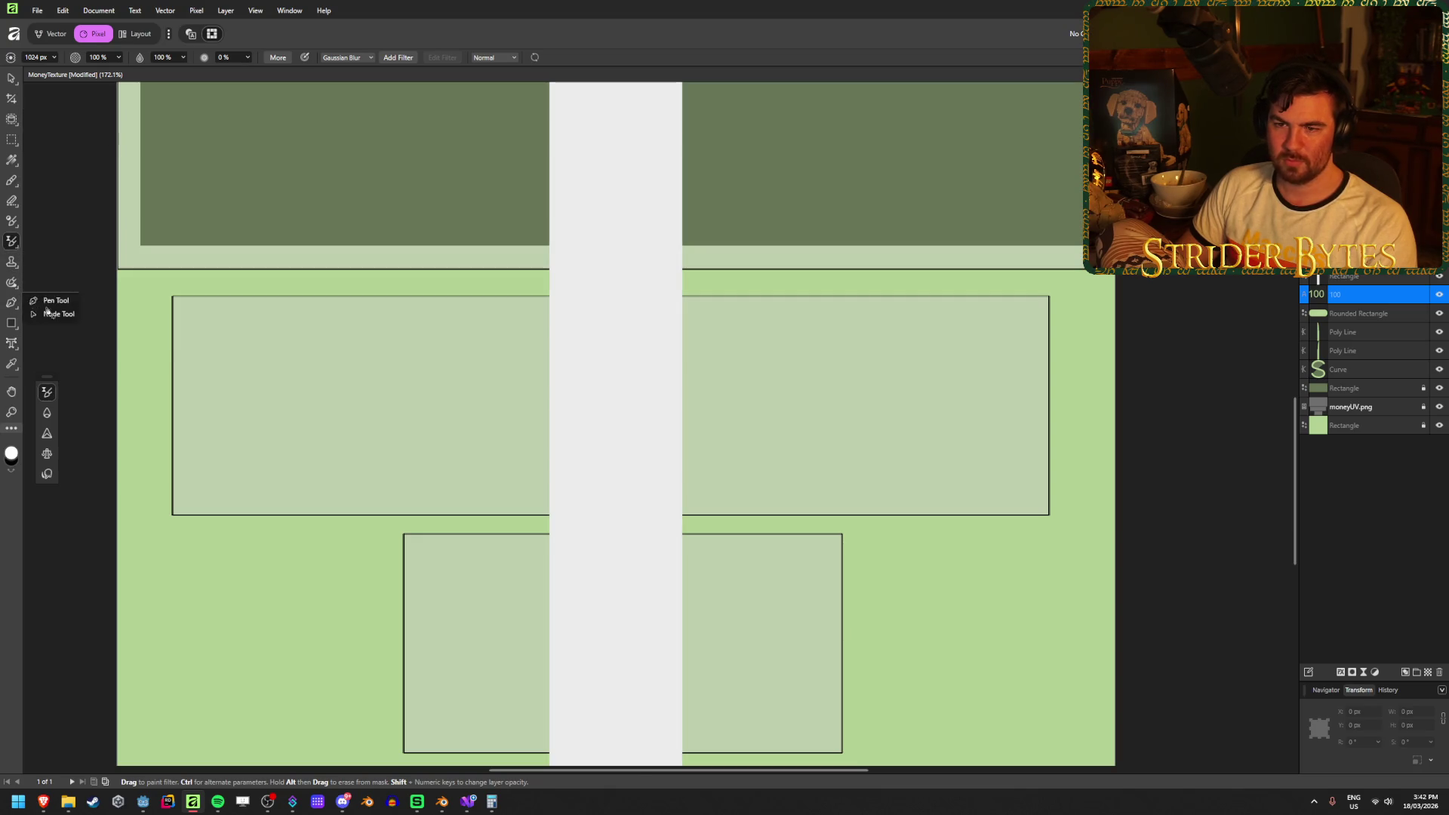
Draw a straight pen line across the panel top with a dark green 1 pt stroke.
left_click(11, 302)
left_click(186, 308)
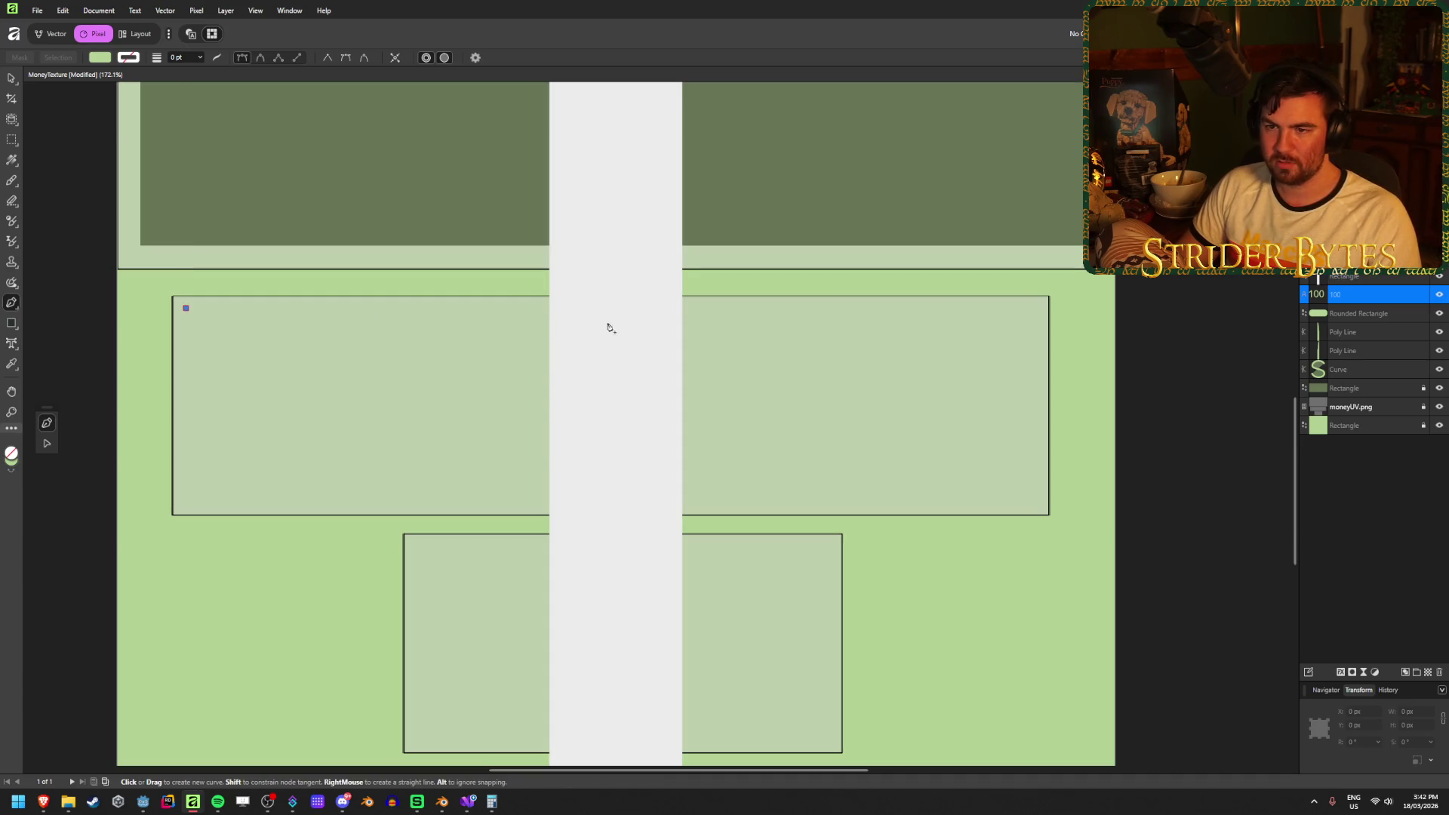
left_click(1033, 322)
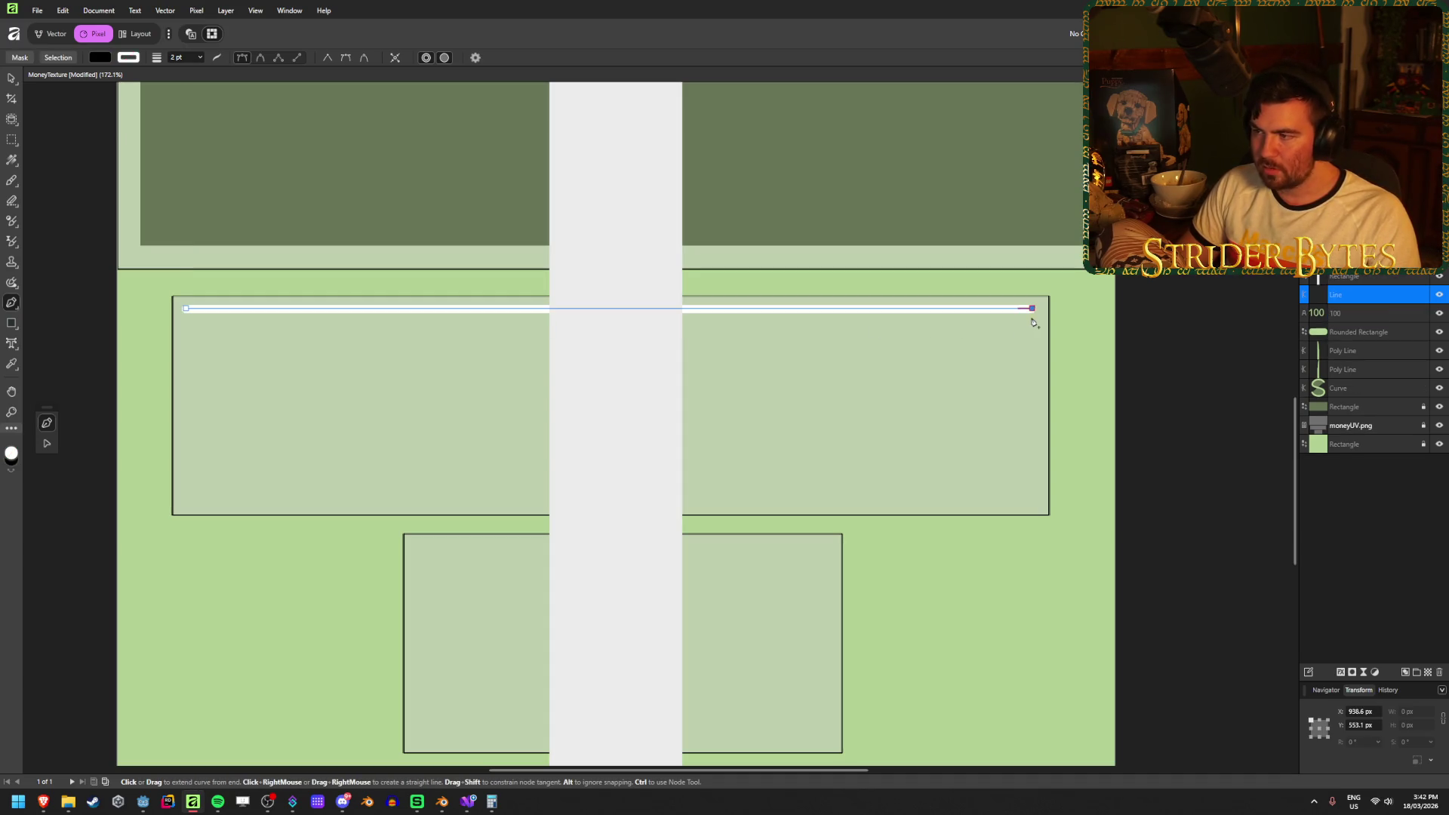
left_click(128, 58)
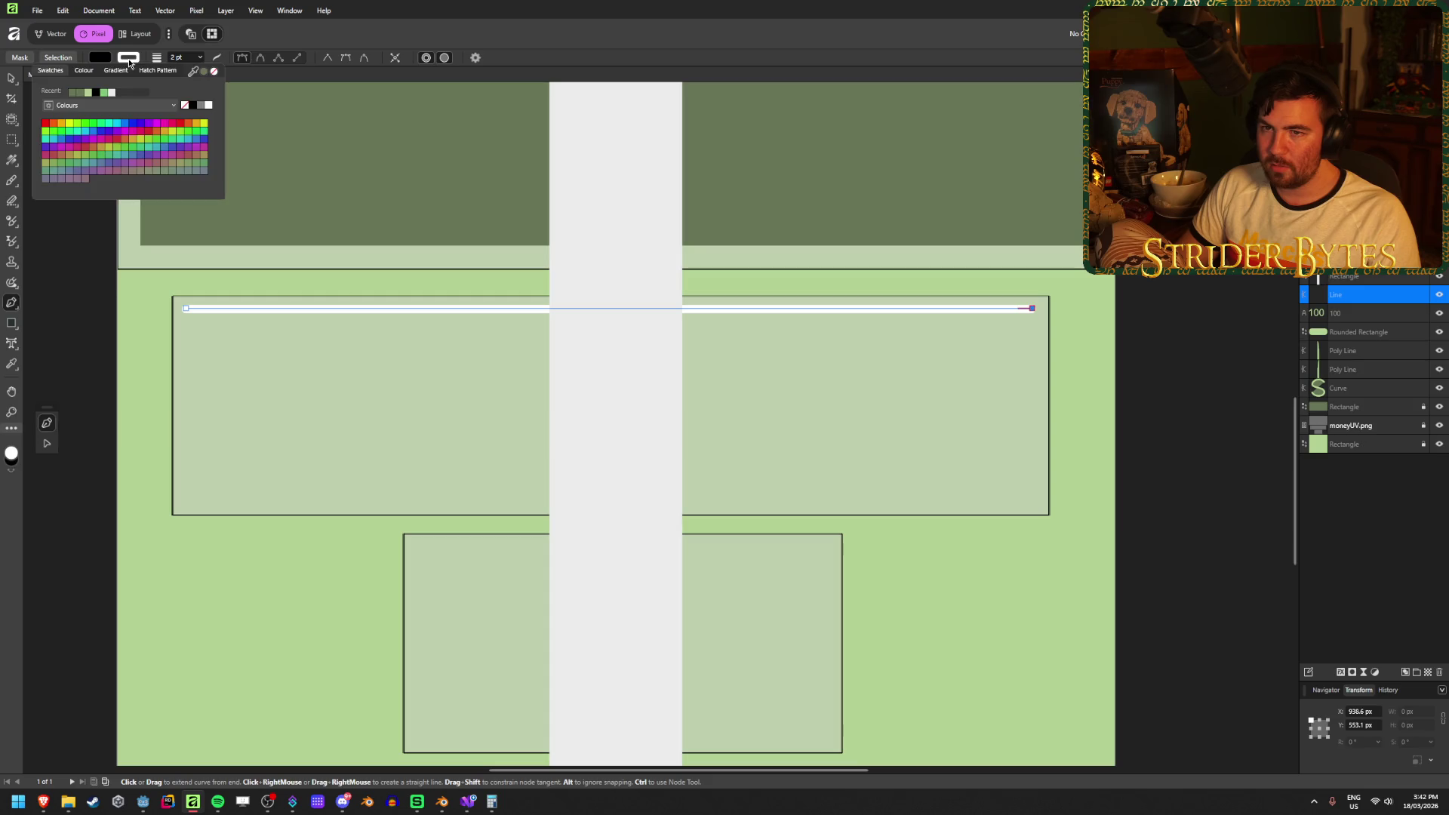
left_click(87, 95)
left_click(72, 93)
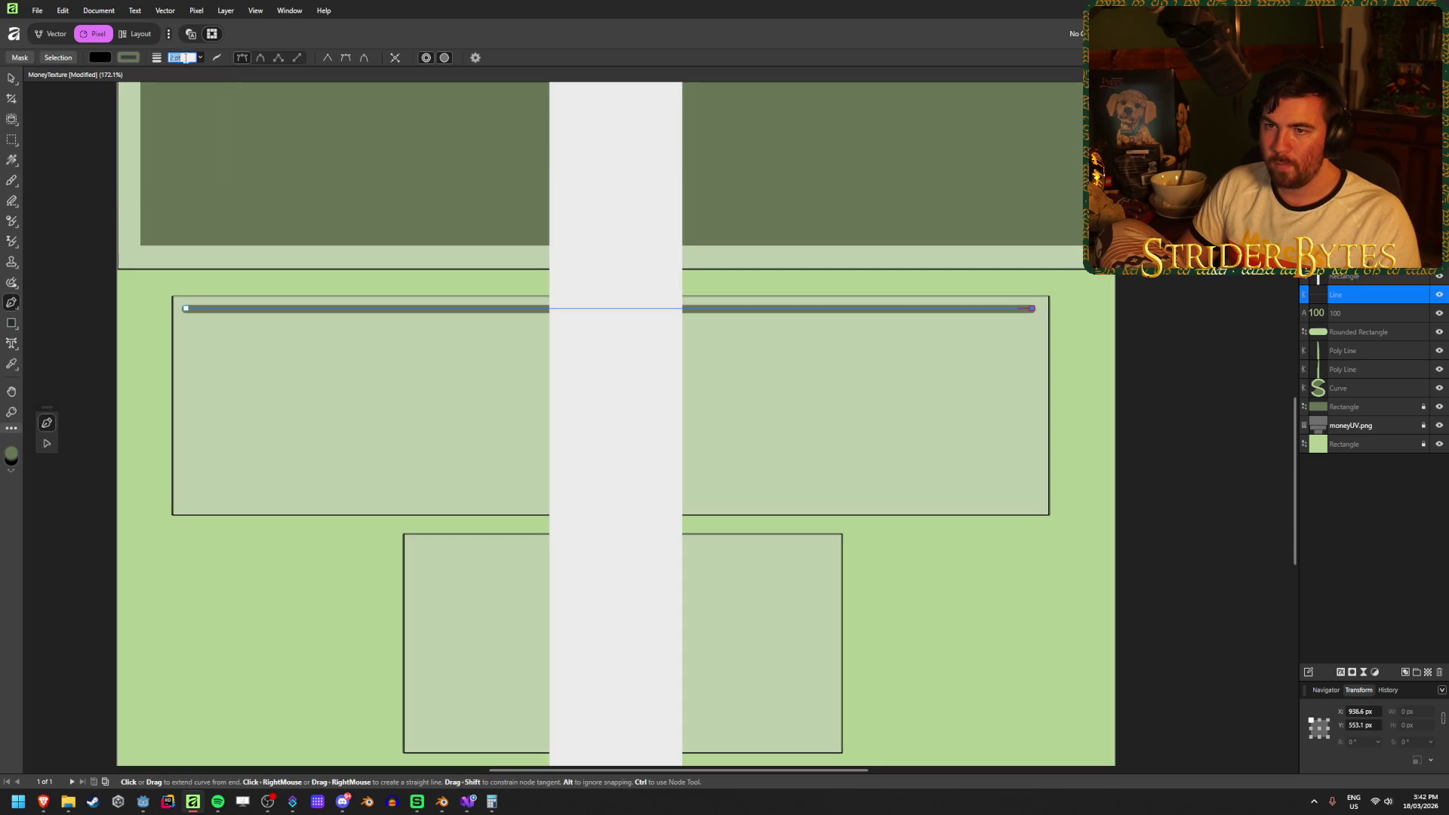
type("1")
key("Return")
Select the long horizontal line with the Move tool and bring up Move/Duplicate.
key("v")
left_click(71, 307)
scroll(428, 292, "up", 1)
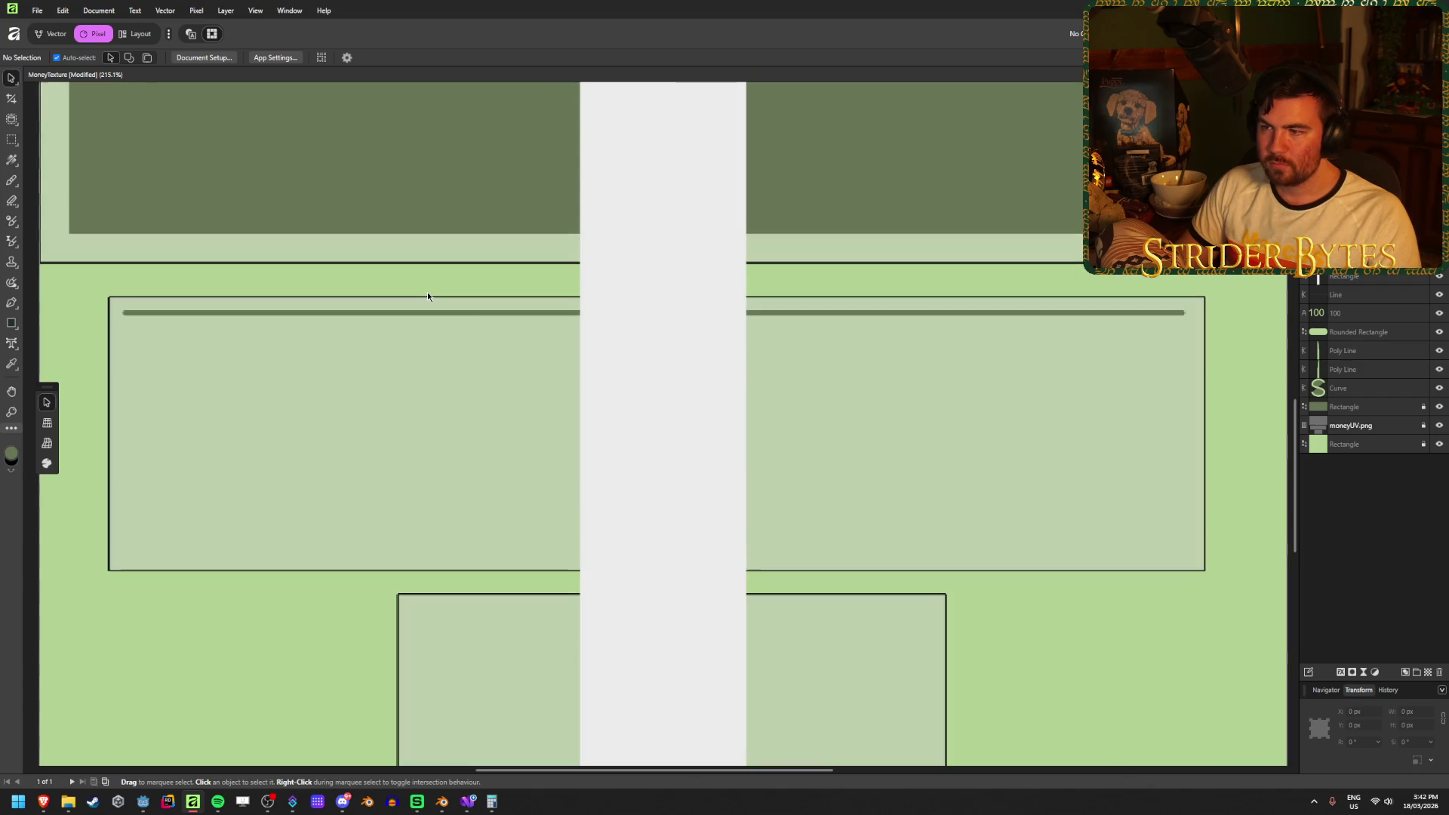
left_click(335, 313)
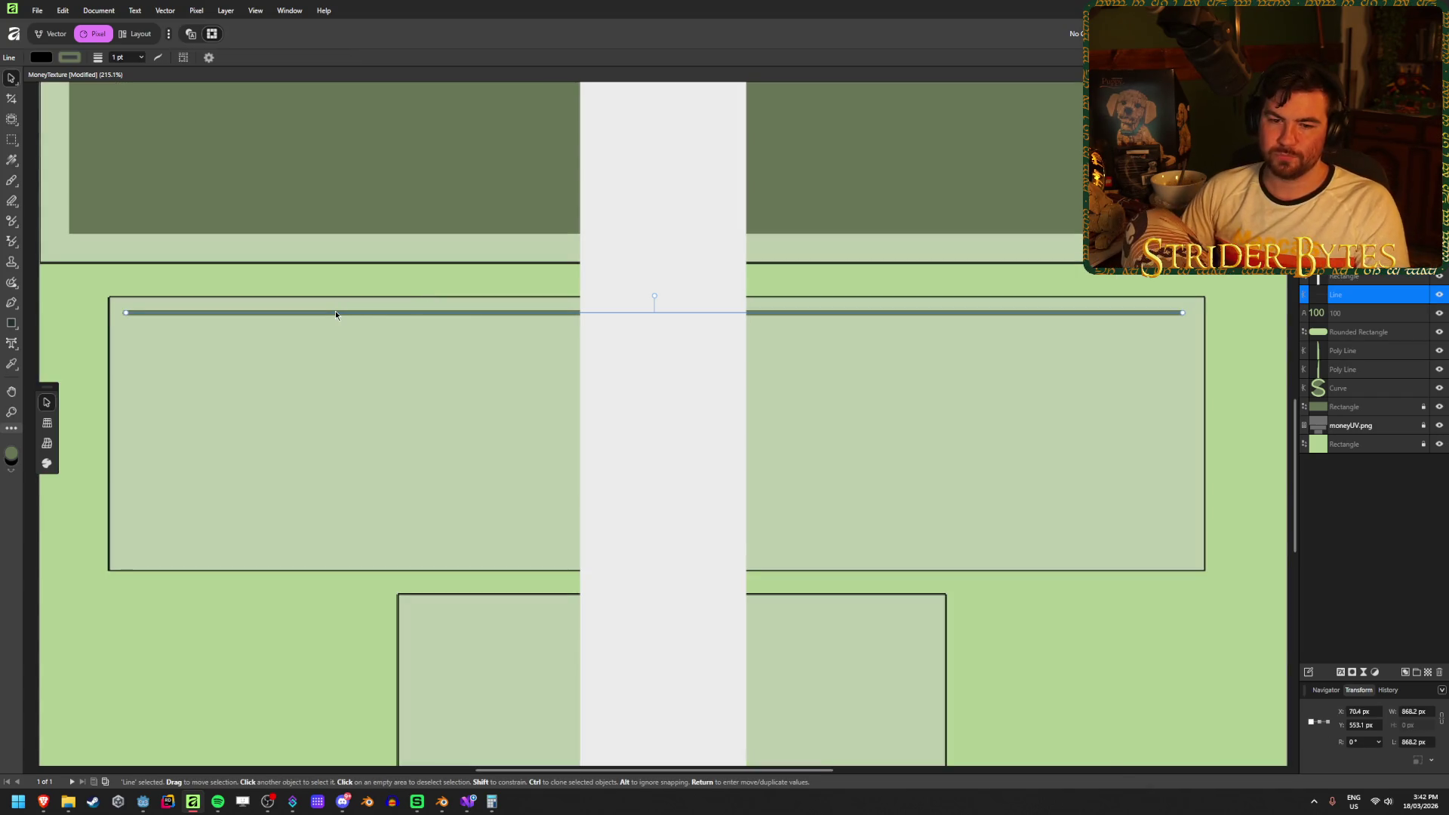
key("Return")
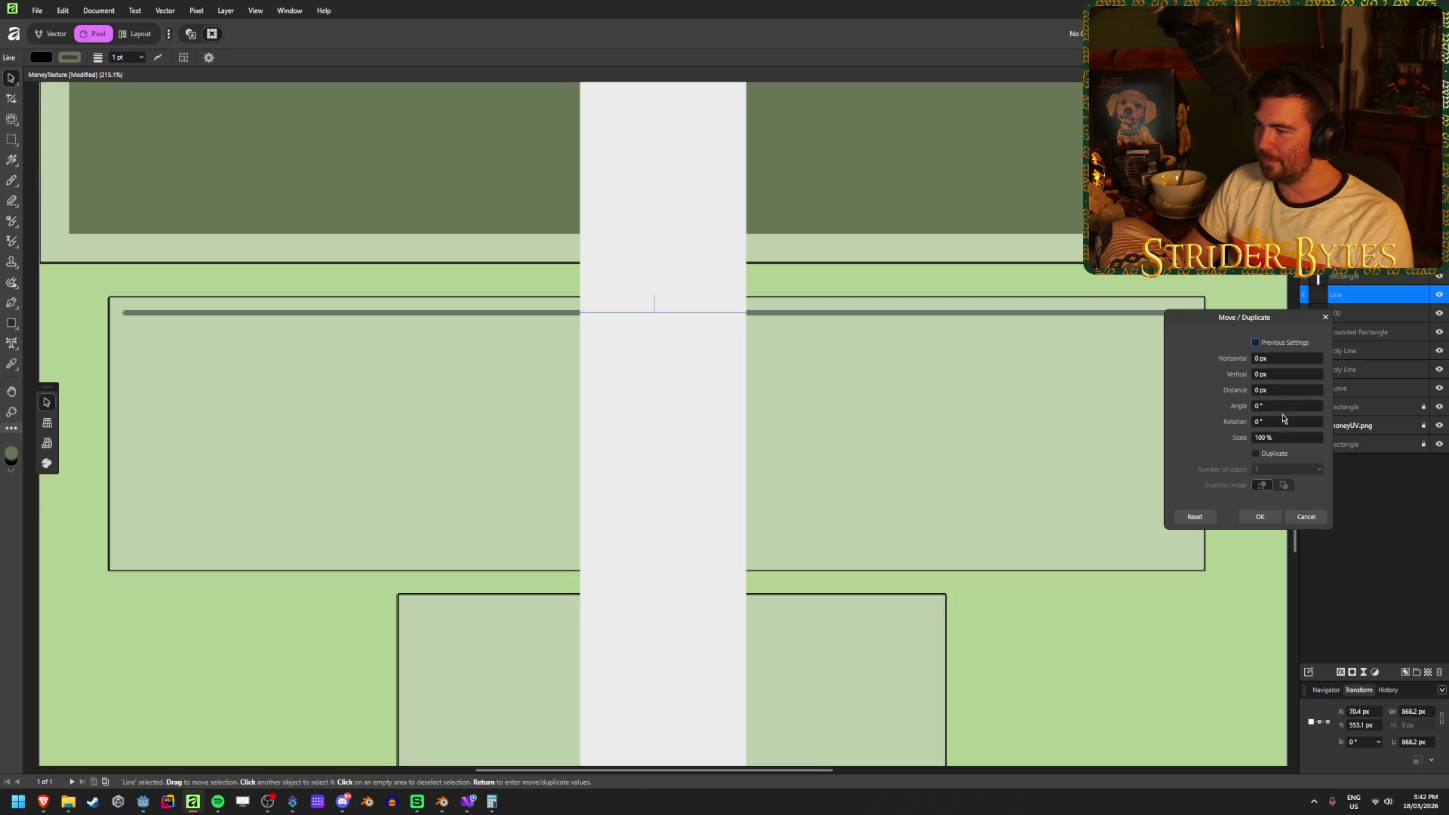
Duplicate the line 20 times at 10 px vertical spacing.
left_click(1274, 375)
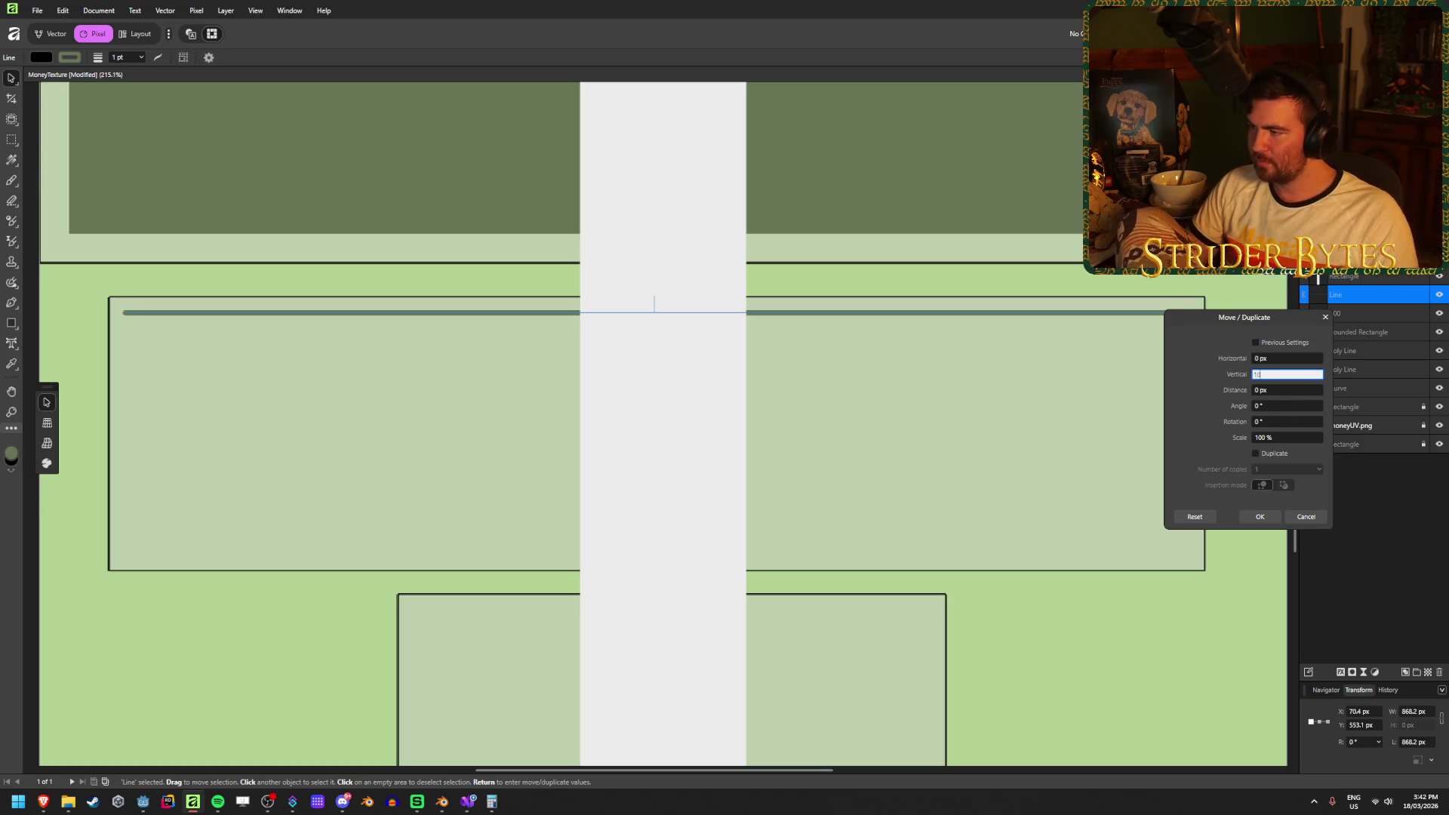
left_click(1257, 454)
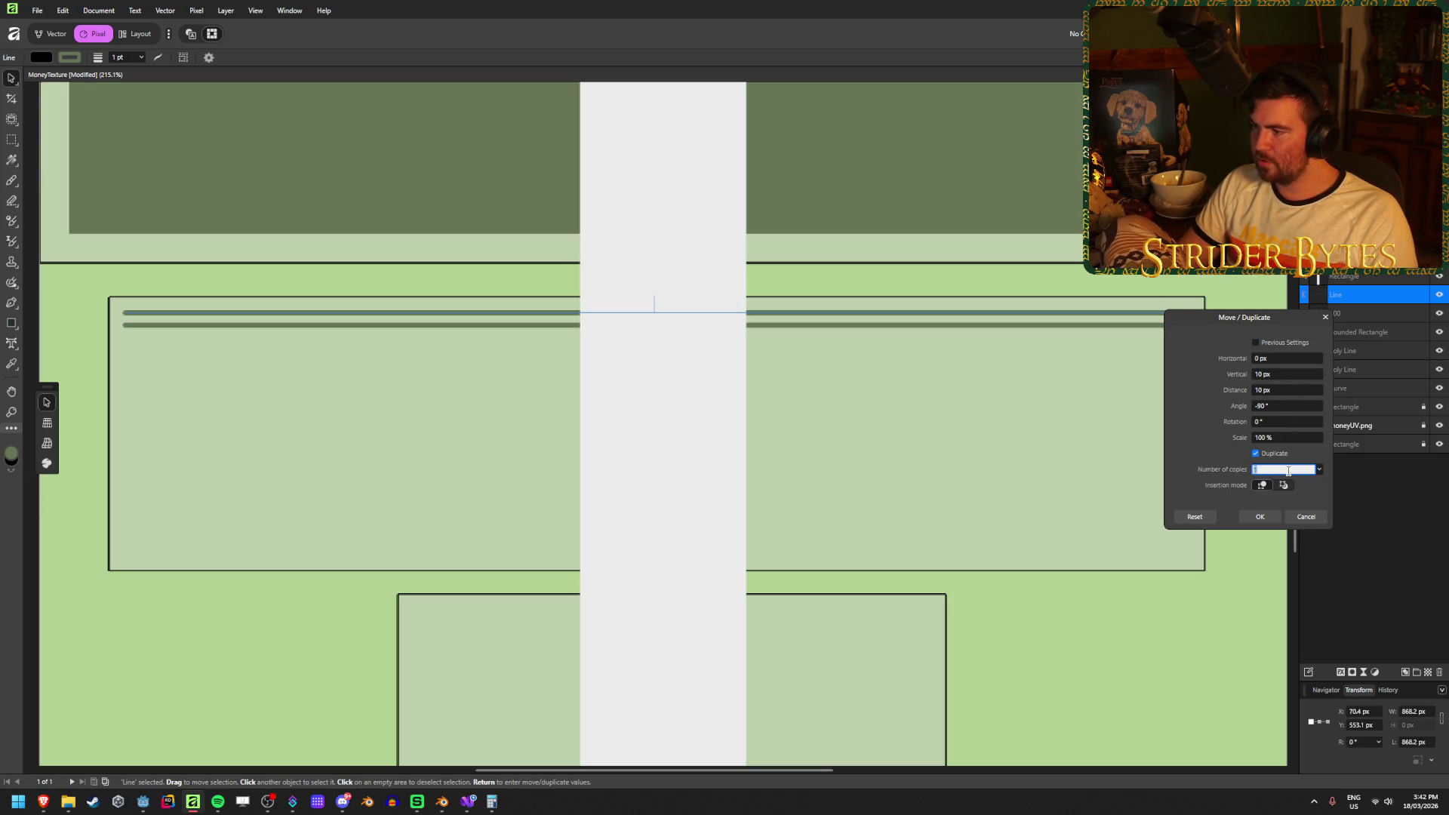
type("20")
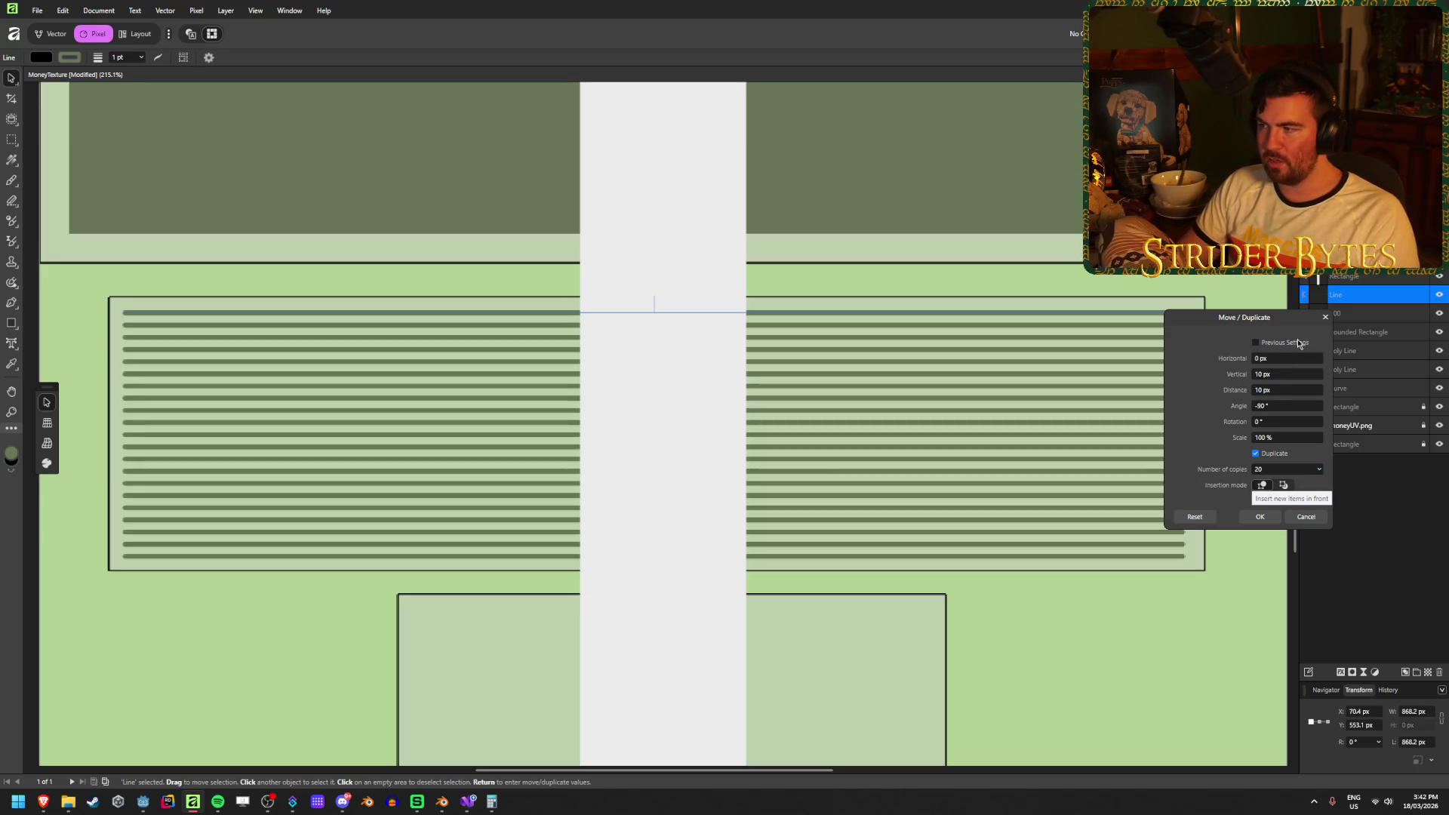
left_click(1259, 517)
key("ctrl+d")
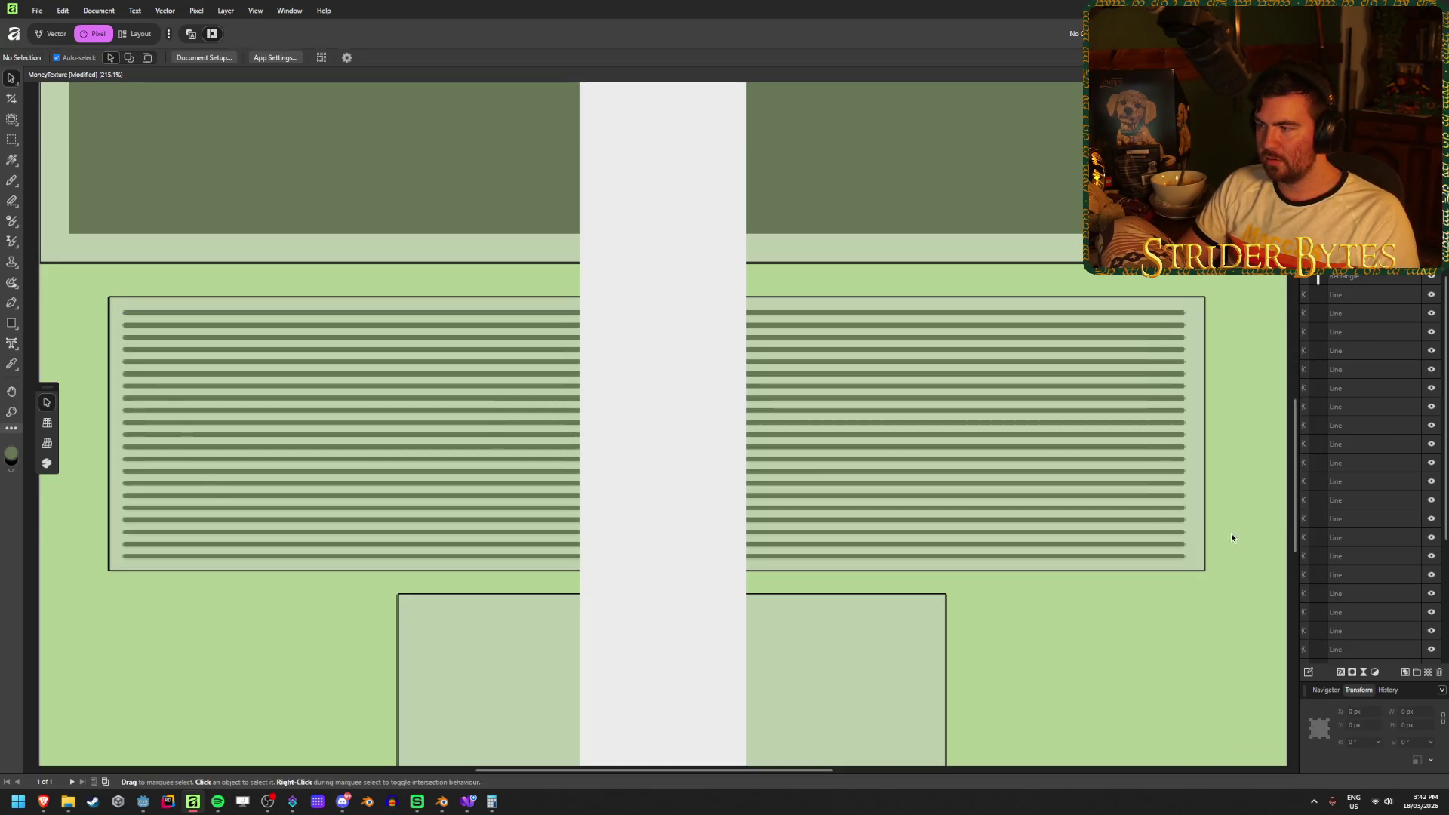
Select all 21 Line layers in the Layers panel.
scroll(1215, 545, "down", 3)
left_click_drag(1010, 567, 795, 557)
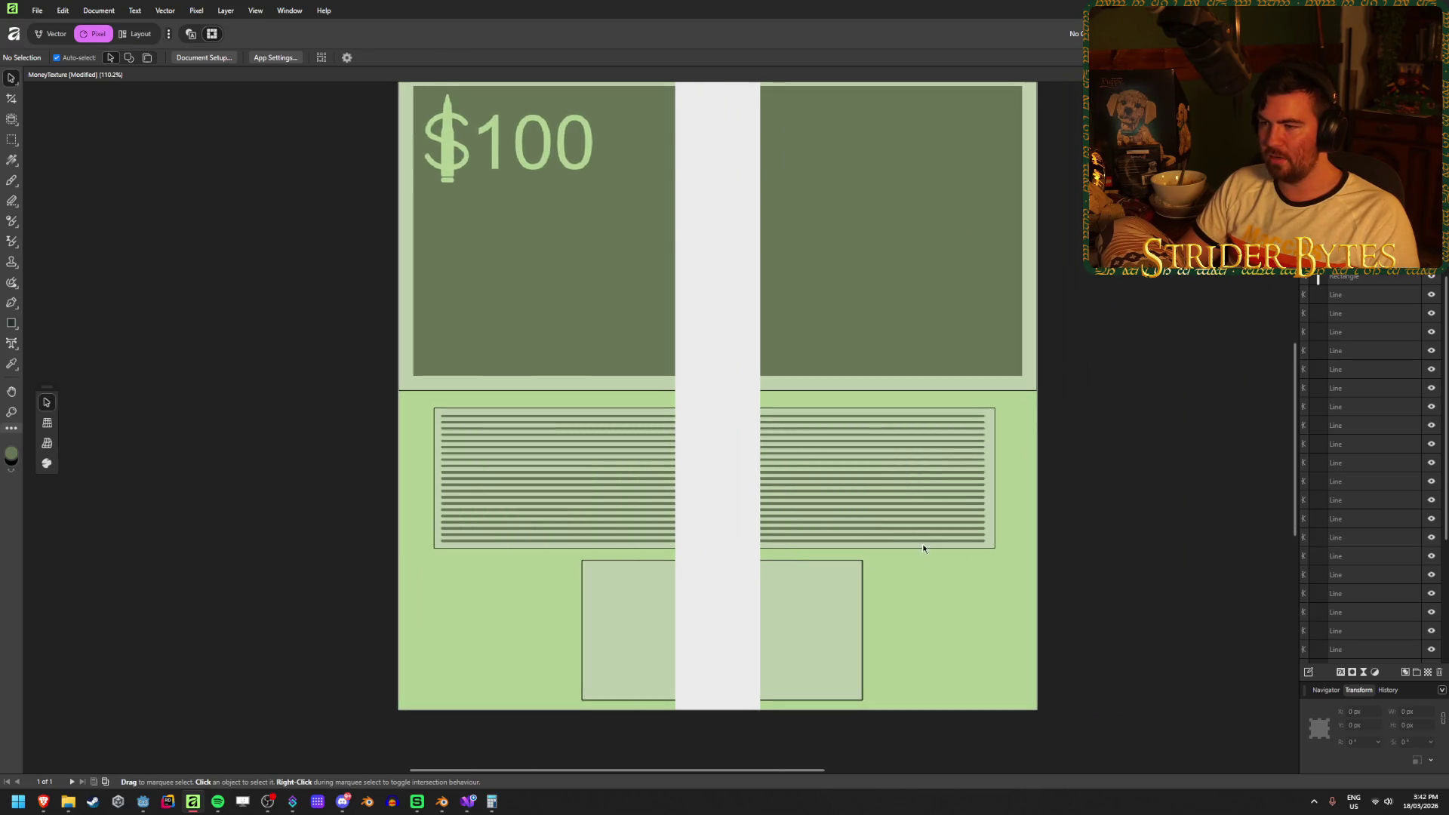
scroll(906, 513, "up", 2)
left_click(907, 512)
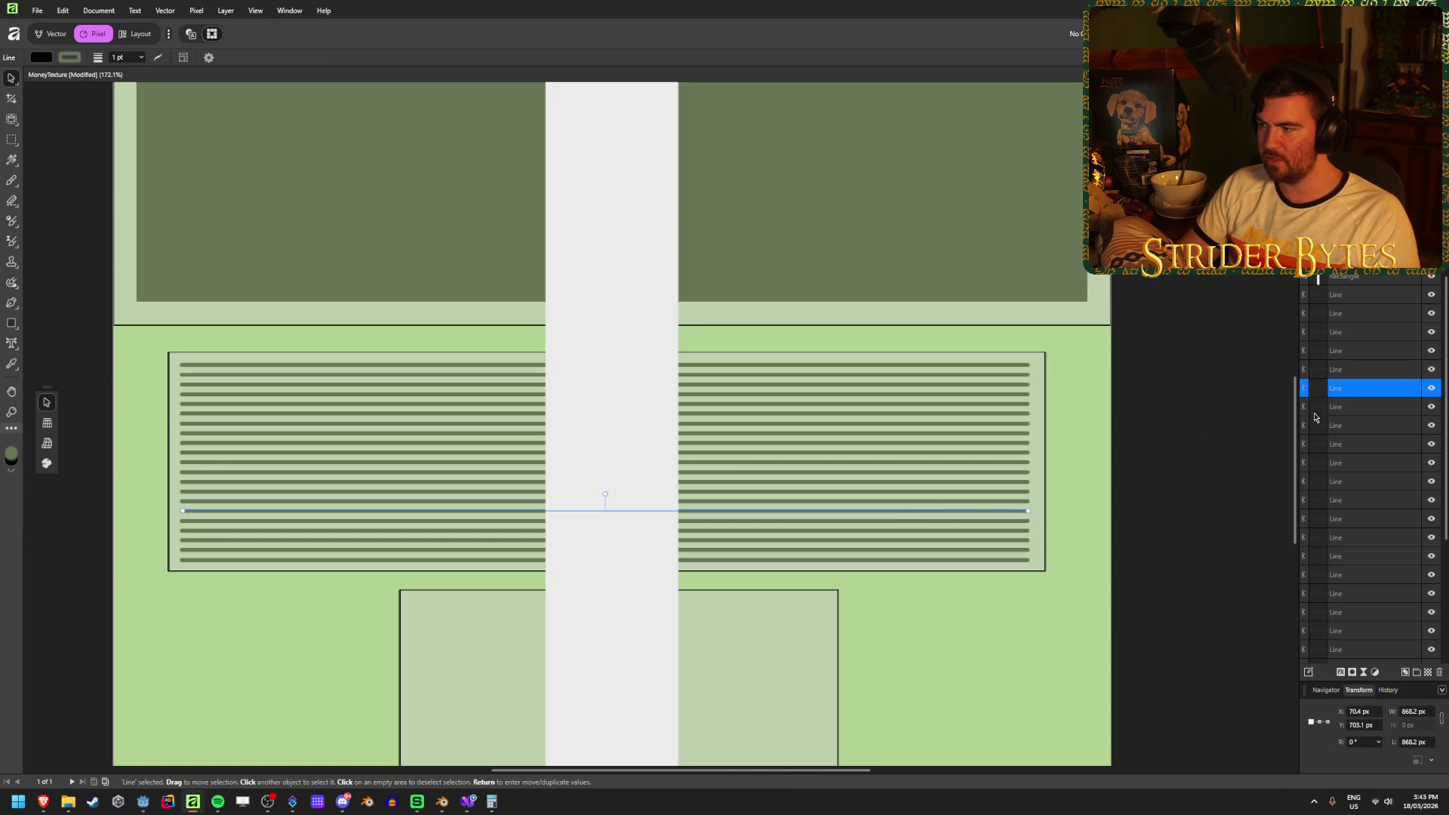
left_click(1357, 294)
scroll(1362, 378, "down", 2)
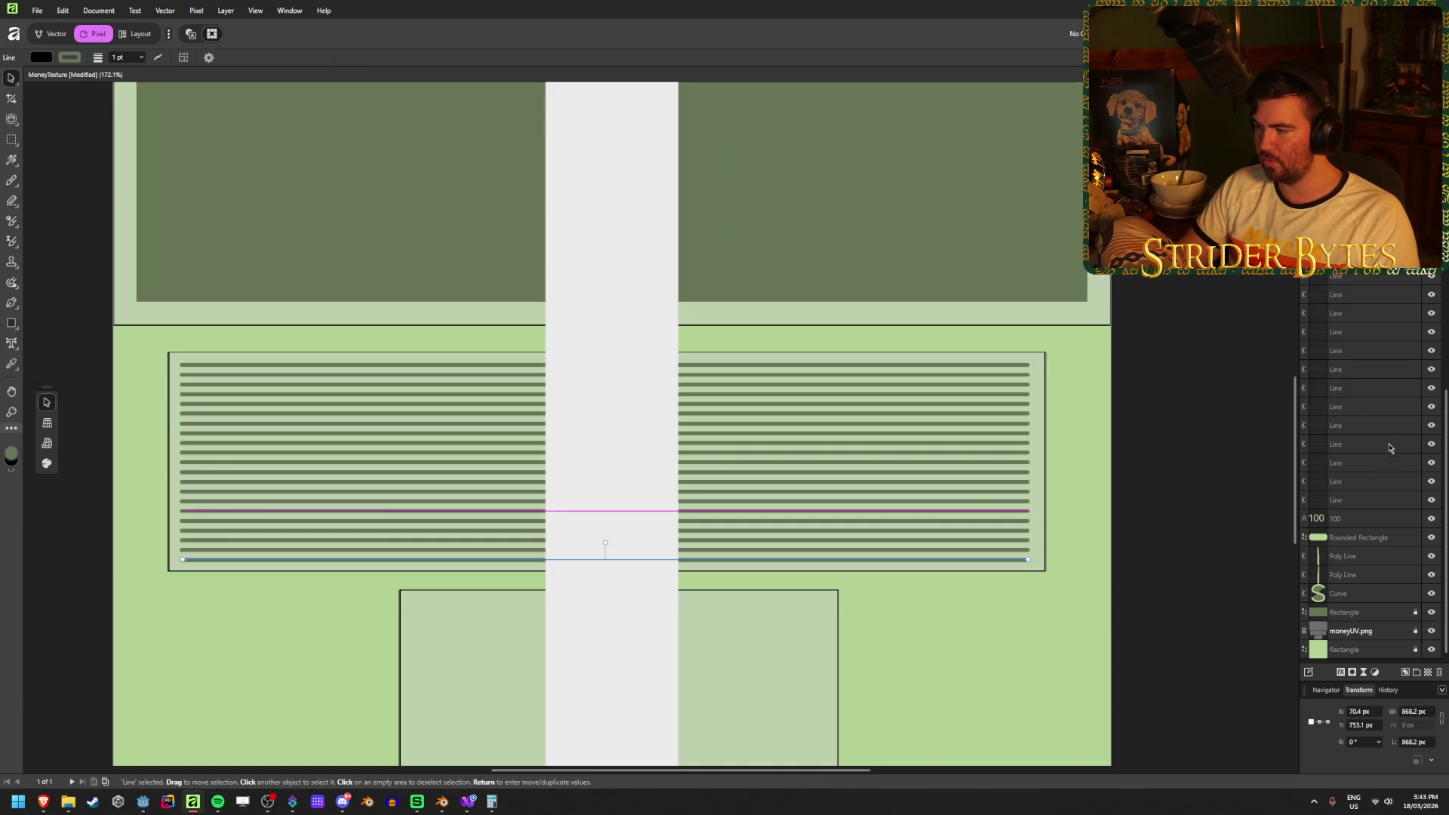
left_click(1376, 505, "shift")
scroll(1378, 508, "down", 2)
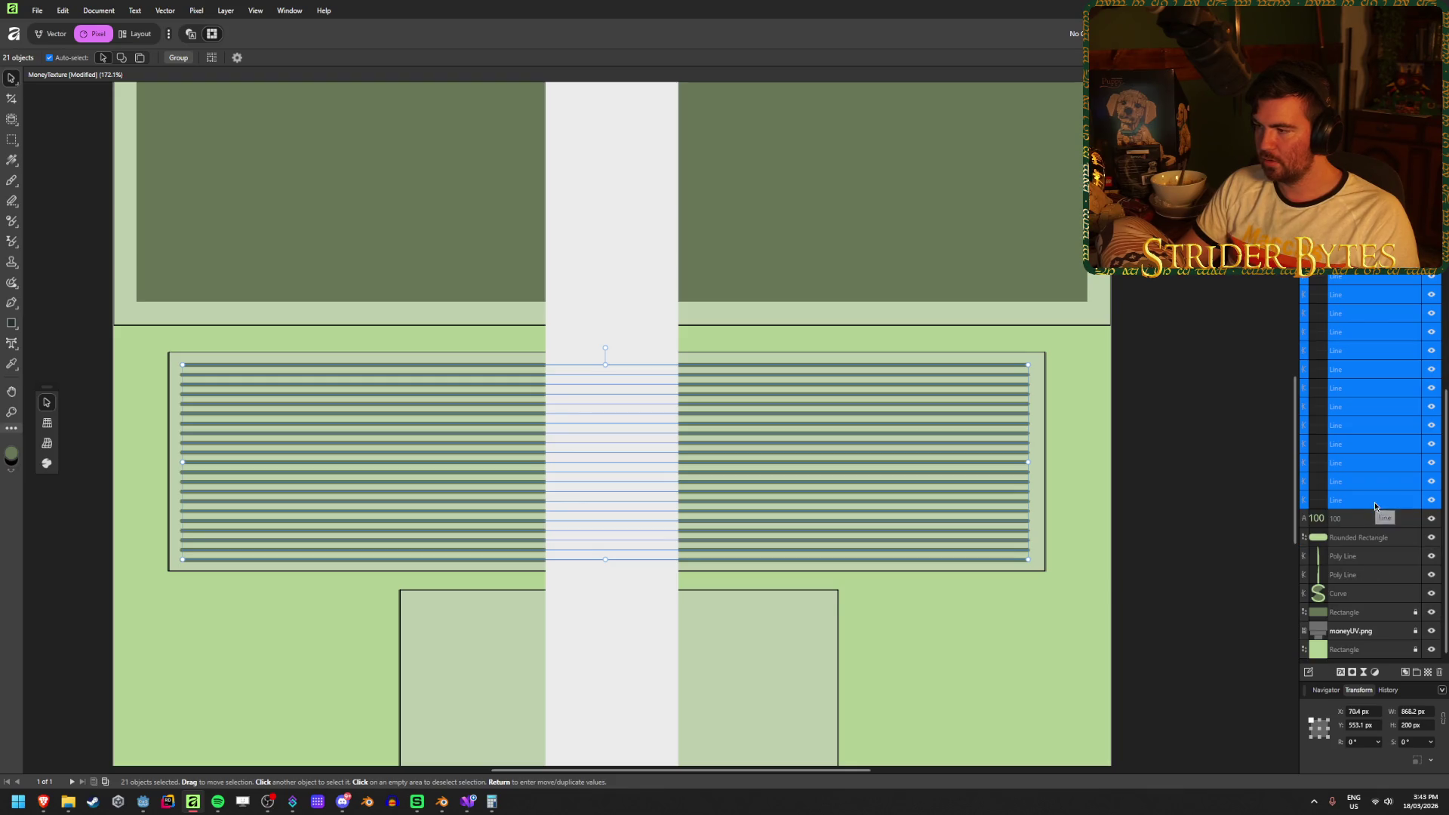
Group the 21 Line layers, then try a stronger Twirl distortion and cancel it.
right_click(1376, 507)
key("ctrl+g")
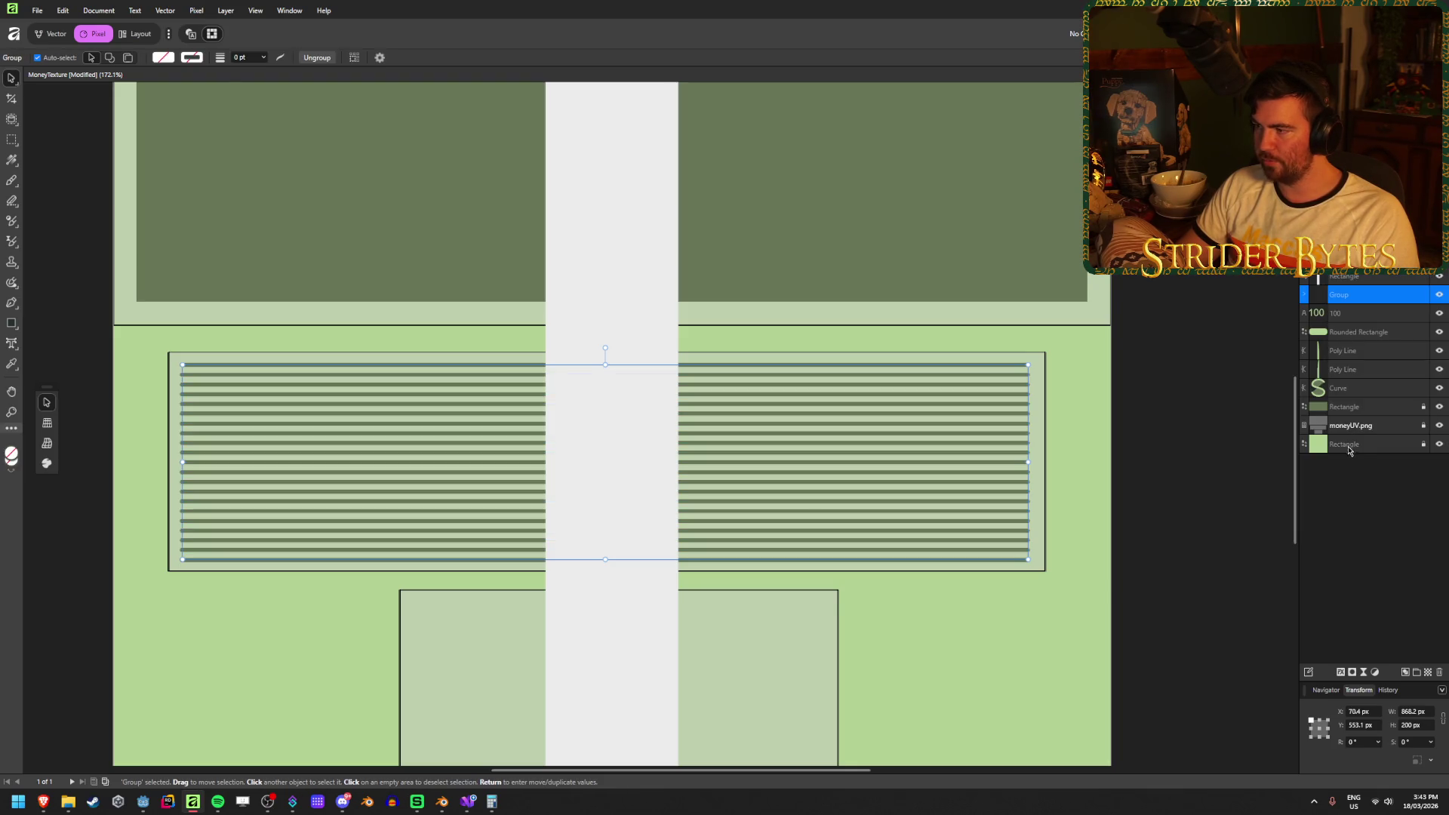
left_click(198, 11)
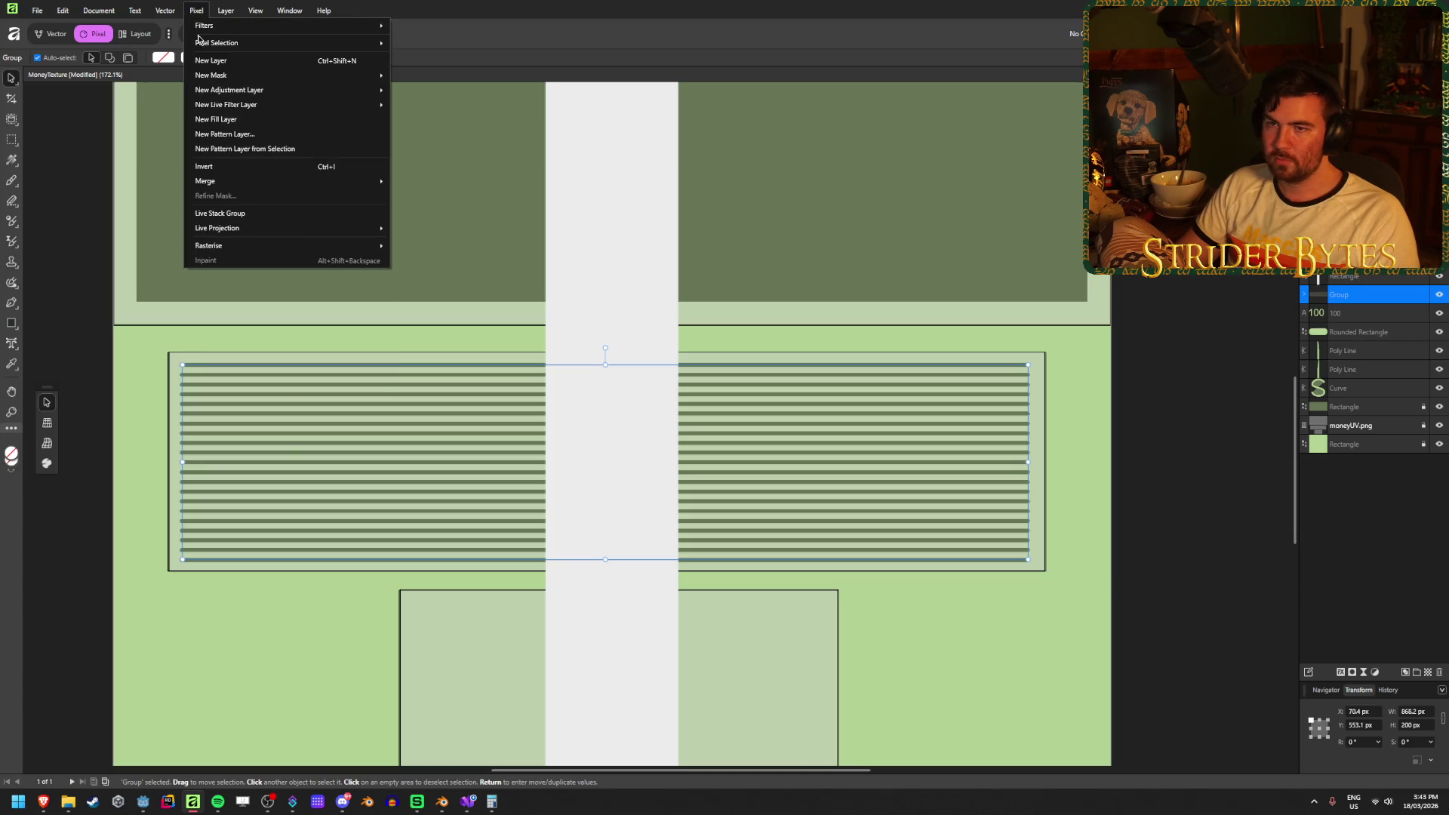
mouse_move(210, 28)
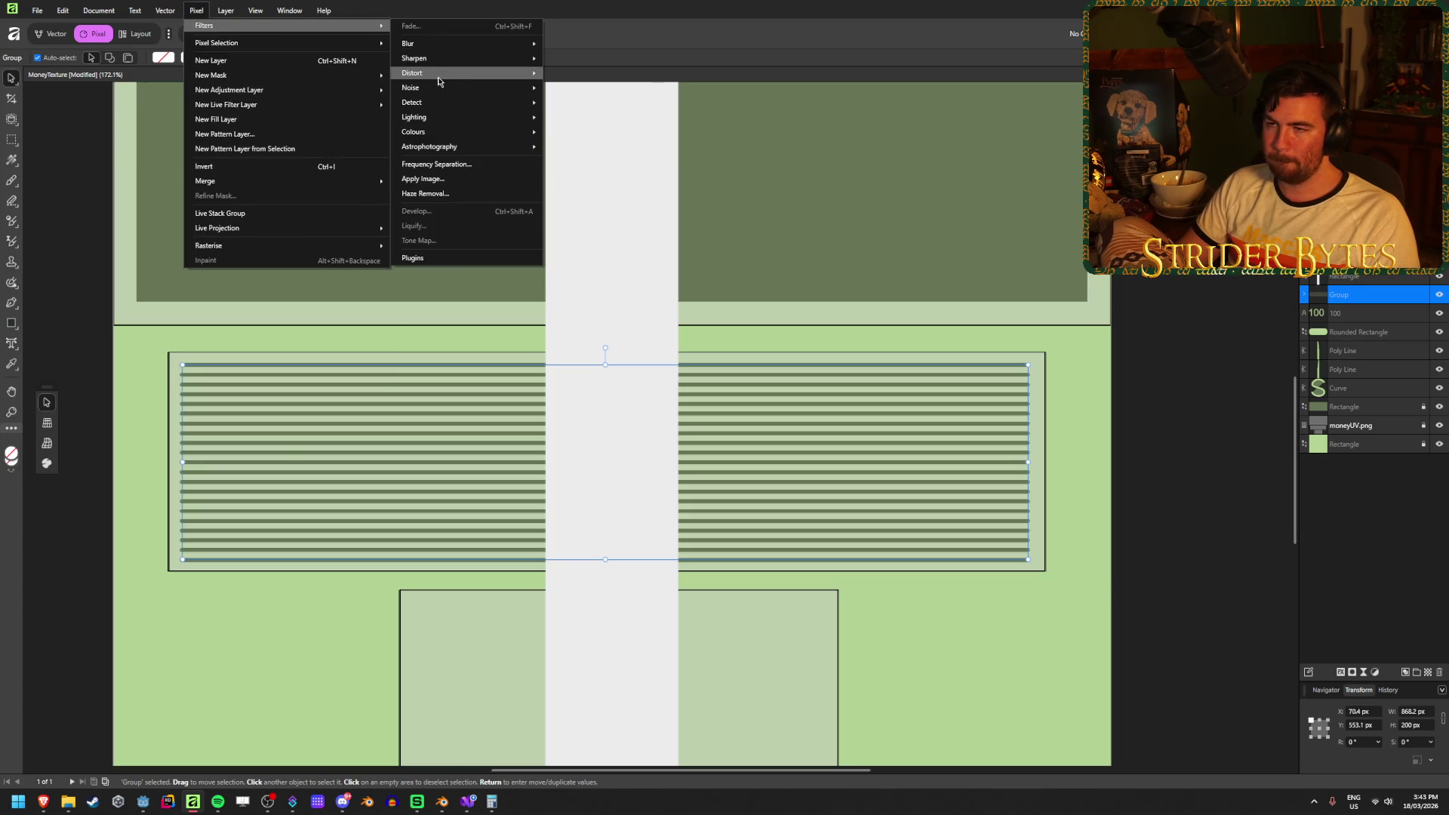
mouse_move(468, 73)
left_click(572, 102)
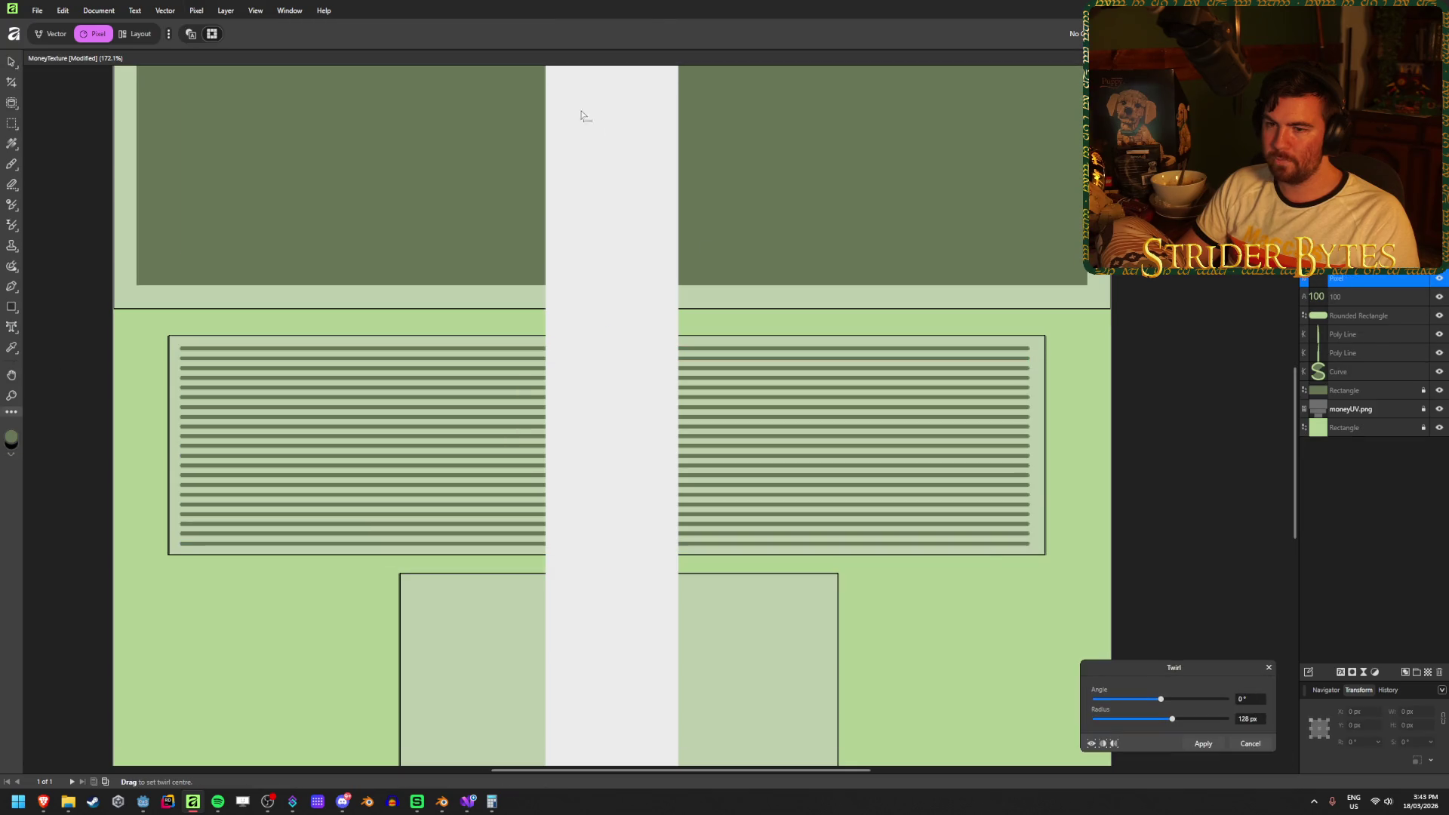
mouse_move(1161, 699)
left_mouse_down()
mouse_move(1238, 723)
mouse_move(1145, 695)
mouse_move(1233, 726)
left_mouse_up()
left_click(1268, 670)
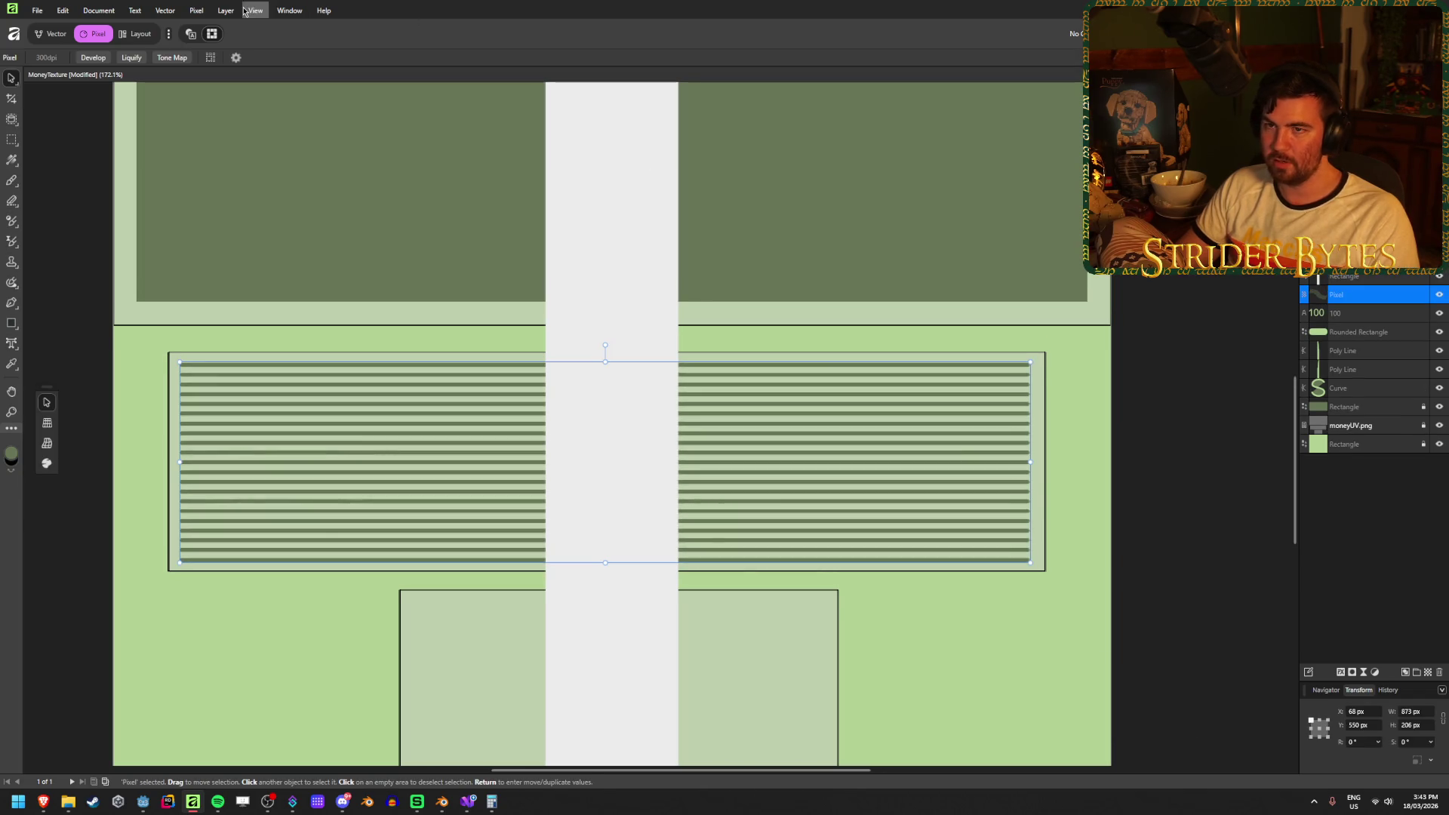
Try the Glitch distortion at 69% strength, discard it, and reopen Pixel > Filters.
left_click(196, 11)
mouse_move(206, 30)
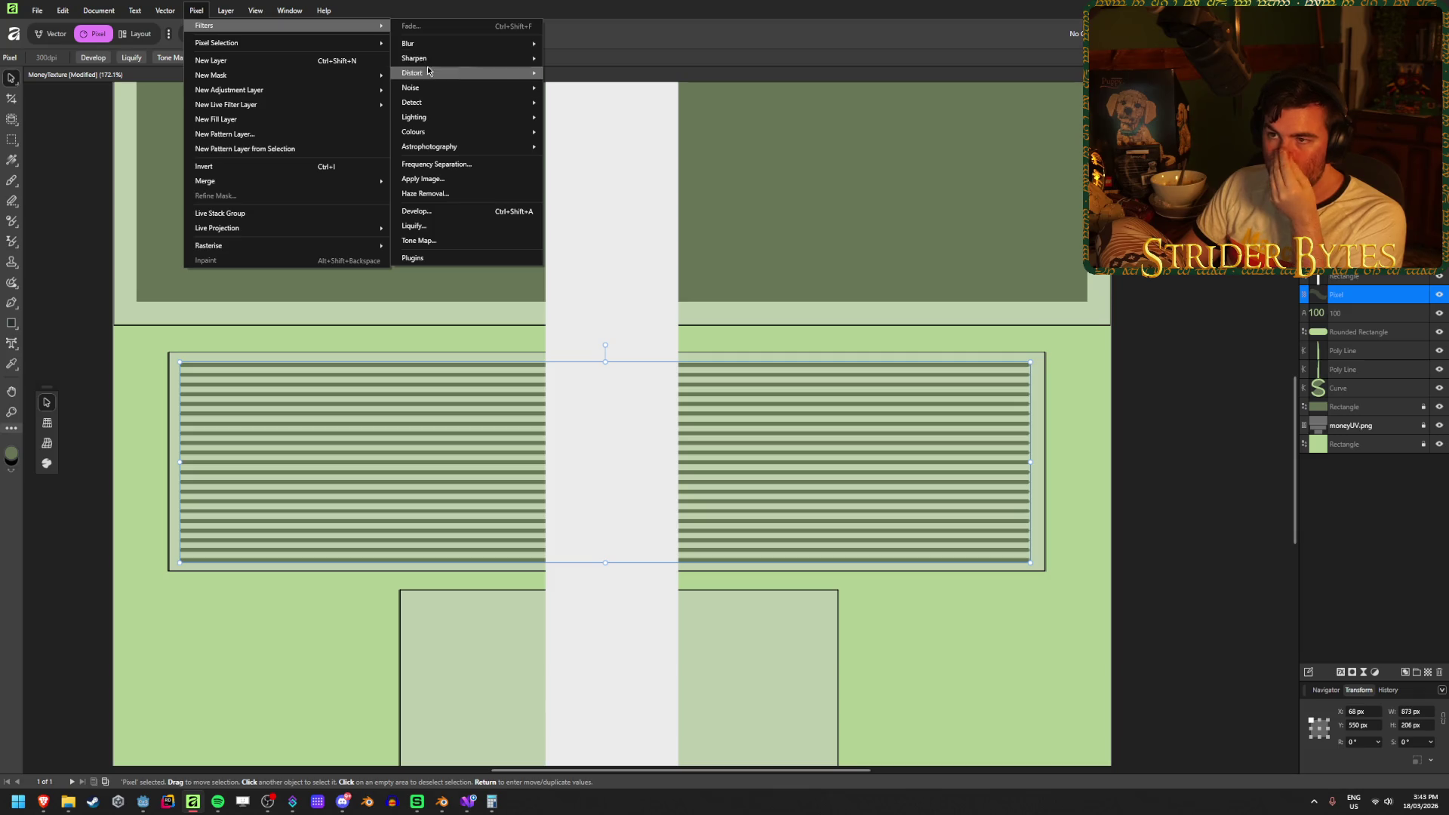
mouse_move(430, 73)
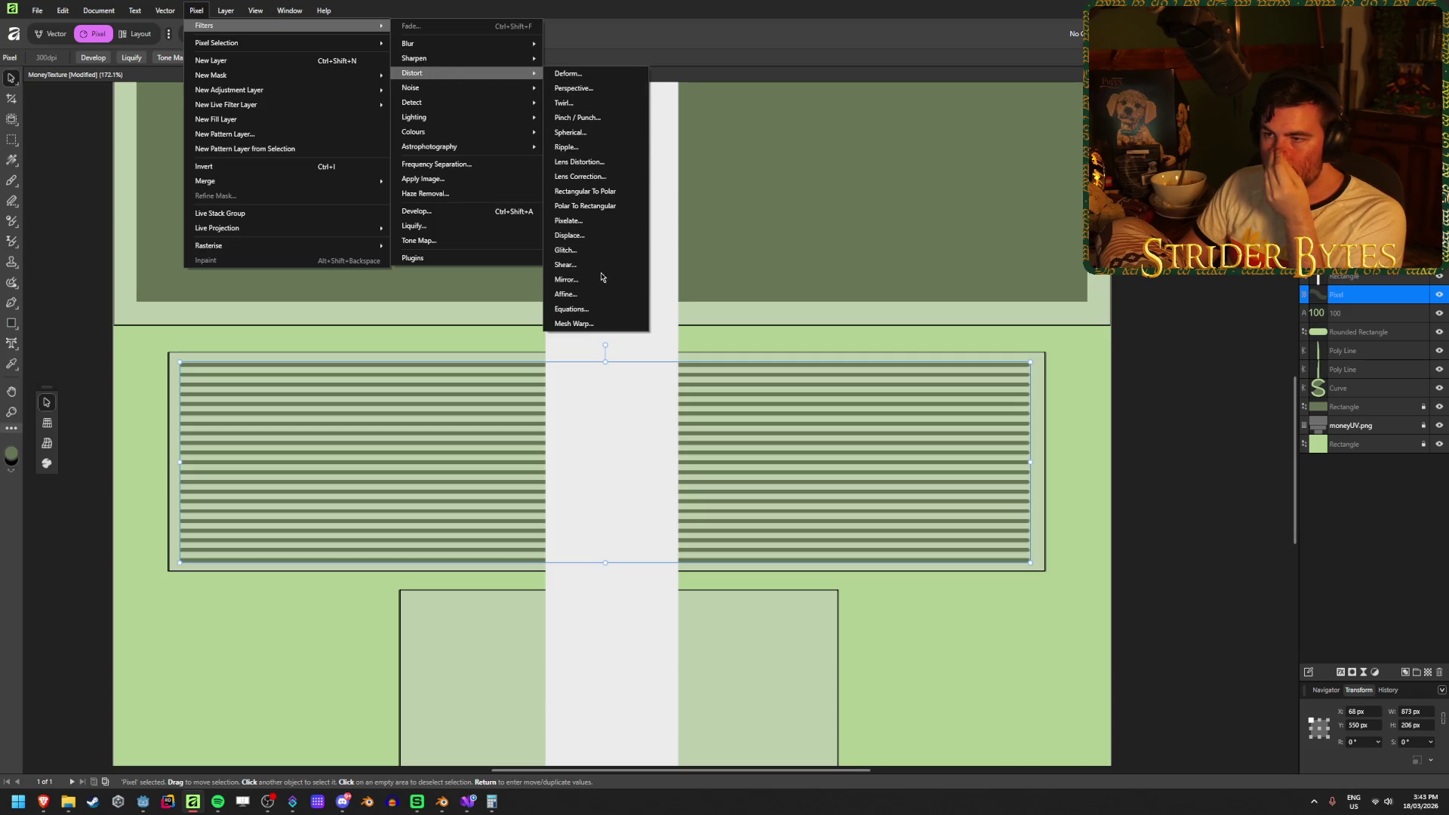
left_click(601, 249)
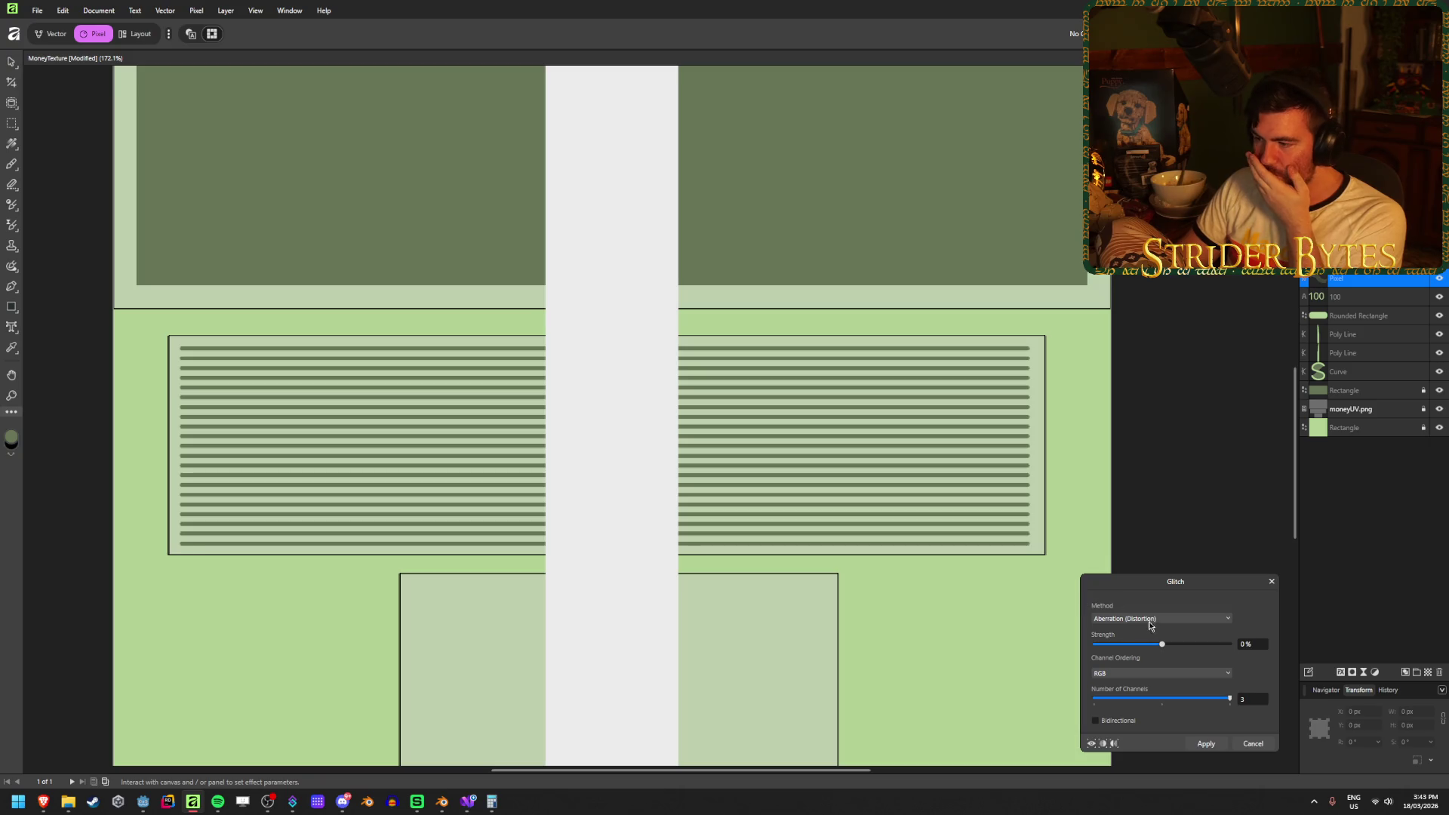
left_click_drag(1165, 646, 1207, 645)
left_click(1272, 582)
left_click(206, 9)
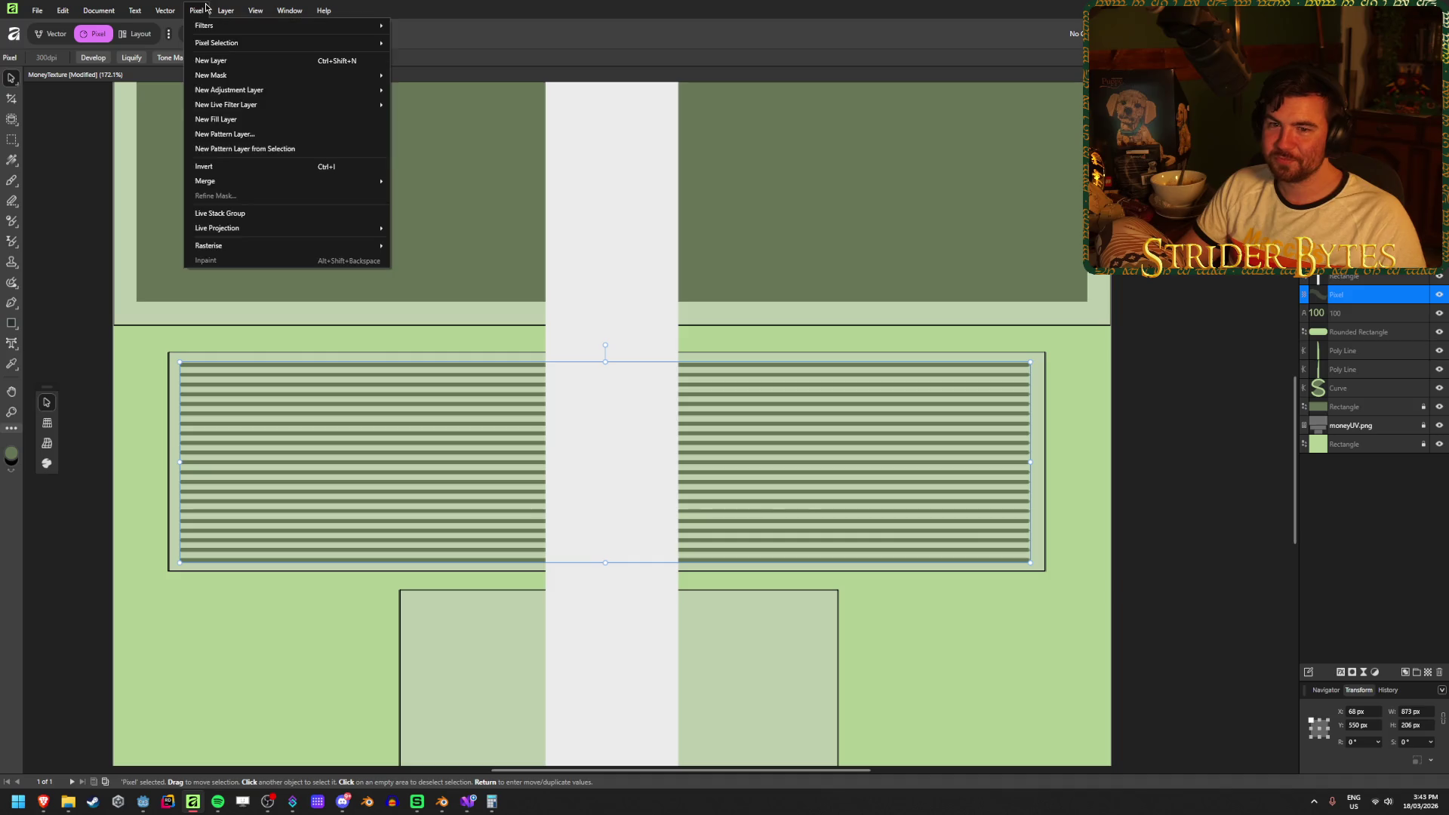
mouse_move(206, 29)
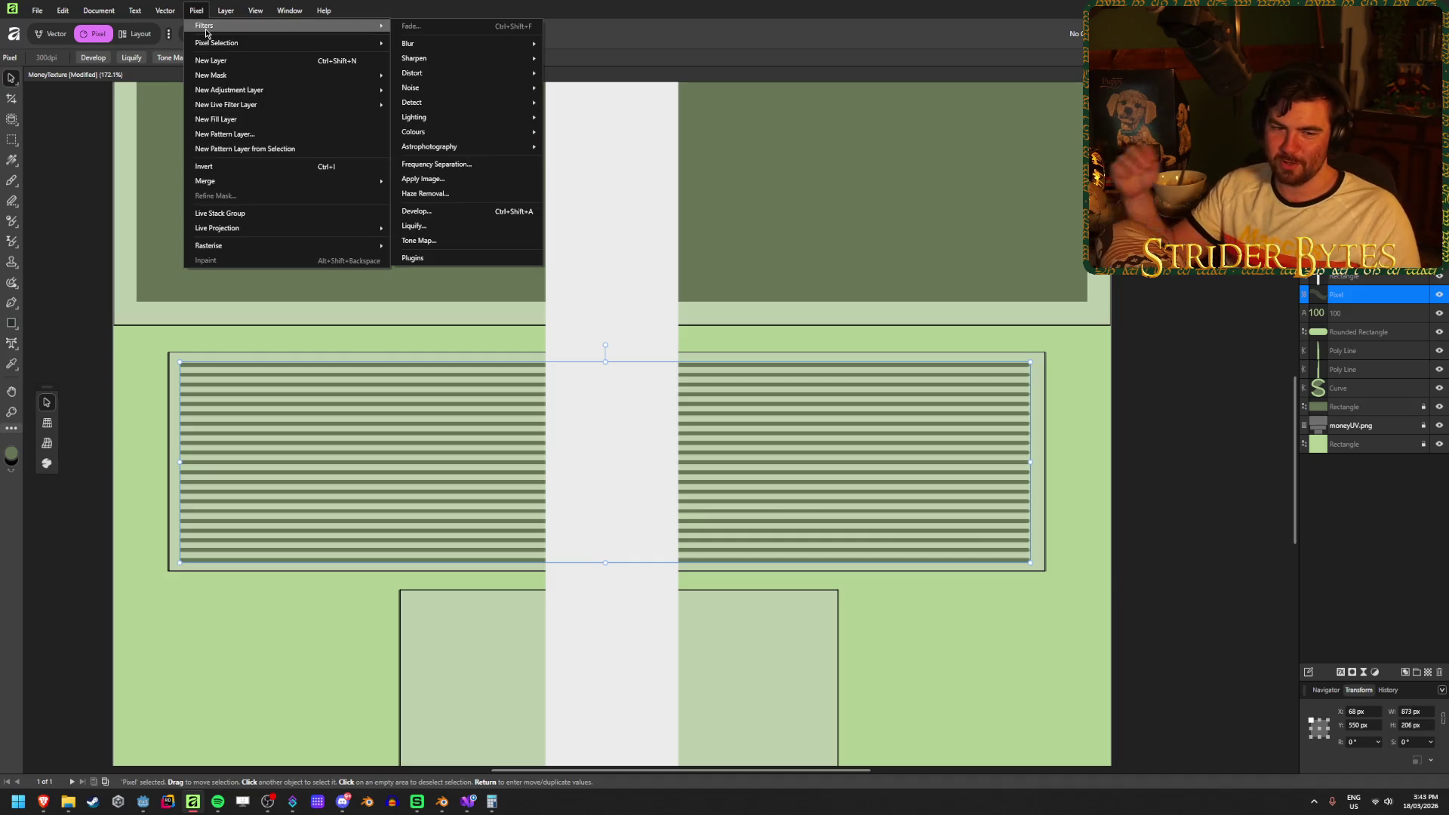
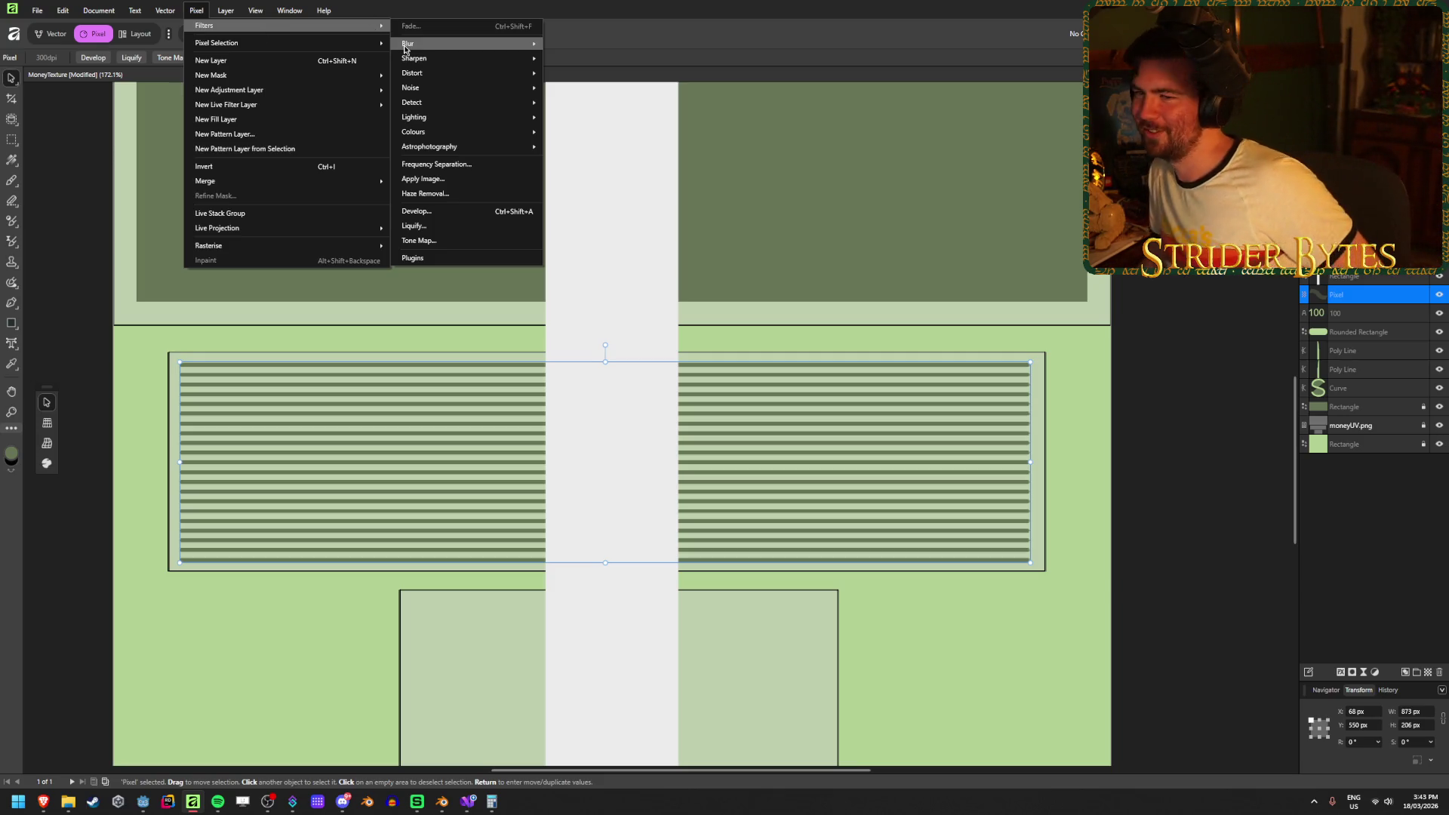
Try a Pinch/Punch distortion on the striped layer, then discard it.
mouse_move(444, 110)
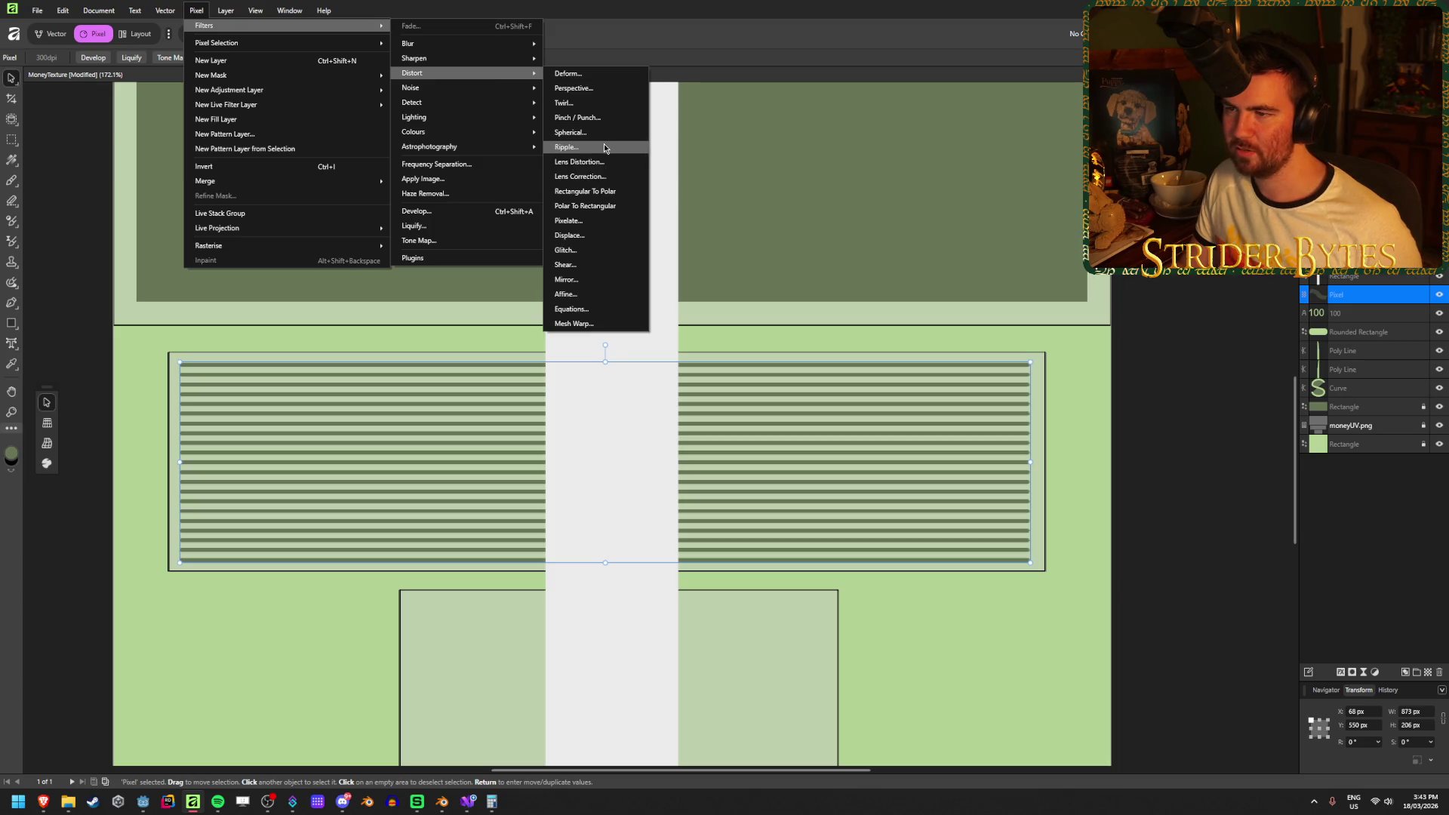
left_click(613, 118)
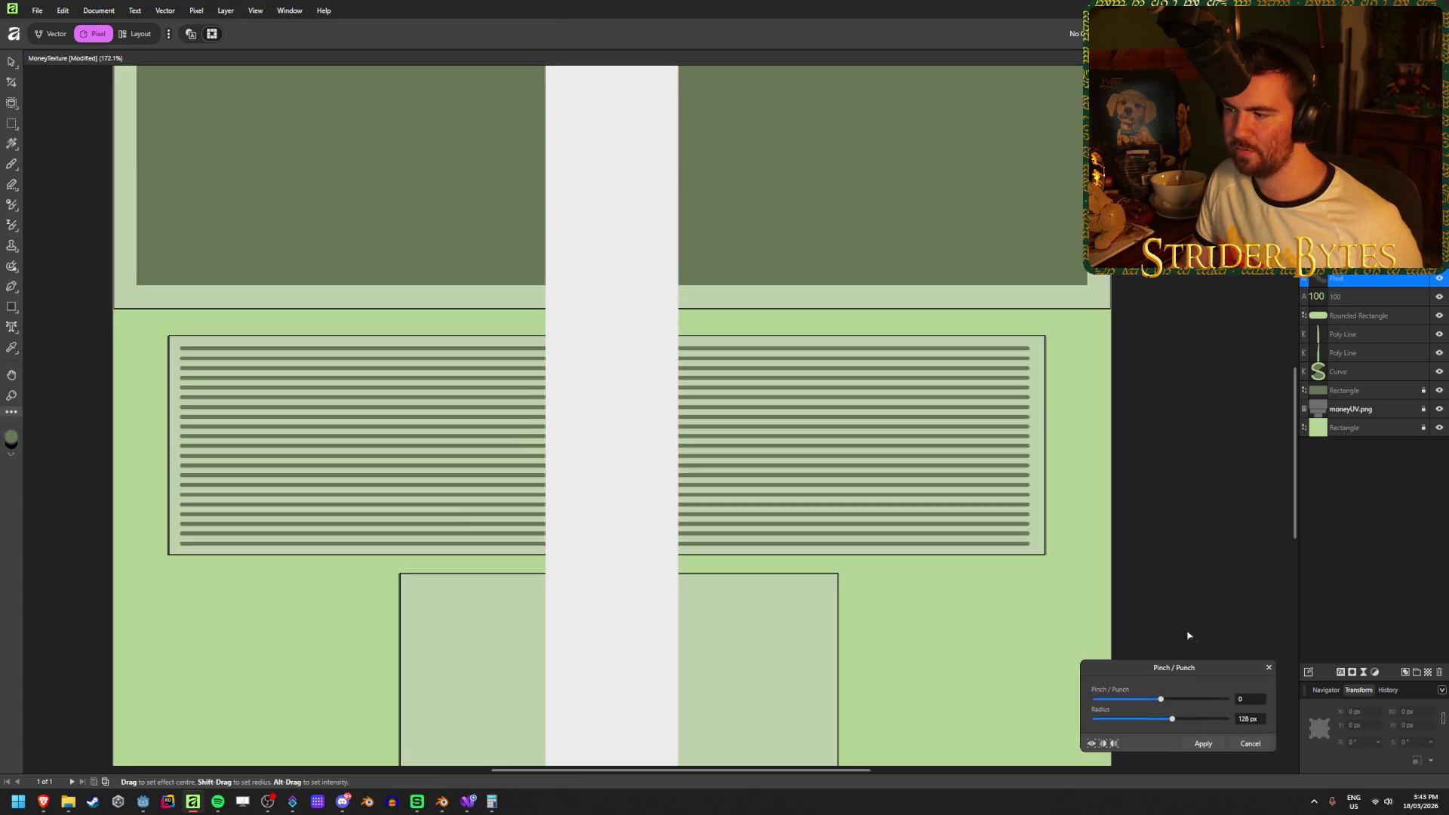
mouse_move(1160, 702)
left_mouse_down()
mouse_move(1230, 705)
mouse_move(1179, 727)
mouse_move(1218, 730)
mouse_move(1177, 706)
mouse_move(1073, 705)
mouse_move(1219, 715)
mouse_move(1162, 718)
mouse_move(1189, 721)
left_mouse_up()
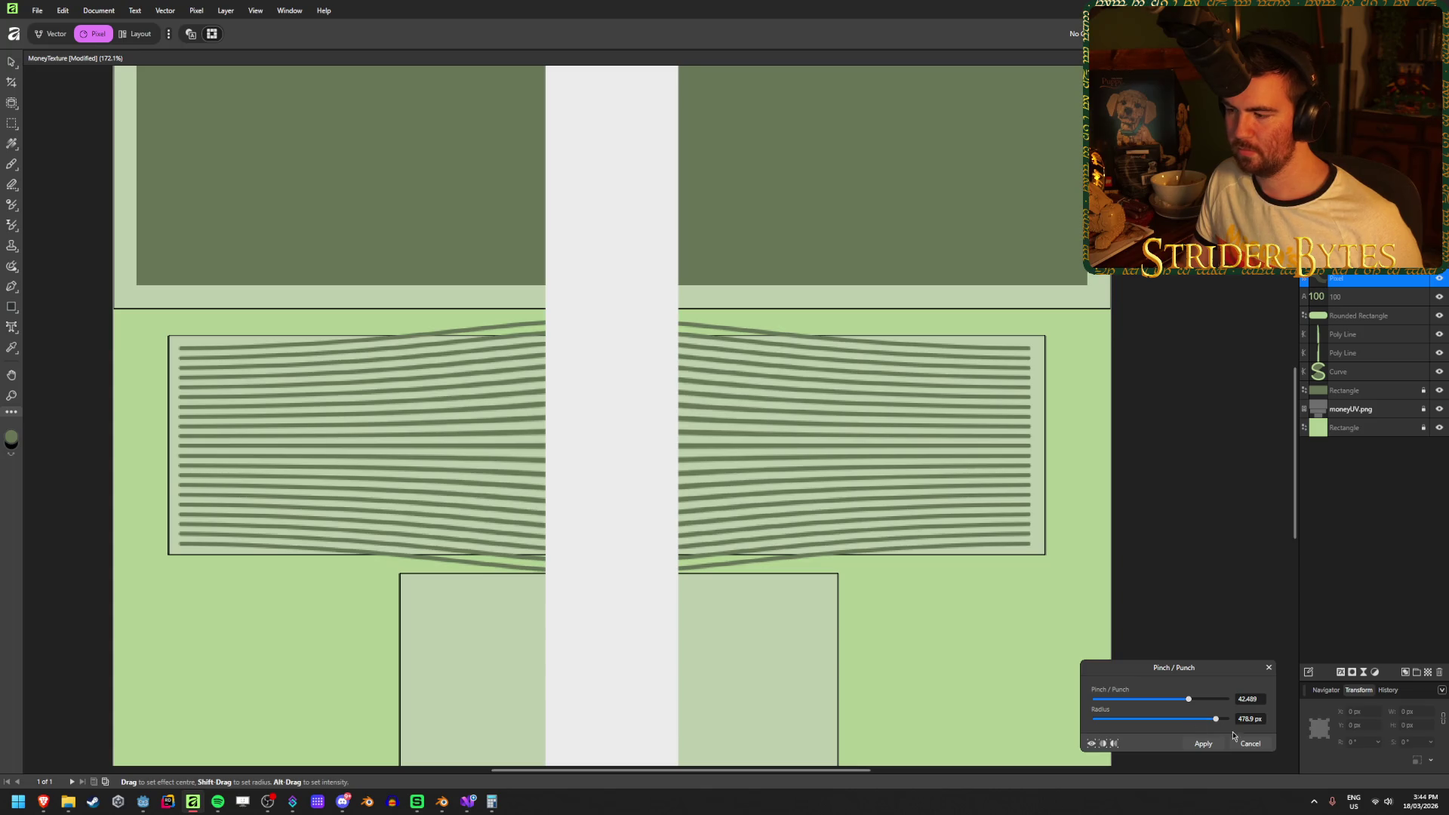
left_click(1250, 744)
Try a Perspective distortion on the stripes from Pixel > Filters > Distort, then cancel it.
left_click(196, 11)
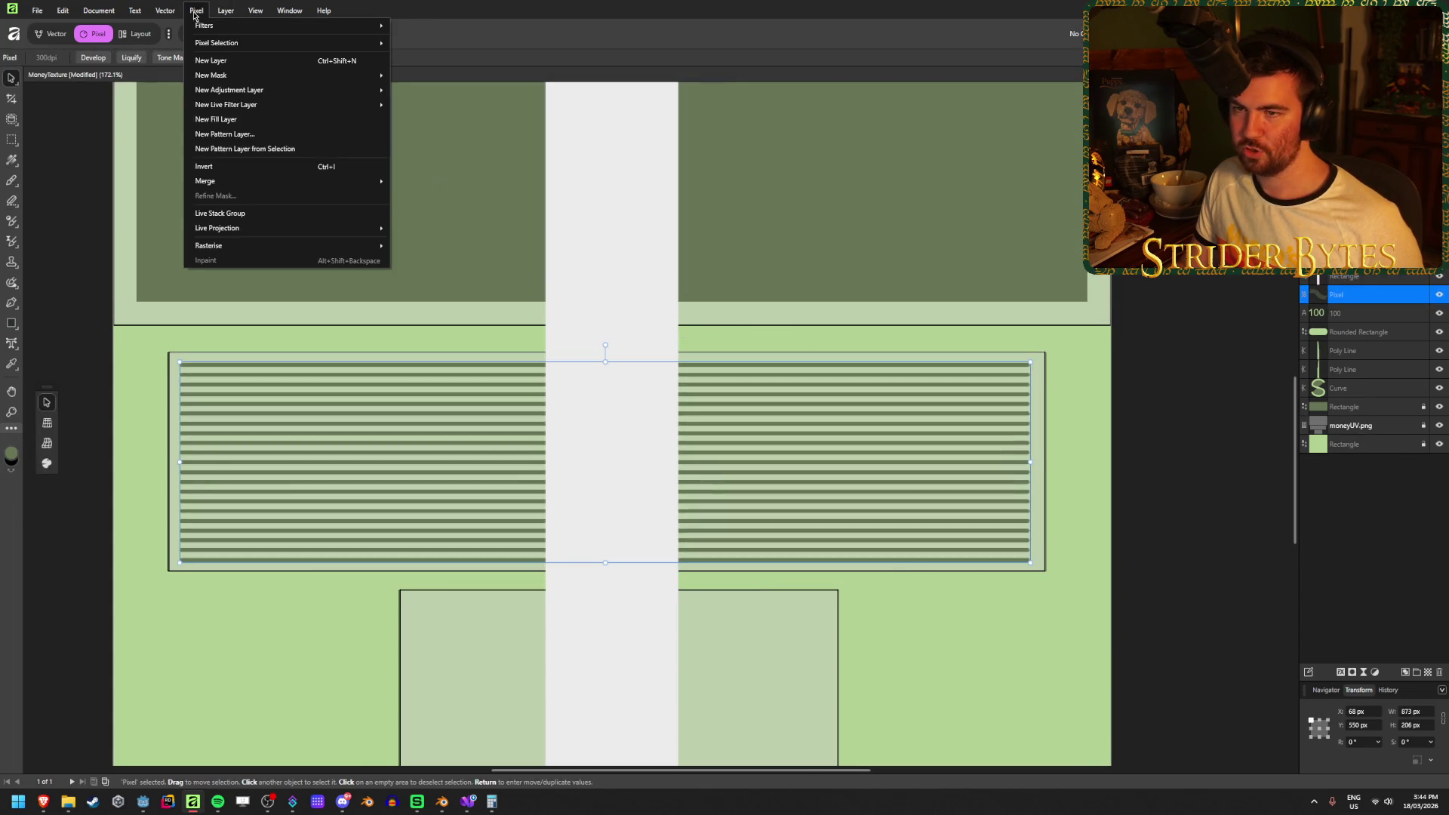
mouse_move(219, 26)
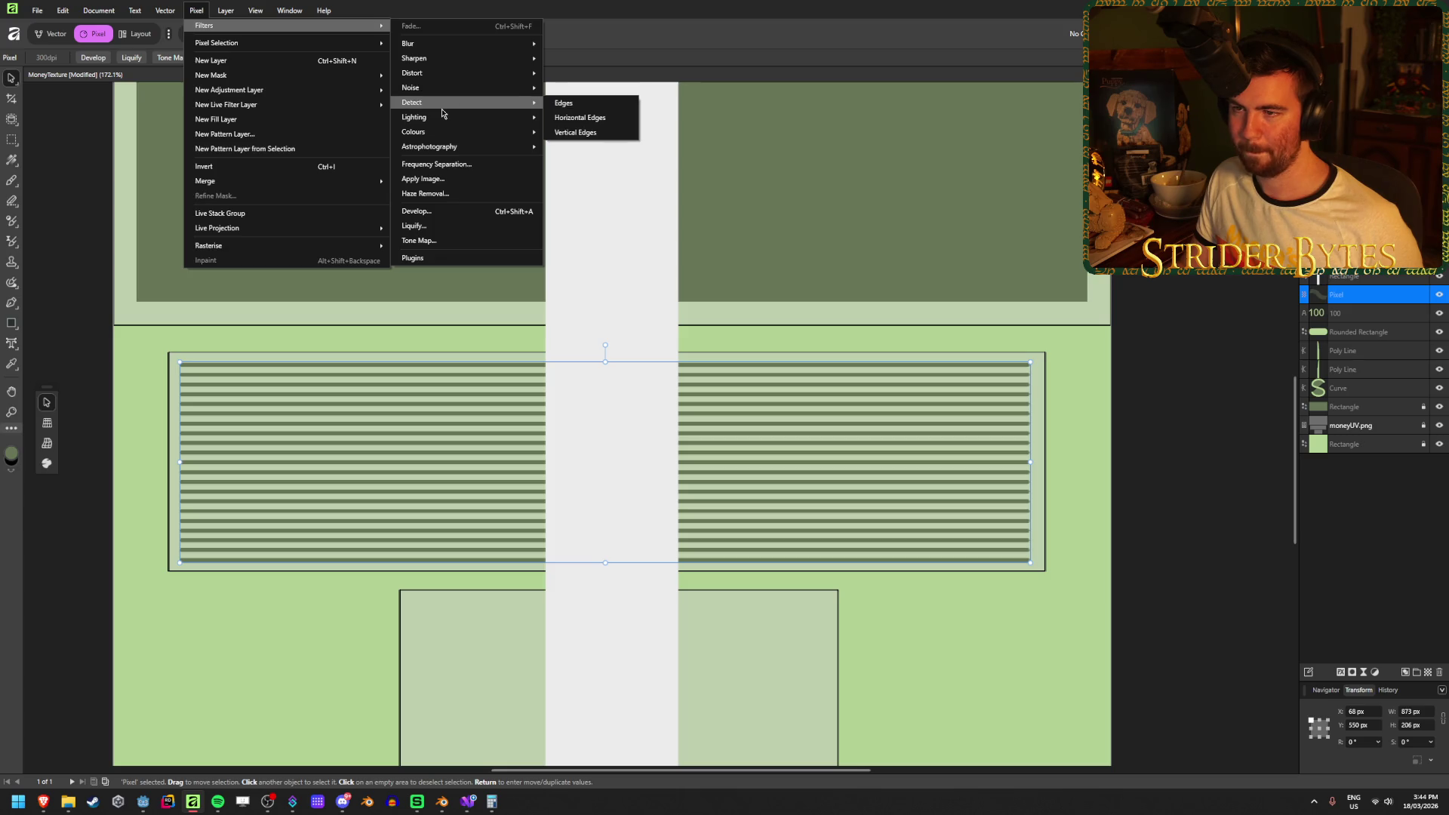
mouse_move(446, 79)
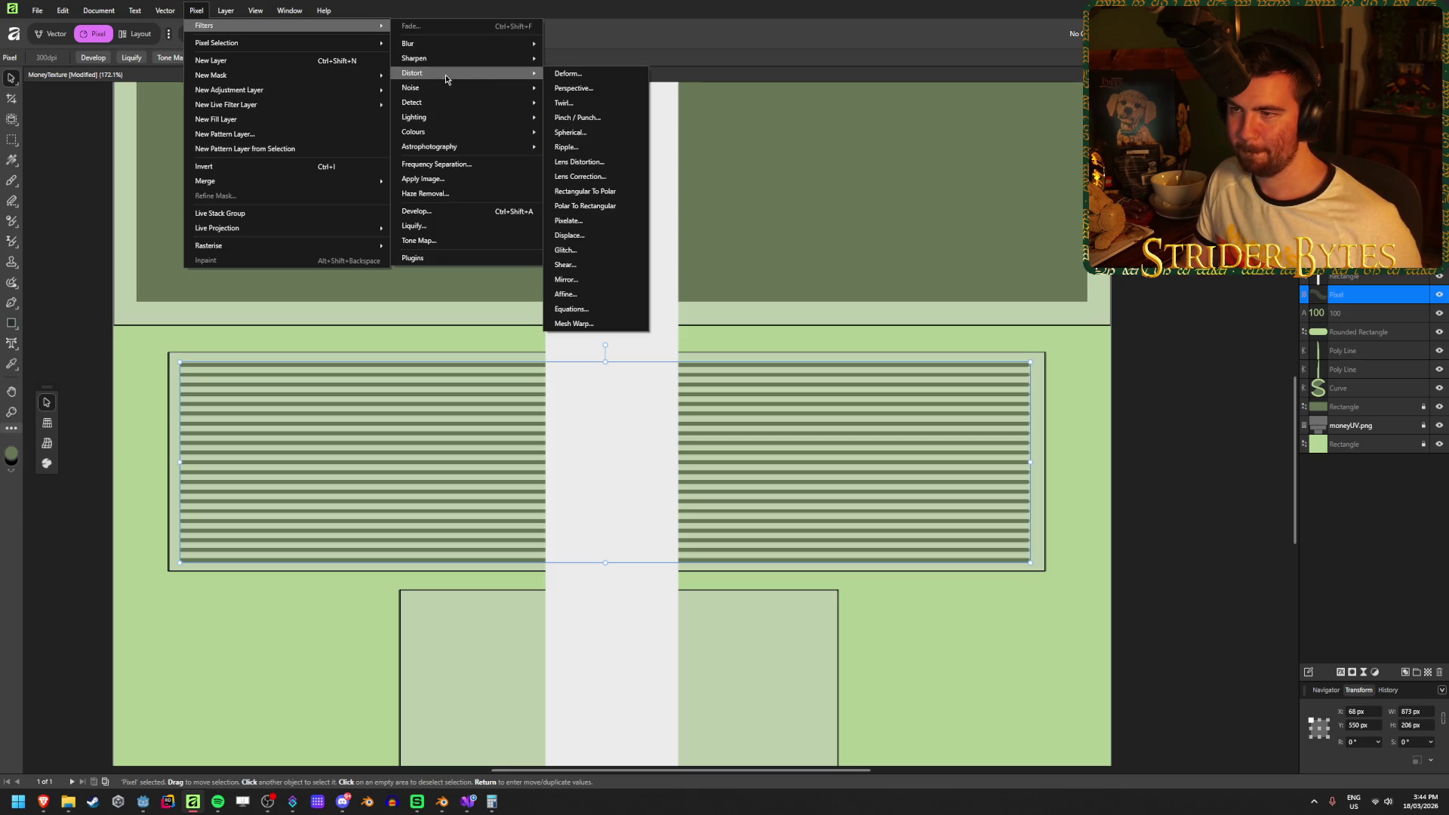
left_click(587, 89)
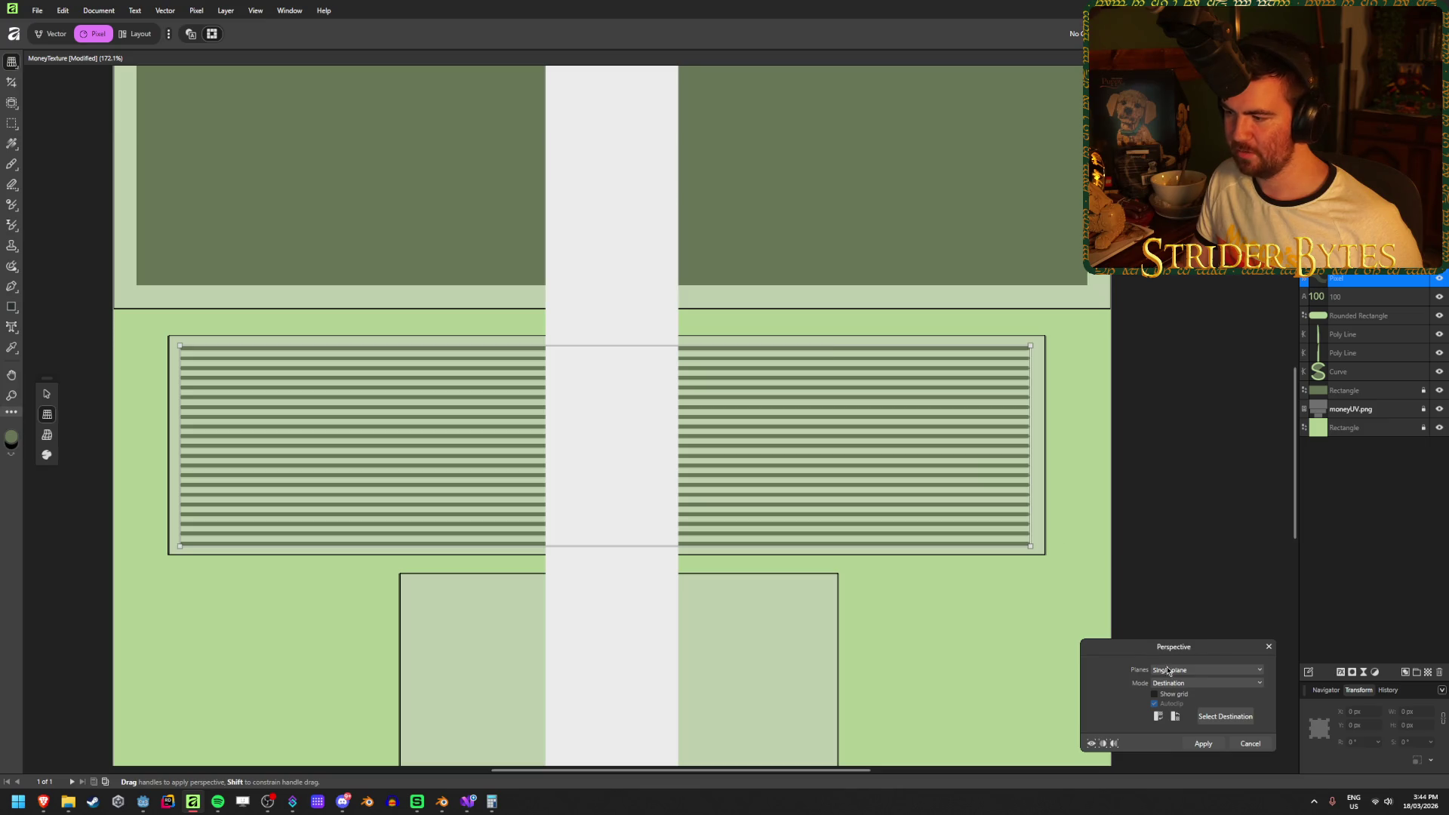
left_click(1244, 746)
Bring up the Ripple distort filter dialog for the striped layer.
left_click(196, 10)
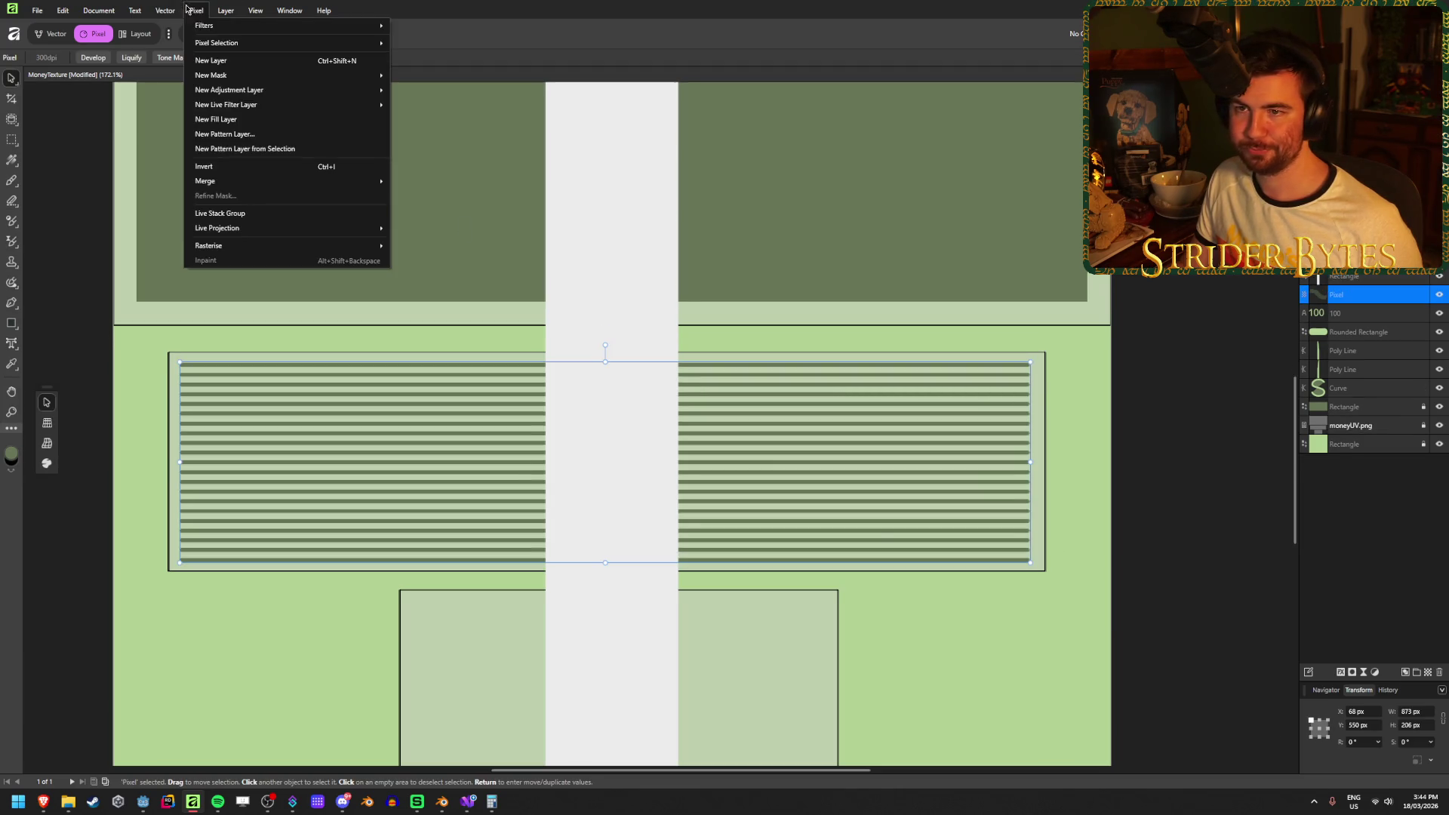
mouse_move(211, 30)
mouse_move(446, 74)
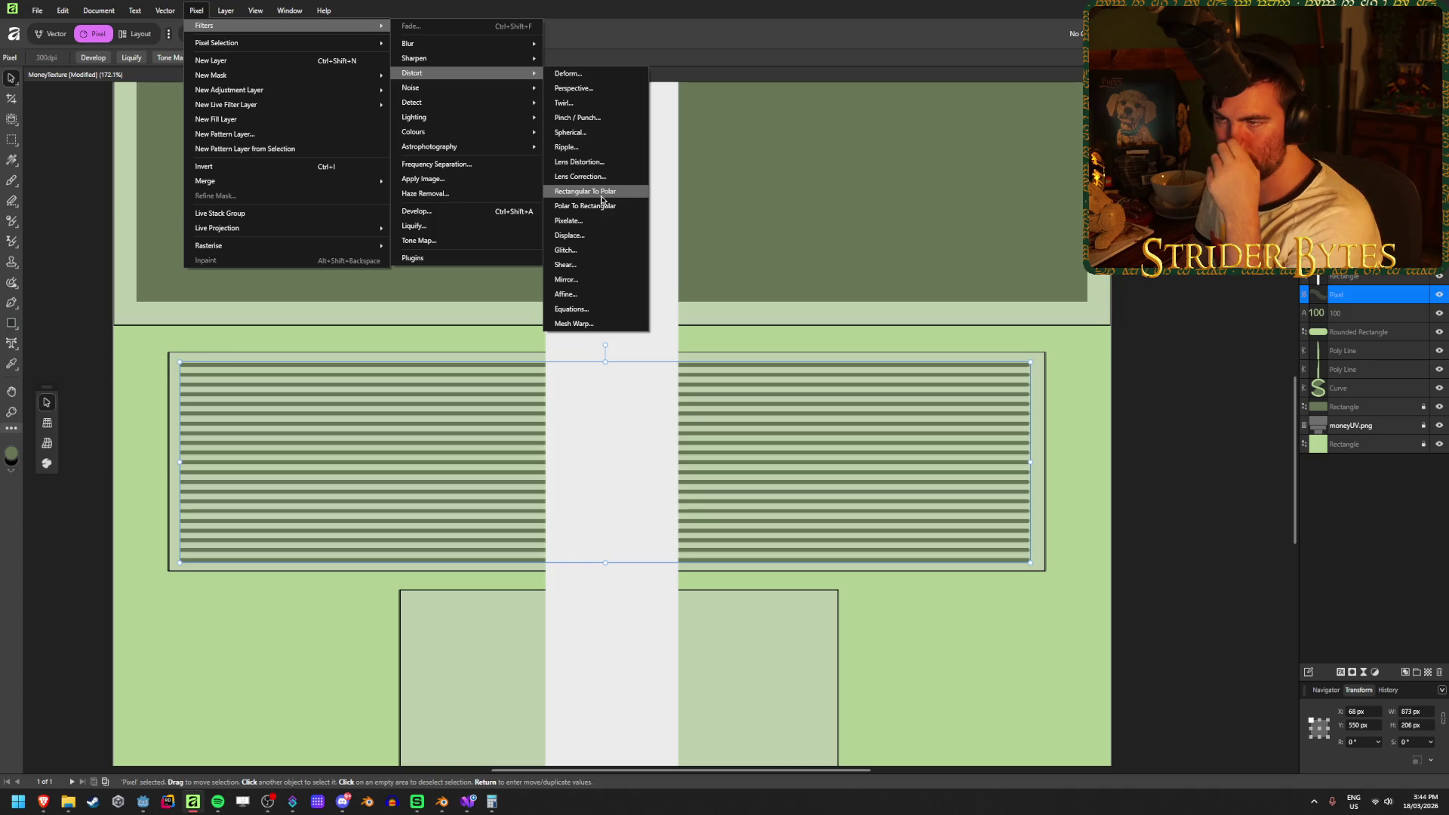
left_click(593, 148)
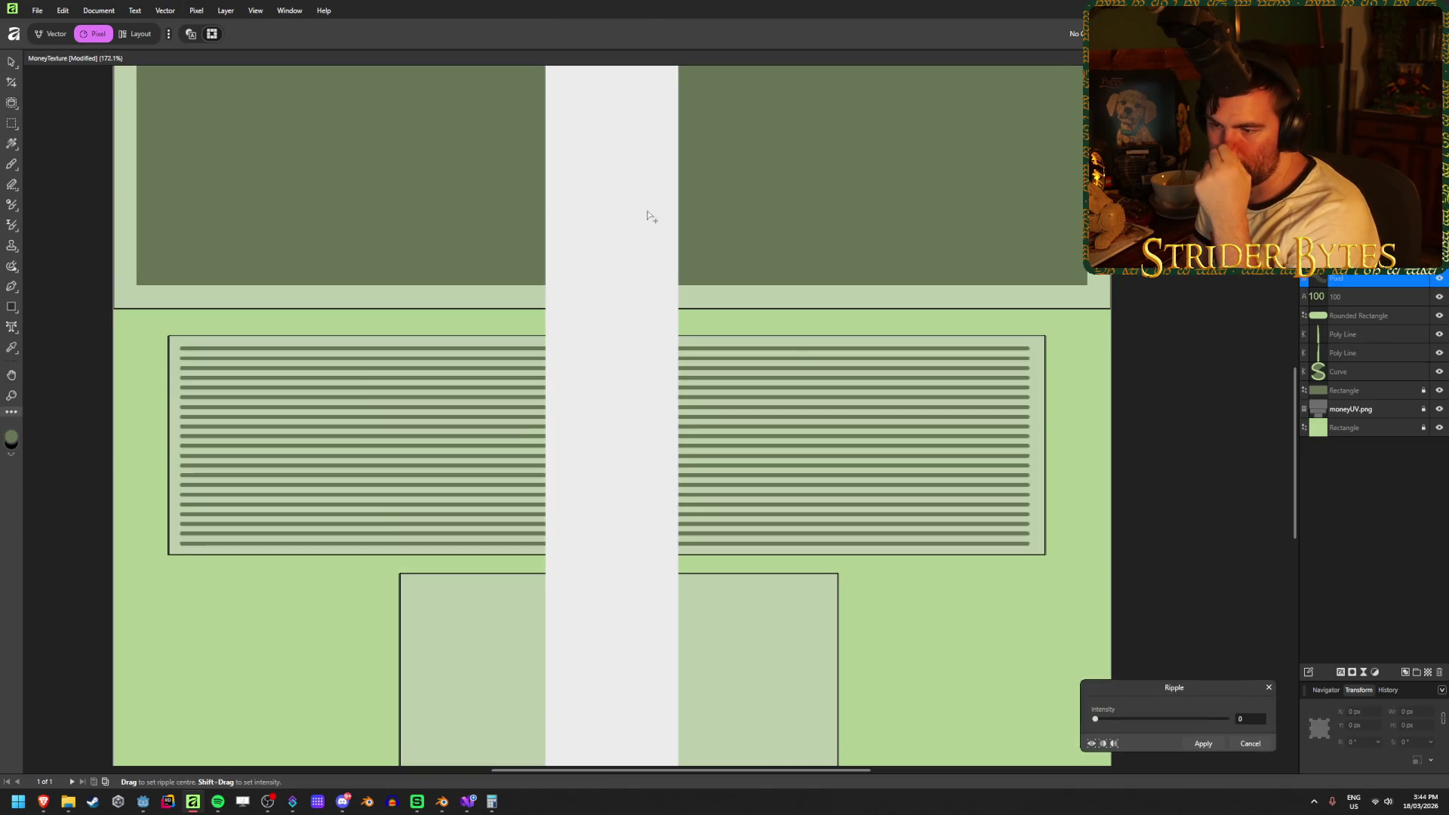
Set Ripple intensity to 10, check the wavy stripes at different zooms, and apply it.
mouse_move(1098, 719)
left_mouse_down()
mouse_move(1131, 725)
mouse_move(1097, 721)
left_mouse_up()
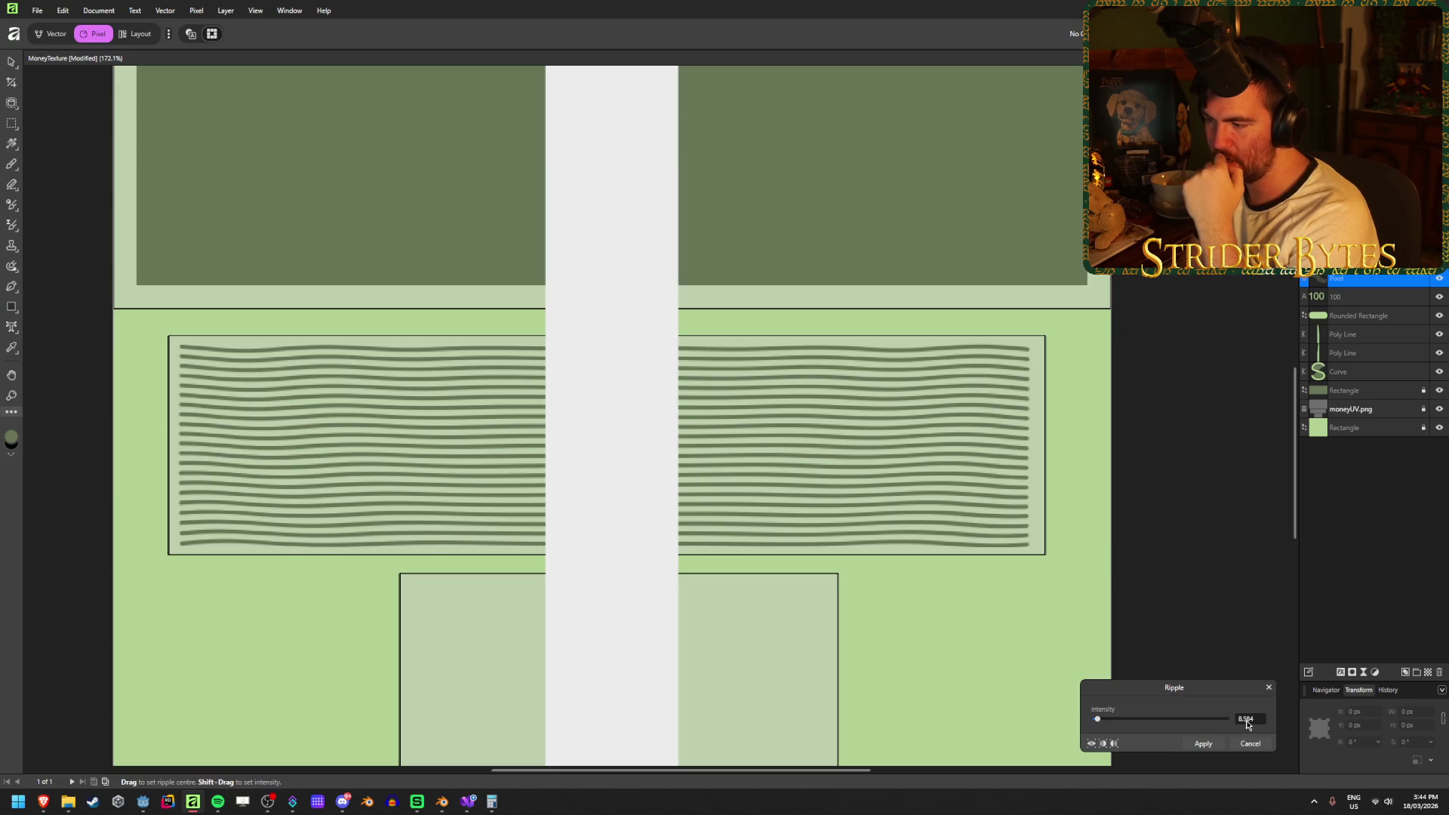
type("5")
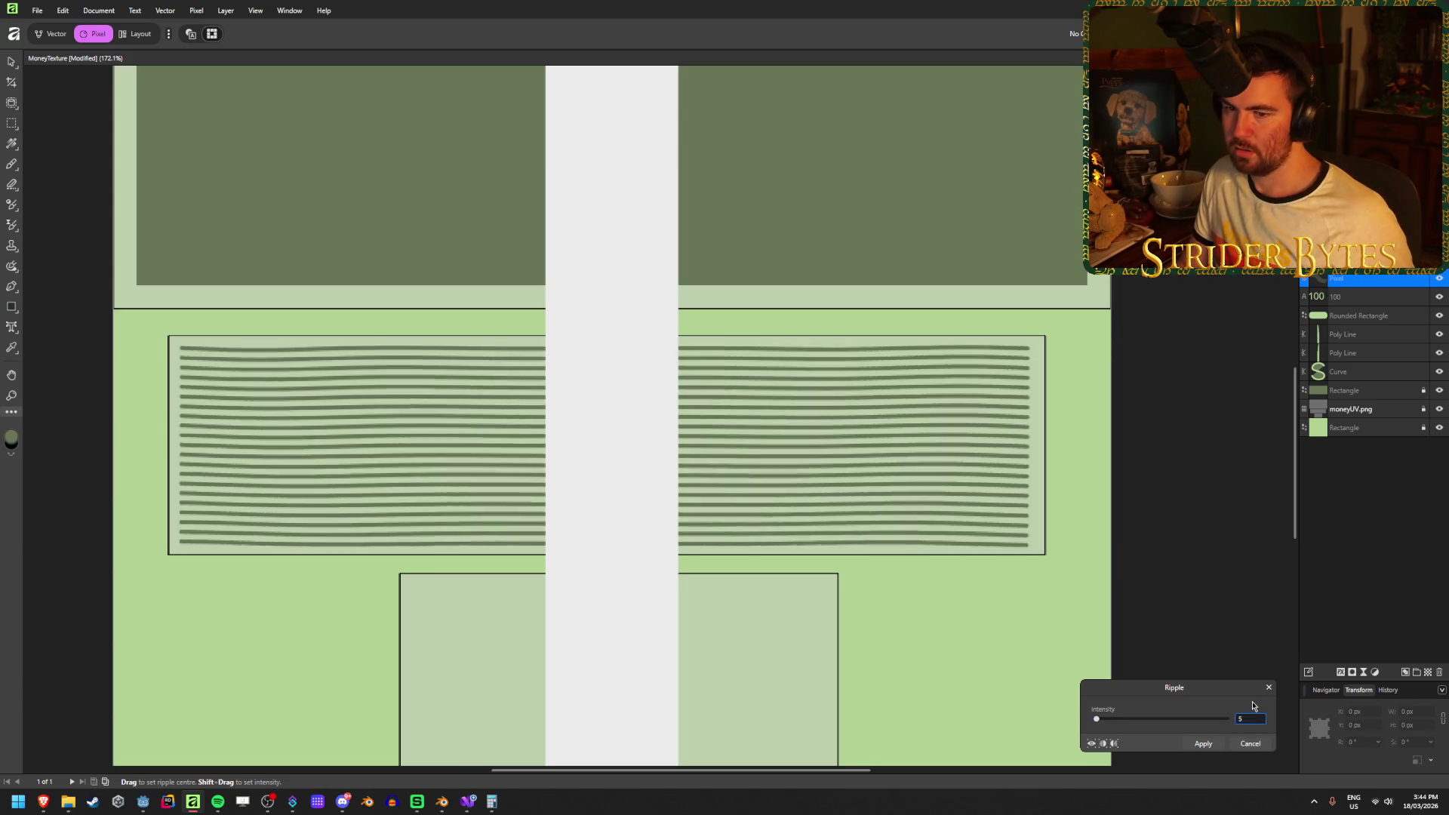
scroll(710, 493, "down", 4)
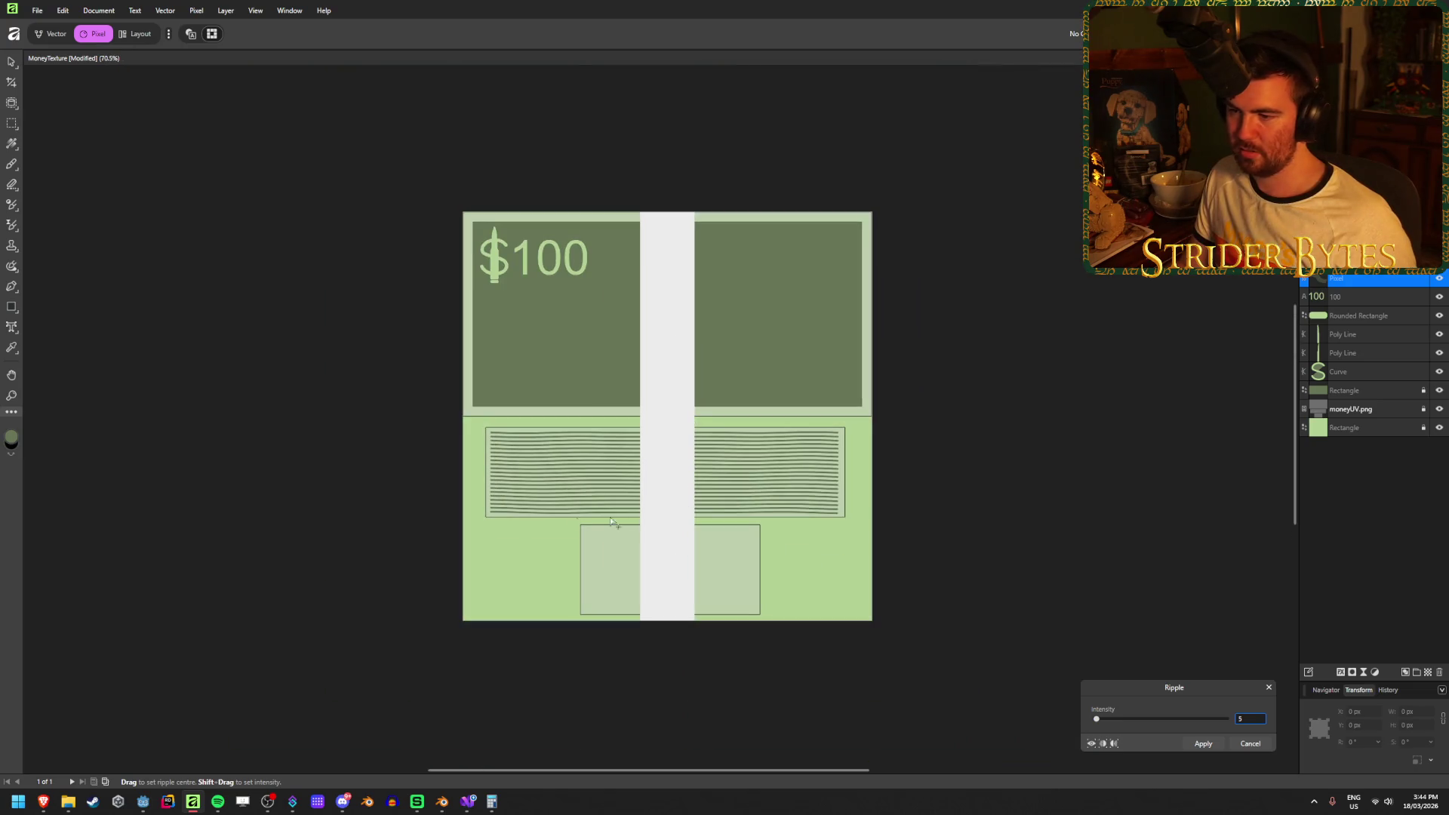
scroll(880, 570, "up", 4)
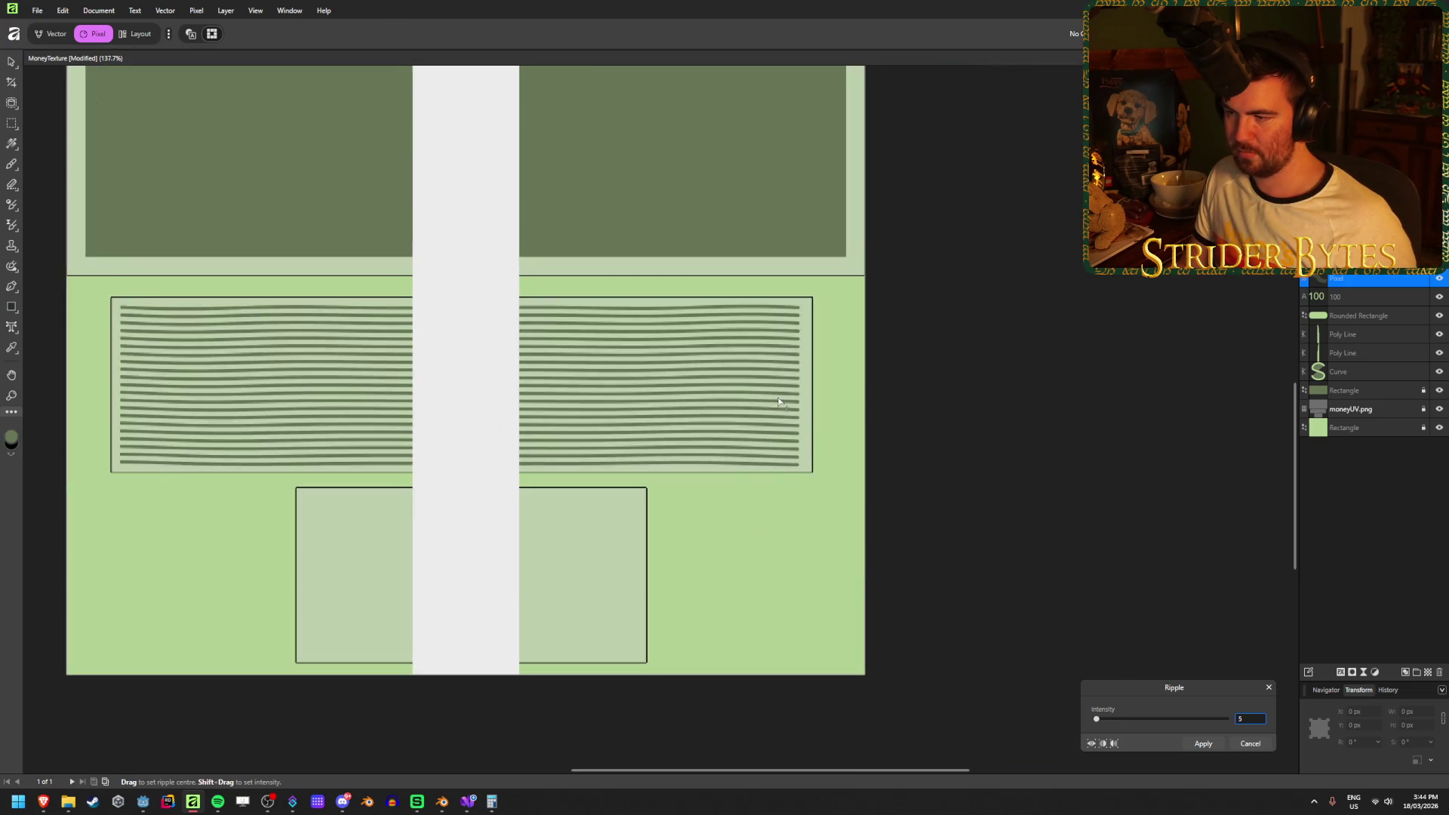
left_click_drag(426, 471, 618, 479)
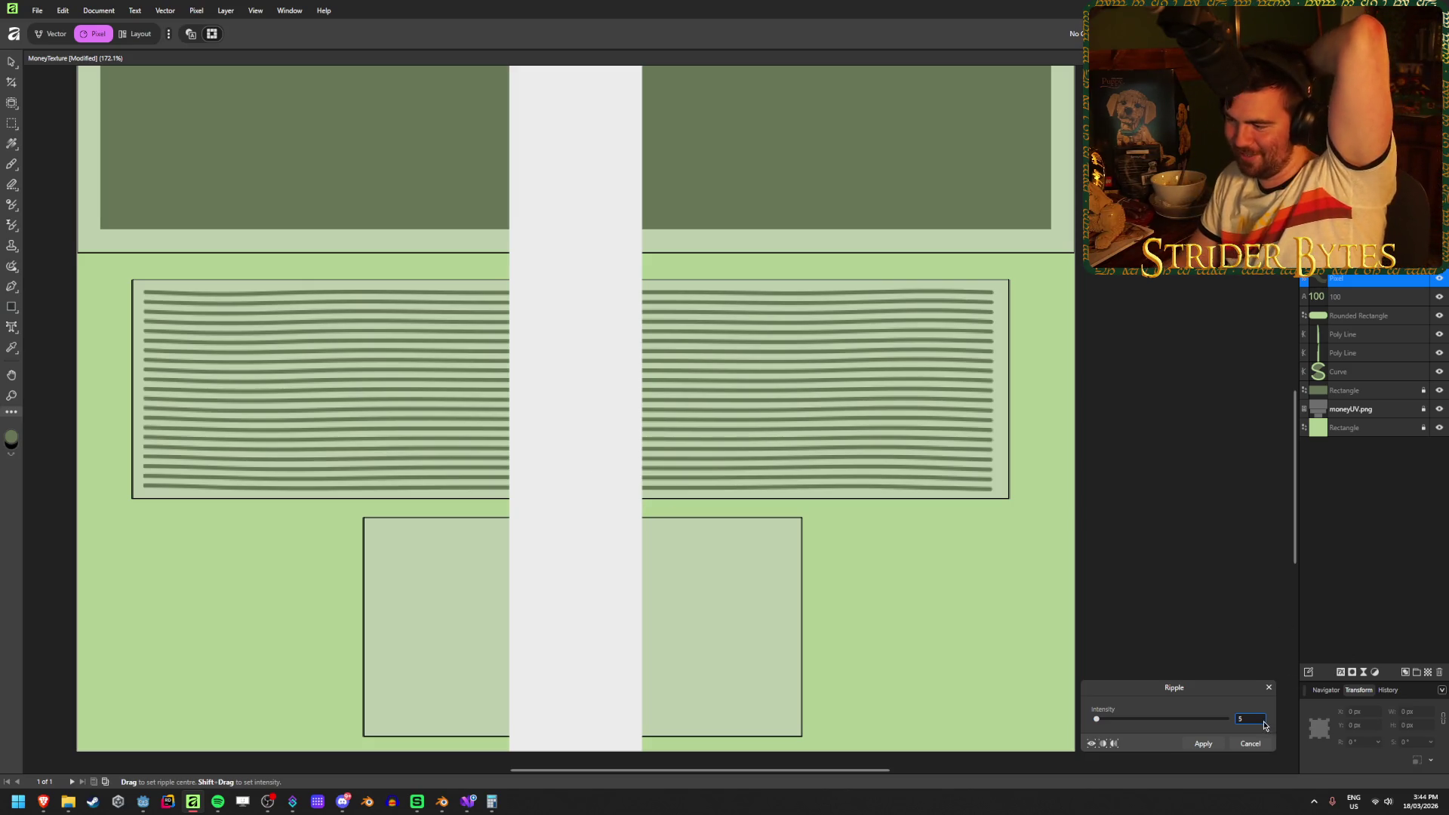
type("10")
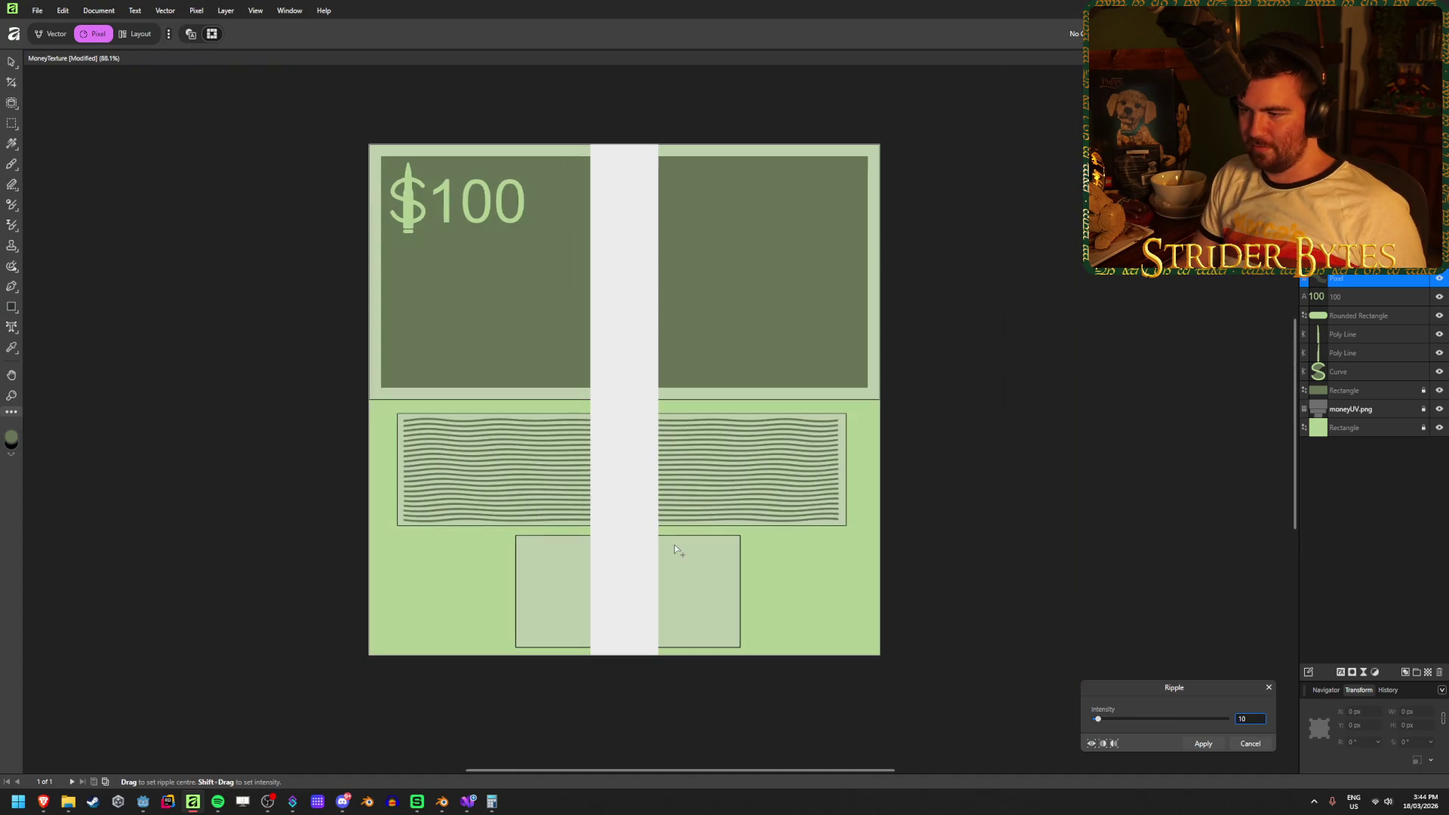
scroll(673, 546, "up", 4)
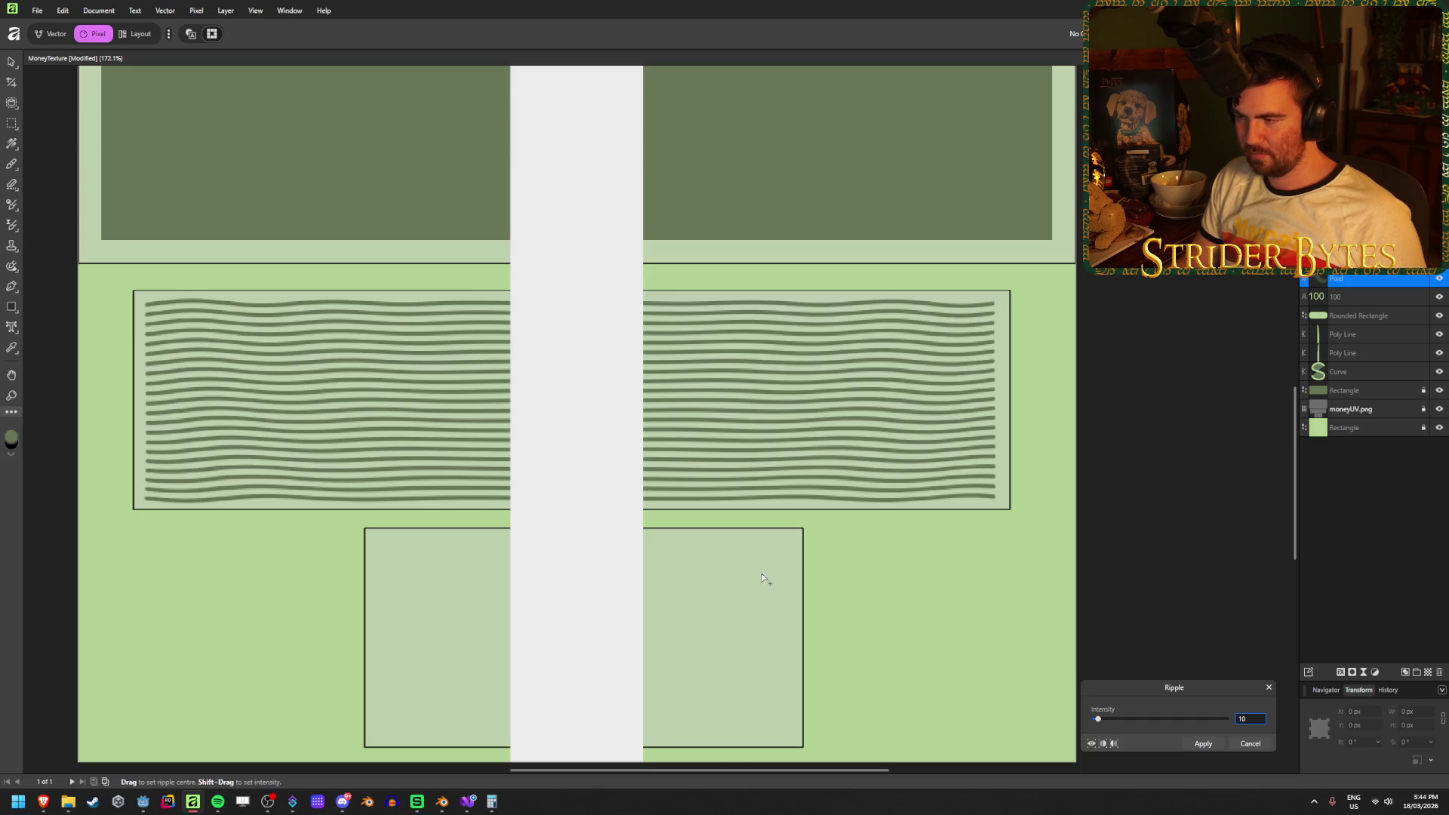
left_click(1204, 744)
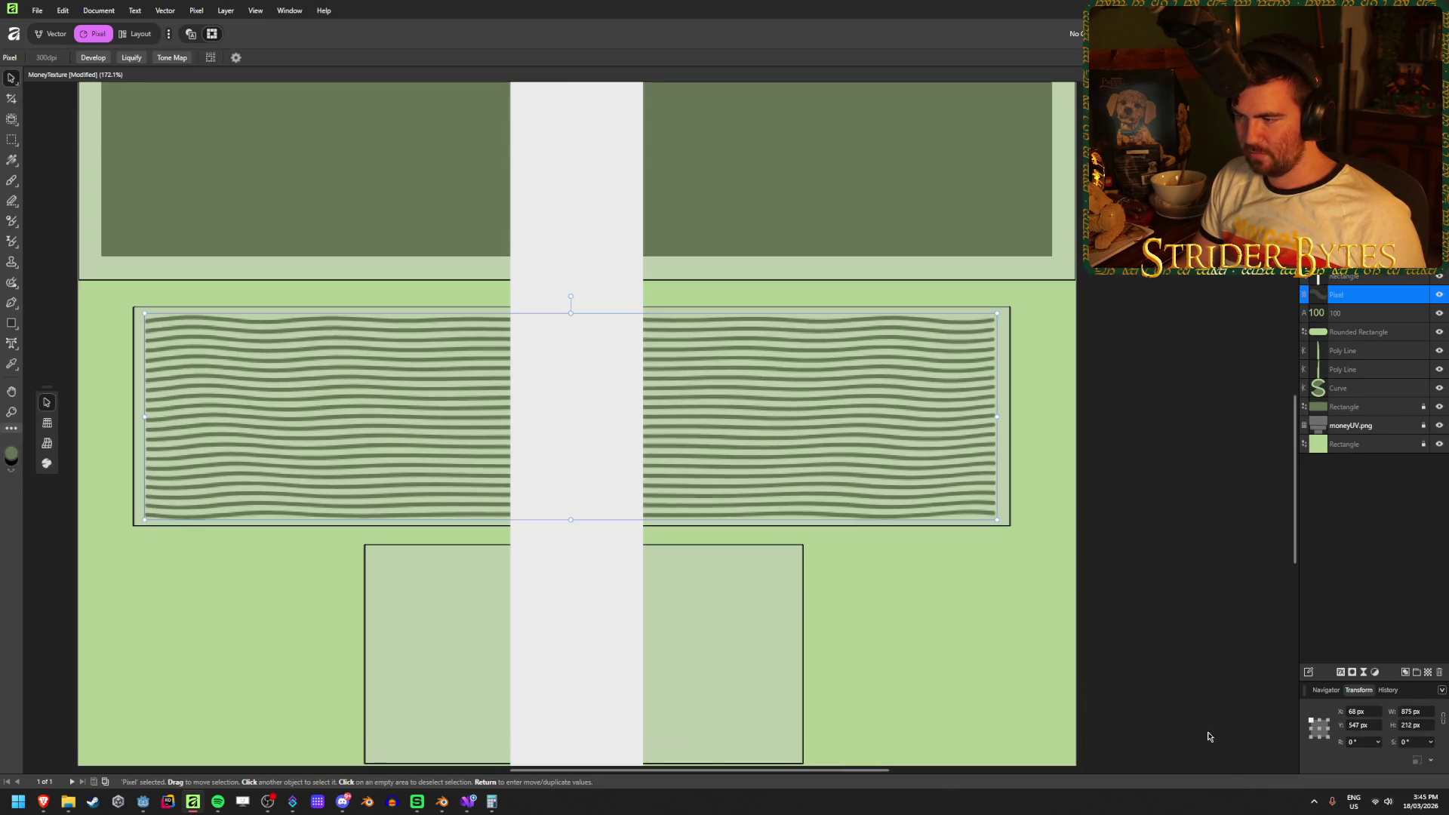
Stretch the wavy stripe layer outward on both sides to about 906 px wide.
left_click_drag(997, 417, 1005, 416)
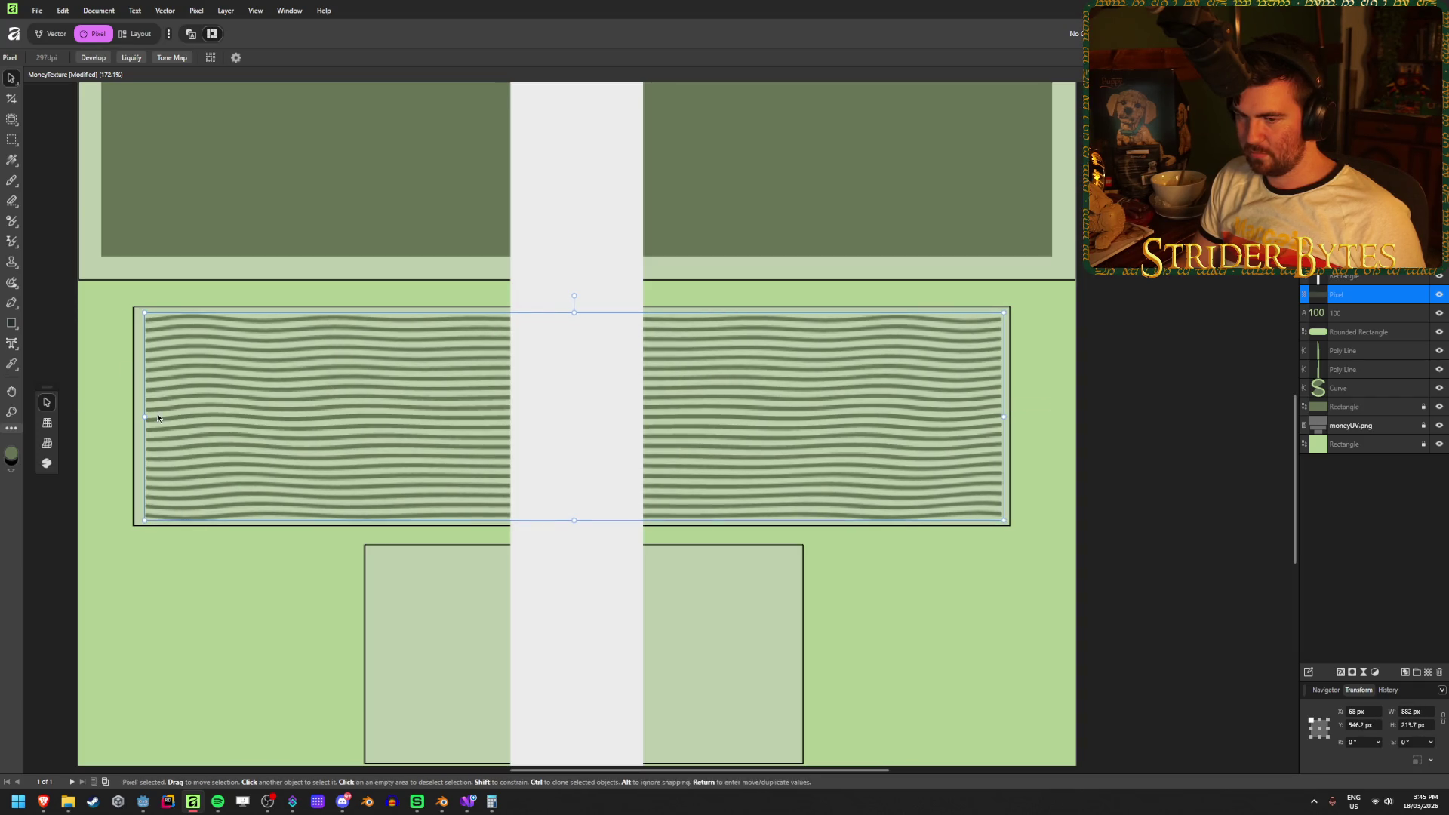
left_click_drag(144, 417, 139, 417)
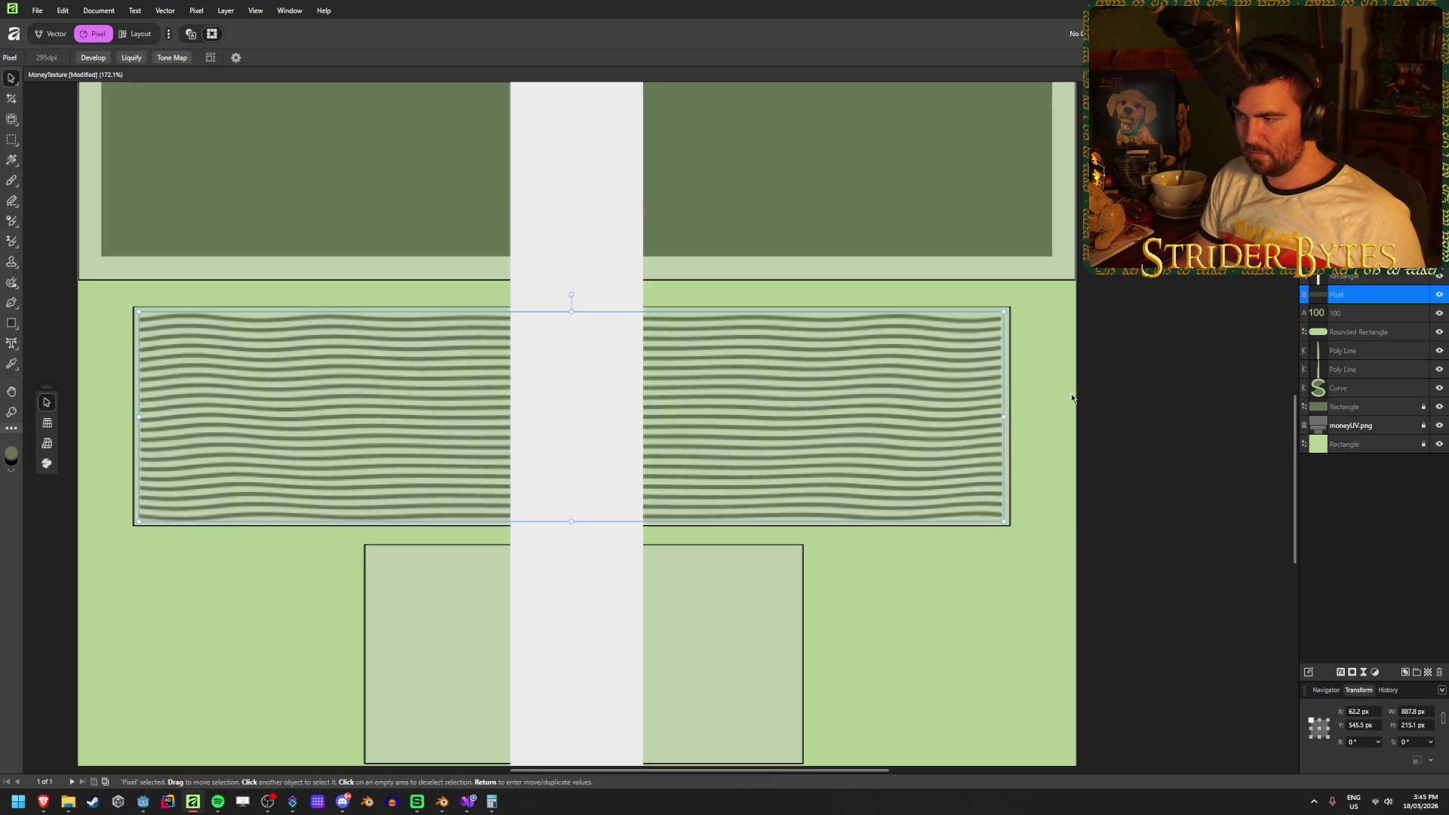
left_click(1203, 397)
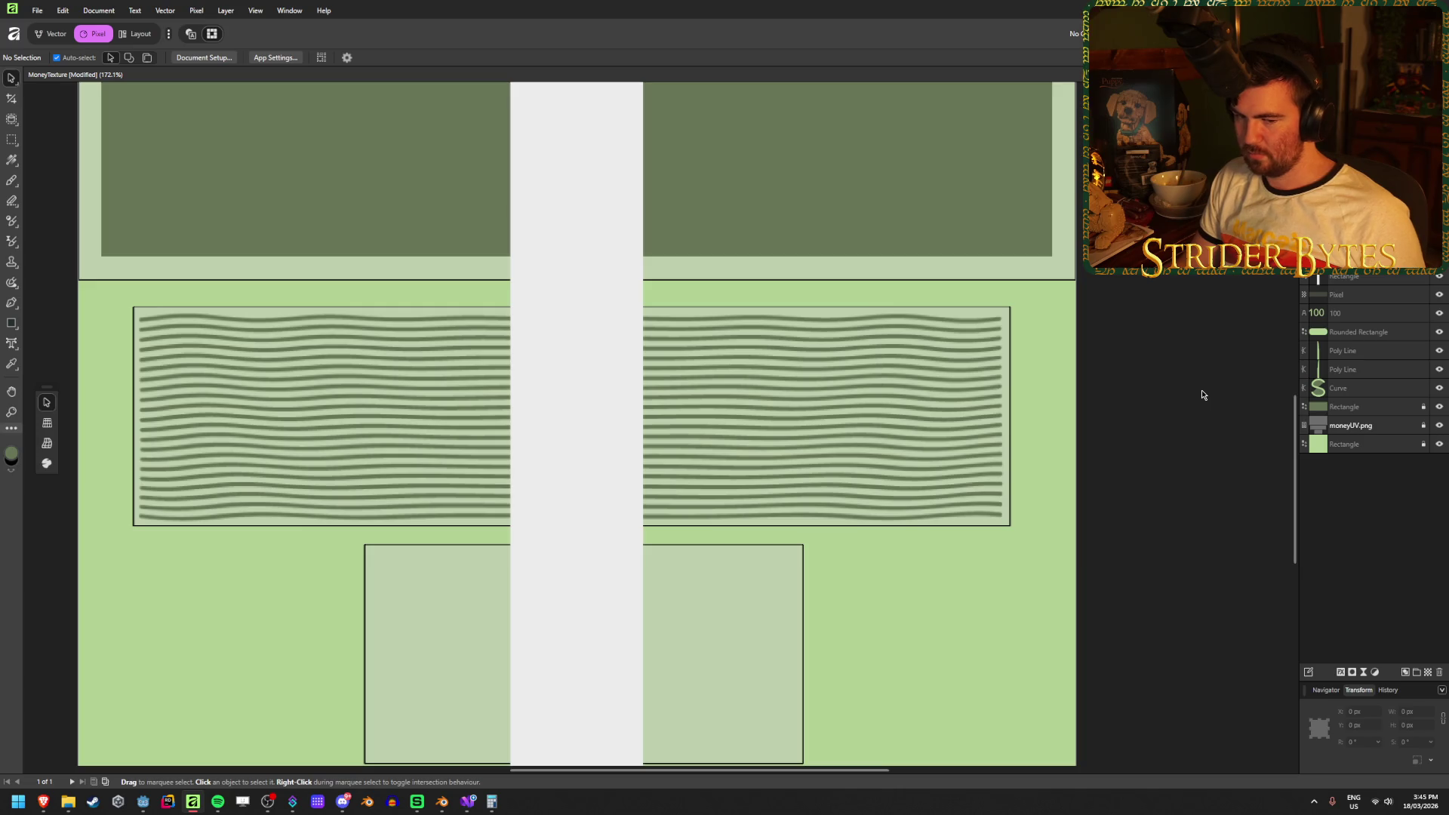
left_click(992, 428)
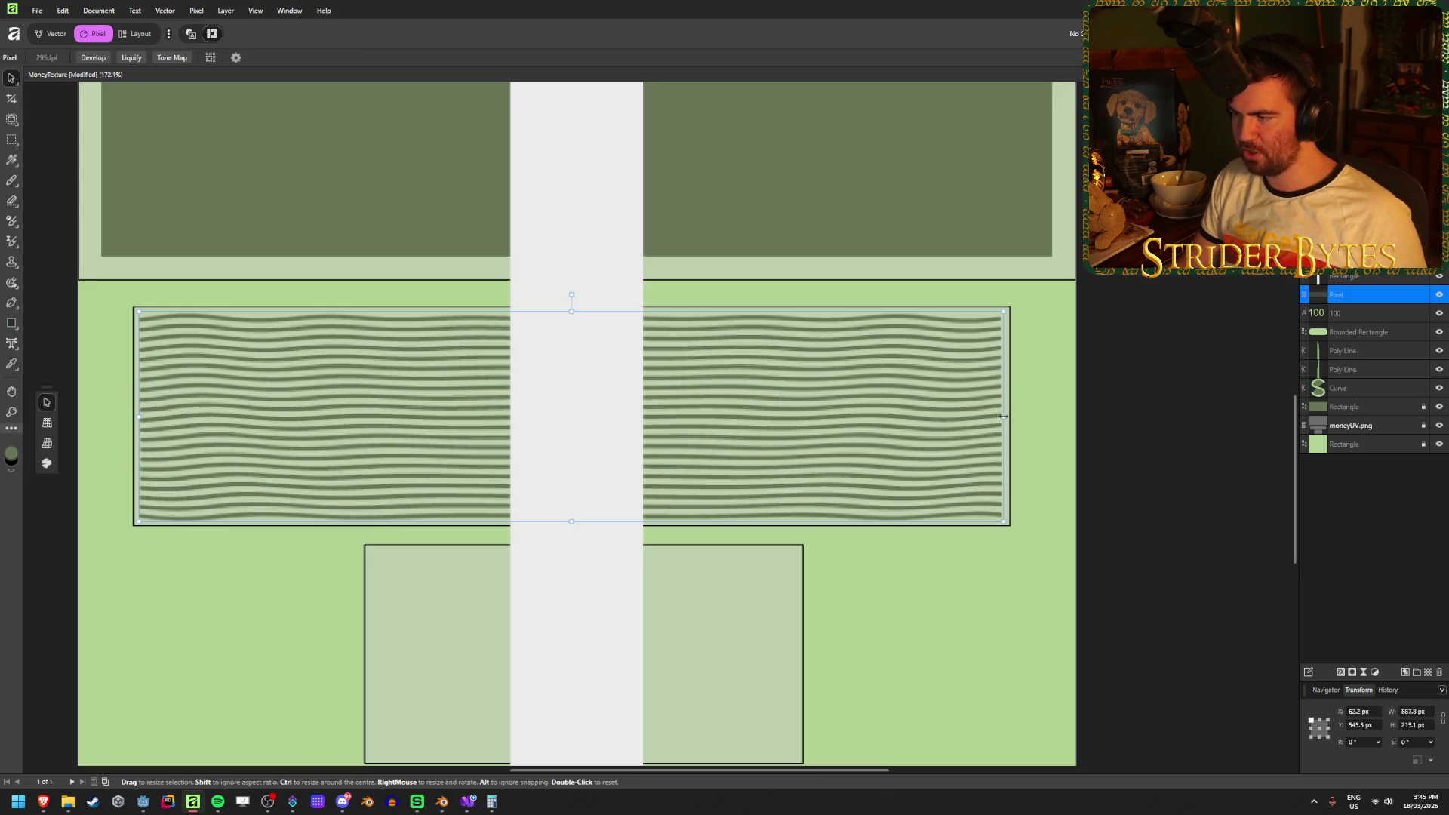
left_click_drag(1005, 416, 1013, 416)
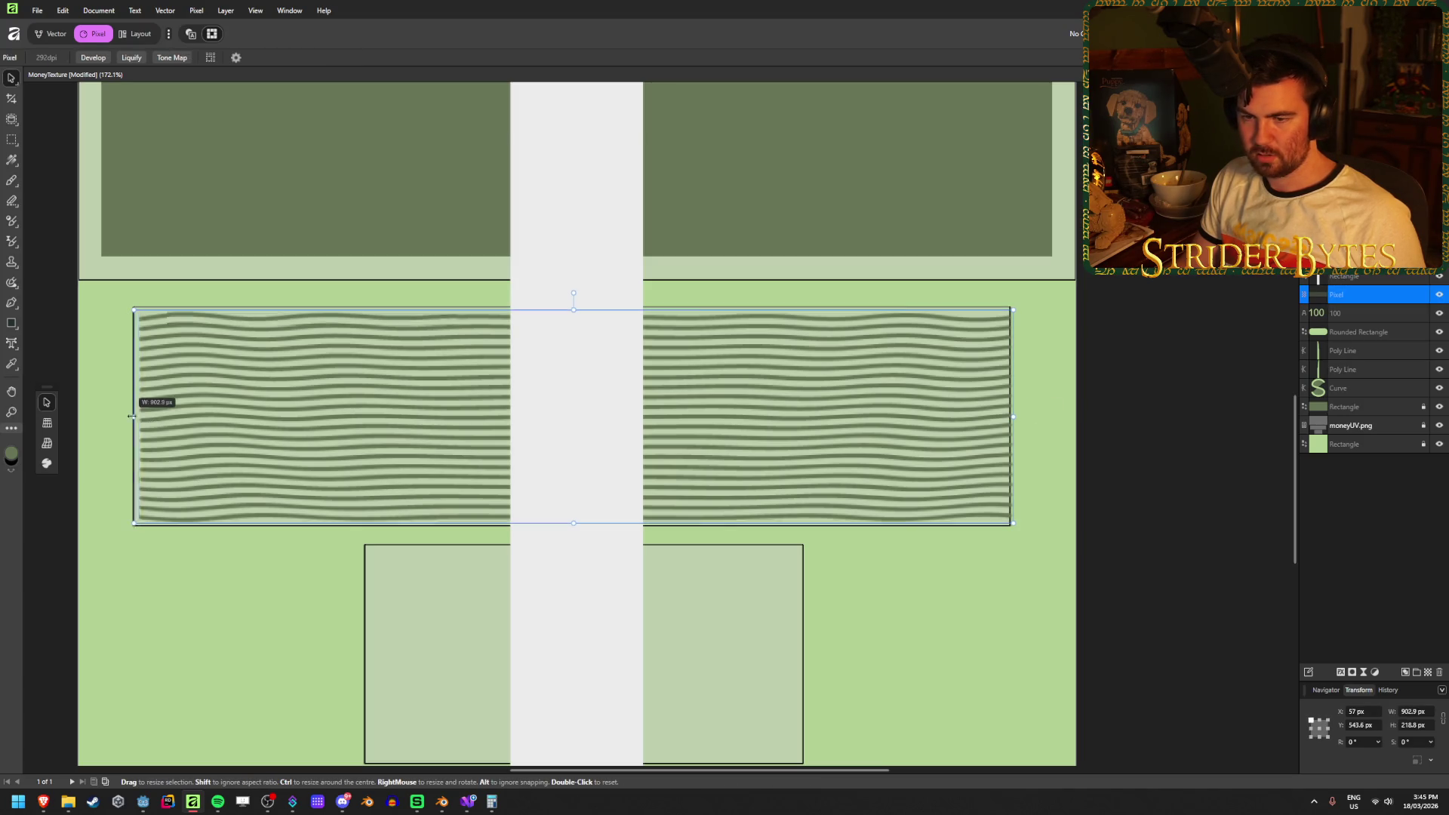
left_click_drag(131, 416, 129, 416)
scroll(415, 501, "down", 1)
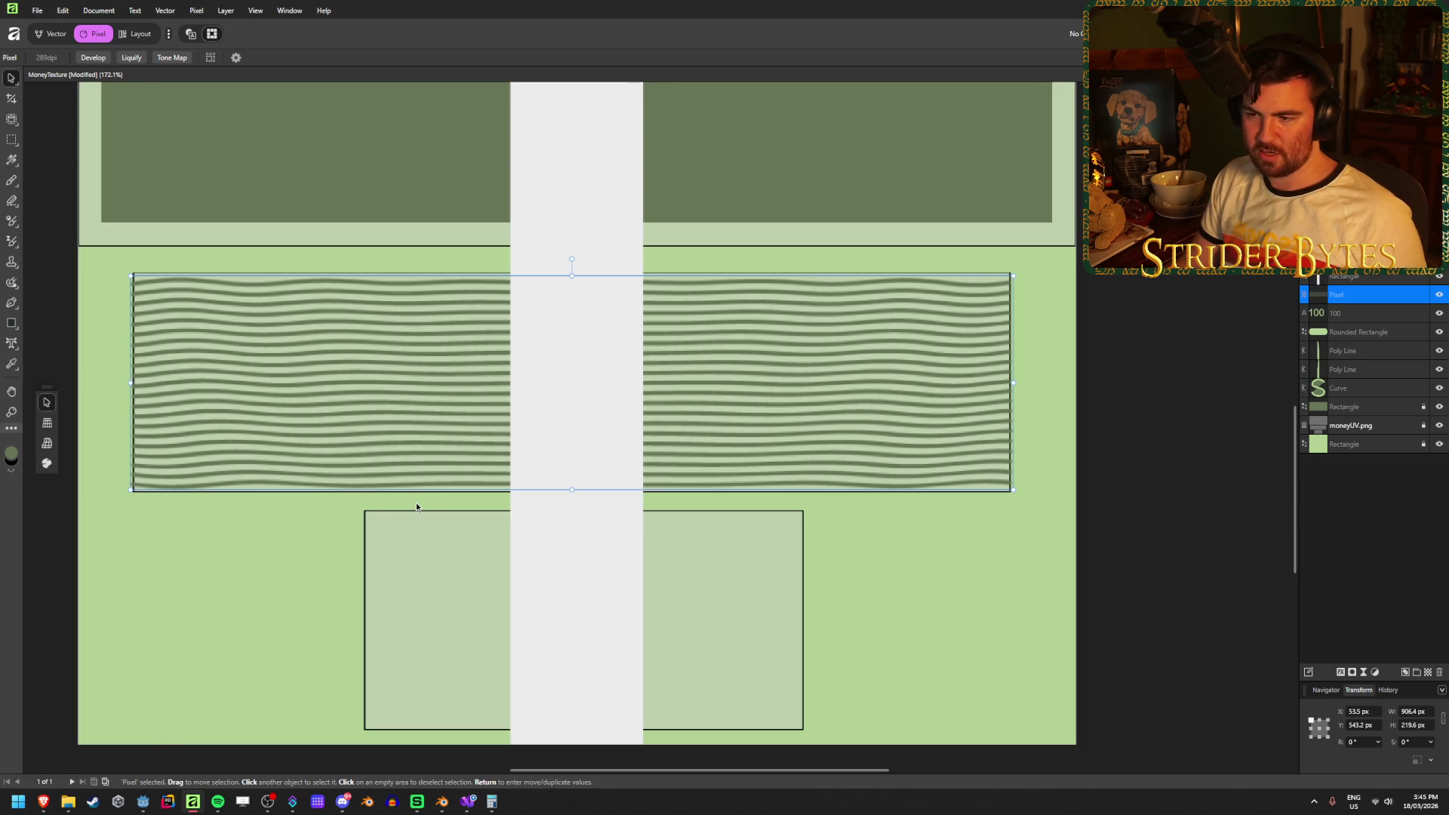
scroll(416, 501, "down", 3)
scroll(646, 587, "up", 2)
scroll(619, 616, "down", 1)
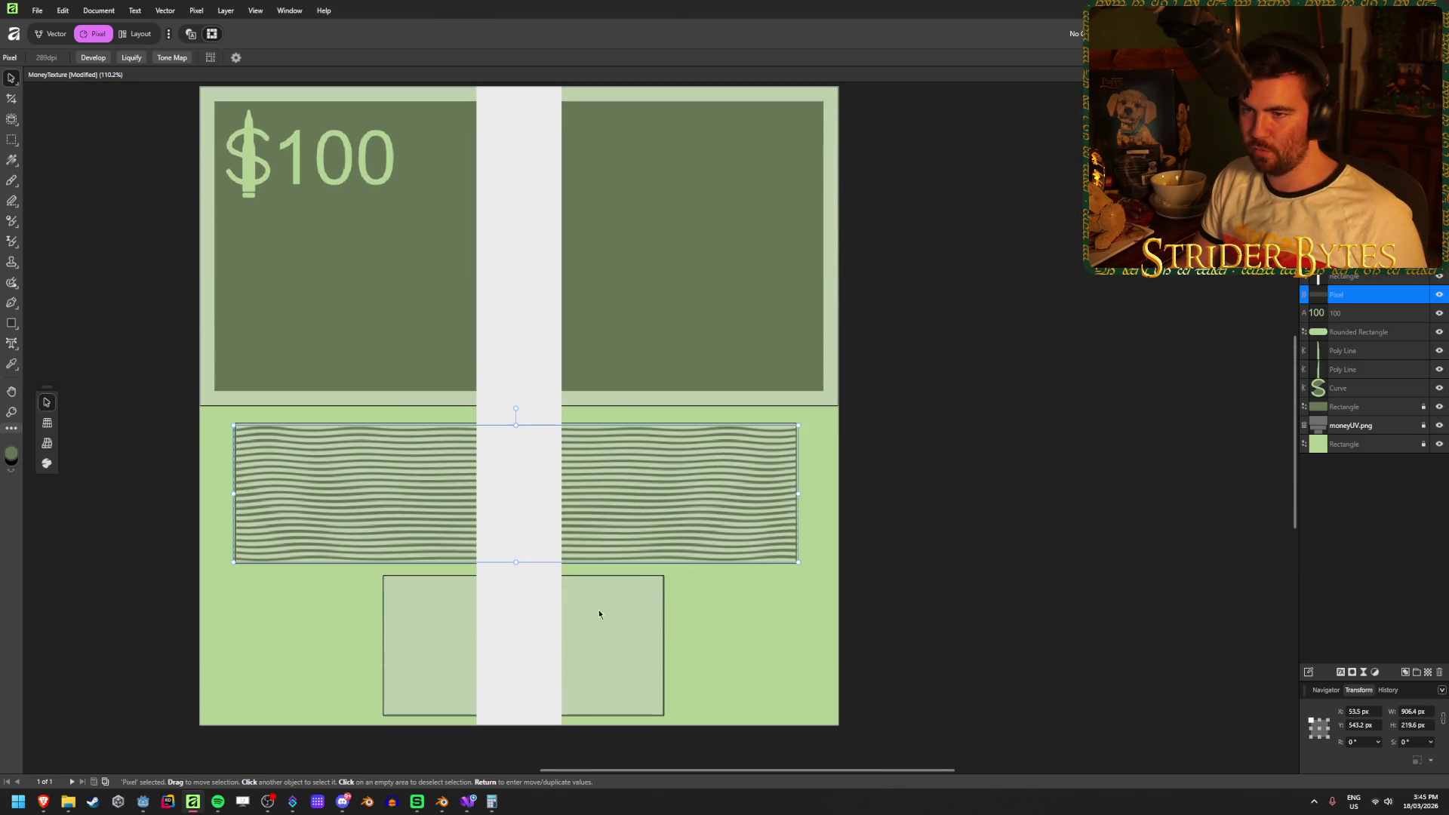
scroll(382, 590, "up", 1)
Switch over to the Money model in Blender.
mouse_move(444, 806)
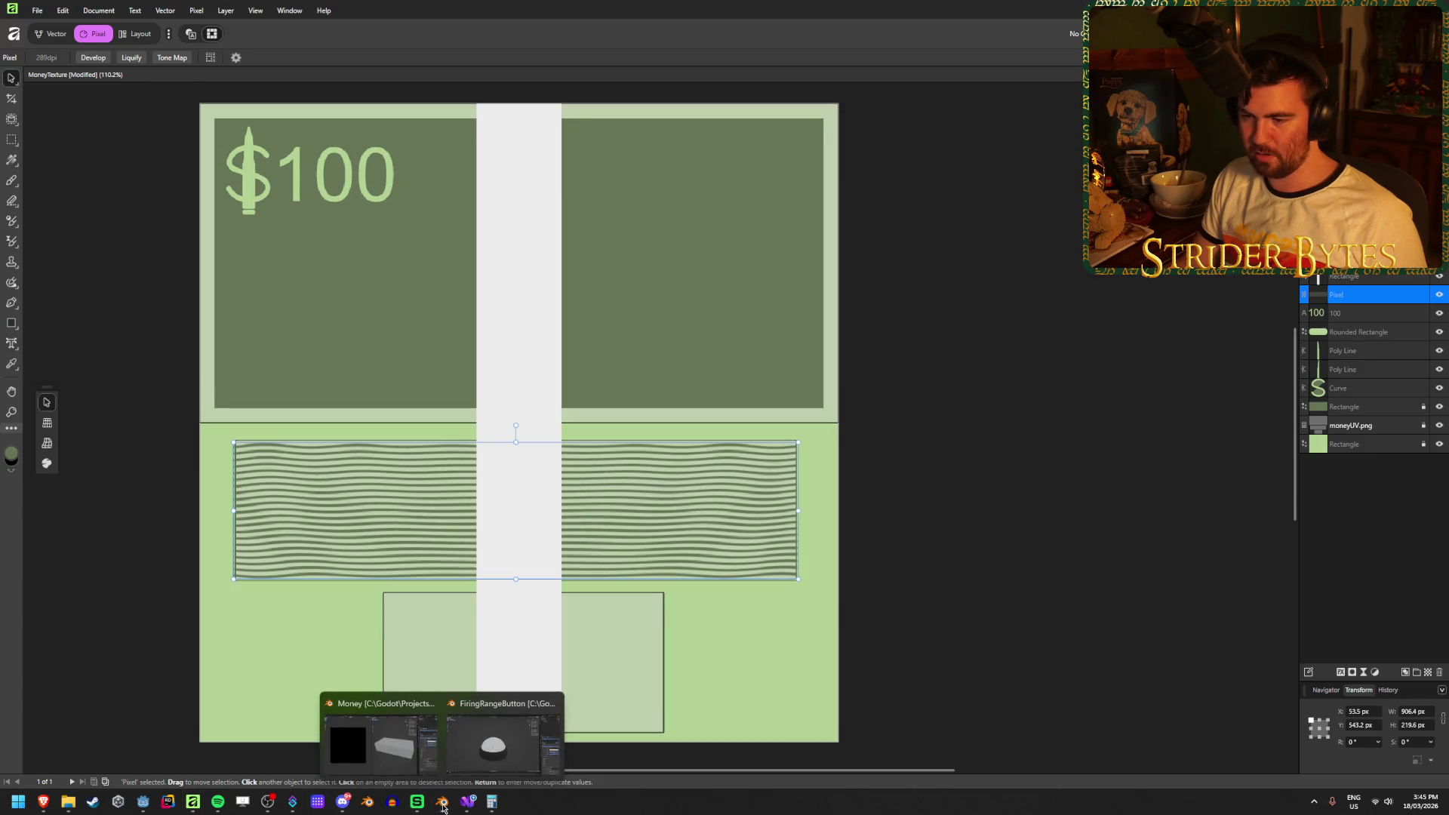
left_click(373, 739)
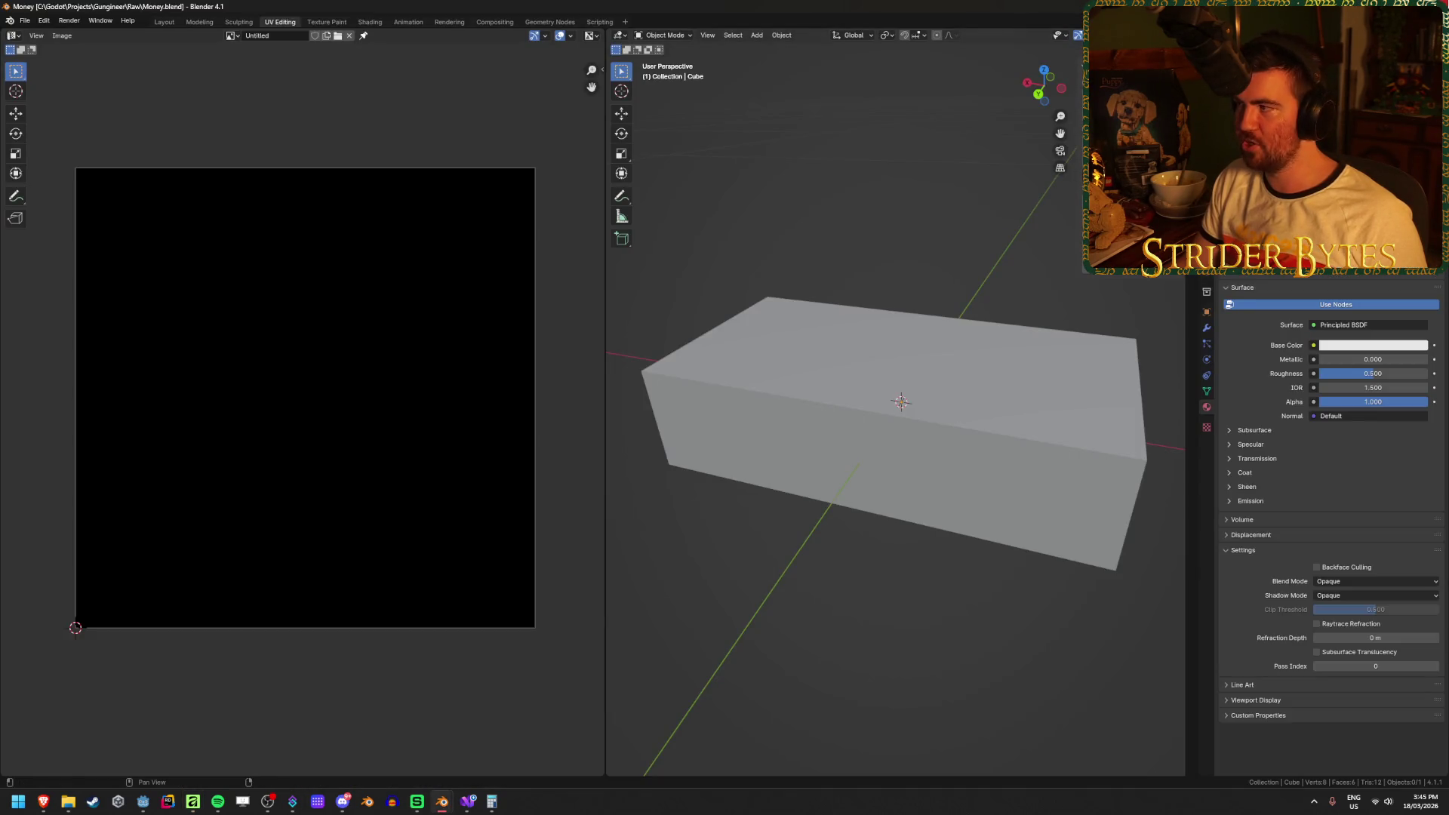
key("alt+Tab")
key("alt+Tab")
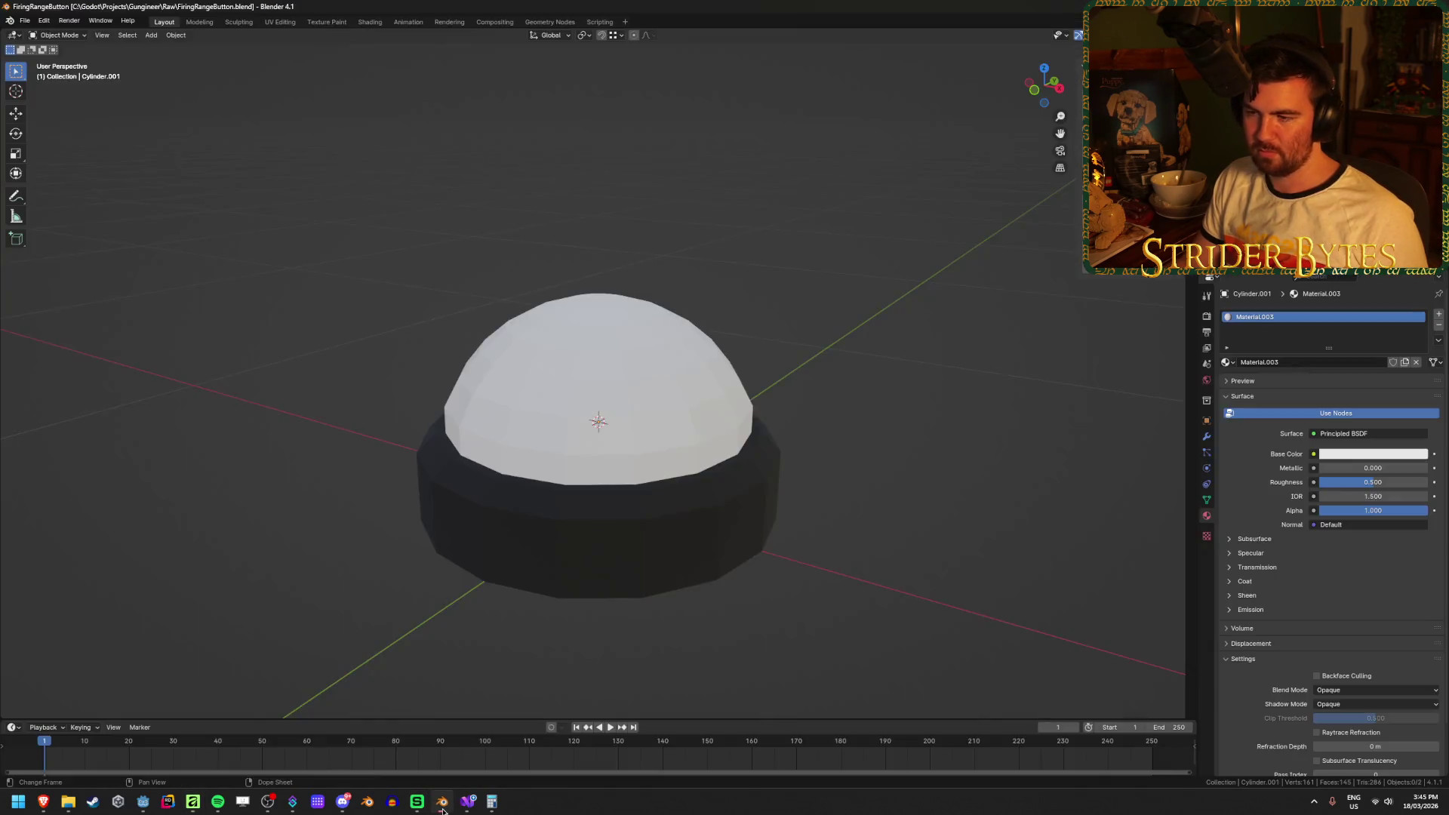
key("alt+F4")
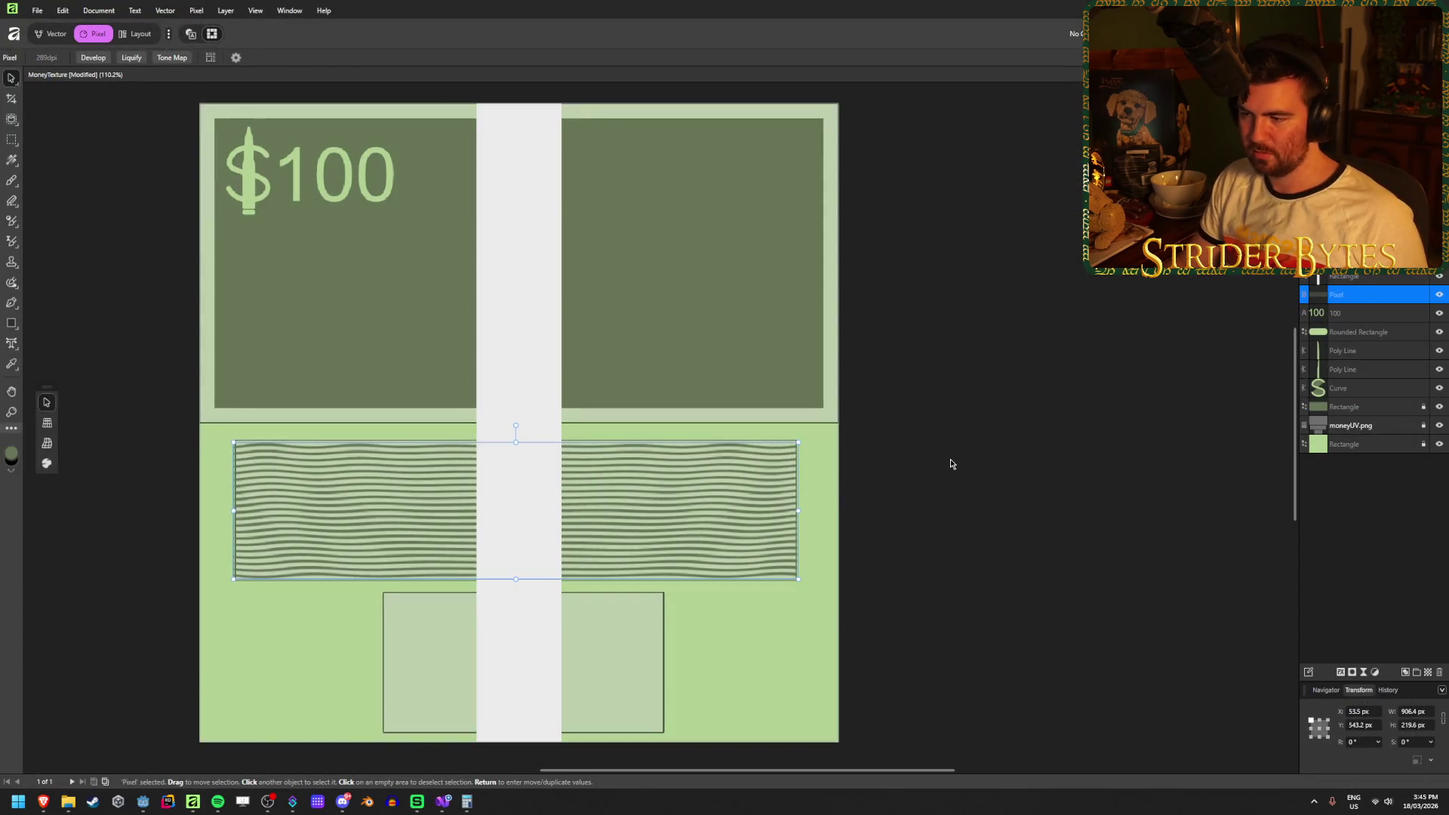
Try clipping the wavy stripes into the white paper band, then undo it.
left_click(948, 463)
left_click(605, 523)
scroll(587, 566, "down", 3)
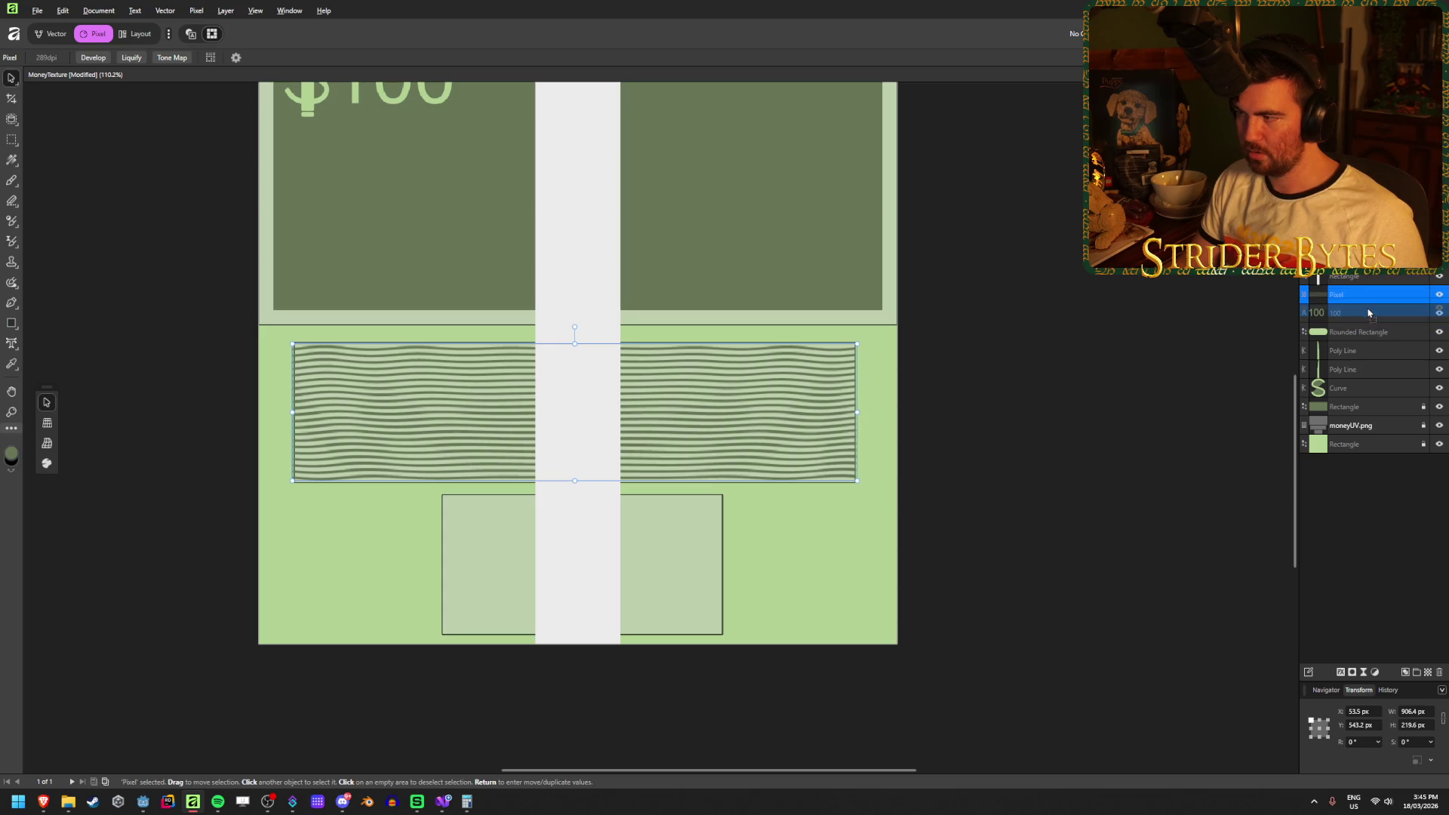
left_click_drag(1368, 283, 1369, 280)
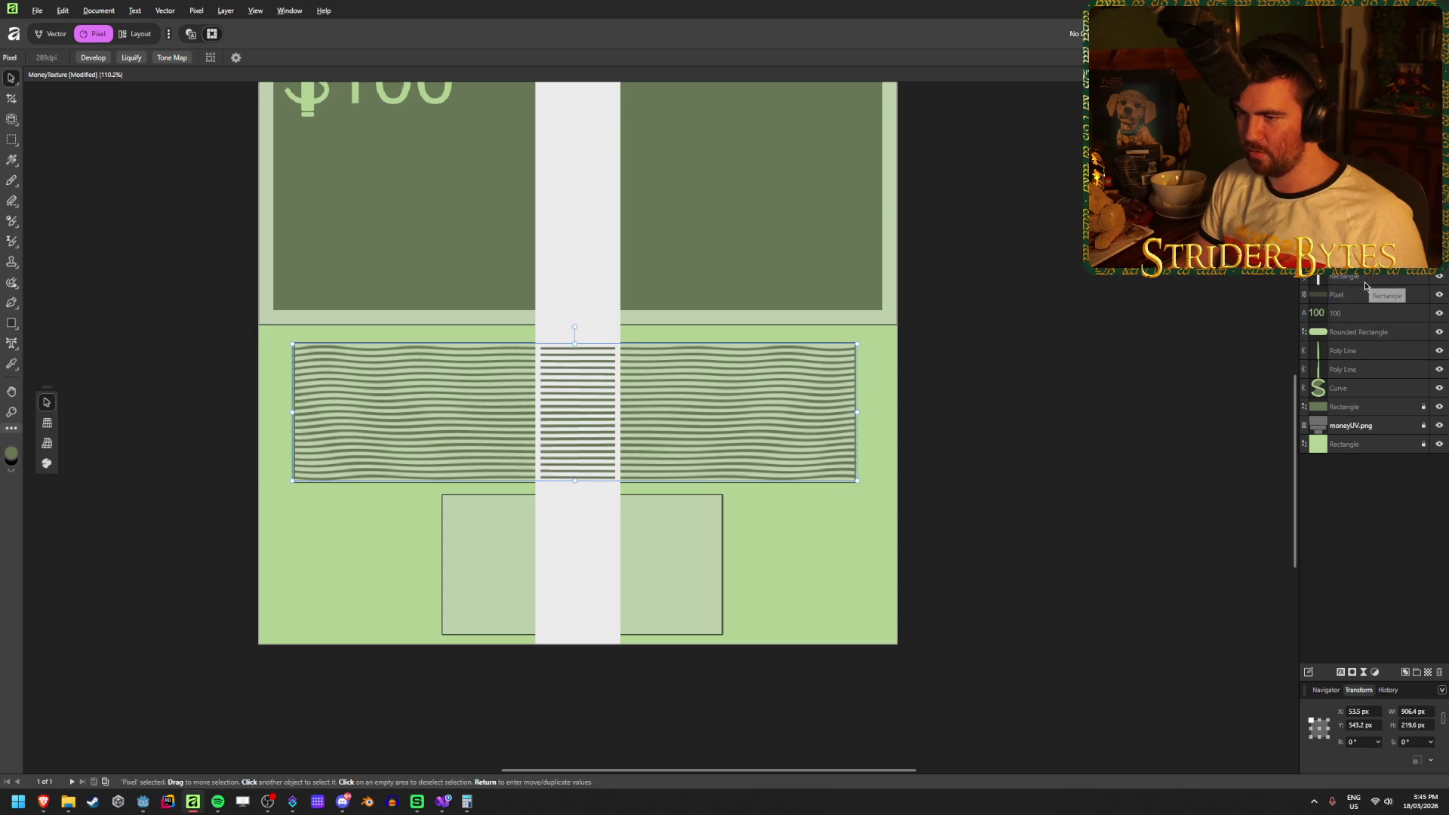
key("ctrl+z")
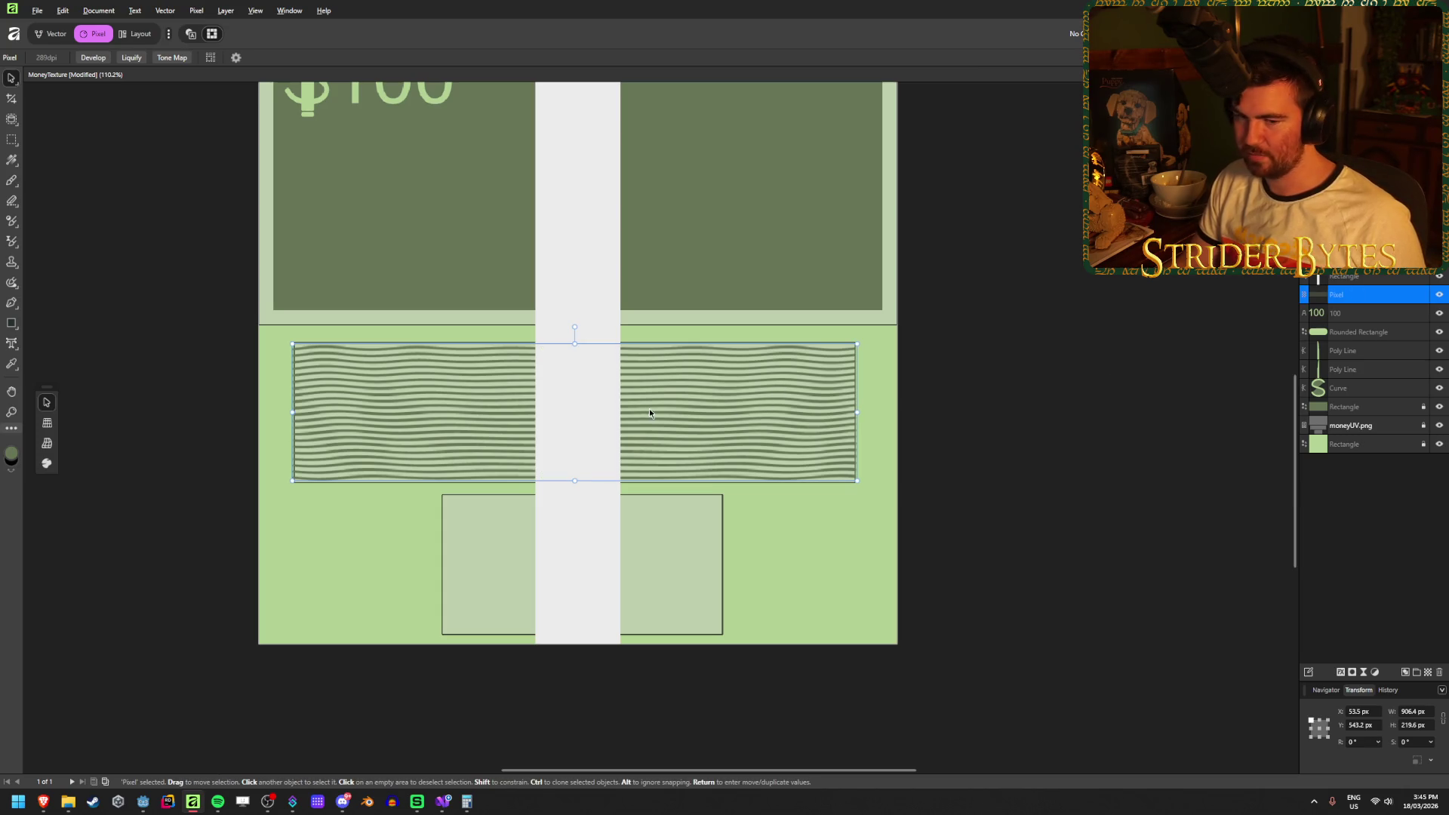
scroll(630, 480, "up", 2)
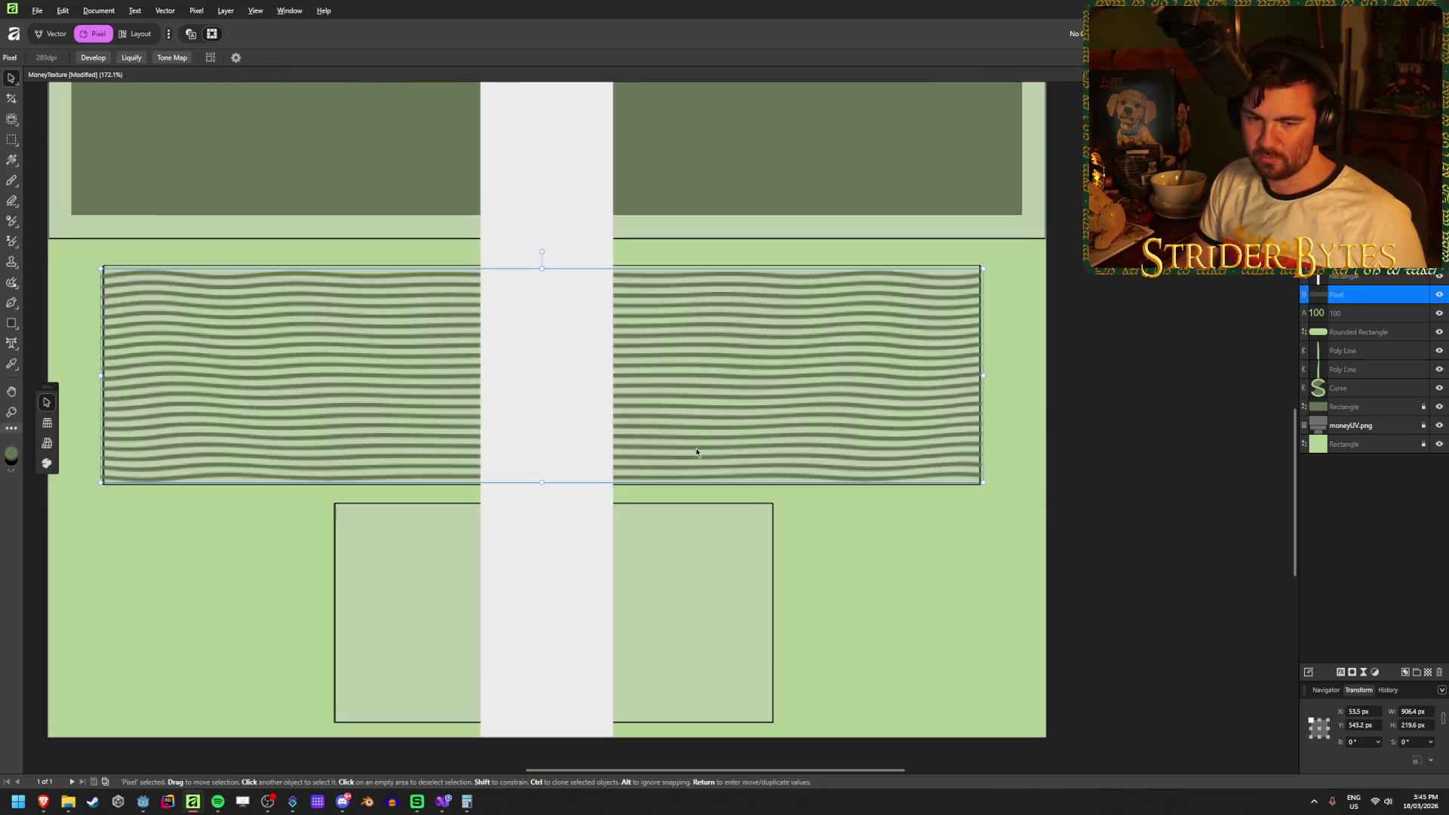
Duplicate the wavy stripes down over the lower rectangles of the bill and check the result.
left_click_drag(640, 428, 646, 662, "ctrl")
left_click(1132, 468)
scroll(880, 520, "up", 2)
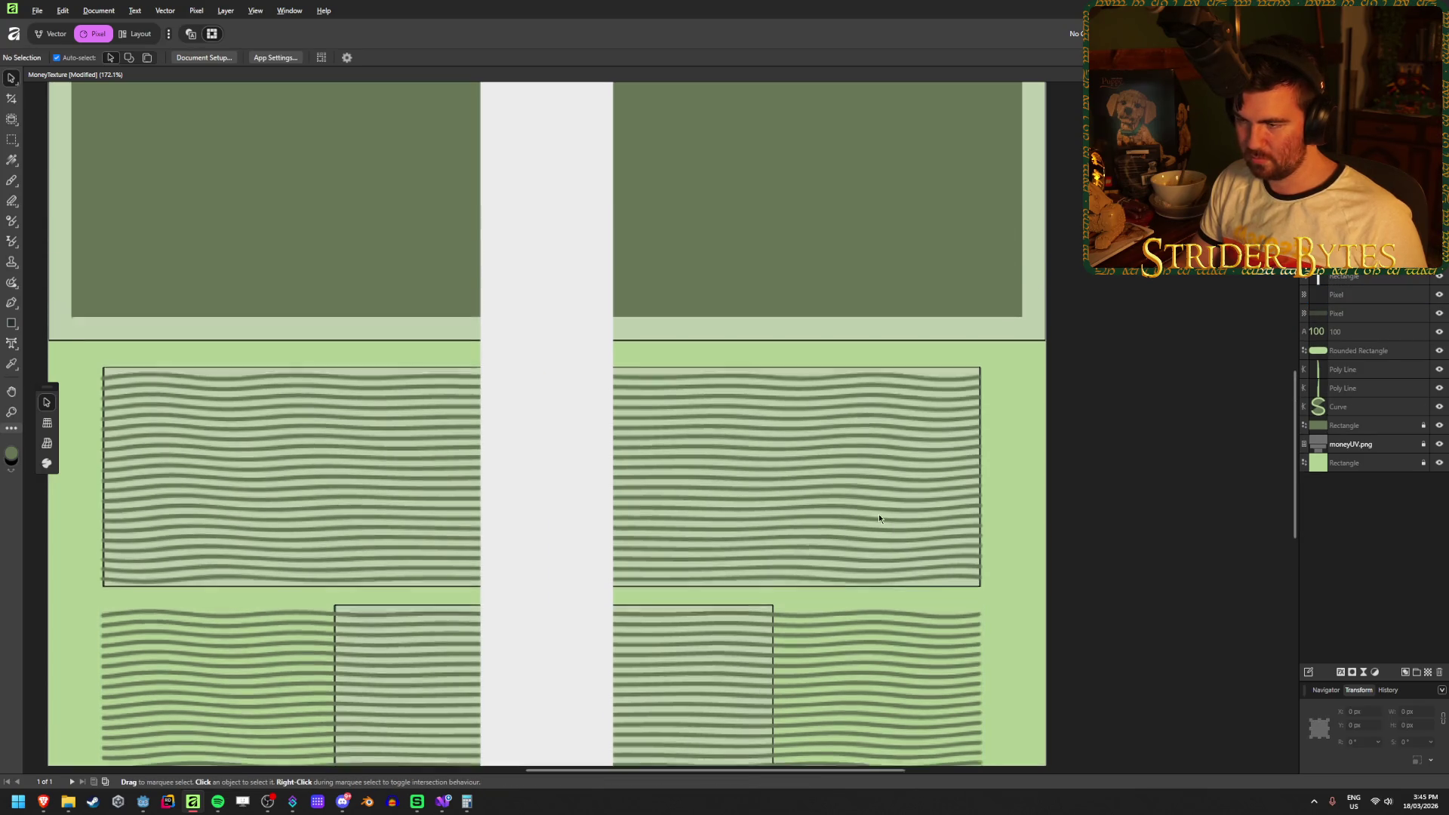
scroll(601, 472, "down", 1)
scroll(601, 470, "down", 3, "ctrl")
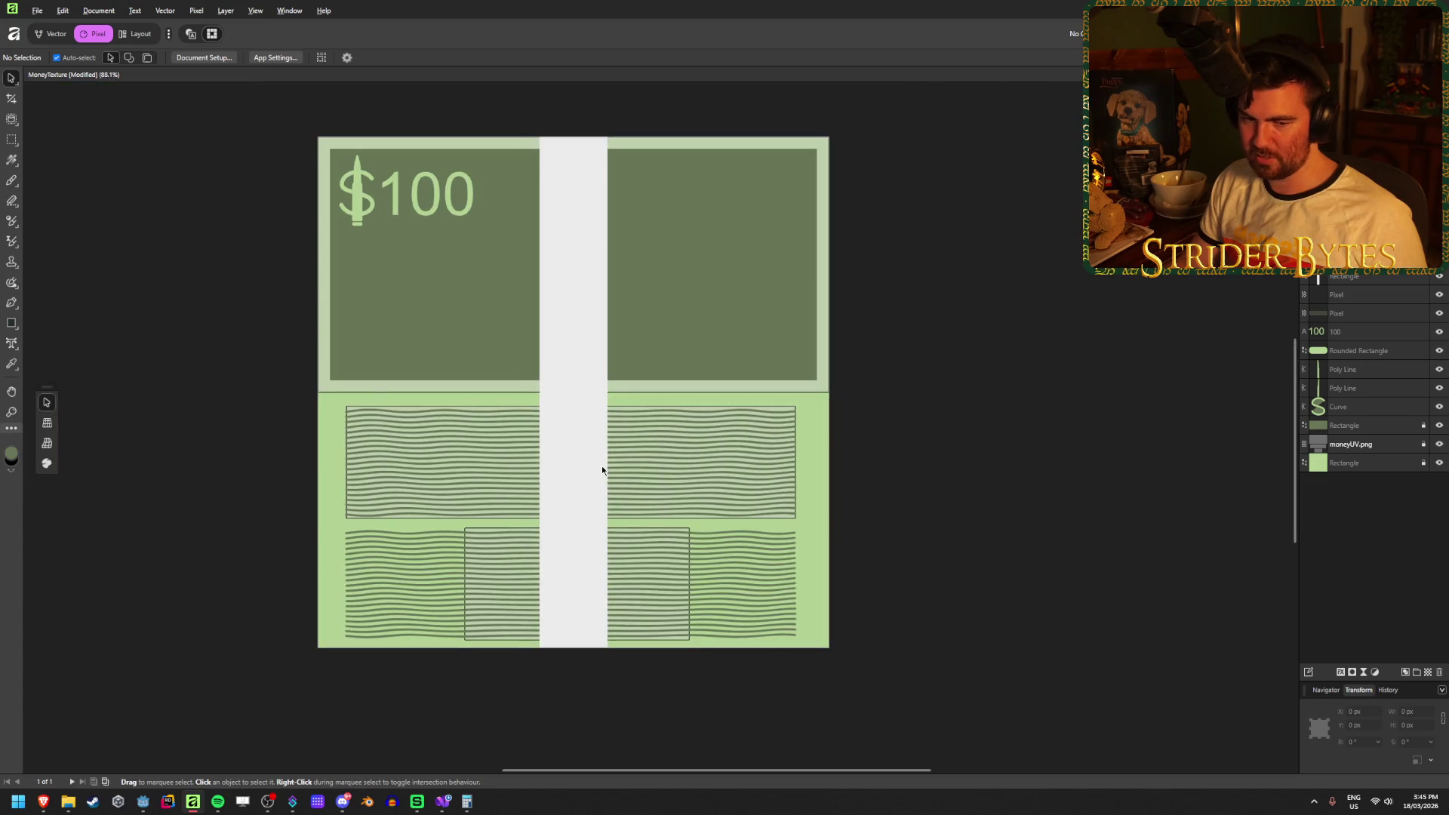
scroll(601, 470, "up", 2)
scroll(525, 471, "up", 2, "ctrl")
scroll(525, 470, "down", 1)
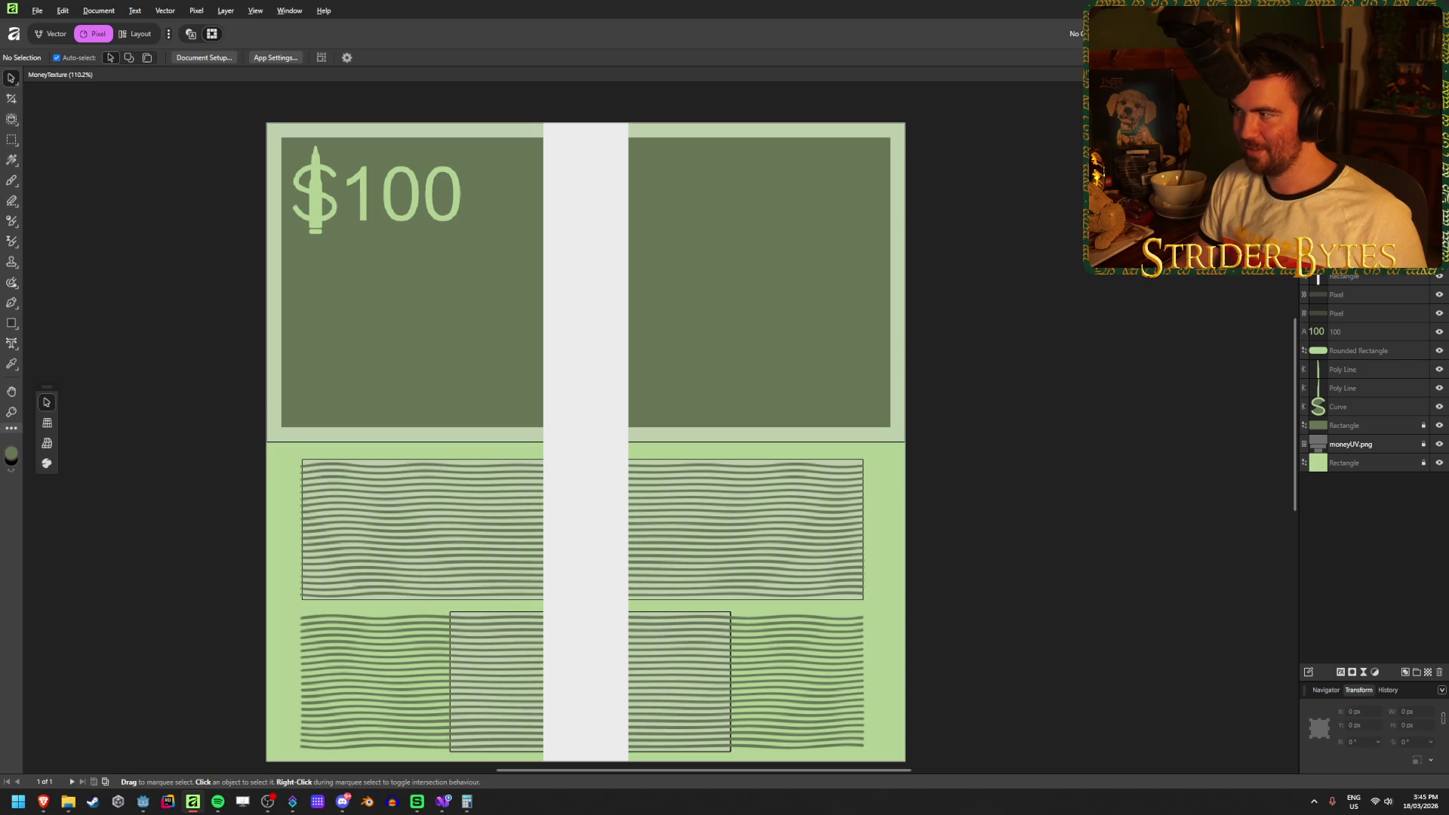
Export the bill texture as Money.png into the Gungineer Textures folder.
key("ctrl+alt+shift+s")
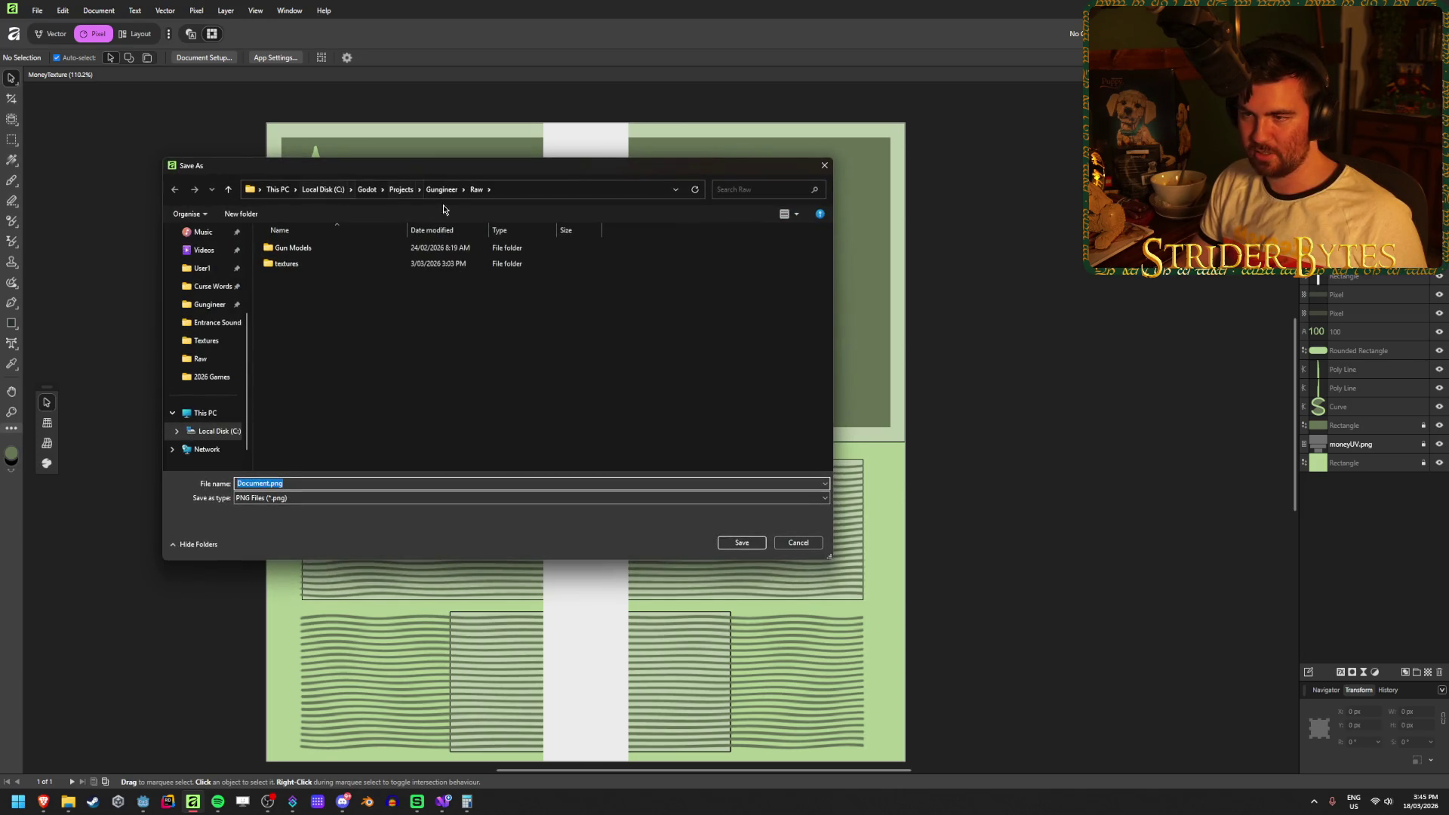
left_click(442, 189)
double_click(287, 438)
left_click(787, 324)
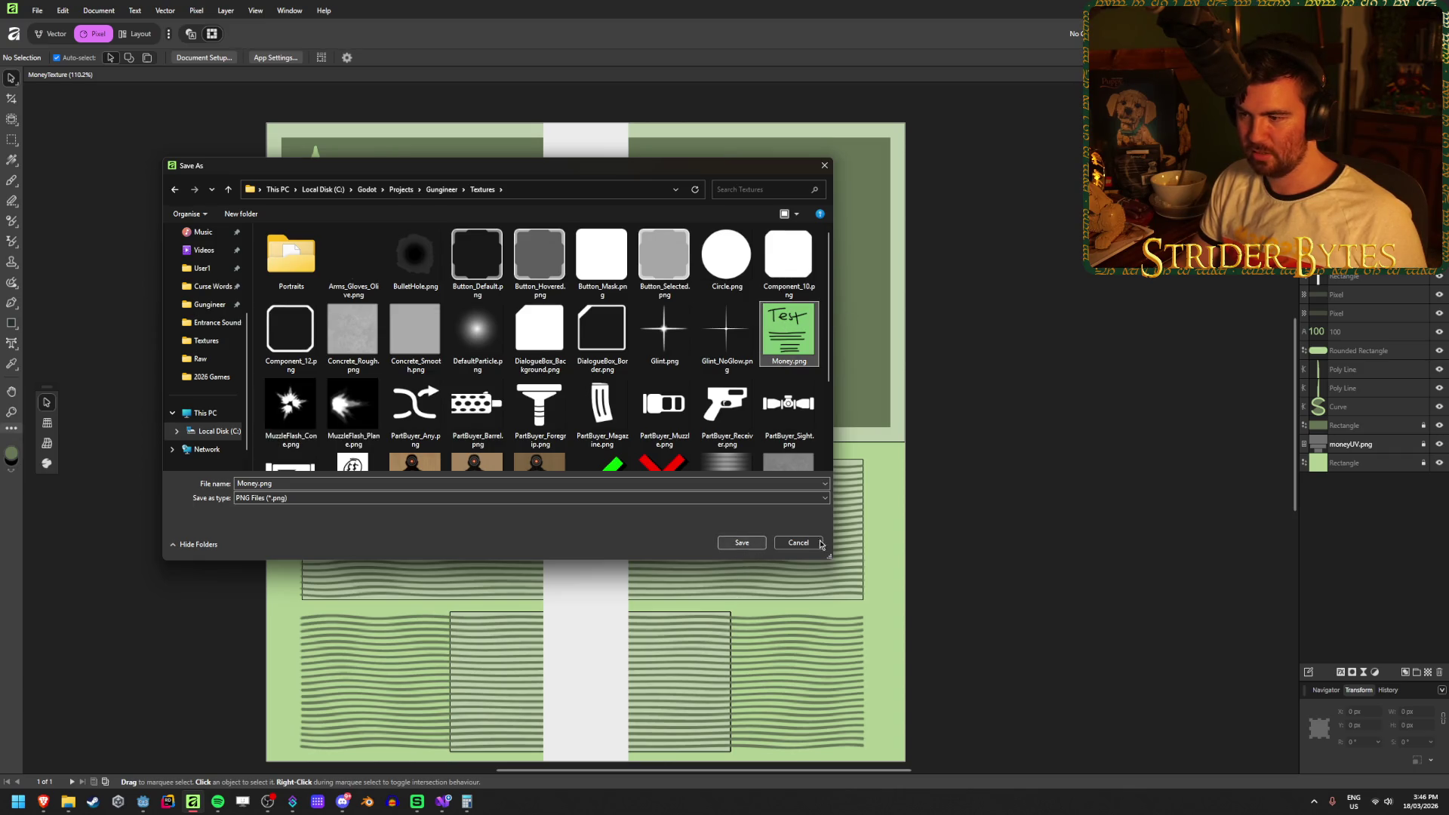
left_click(754, 546)
Hide the moneyUV.png guide layer, re-export over Money.png, and switch to Godot.
left_click(1440, 445)
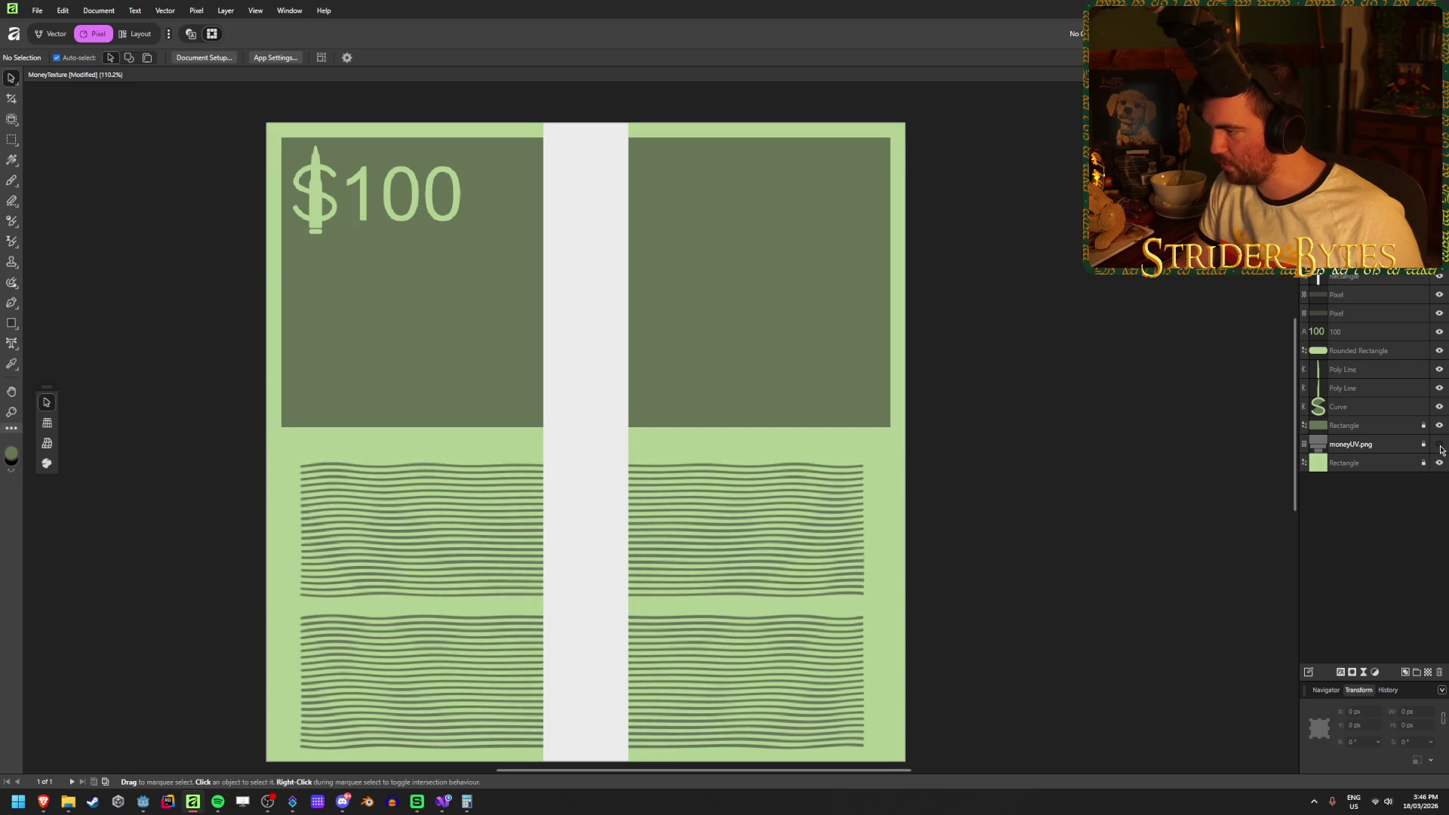
key("ctrl+alt+shift+s")
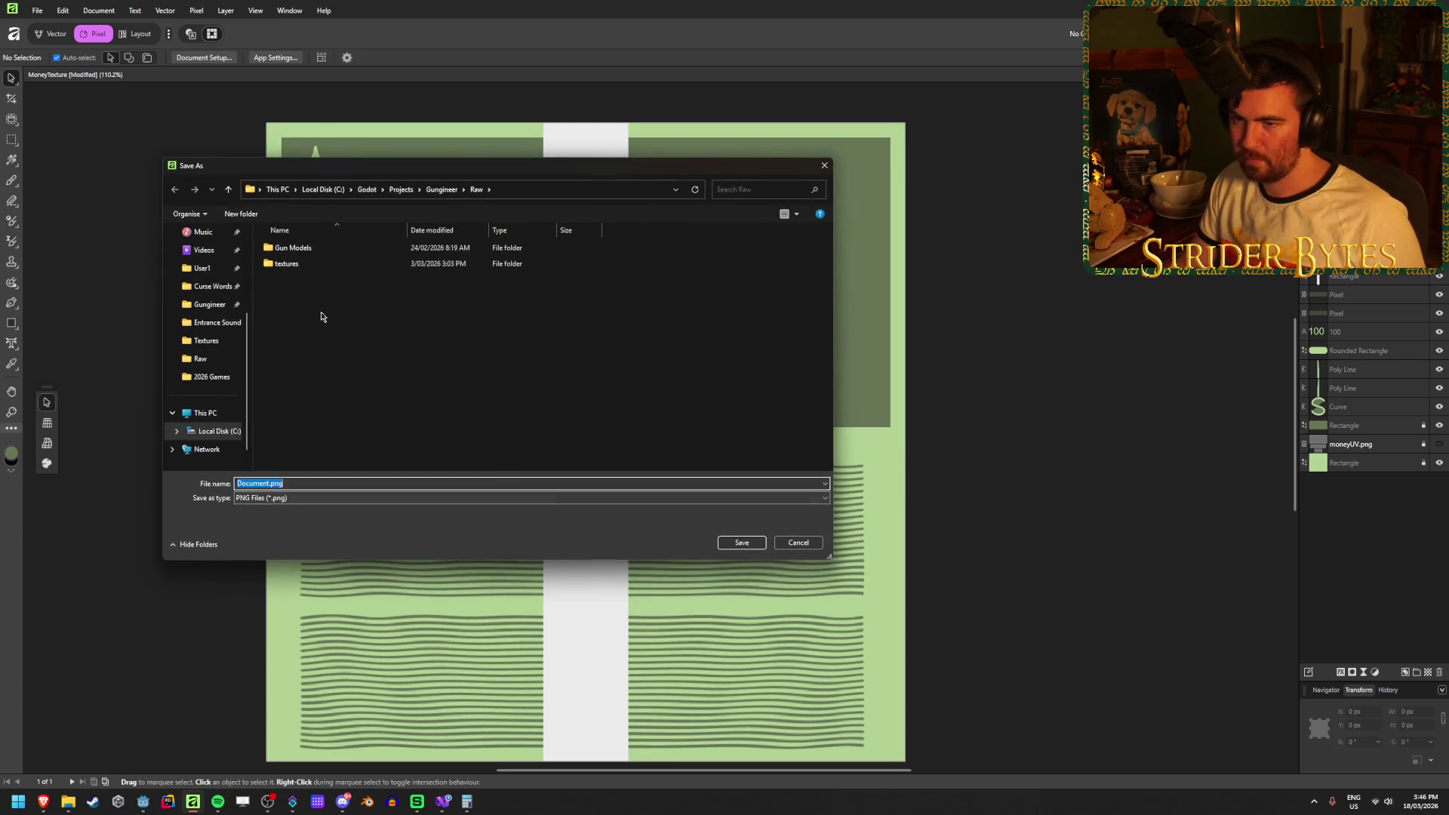
left_click(442, 190)
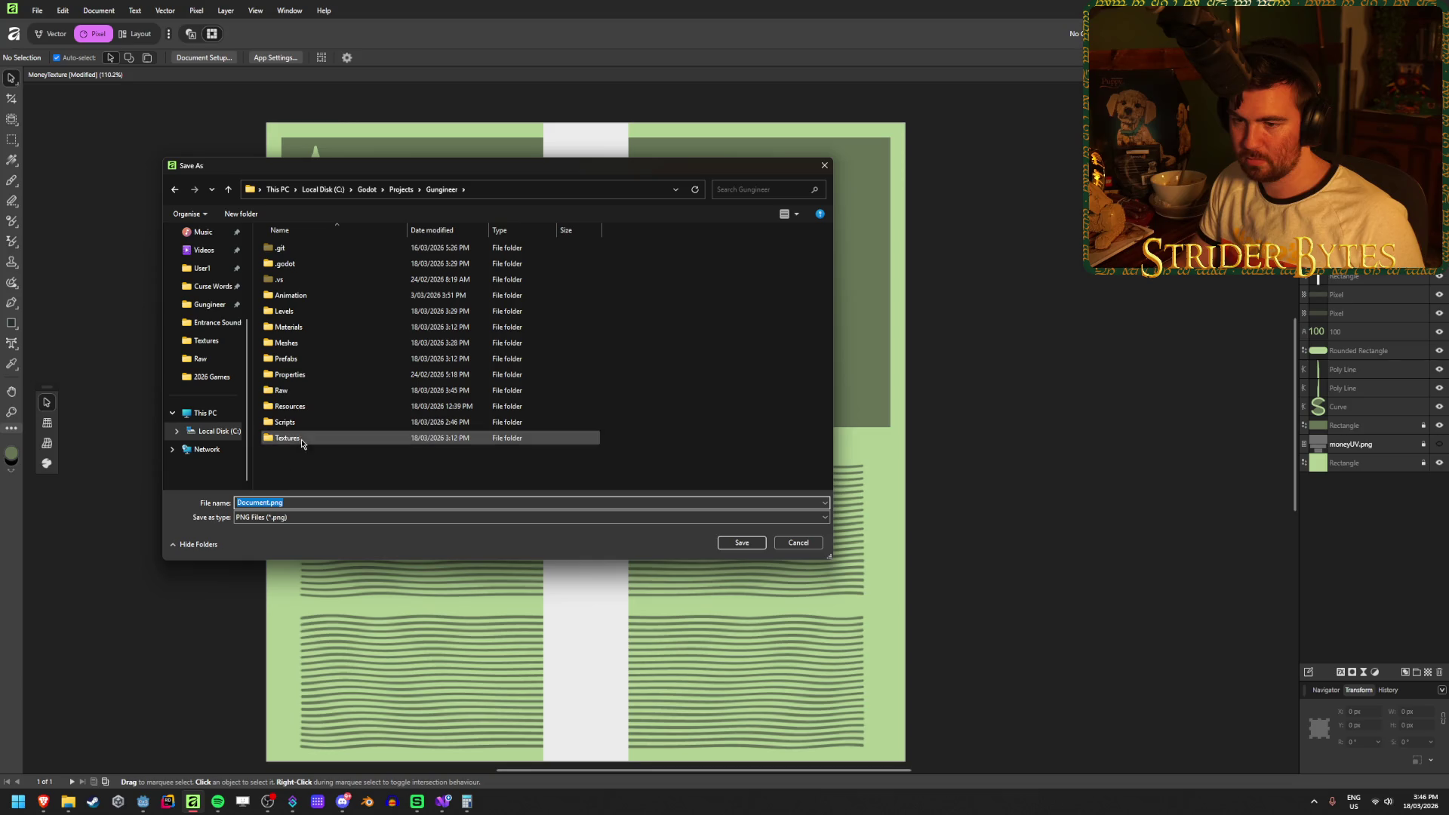
double_click(301, 440)
left_click(789, 328)
left_click(742, 543)
left_click(795, 446)
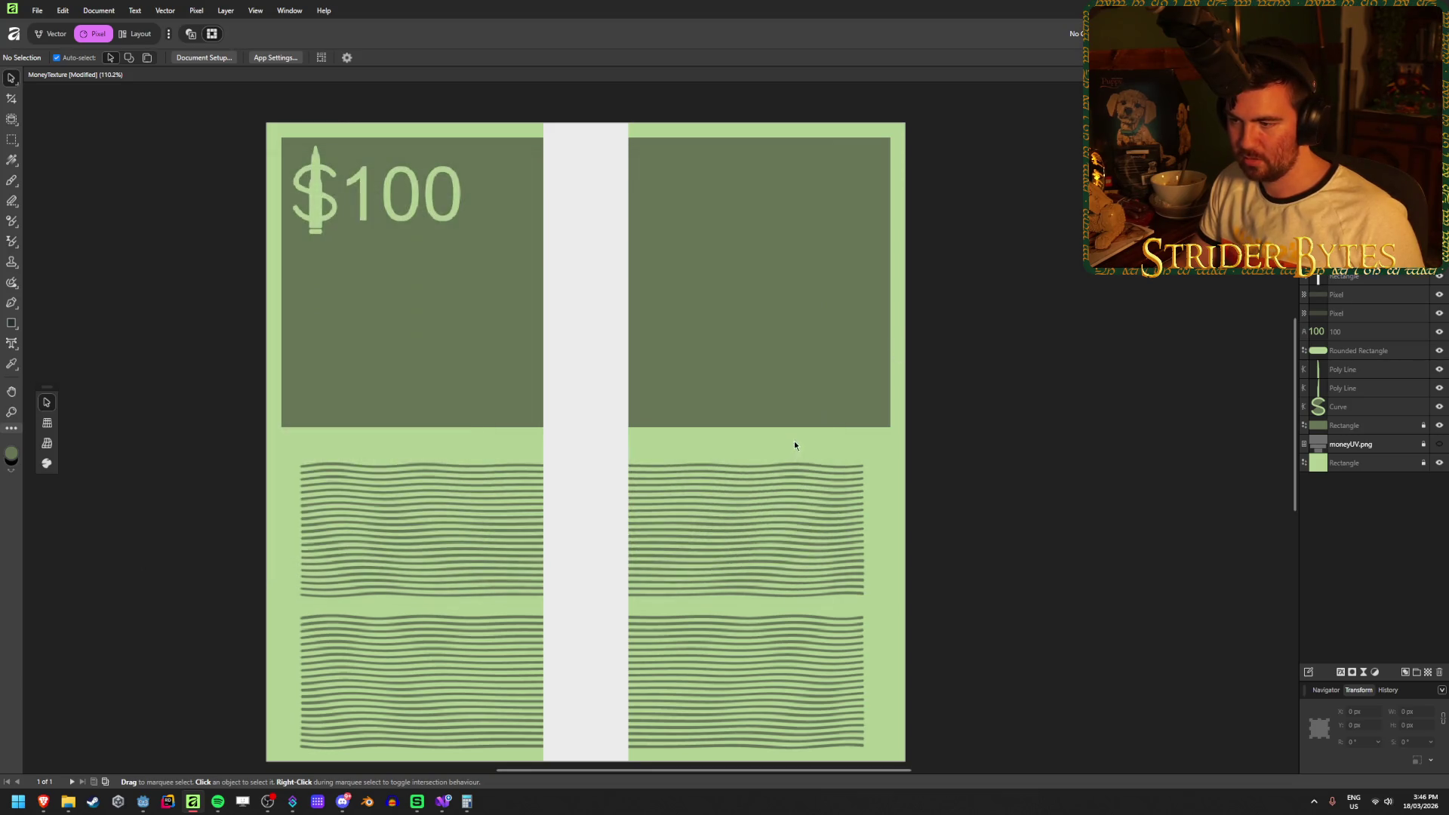
left_click(143, 801)
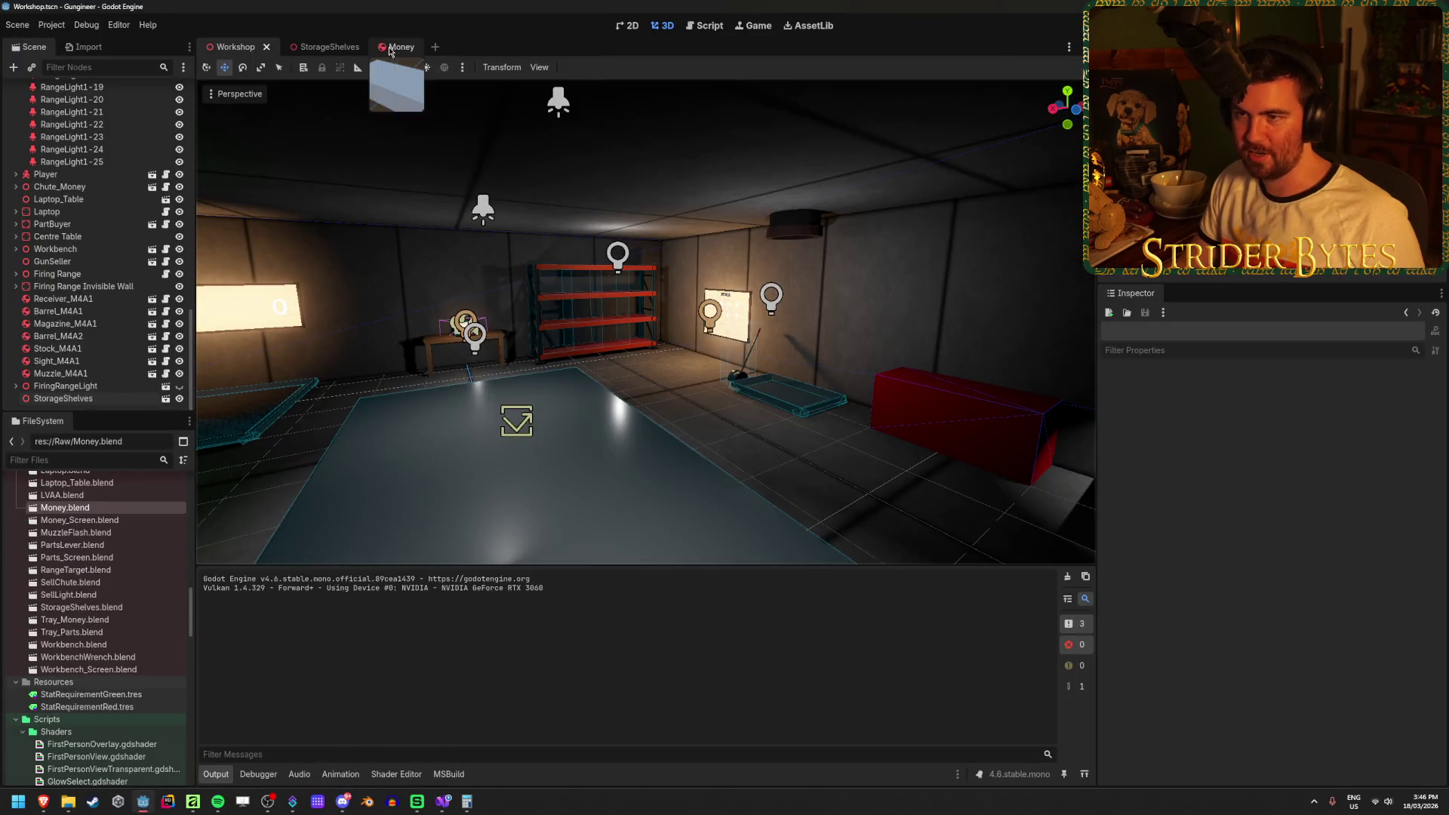
Open the Money scene and frame the Money node in the viewport.
left_click(397, 47)
left_click(893, 430)
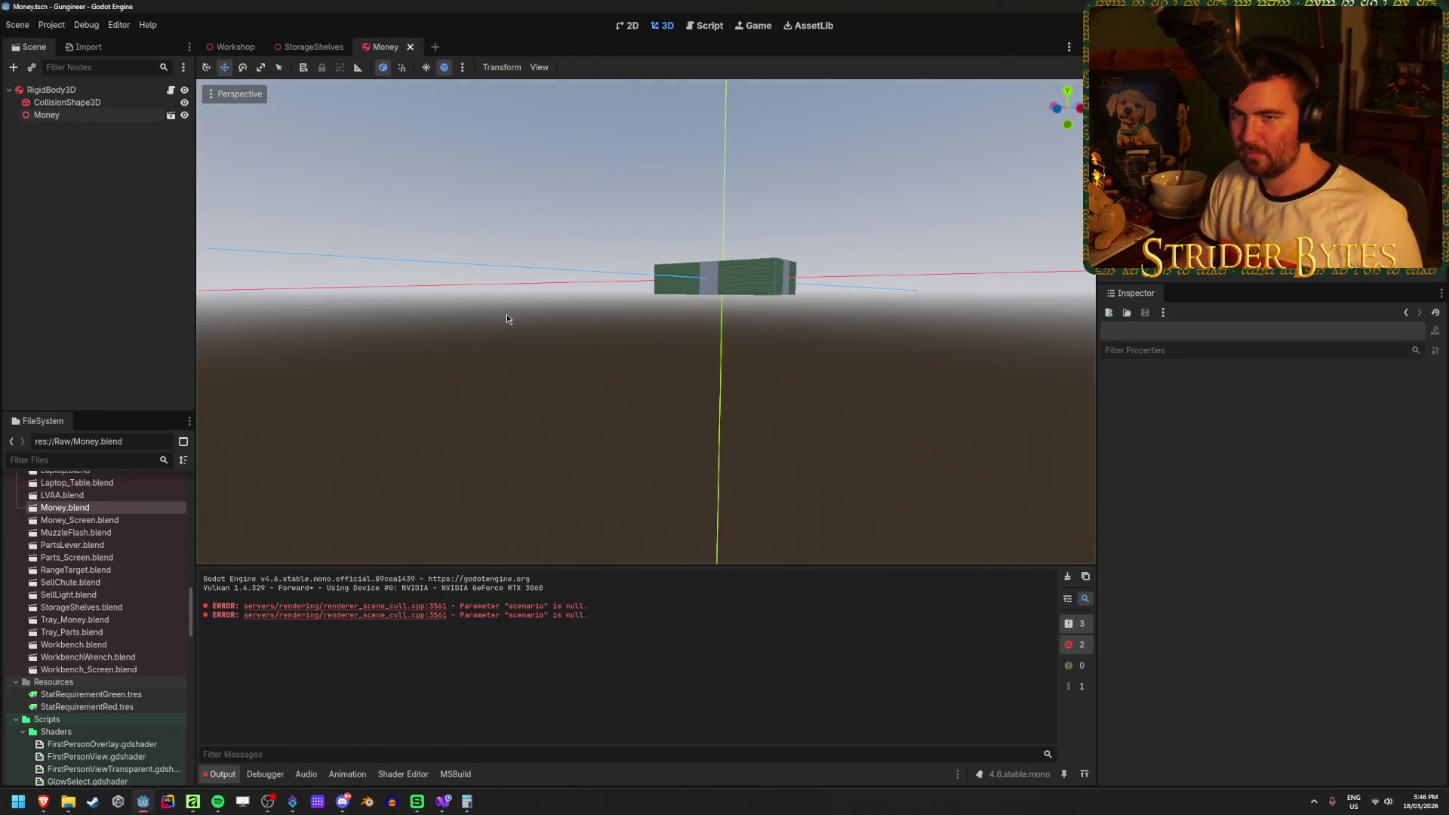
left_click(68, 115)
key("f")
Orbit and zoom around the cash stack to inspect its top and wavy side edges.
left_click_drag(664, 319, 674, 414)
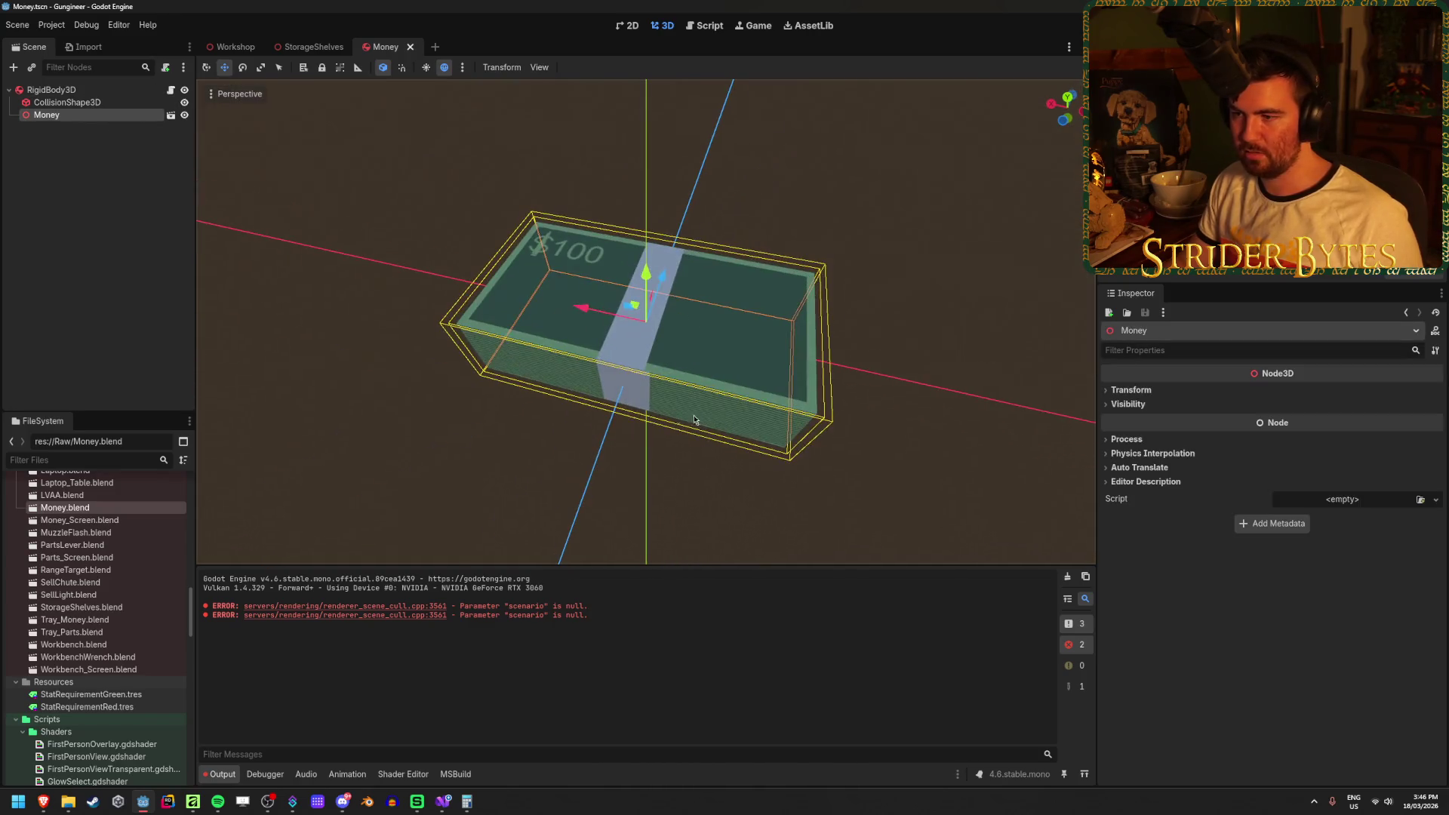
left_click(673, 414)
left_click_drag(705, 314, 744, 363)
scroll(757, 312, "up", 2)
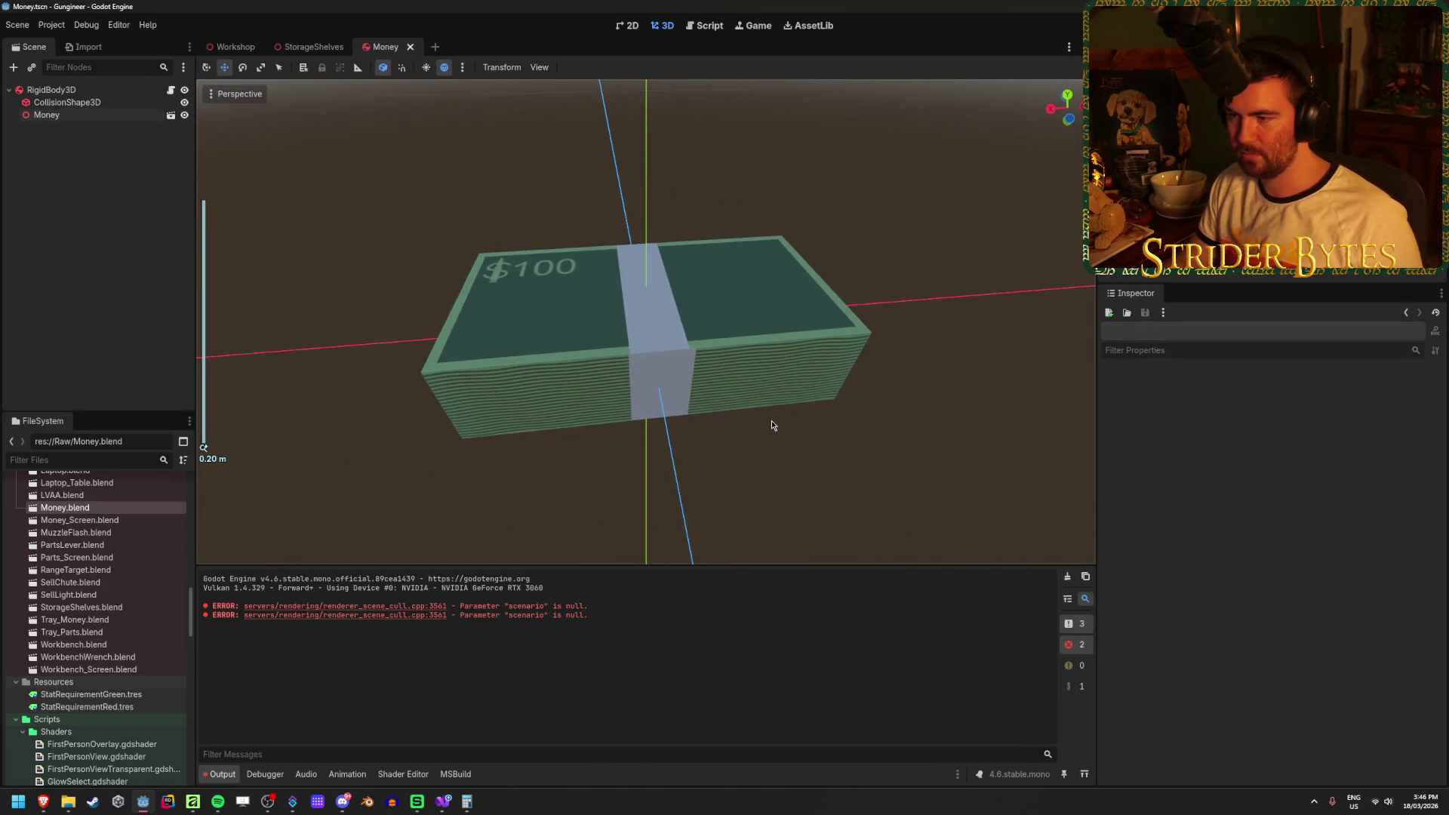
left_click_drag(771, 419, 746, 379)
scroll(674, 332, "up", 3)
mouse_move(674, 332)
left_mouse_down()
mouse_move(669, 390)
mouse_move(627, 347)
mouse_move(624, 191)
mouse_move(789, 301)
mouse_move(548, 371)
left_mouse_up()
mouse_move(812, 306)
left_mouse_down()
mouse_move(652, 367)
mouse_move(633, 300)
mouse_move(635, 332)
left_mouse_up()
scroll(636, 332, "up", 3)
scroll(891, 284, "down", 1)
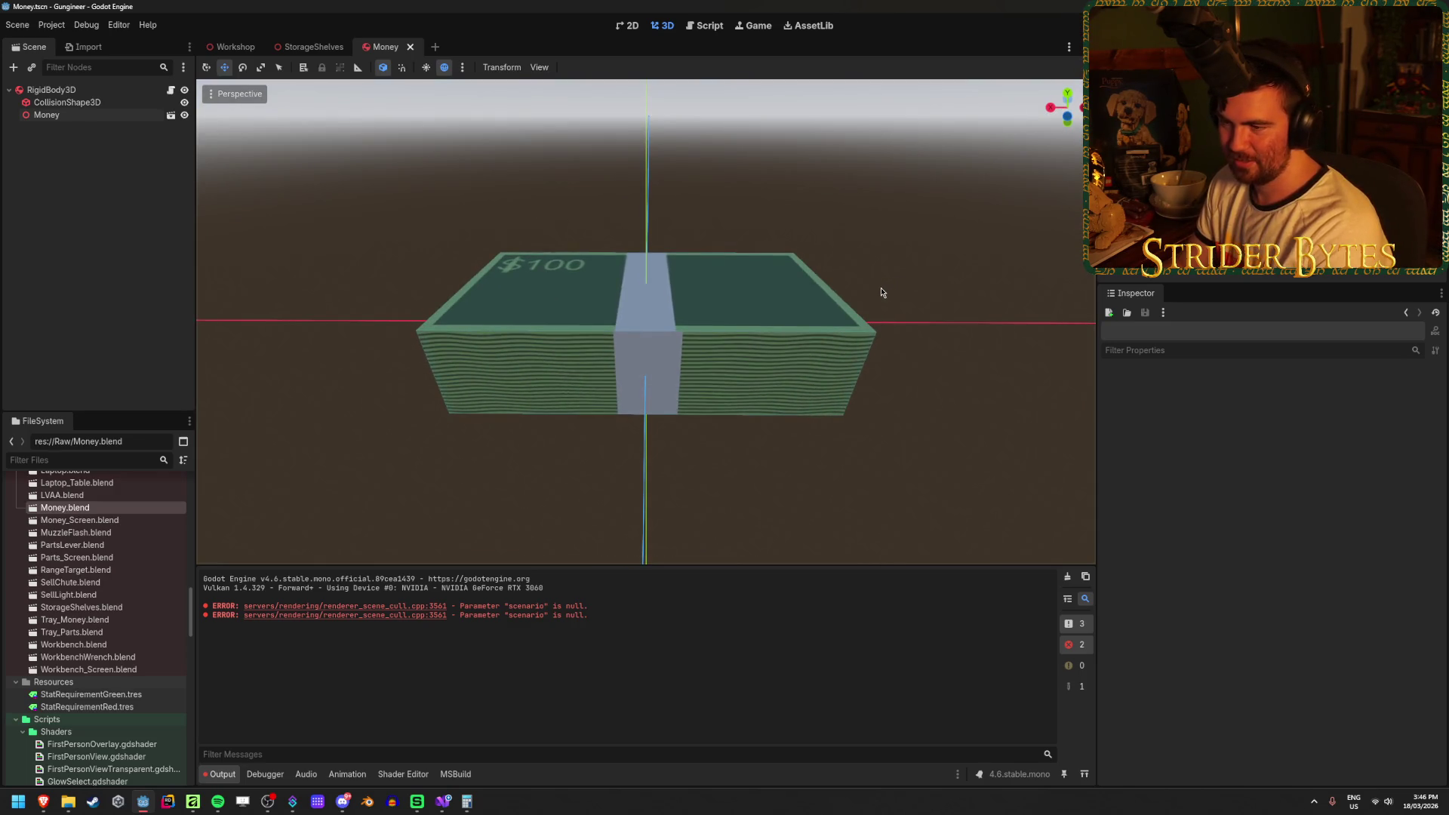
Orbit low around the stack and back to a top-down view of the $100 face, then switch to Blender.
mouse_move(894, 381)
left_mouse_down()
mouse_move(880, 410)
mouse_move(828, 369)
mouse_move(726, 327)
mouse_move(683, 351)
mouse_move(794, 302)
mouse_move(573, 512)
left_mouse_up()
left_click_drag(619, 430, 618, 528)
mouse_move(614, 156)
left_mouse_down()
mouse_move(664, 275)
mouse_move(659, 183)
left_mouse_up()
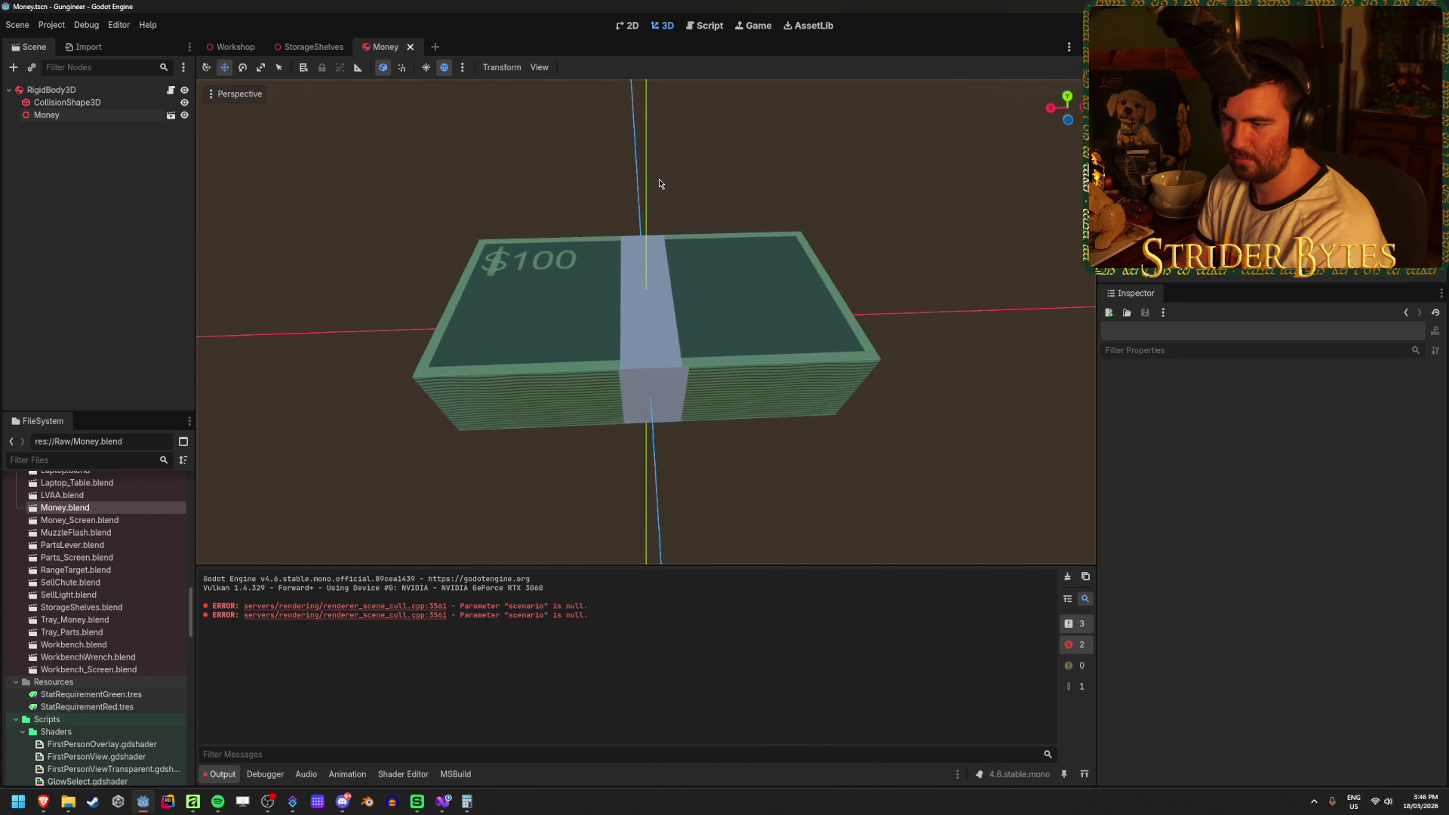
mouse_move(337, 237)
left_mouse_down()
mouse_move(363, 201)
mouse_move(496, 178)
left_mouse_up()
scroll(731, 398, "up", 2)
mouse_move(731, 397)
left_mouse_down()
mouse_move(660, 382)
mouse_move(683, 356)
mouse_move(708, 361)
mouse_move(691, 353)
mouse_move(464, 366)
mouse_move(776, 348)
mouse_move(630, 369)
mouse_move(819, 430)
mouse_move(779, 453)
left_mouse_up()
scroll(779, 452, "down", 3)
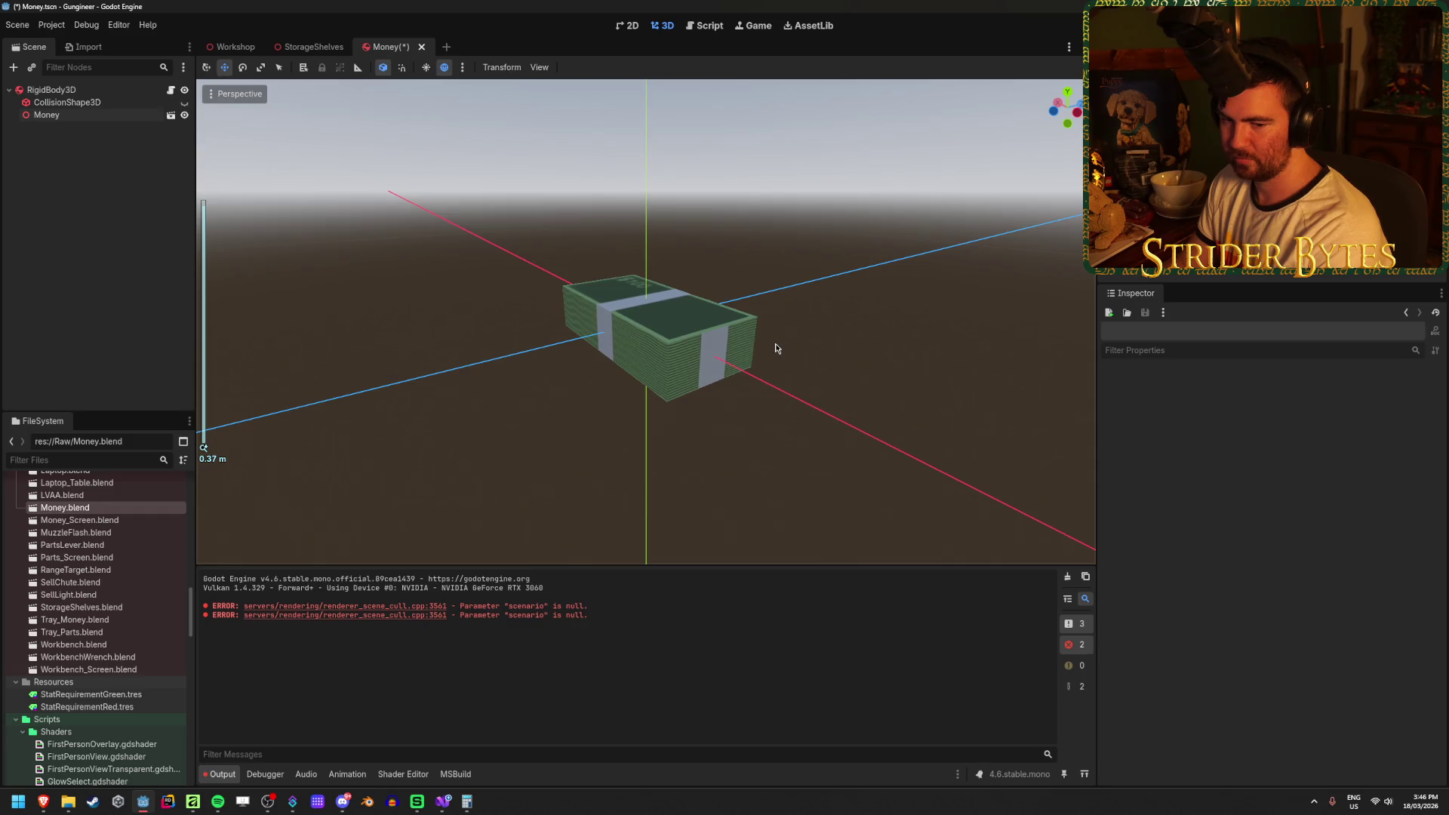
scroll(776, 349, "up", 4)
scroll(776, 342, "down", 4)
mouse_move(689, 248)
left_mouse_down()
mouse_move(556, 332)
mouse_move(601, 362)
mouse_move(592, 405)
mouse_move(595, 249)
left_mouse_up()
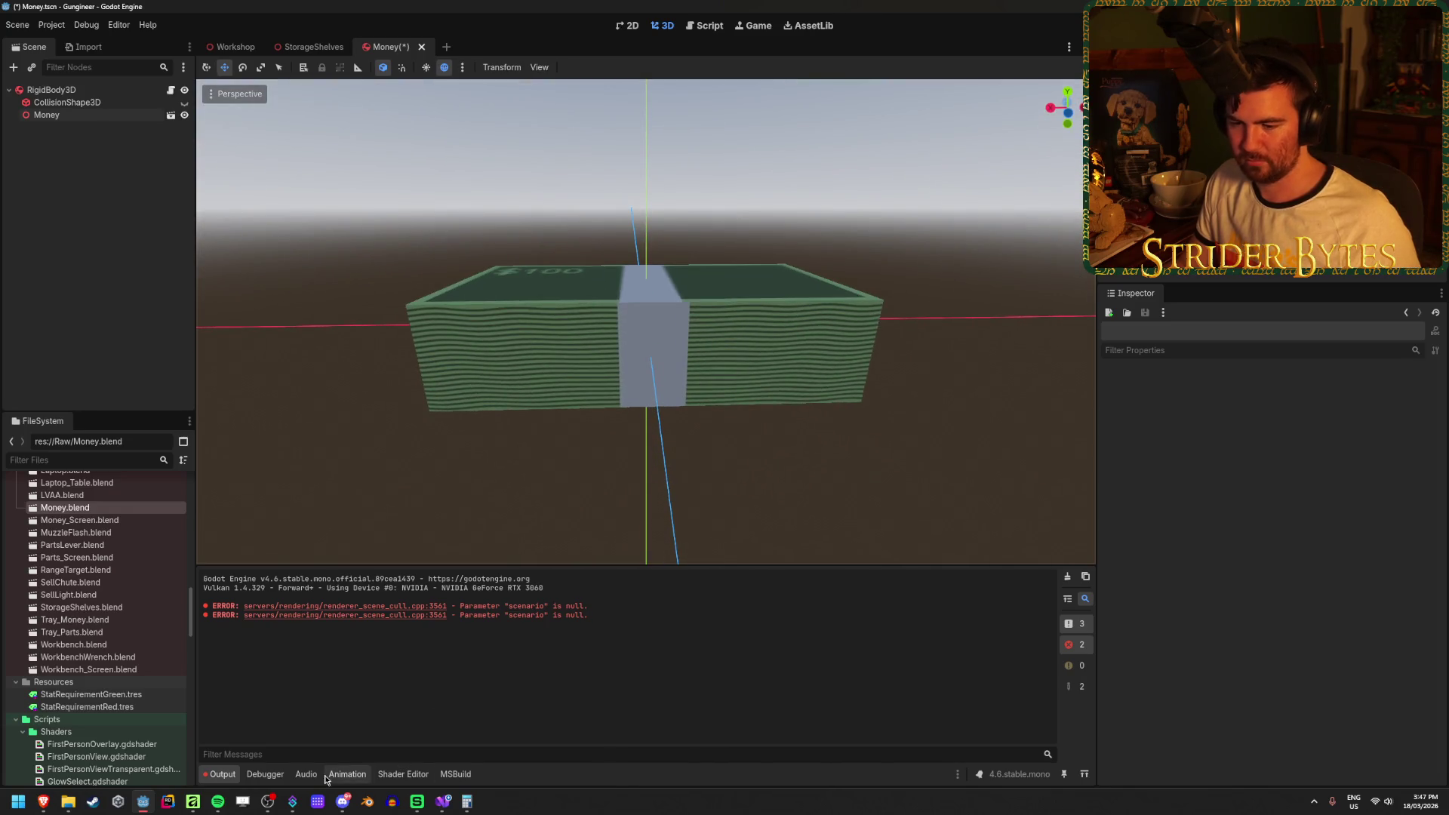
left_click(368, 801)
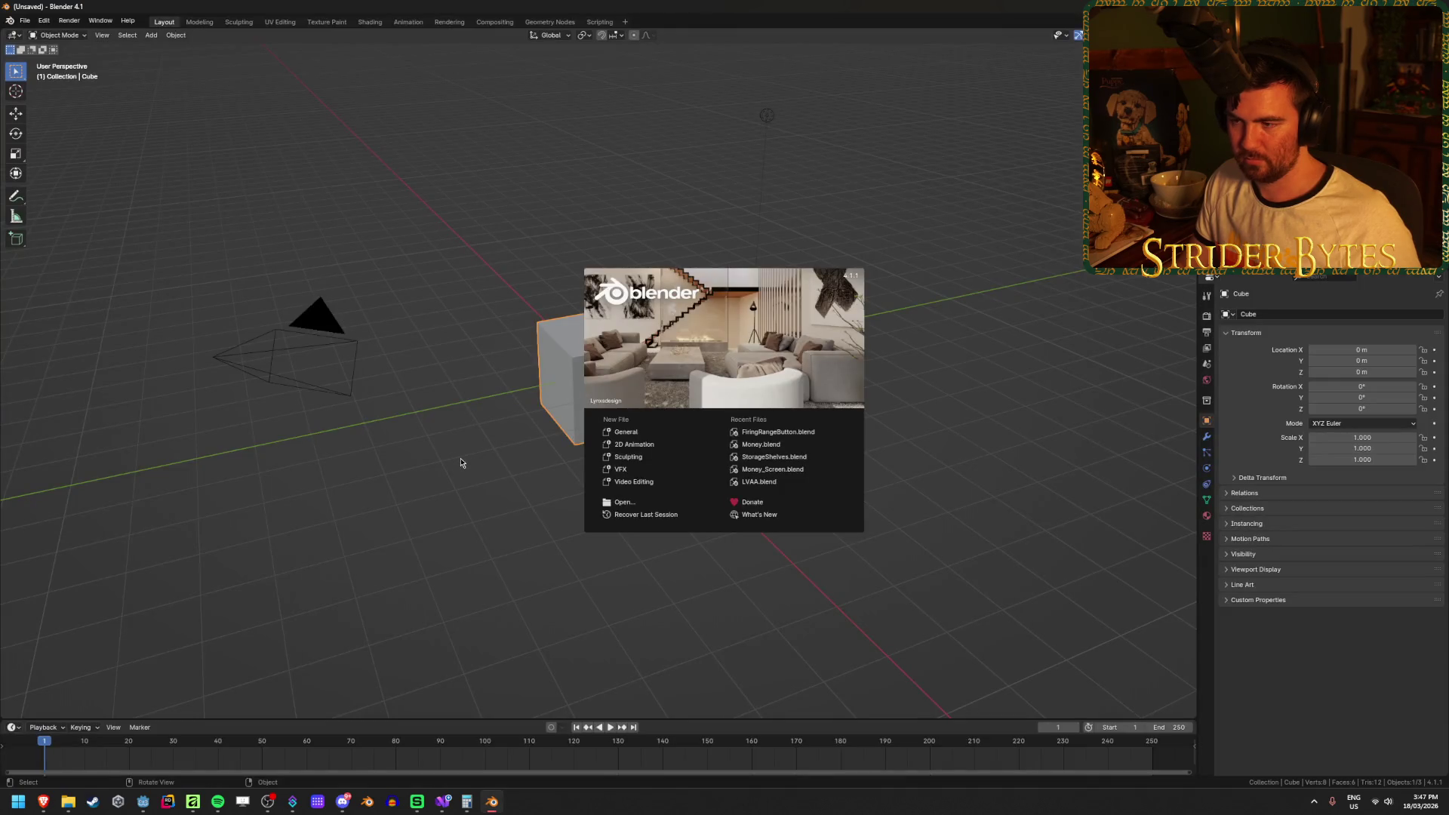
left_click(761, 444)
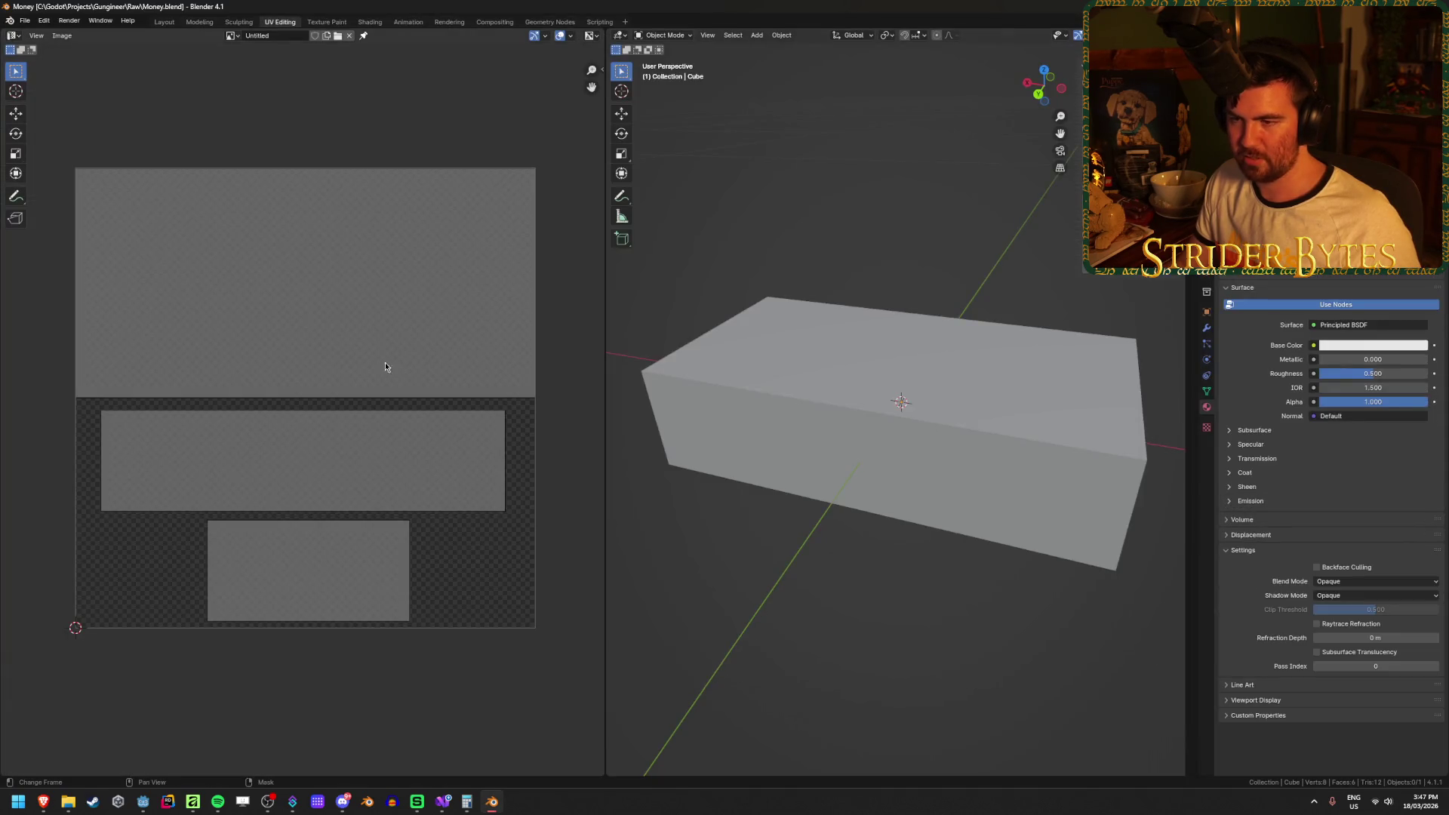
left_click(900, 455)
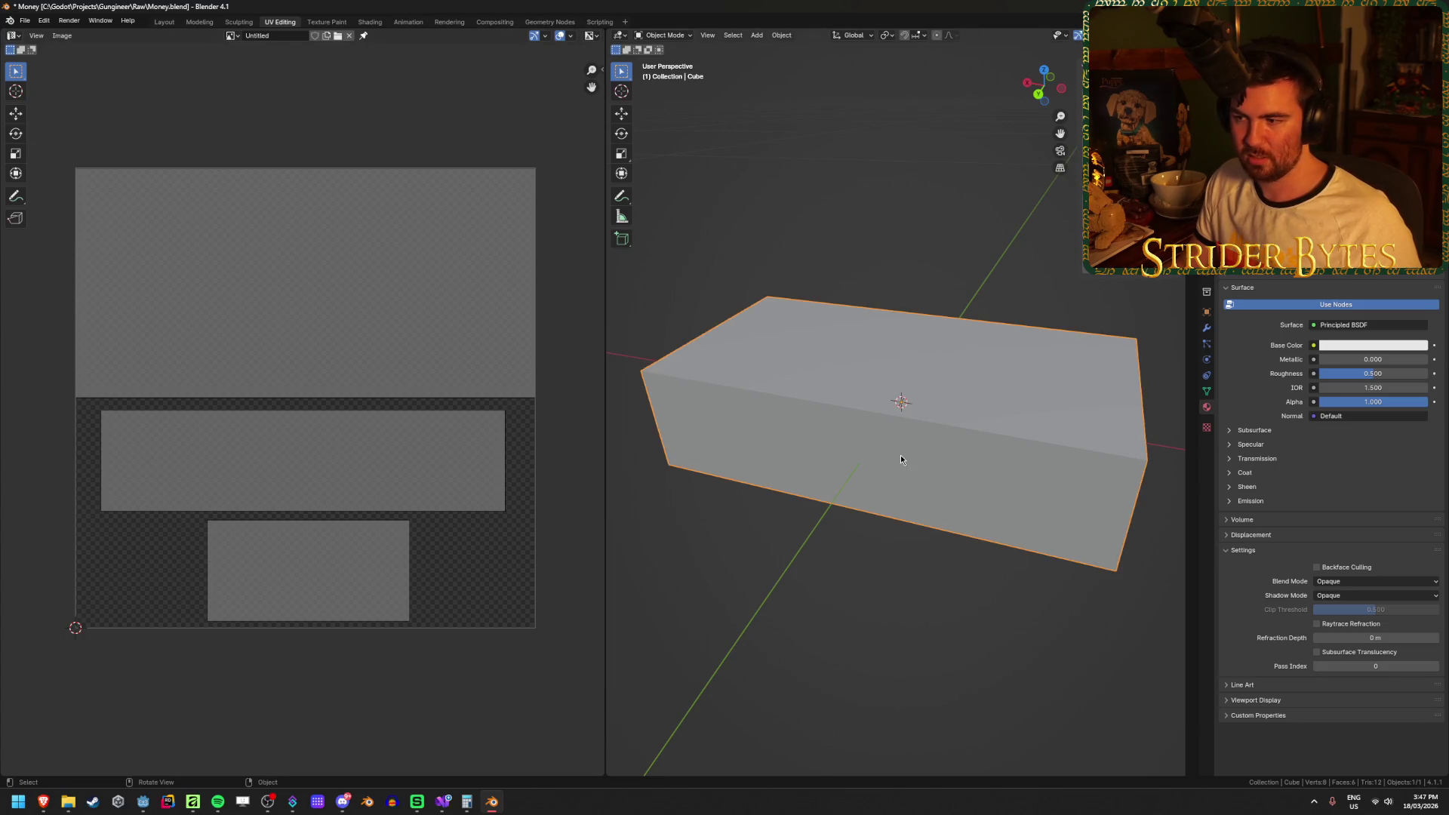
key("Tab")
key("alt+a")
left_click(284, 451)
left_click(227, 35)
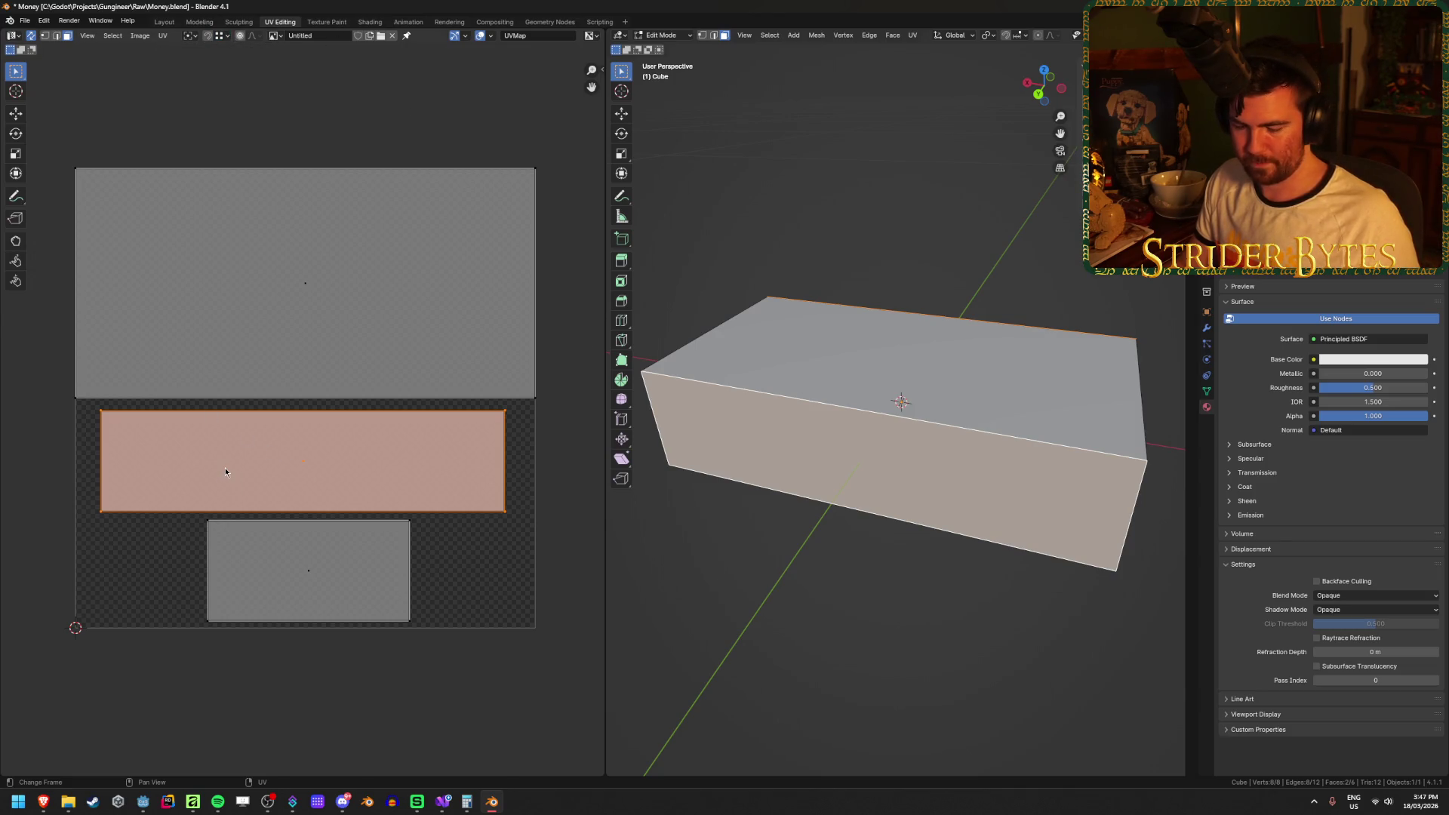
key("g")
key("Escape")
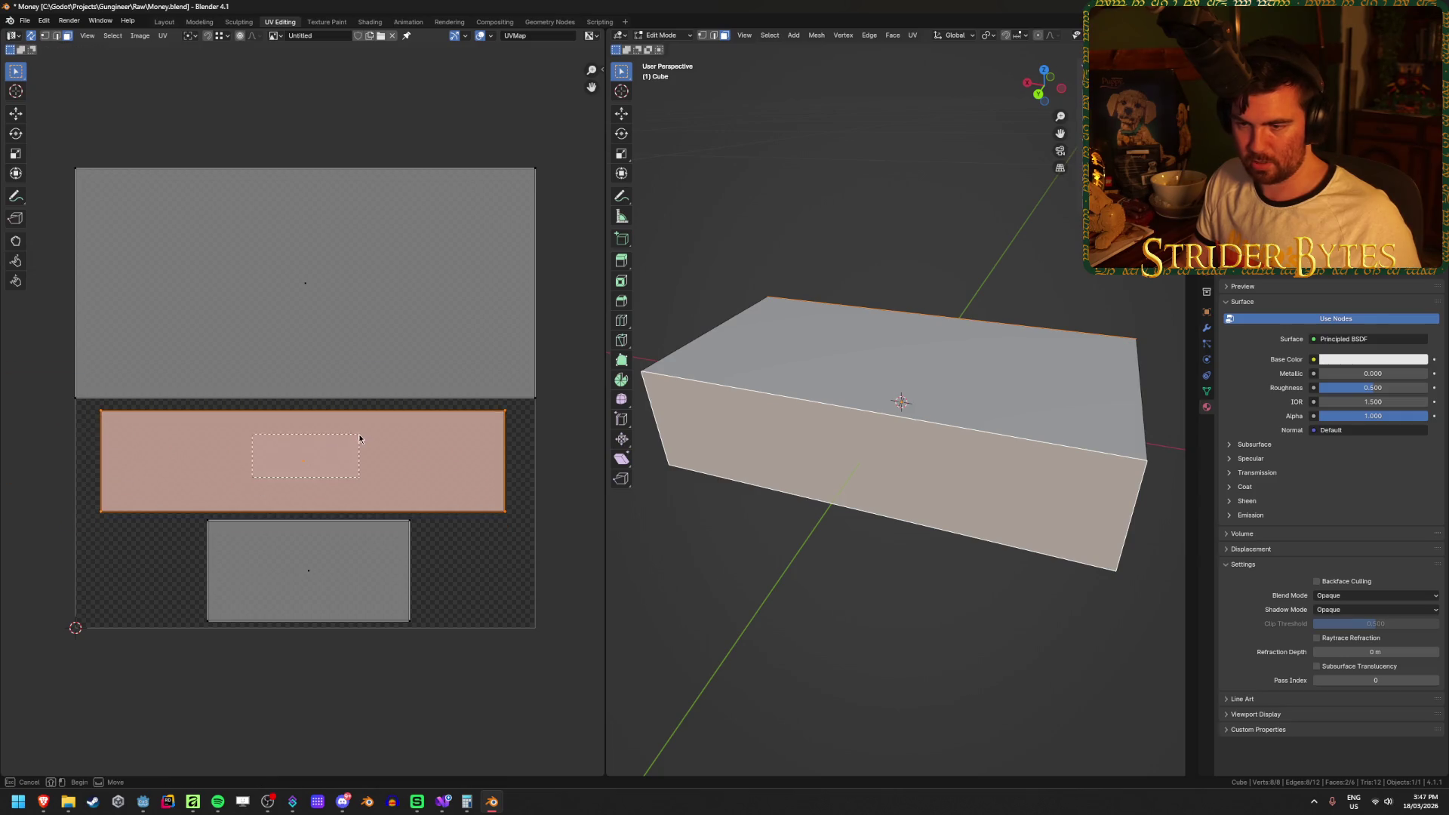
key("g")
key("Escape")
key("alt+a")
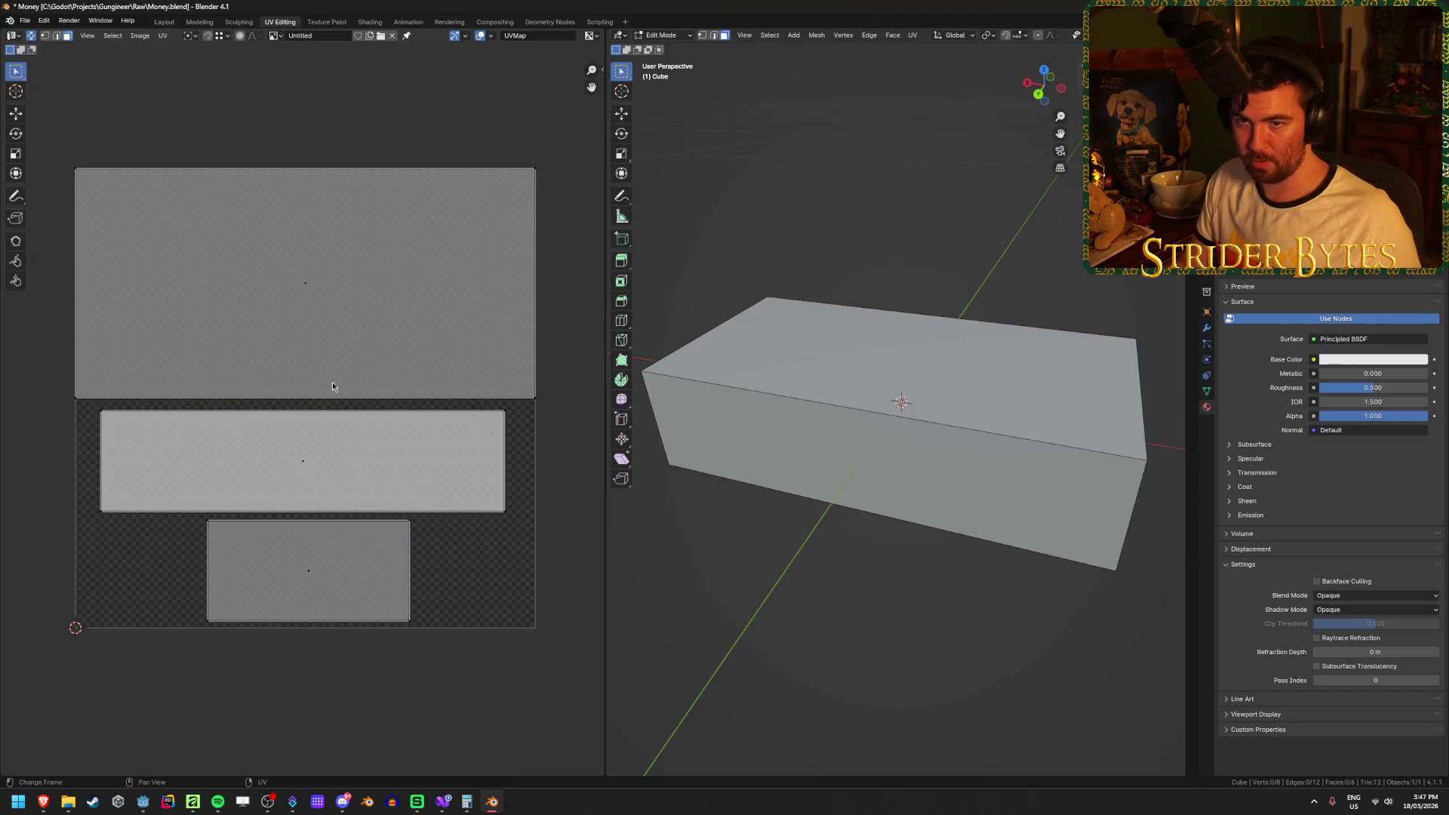
left_click(940, 435)
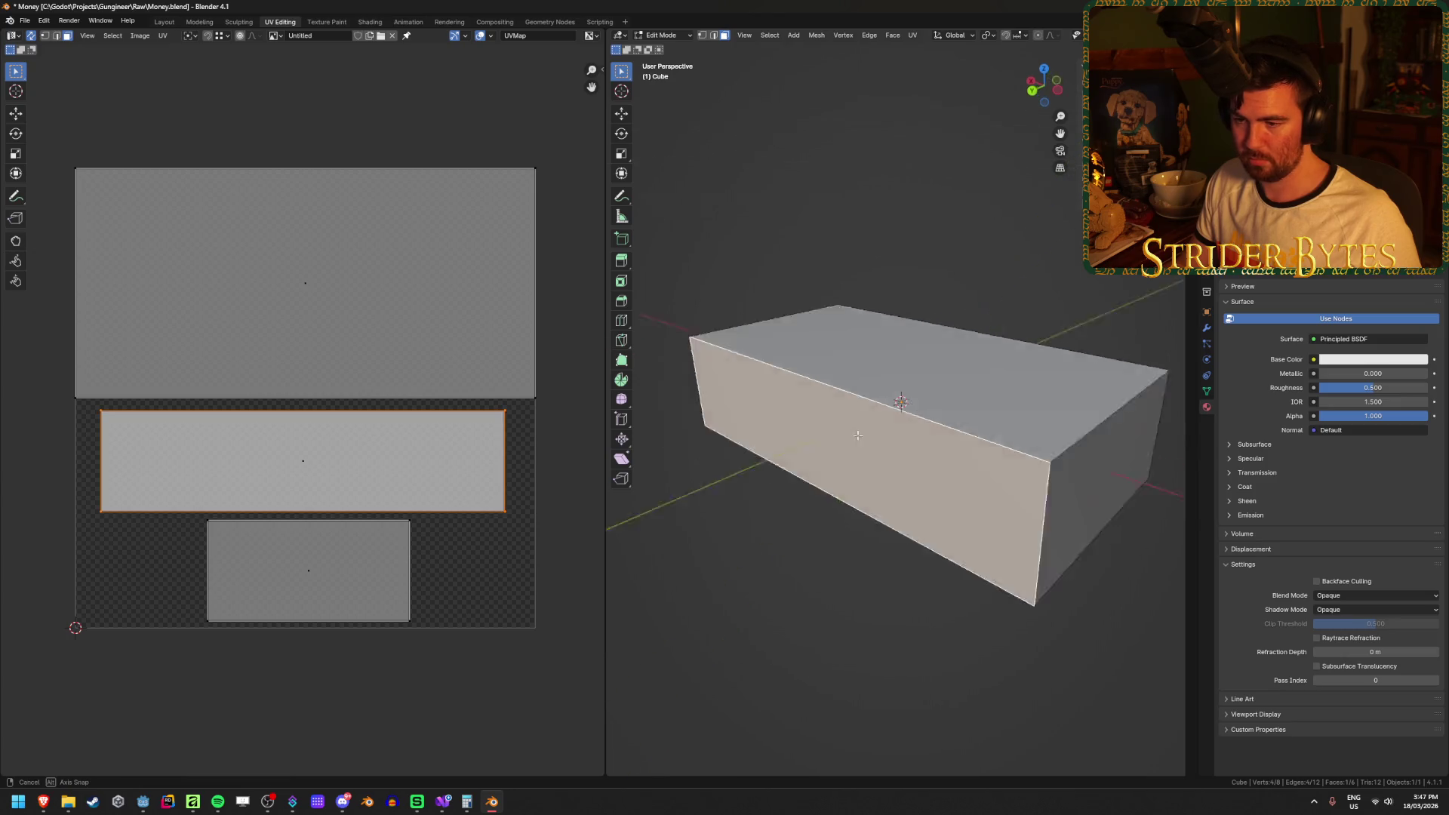
left_click(941, 435, "shift")
key("a")
key("alt+a")
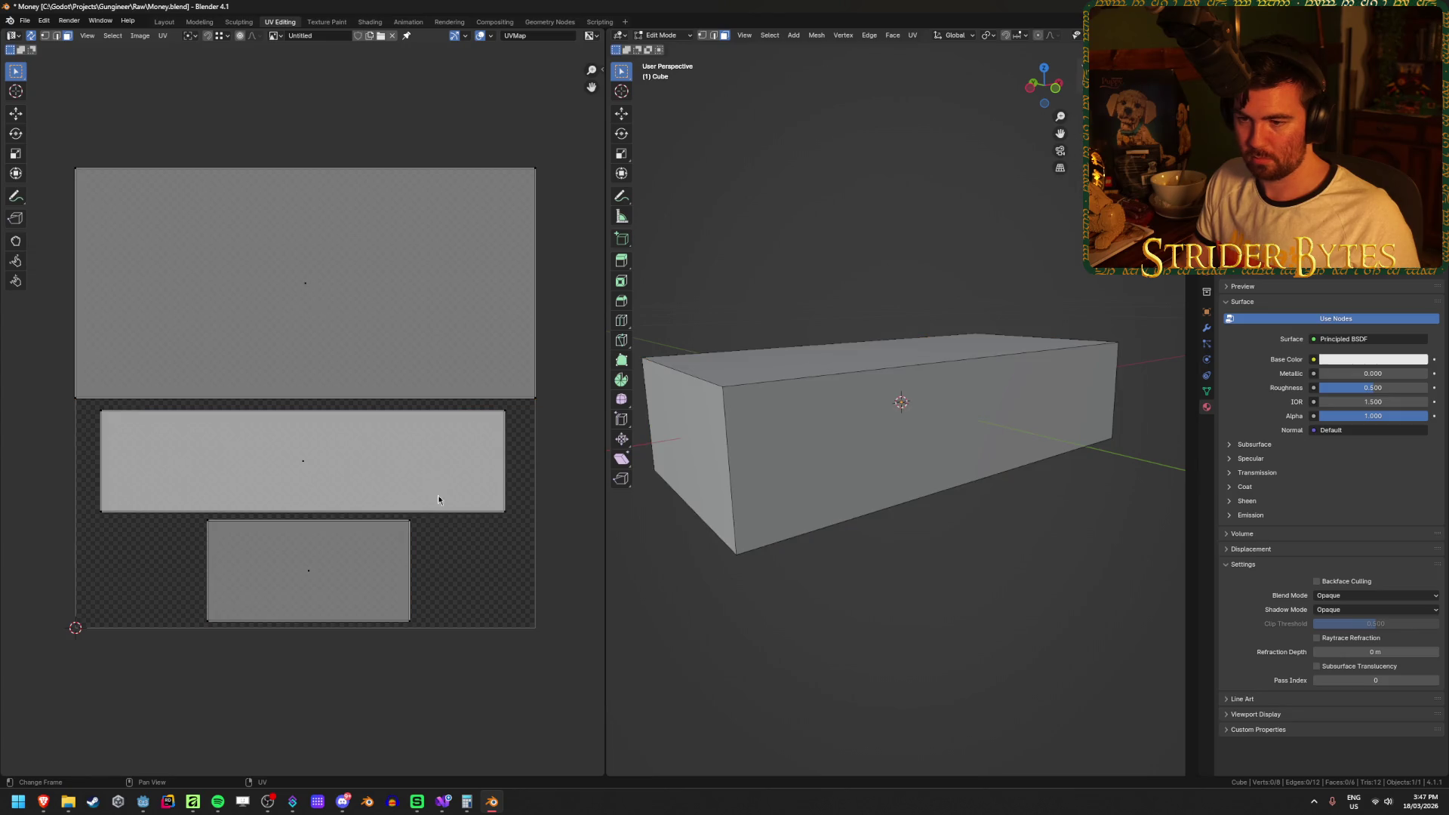
left_click(243, 441)
key("g")
right_click(414, 521)
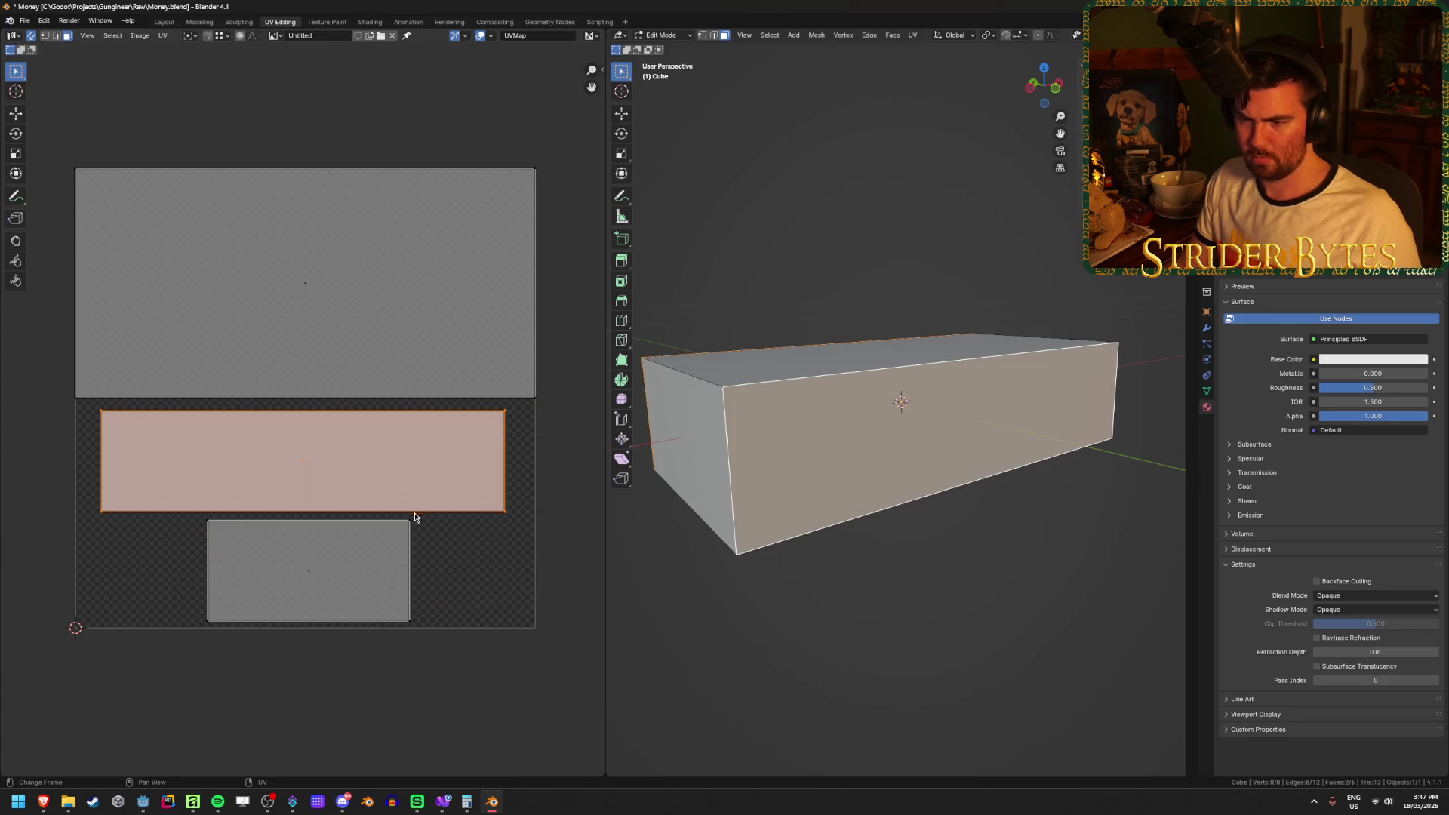
key("g")
left_click(454, 689)
key("alt+a")
mouse_move(926, 402)
left_mouse_down()
mouse_move(722, 414)
mouse_move(846, 400)
left_mouse_up()
left_click(841, 401)
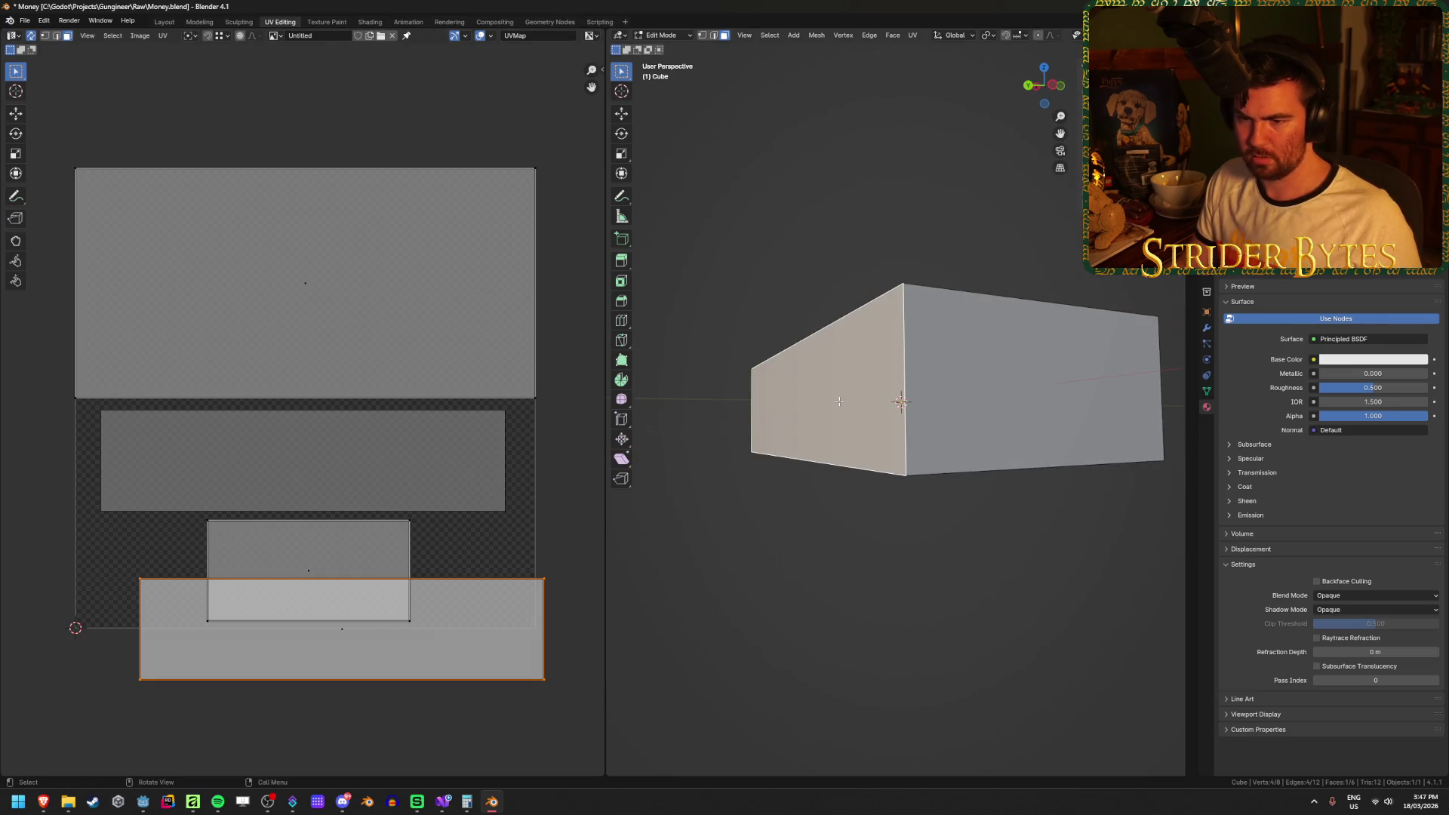
left_click_drag(964, 395, 853, 401)
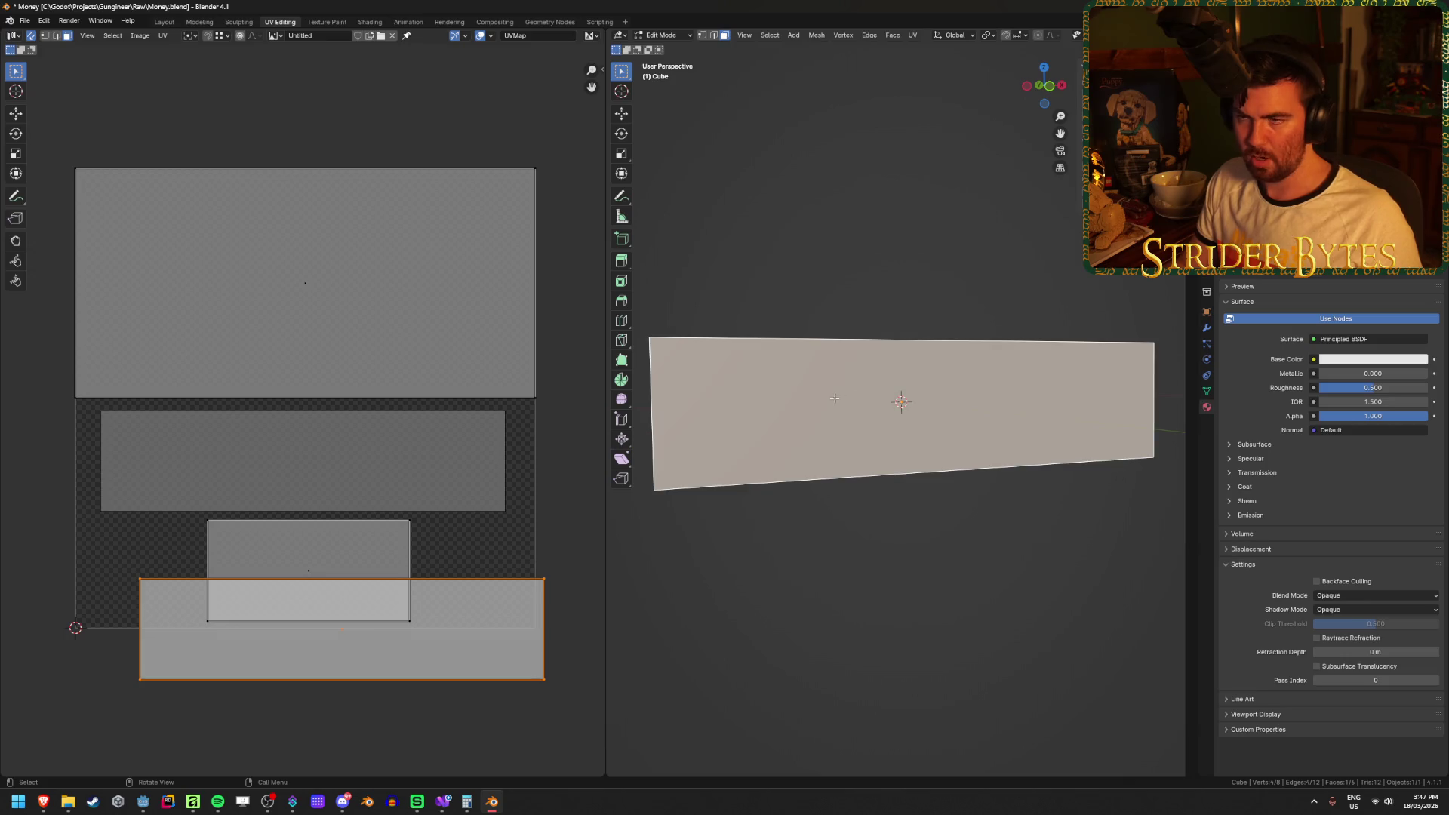
key("ctrl+z")
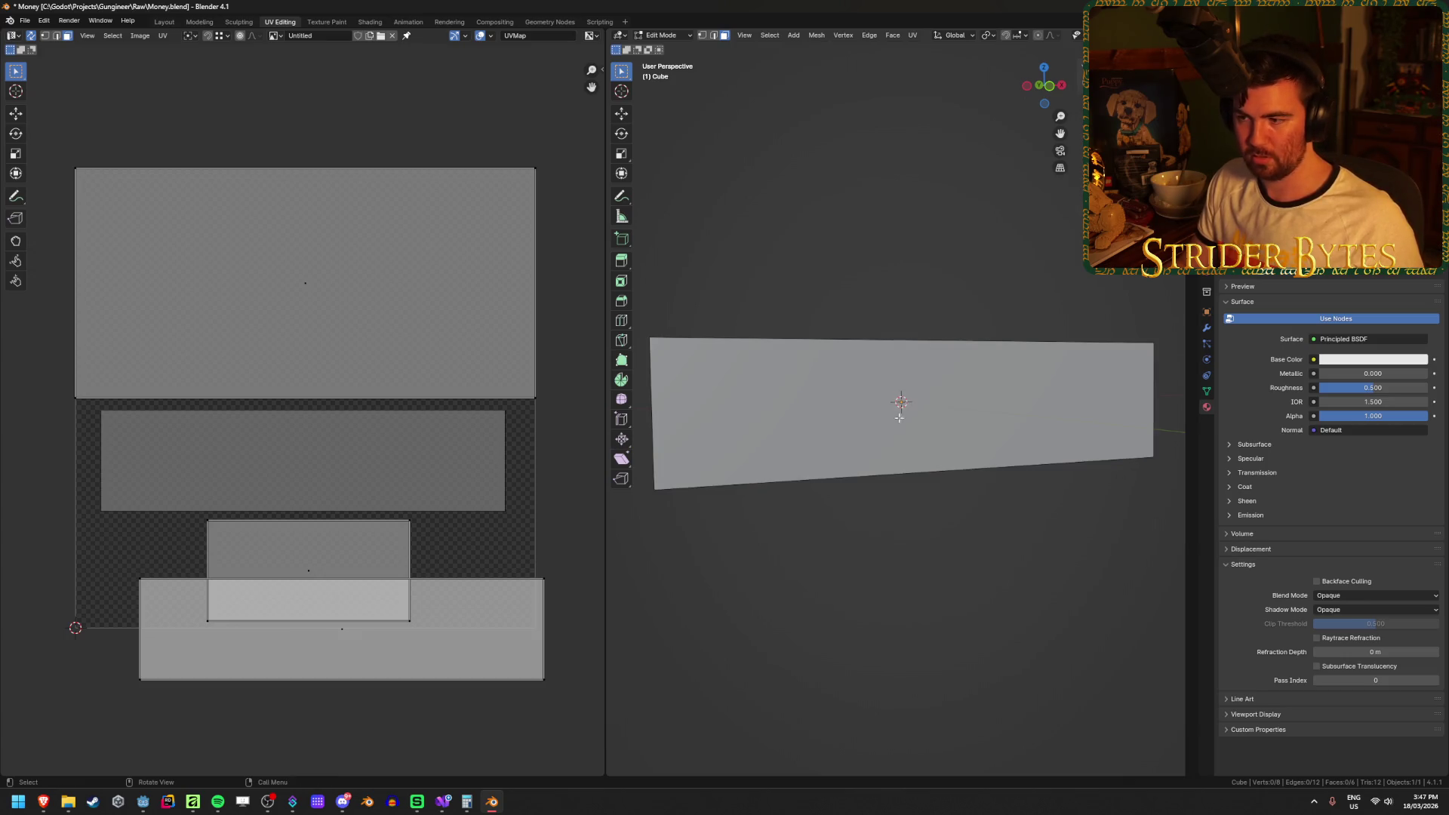
mouse_move(819, 518)
left_mouse_down()
mouse_move(891, 514)
mouse_move(711, 551)
left_mouse_up()
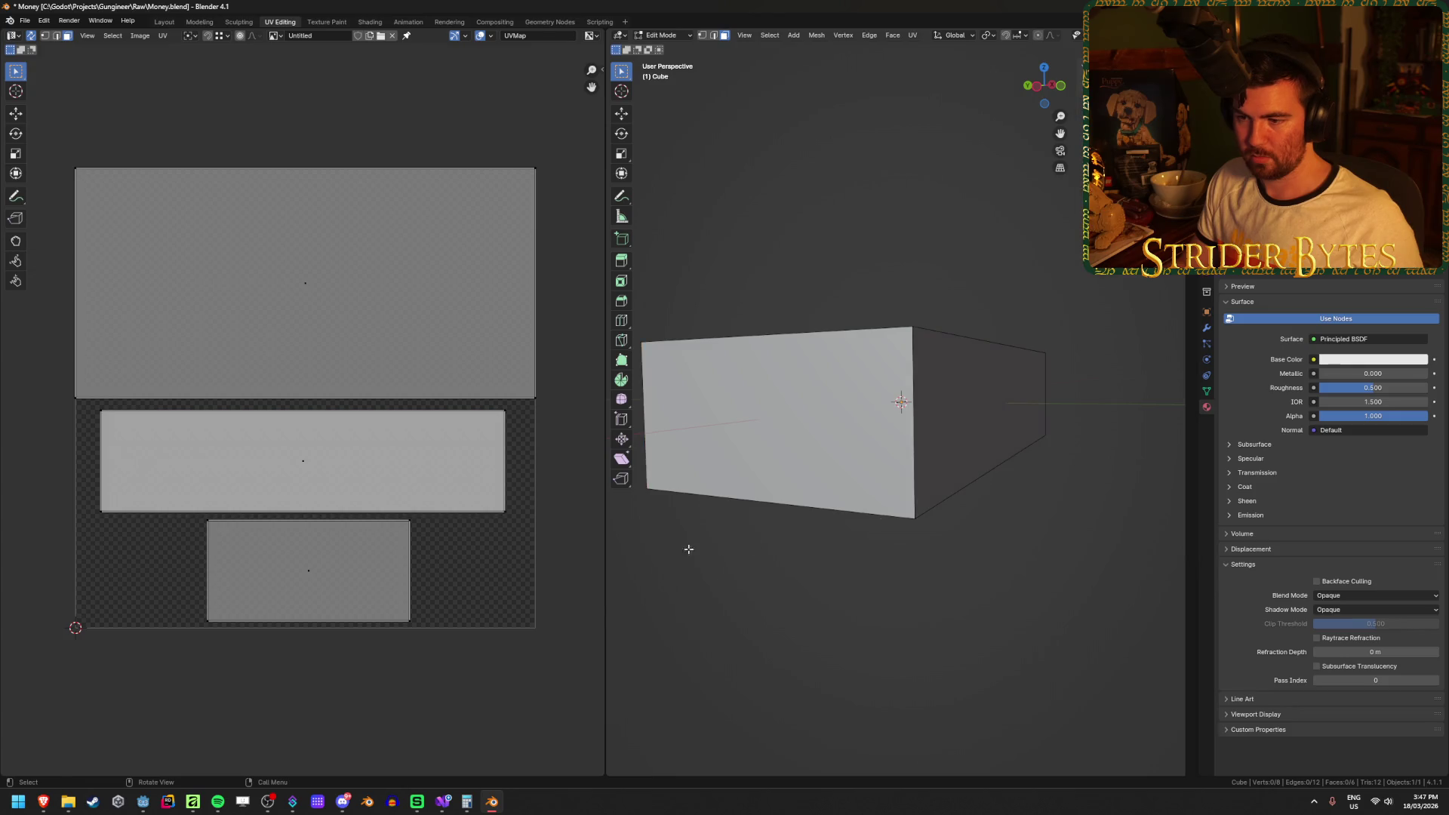
Select the middle UV island and try moving it up and left, then undo.
left_click(271, 35)
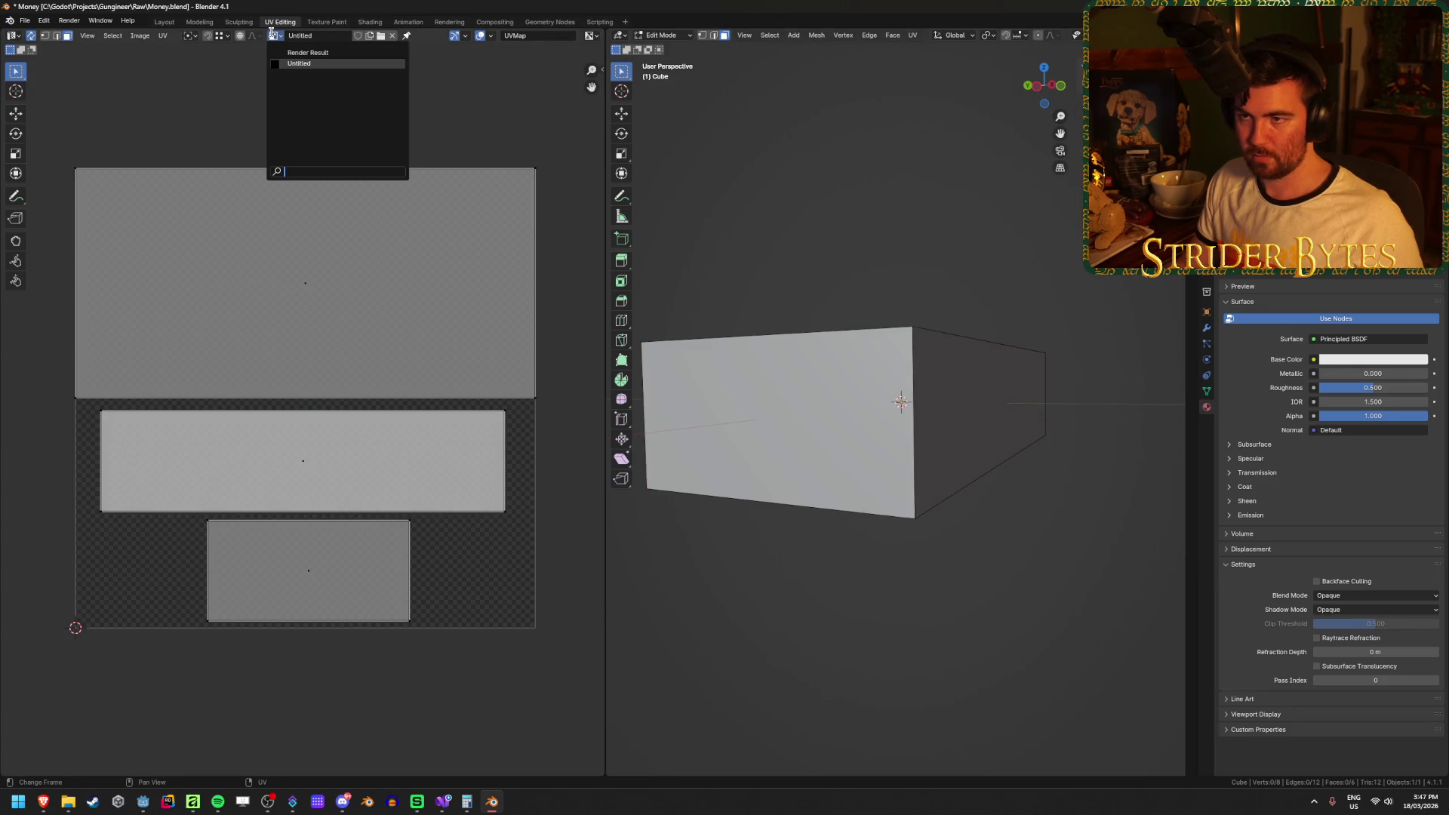
left_click(273, 35)
left_click(369, 483)
left_click_drag(252, 446, 83, 406)
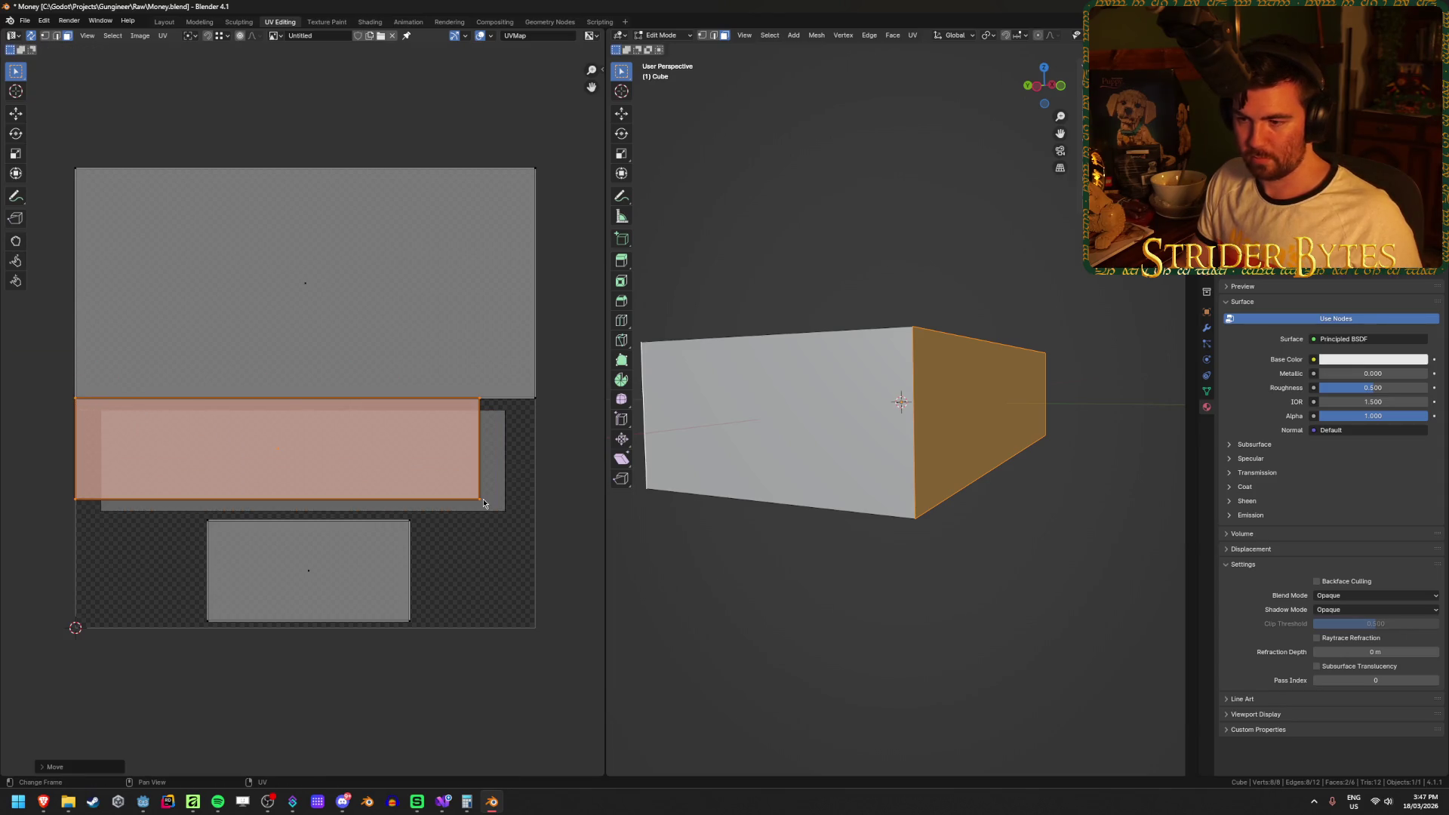
key("ctrl+z")
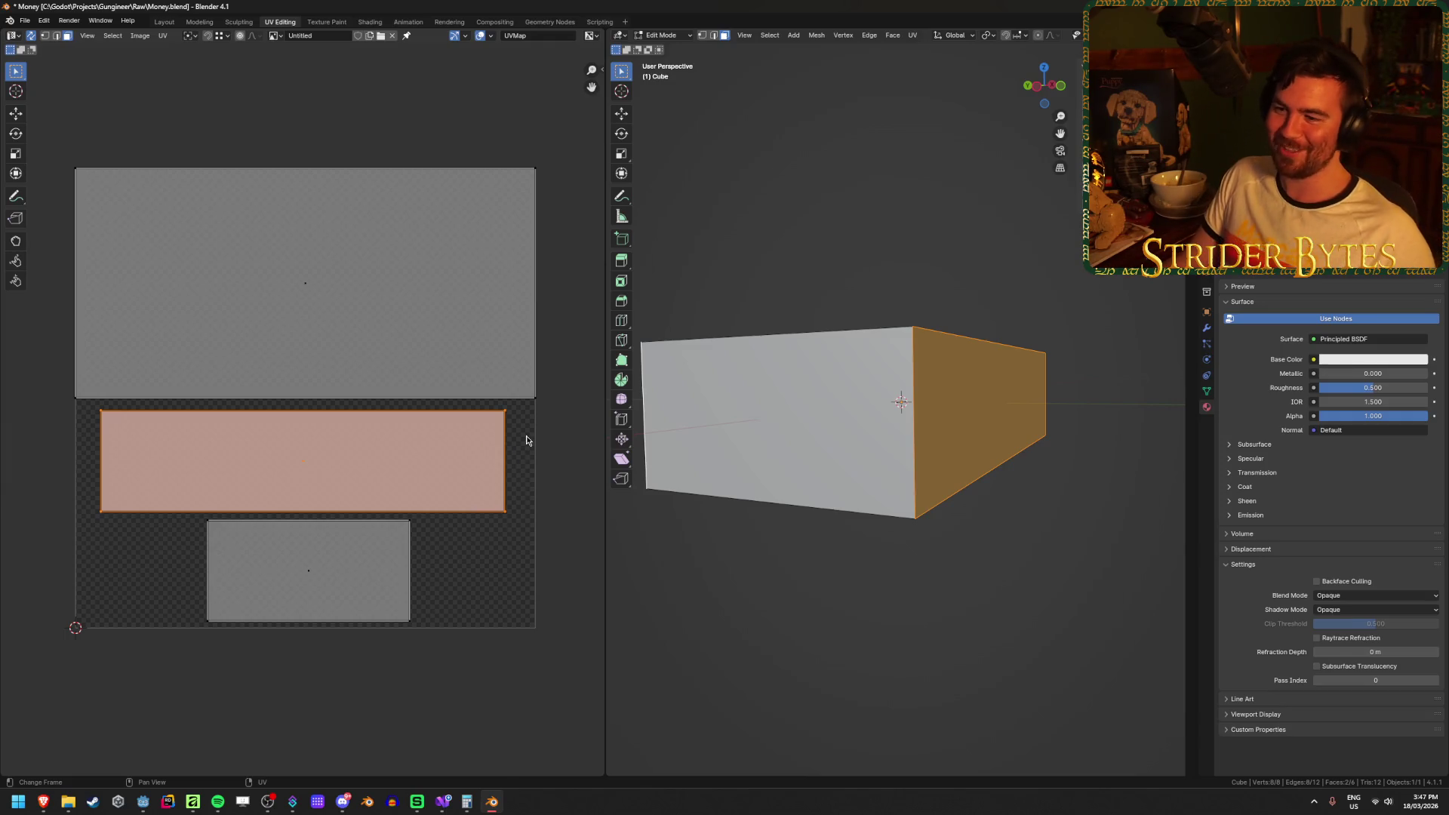
Move the middle island against the top island's corner after a cancelled scale.
key("s")
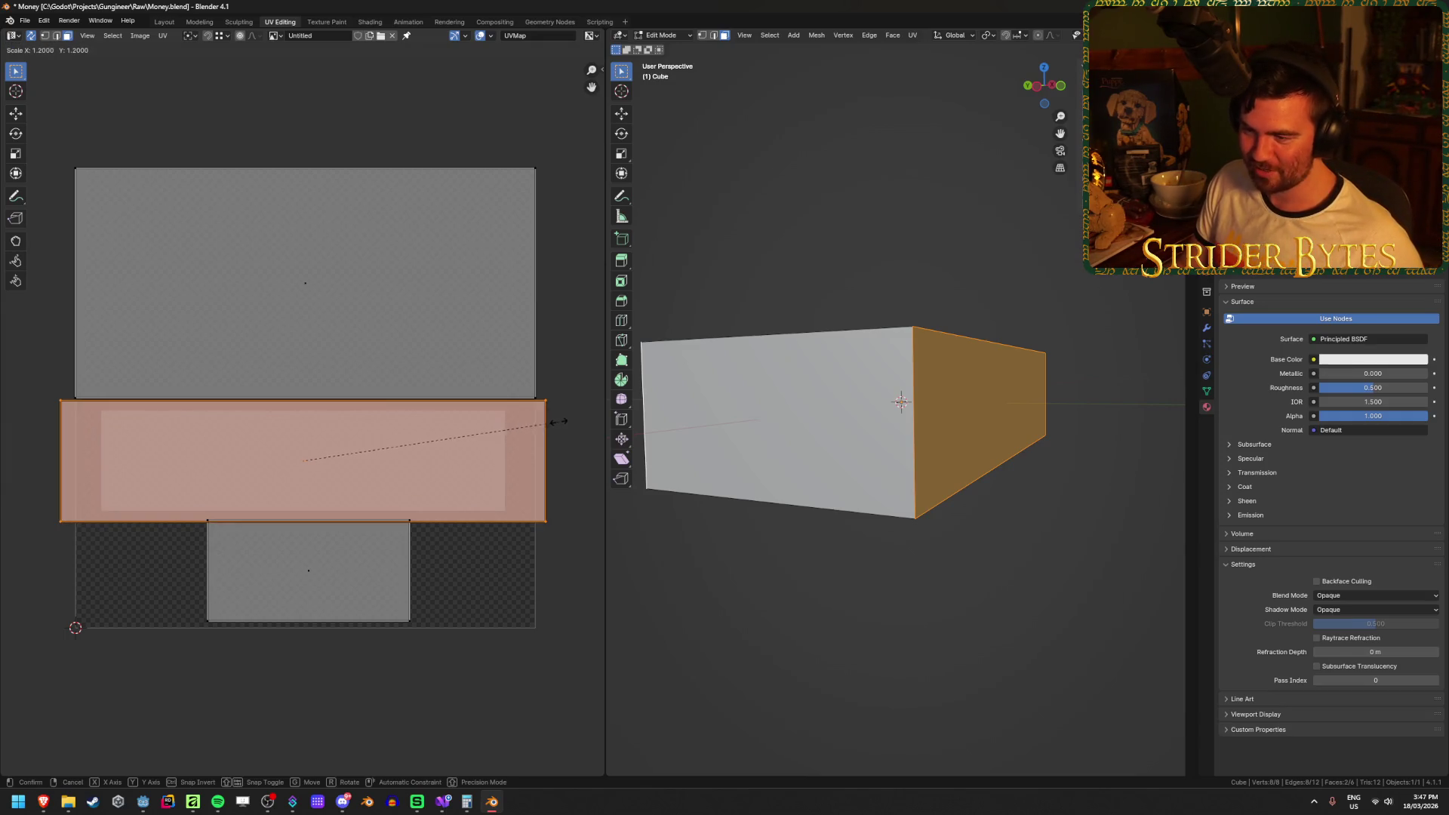
key("BackSpace")
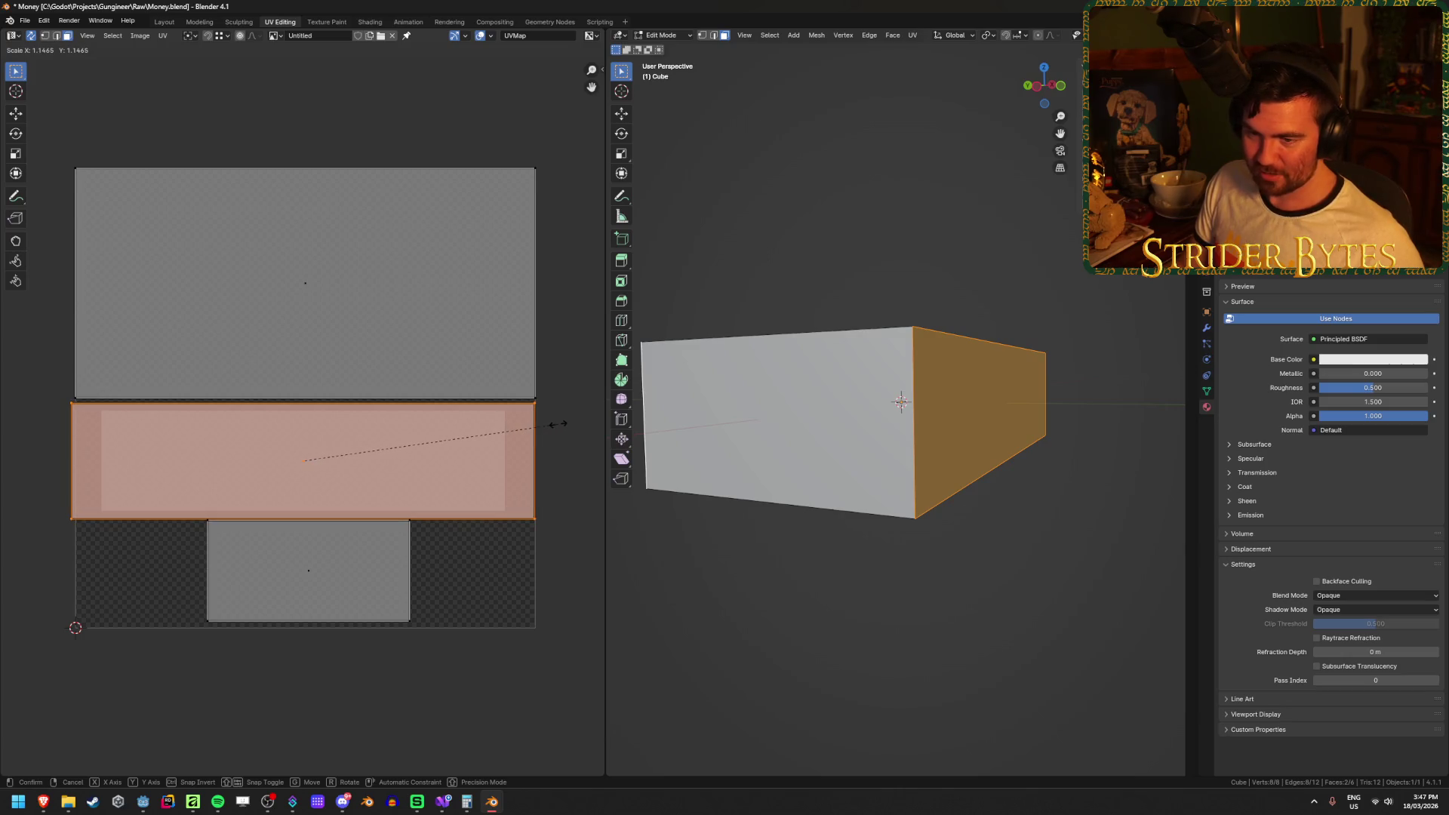
key("Escape")
scroll(88, 488, "up", 2)
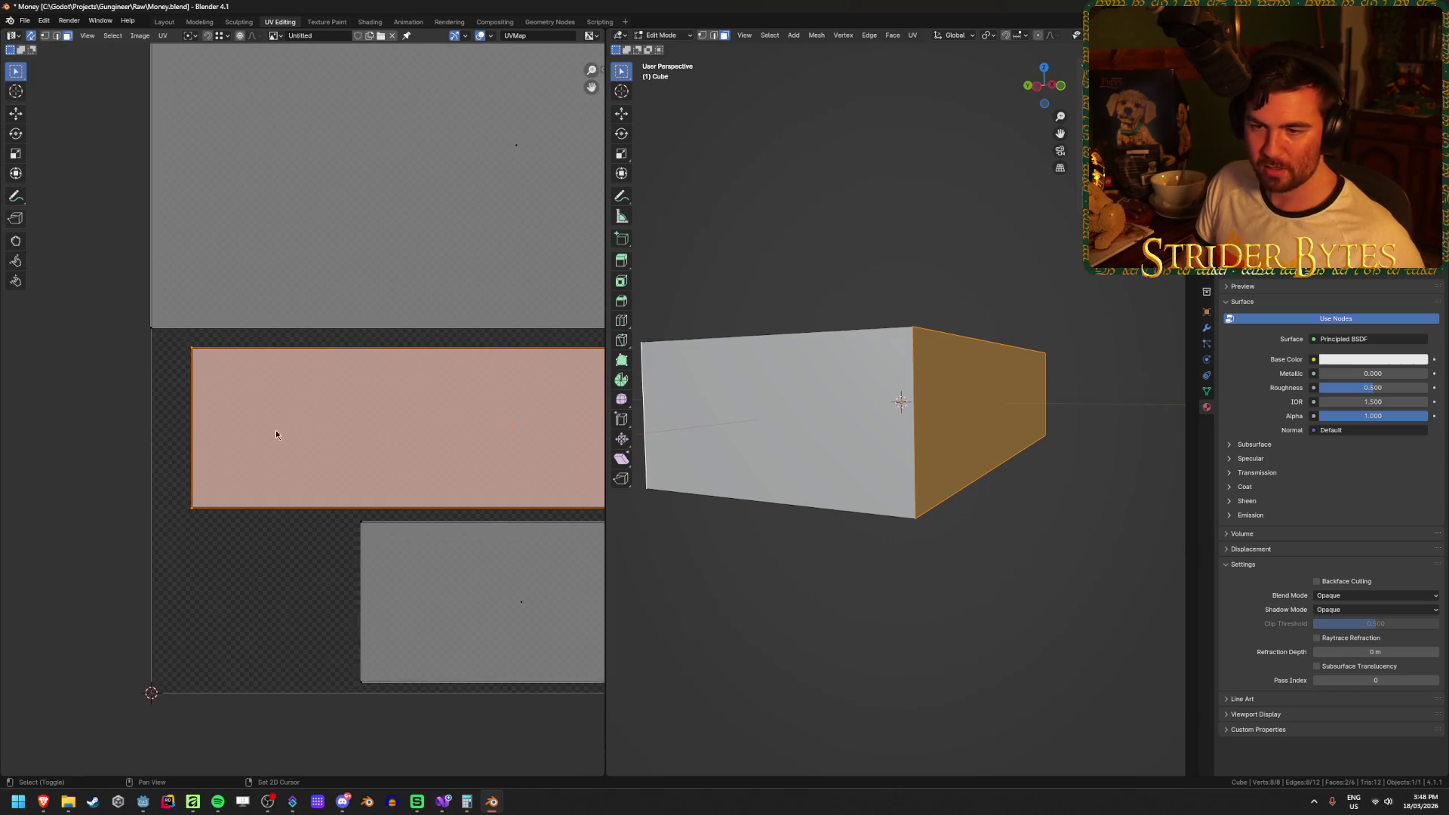
scroll(298, 429, "down", 3)
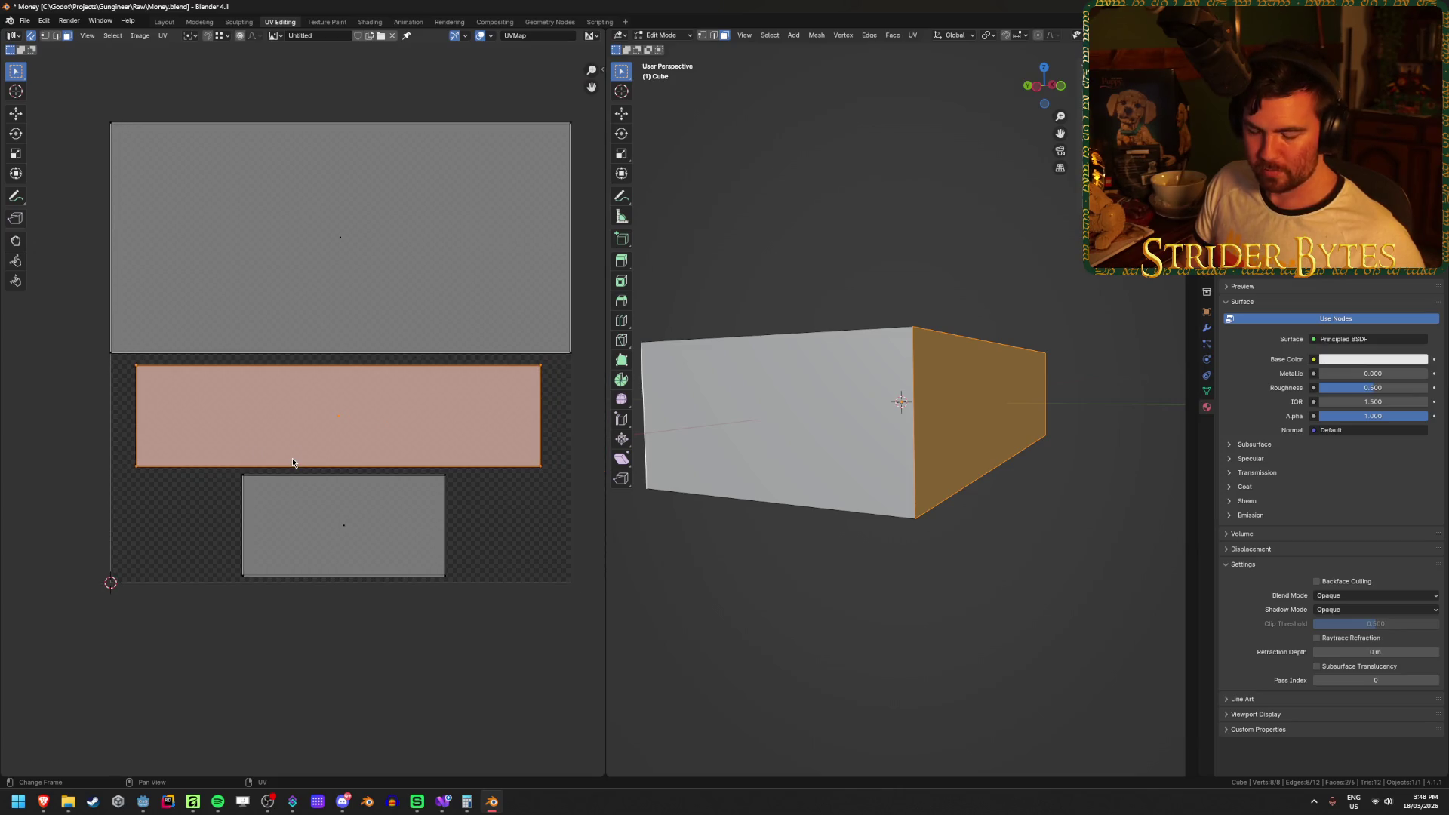
key("g")
left_click(267, 450)
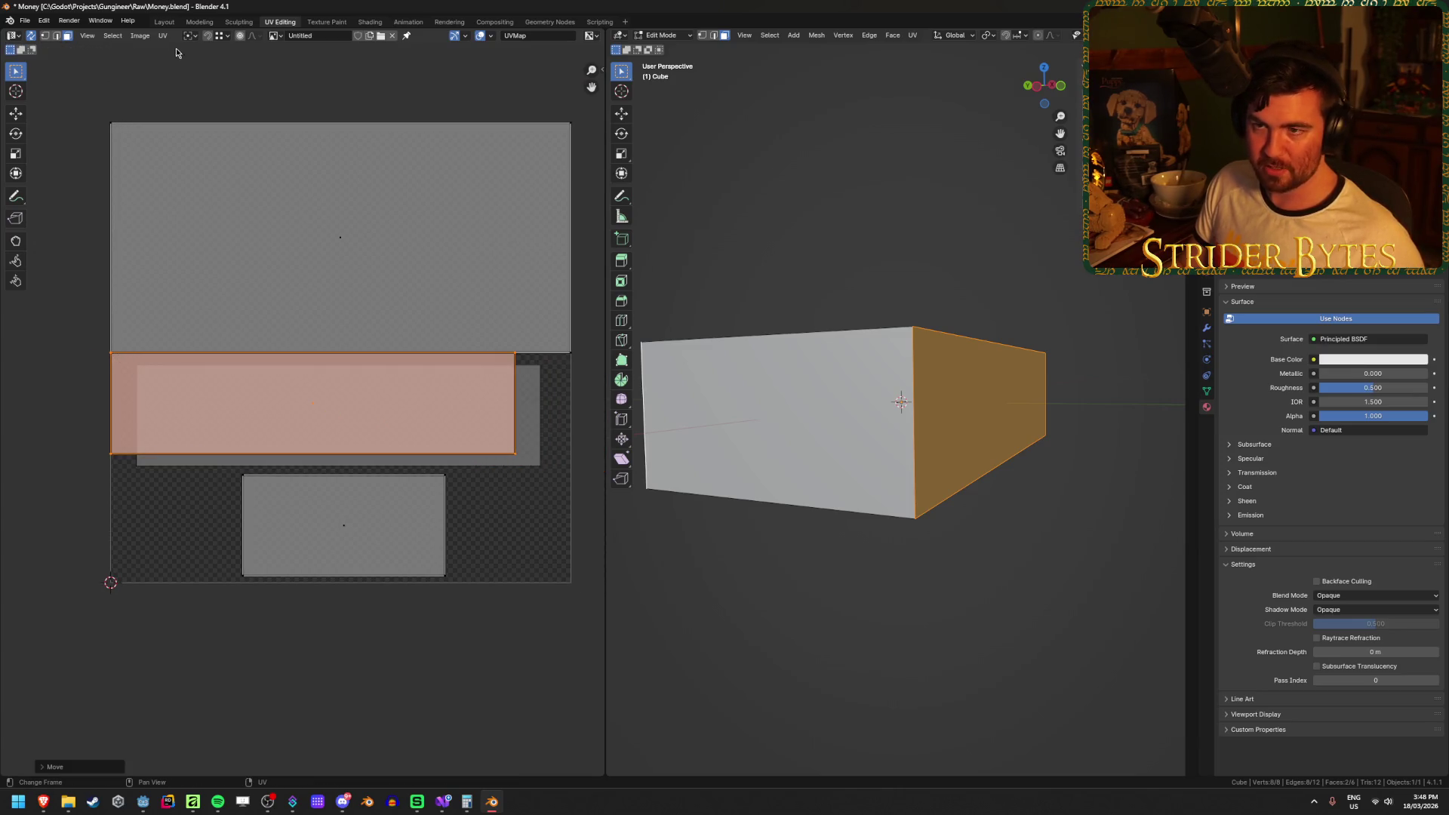
In vertex select mode, try rotating a middle-island vertex, then cancel.
left_click(43, 36)
key("a")
left_click(564, 464)
left_click(471, 422)
key("r")
key("Escape")
left_click(527, 474)
Try shifting the right edges of the top and middle islands horizontally, then cancel.
left_click_drag(555, 492, 487, 351)
key("g")
key("x")
key("Escape")
left_click(542, 480)
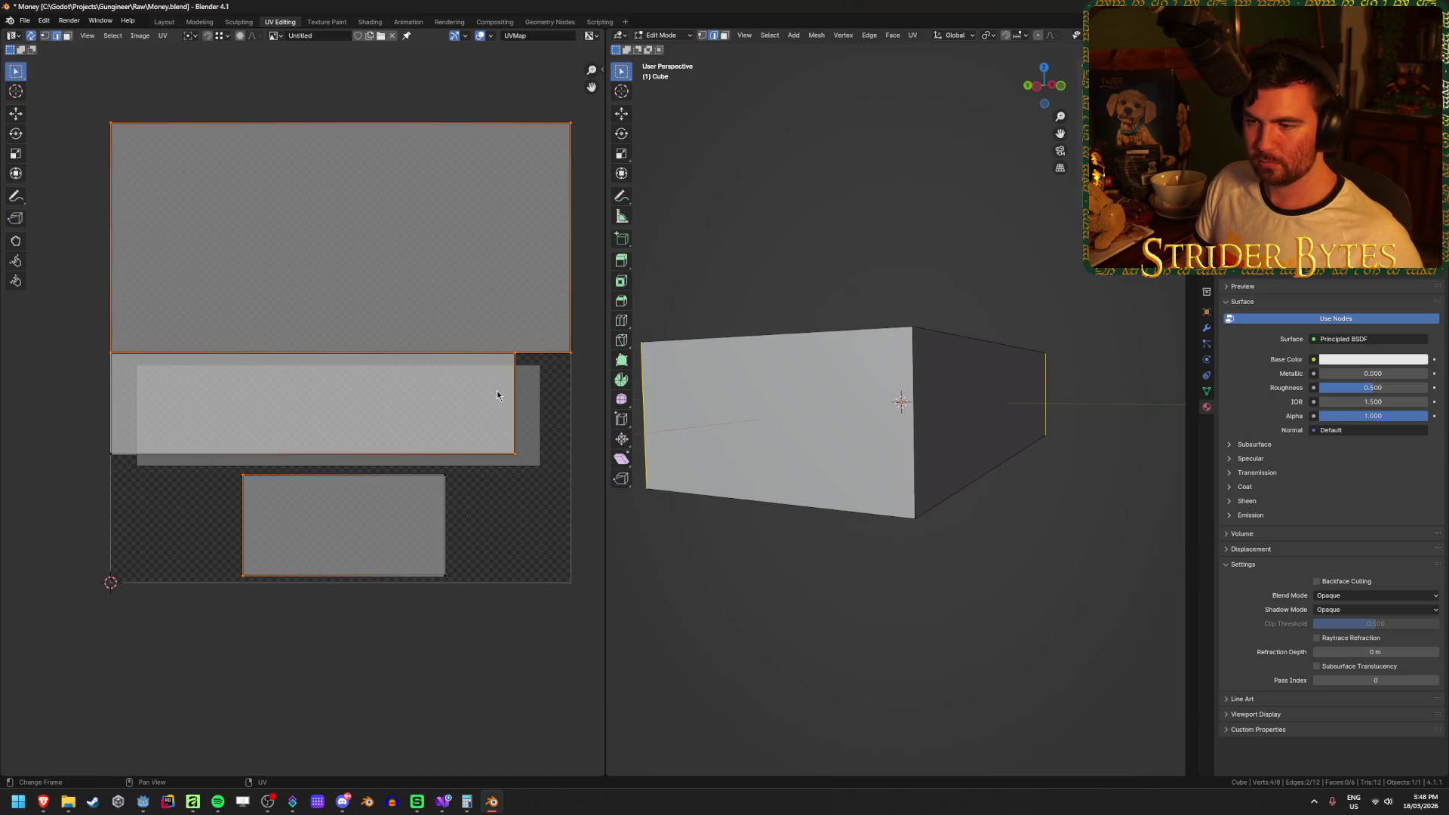
left_click(523, 394)
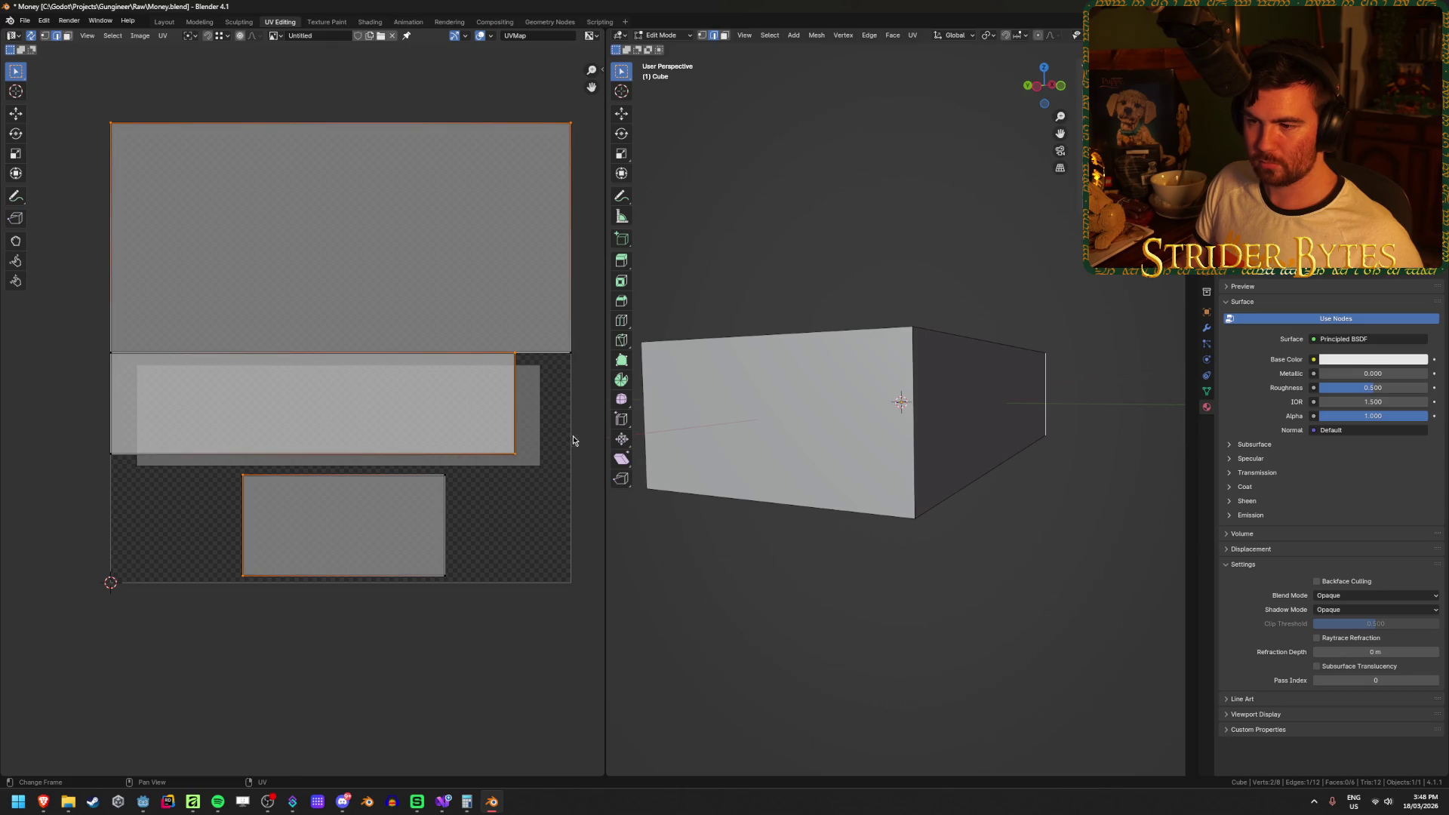
key("g")
key("Escape")
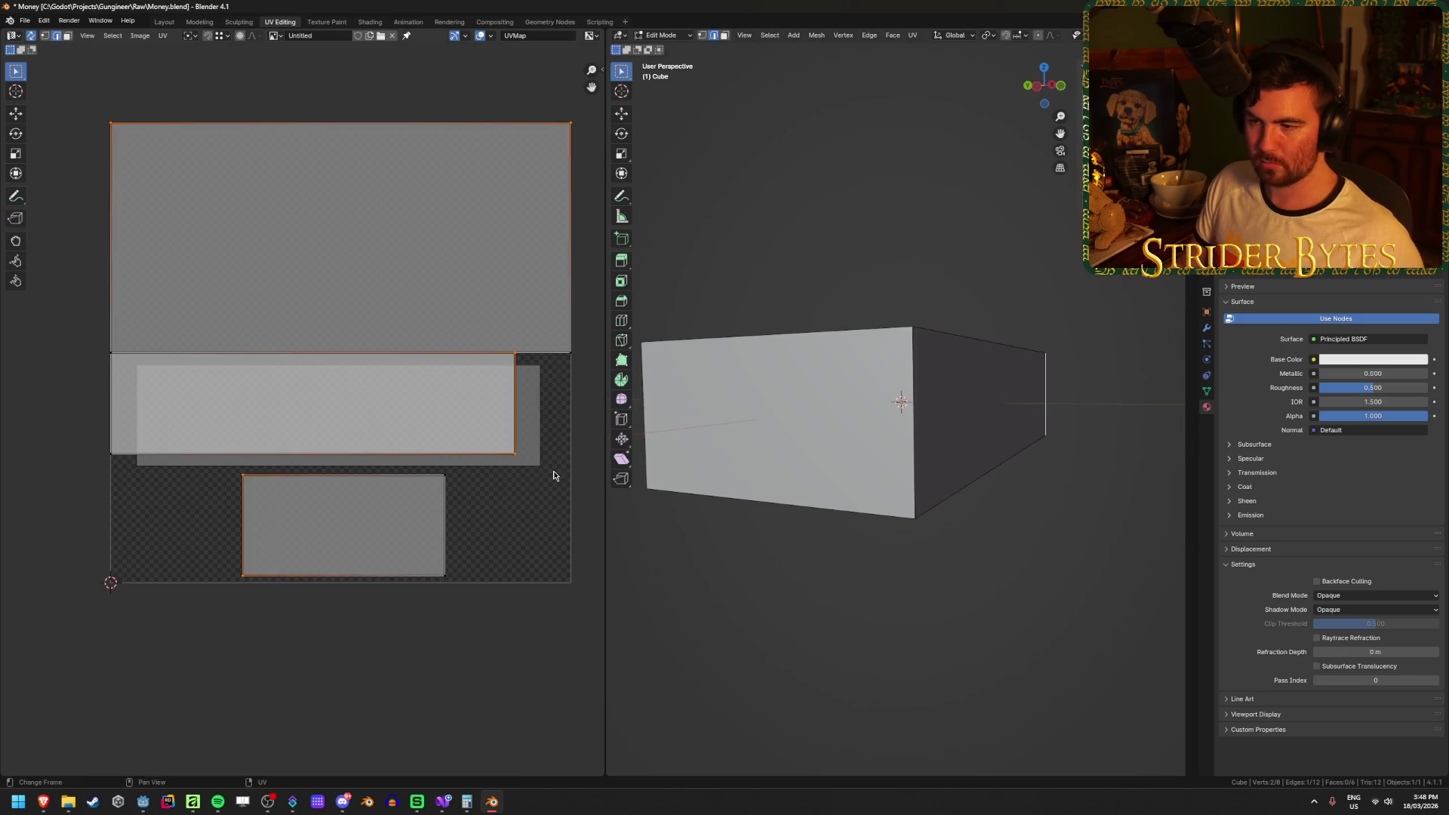
Scale and move the middle island to span the full width beneath the top island, then view front.
key("3")
left_click(272, 389)
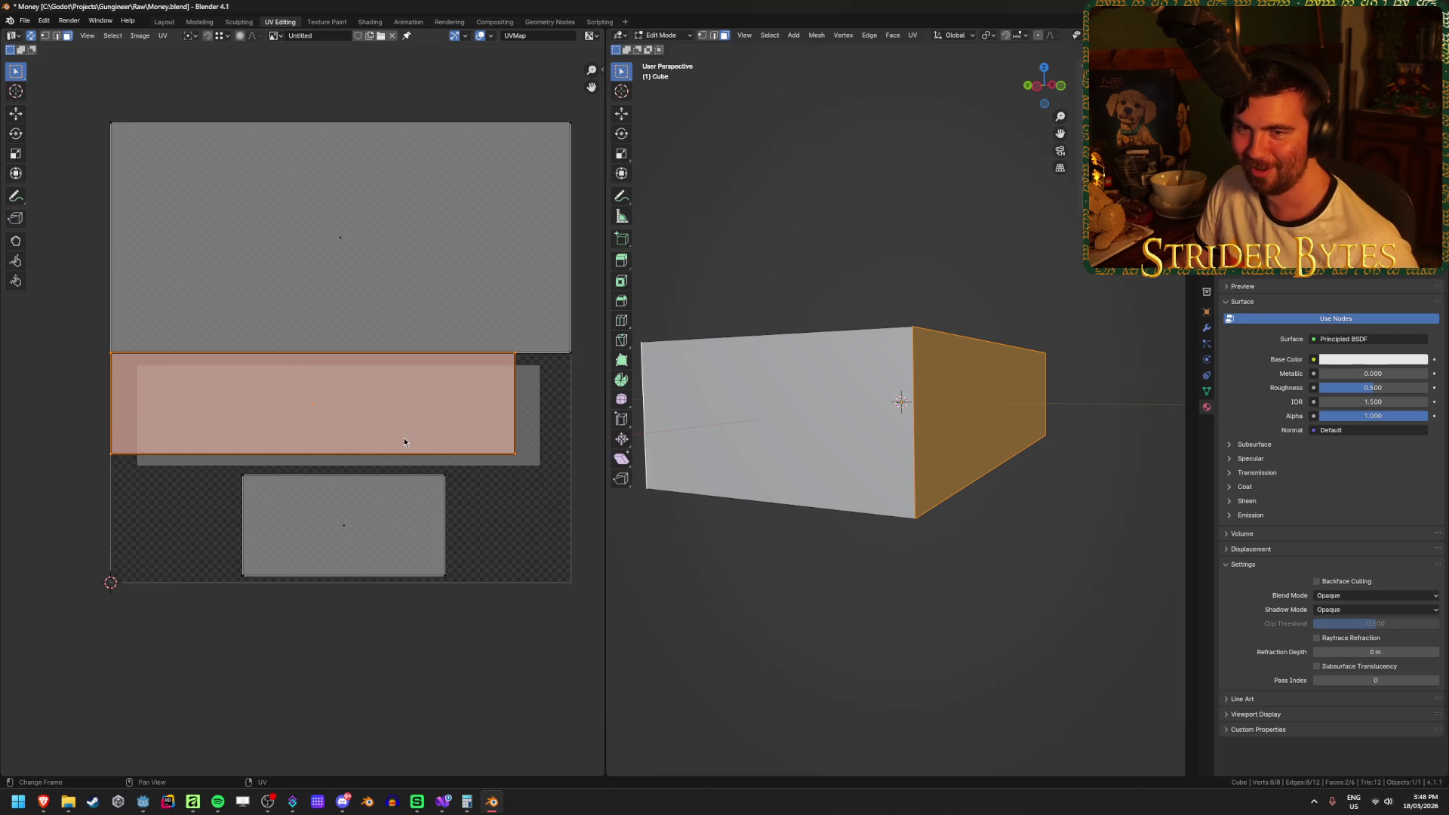
key("s")
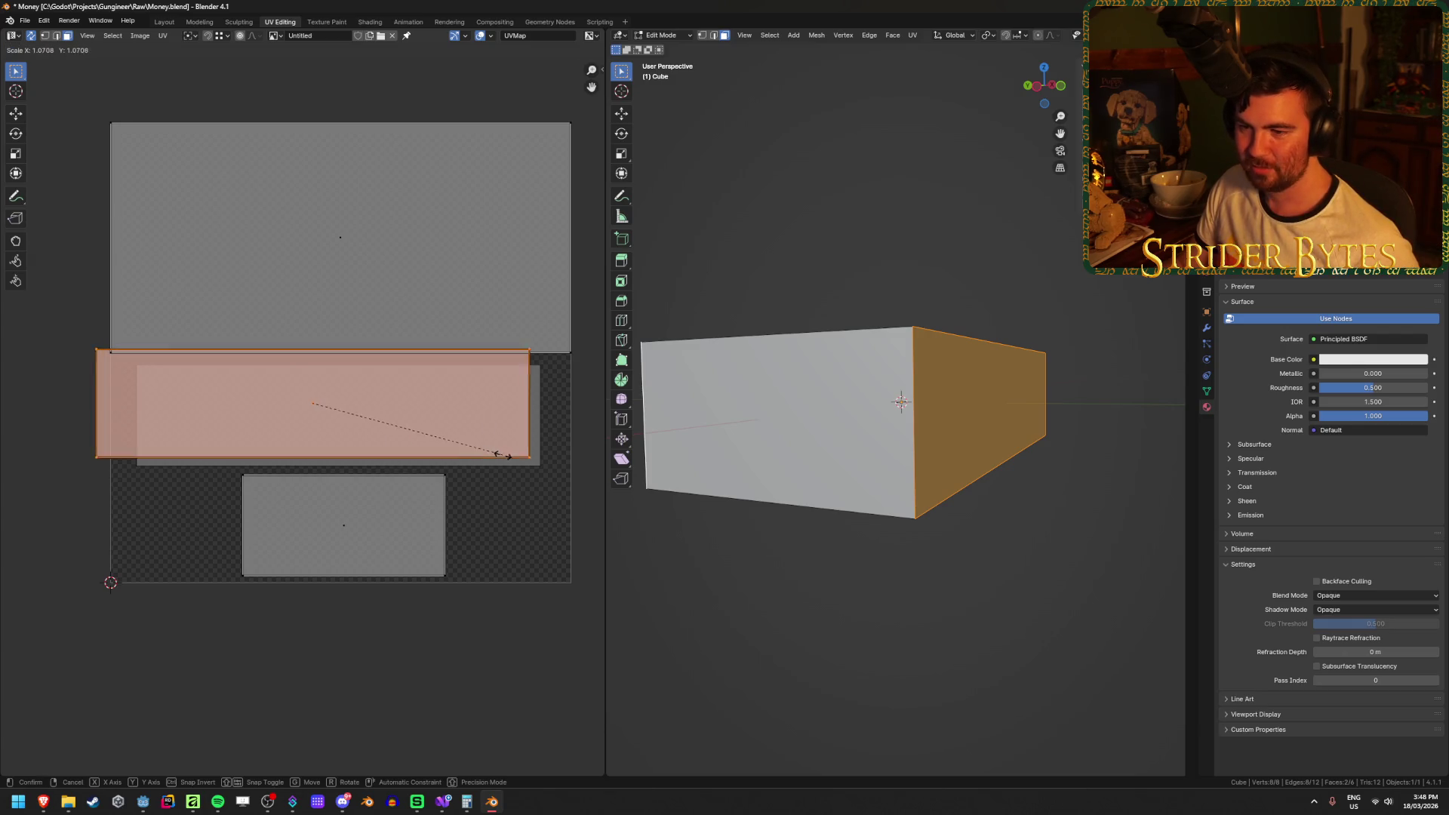
left_click(498, 480)
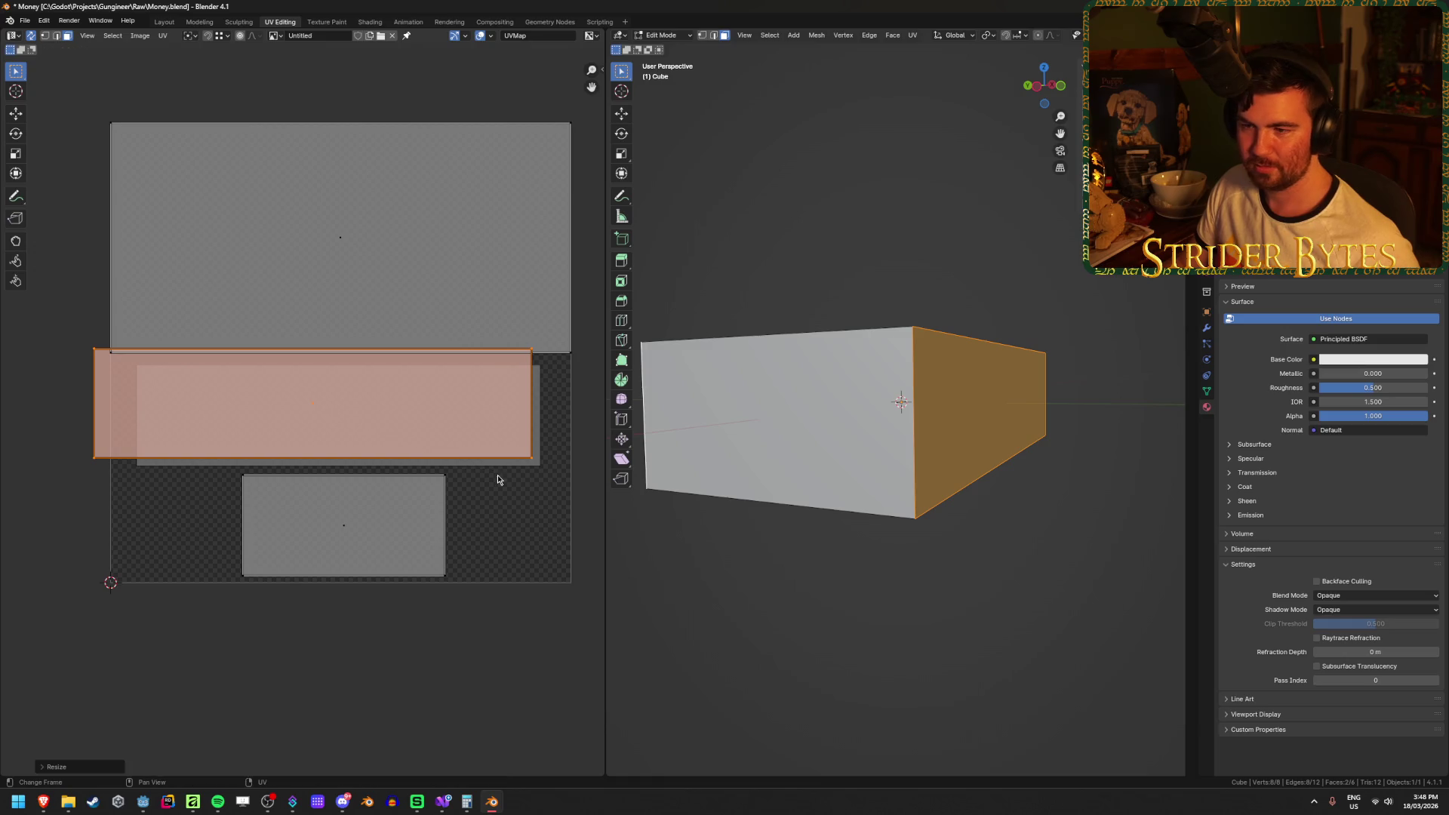
key("g")
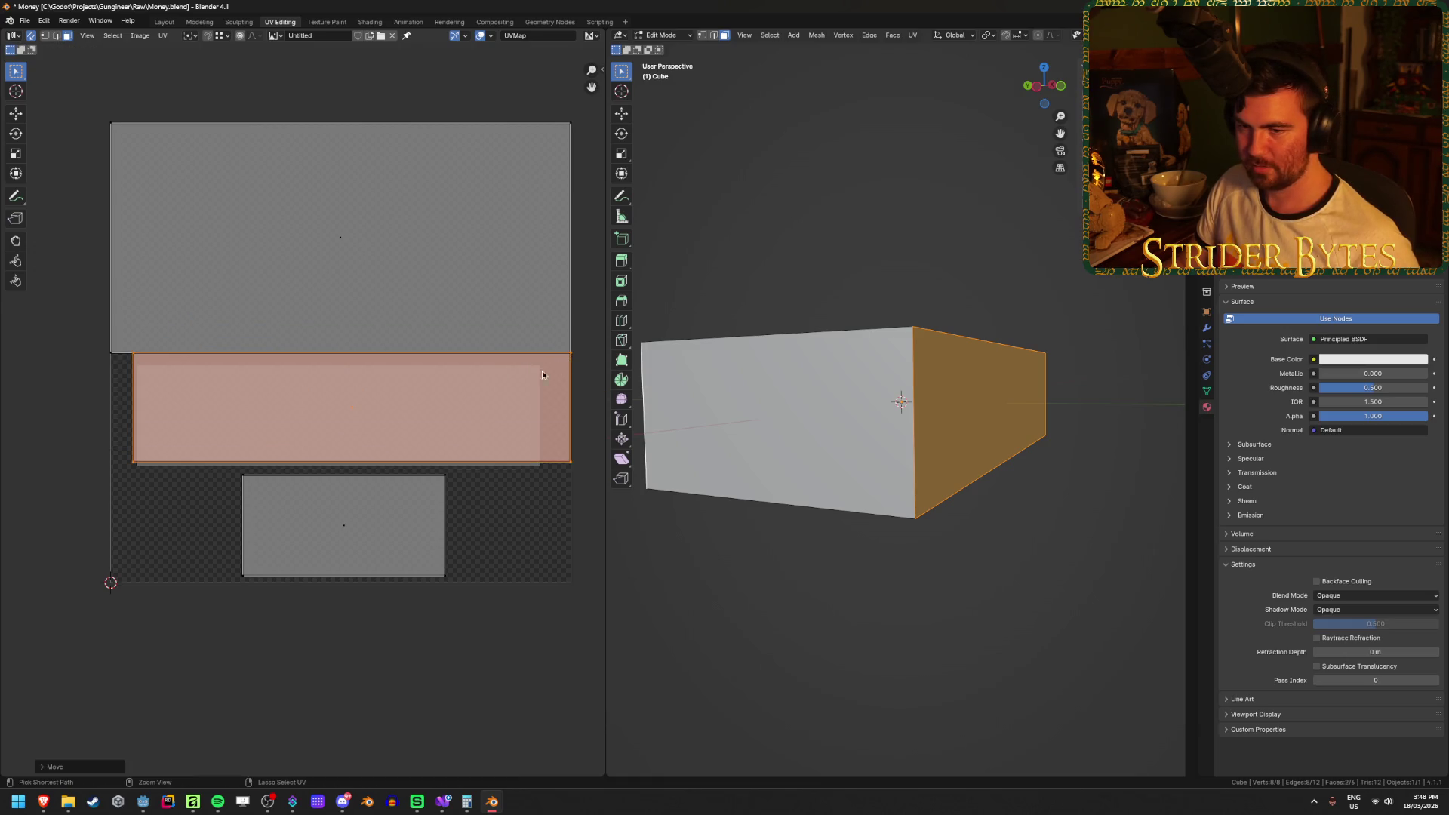
key("s")
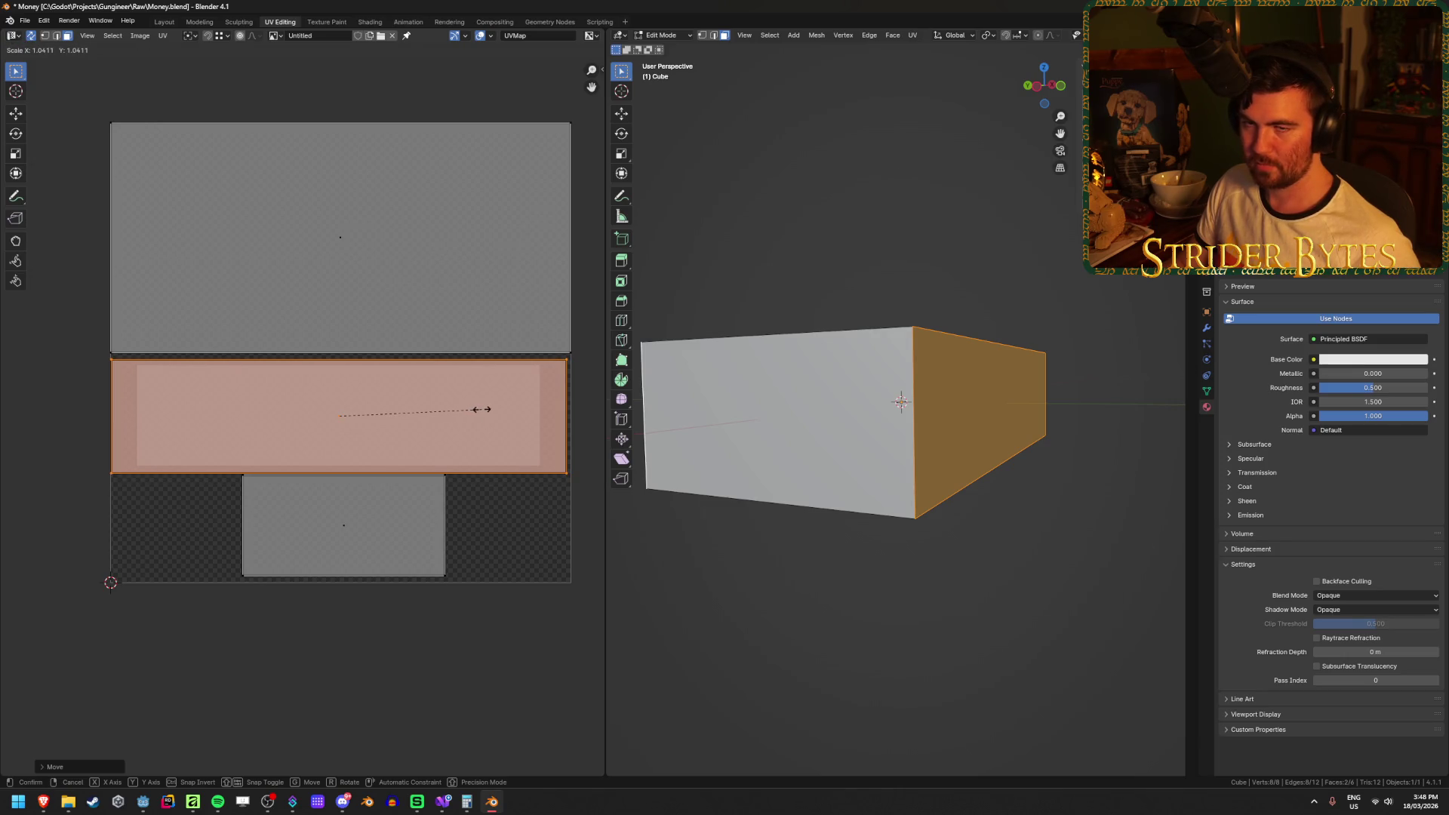
left_click(480, 409)
key("g")
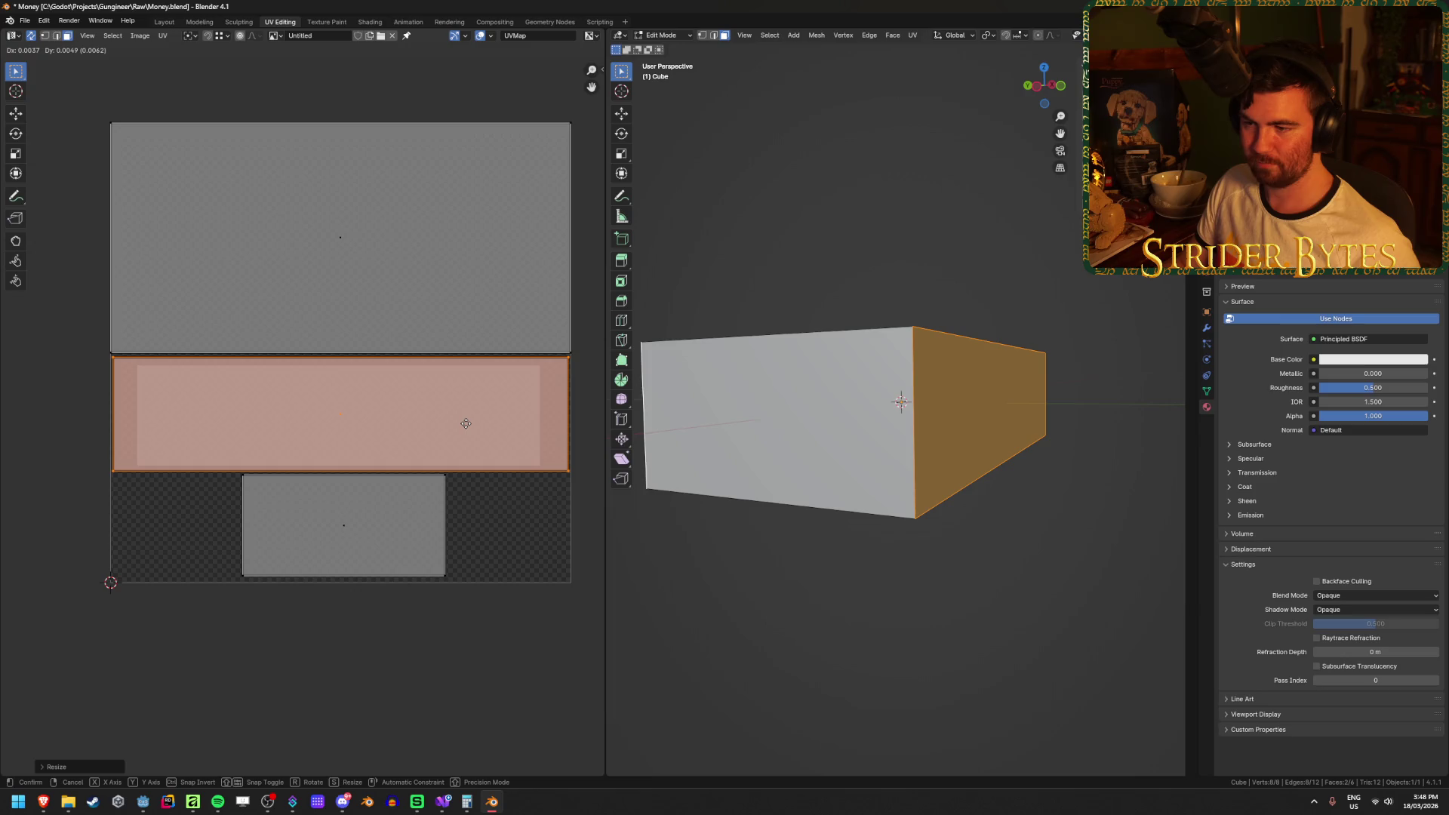
left_click(465, 424)
key("KP_1")
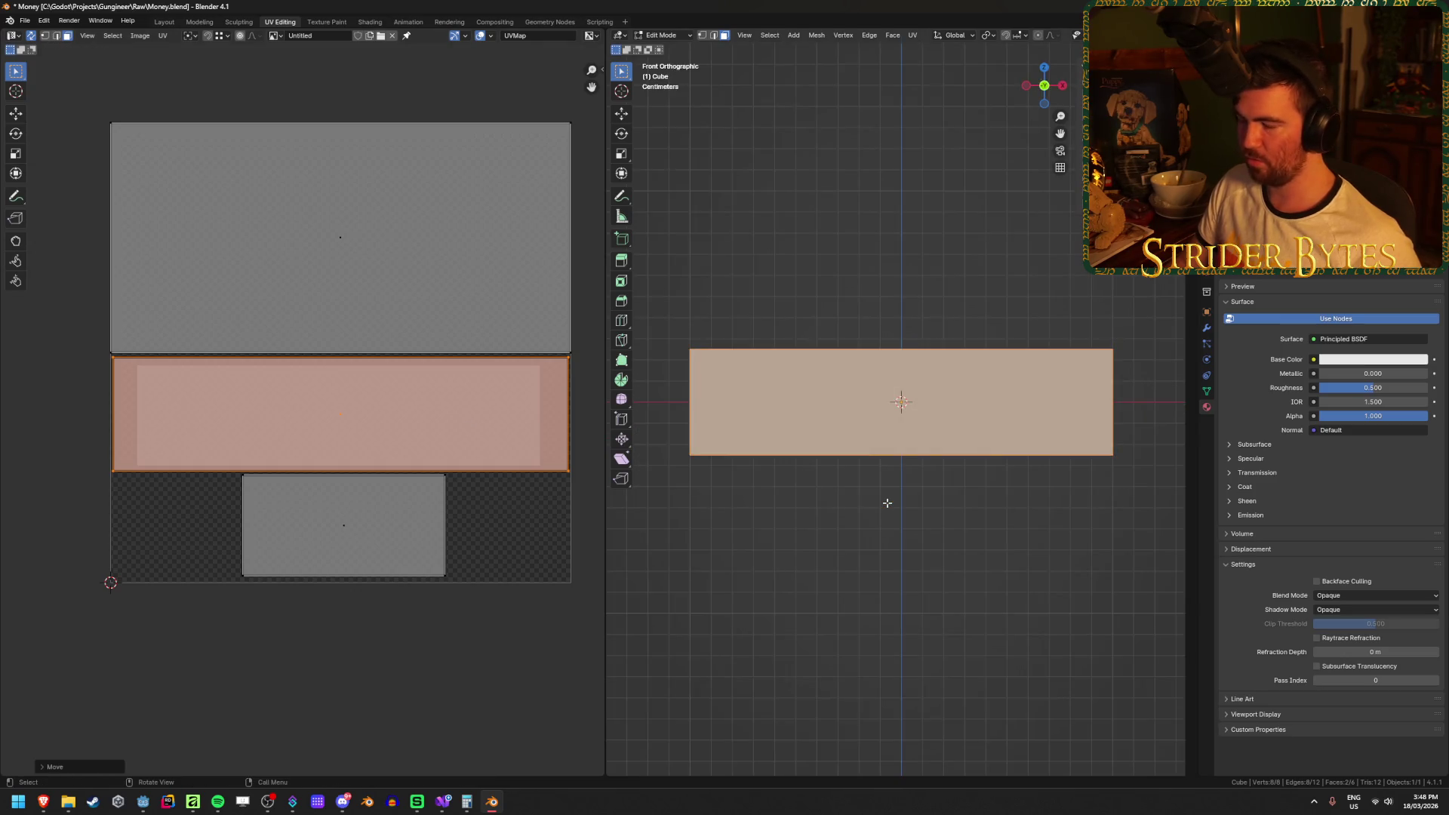
Reproject the selected faces' UVs from the front view.
key("u")
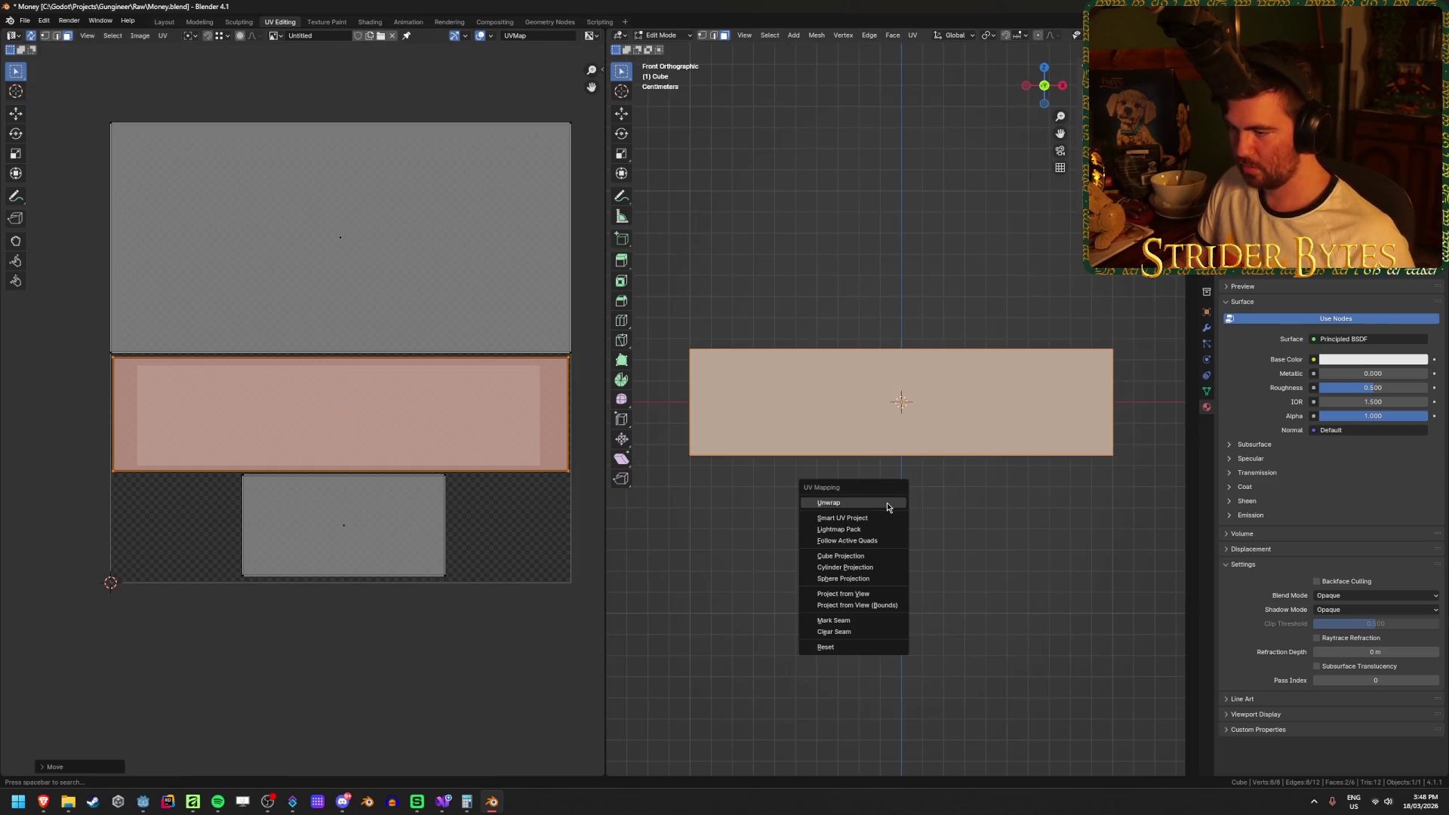
left_click(873, 604)
key("ctrl+z")
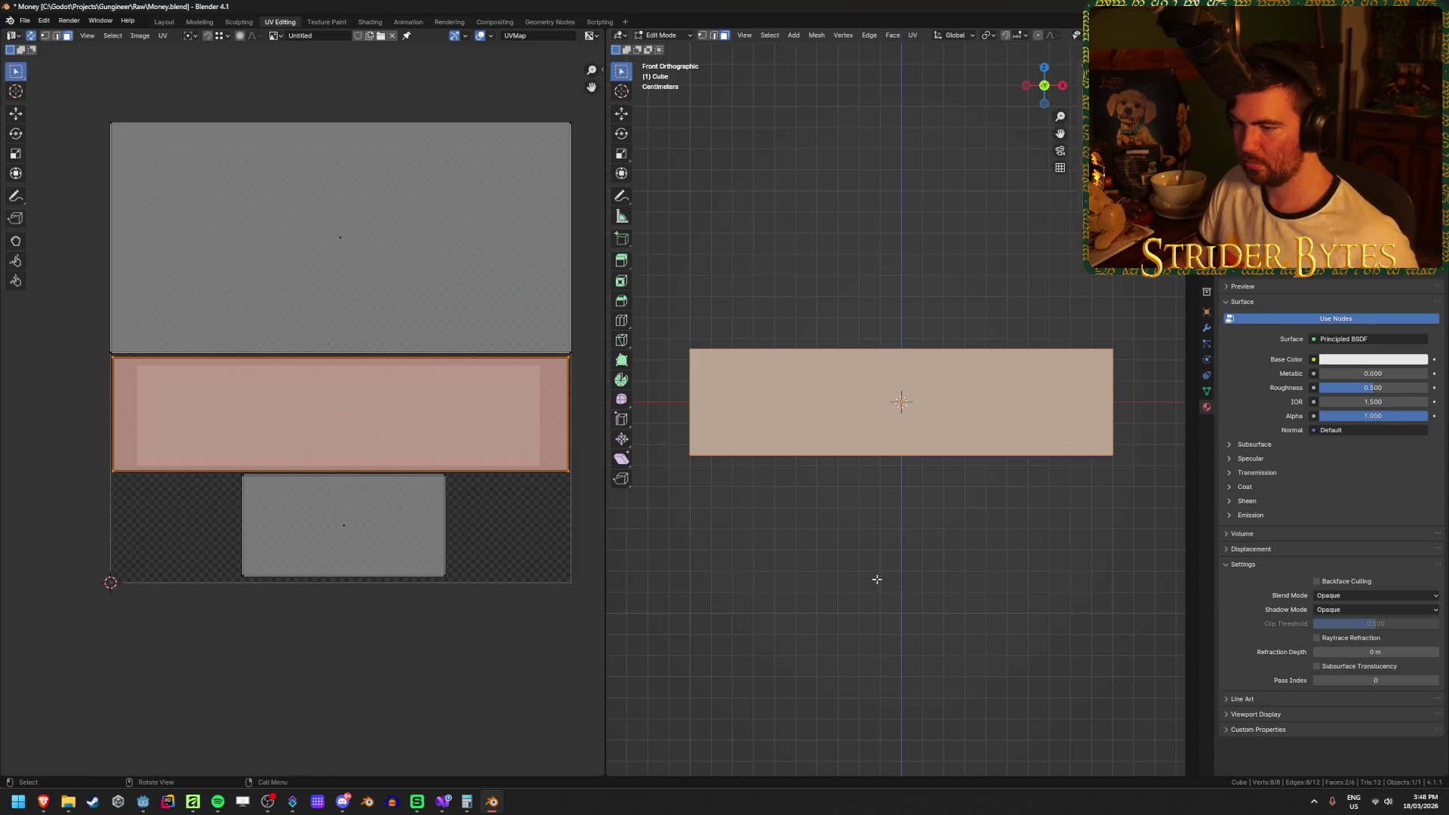
key("u")
left_click(881, 572)
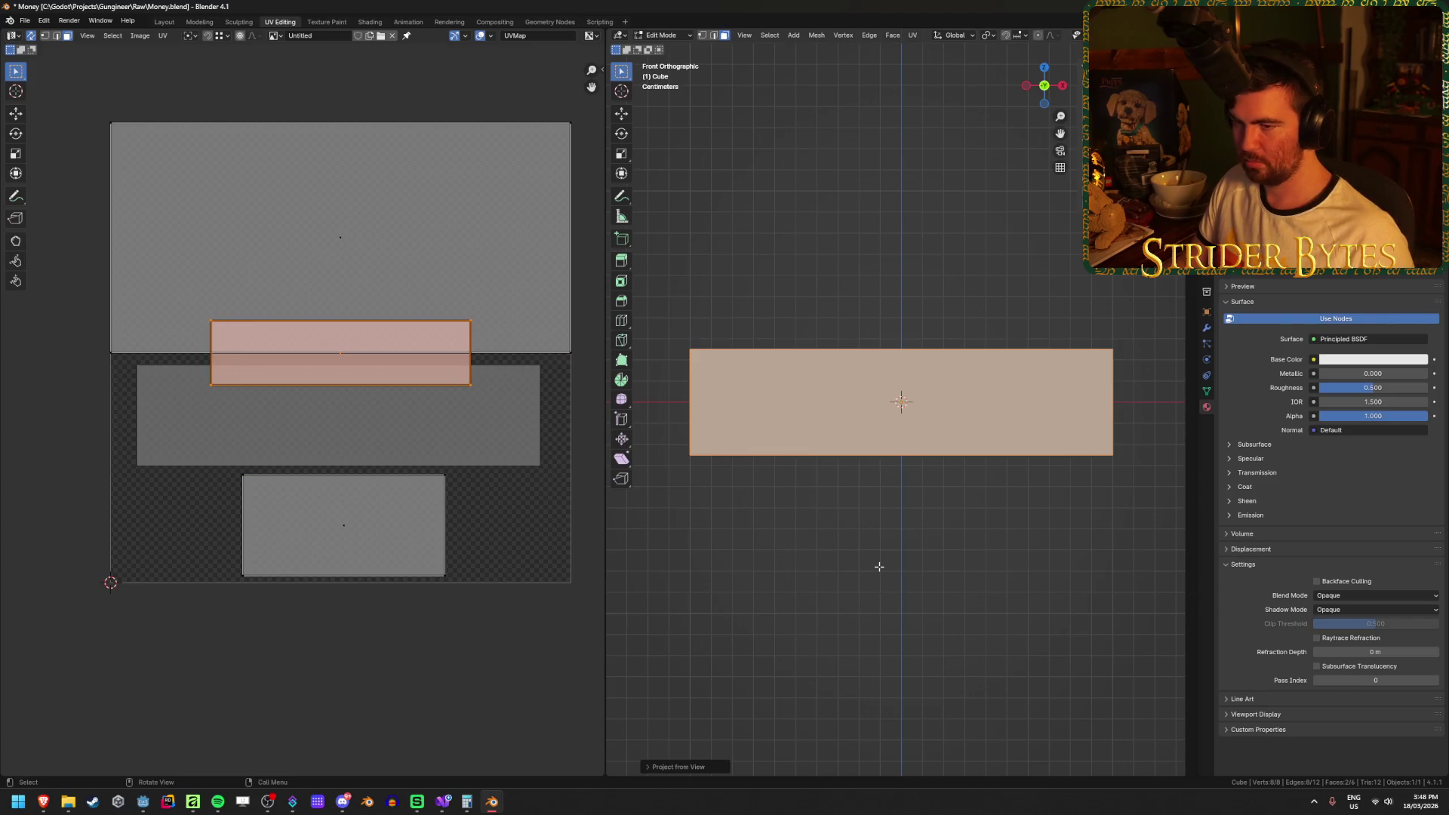
scroll(832, 493, "up", 3)
key("u")
left_click(984, 463)
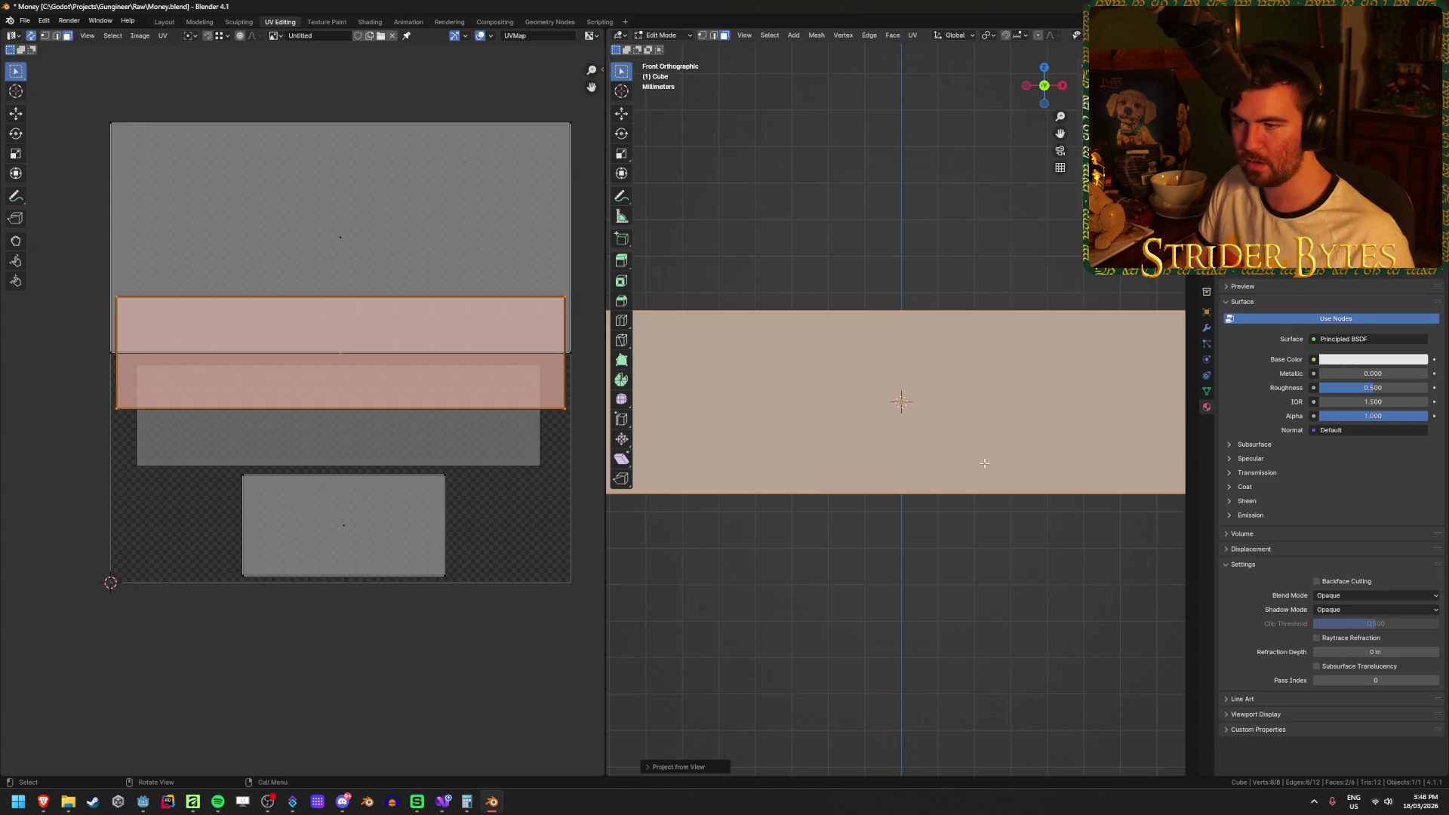
scroll(984, 463, "down", 3)
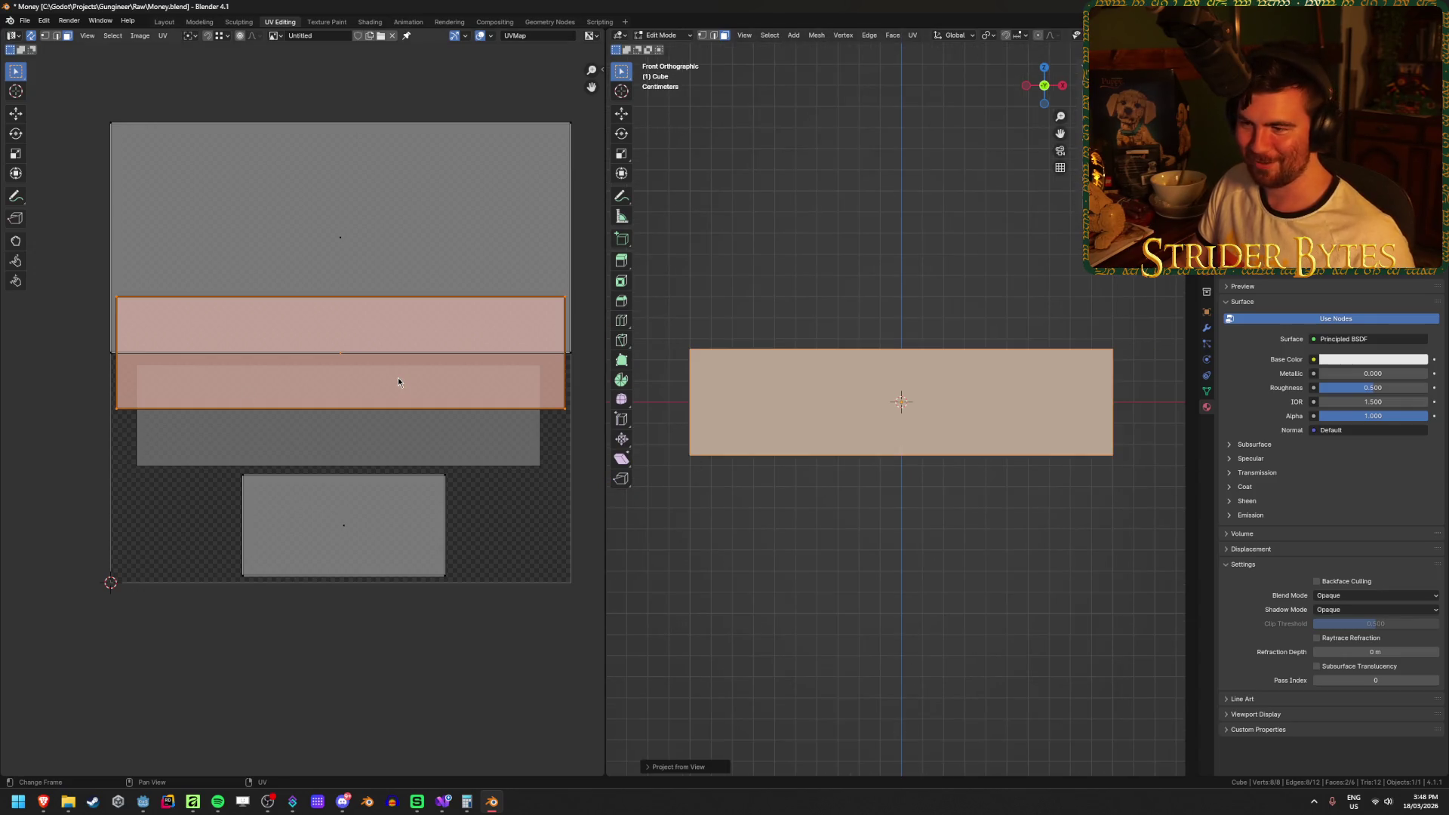
Lower, slightly enlarge and vertically realign the side strip UV island over its texture region.
key("g")
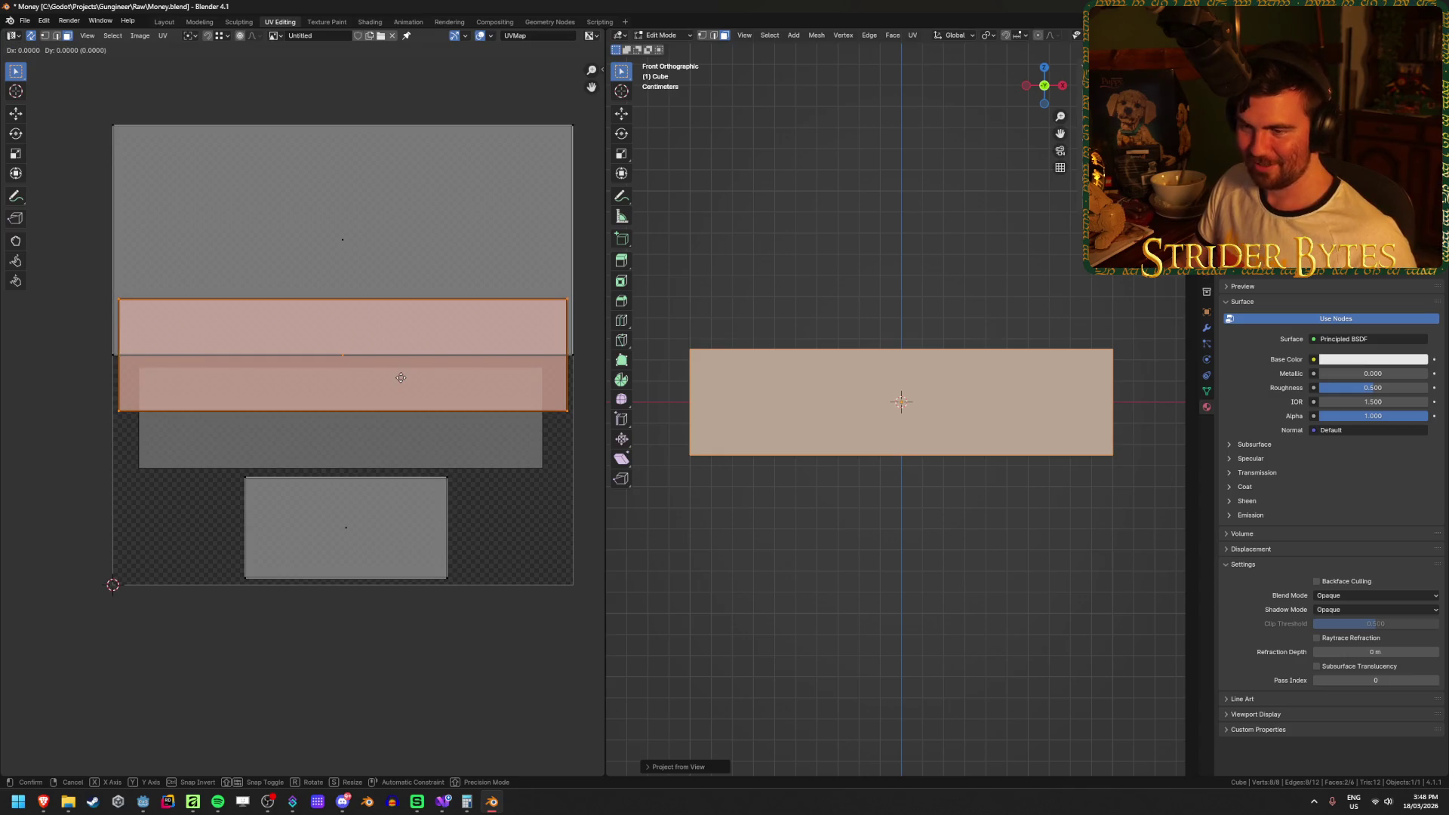
key("y")
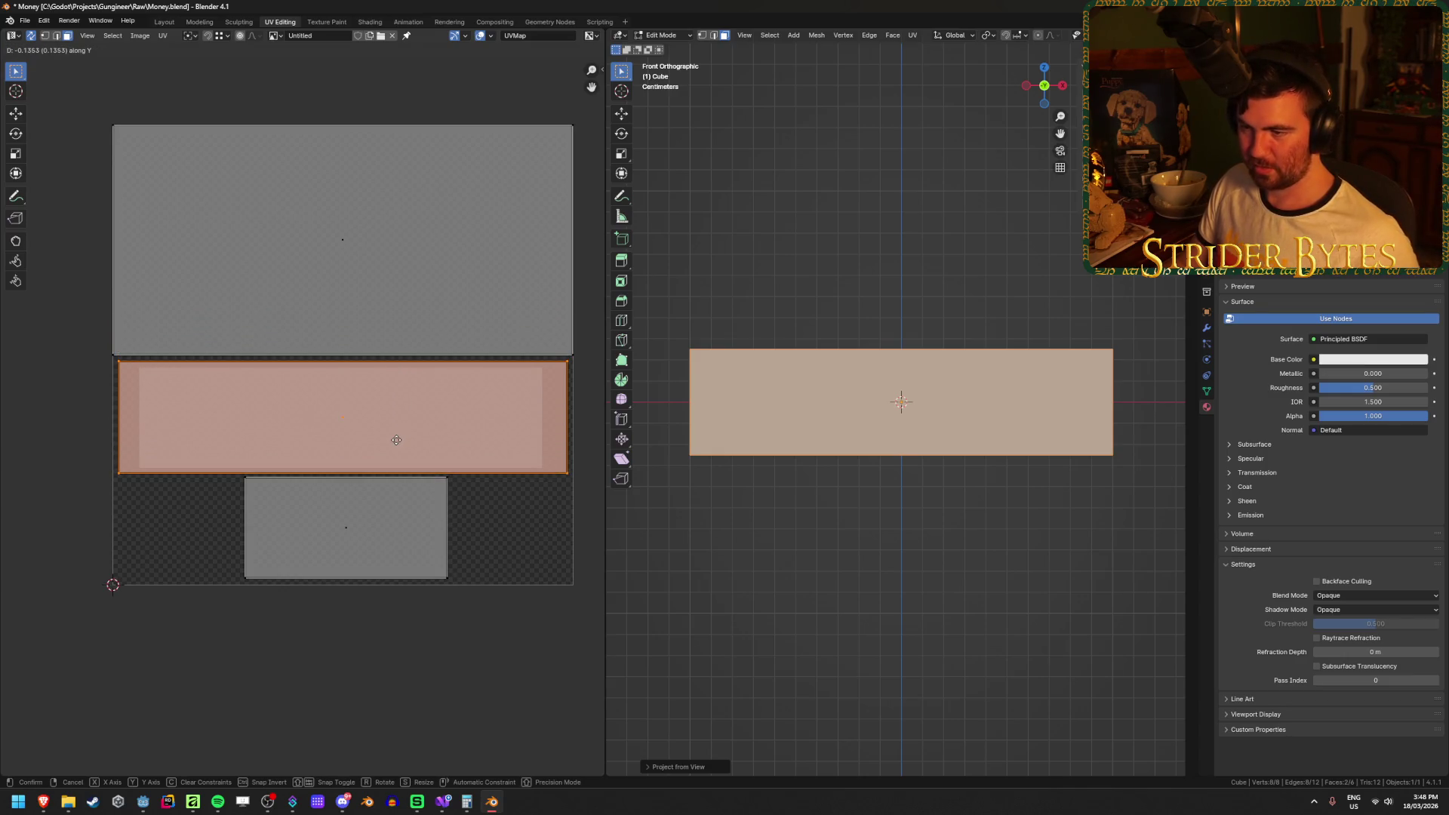
left_click(396, 439)
key("s")
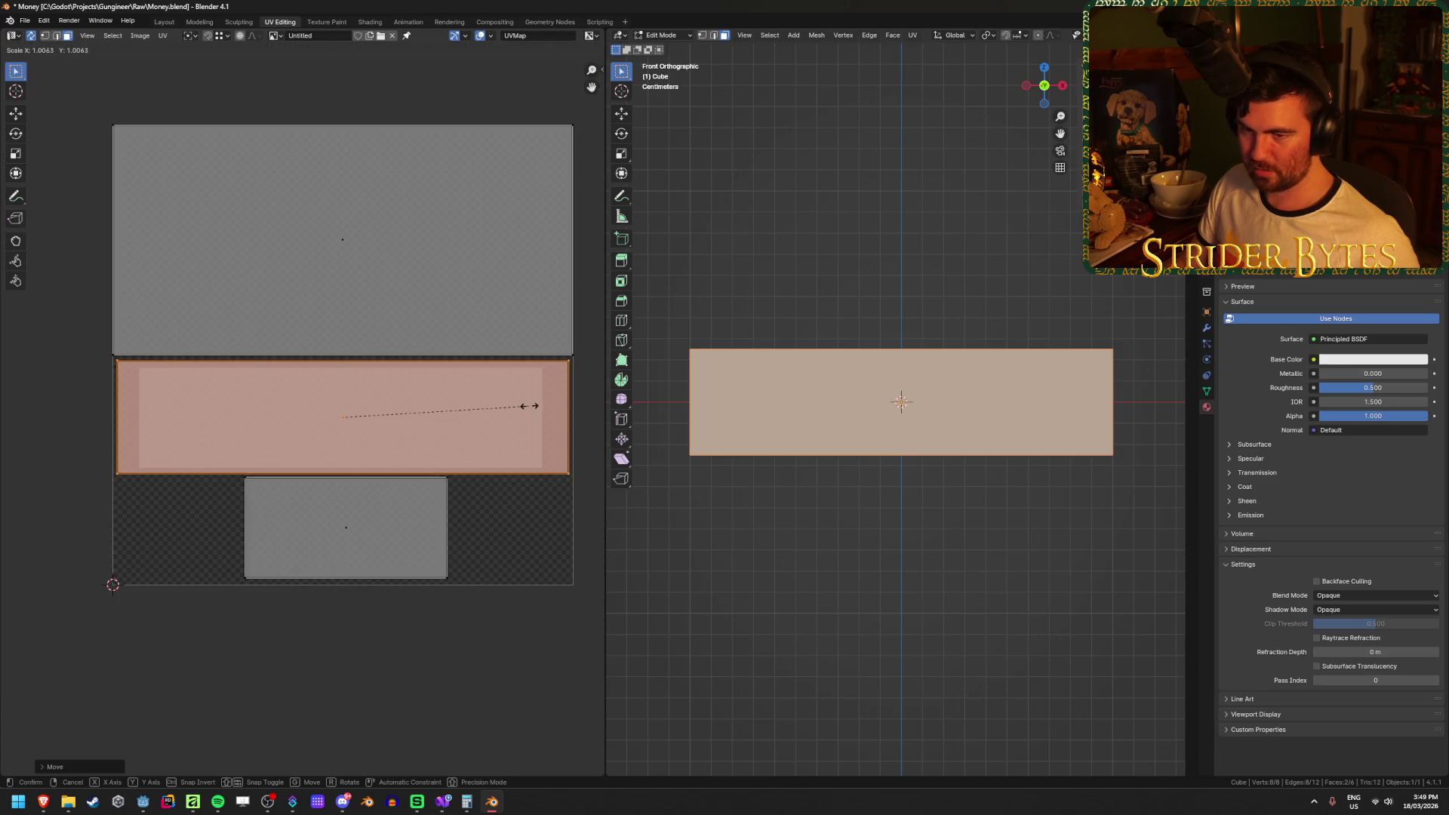
left_click(532, 405)
key("g")
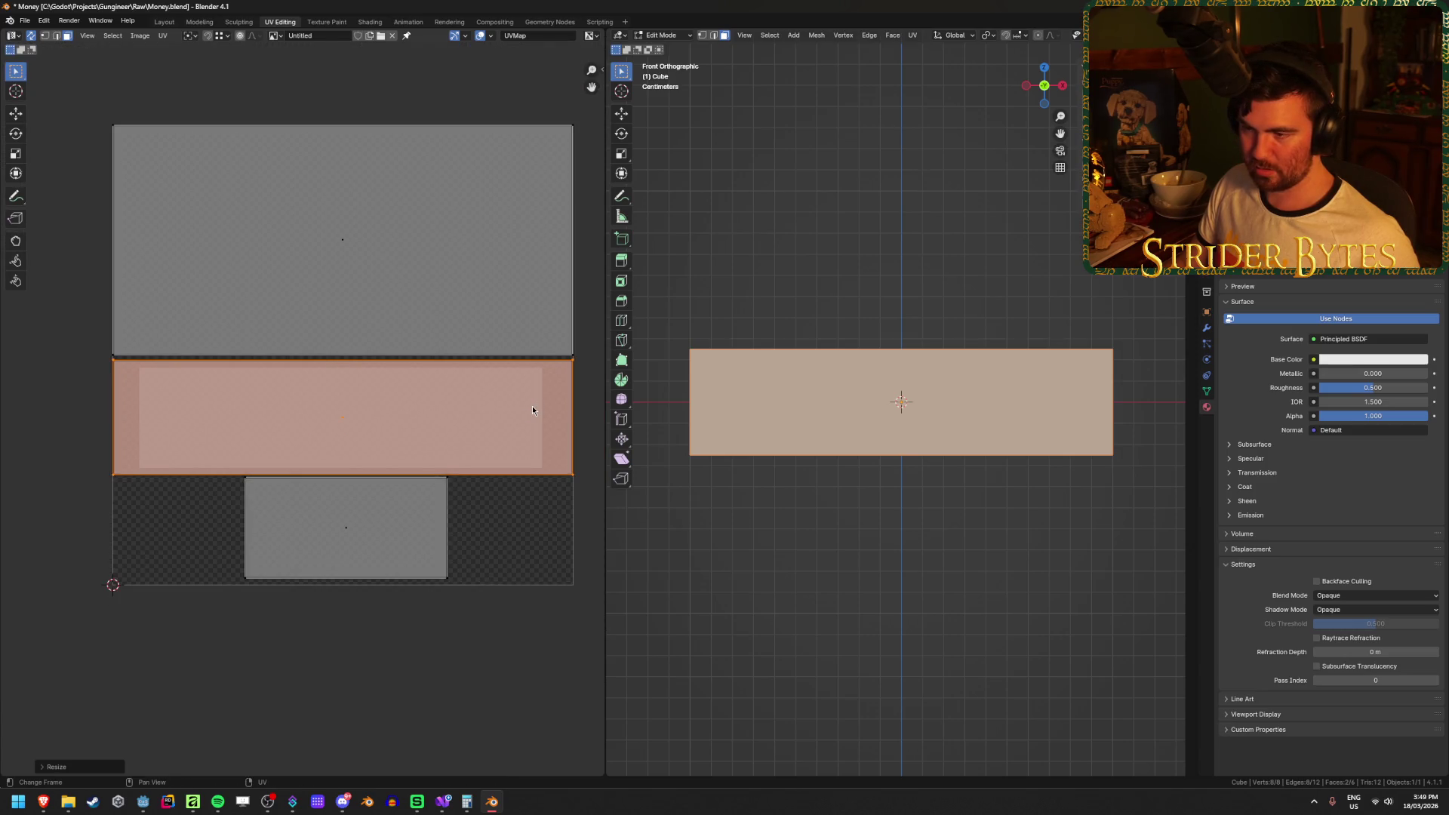
key("y")
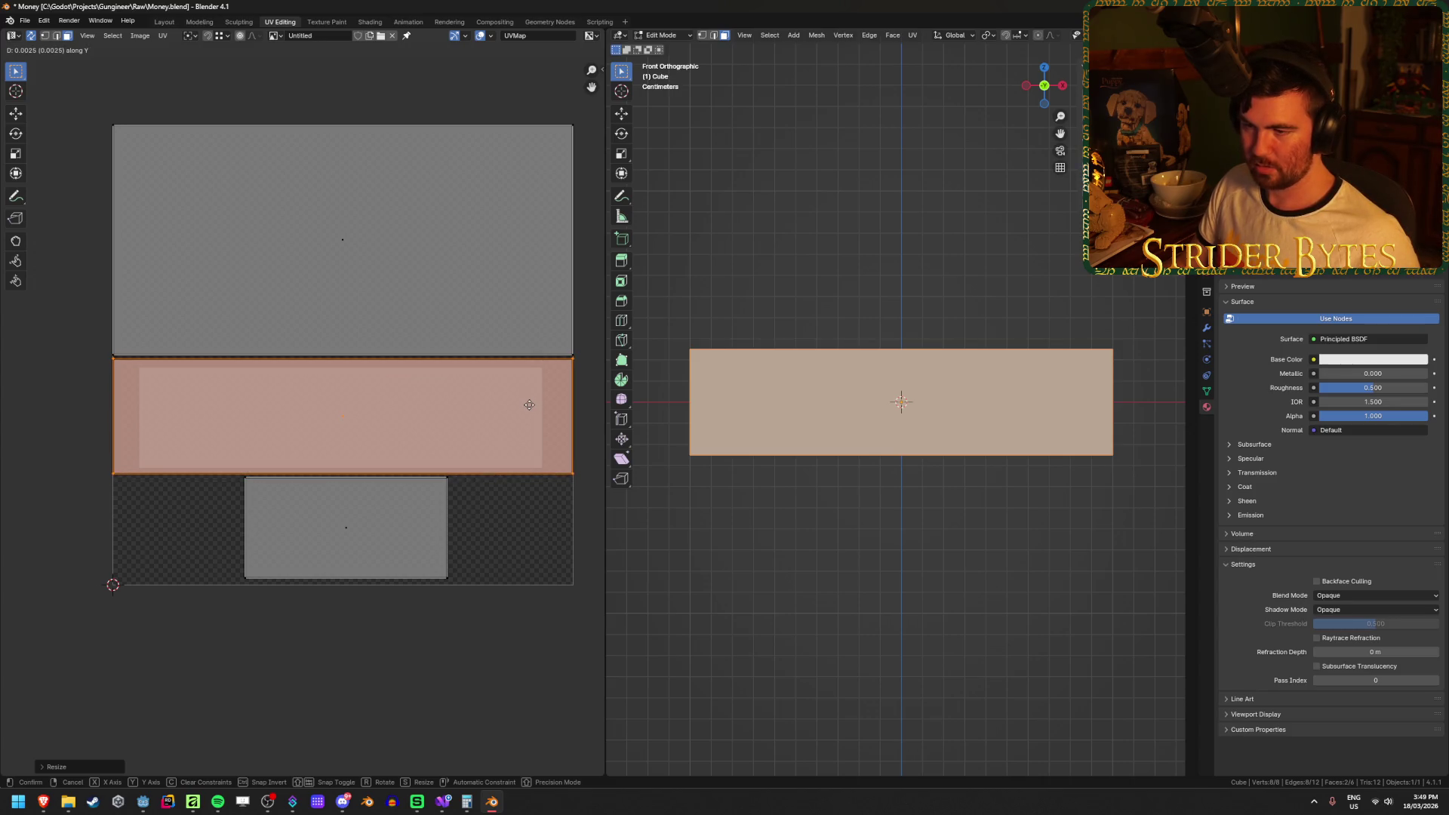
left_click(529, 405)
scroll(453, 568, "up", 2)
scroll(454, 569, "down", 2)
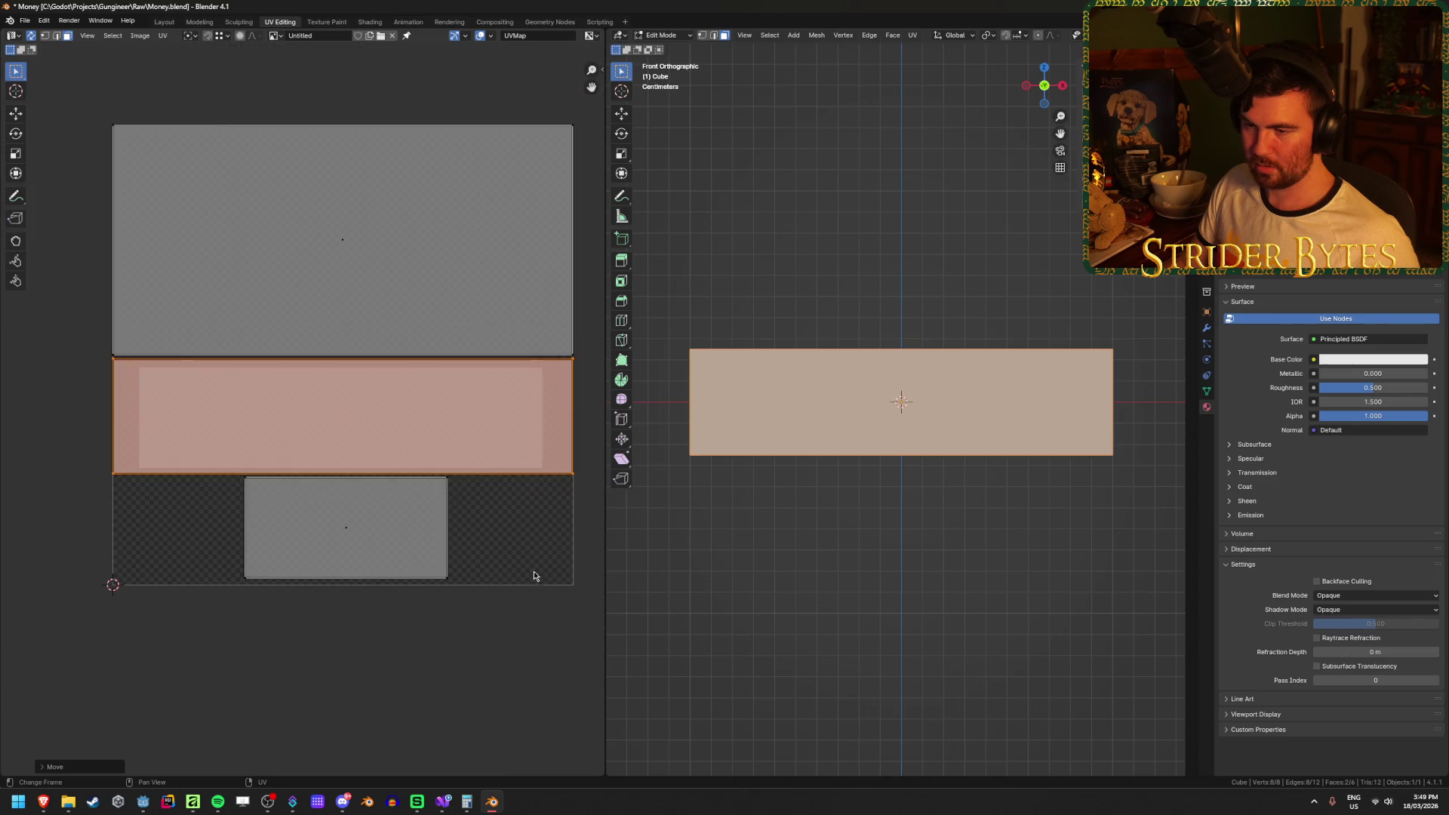
scroll(518, 543, "up", 2)
scroll(518, 544, "down", 2)
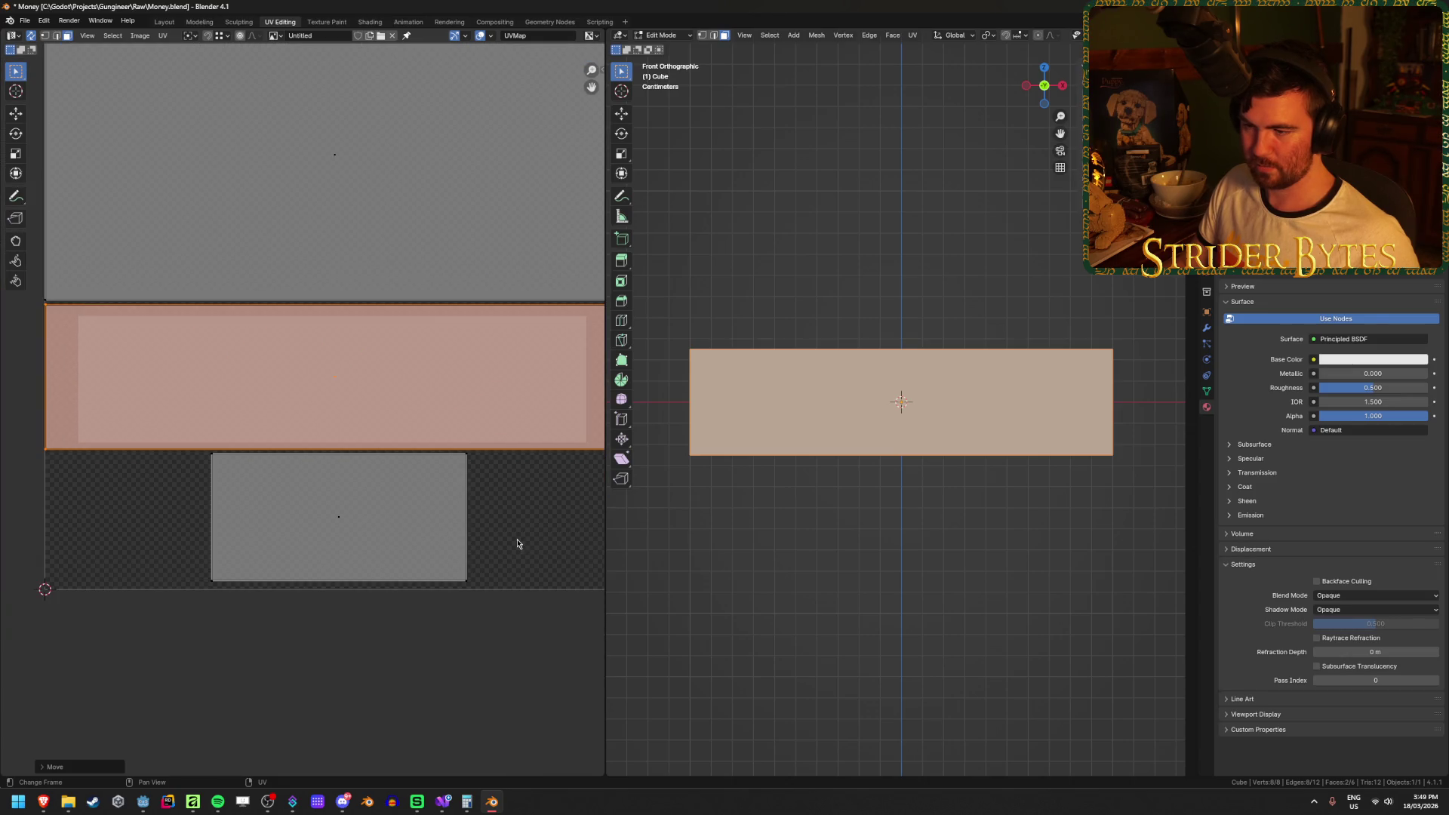
key("g")
key("y")
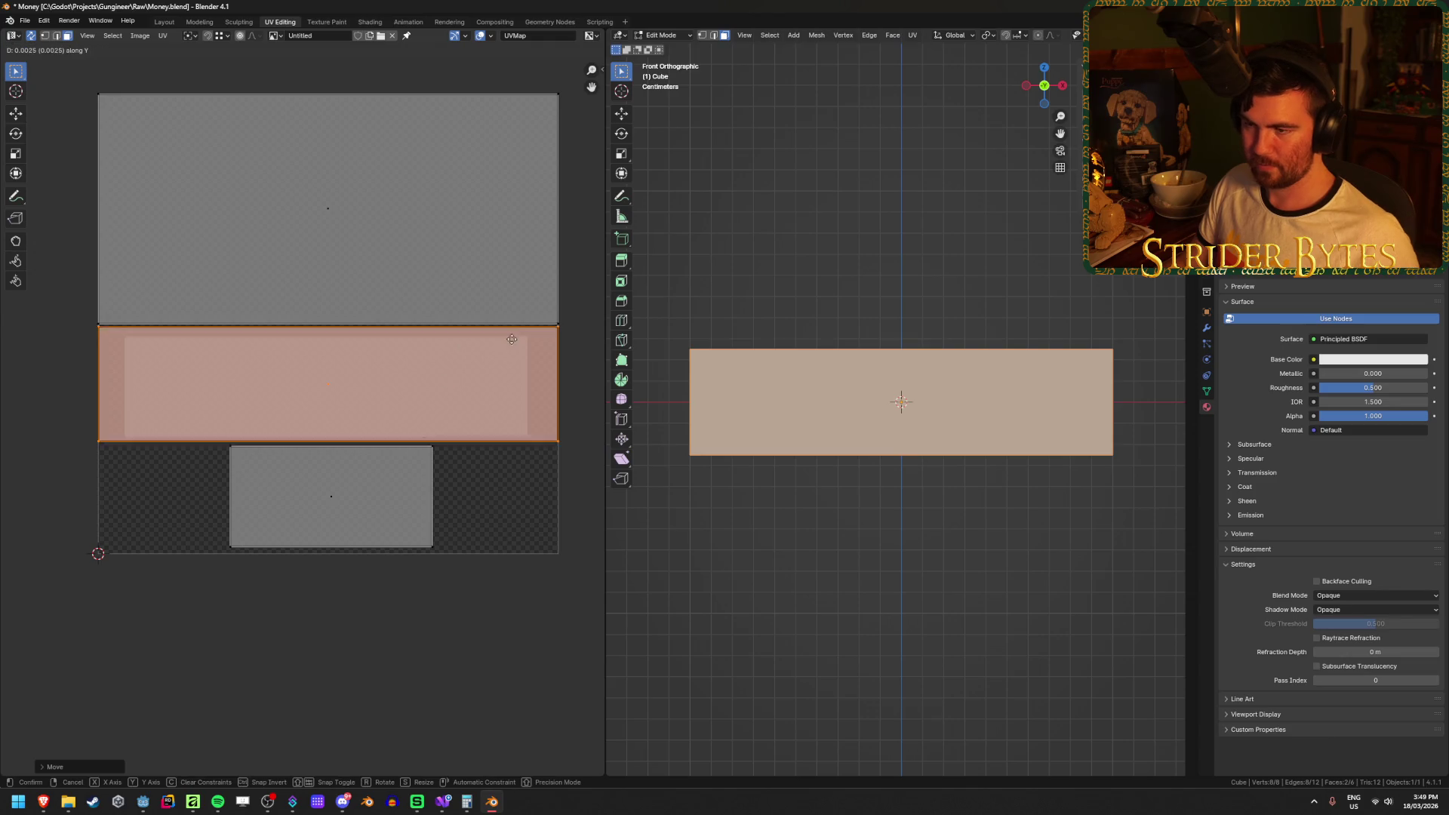
left_click(475, 338)
Enlarge the lower UV island and position it over the grey texture region.
left_click_drag(471, 584, 237, 465)
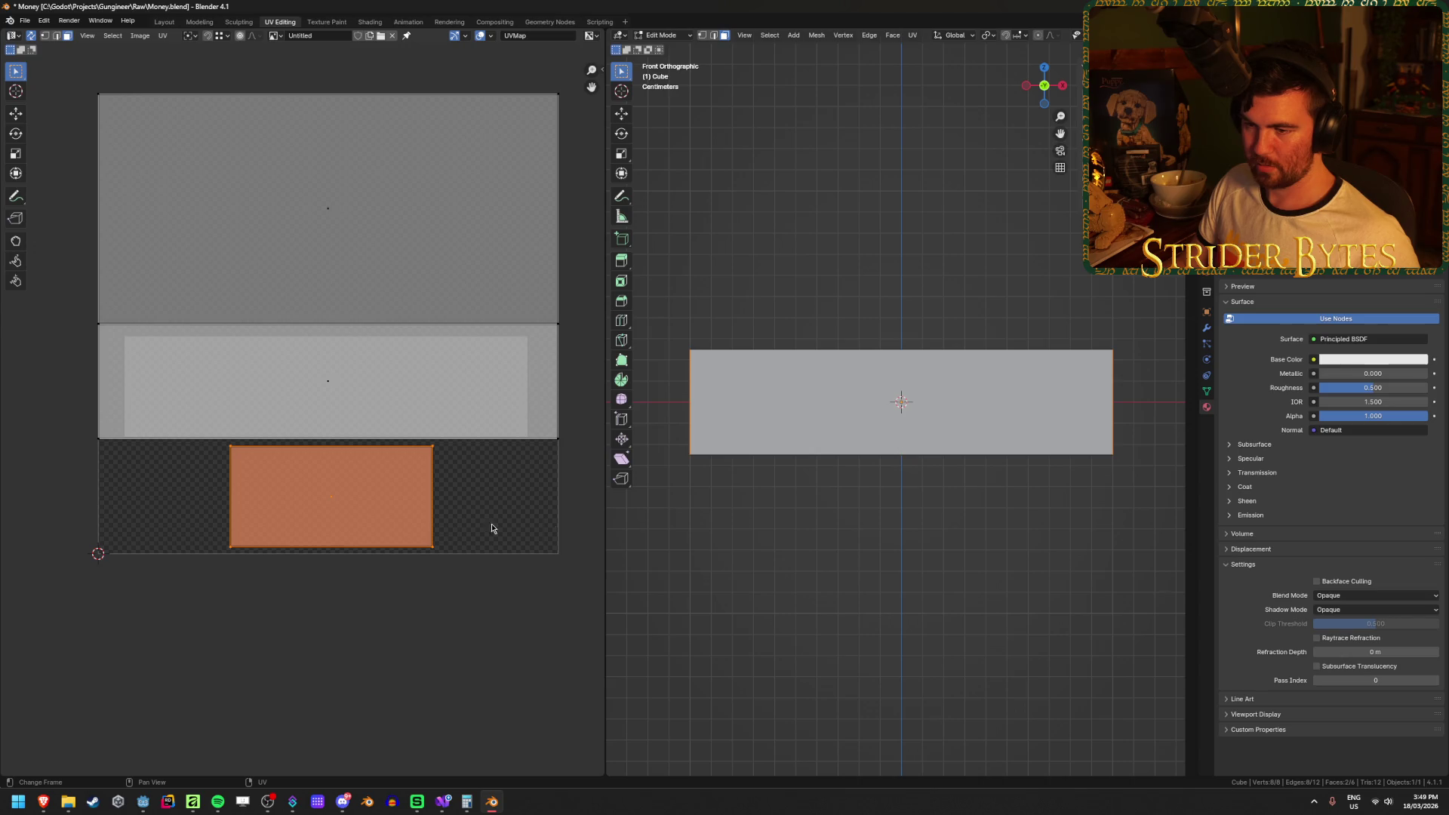
key("s")
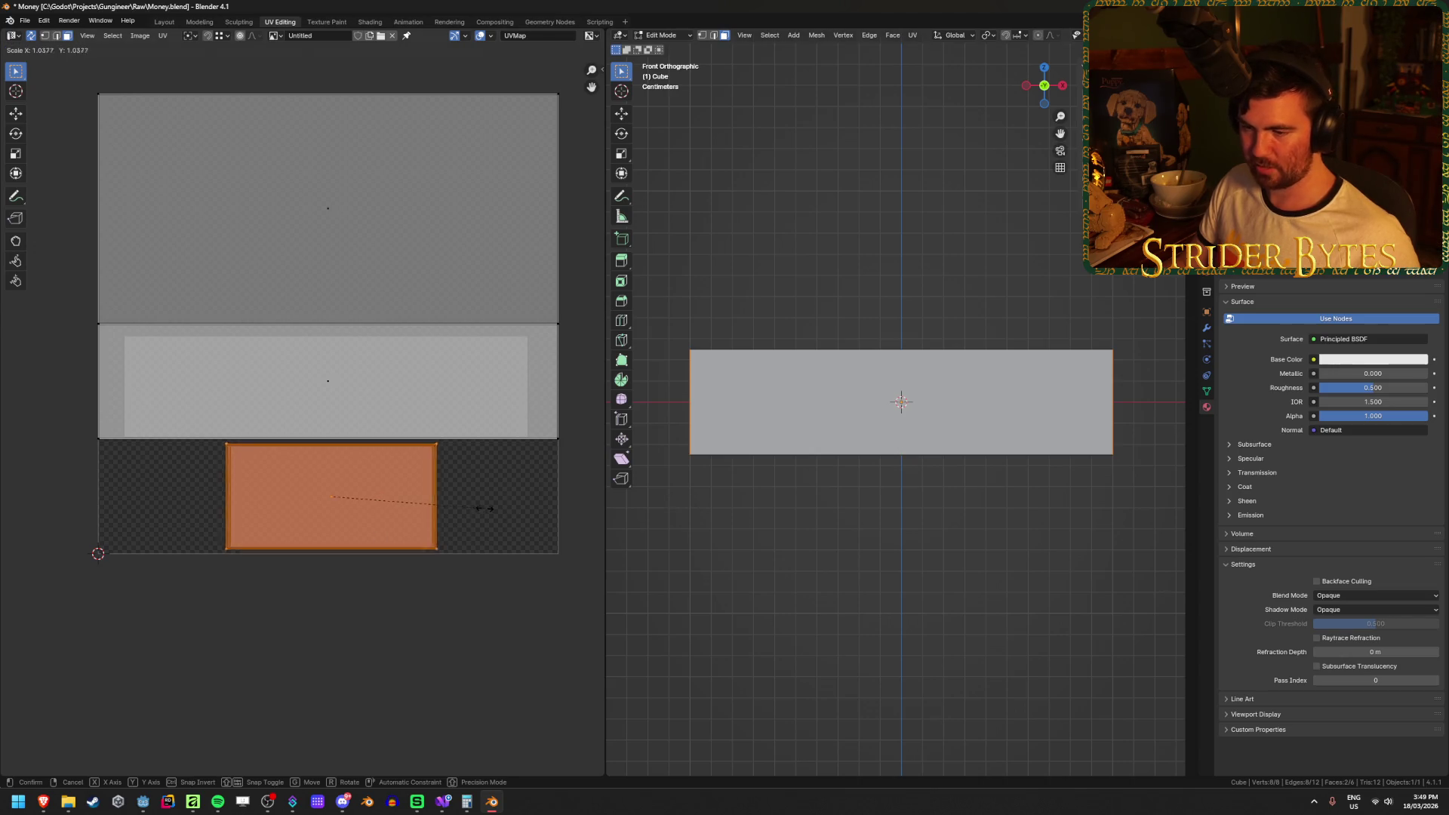
left_click(499, 506)
key("g")
left_click(544, 514)
key("g")
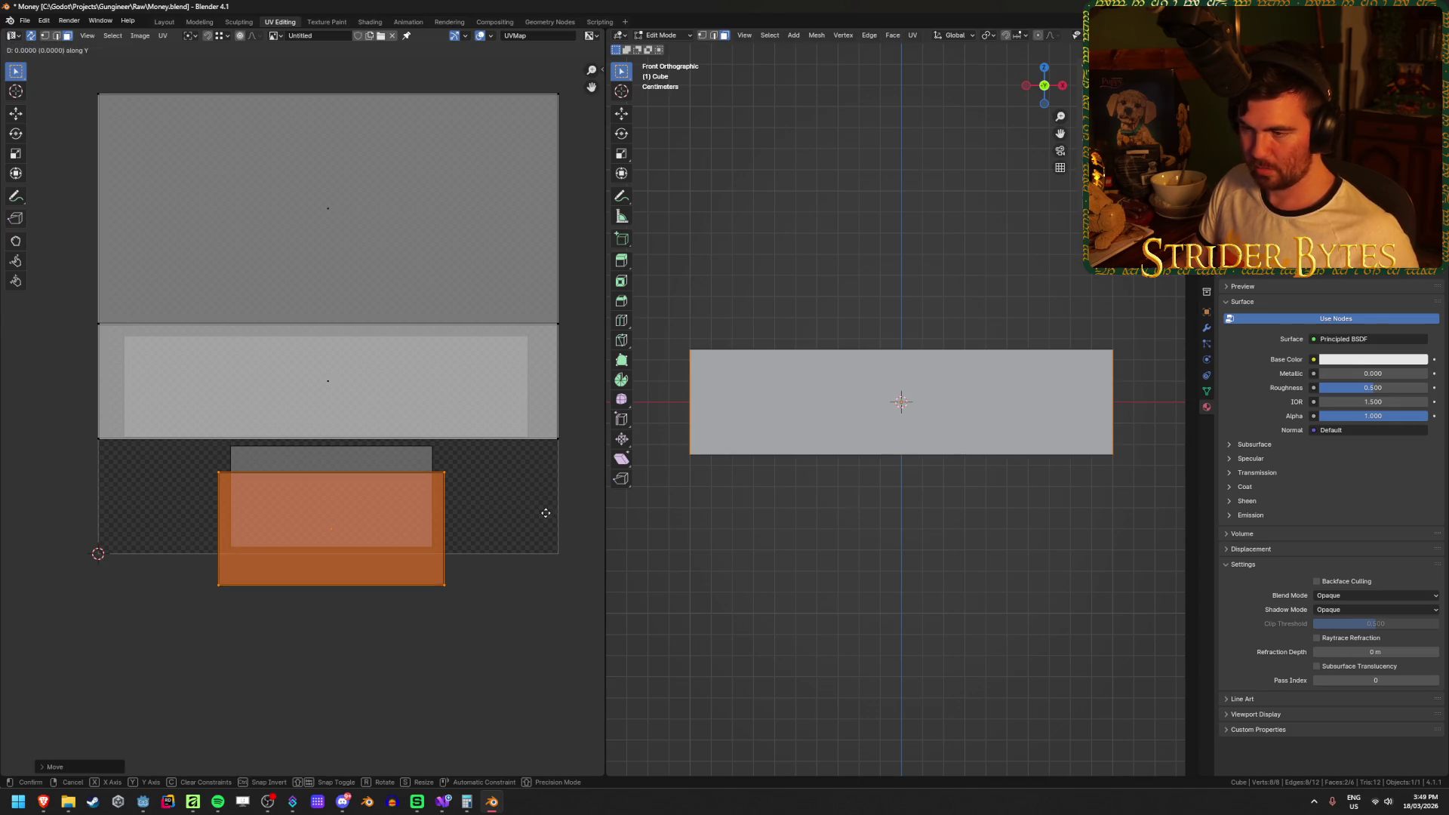
left_click(550, 468)
scroll(433, 608, "up", 2)
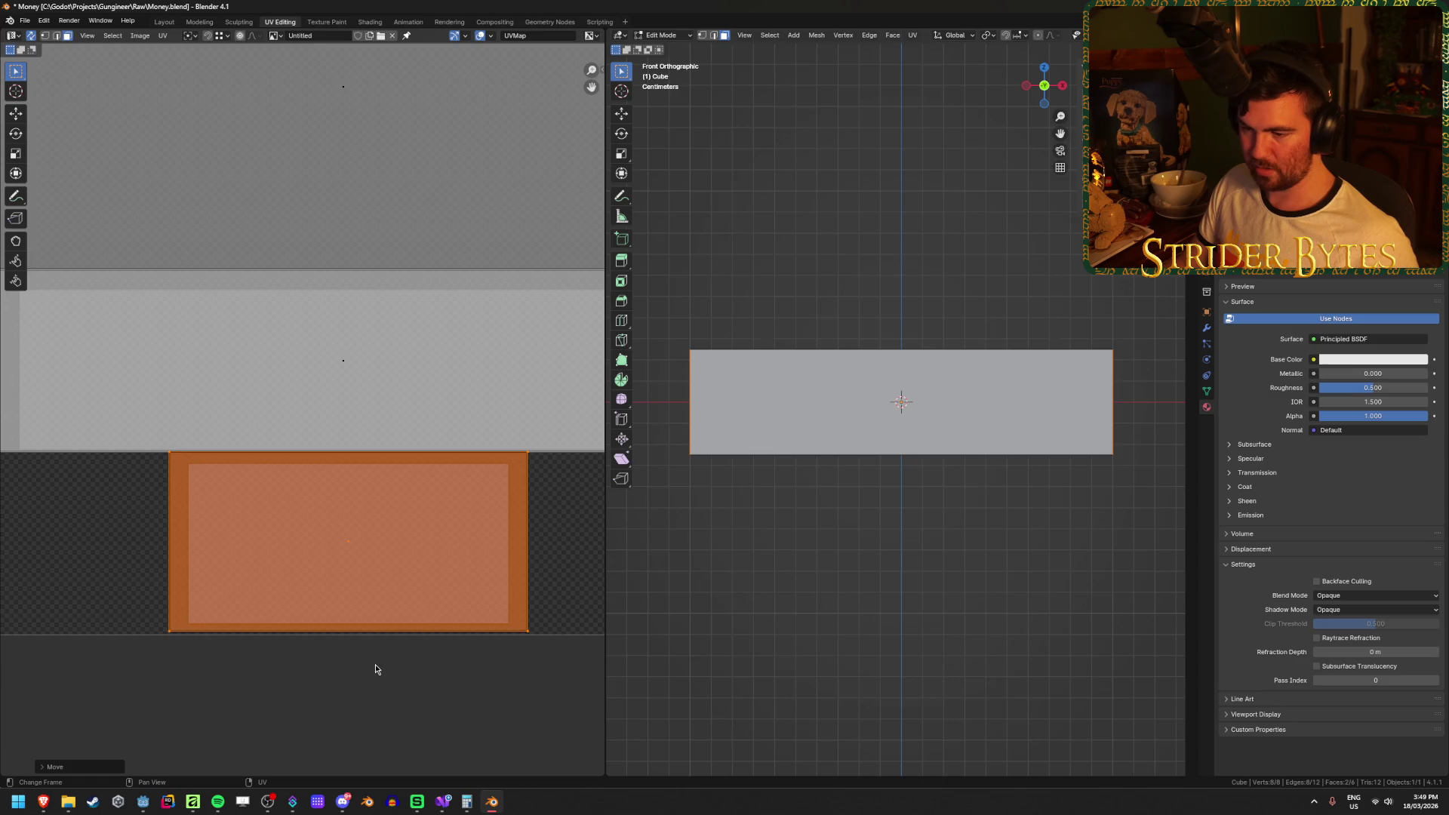
scroll(443, 656, "down", 1)
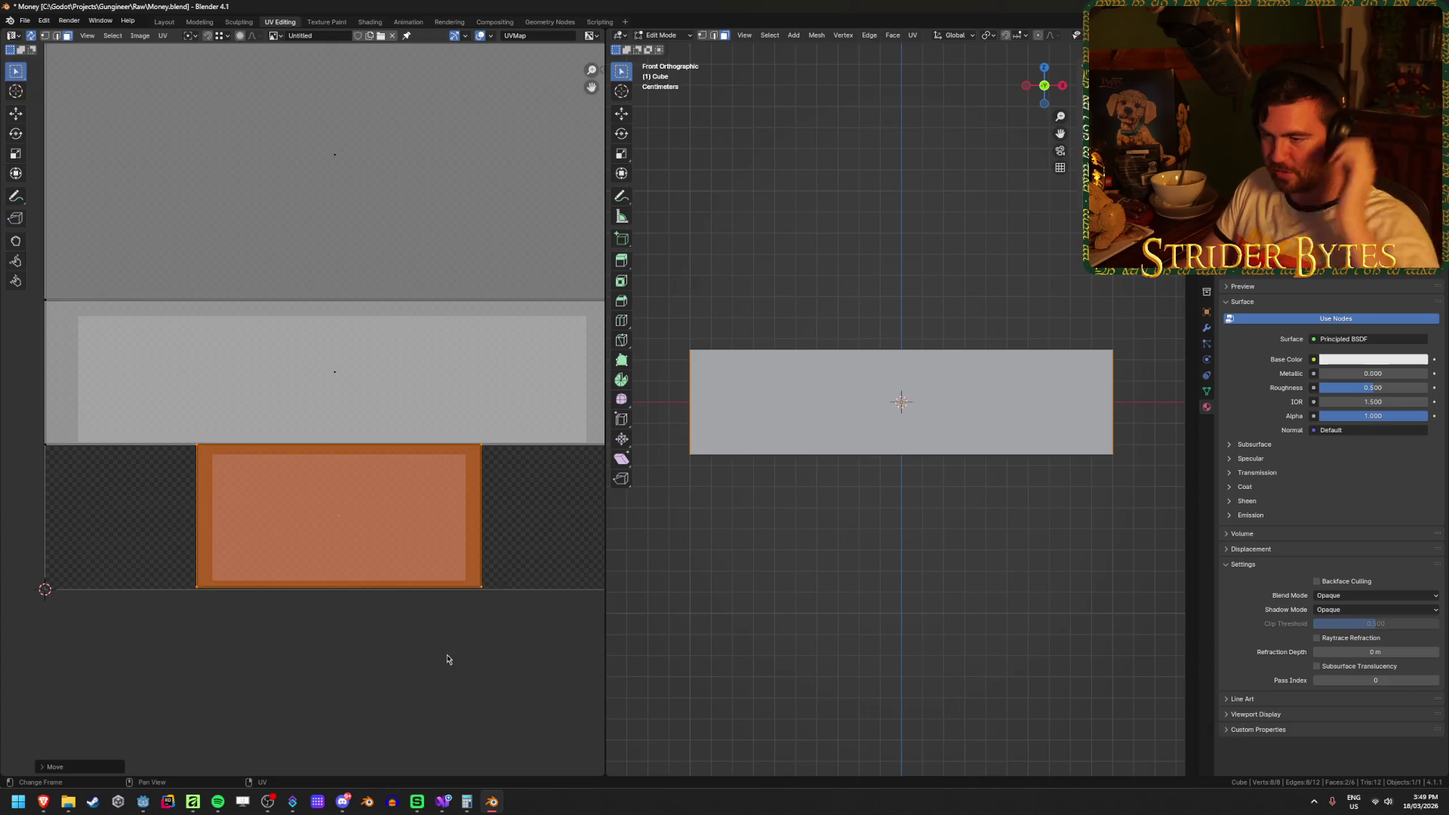
scroll(450, 654, "up", 2)
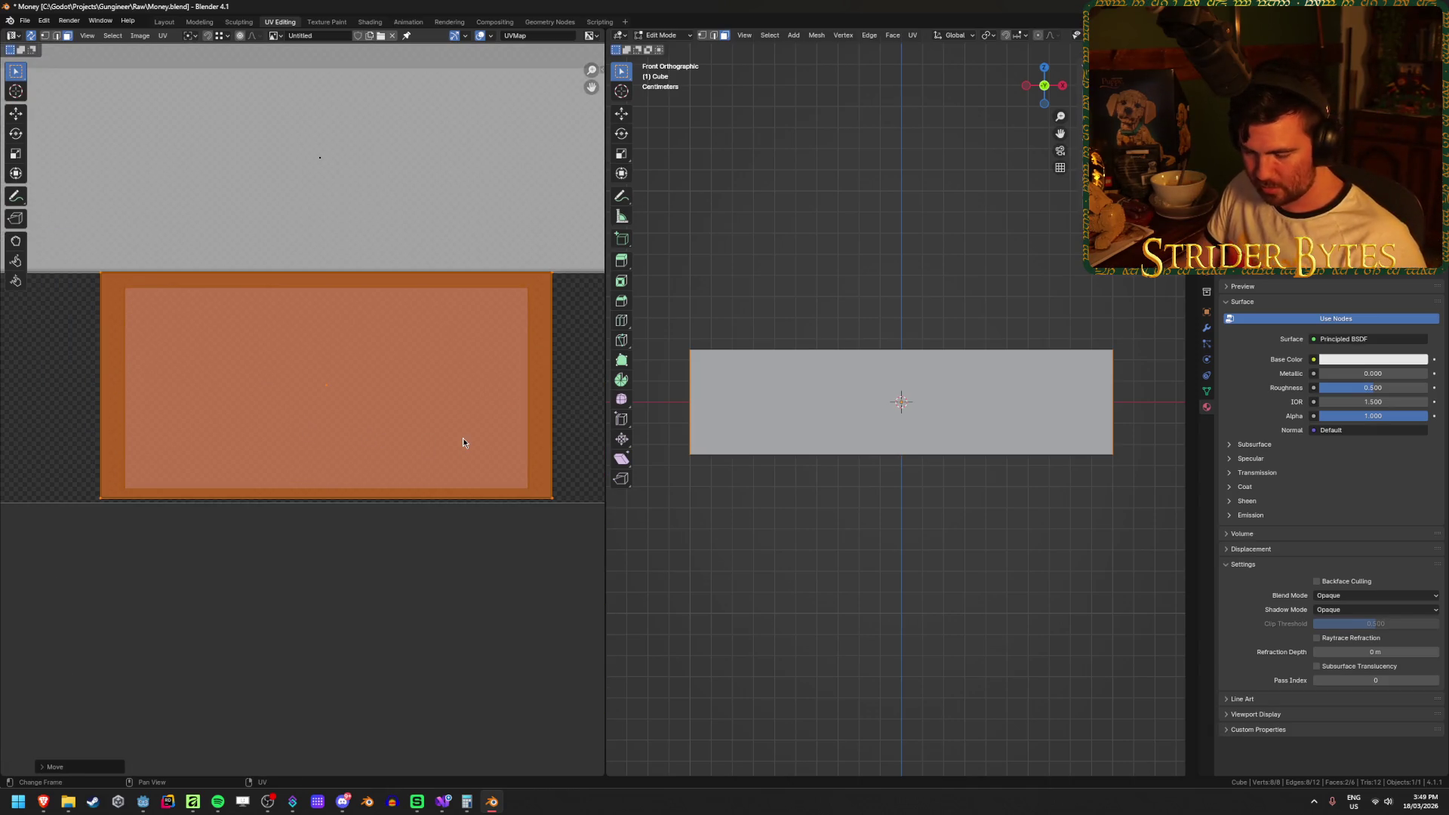
key("g")
left_click(466, 444)
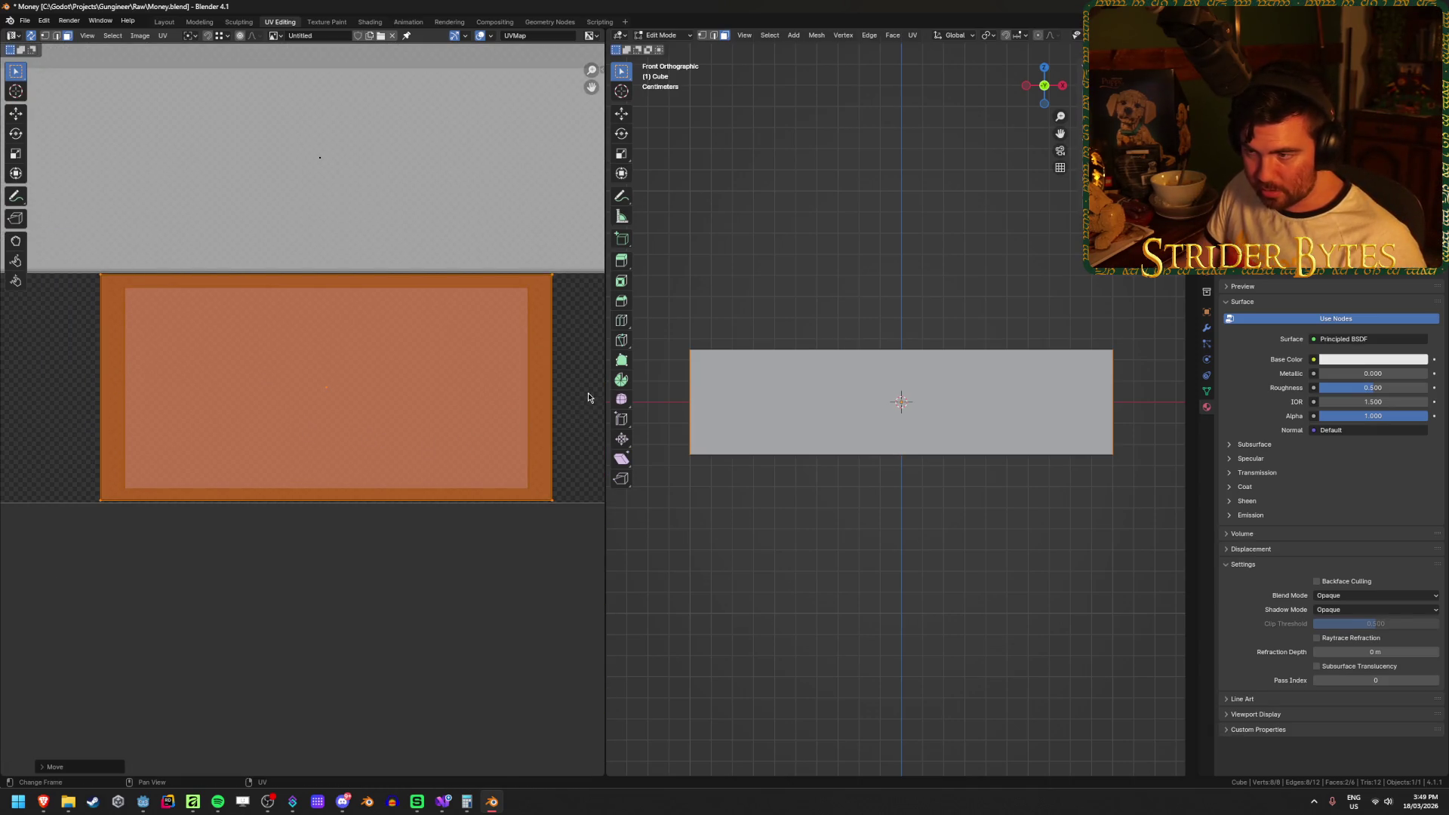
key("s")
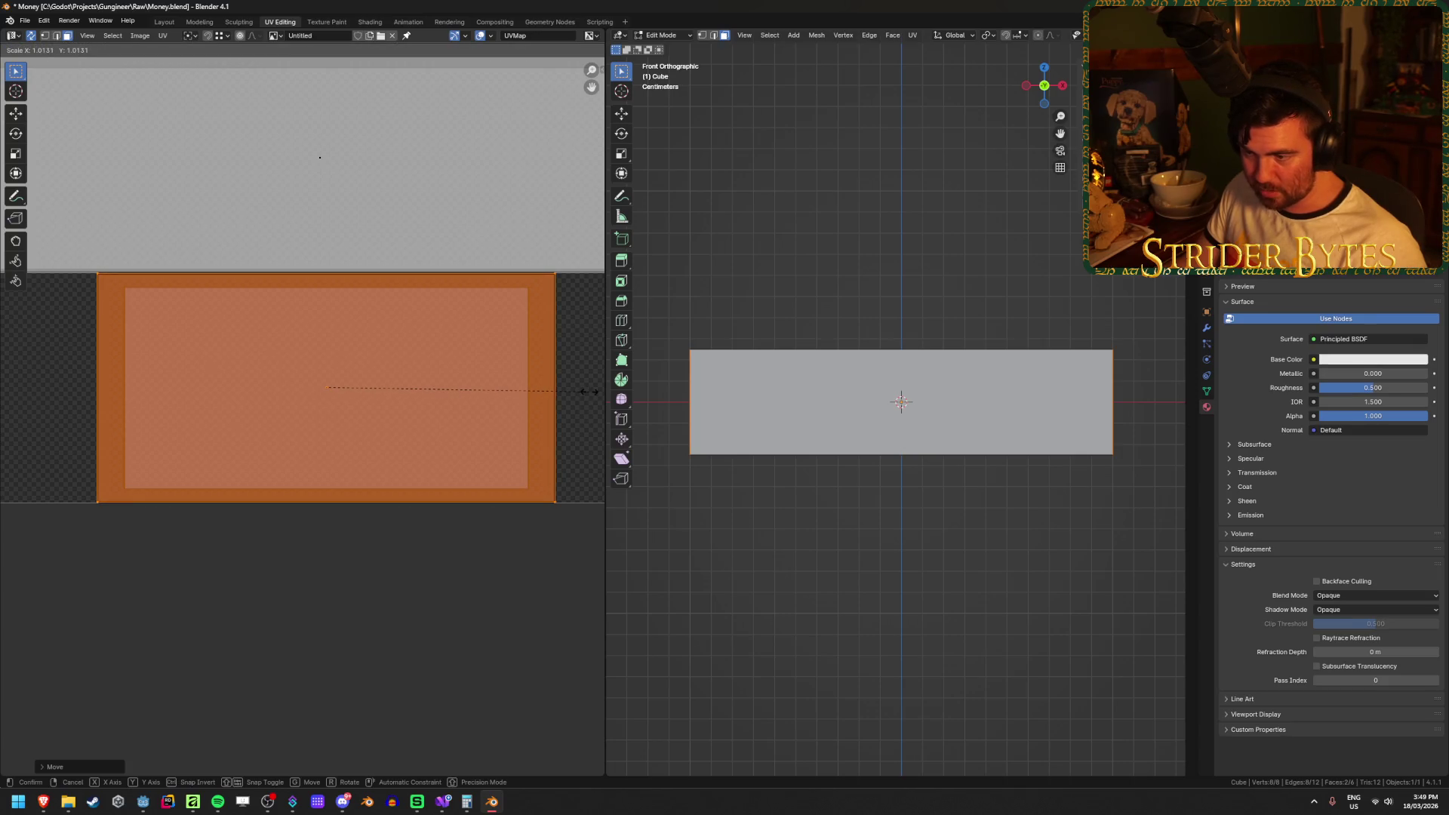
left_click(589, 391)
left_click(572, 371)
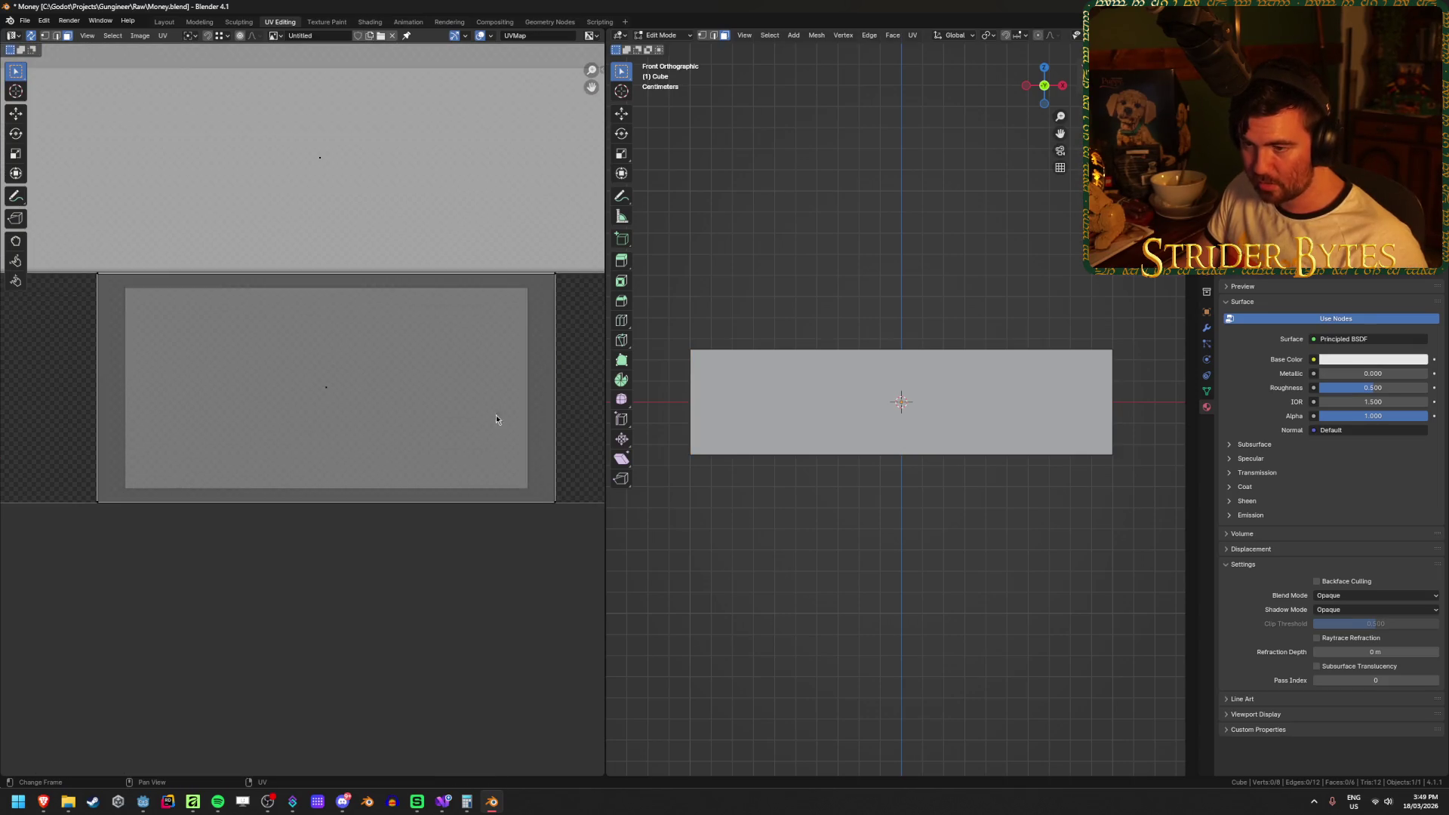
Save Money.blend.
scroll(495, 409, "down", 3)
key("ctrl+s")
key("alt+Tab")
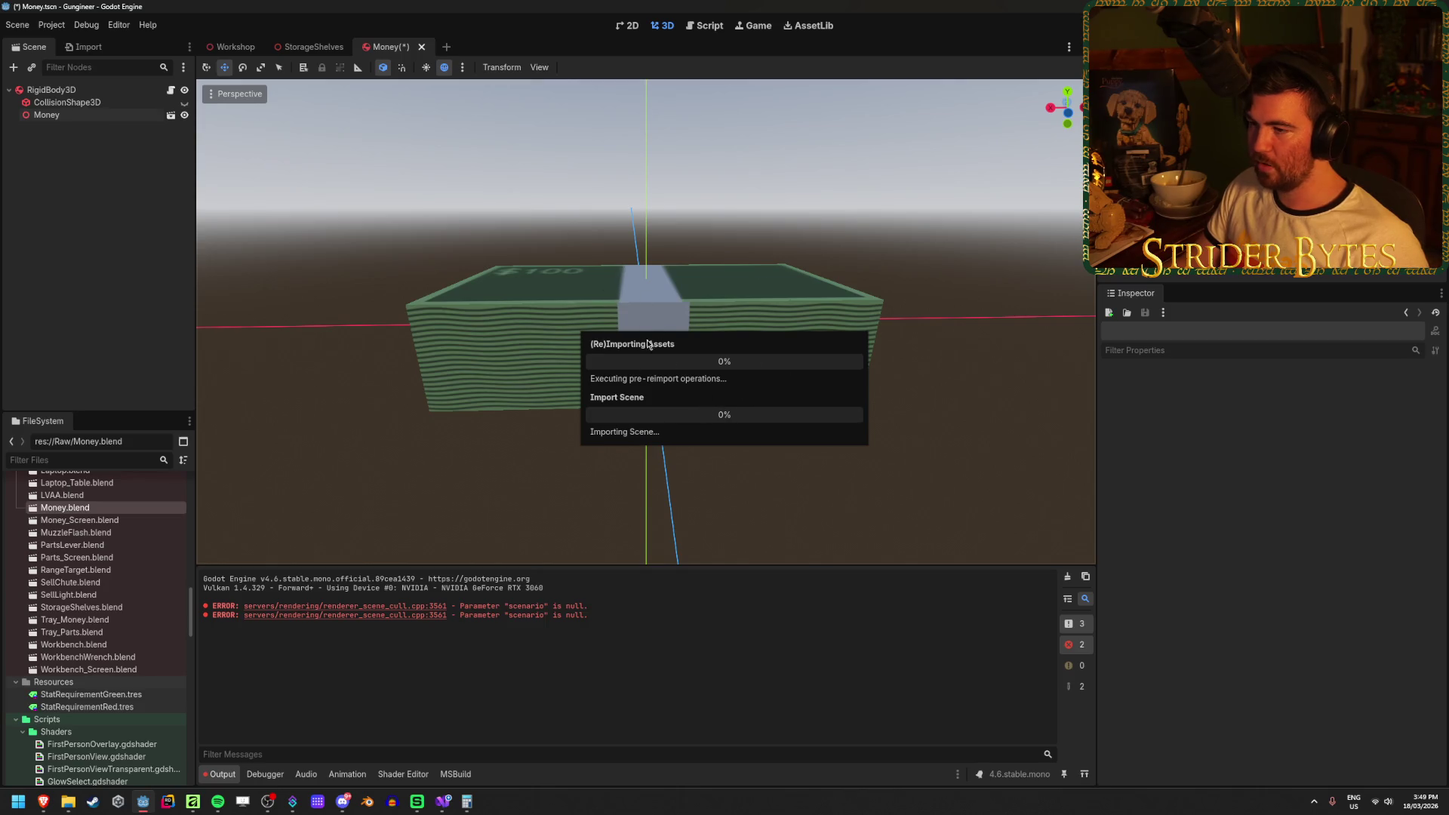
Orbit around the reimported stack from above and below, then save the Money scene.
mouse_move(709, 474)
left_mouse_down()
mouse_move(728, 485)
mouse_move(731, 430)
mouse_move(527, 308)
left_mouse_up()
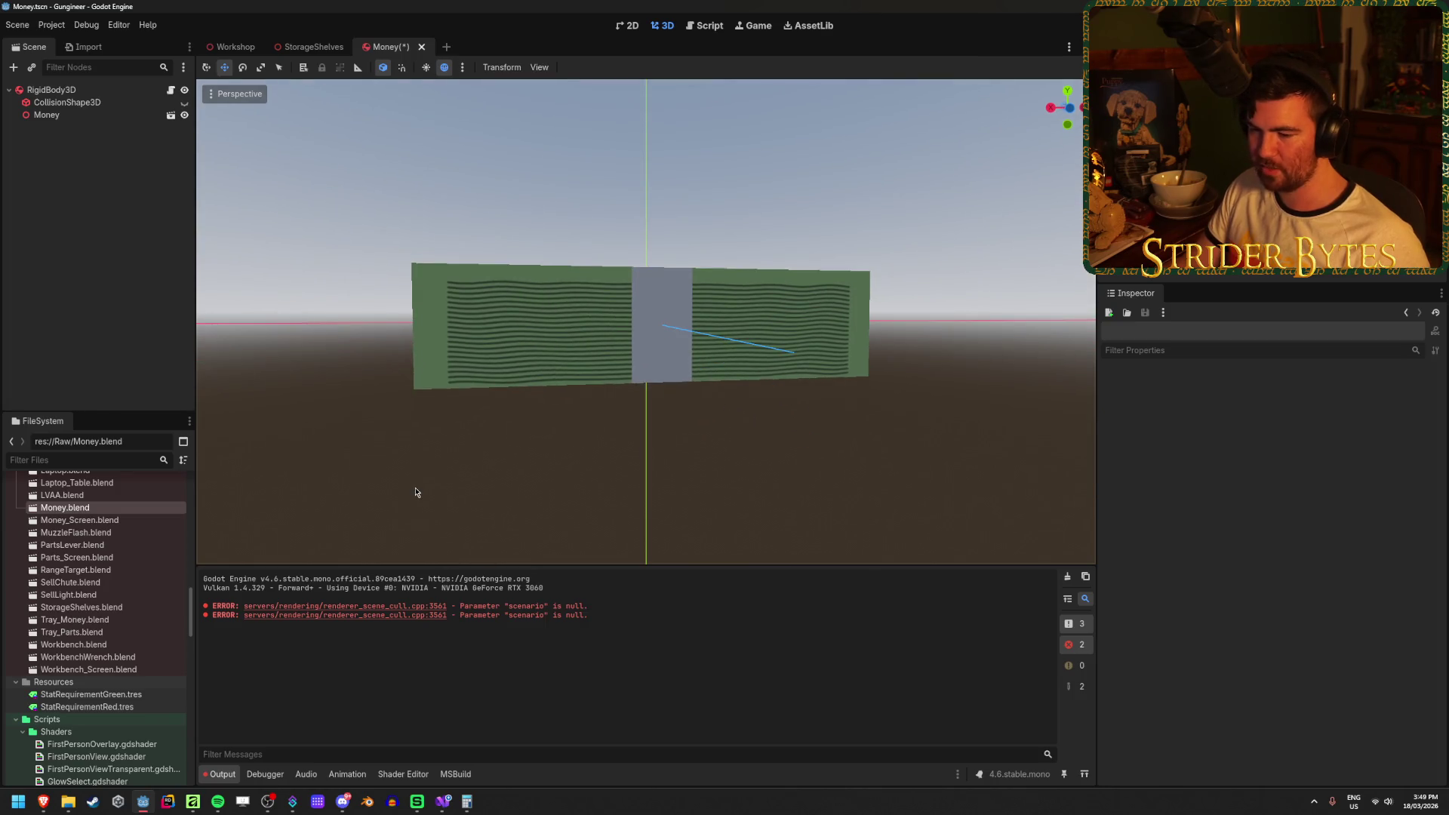
mouse_move(415, 492)
left_mouse_down()
mouse_move(382, 360)
mouse_move(345, 387)
mouse_move(356, 455)
mouse_move(428, 331)
left_mouse_up()
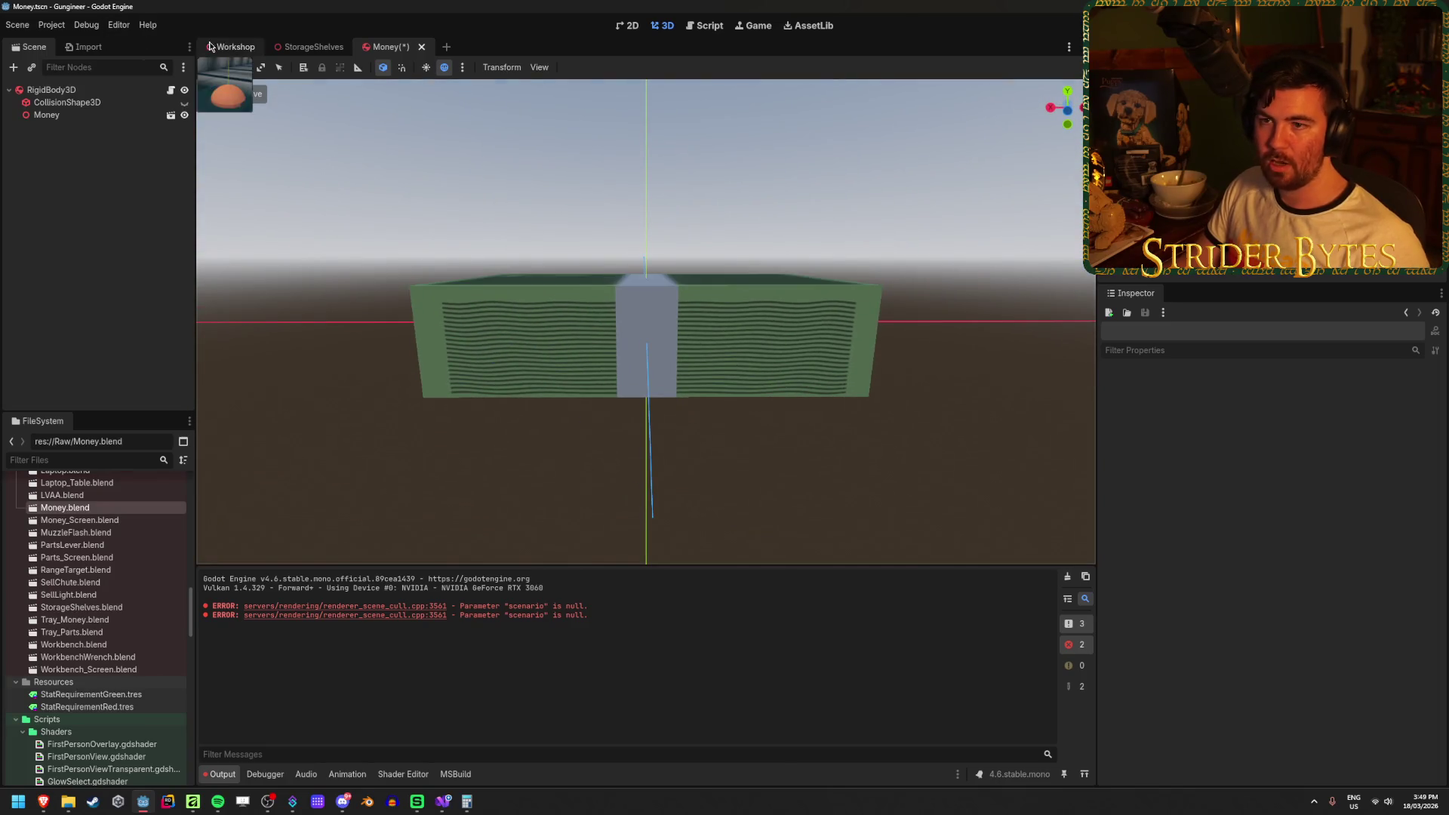
key("ctrl+s")
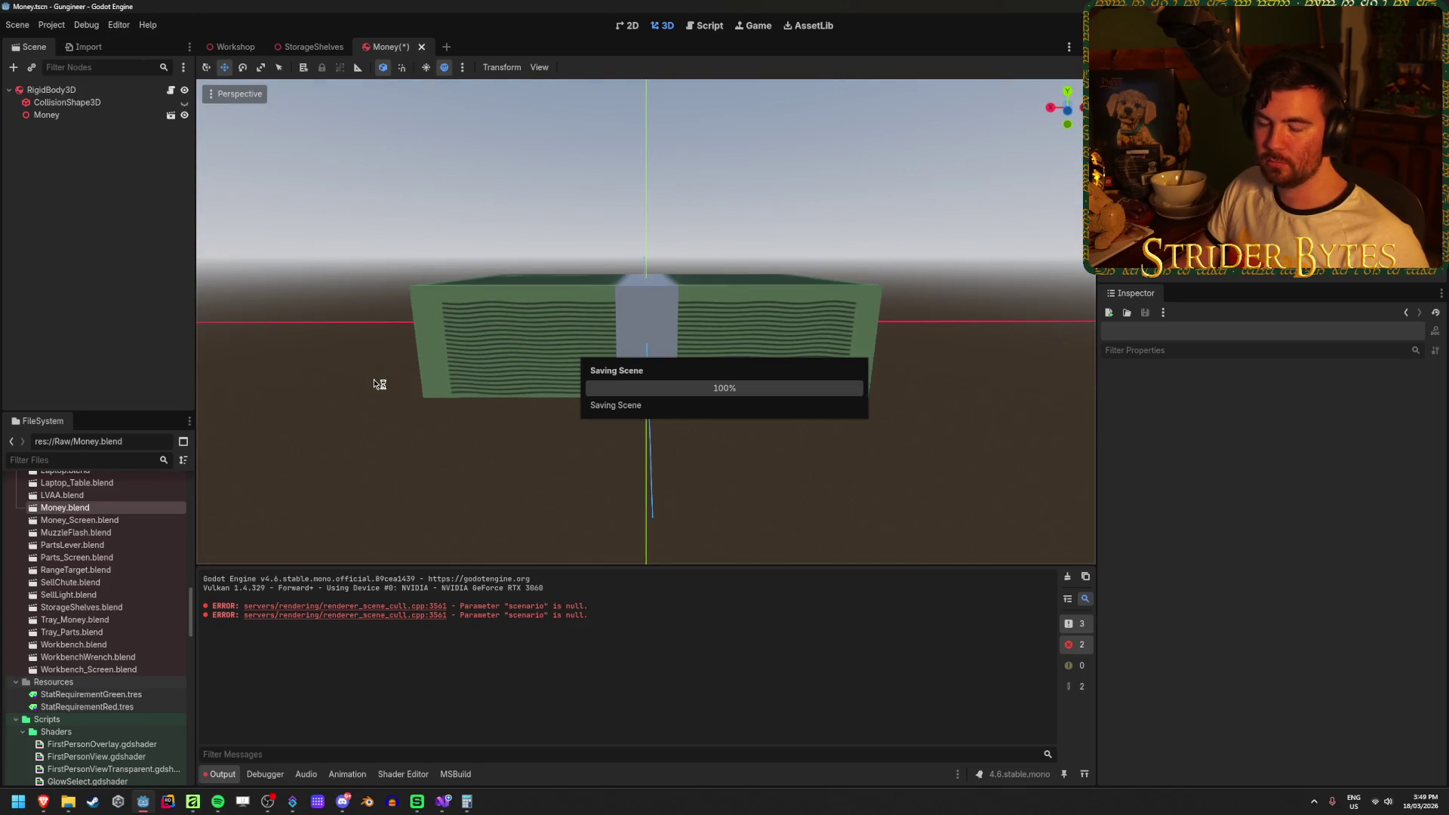
key("alt+Tab")
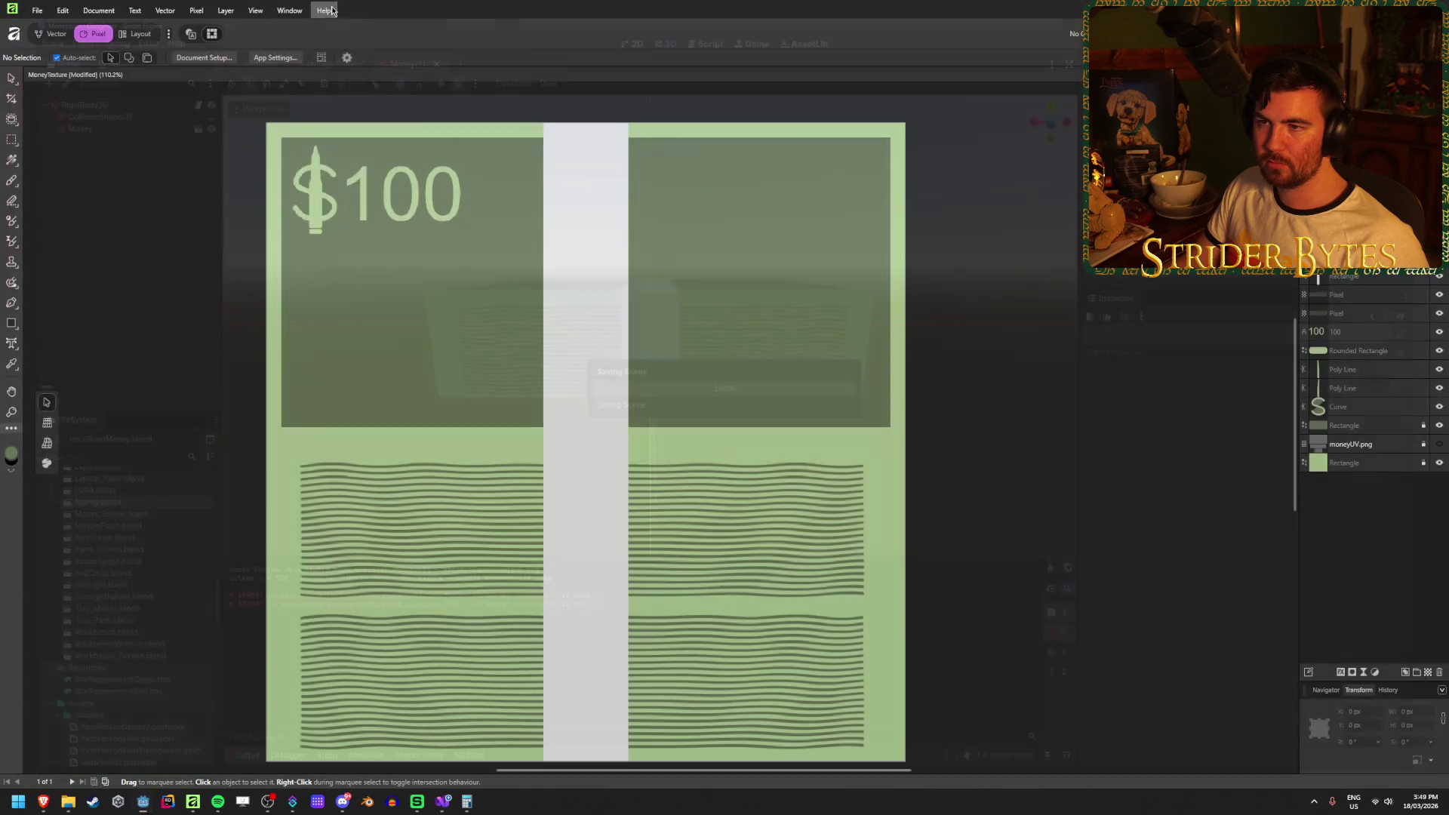
Launch Godot's Project Manager and open the Gungineer project.
left_click(144, 802)
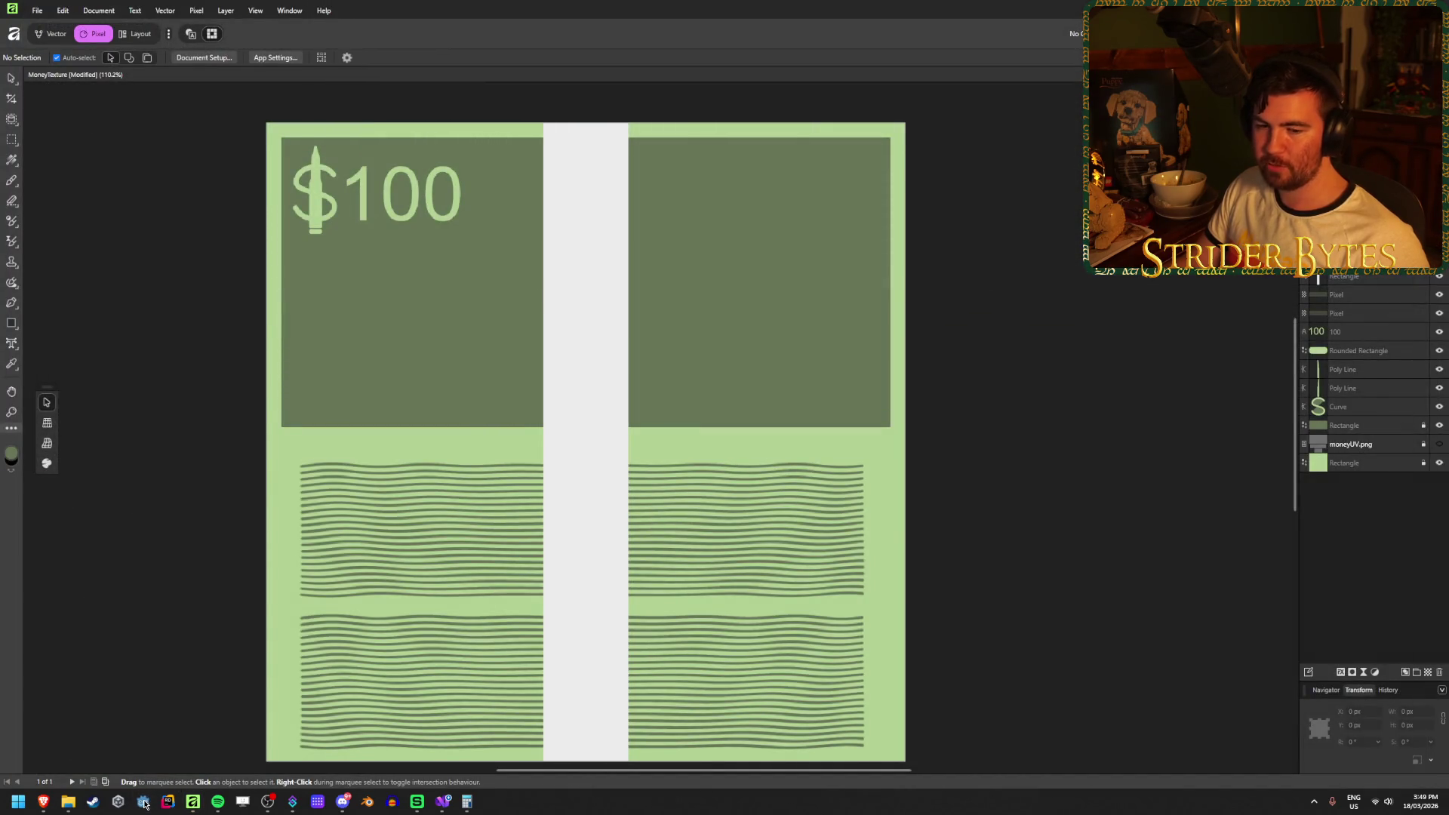
double_click(498, 243)
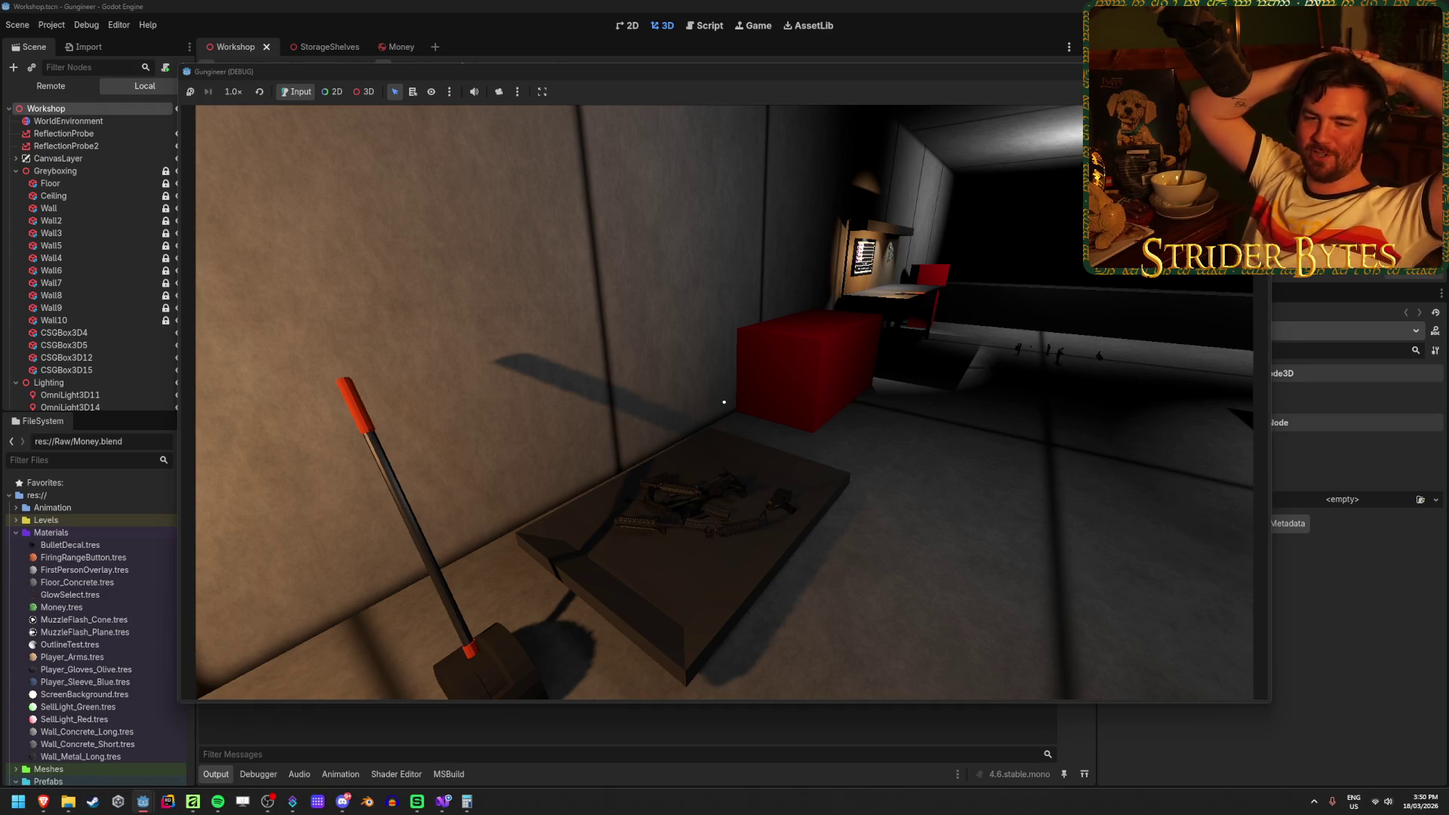
Pick up a gun, mount it at the workbench and walk to the gun-parts table.
key("w")
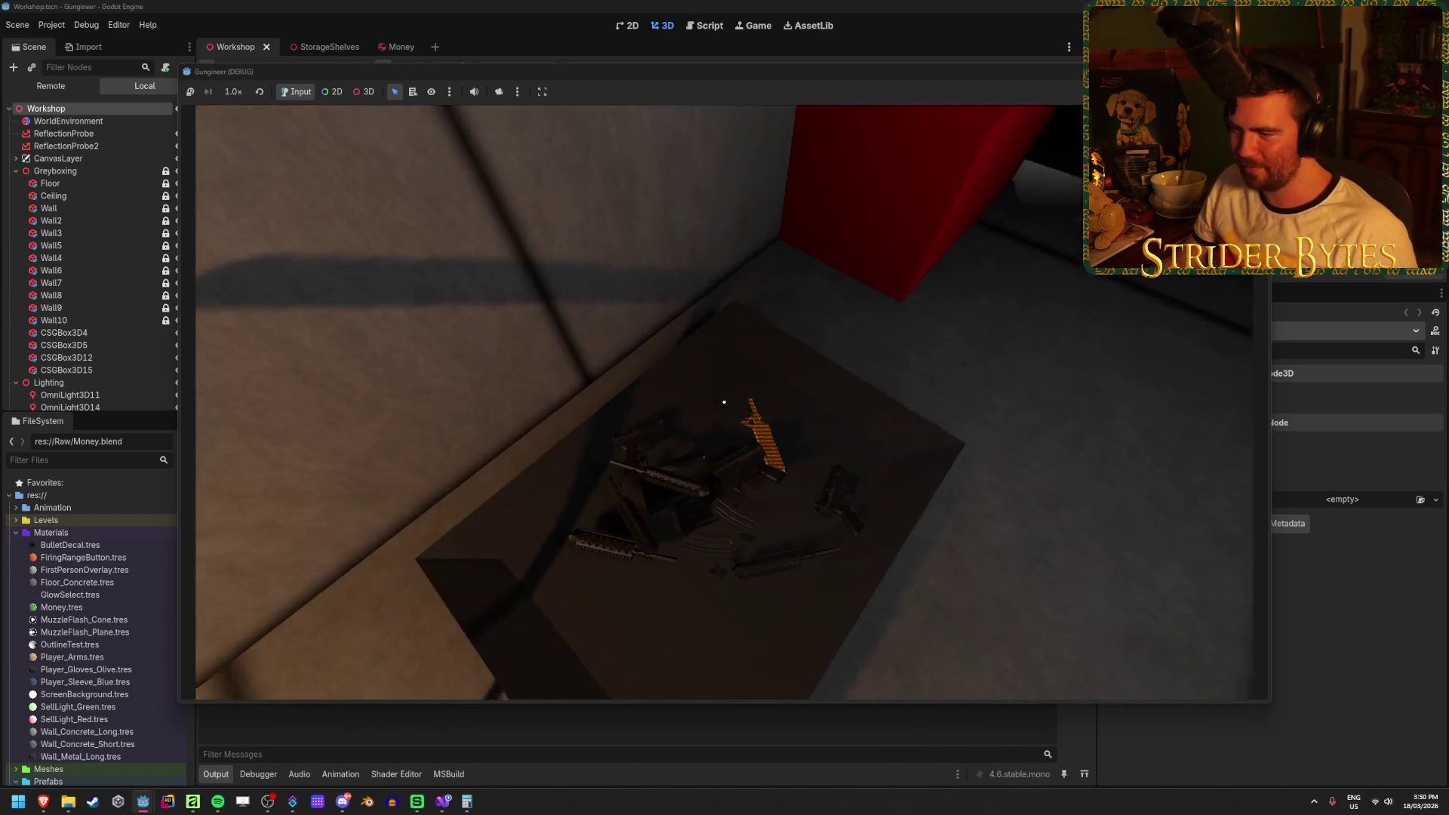
key("e")
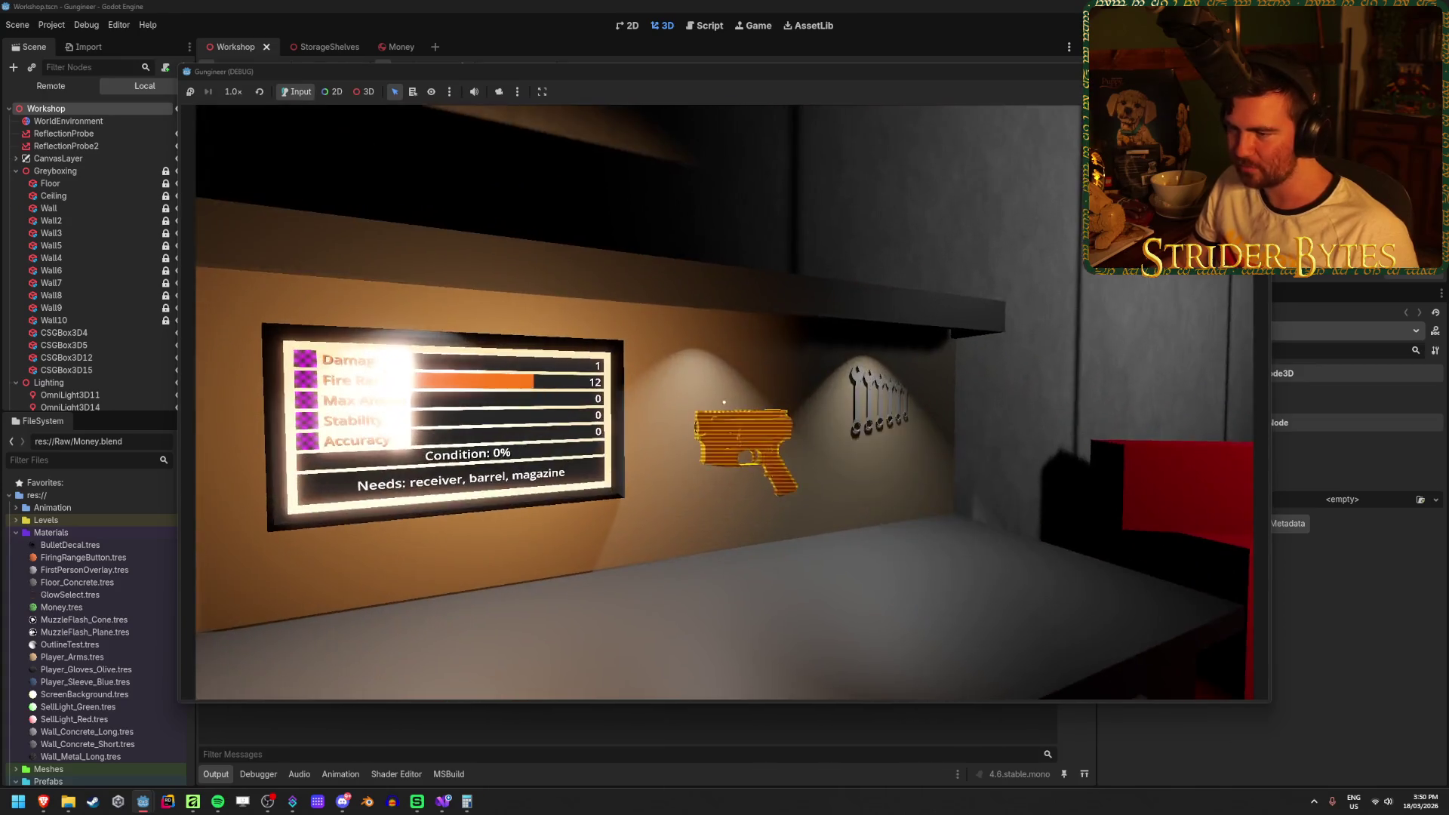
key("e")
key("w")
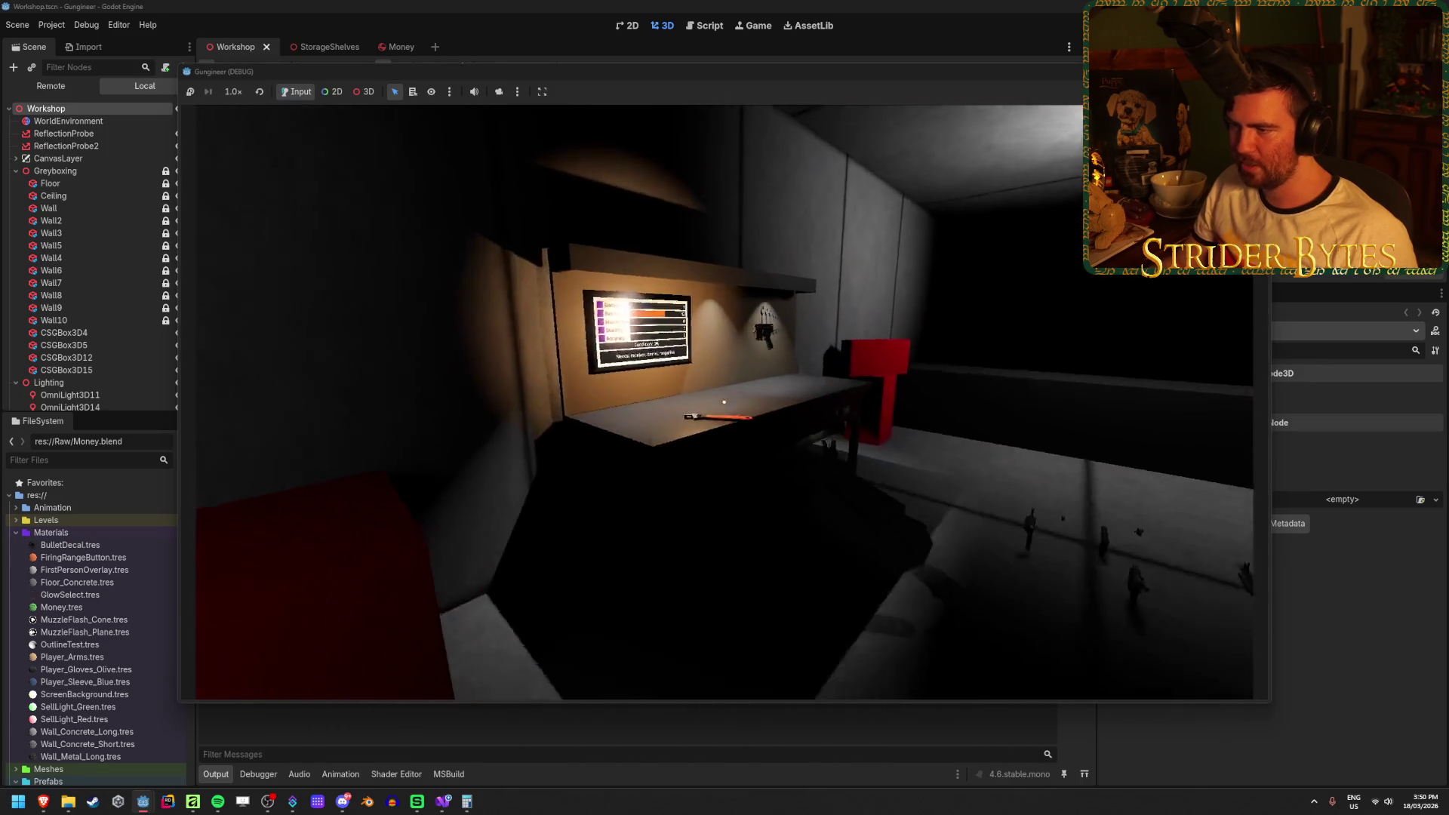
key("w")
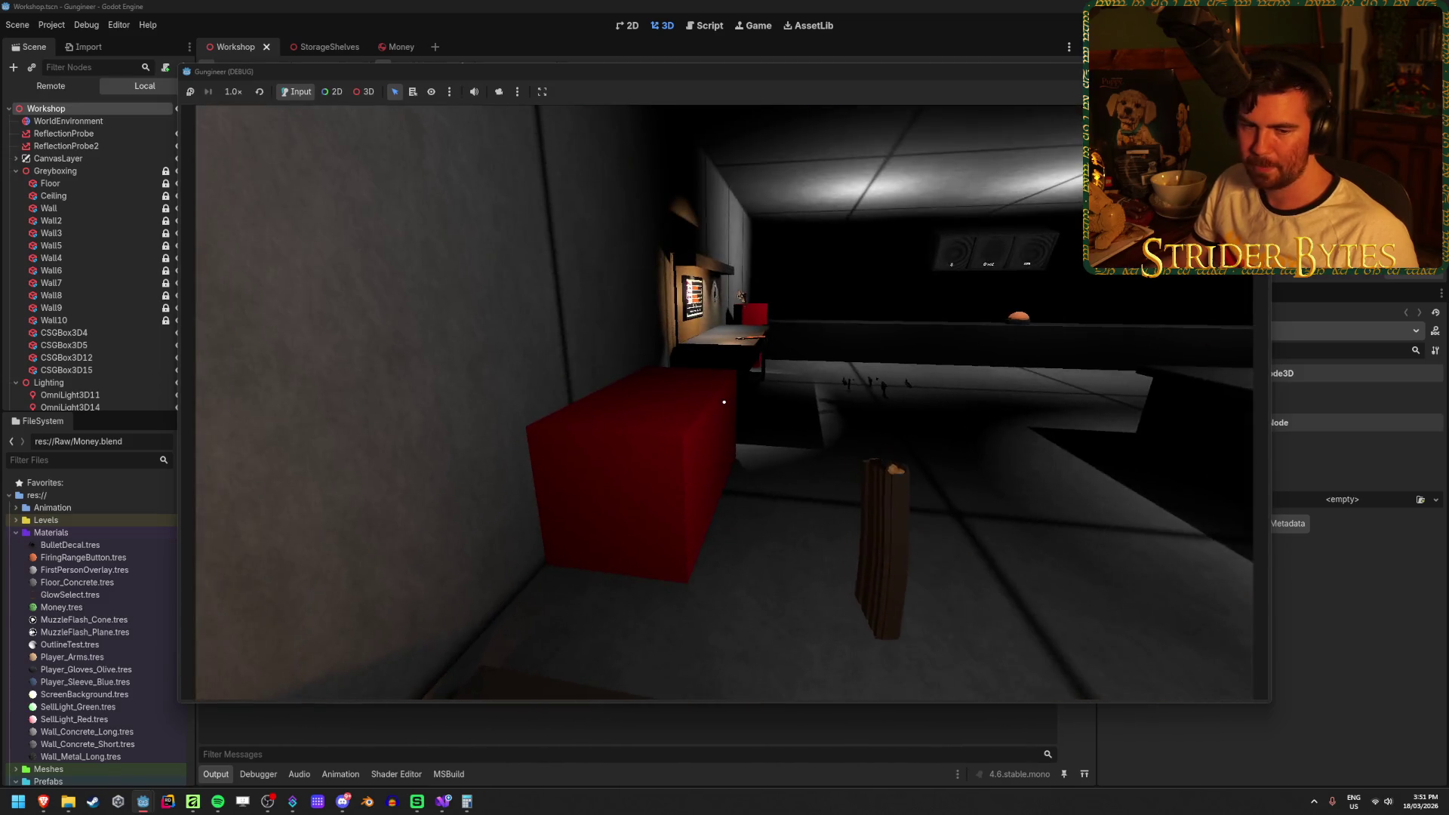
Walk back to the workbench, view its stats screen, and equip the rifle facing the range.
key("w")
key("w")
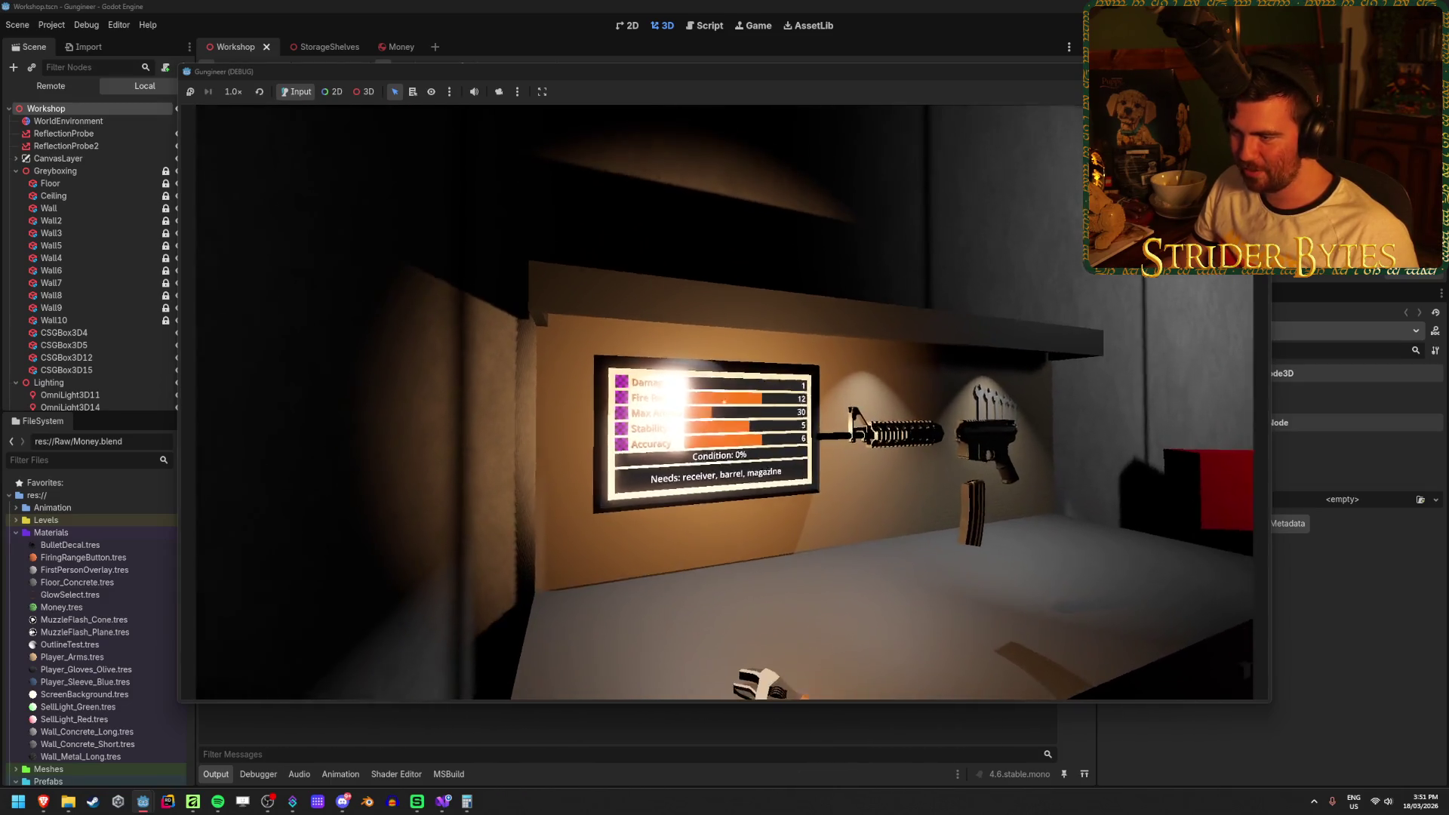
key("w")
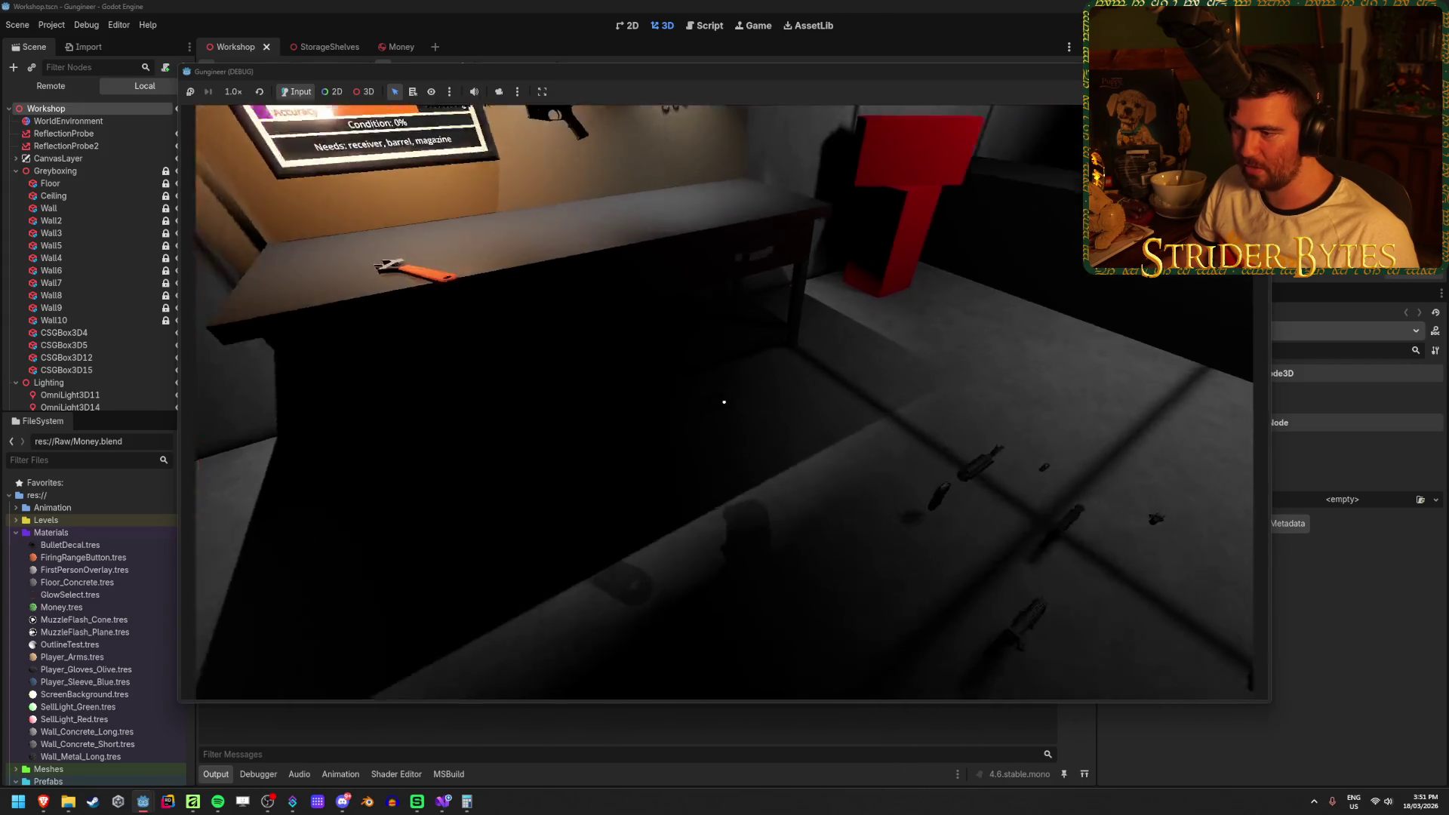
key("w")
key("e")
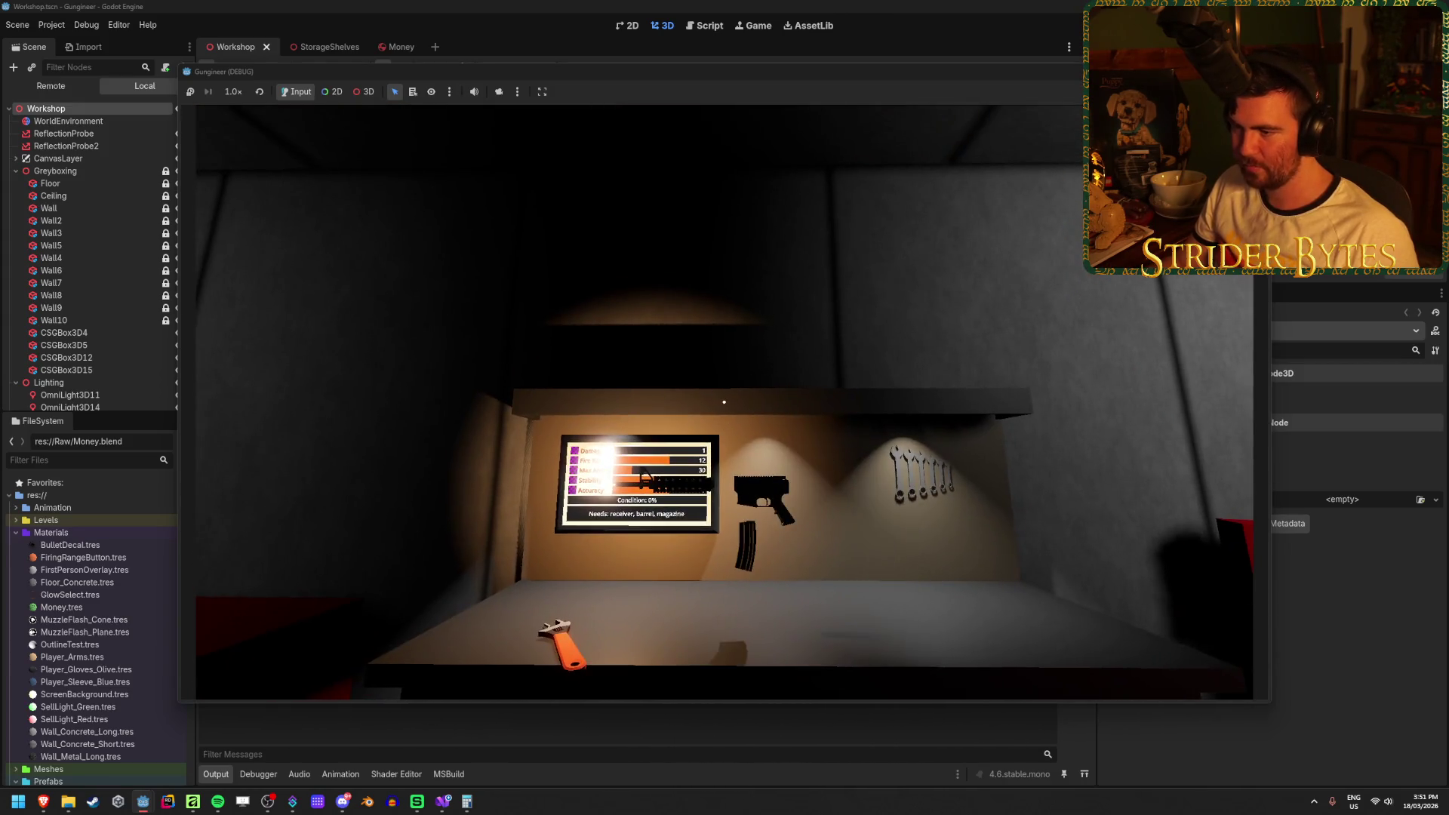
key("e")
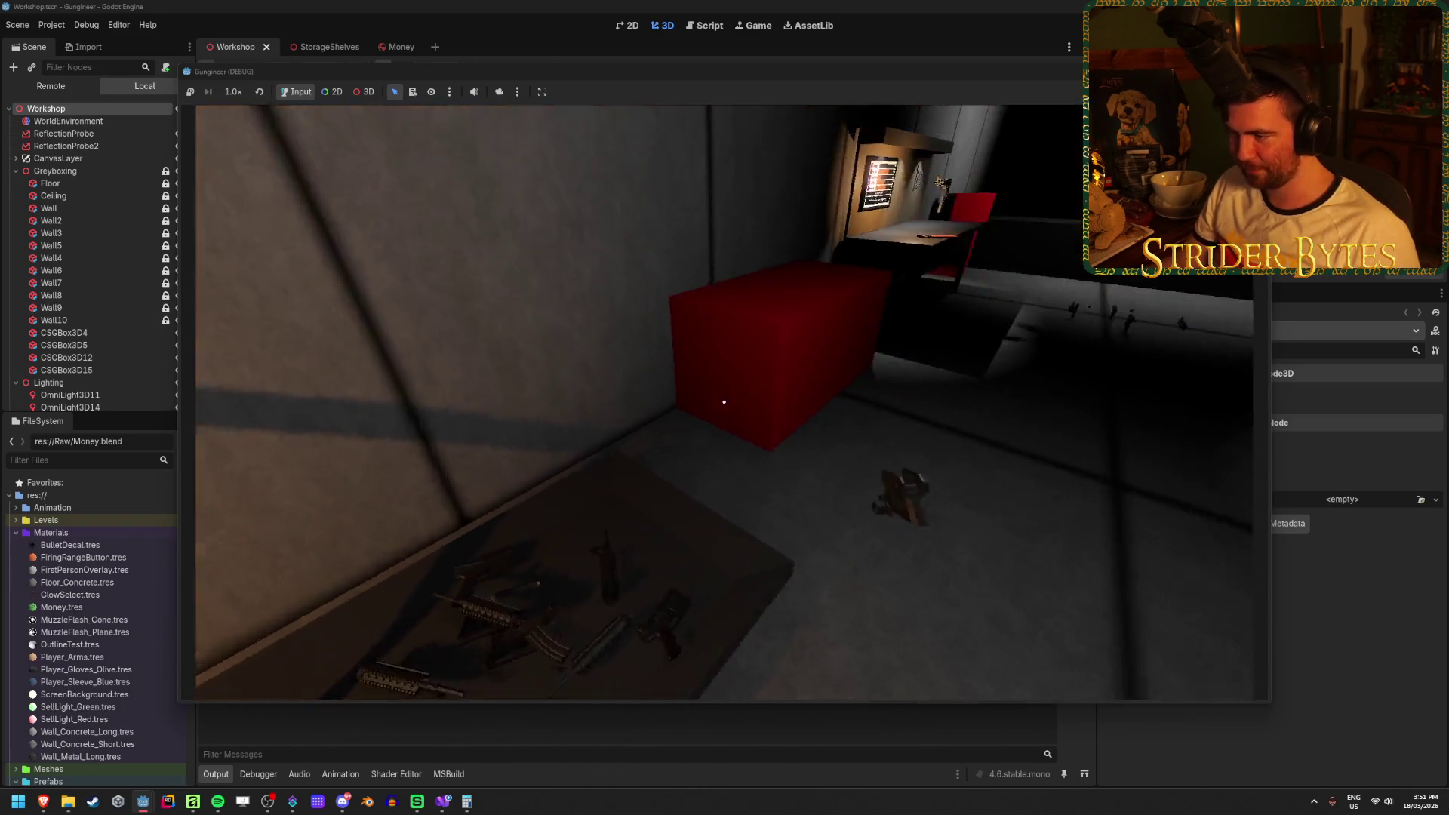
key("e")
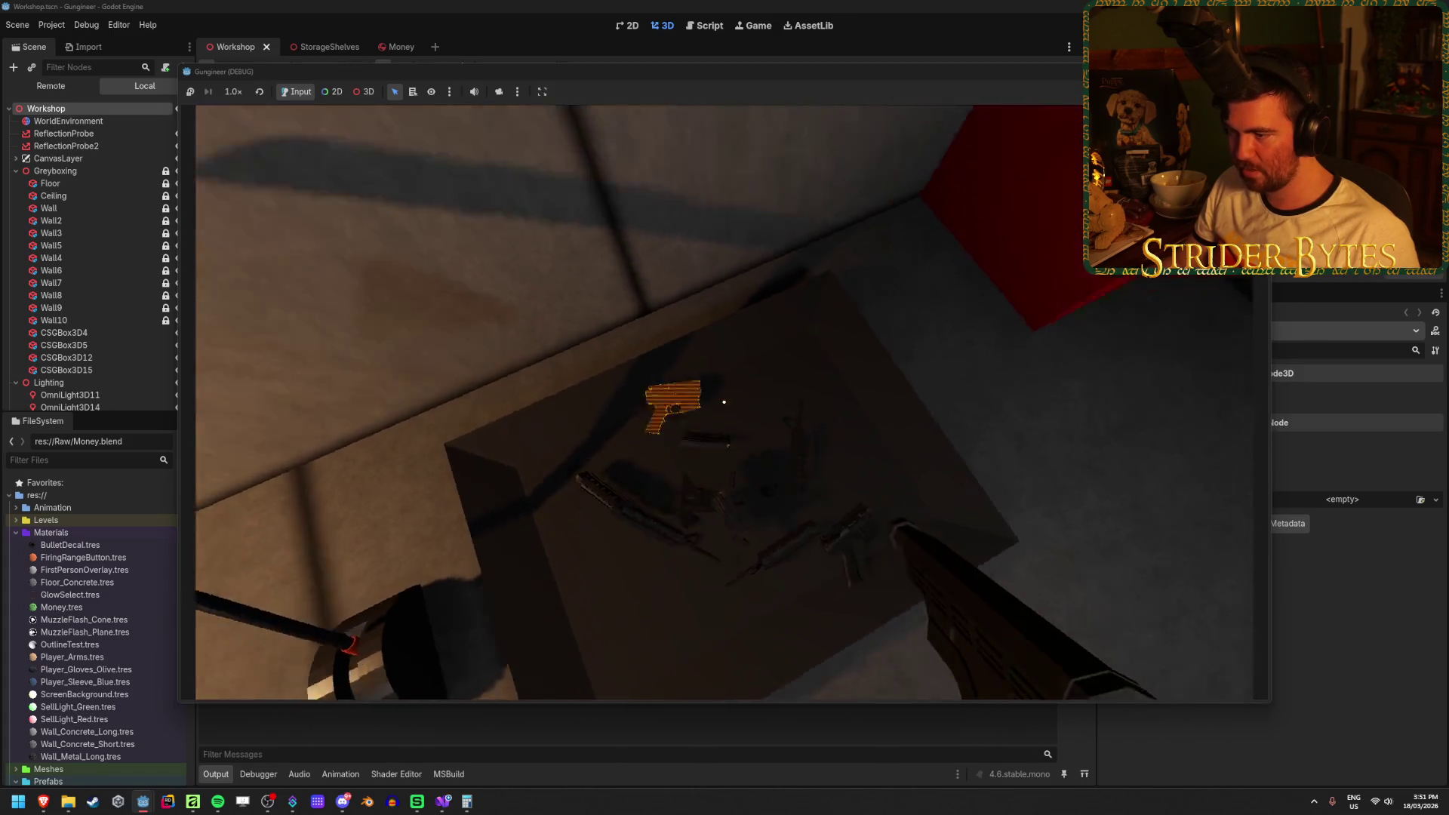
key("w")
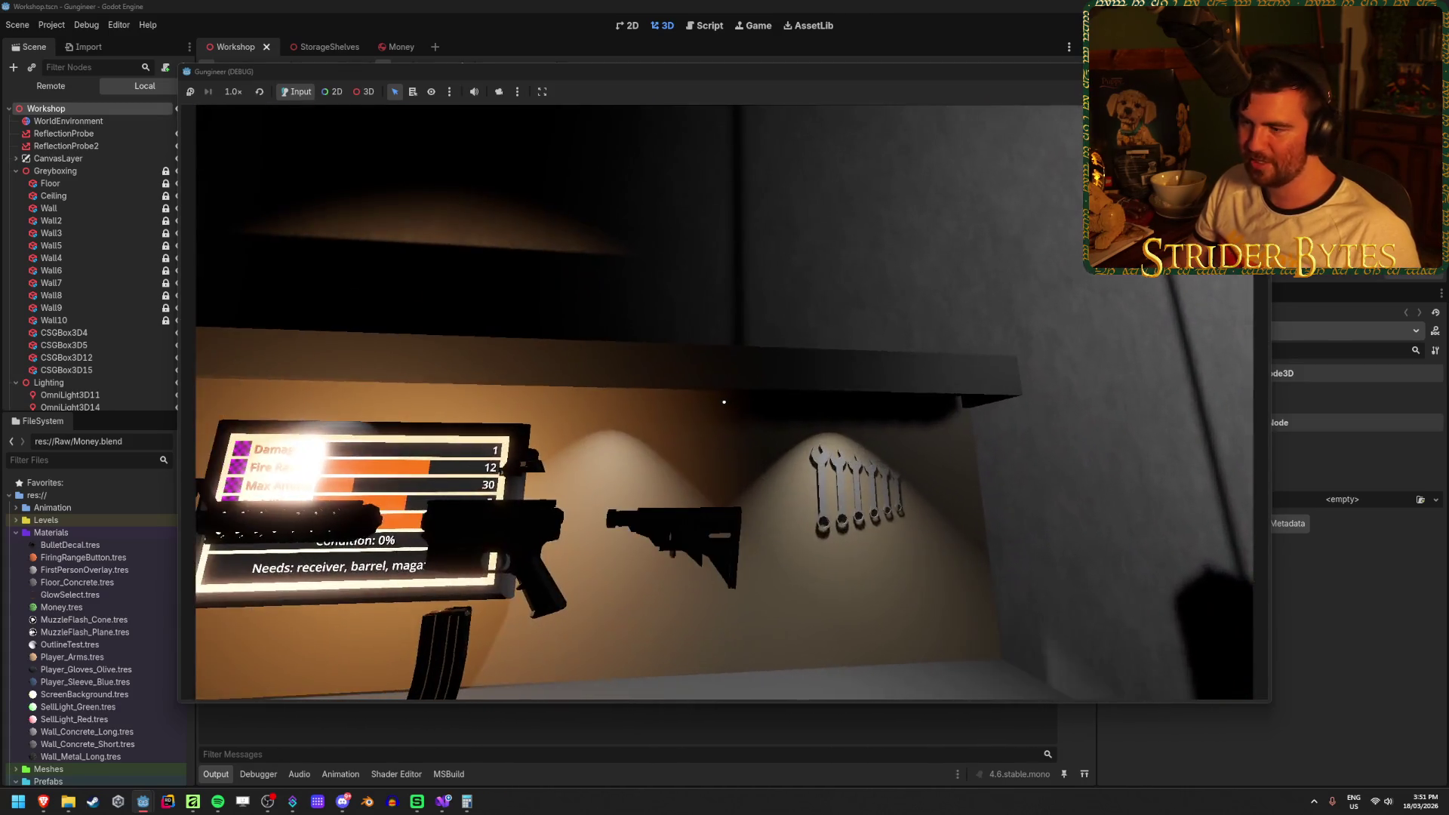
key("e")
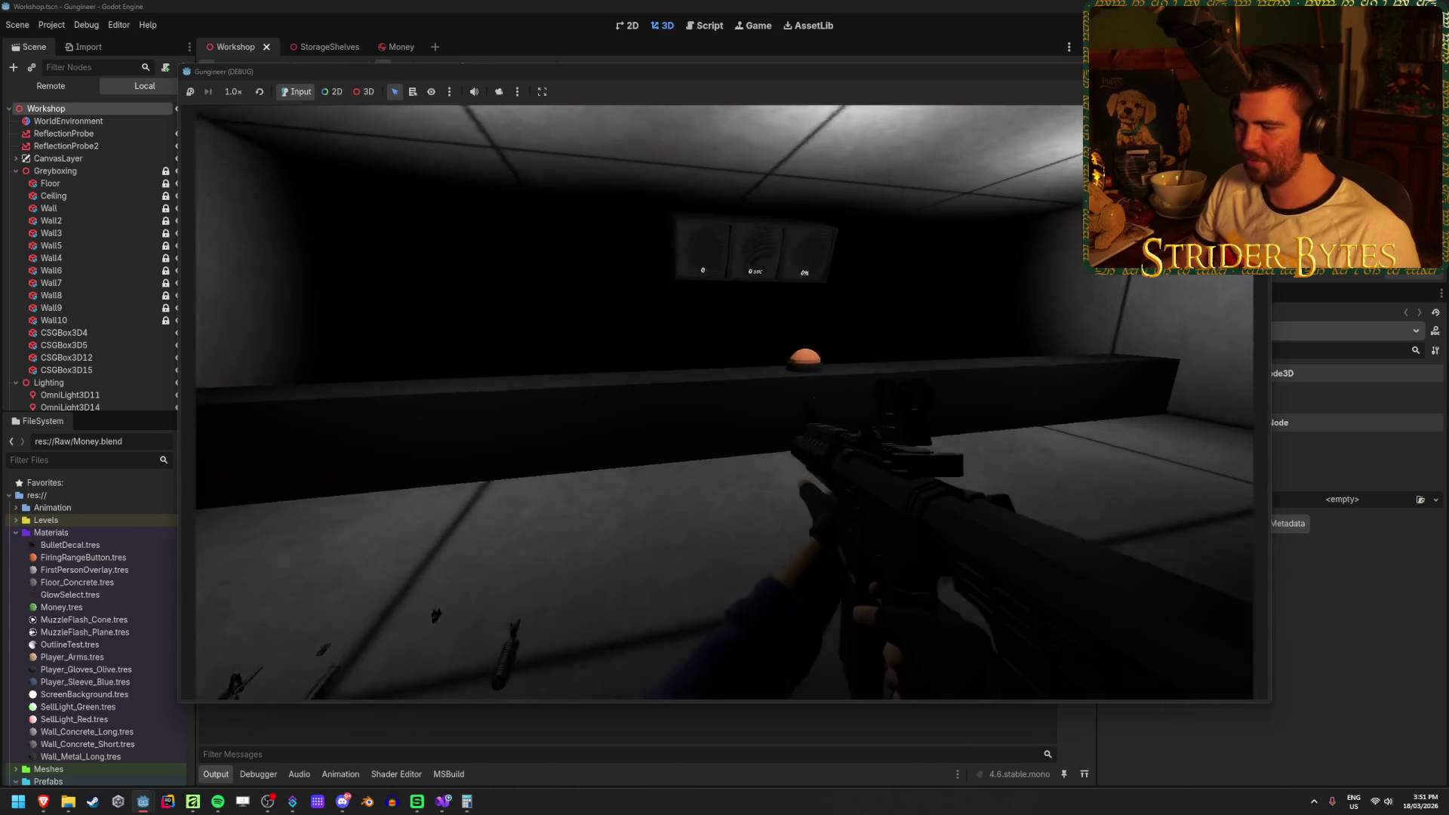
Aim down the rifle's sights and fire a few test shots.
right_click(725, 407)
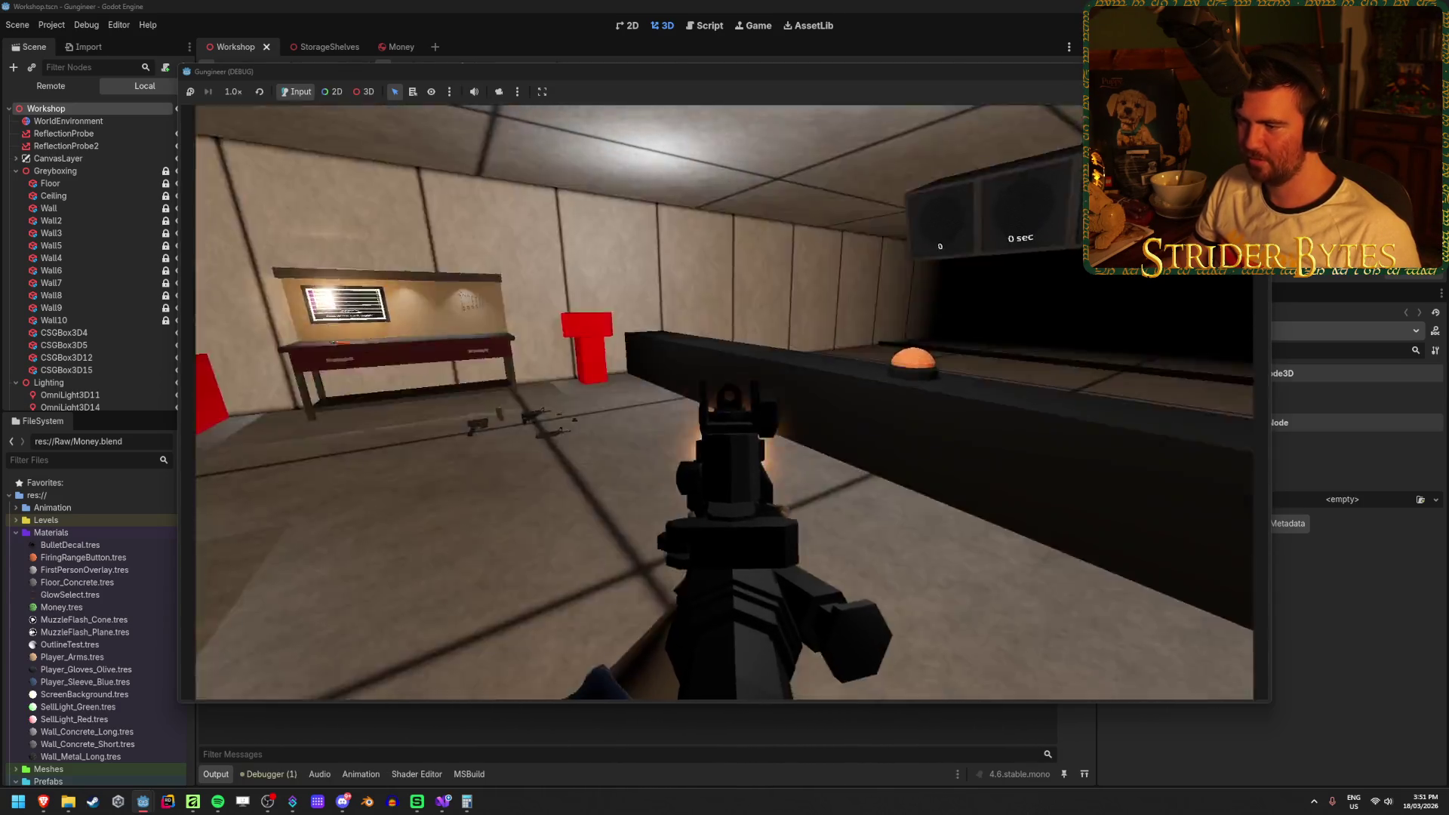
left_click(724, 408)
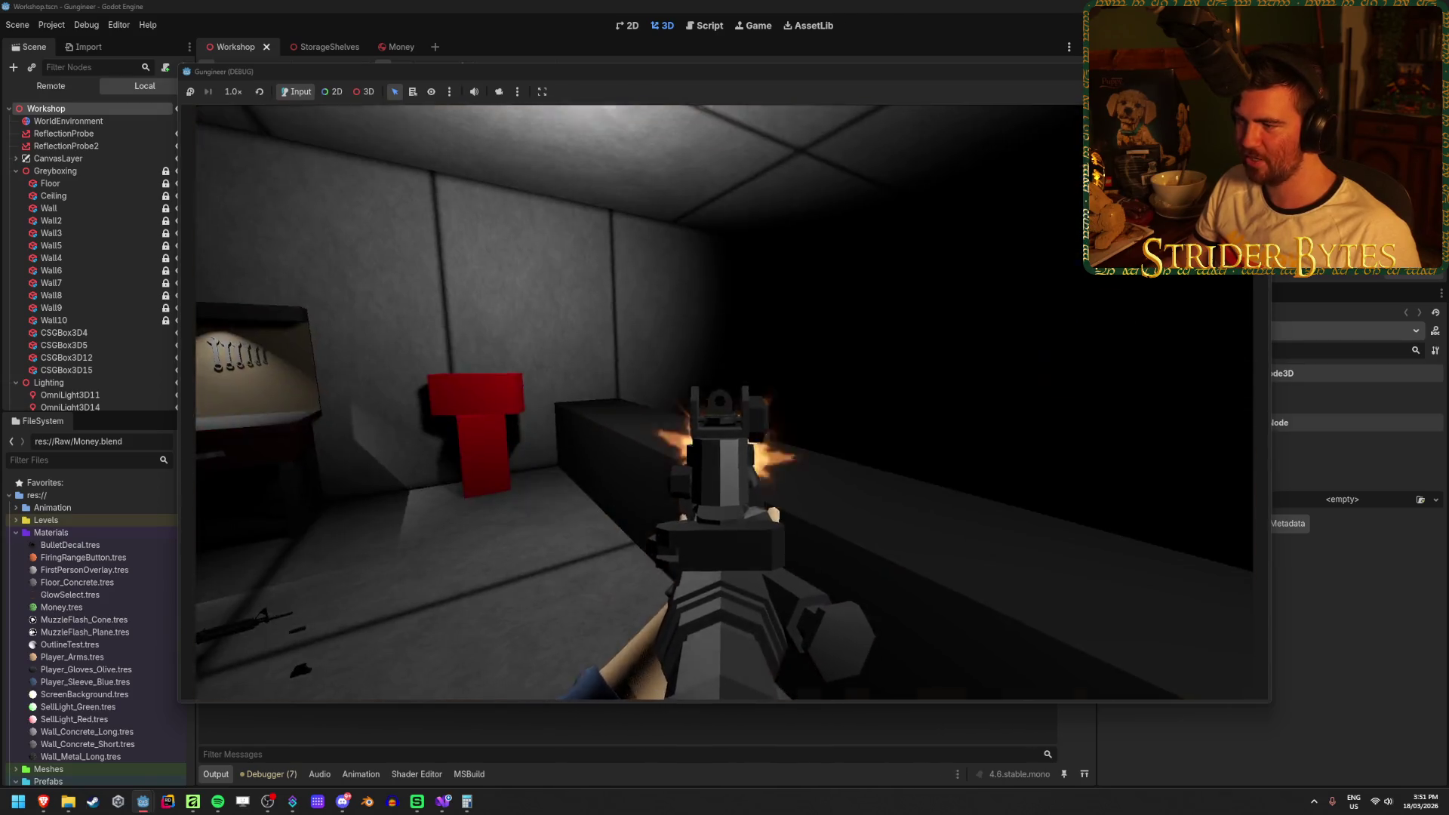
left_click(724, 407)
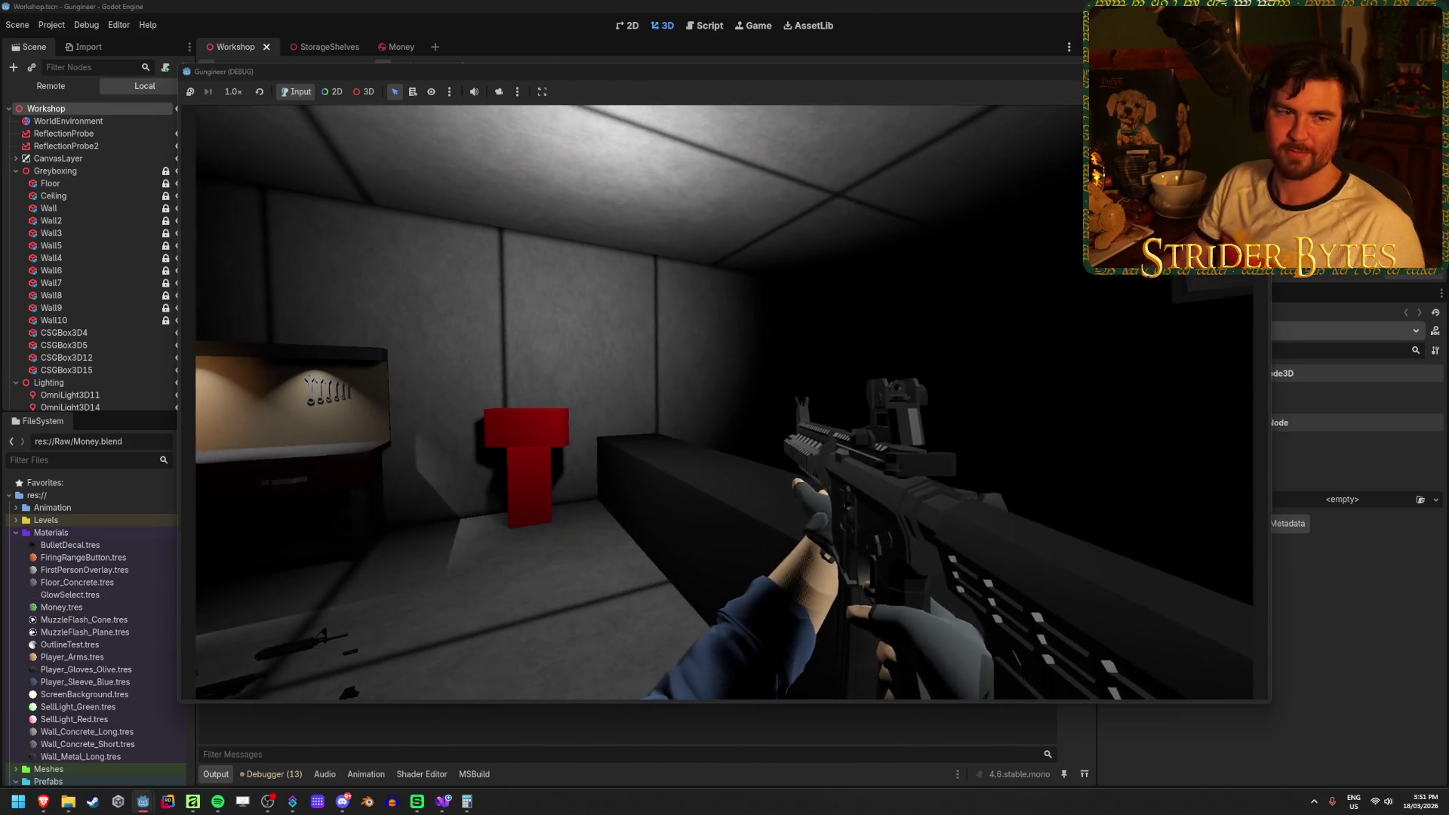
left_click(725, 402)
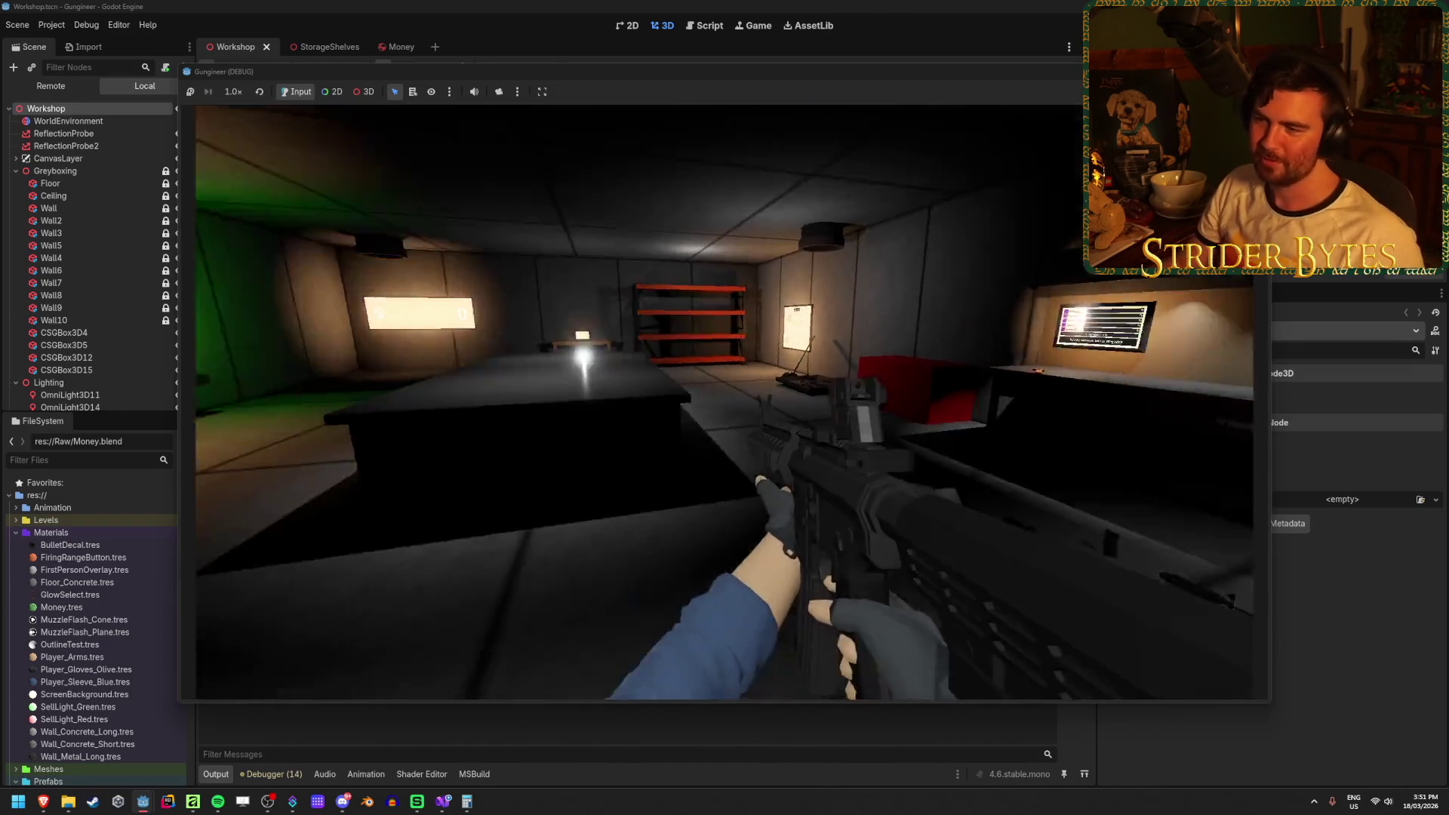
left_click(724, 402)
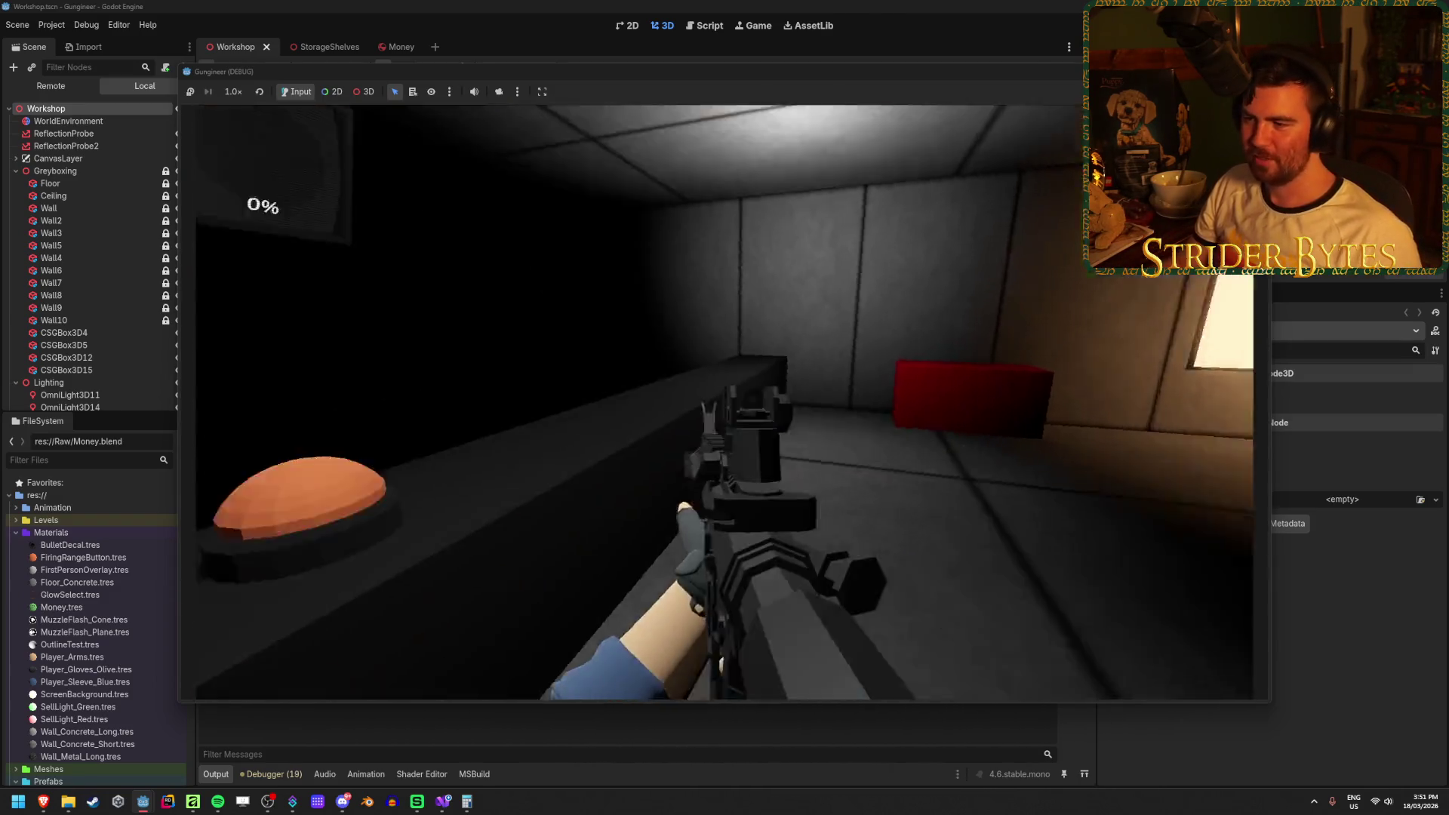
Start the timed range round and fire repeatedly at the targets while aiming.
key("e")
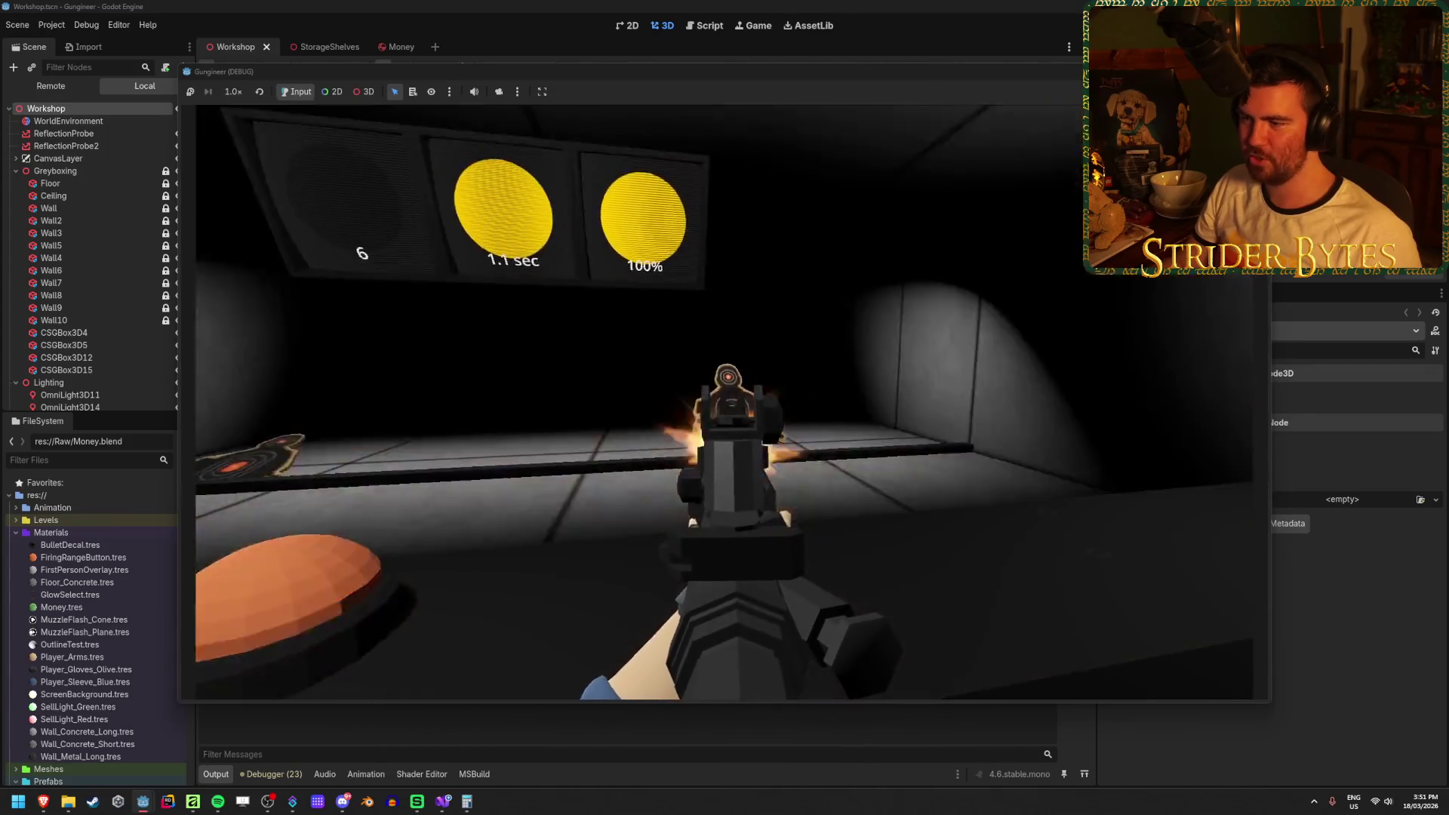
left_click(725, 402)
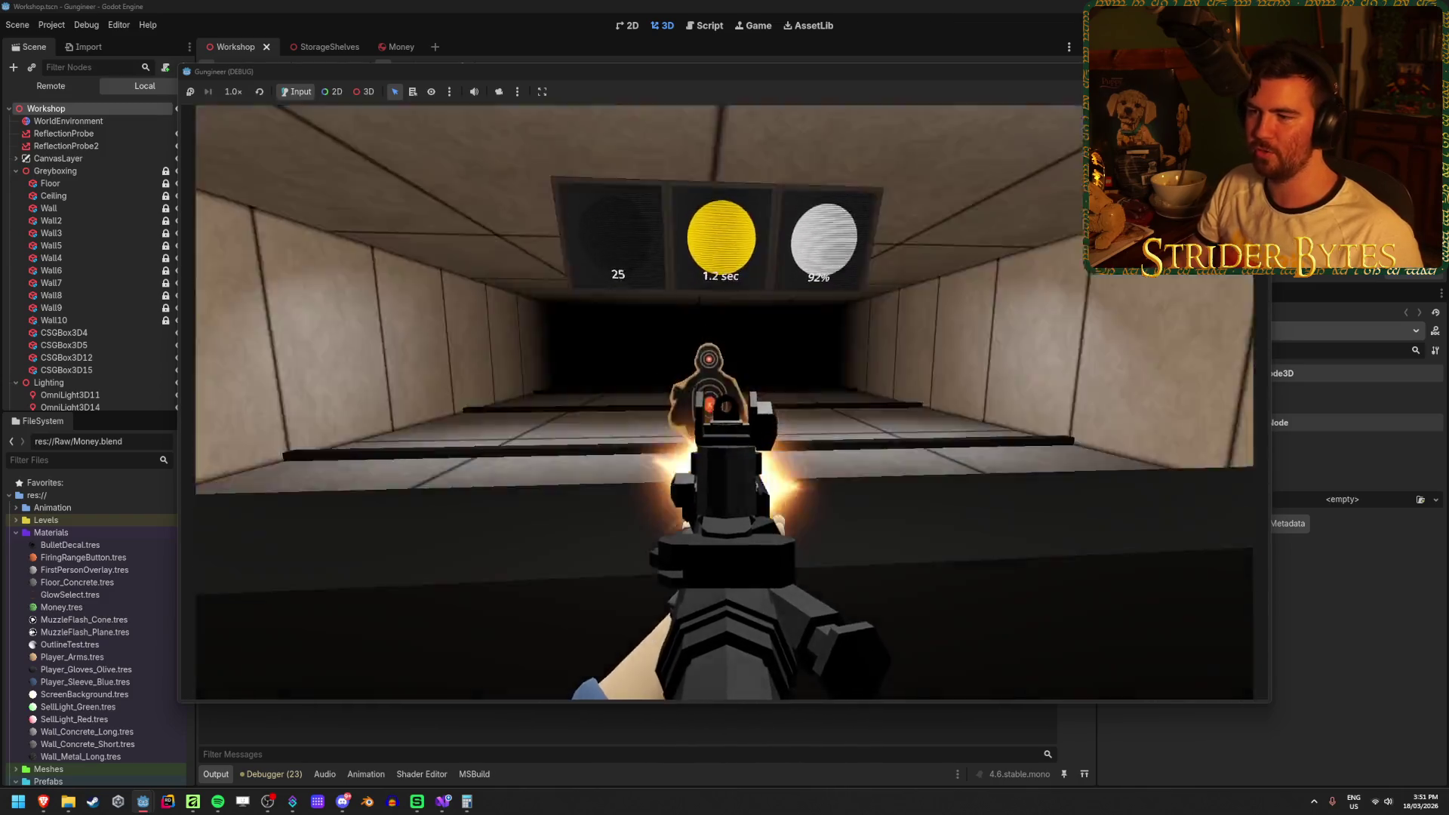
left_click(724, 403)
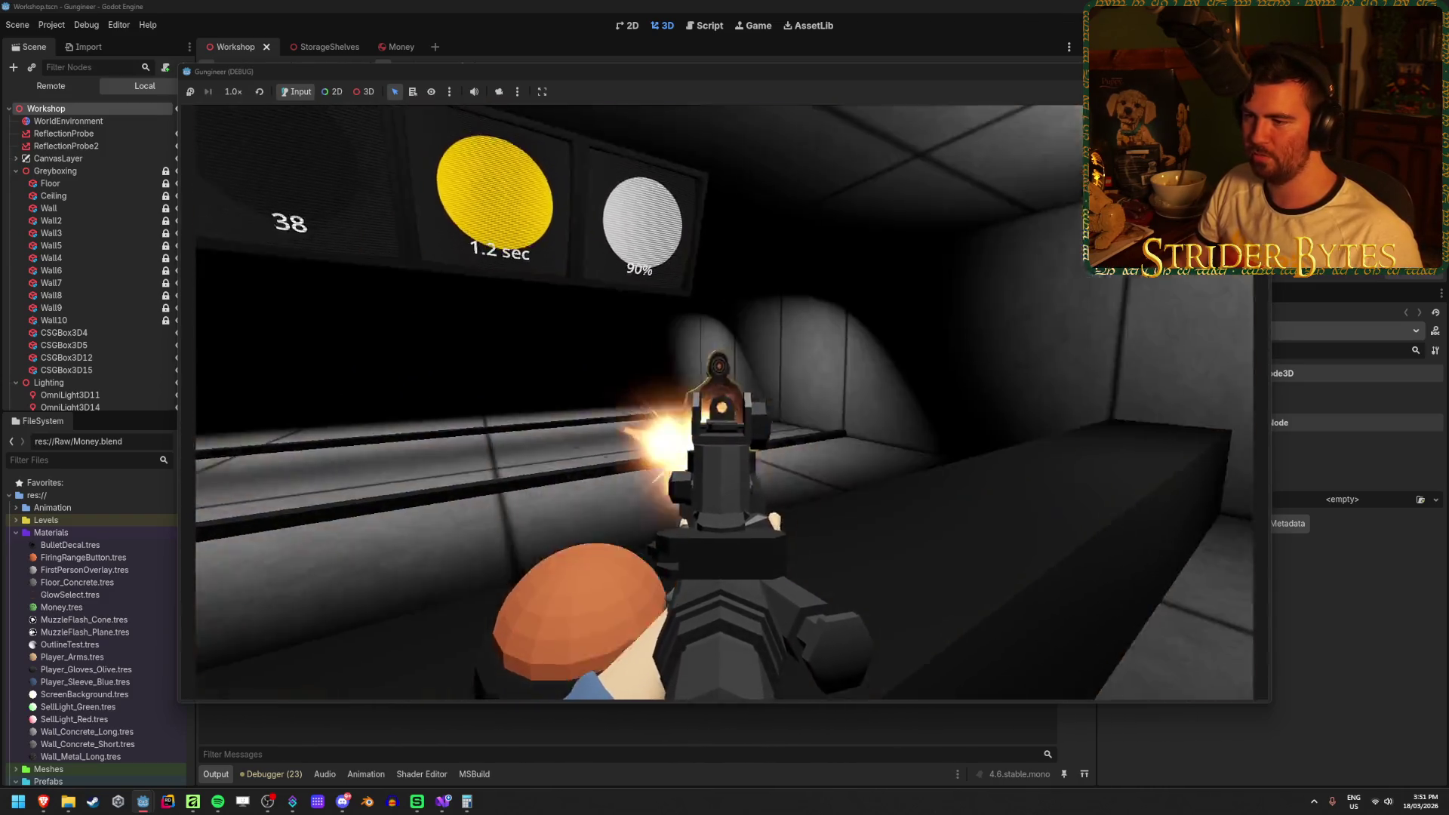
left_click(725, 402)
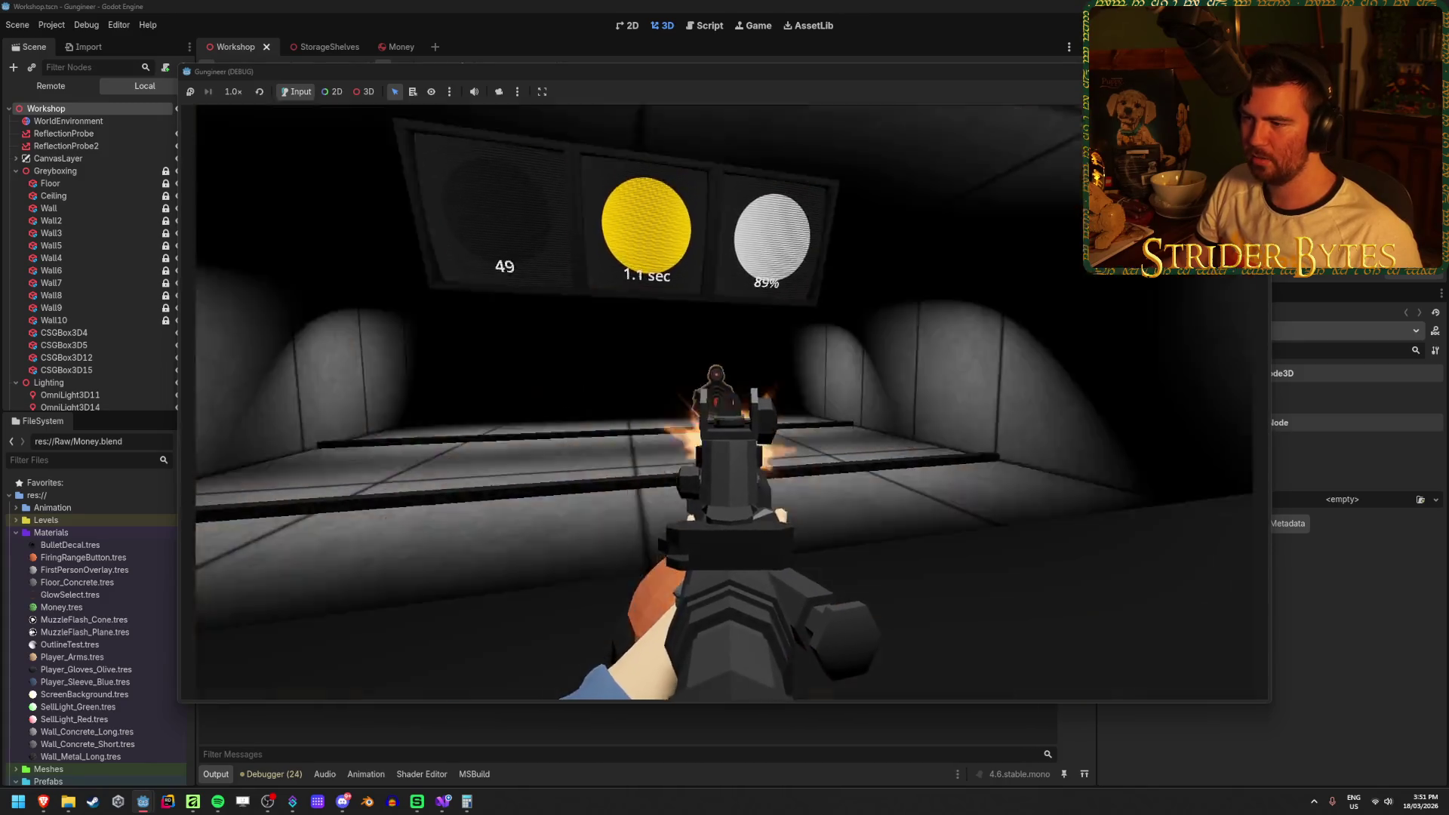
left_click(724, 402)
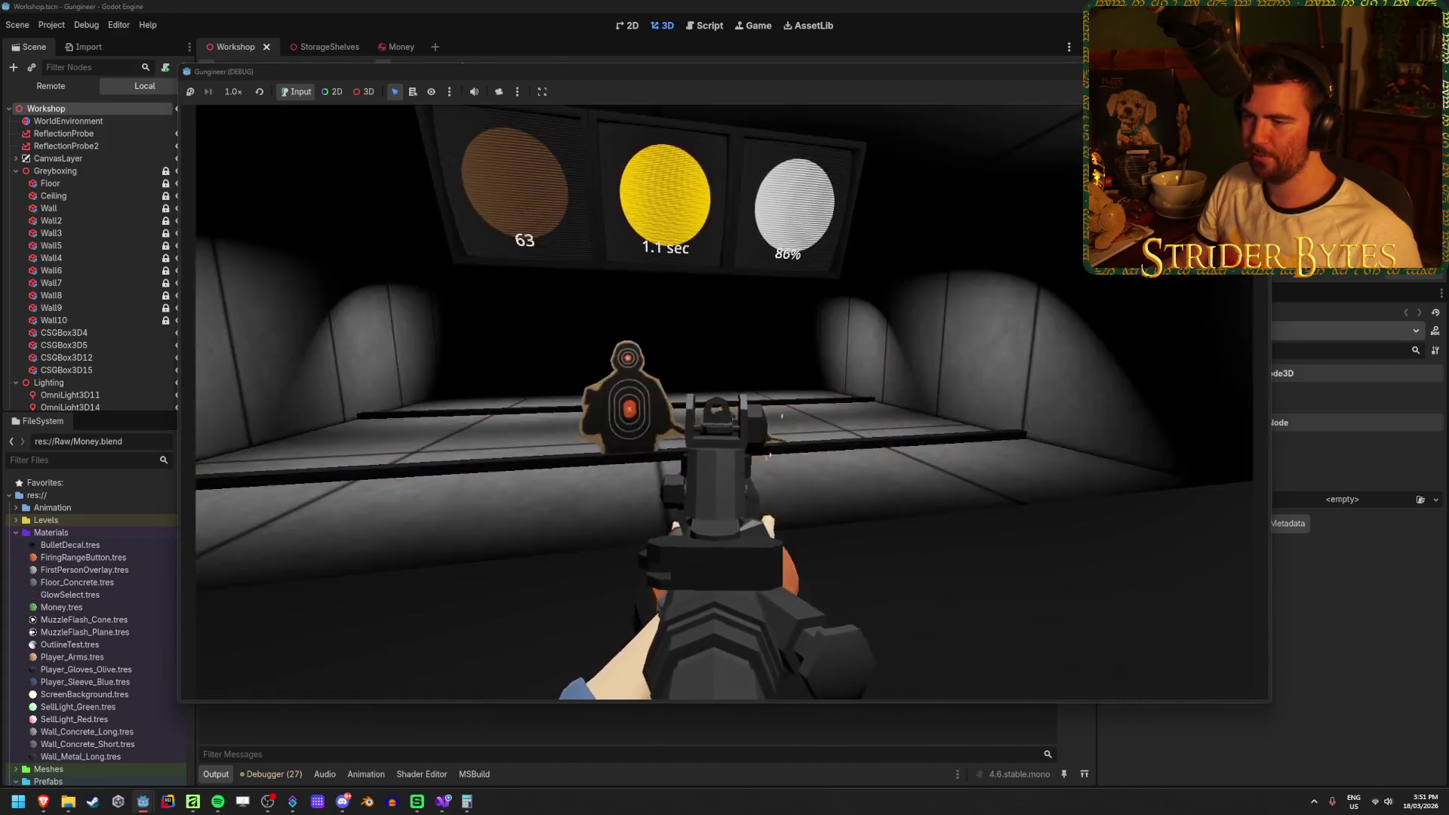
left_click(725, 402)
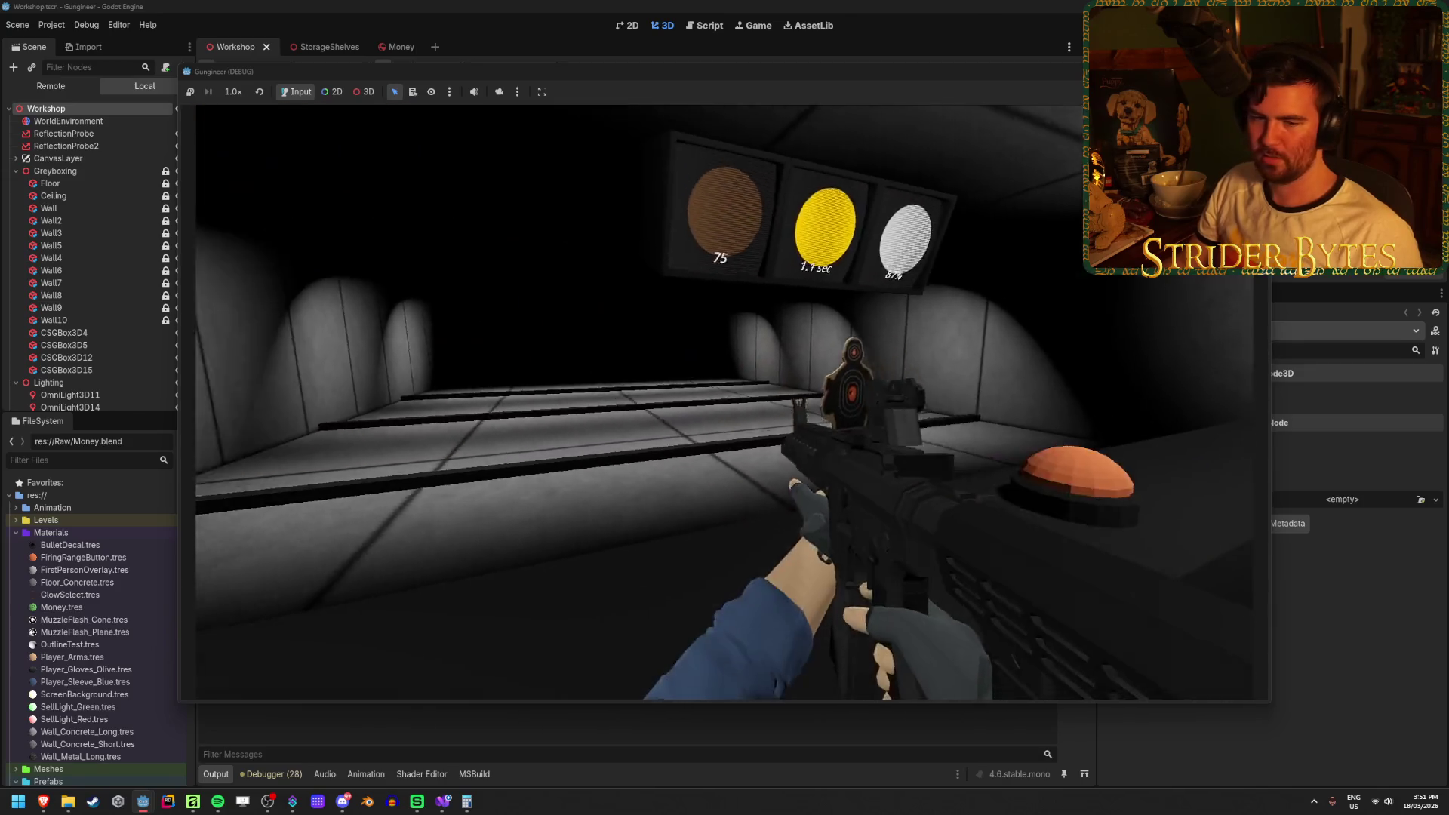
right_click(724, 402)
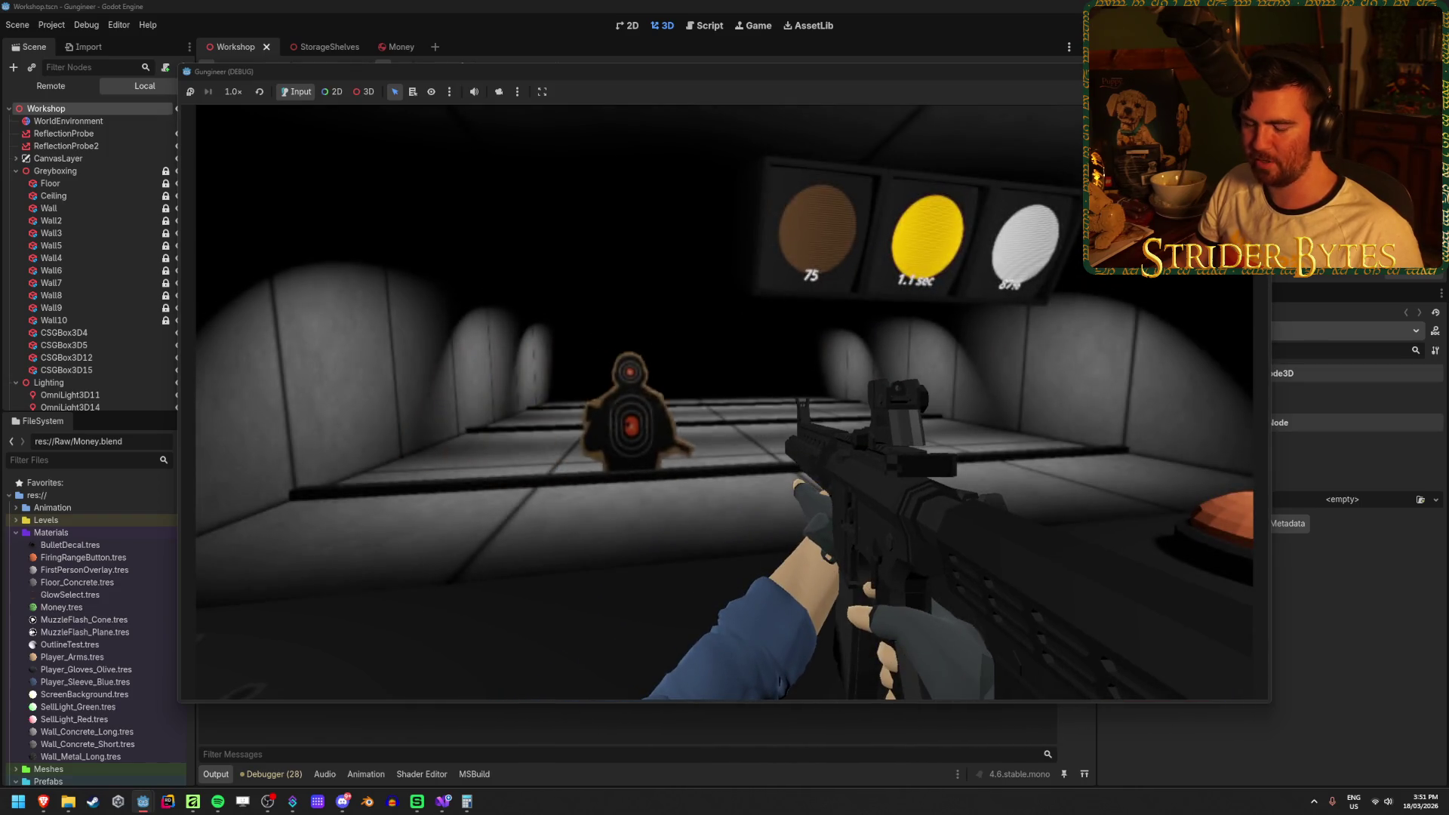
right_click(724, 402)
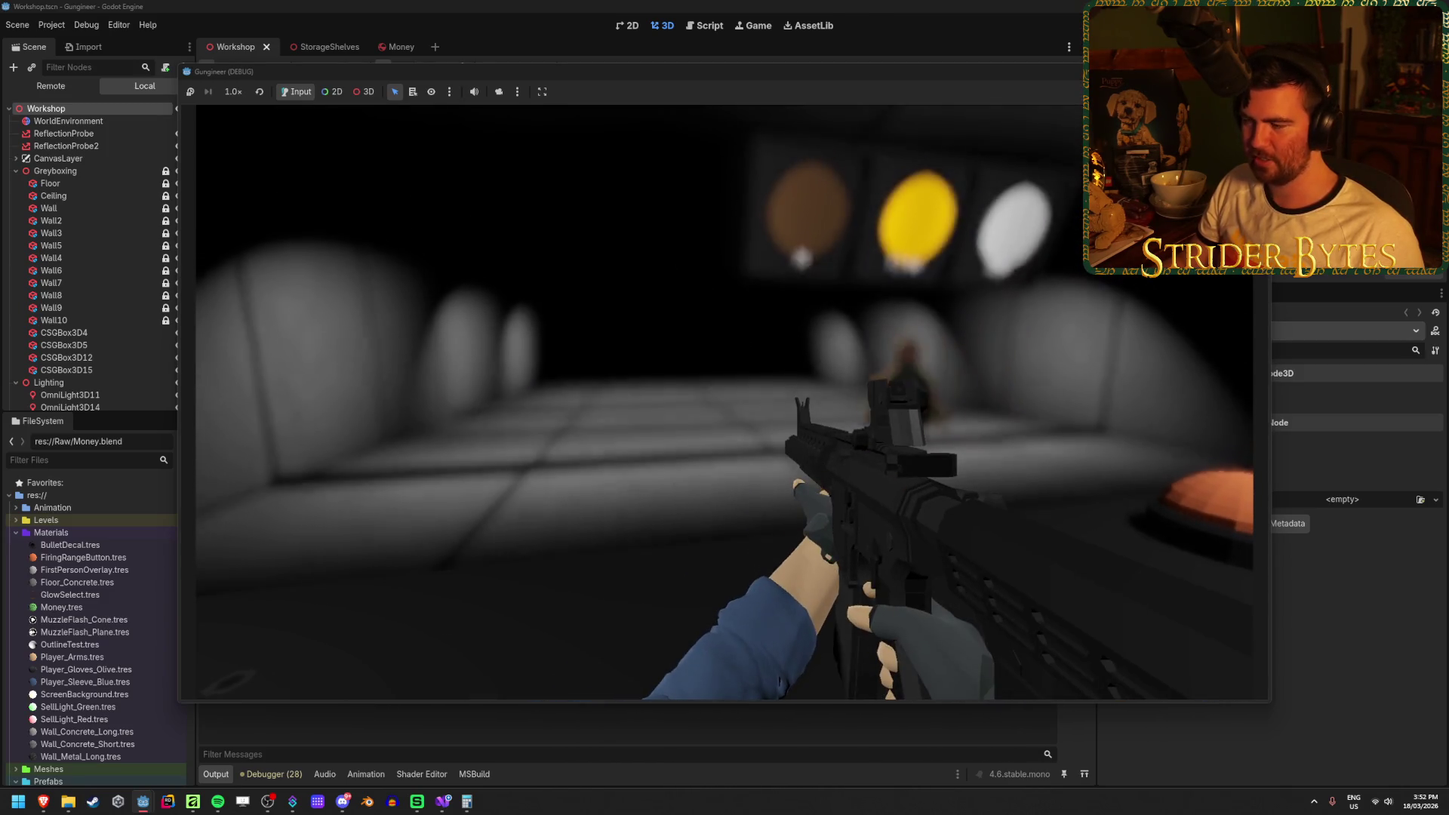
Reload between bursts and keep firing, finishing with a score of 99 at 77% accuracy.
key("r")
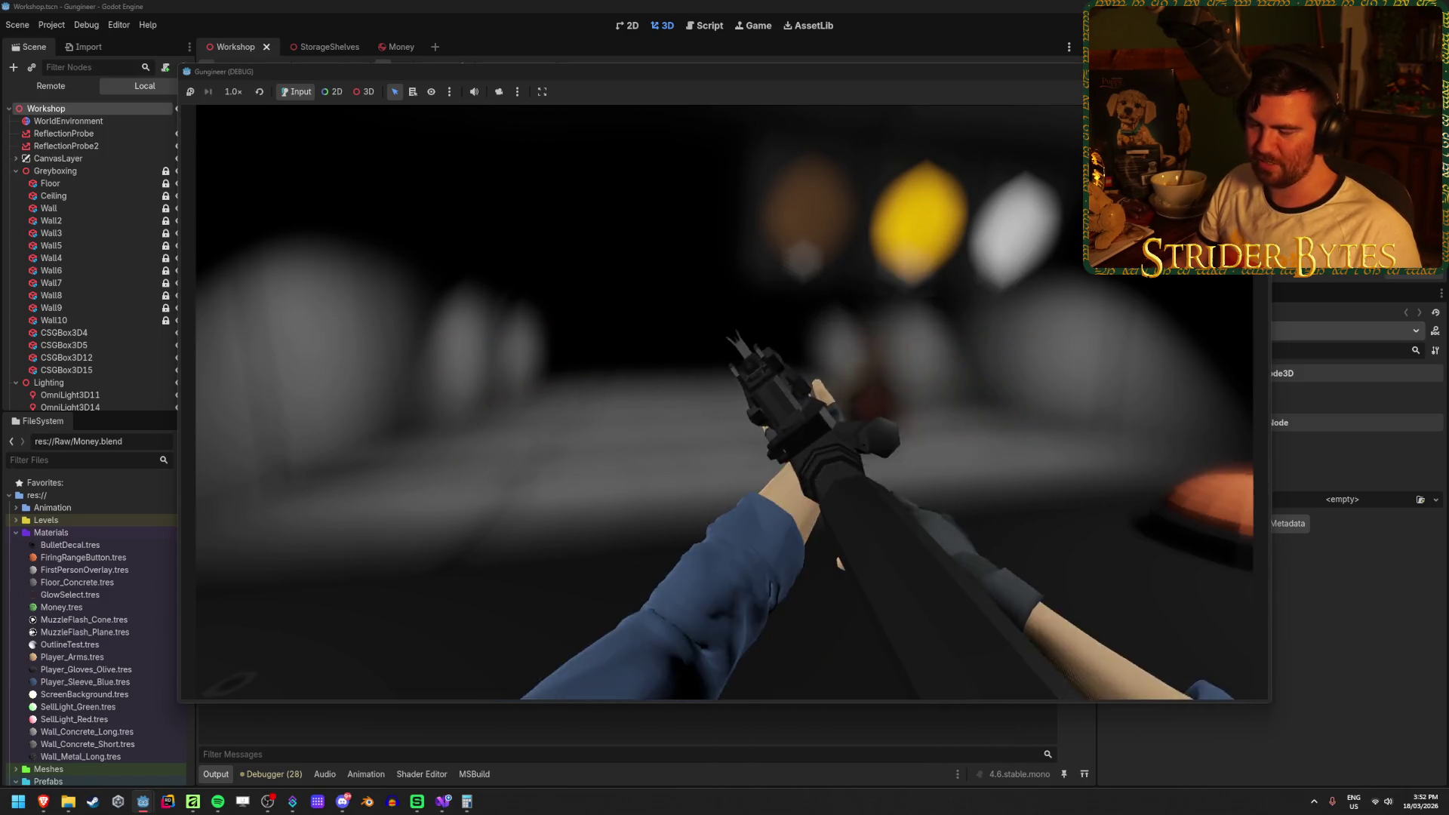
key("r")
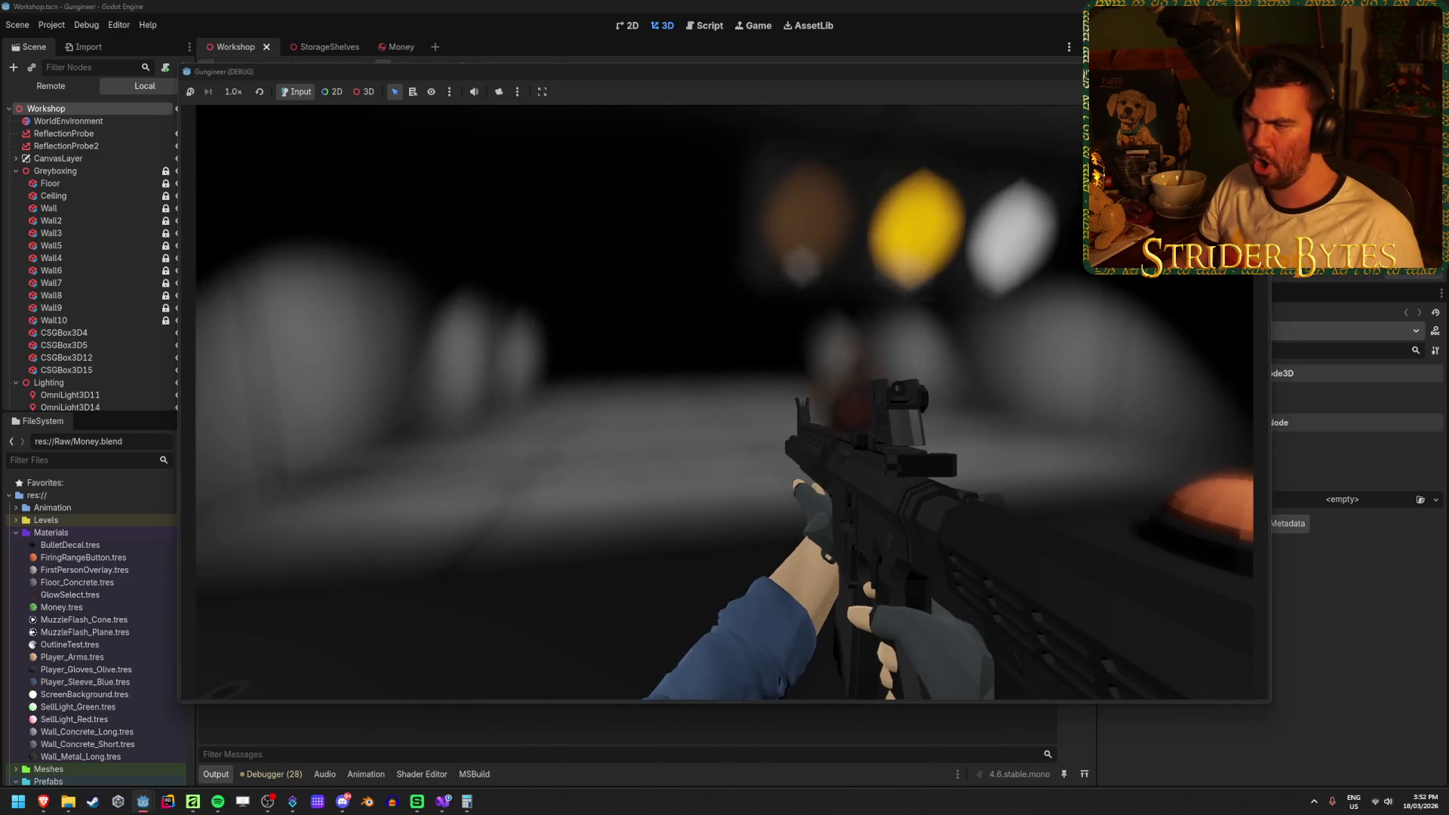
left_click(725, 407)
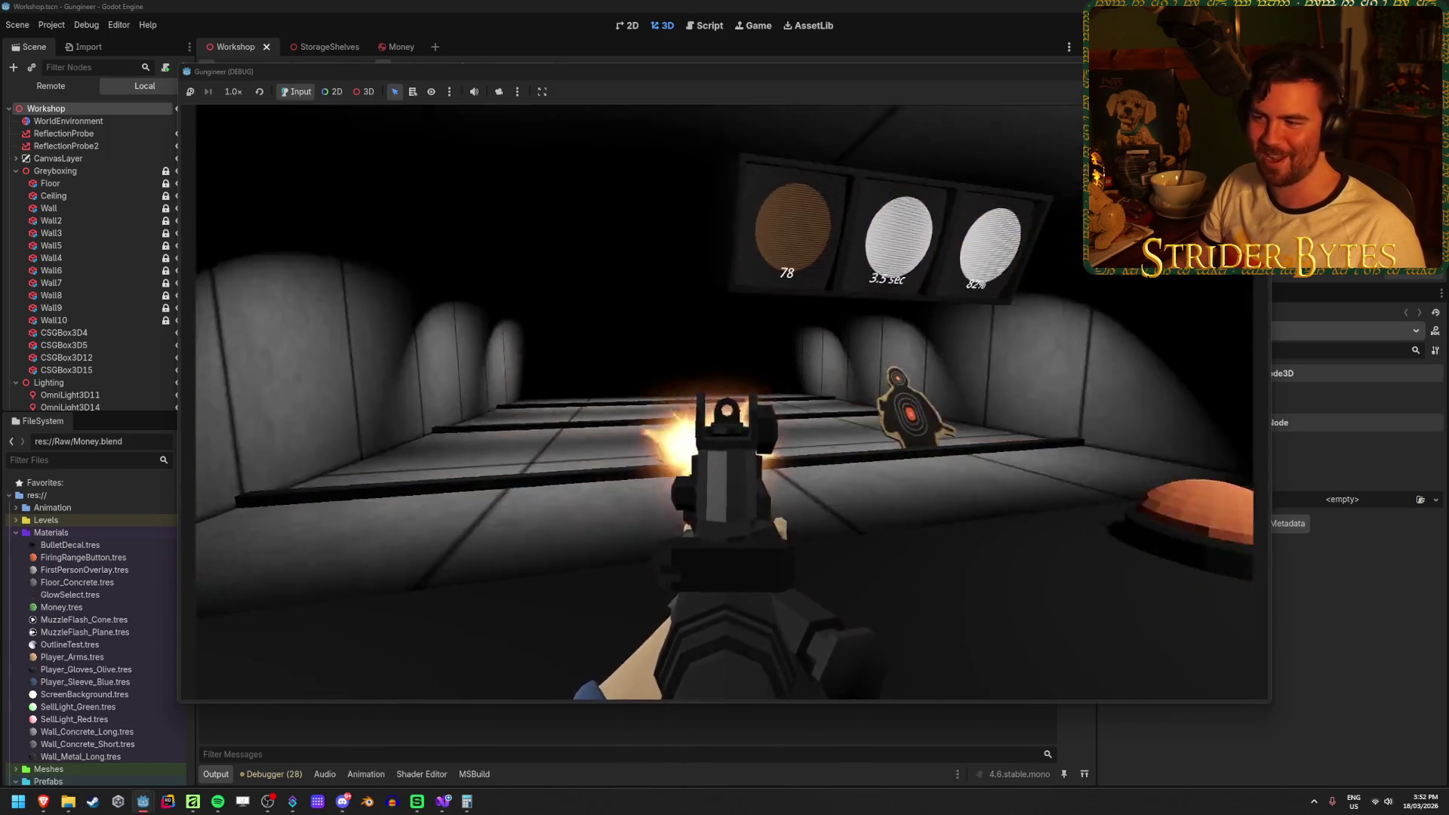
key("r")
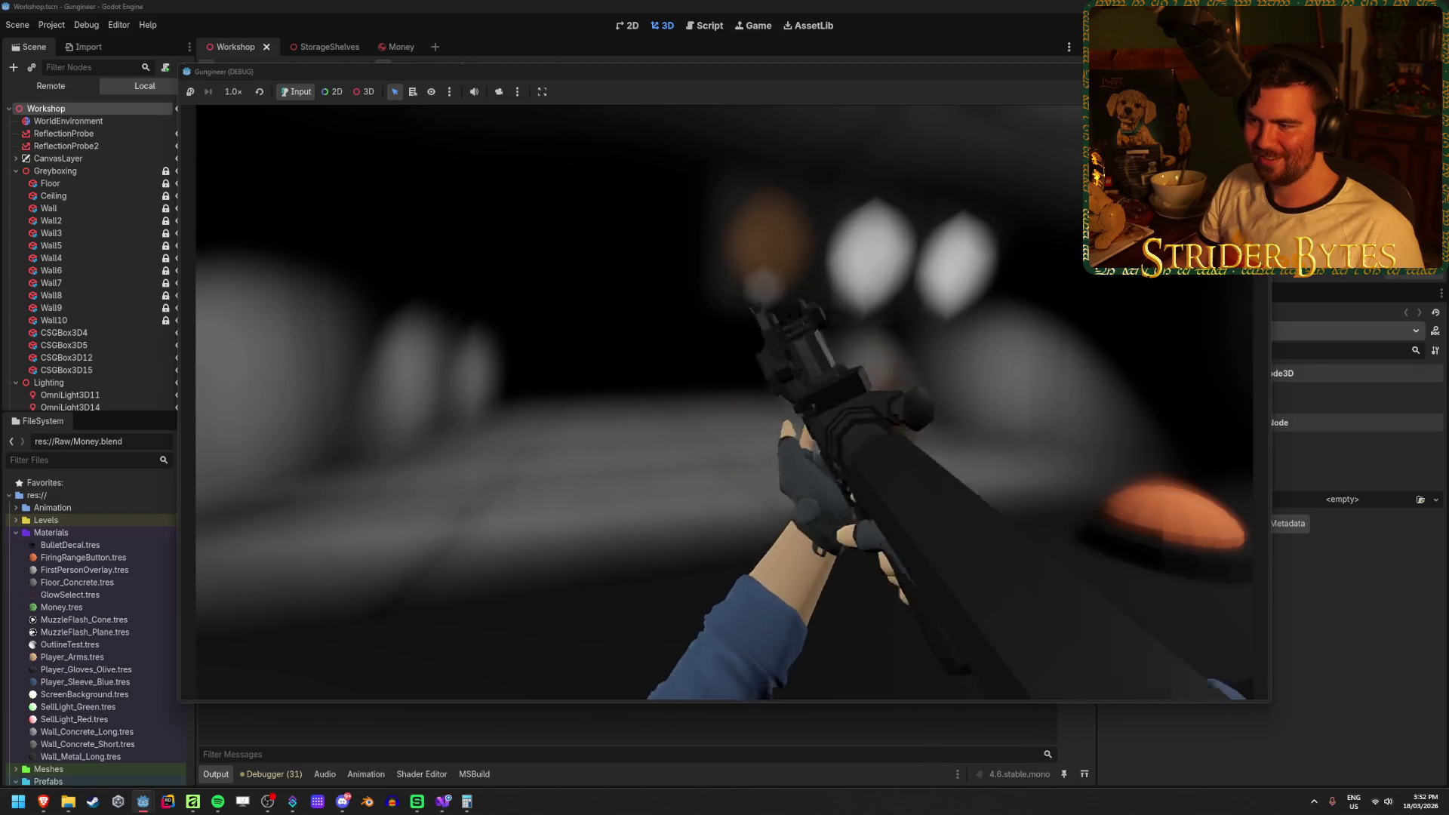
left_click(724, 407)
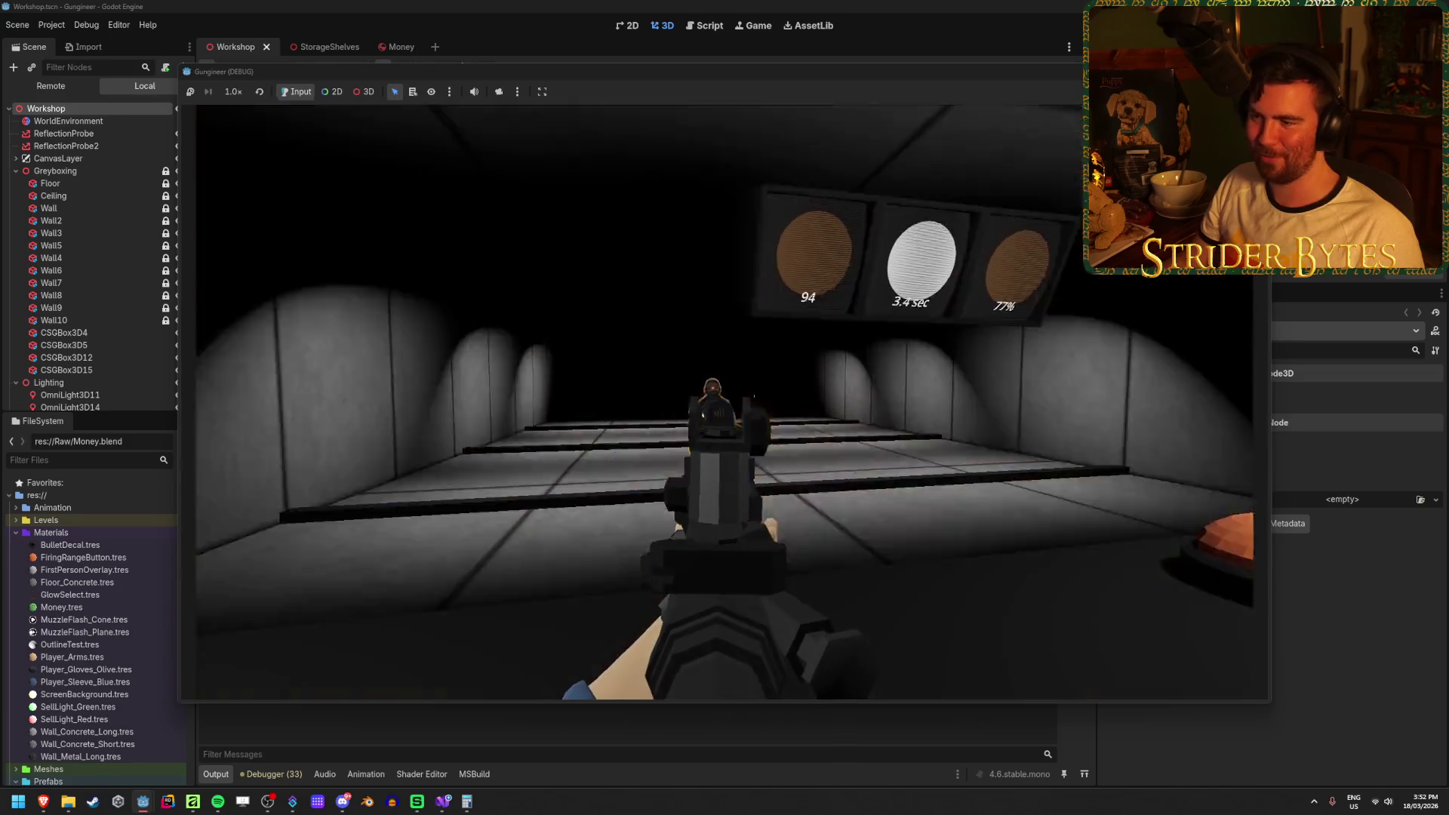
left_click(725, 407)
right_click(724, 407)
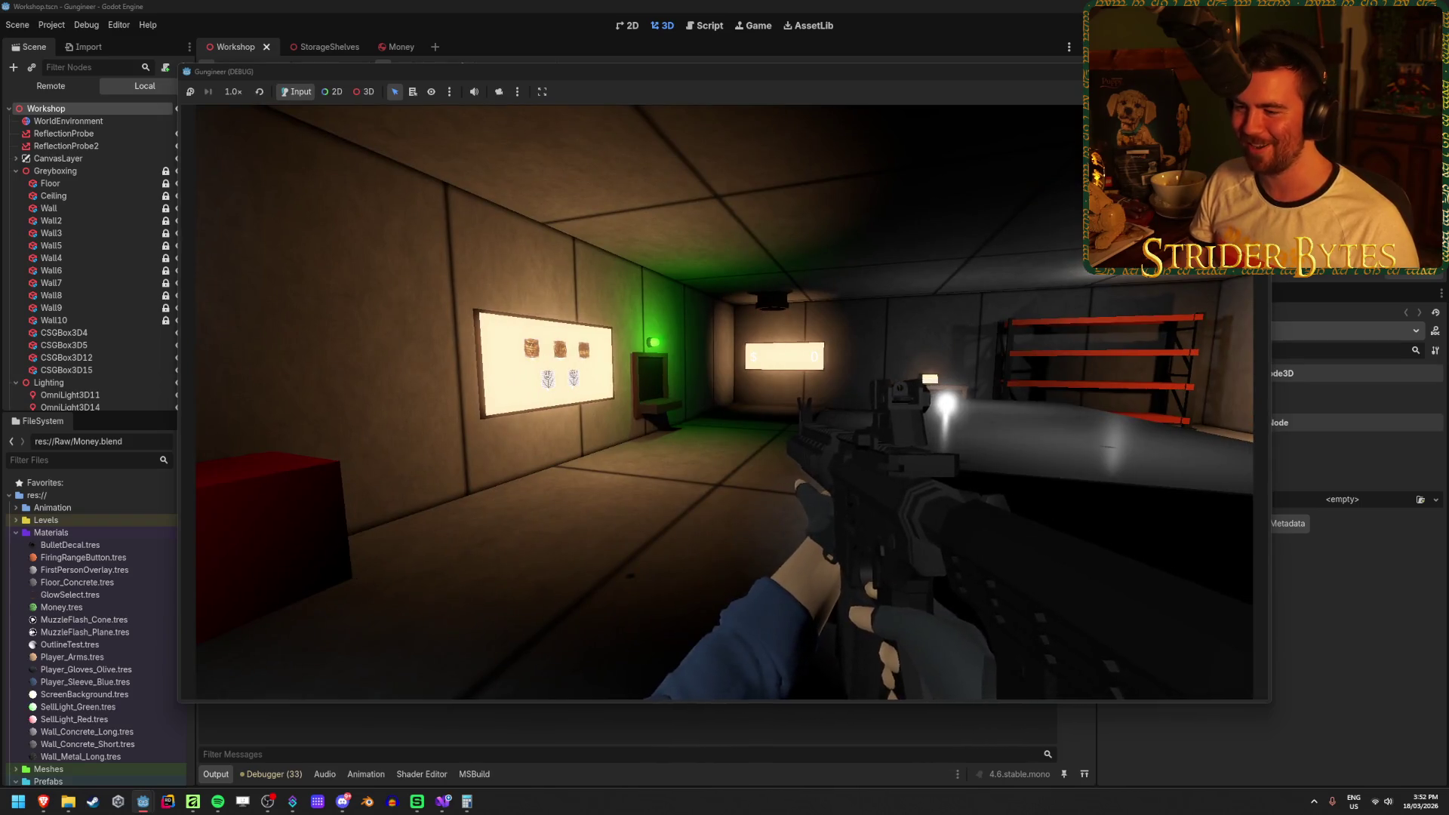
Walk to the contract board and view the Agent 420 contract details.
key("w")
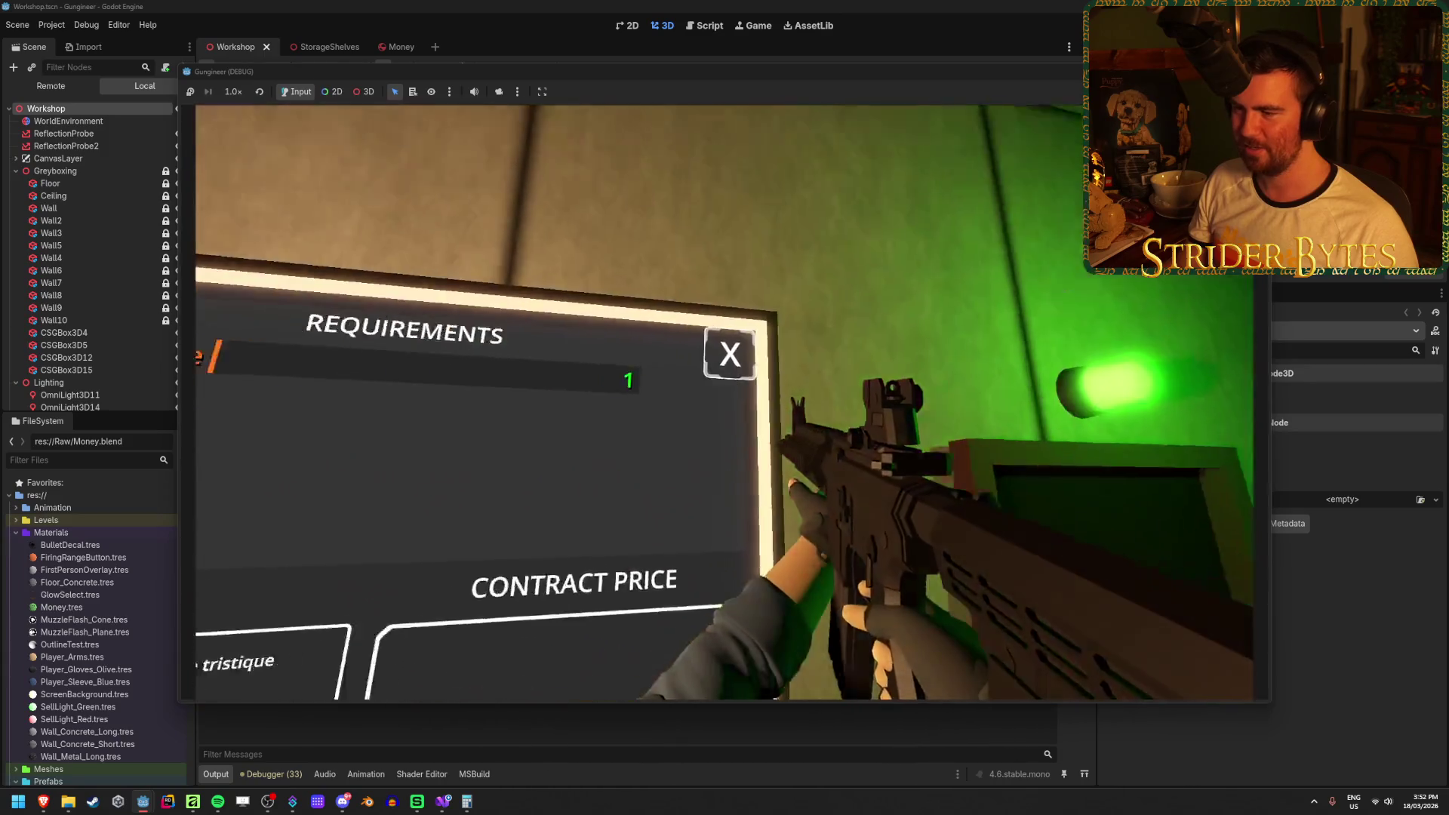
key("w")
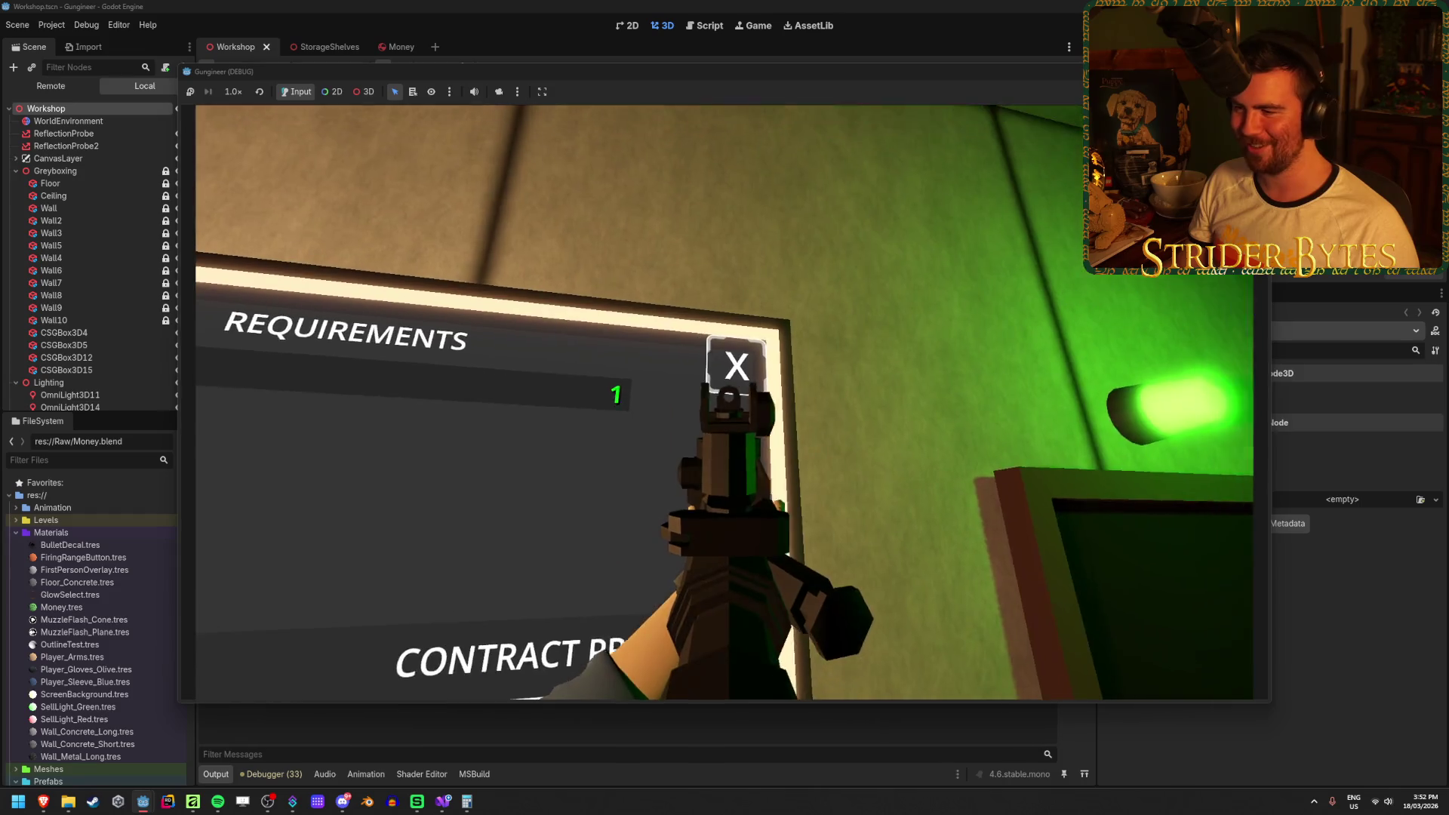
key("e")
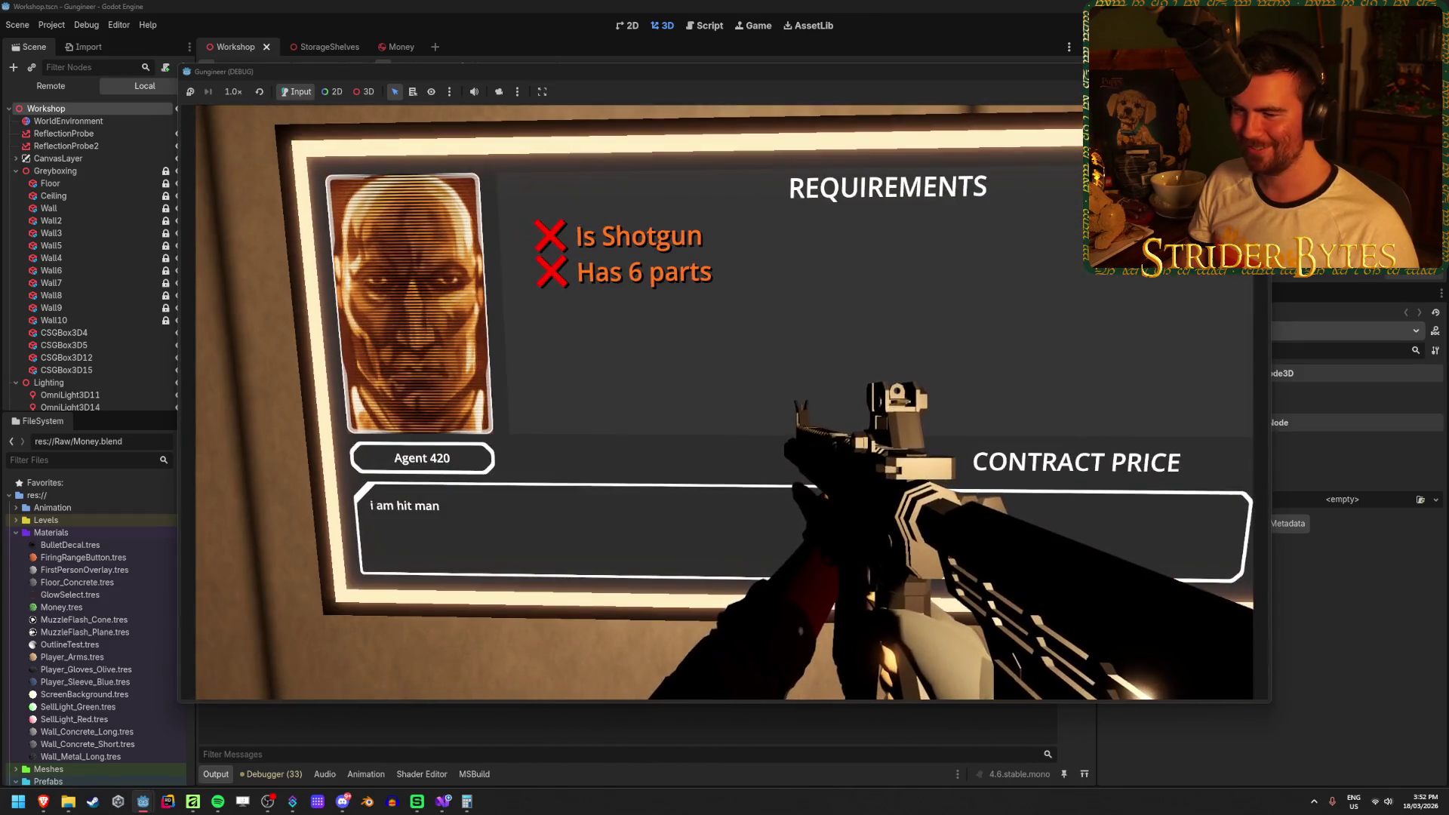
key("e")
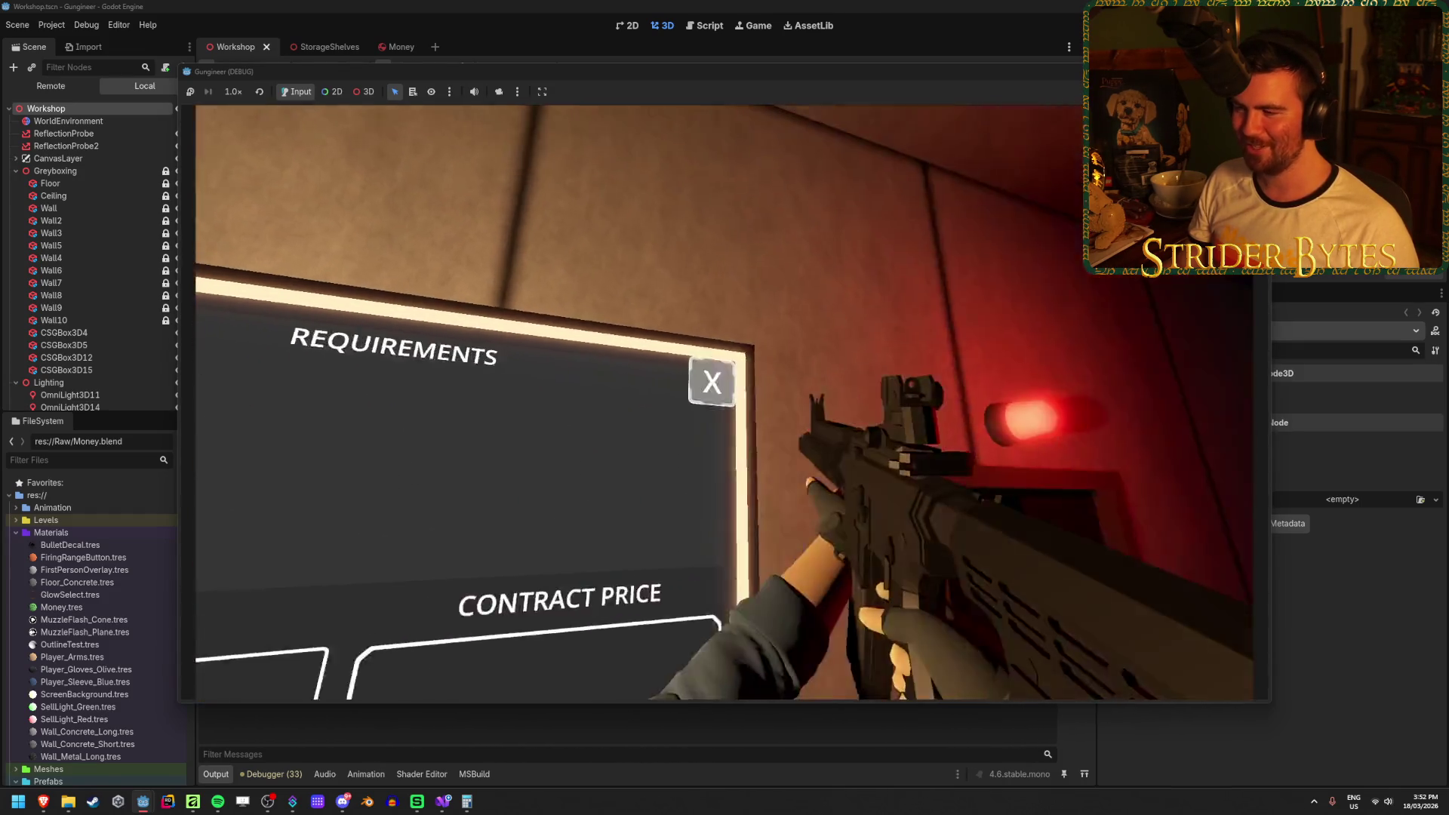
Close the requirements view, drop the rifle into the sell box, and stop the game with F8.
left_click(718, 393)
left_click(725, 402)
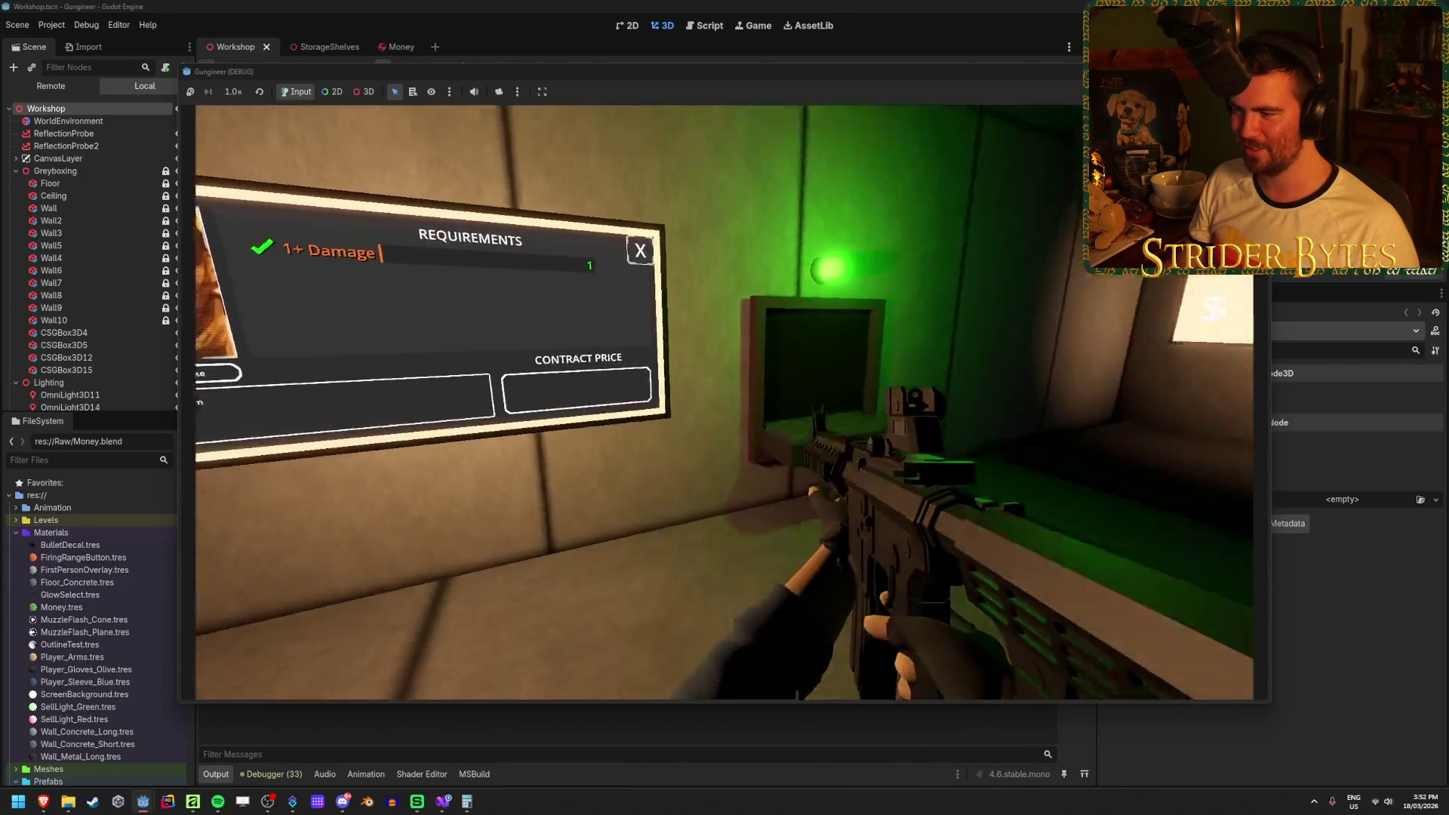
key("g")
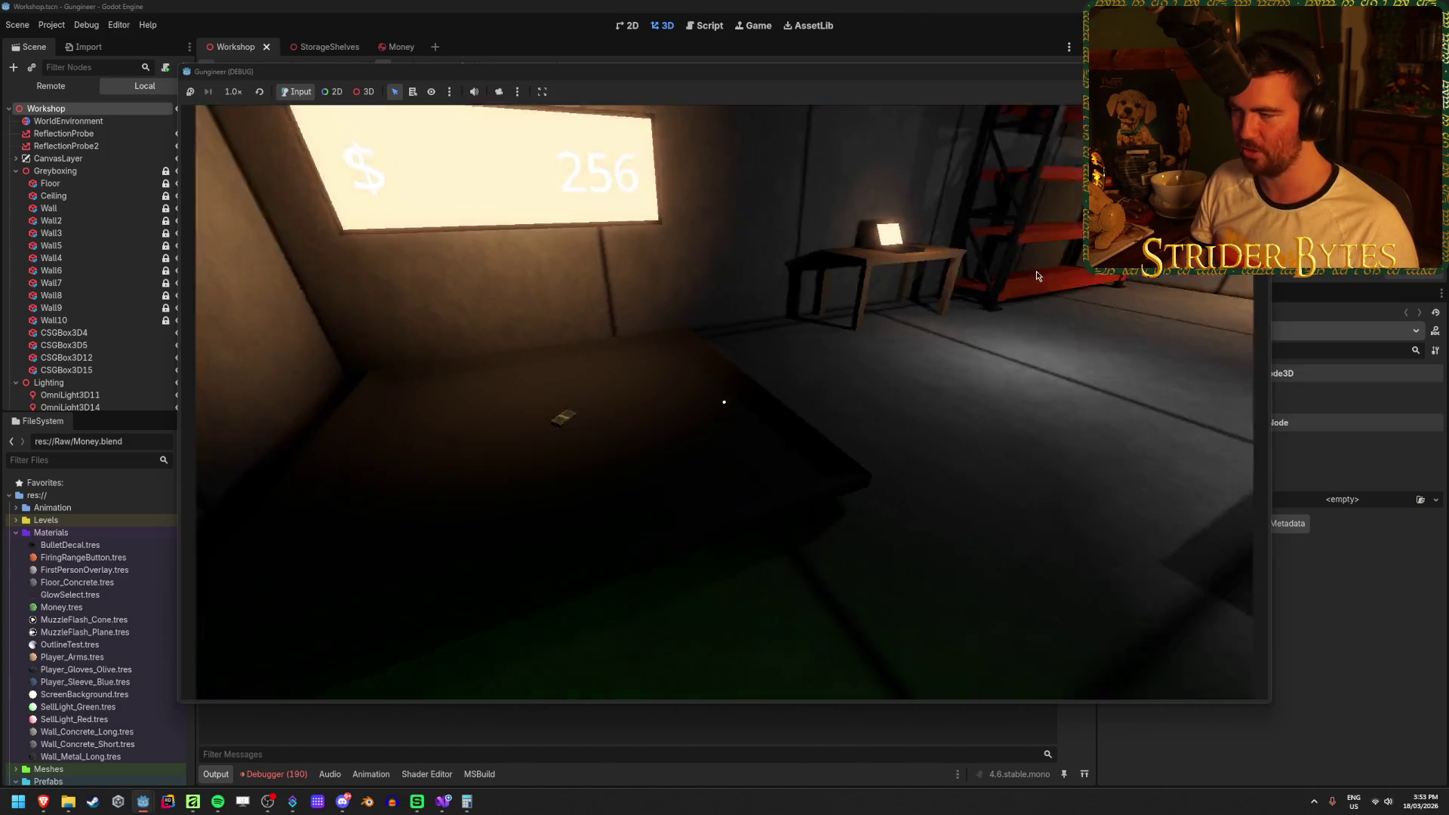
key("F8")
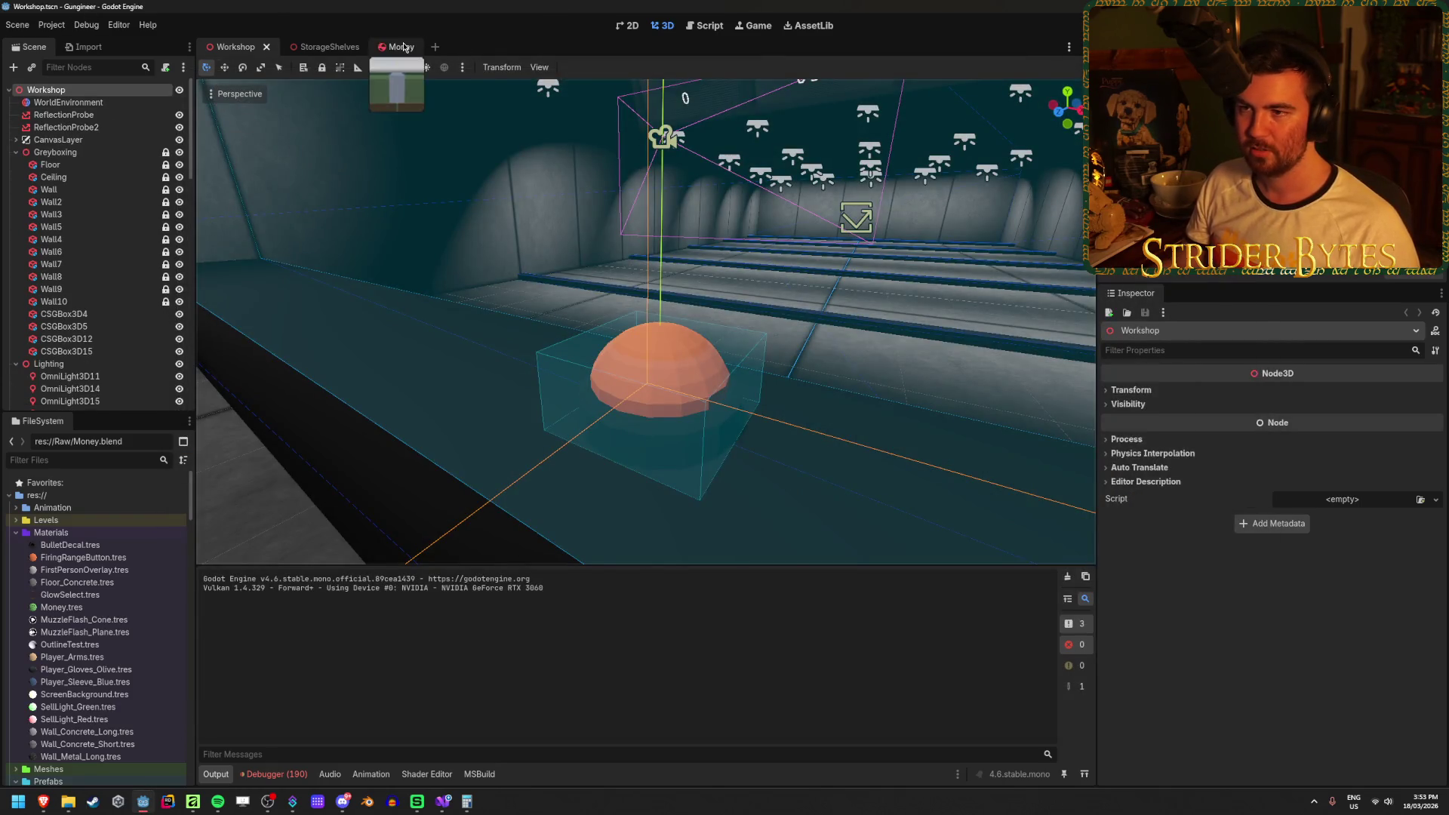
In the Money scene, make the Money node's children editable.
left_click(396, 47)
left_click(46, 168)
left_click(77, 92)
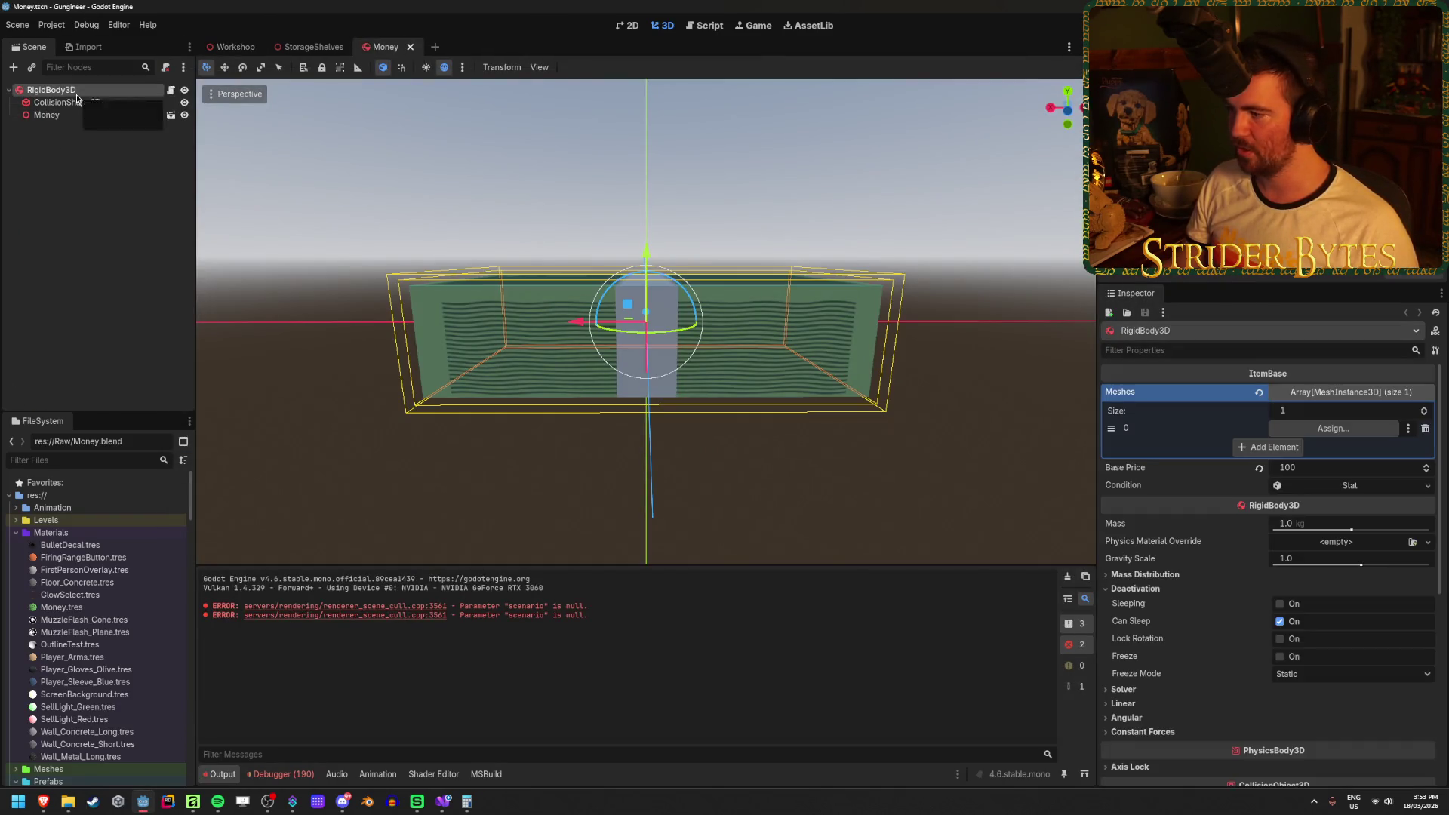
left_click(1332, 428)
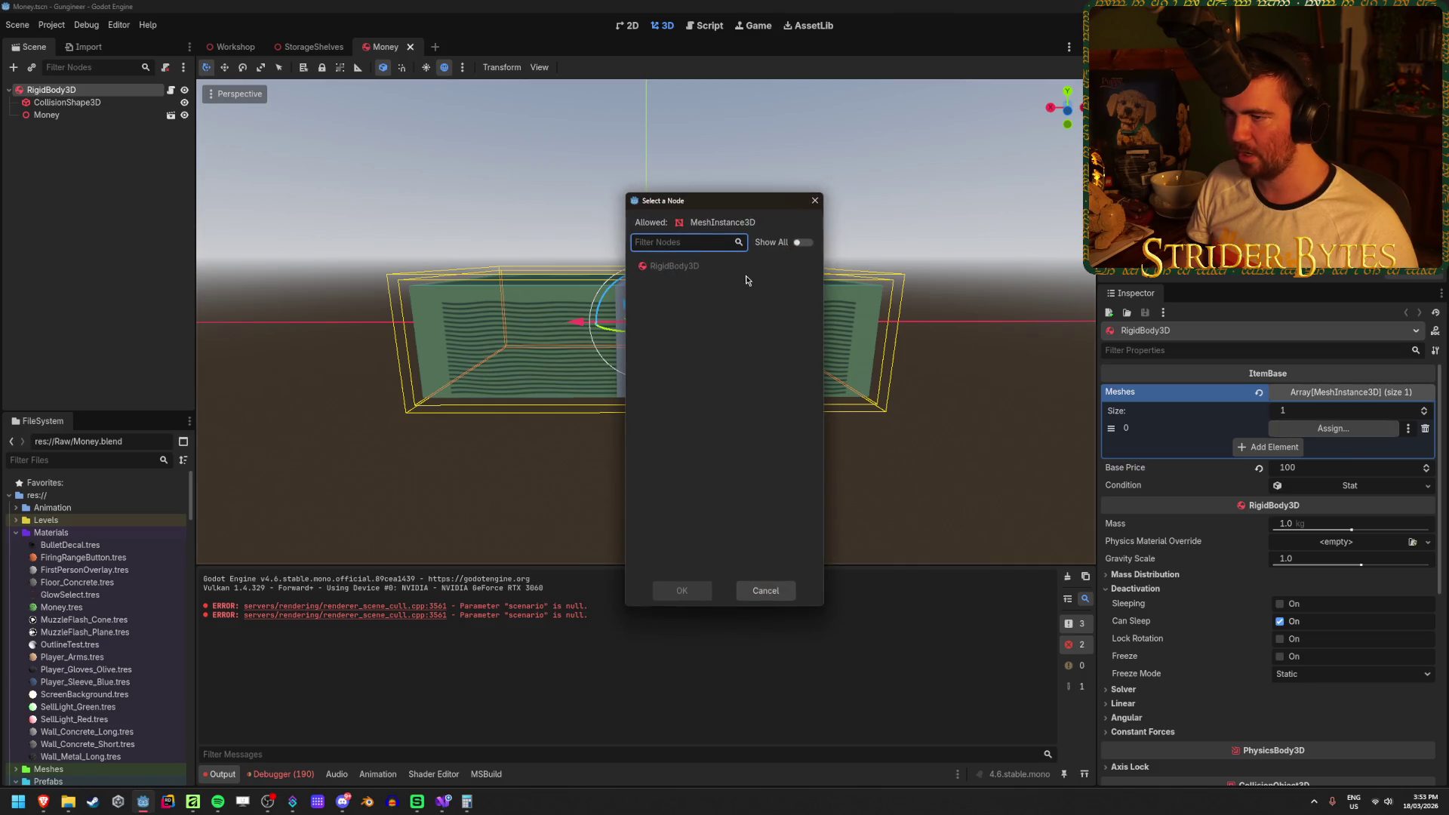
left_click(814, 203)
left_click(151, 116)
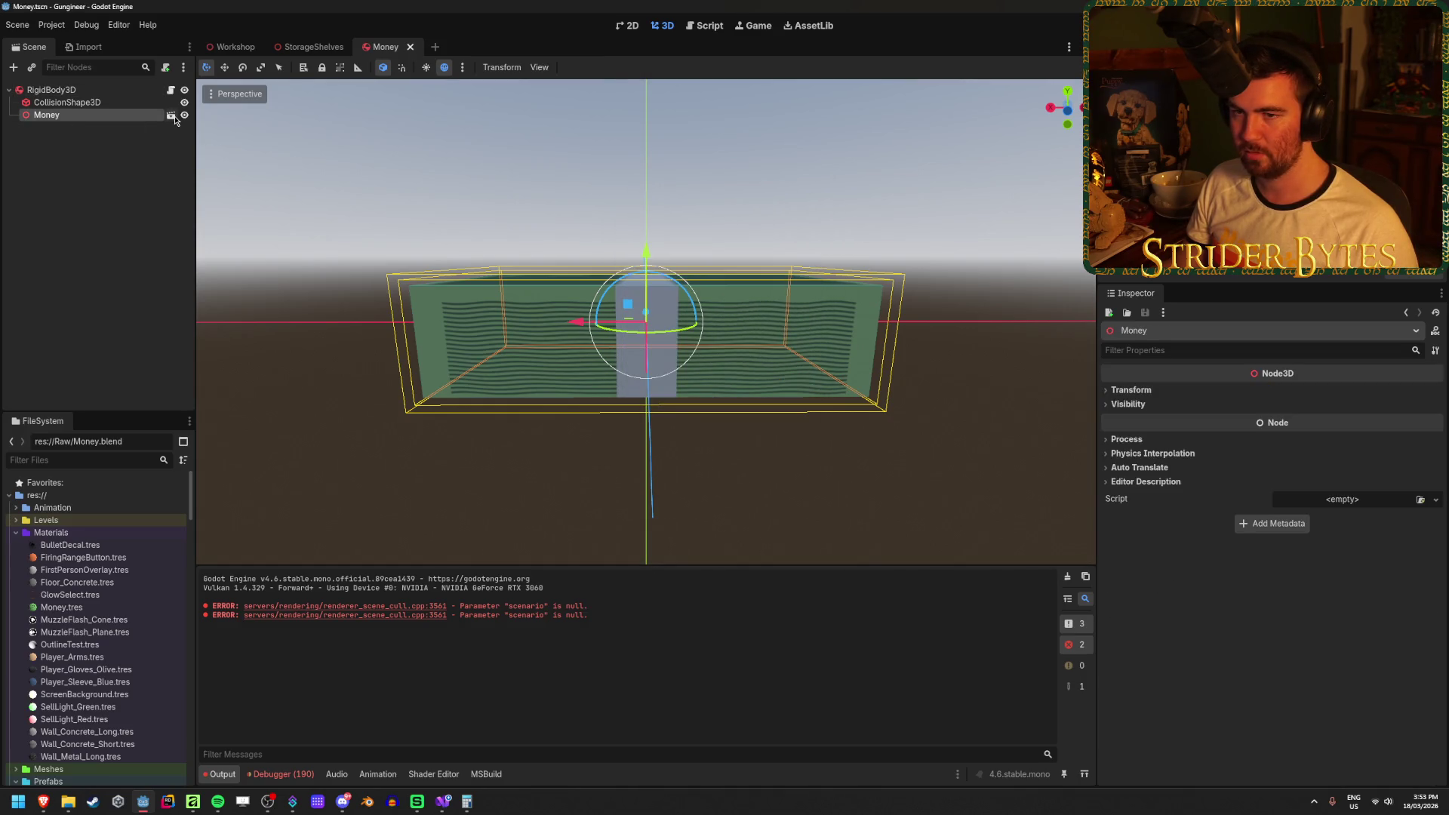
right_click(117, 115)
left_click(151, 356)
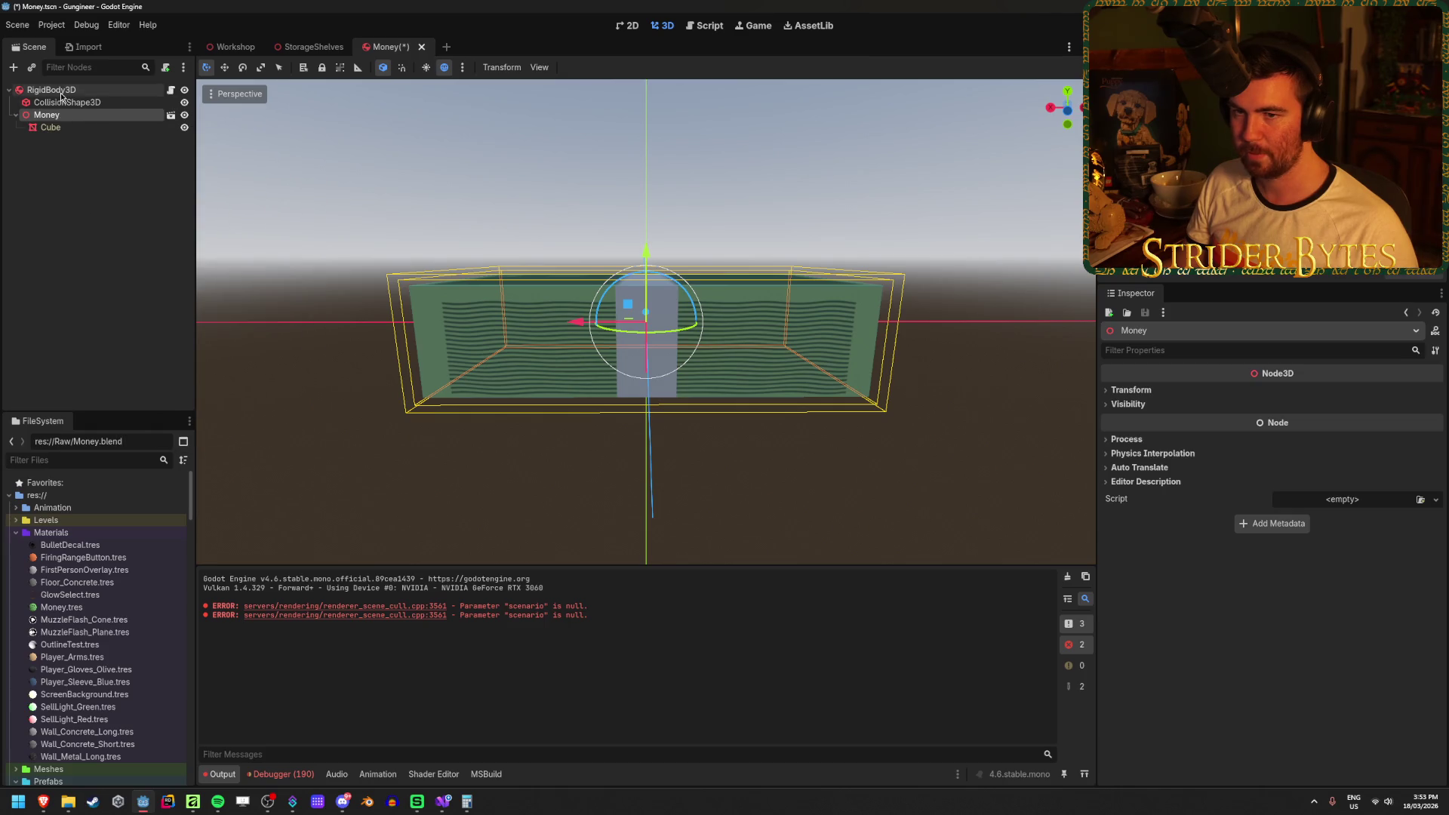
Assign the Cube mesh to RigidBody3D's Meshes entry 0, save, and run the game with F5.
left_click(61, 91)
left_click_drag(1400, 441, 1336, 429)
key("ctrl+s")
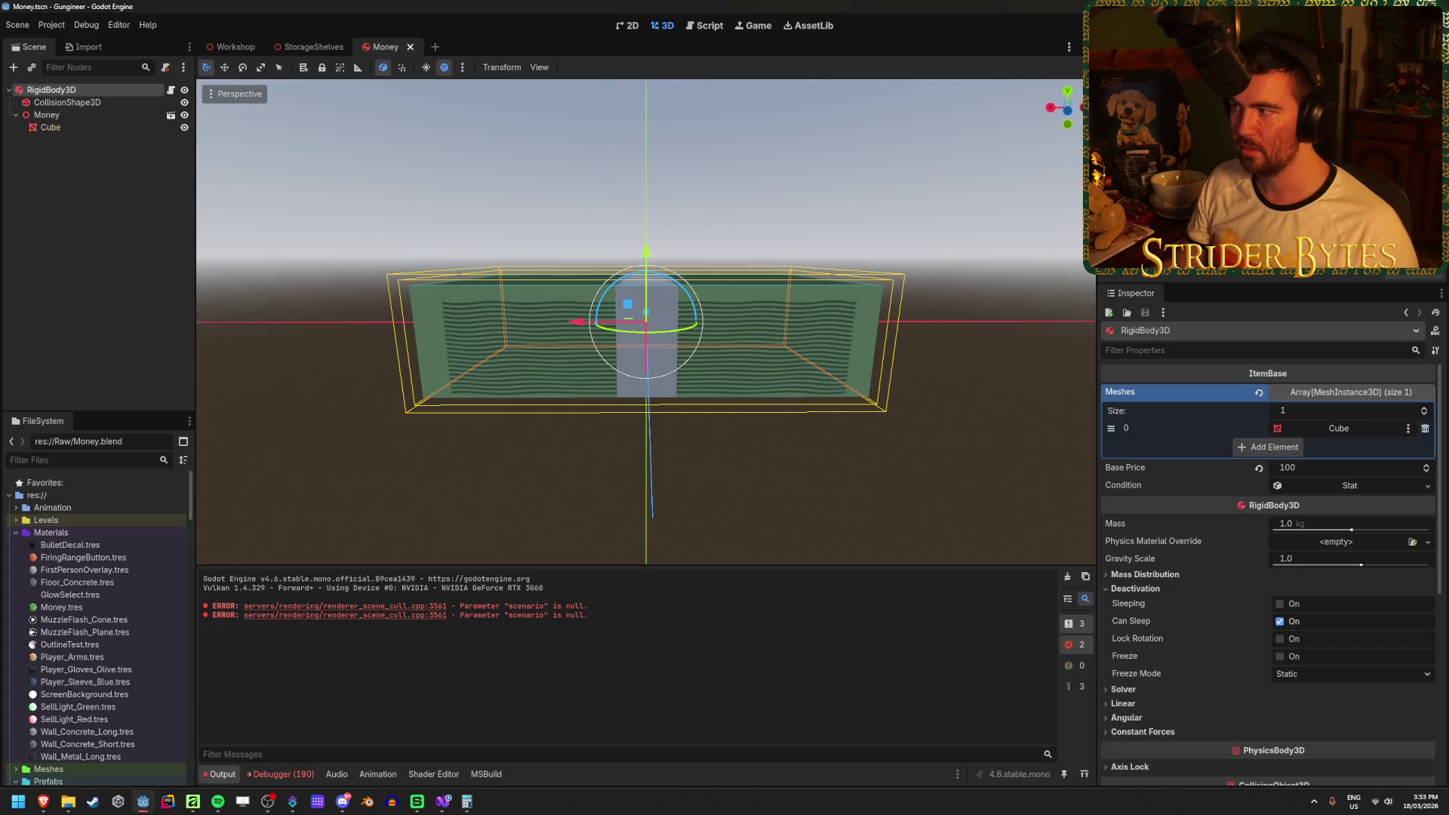
key("F5")
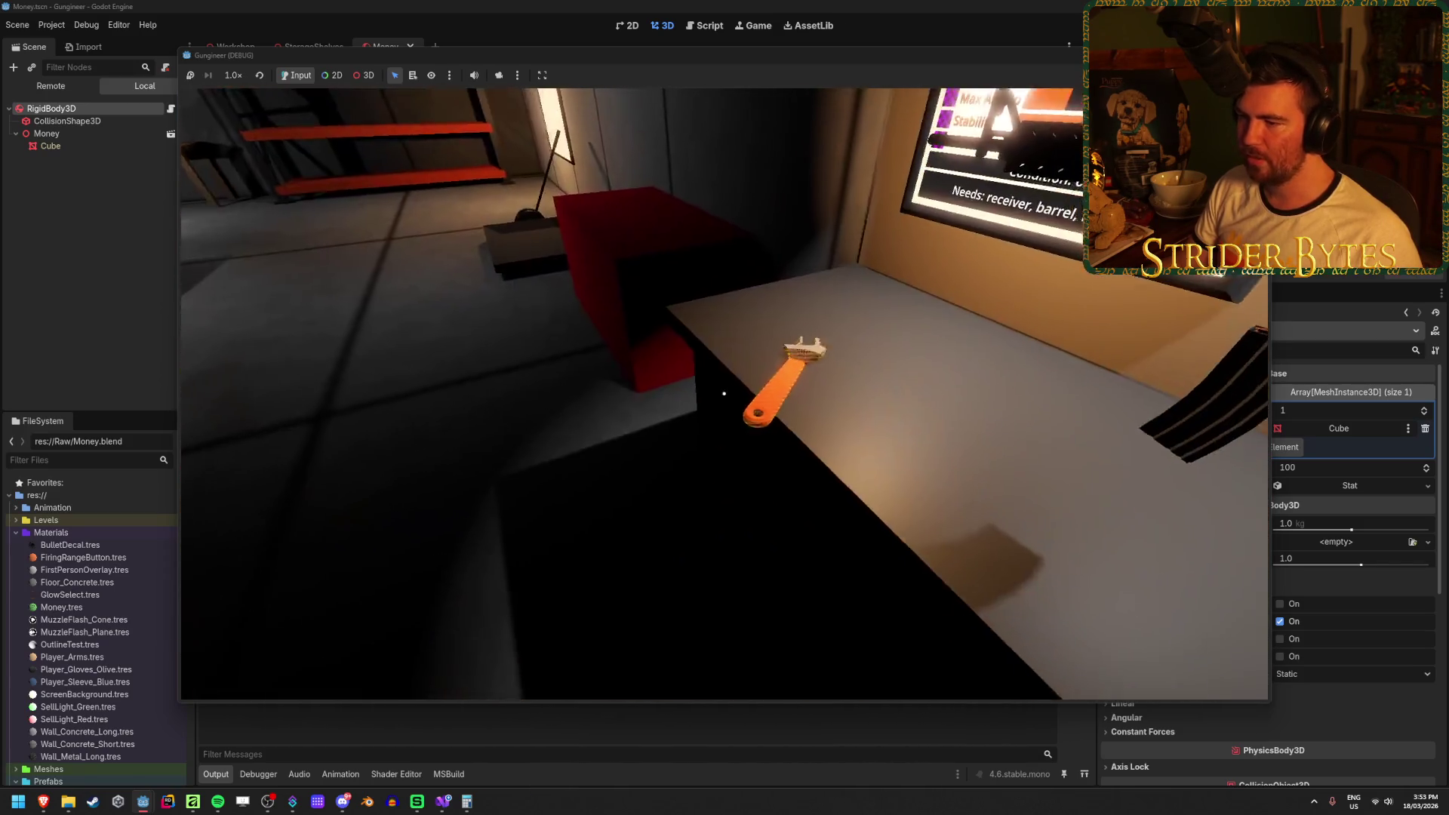
key("w")
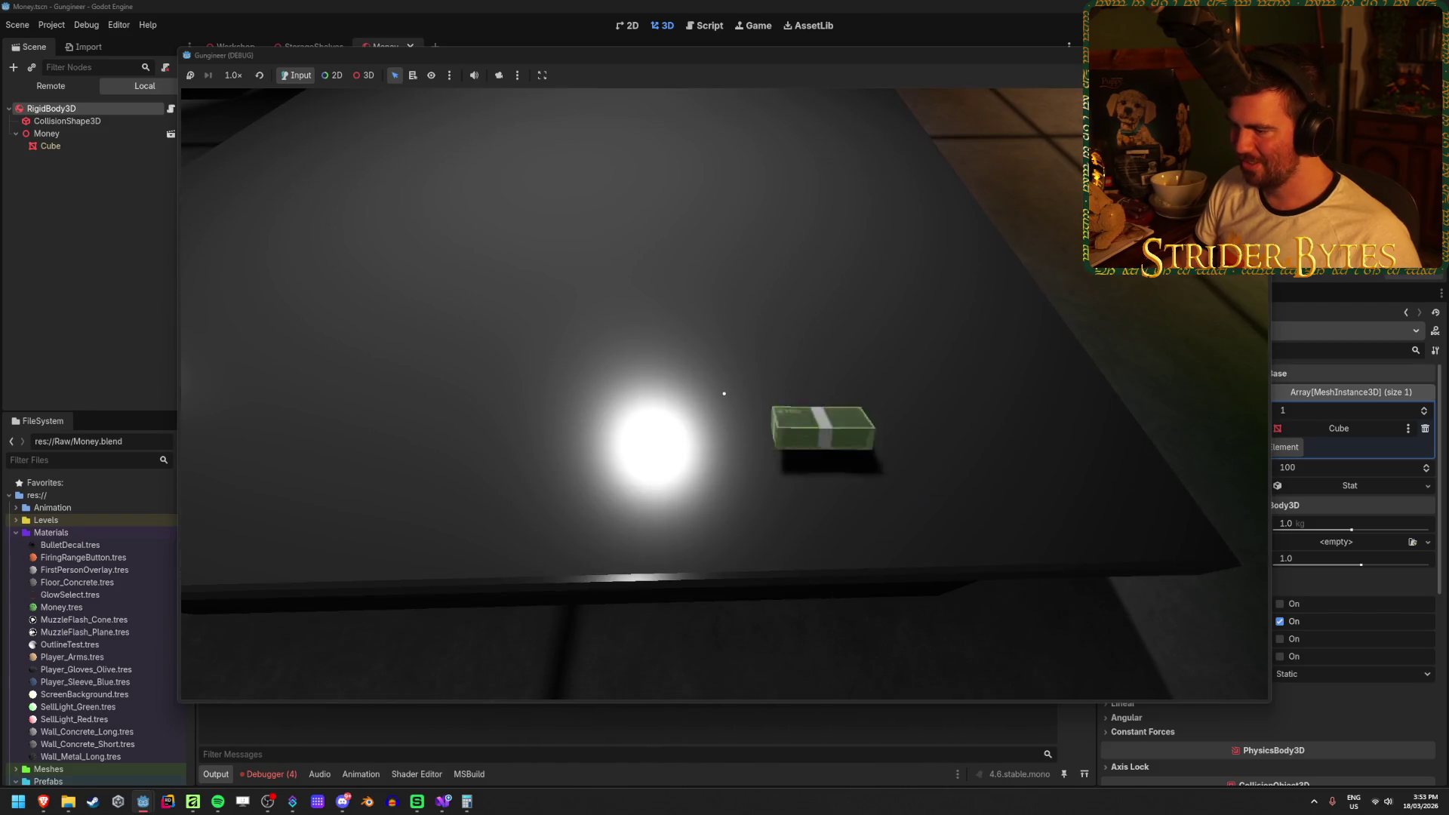
key("e")
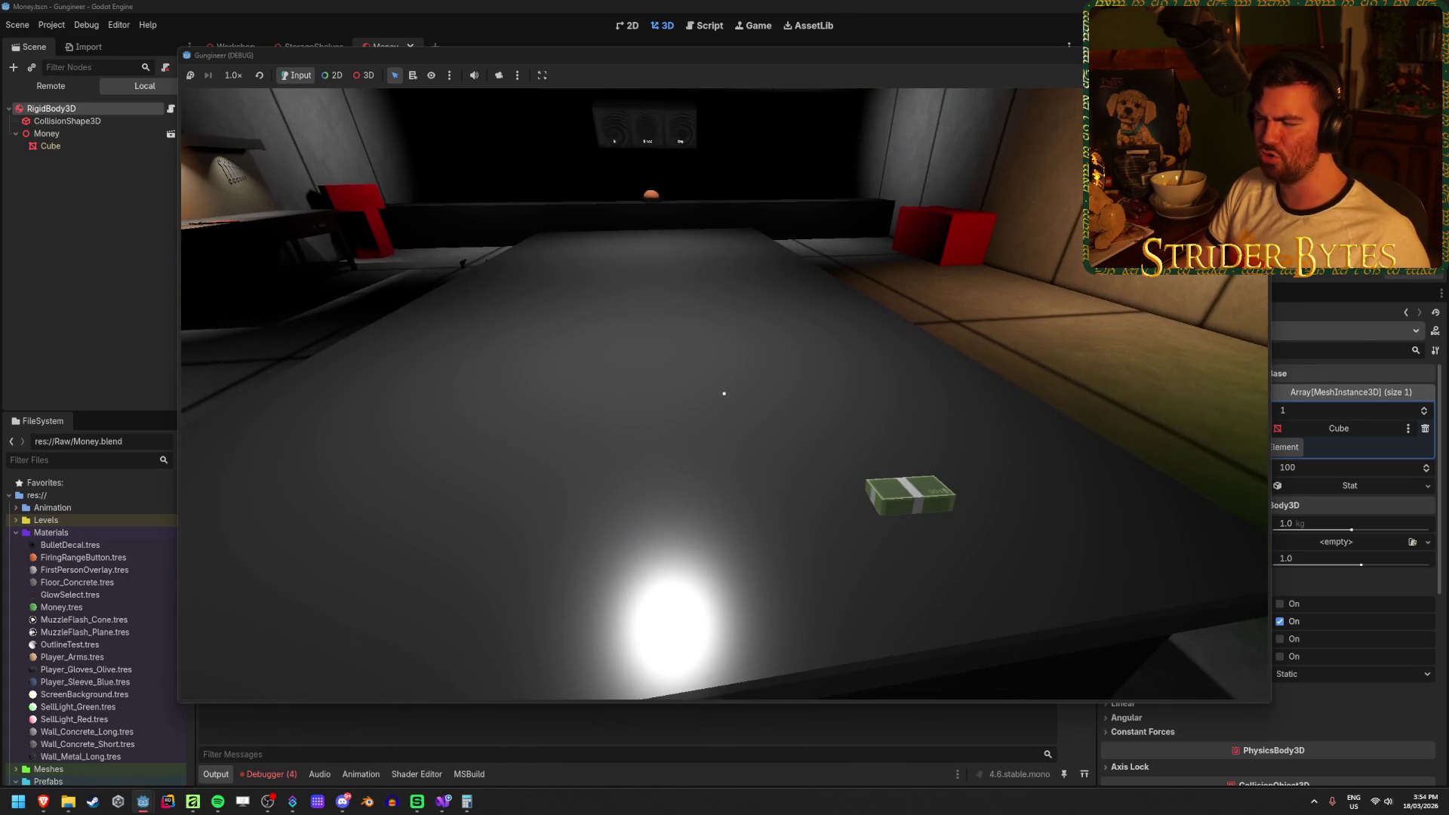
key("e")
key("e")
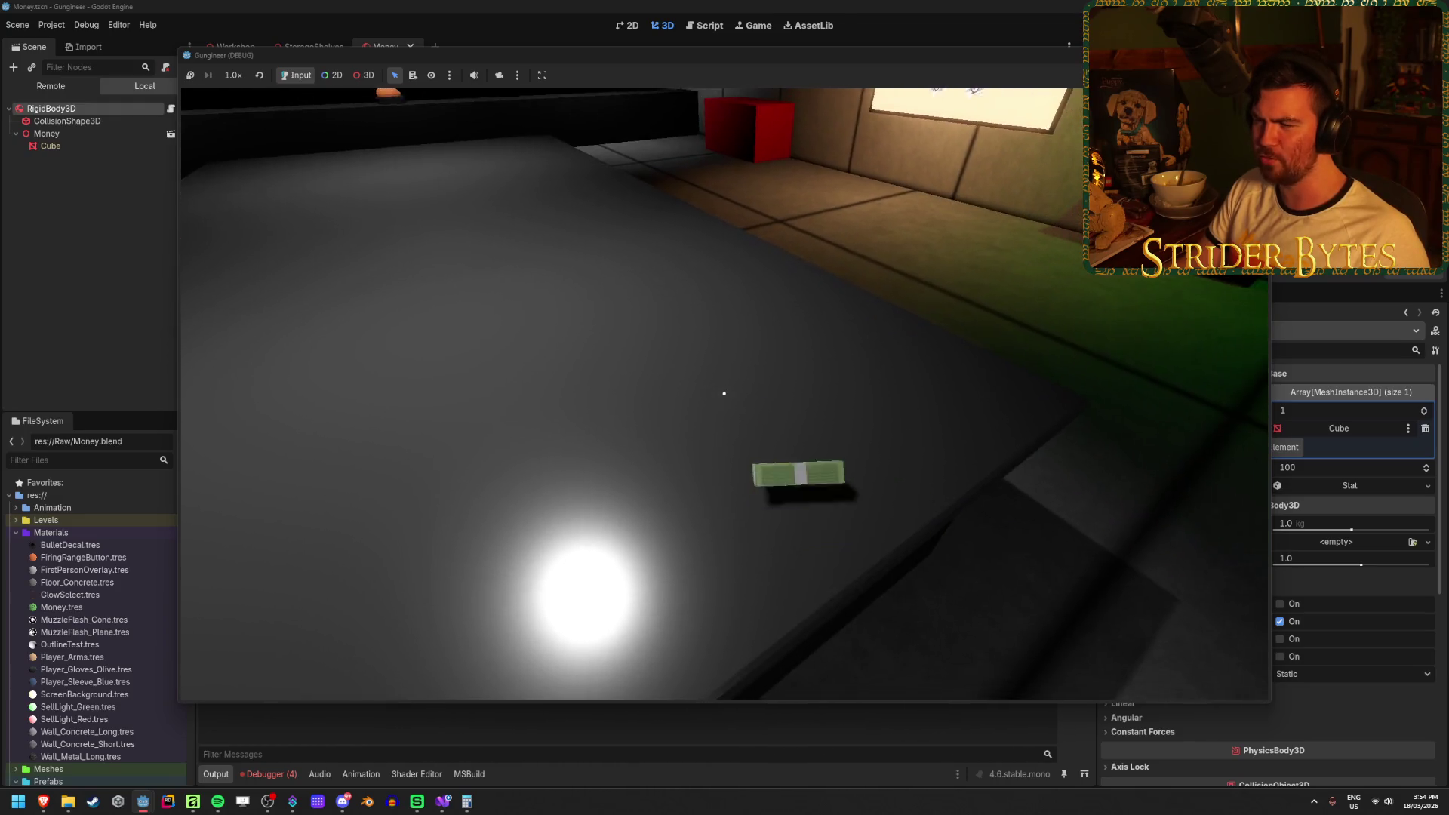
key("e")
key("e")
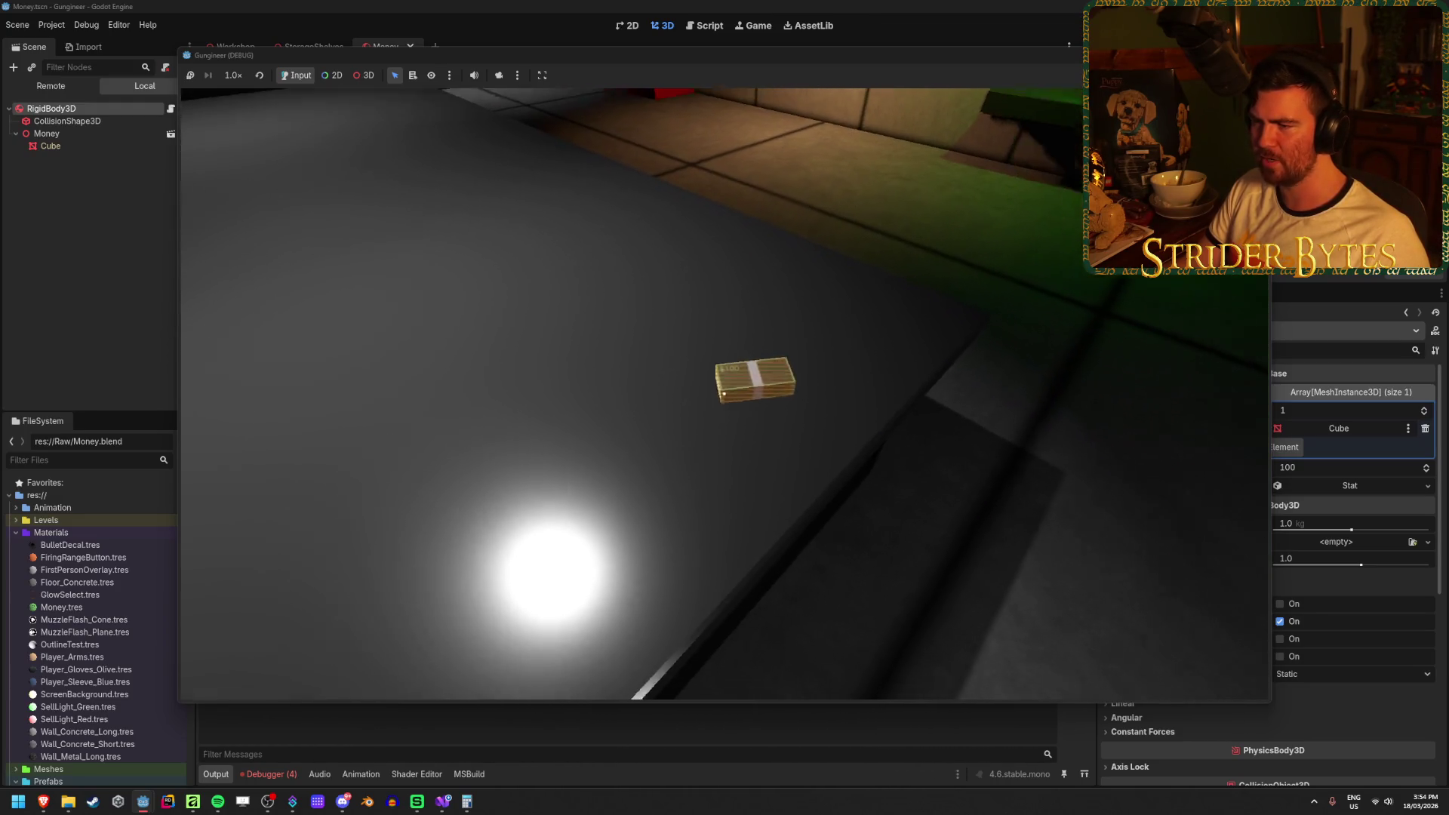
key("e")
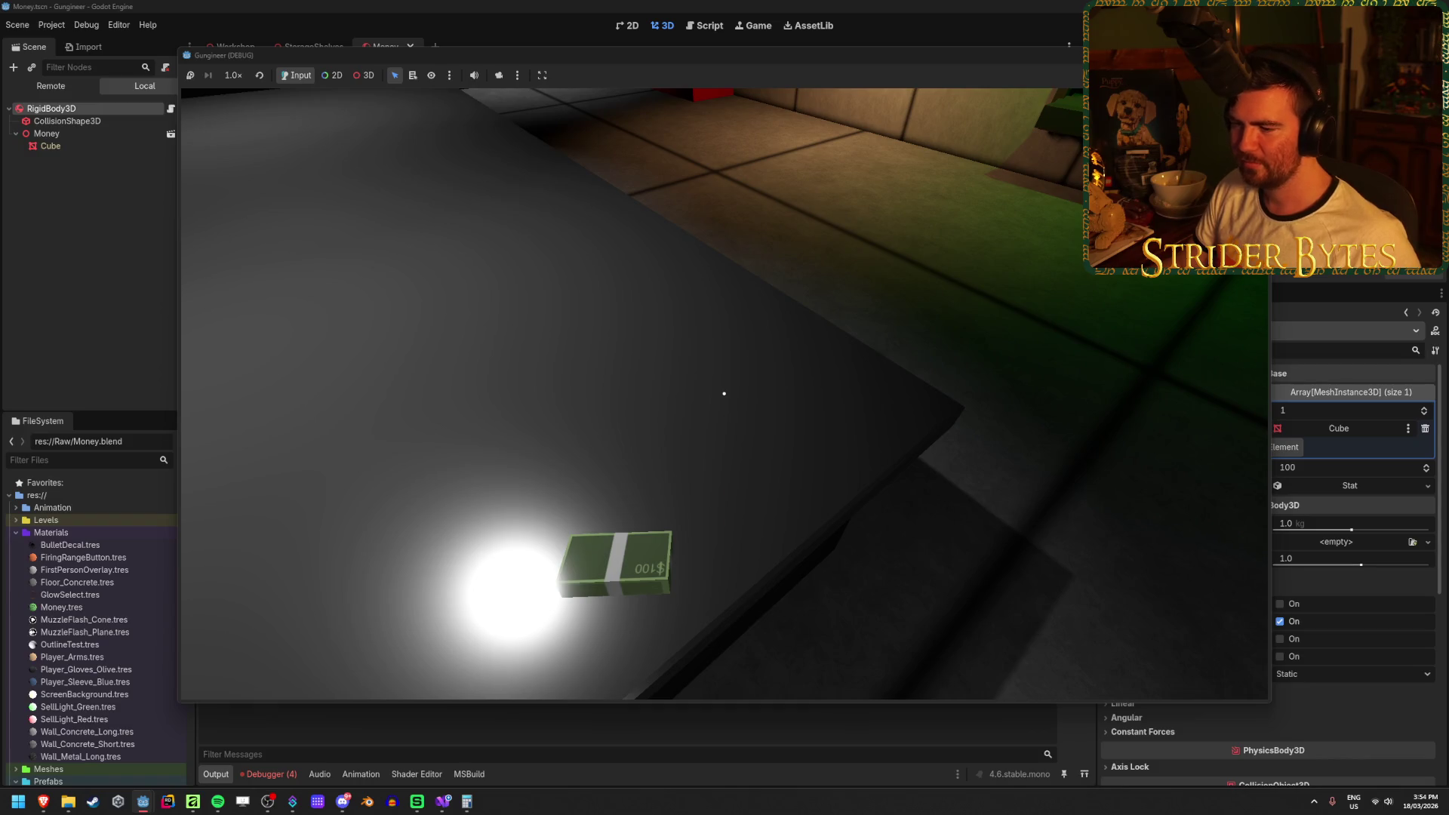
key("F8")
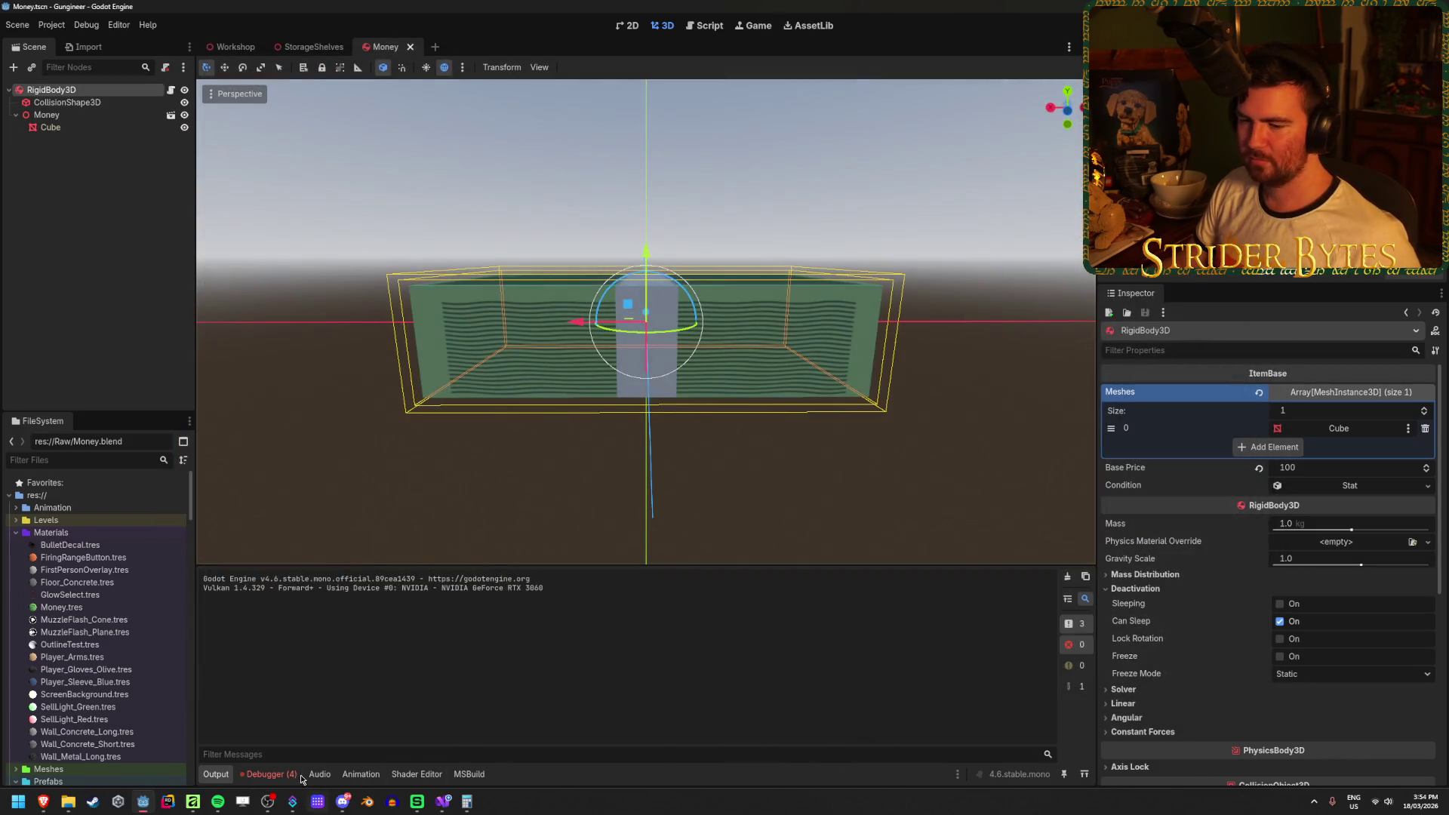
Shorten the white paper band so it ends above the bottom wavy strip.
left_click(190, 805)
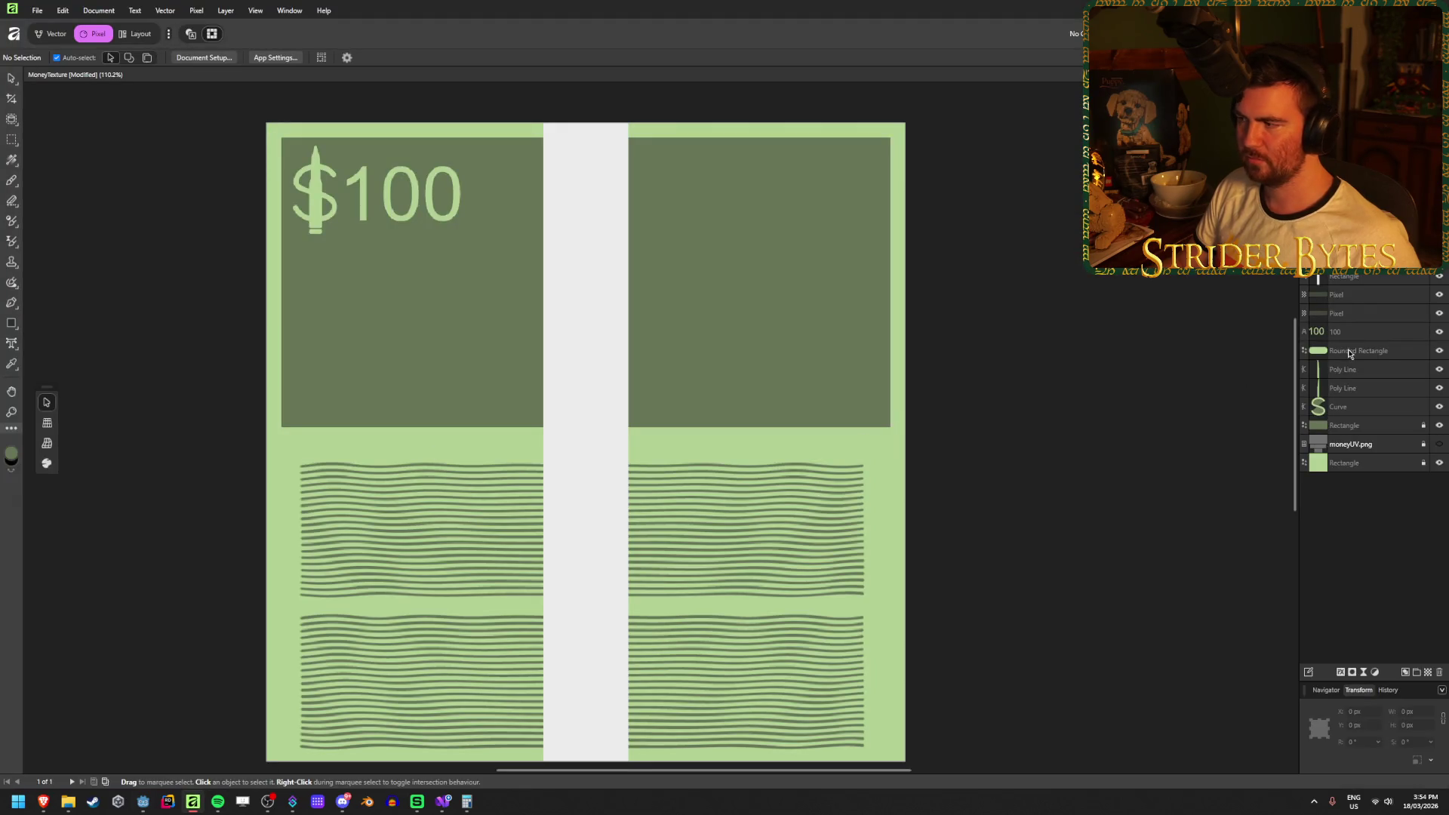
left_click(1367, 304)
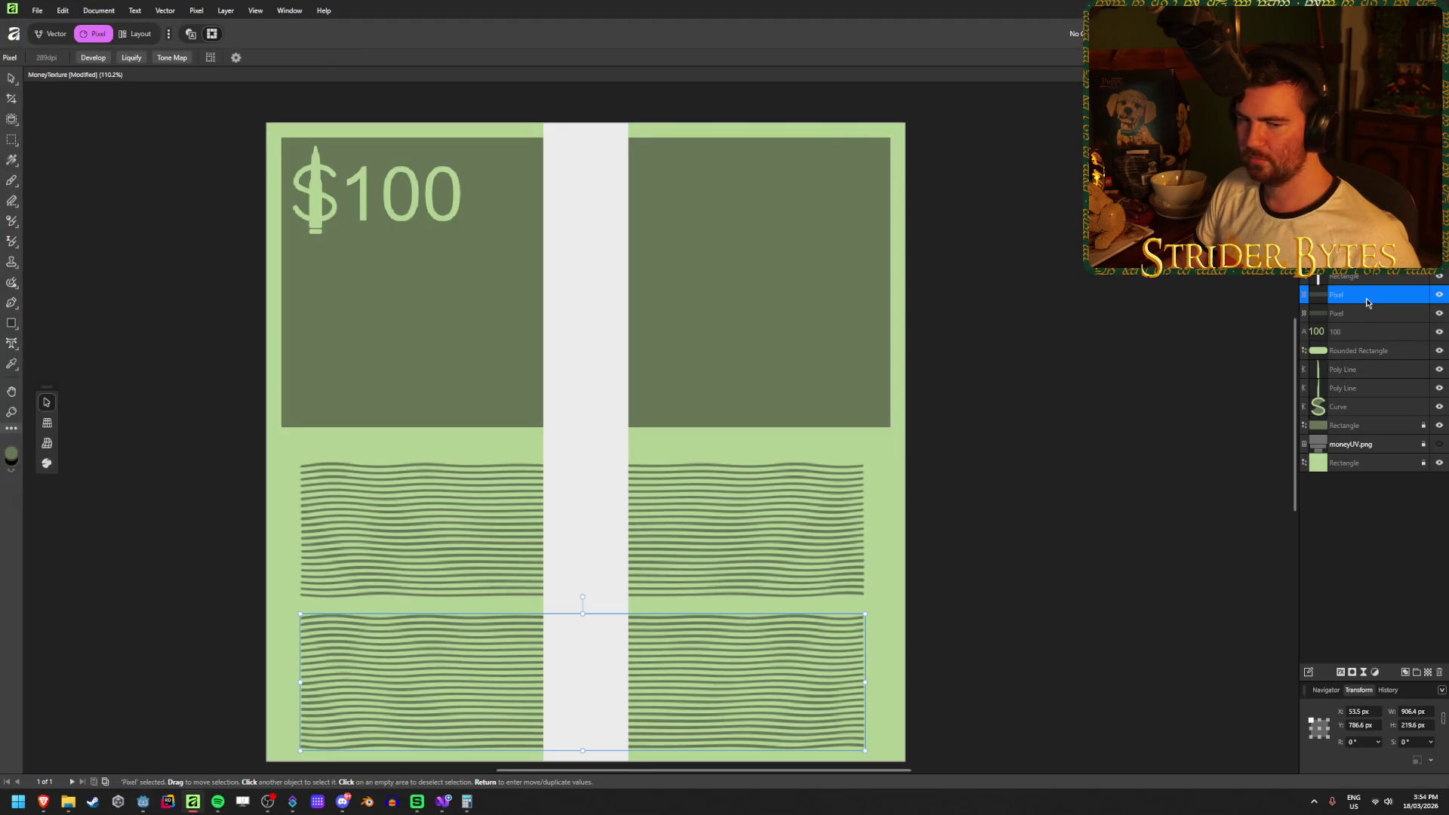
left_click(599, 682)
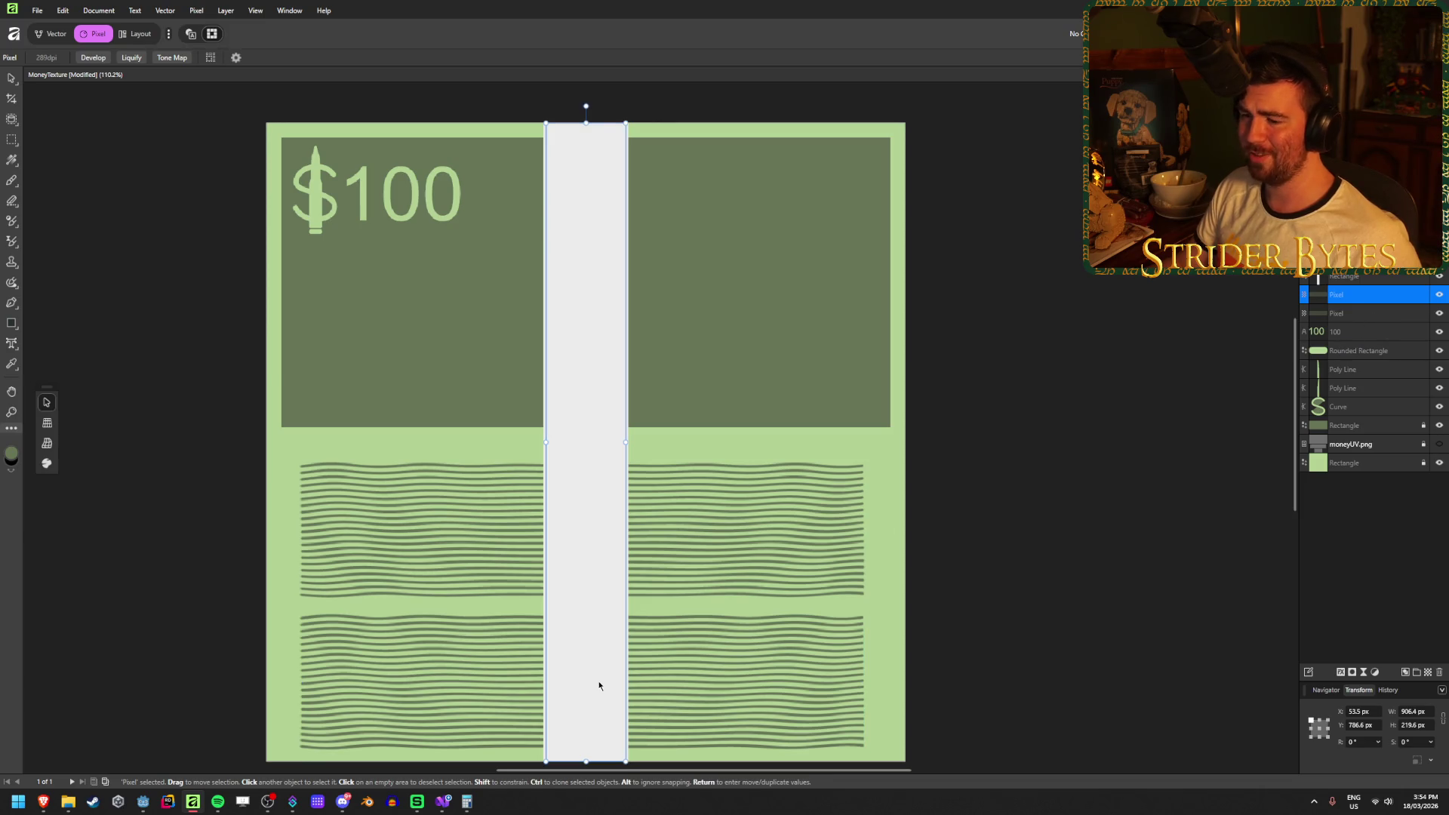
left_click_drag(585, 762, 586, 604)
left_click(1078, 499)
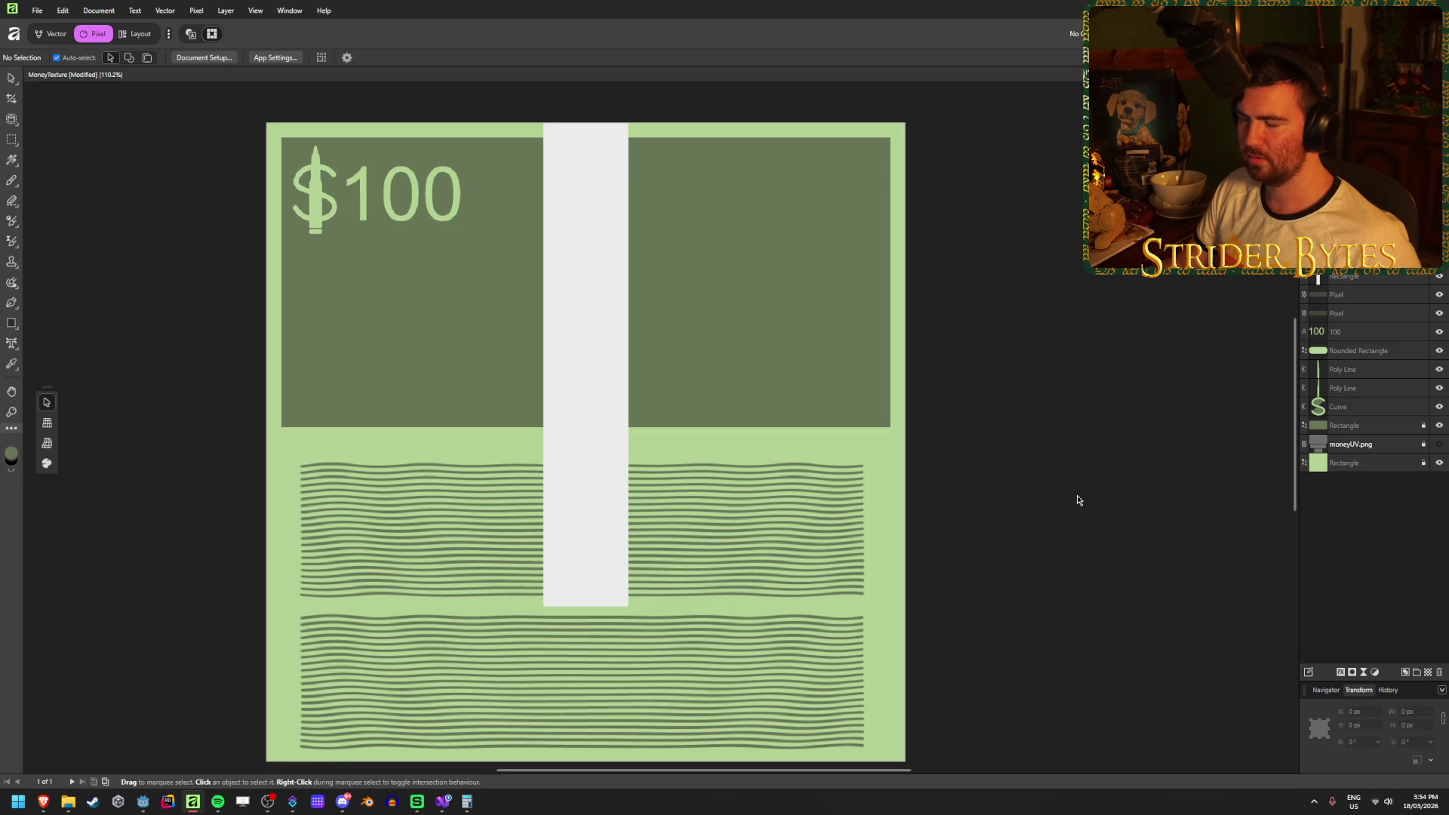
Stretch the upper wavy-lines band across the bill's full width.
left_click(1378, 317)
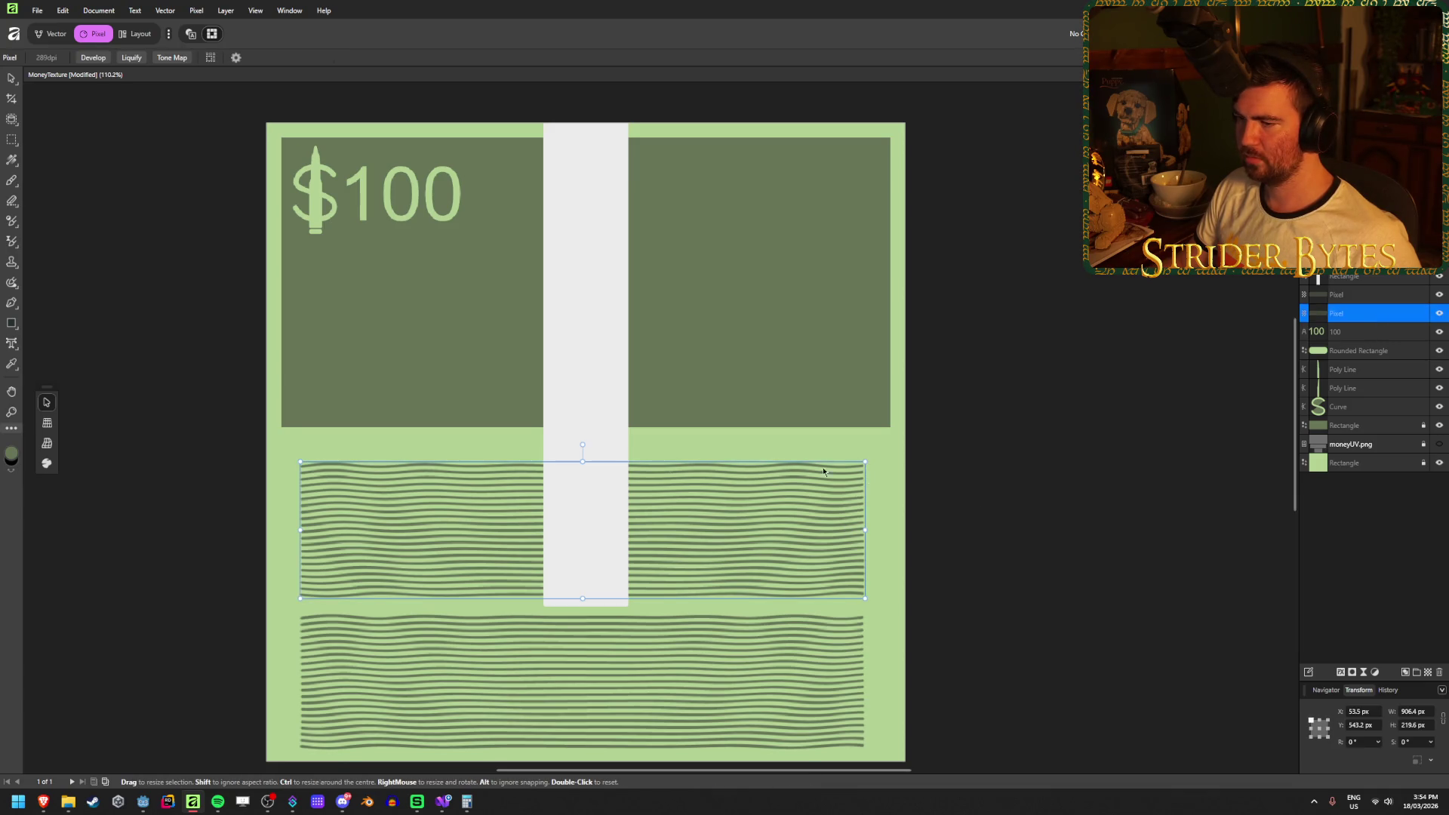
left_click_drag(577, 463, 597, 430)
left_click(1042, 327)
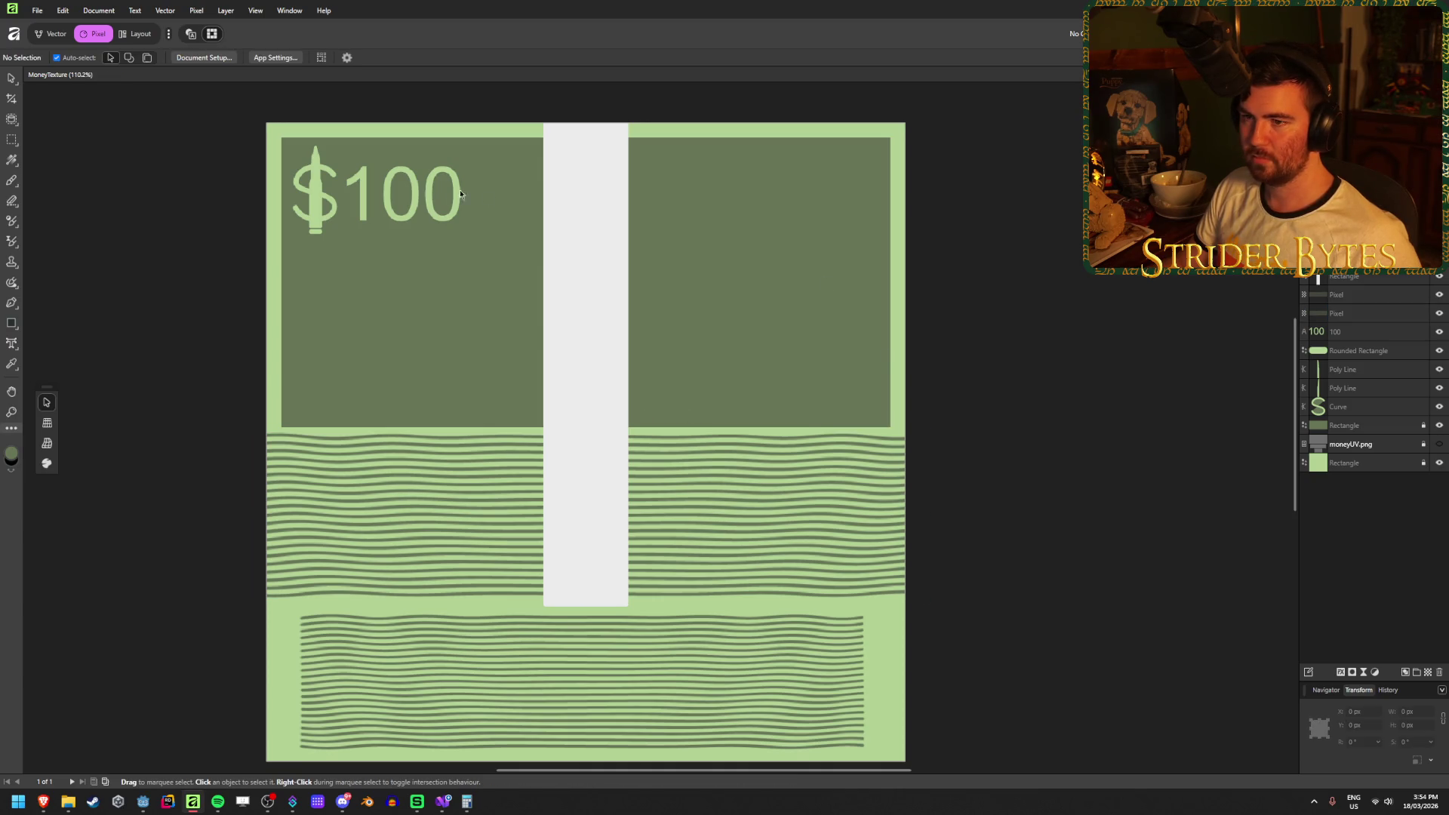
left_click(397, 219)
left_click(1095, 271)
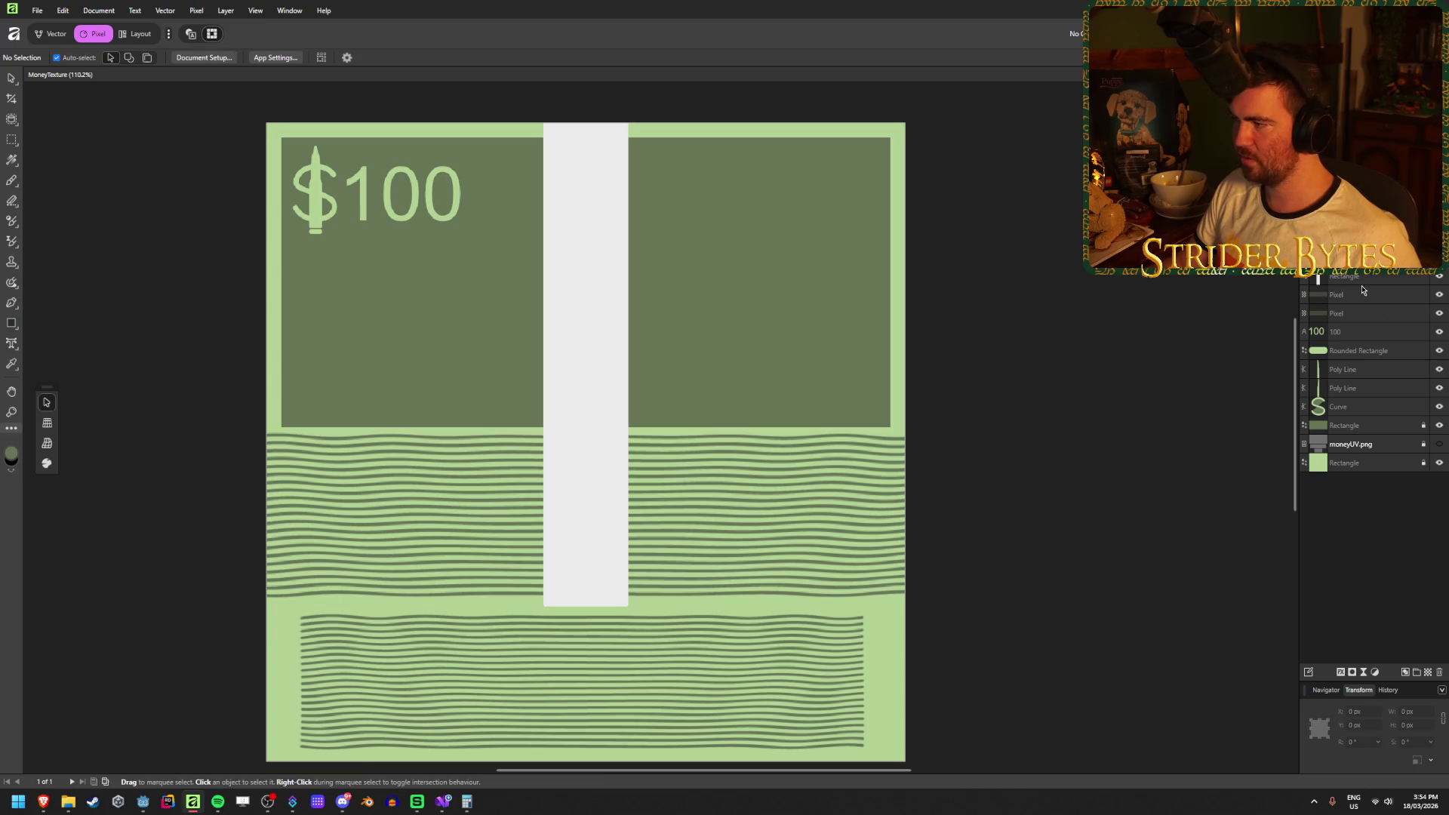
Enlarge the $100 label to fill the top panel and shift it right.
left_click(1360, 412)
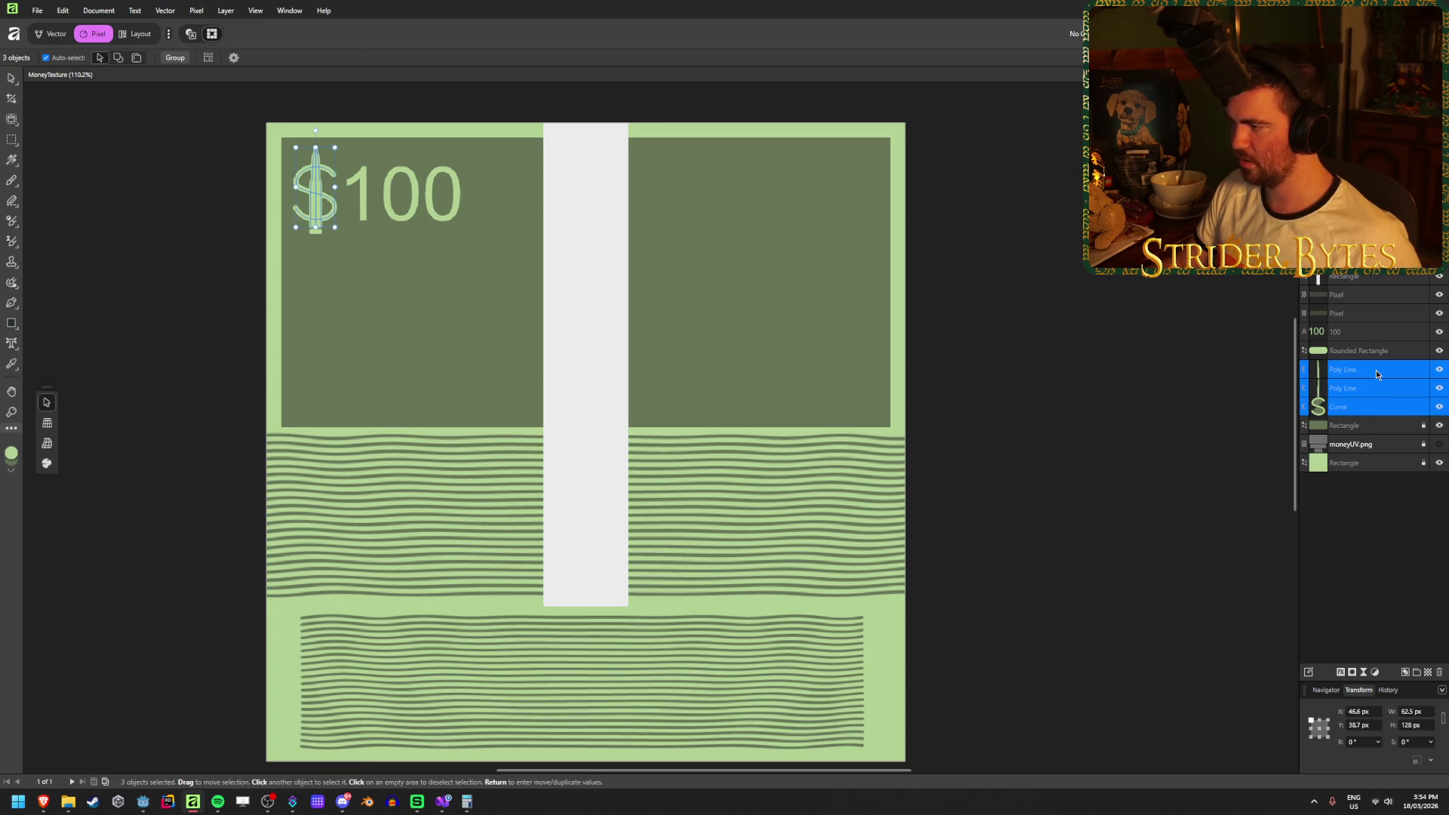
left_click(1375, 370, "shift")
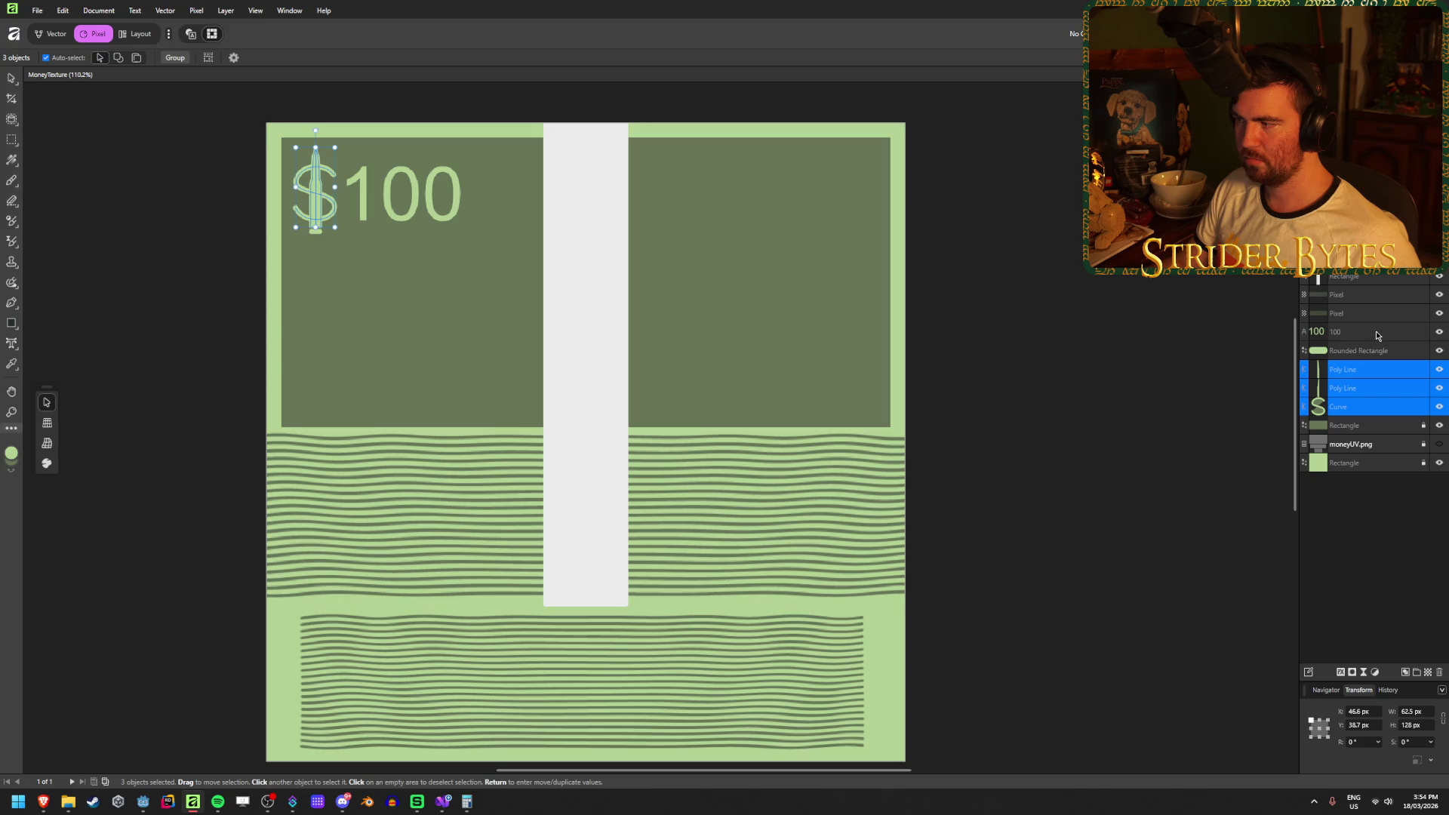
left_click(1361, 348, "shift")
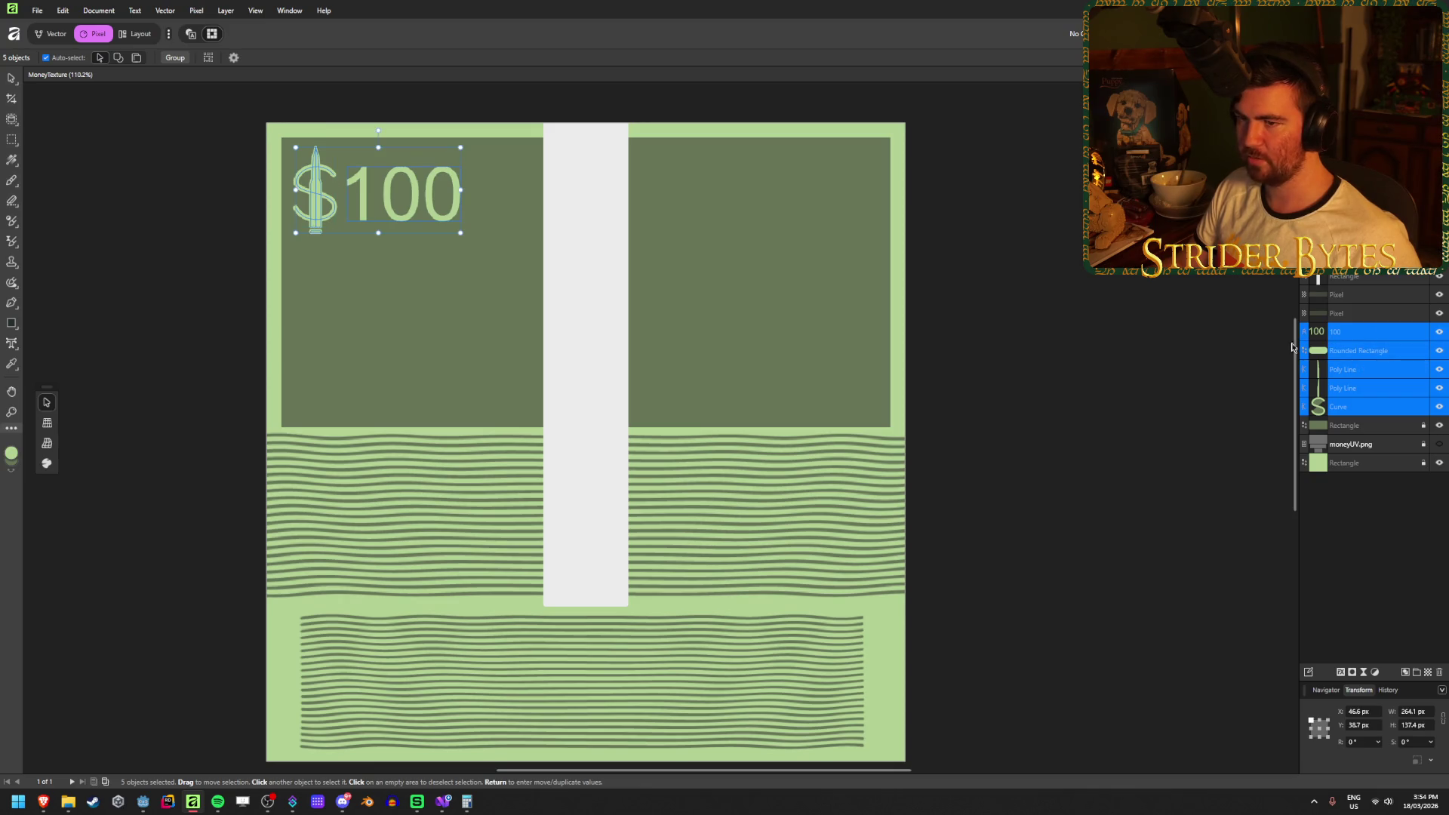
mouse_move(461, 232)
left_mouse_down()
mouse_move(880, 363)
mouse_move(849, 391)
mouse_move(788, 403)
left_mouse_up()
mouse_move(761, 351)
left_mouse_down()
mouse_move(803, 351)
mouse_move(770, 350)
left_mouse_up()
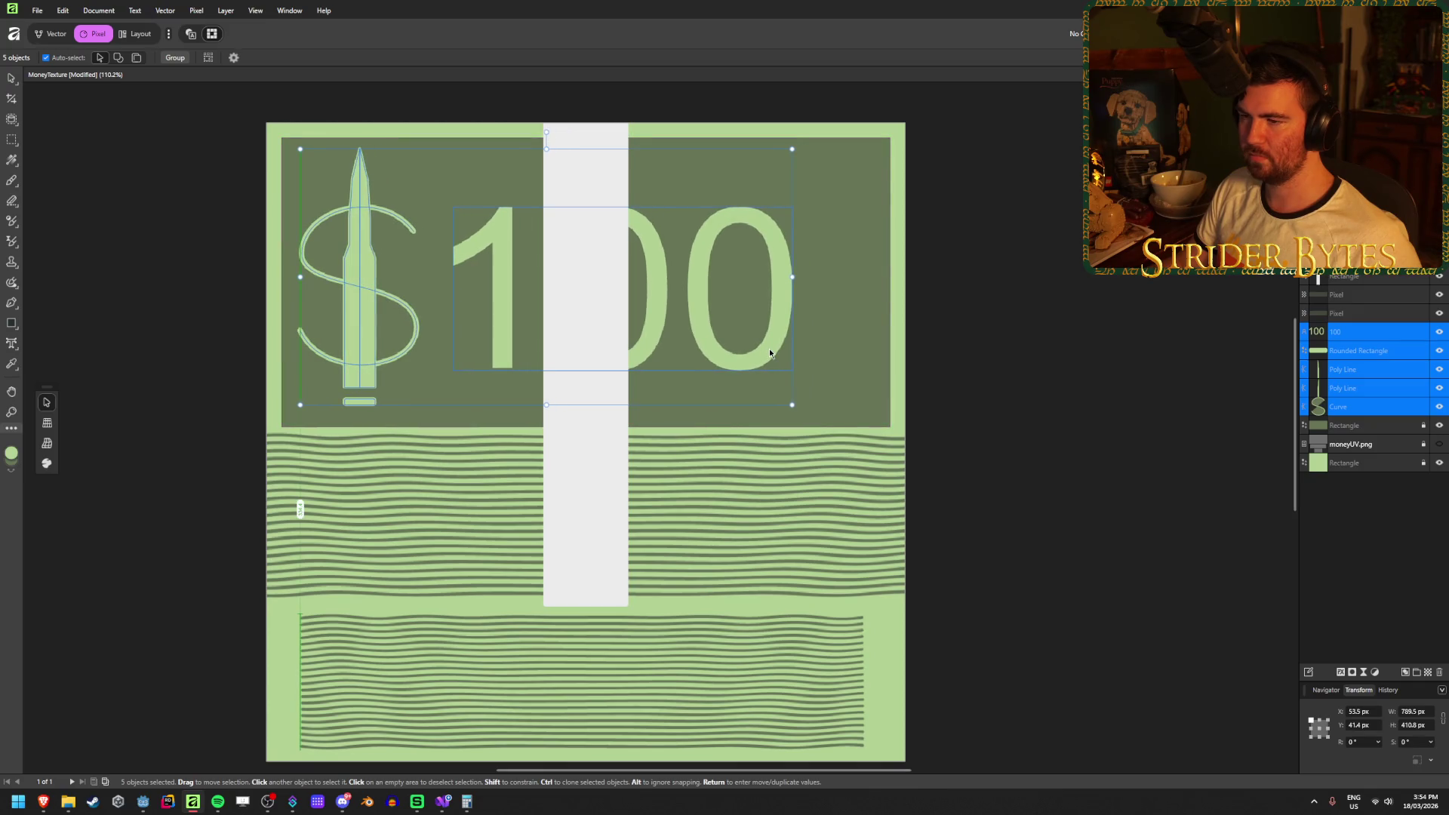
left_click(812, 339)
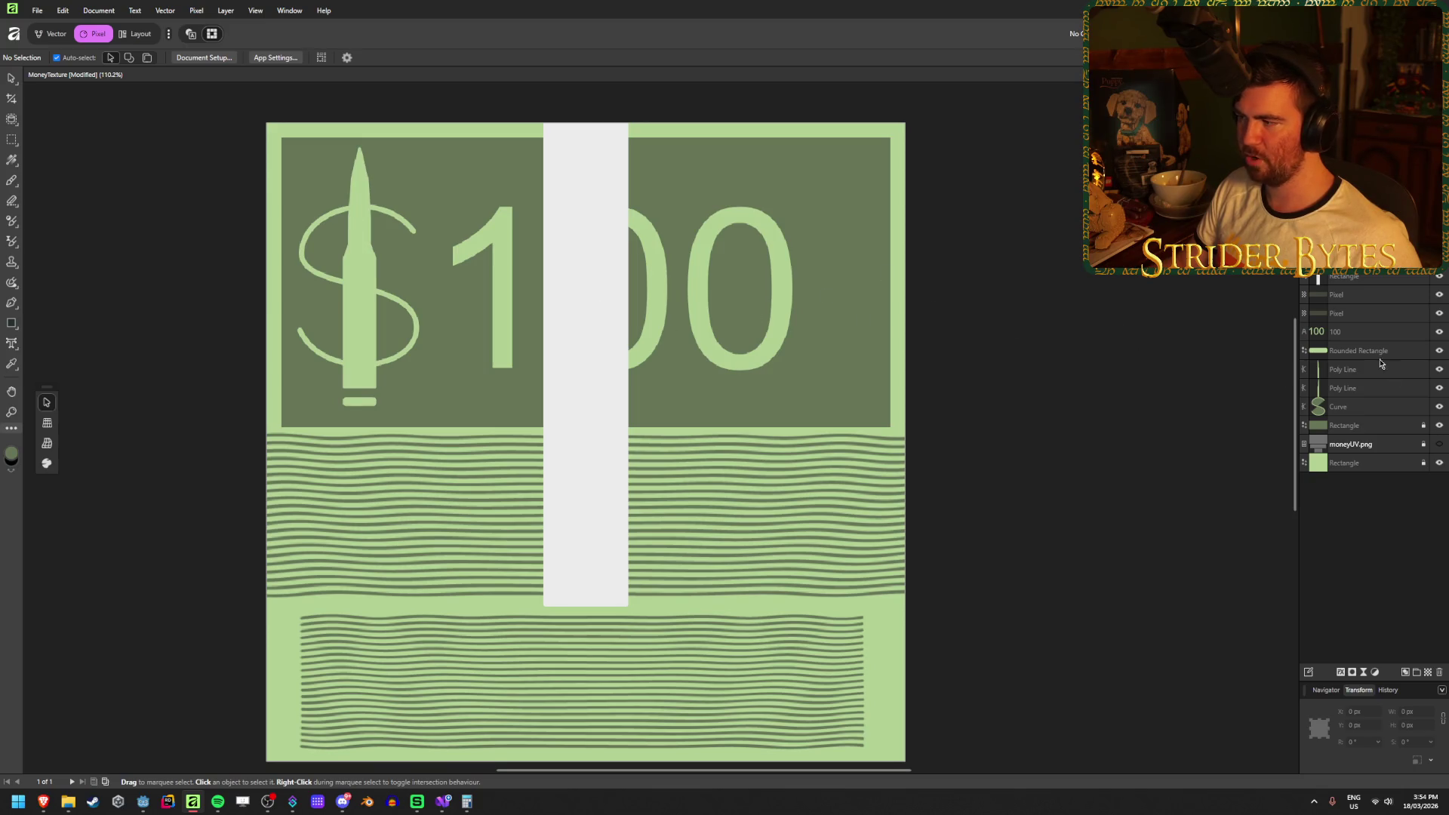
Move the 100 text slightly to the right.
left_click(1344, 336)
mouse_move(728, 362)
left_mouse_down()
mouse_move(818, 371)
mouse_move(700, 370)
left_mouse_up()
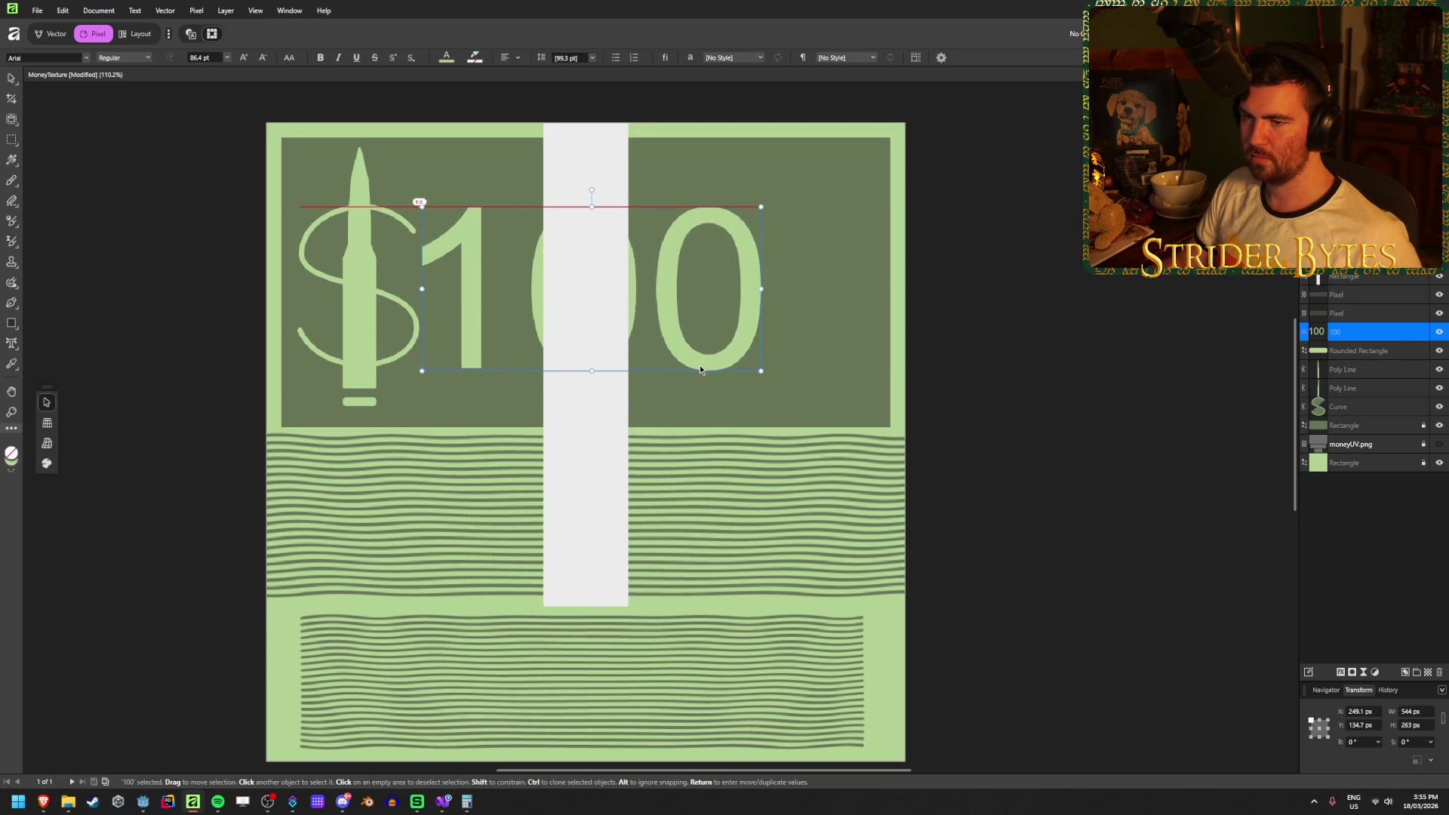
left_click_drag(700, 370, 718, 365)
left_click(391, 348)
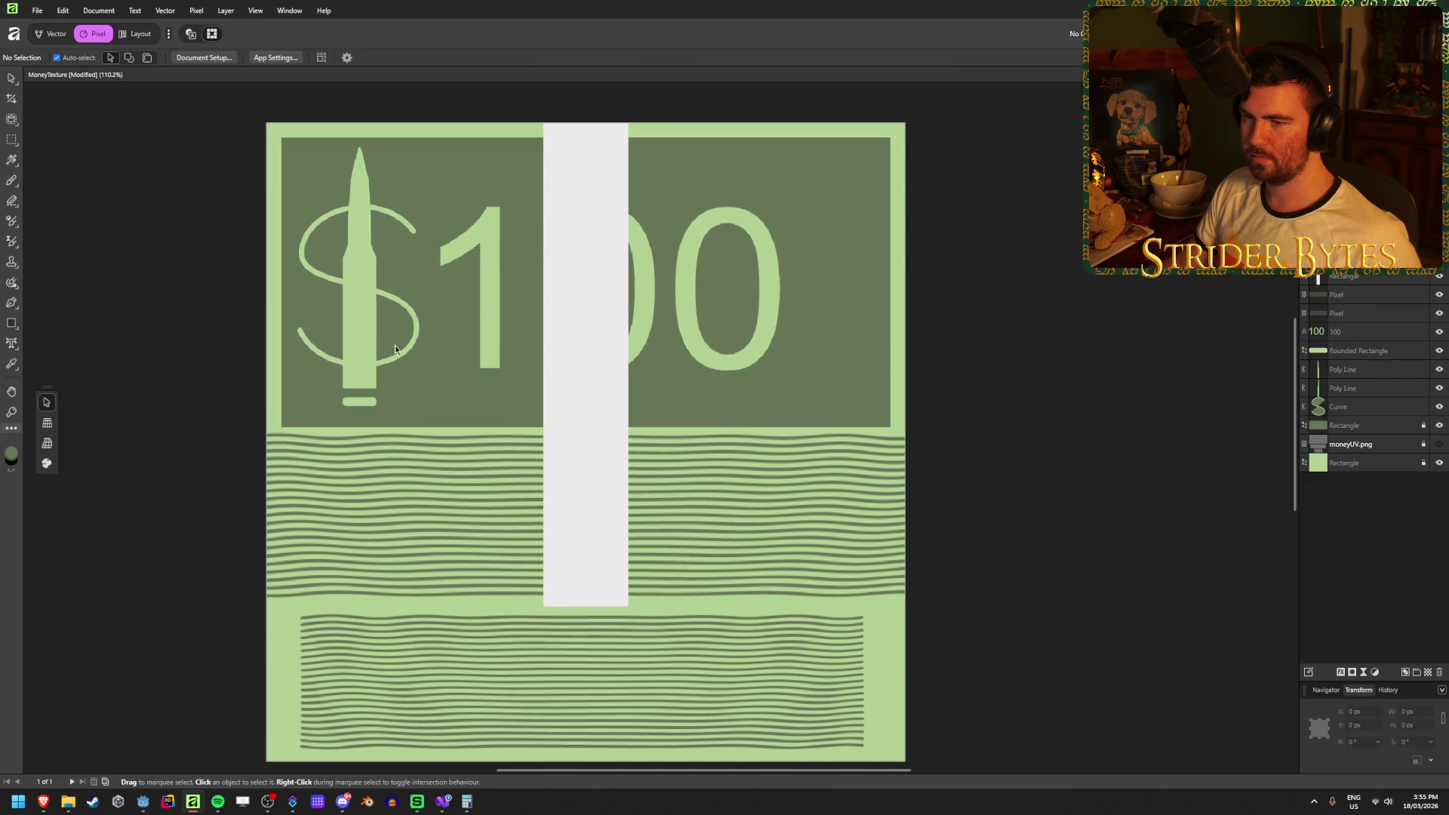
Thicken the dollar sign outline to 4 pt and save the texture document.
left_click(407, 347)
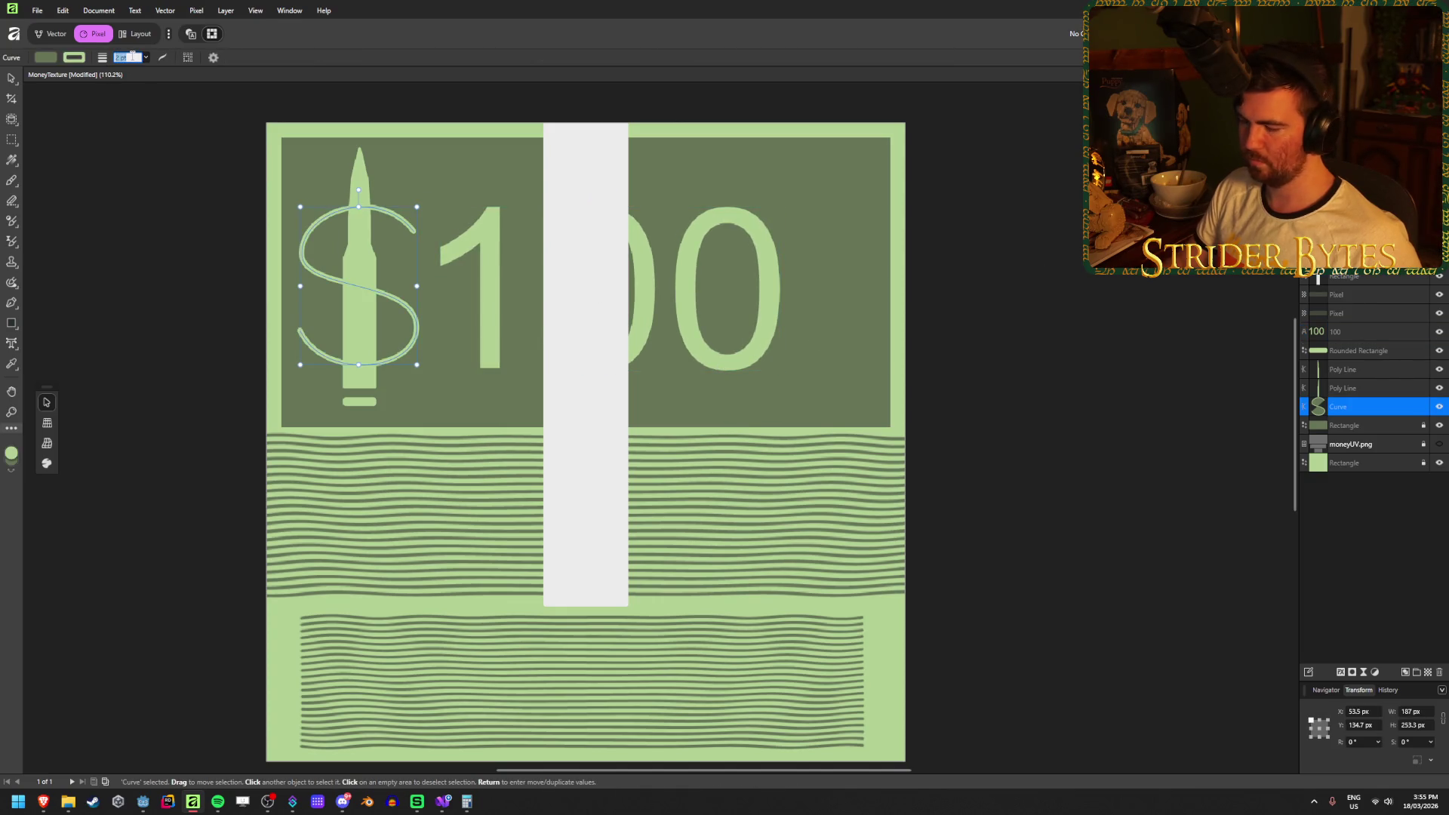
type("4")
key("Return")
left_click(112, 294)
key("ctrl+s")
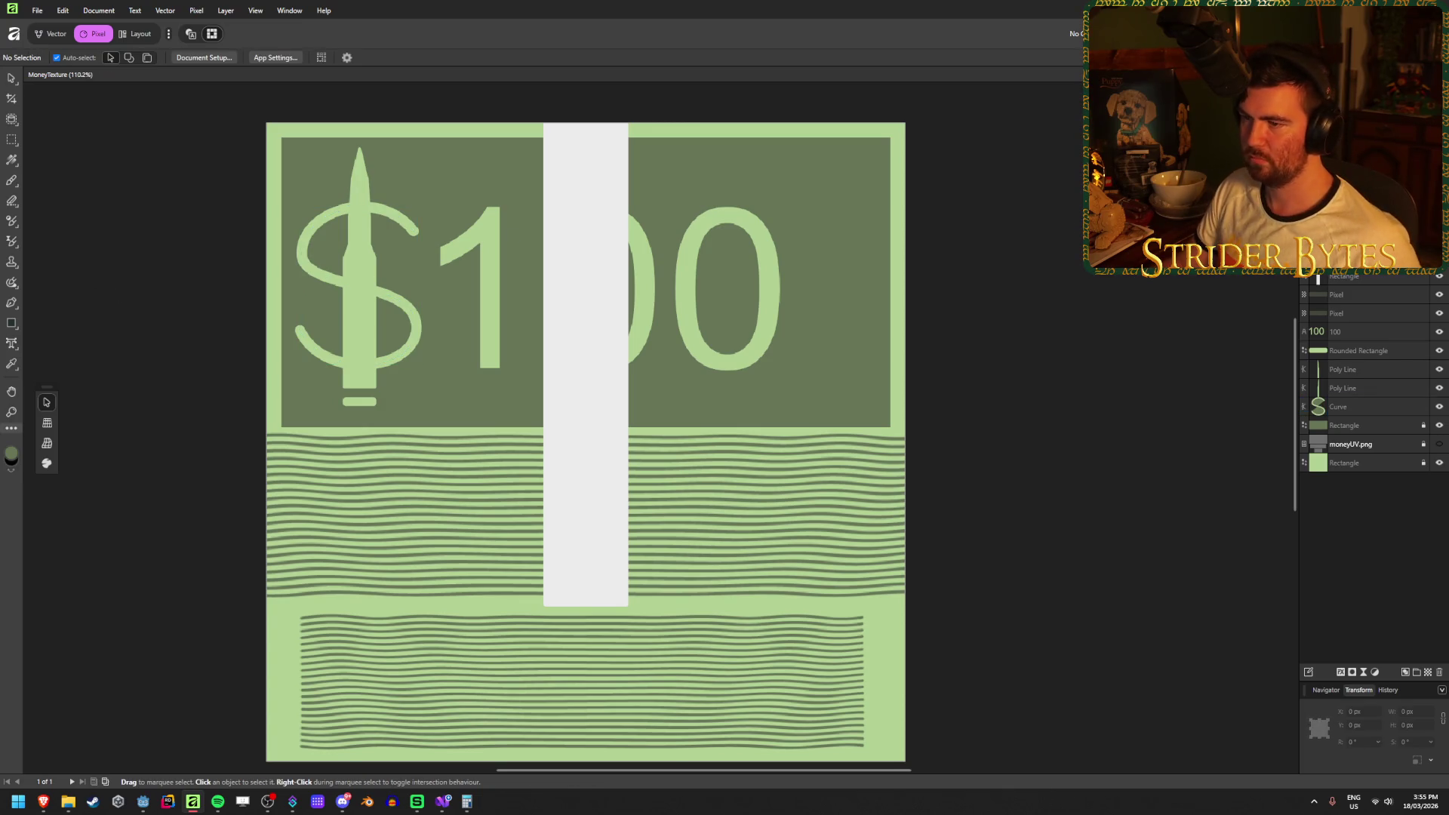
Export the texture as PNG, replacing Money.png, and check the updated stack in Godot.
key("ctrl+alt+shift+s")
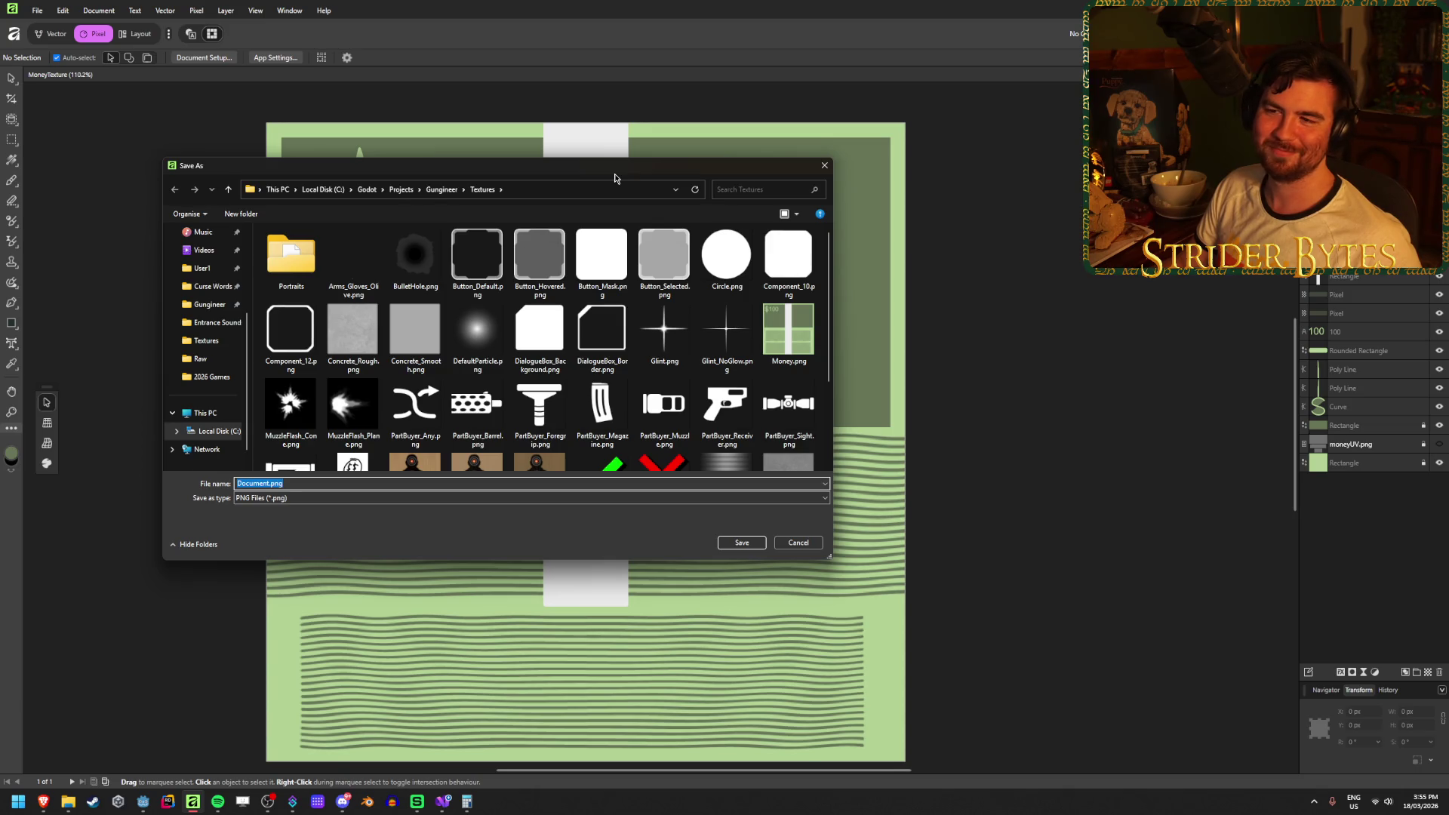
left_click(788, 330)
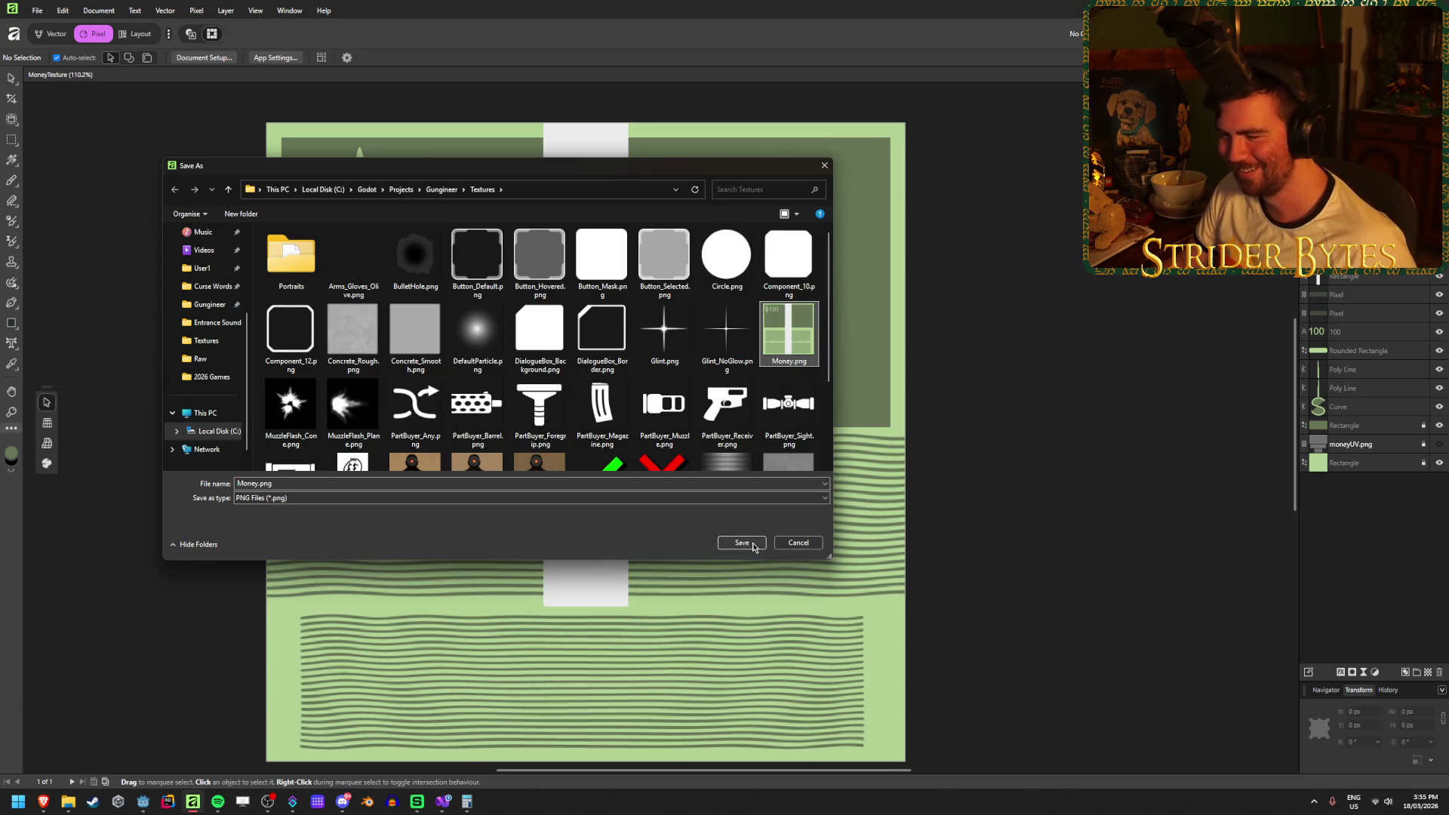
left_click(751, 544)
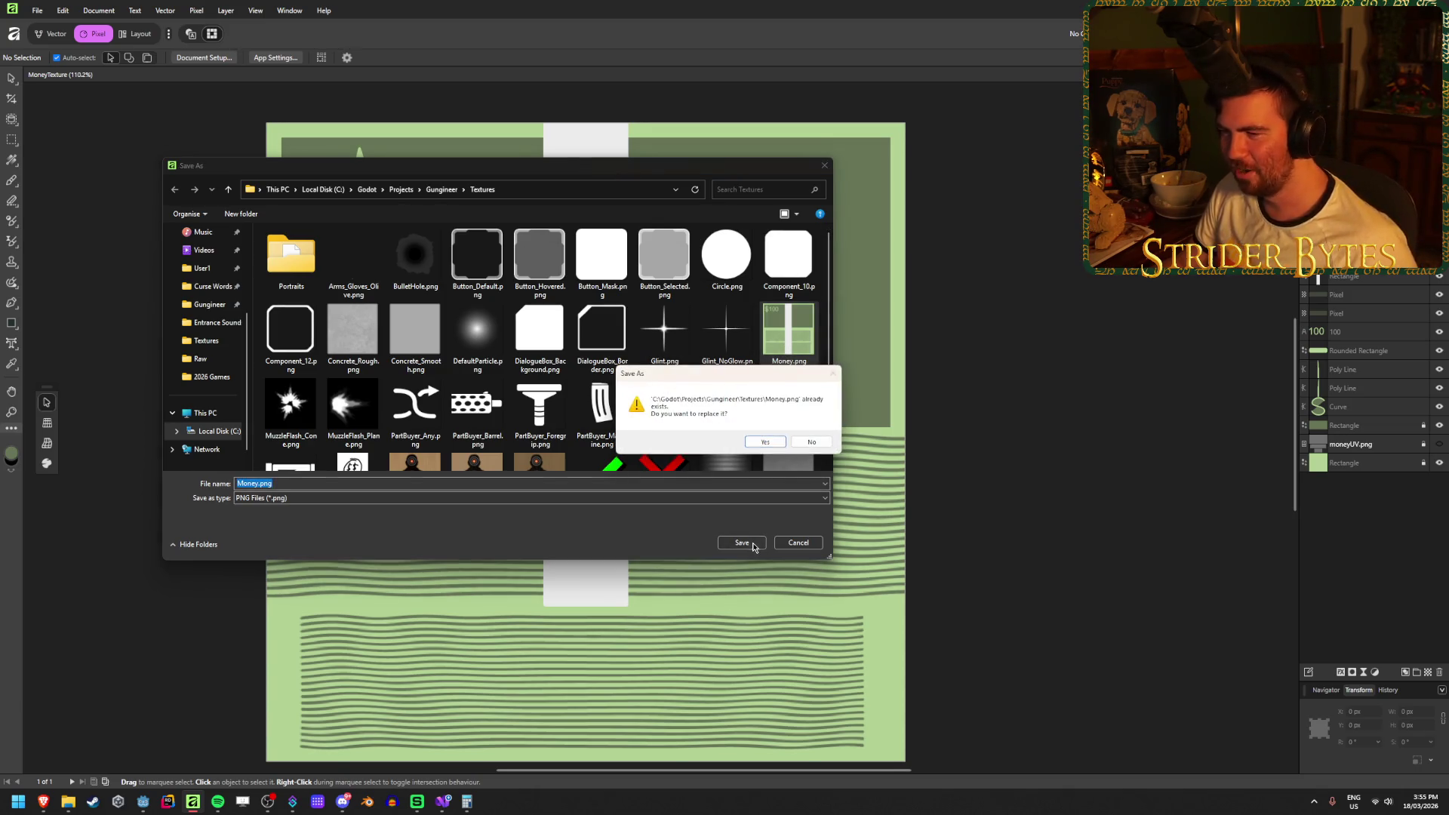
left_click(764, 441)
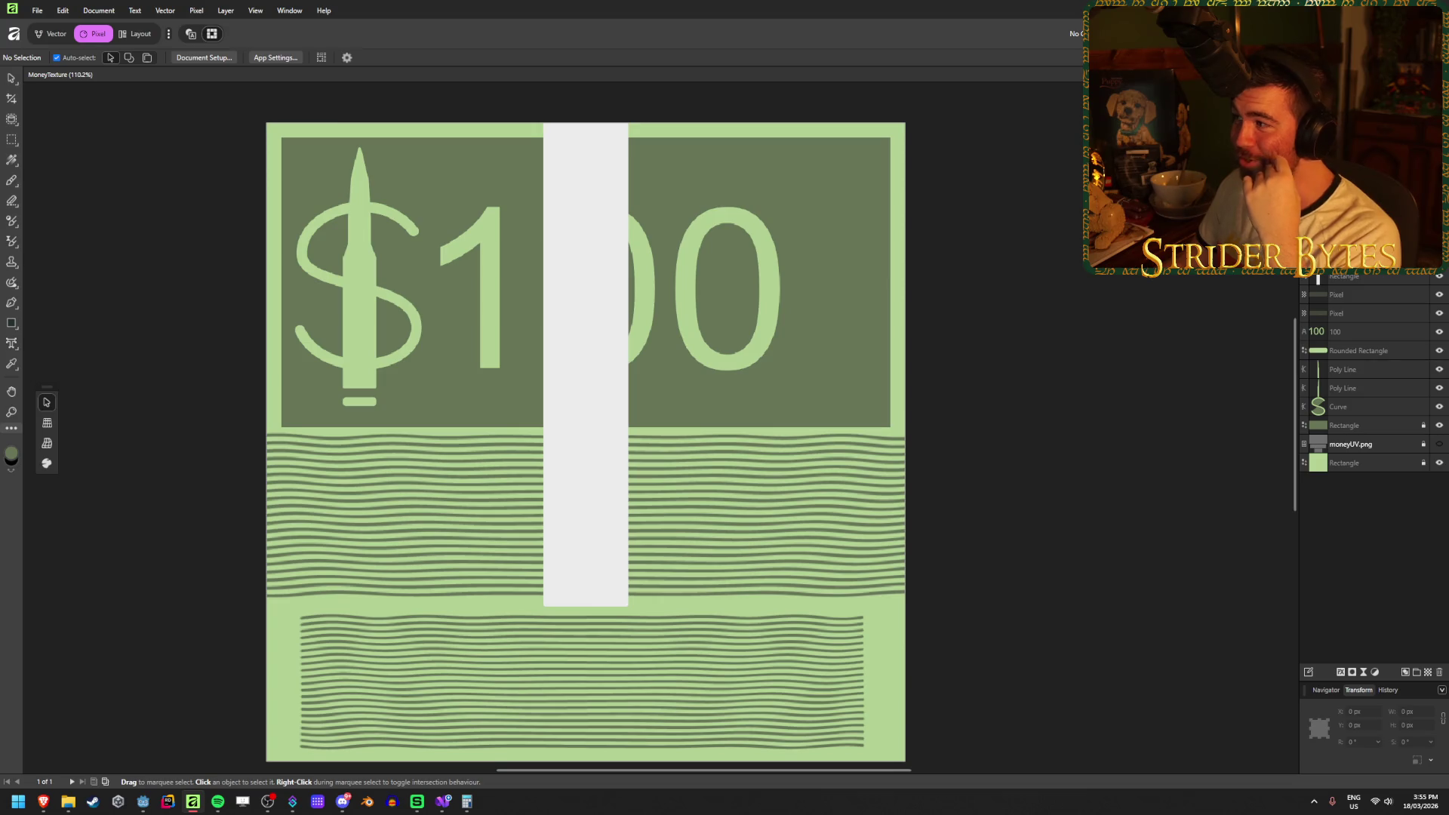
key("alt+Tab")
left_click(906, 491)
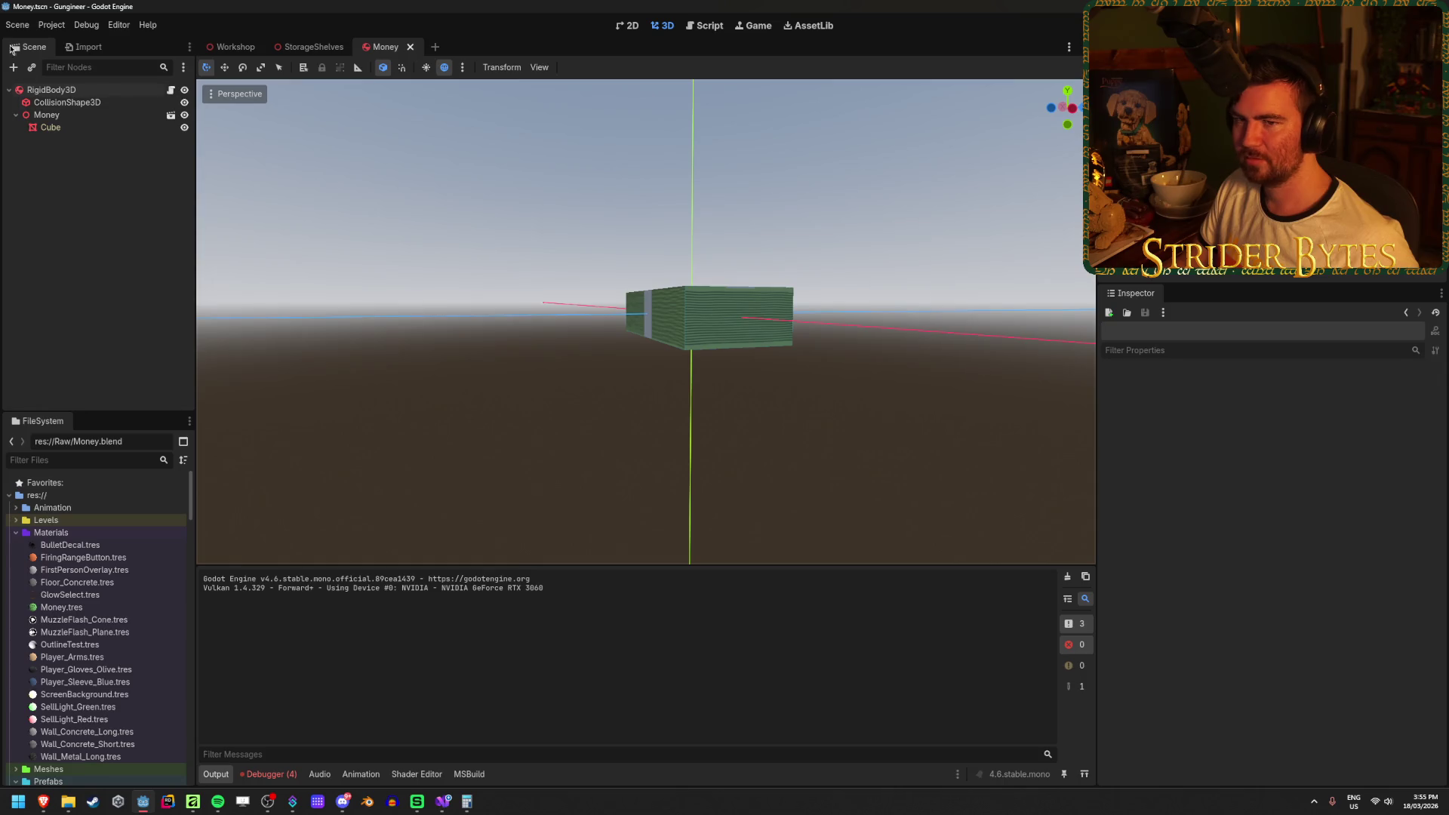
Select the RigidBody3D node and focus the viewport on the money stack.
left_click(88, 125)
left_click(591, 407)
scroll(669, 368, "up", 2)
left_click(53, 89)
left_click(16, 115)
key("f")
Orbit to the stack's front to check the enlarged $100 label, then return to Affinity.
left_click(433, 362)
mouse_move(434, 382)
left_mouse_down()
mouse_move(531, 391)
mouse_move(601, 438)
mouse_move(689, 424)
mouse_move(689, 512)
mouse_move(631, 424)
left_mouse_up()
scroll(669, 437, "up", 2)
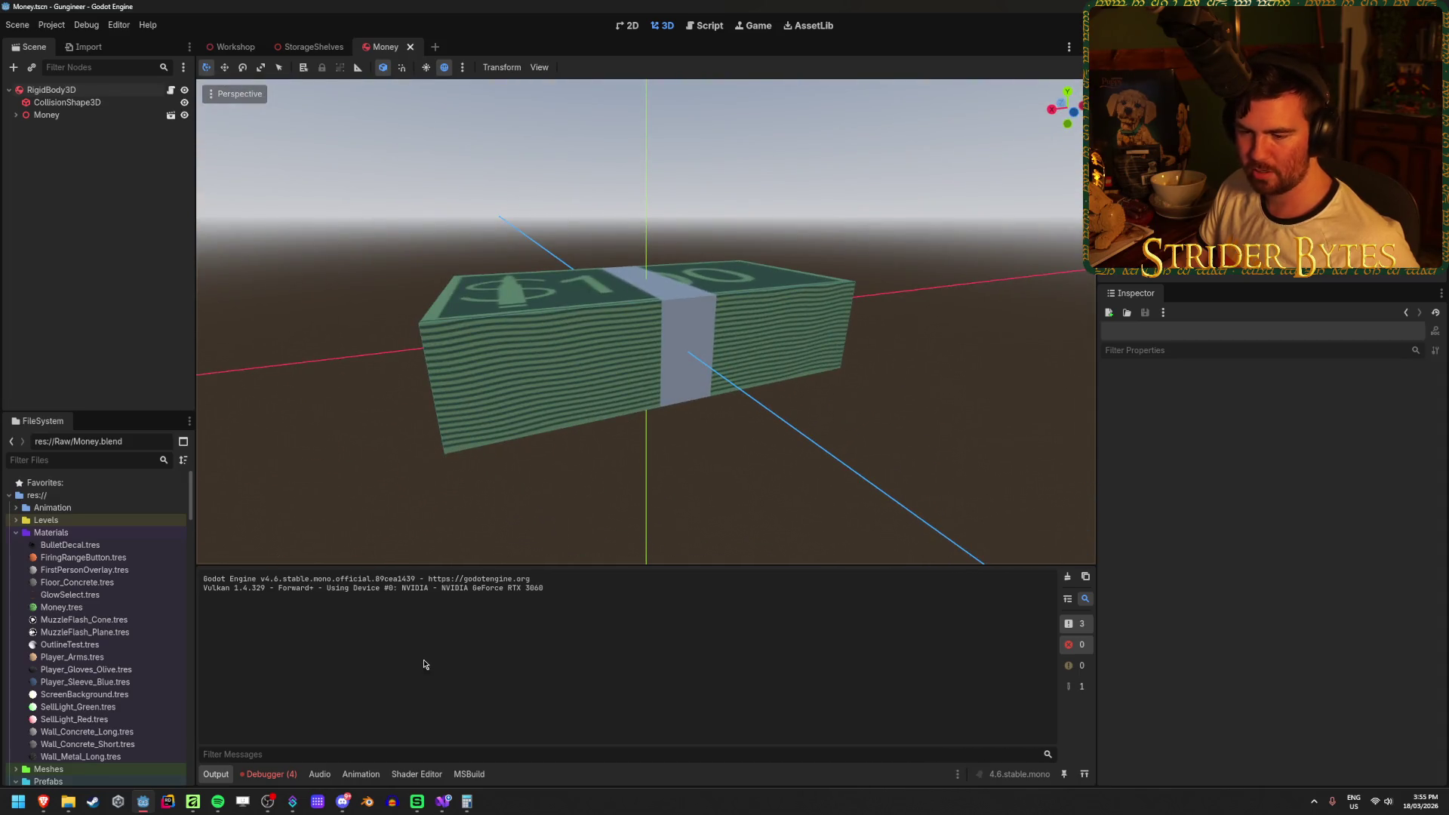
left_click(193, 803)
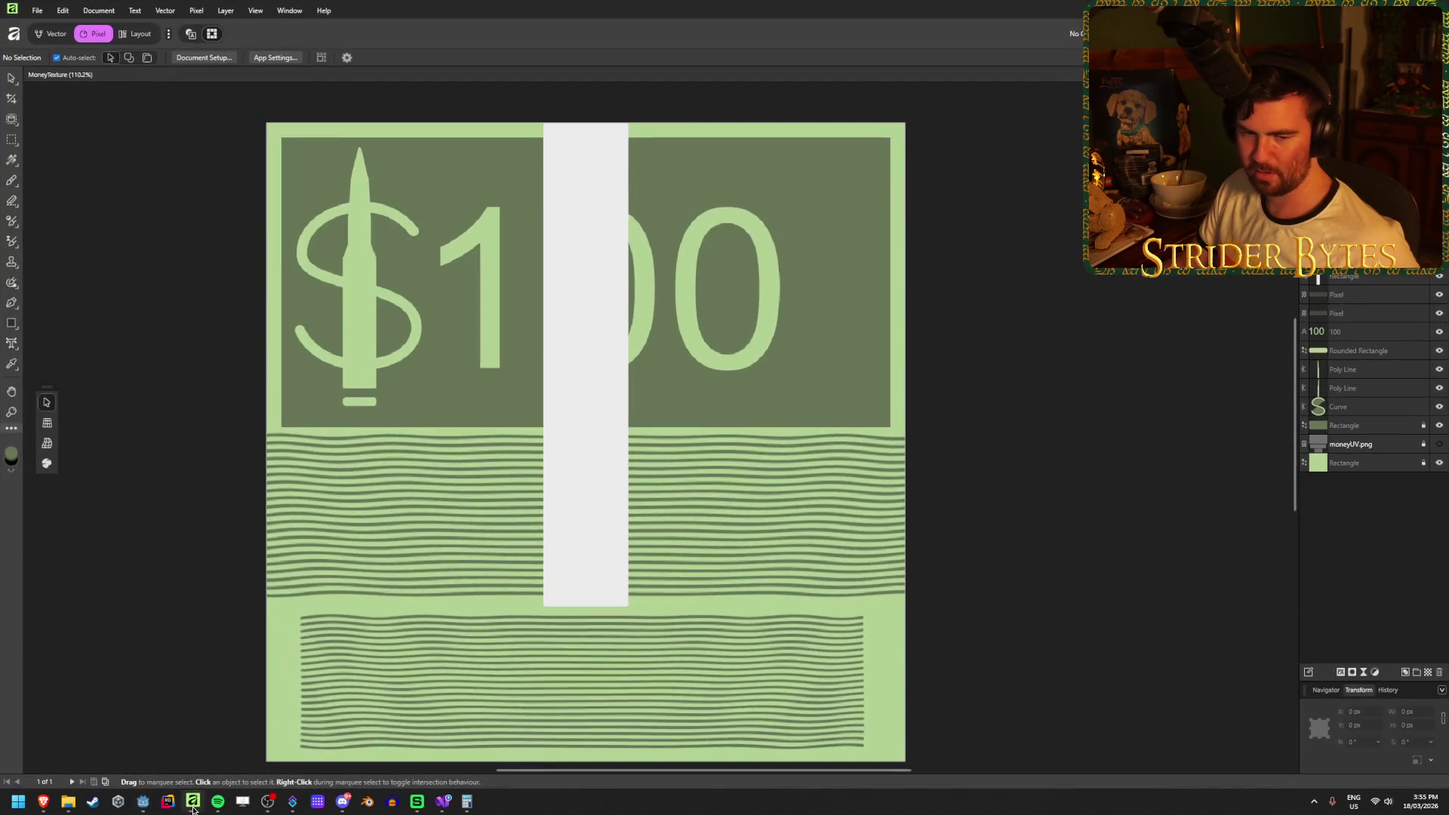
Nudge the middle wavy lines down 8 px and the lower wavy block up 5 px.
left_click_drag(312, 586, 352, 559)
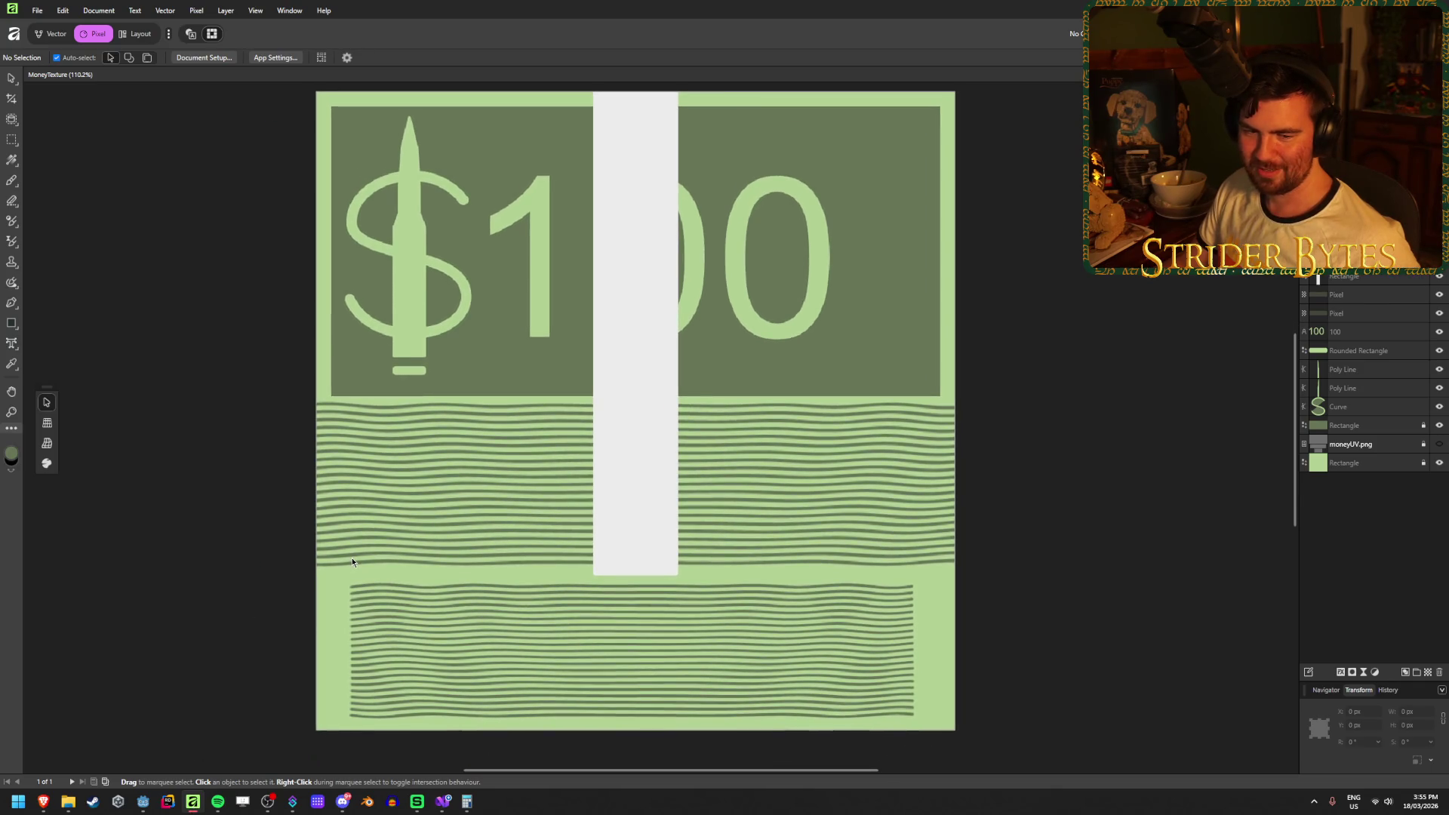
left_click(572, 425)
key("Down")
key("Down")
key("Down")
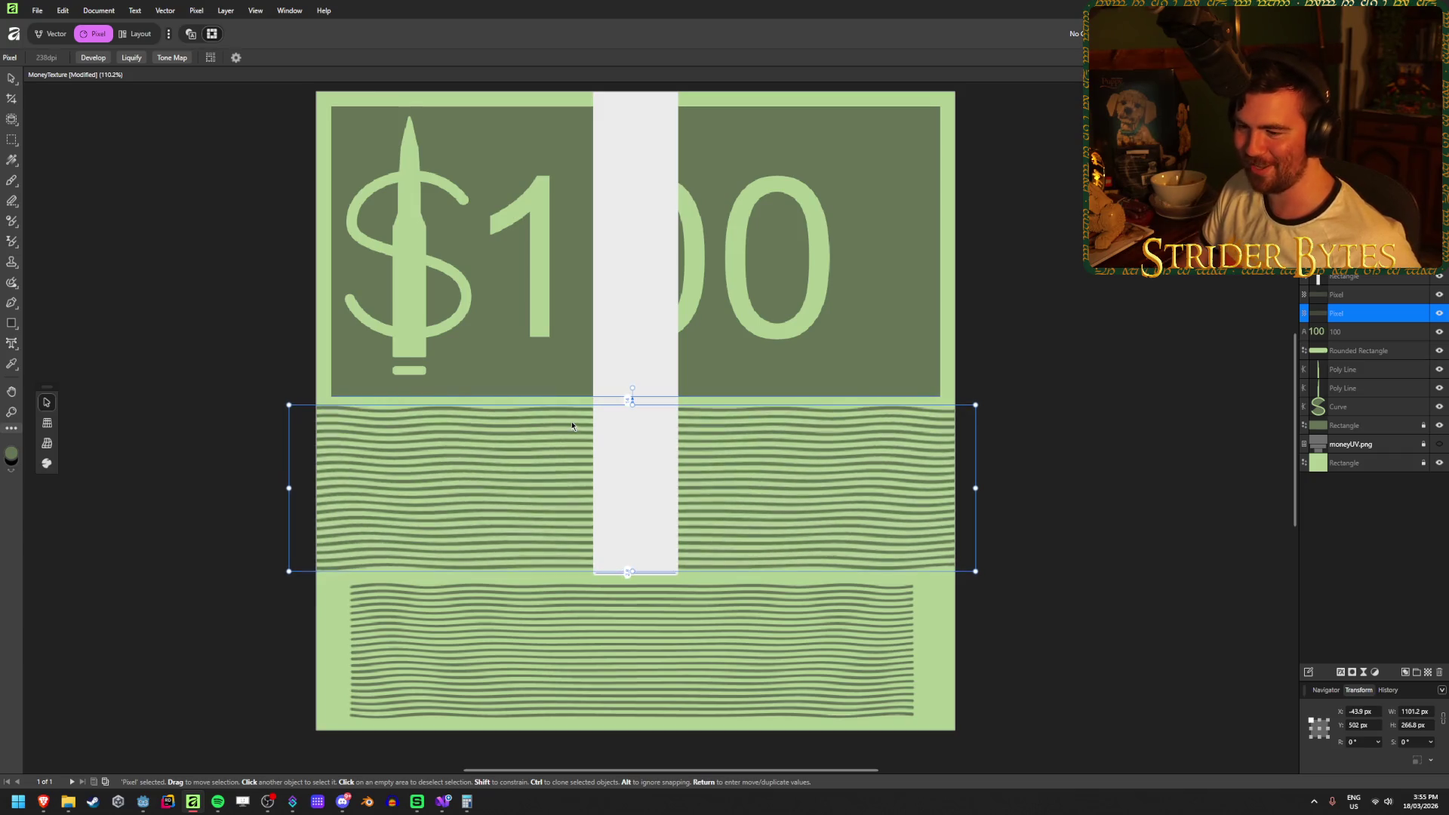
left_click(641, 619)
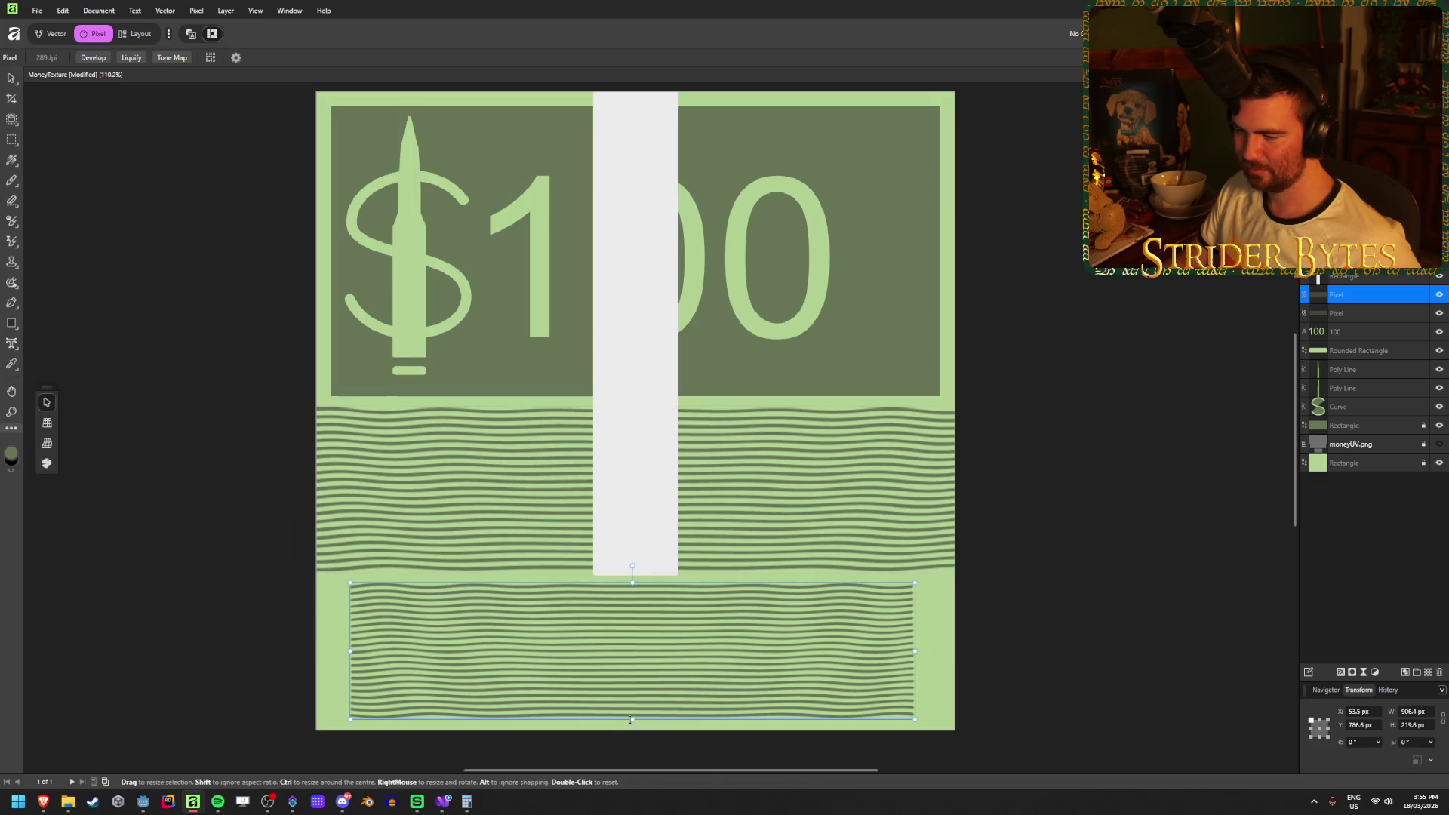
key("Up")
key("Up")
key("Up")
Stretch the lower wavy block to the bill's full width (about 1033.8 px) and save.
scroll(638, 660, "down", 1)
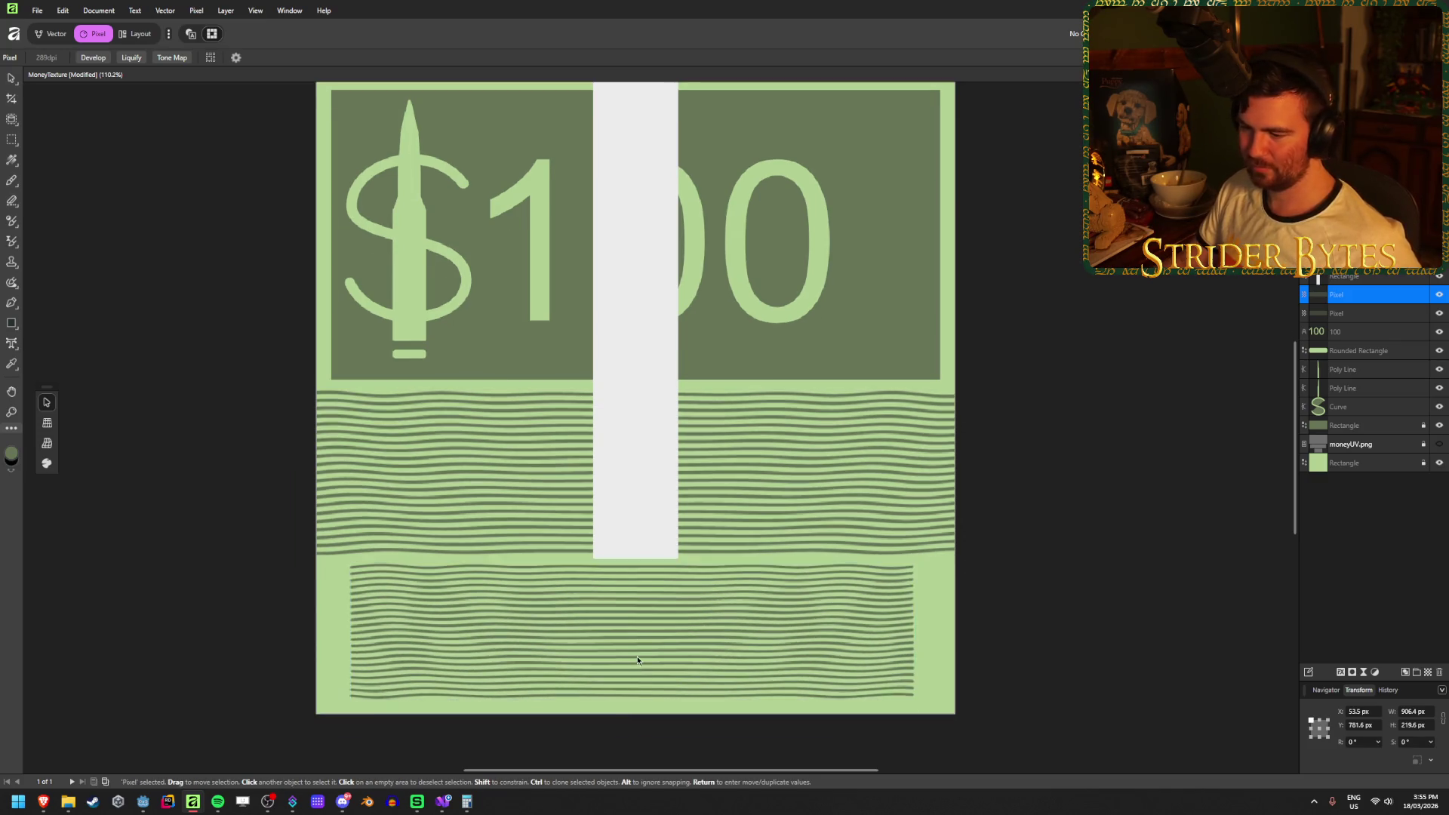
left_click_drag(633, 698, 633, 719)
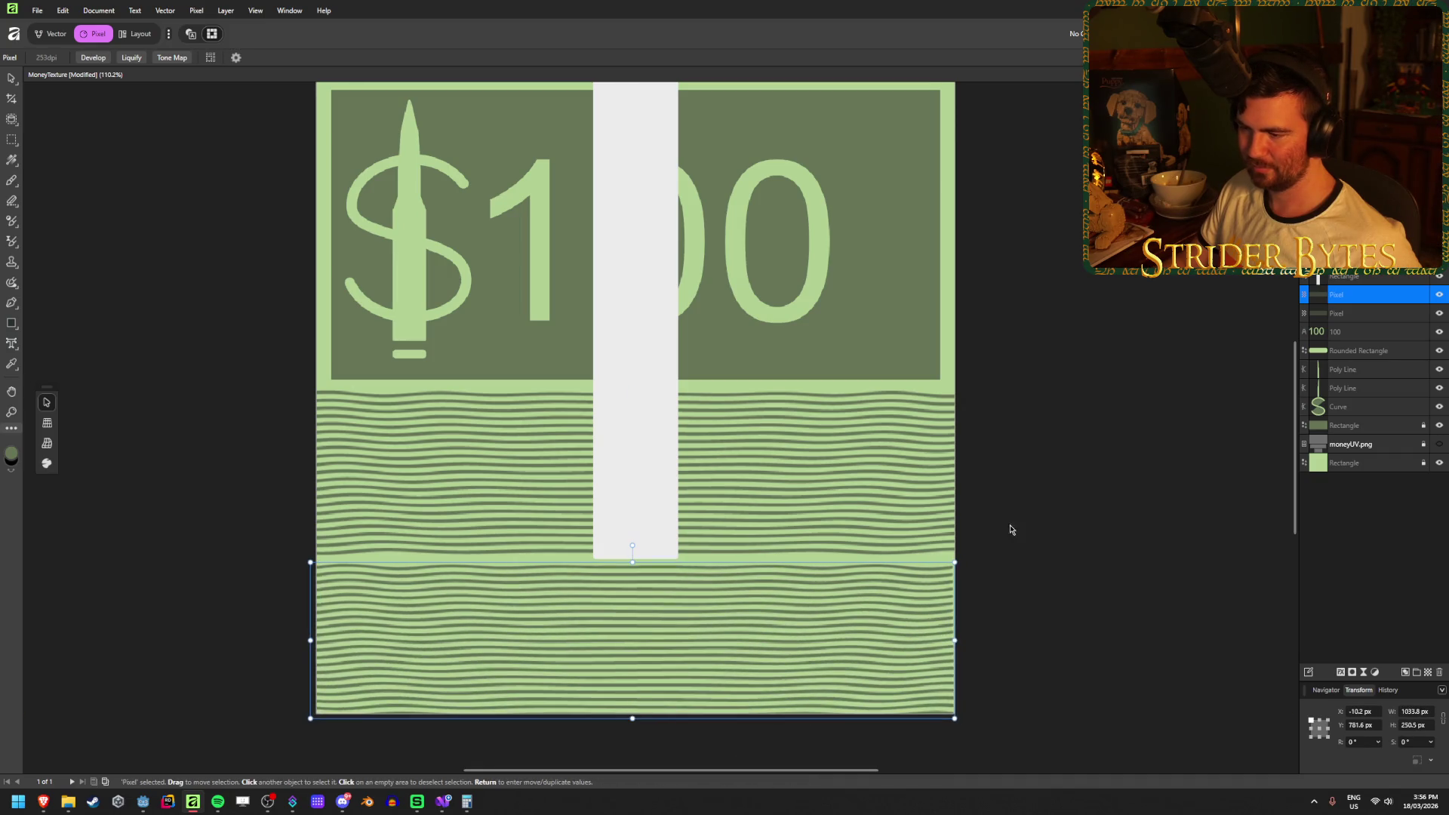
left_click(1042, 501)
key("ctrl+s")
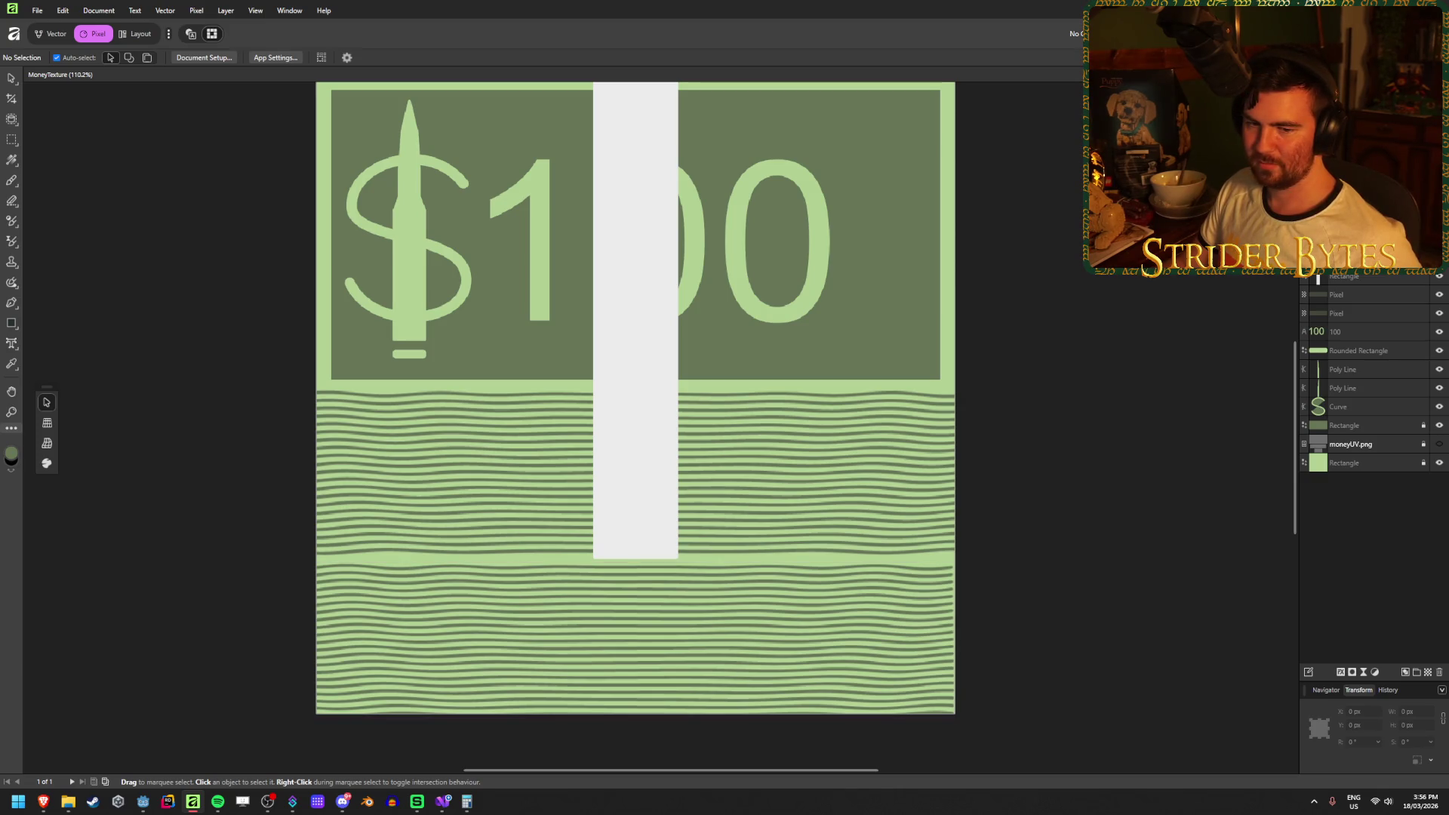
Change the 100 text to 1 and shift it right beside the dollar sign.
left_click(787, 307)
double_click(787, 306)
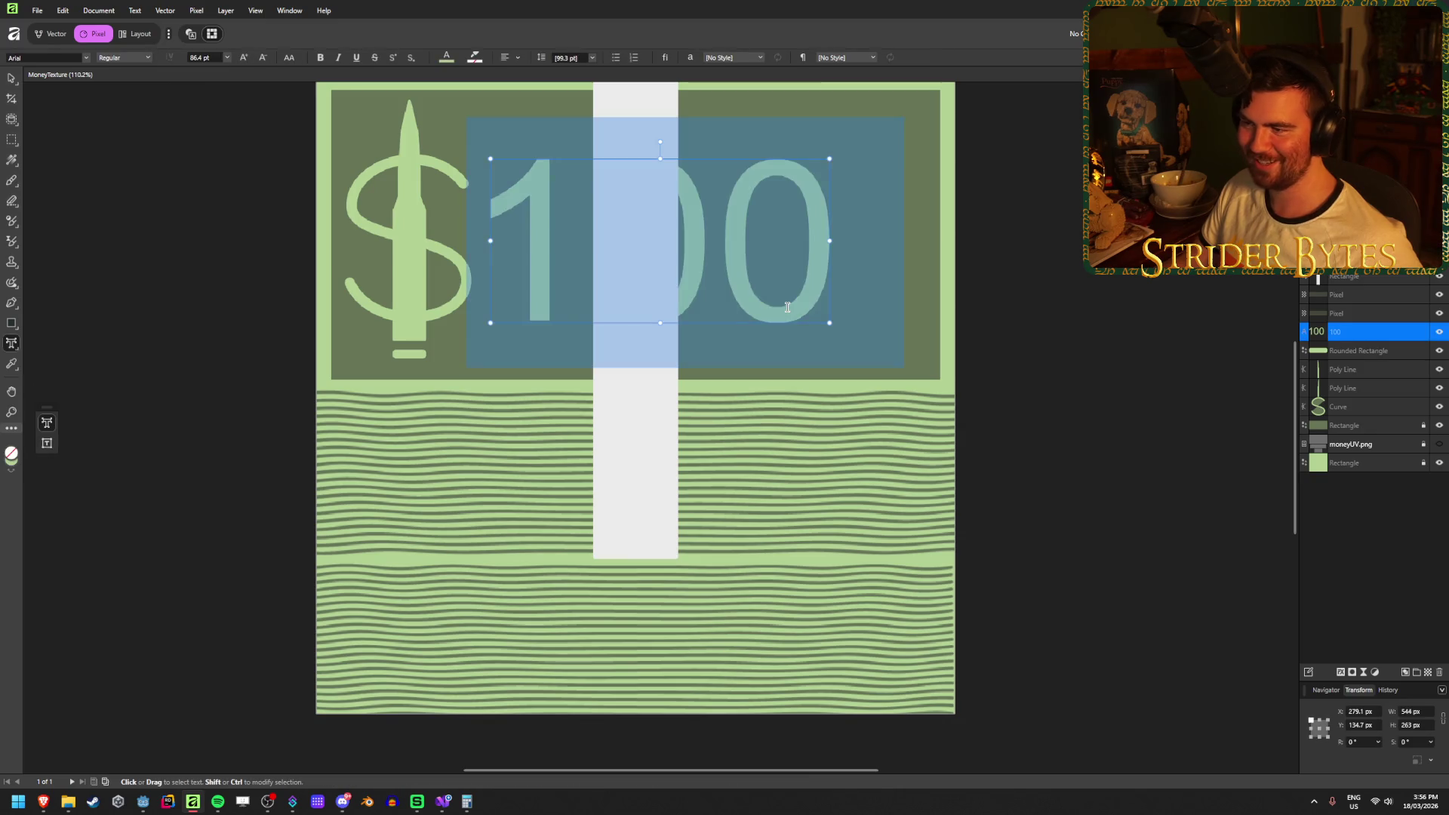
type("1")
left_click(11, 77)
left_click_drag(542, 244, 556, 242)
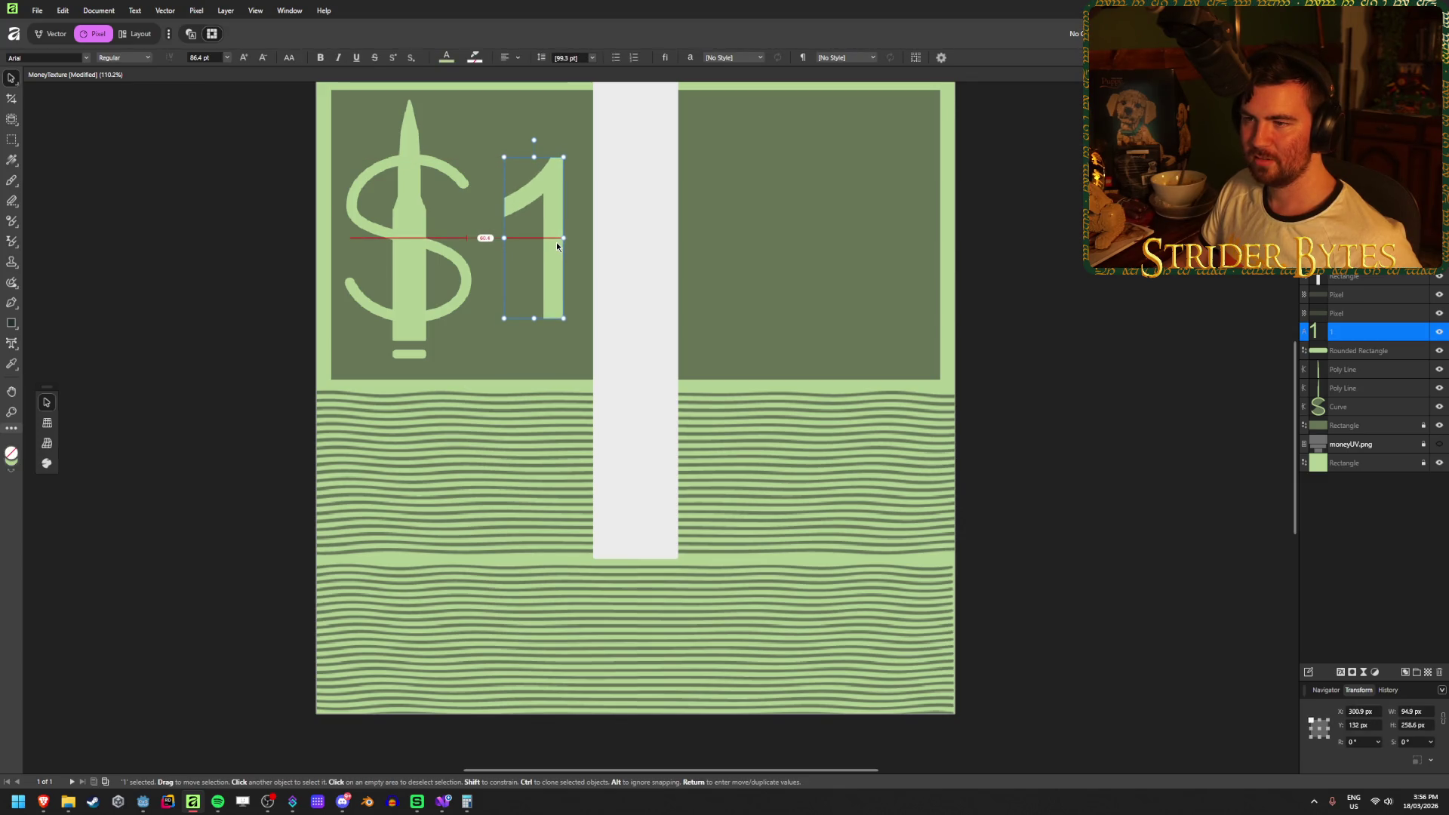
left_click(214, 252)
scroll(228, 370, "up", 3)
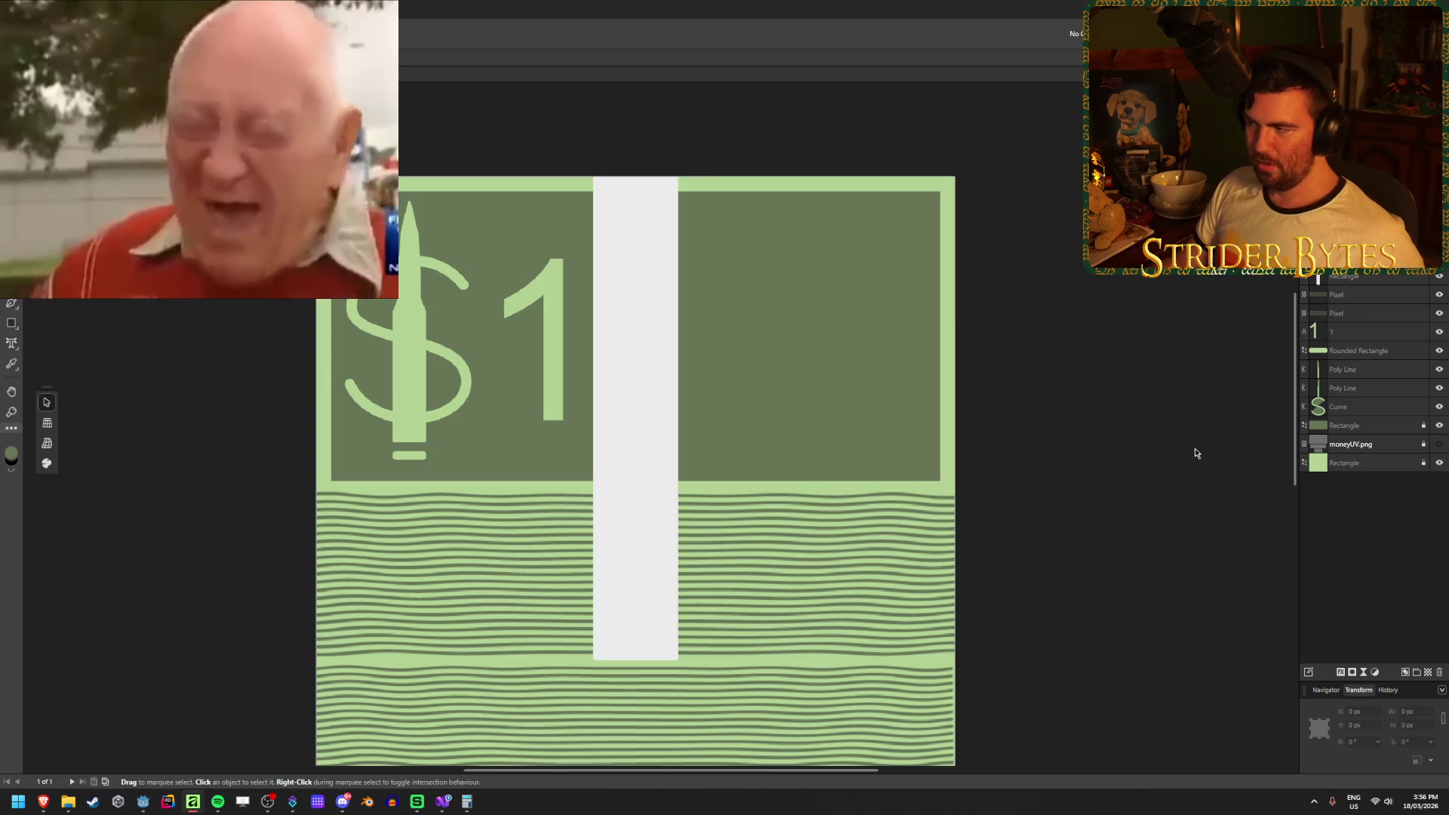
Place a copy of the $1 in the right panel, rotated 180°.
left_click(1378, 338)
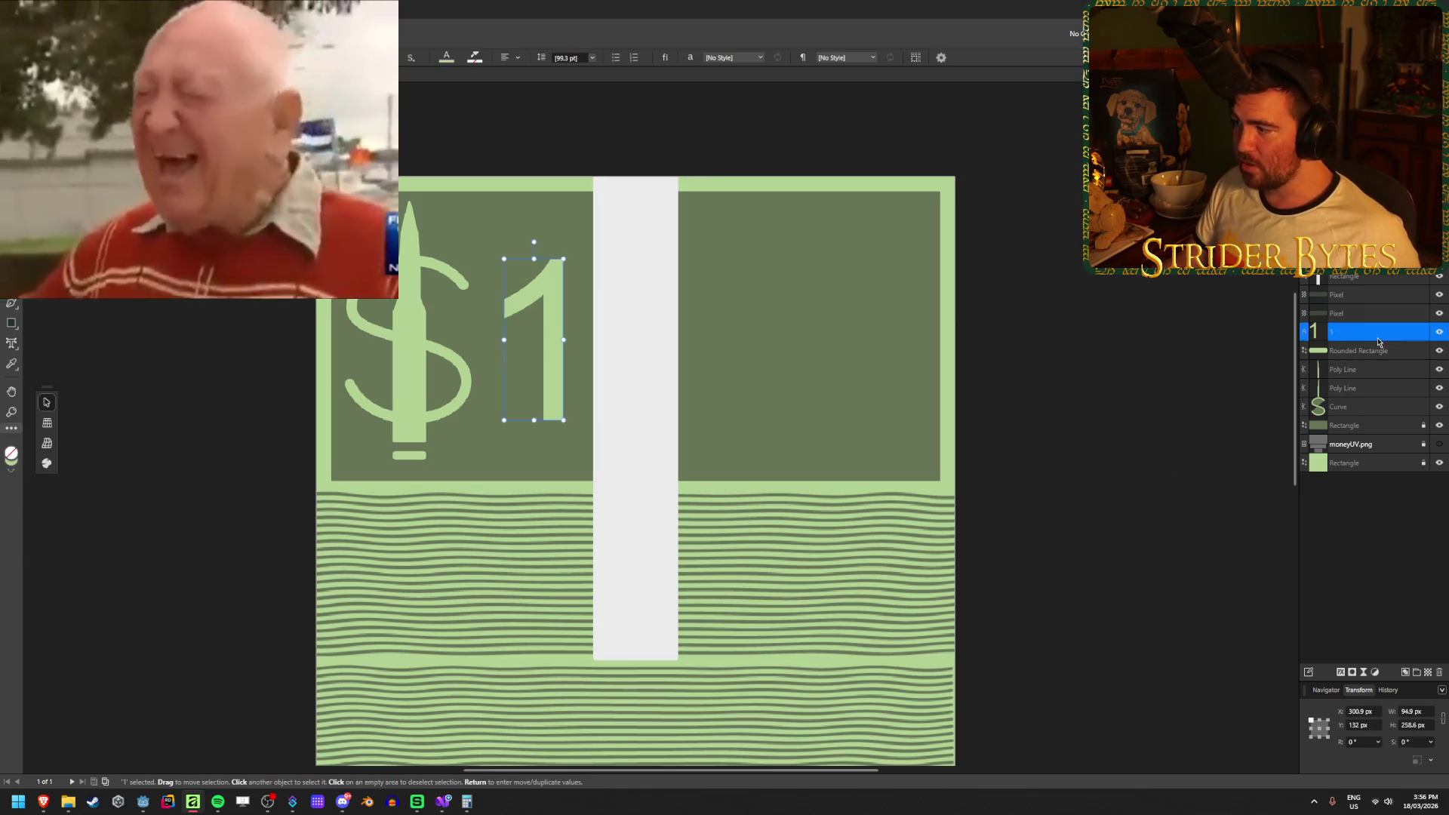
left_click(1379, 407, "shift")
left_click_drag(559, 391, 909, 393)
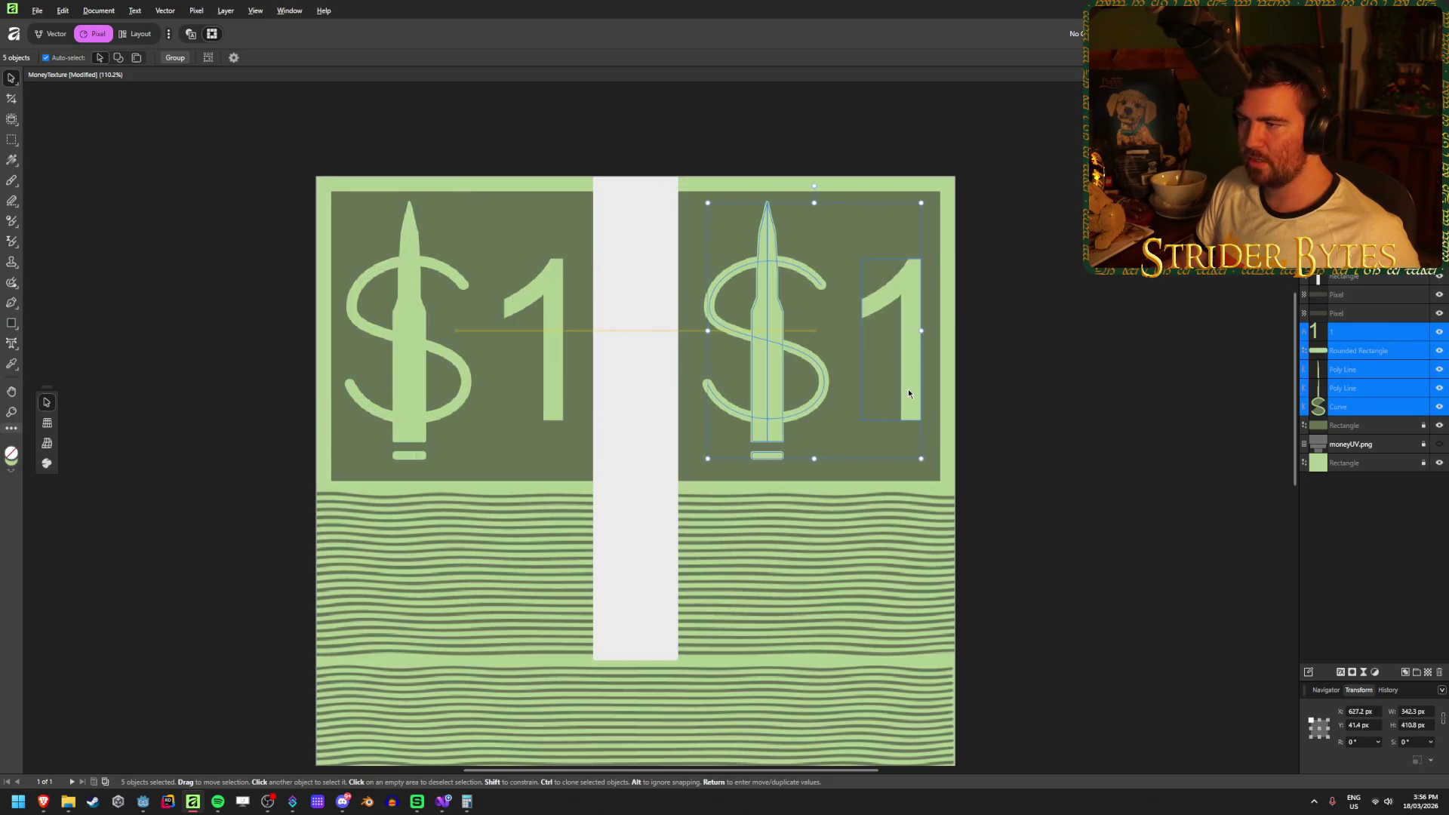
mouse_move(813, 185)
left_mouse_down()
mouse_move(1006, 244)
mouse_move(910, 547)
mouse_move(795, 567)
left_mouse_up()
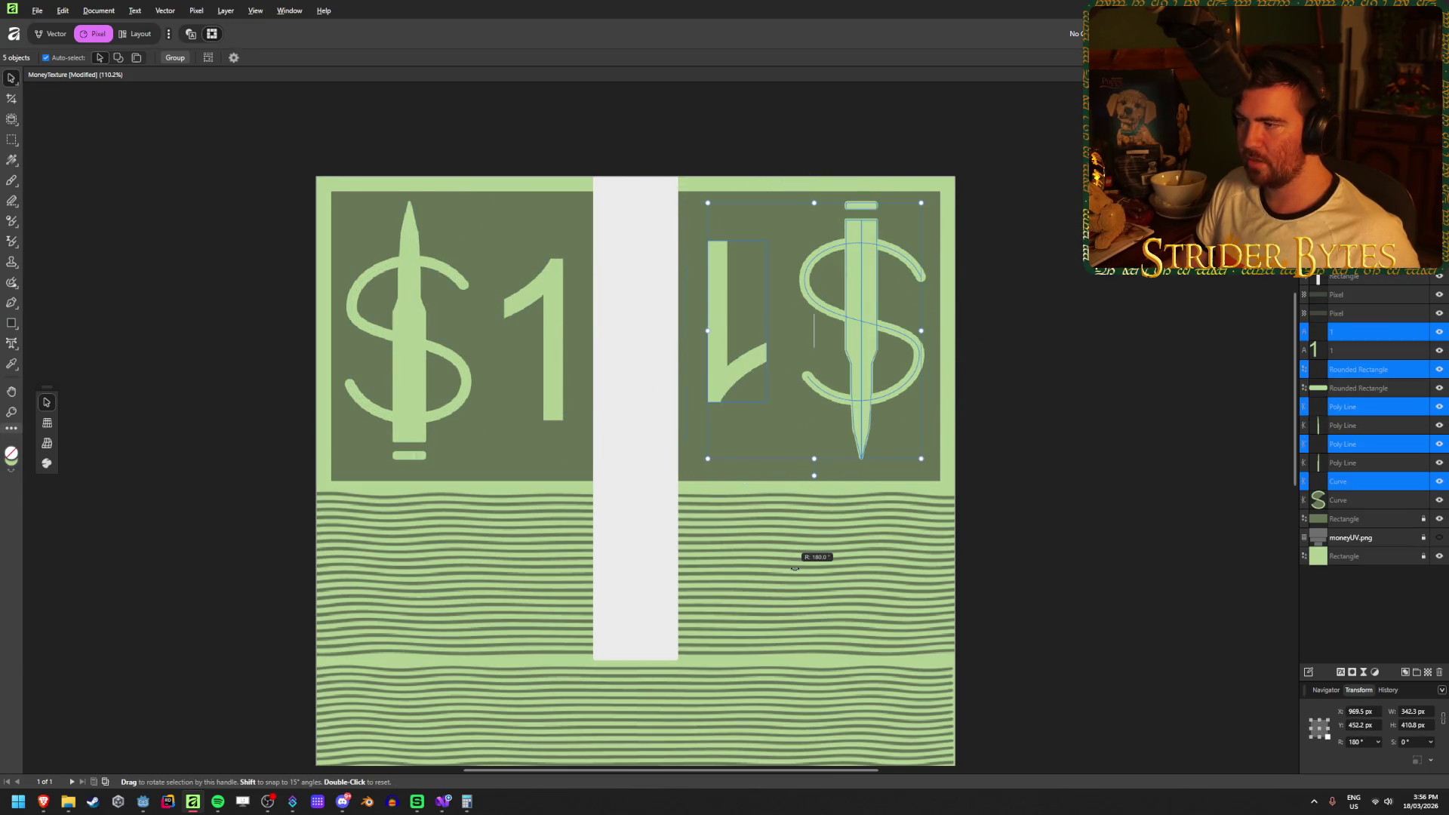
left_click(1123, 390)
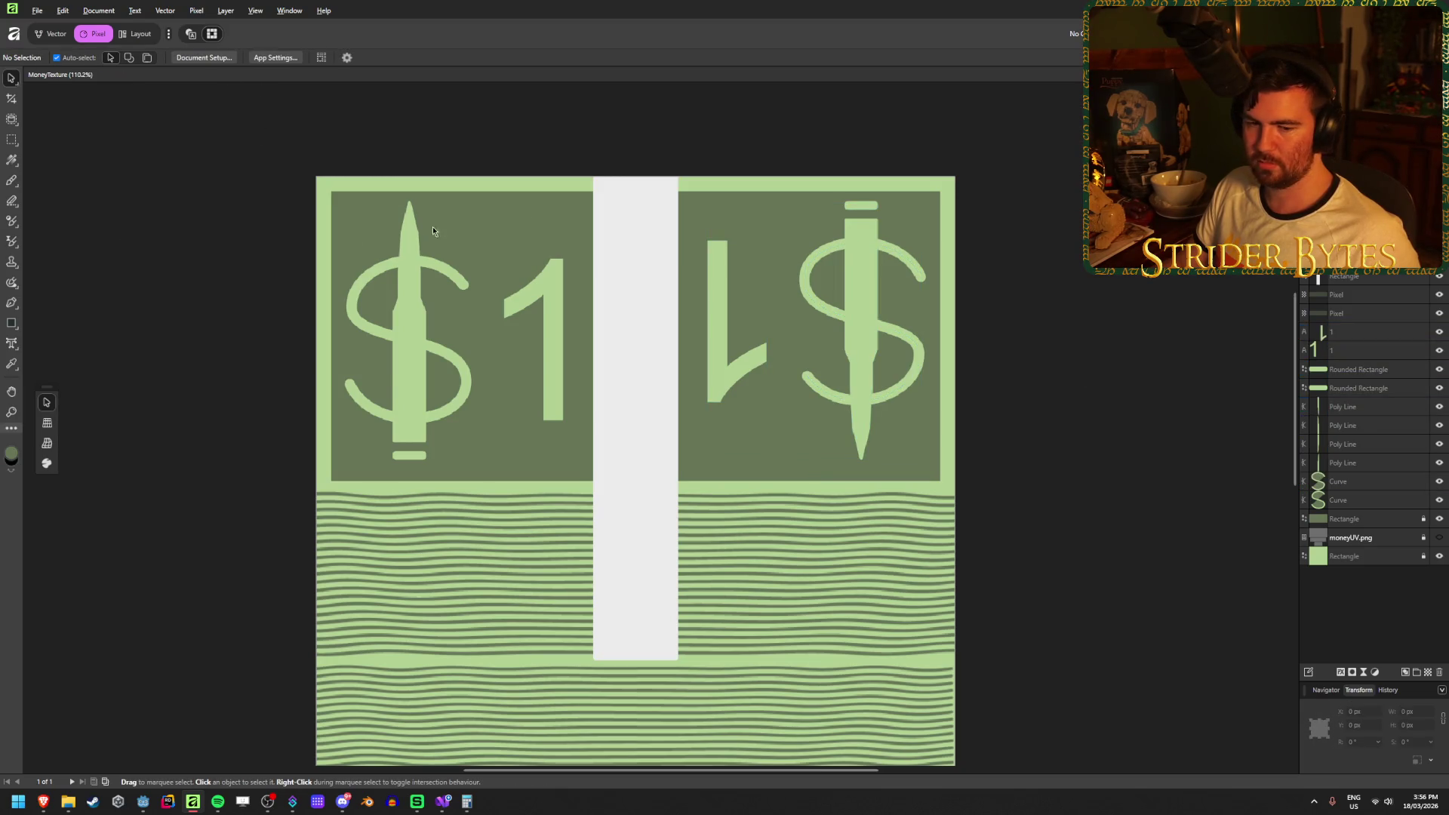
Export the texture as PNG over Money.png and switch to Godot.
key("ctrl+alt+shift+s")
left_click(789, 329)
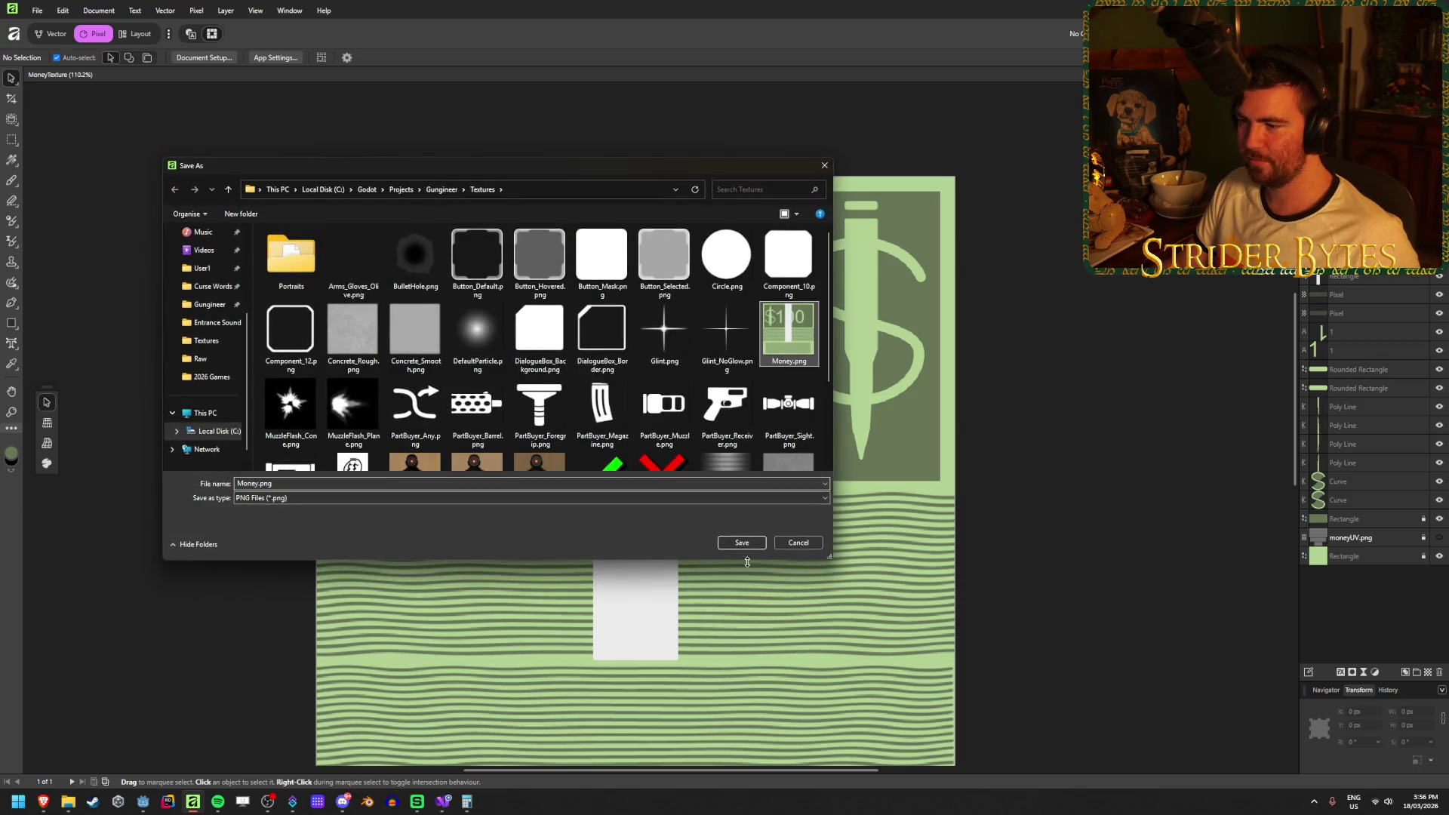
left_click(742, 543)
left_click(755, 443)
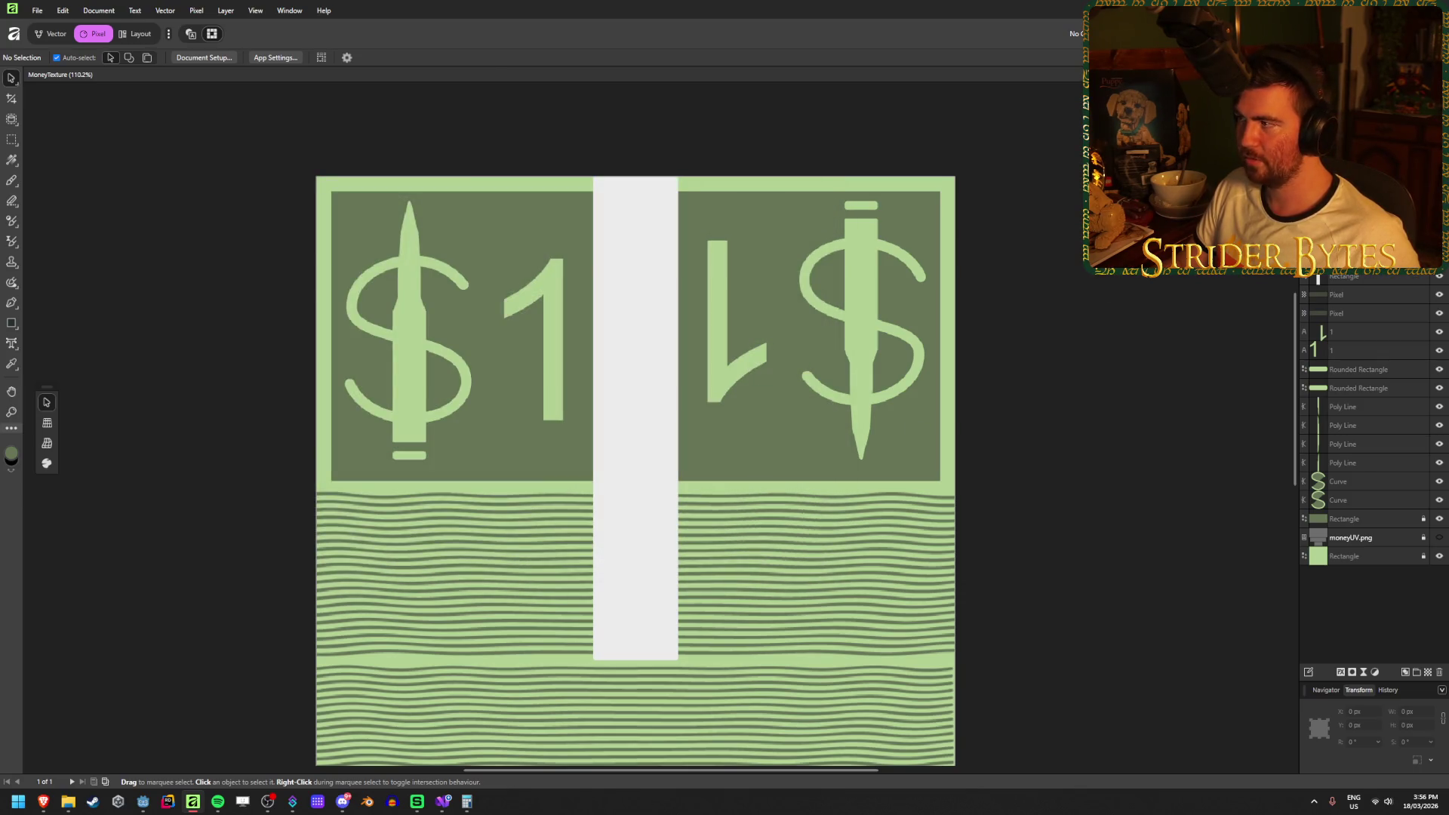
key("alt+Tab")
Focus the viewport on the money stack and orbit to a front view.
left_click_drag(799, 486, 529, 451)
left_click(574, 355)
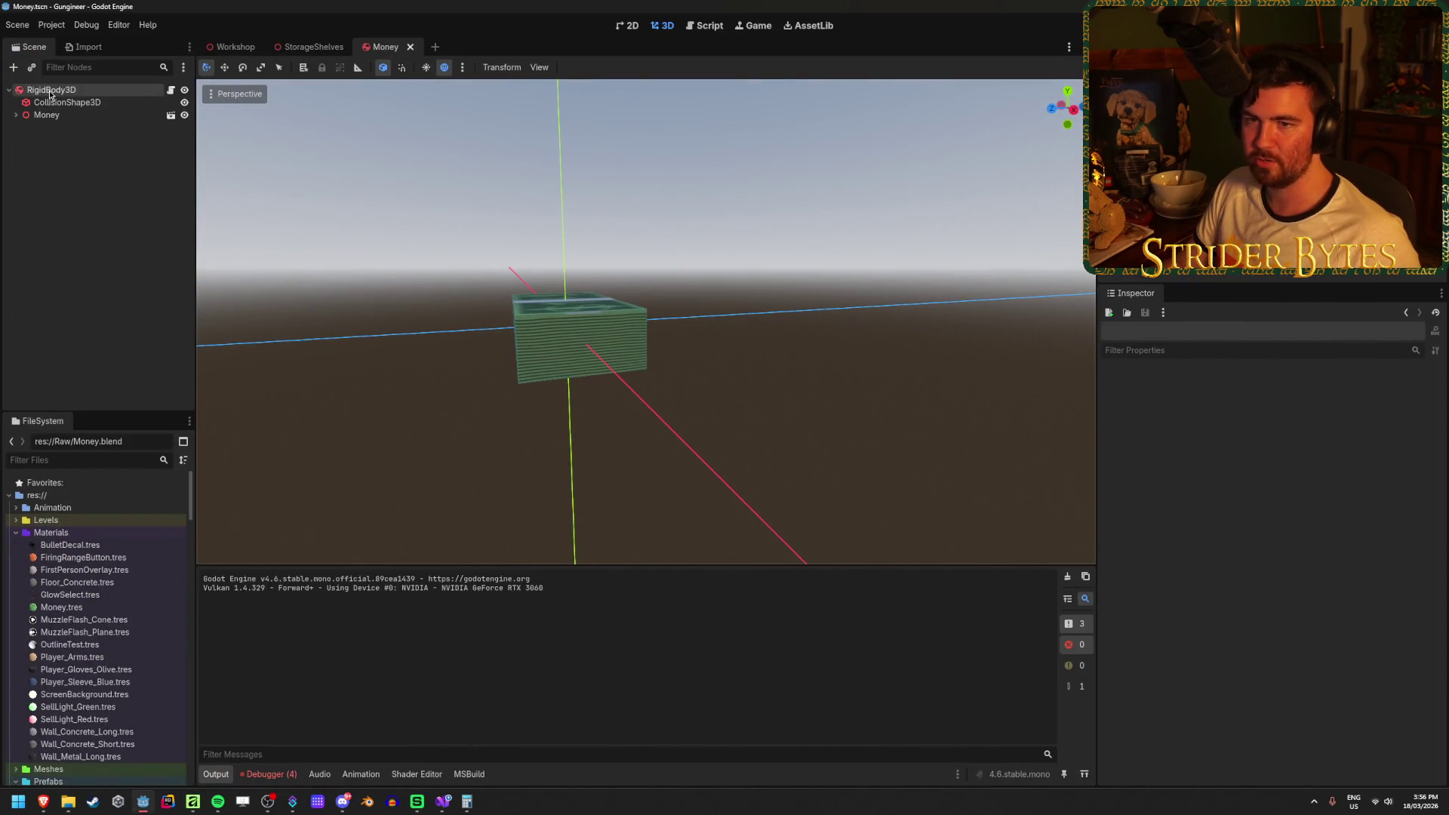
key("f")
left_click(441, 464)
mouse_move(441, 463)
left_mouse_down()
mouse_move(430, 508)
mouse_move(482, 453)
mouse_move(460, 408)
mouse_move(409, 467)
left_mouse_up()
scroll(599, 364, "up", 3)
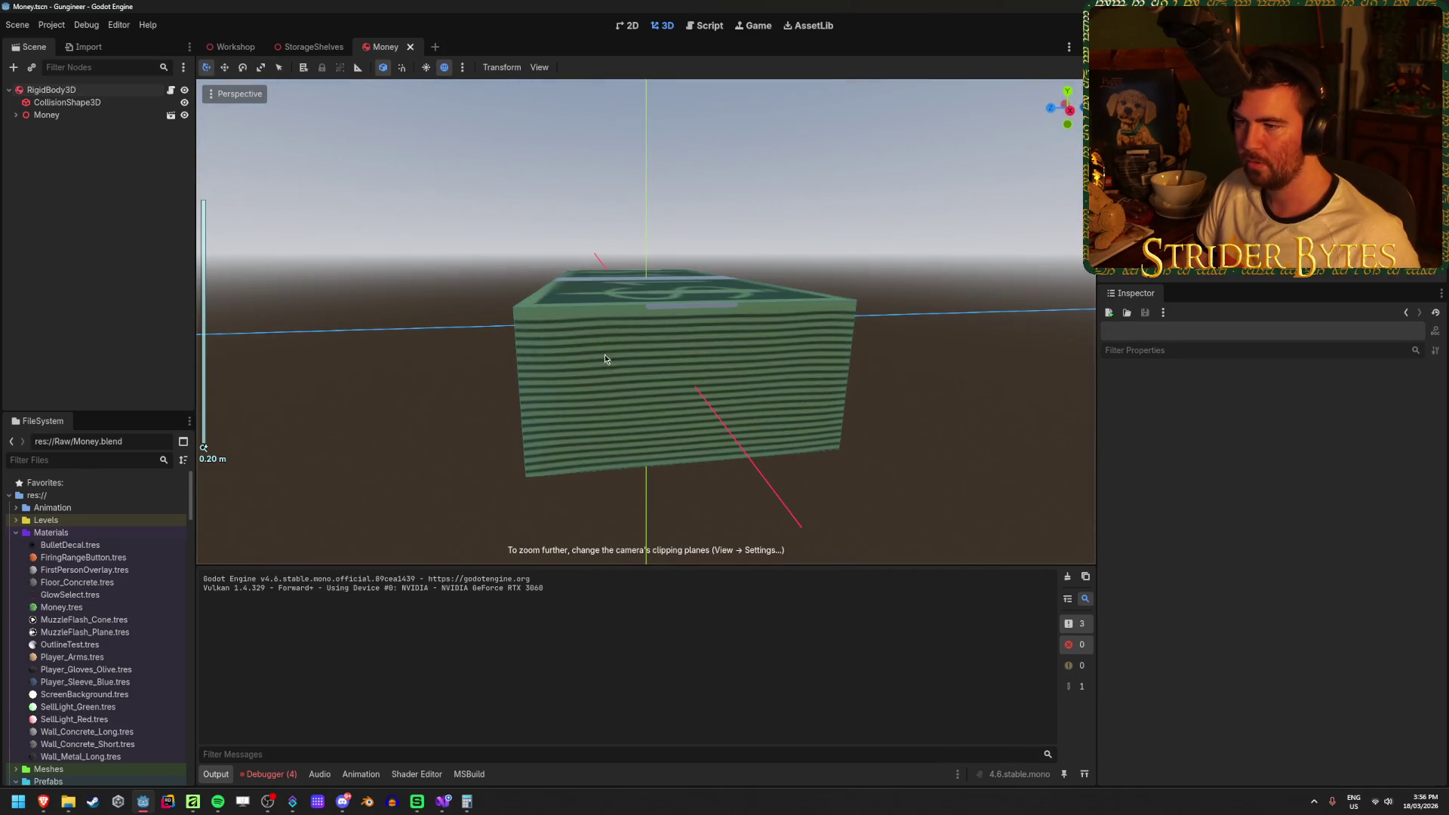
Inspect the $1 bills from top-down and end-on angles, then return to Affinity.
mouse_move(457, 381)
left_mouse_down()
mouse_move(459, 360)
mouse_move(420, 395)
mouse_move(698, 335)
mouse_move(582, 450)
mouse_move(563, 332)
left_mouse_up()
scroll(574, 453, "down", 5)
scroll(587, 411, "up", 5)
mouse_move(589, 414)
left_mouse_down()
mouse_move(585, 541)
mouse_move(585, 255)
mouse_move(604, 489)
mouse_move(635, 460)
mouse_move(584, 457)
mouse_move(861, 466)
left_mouse_up()
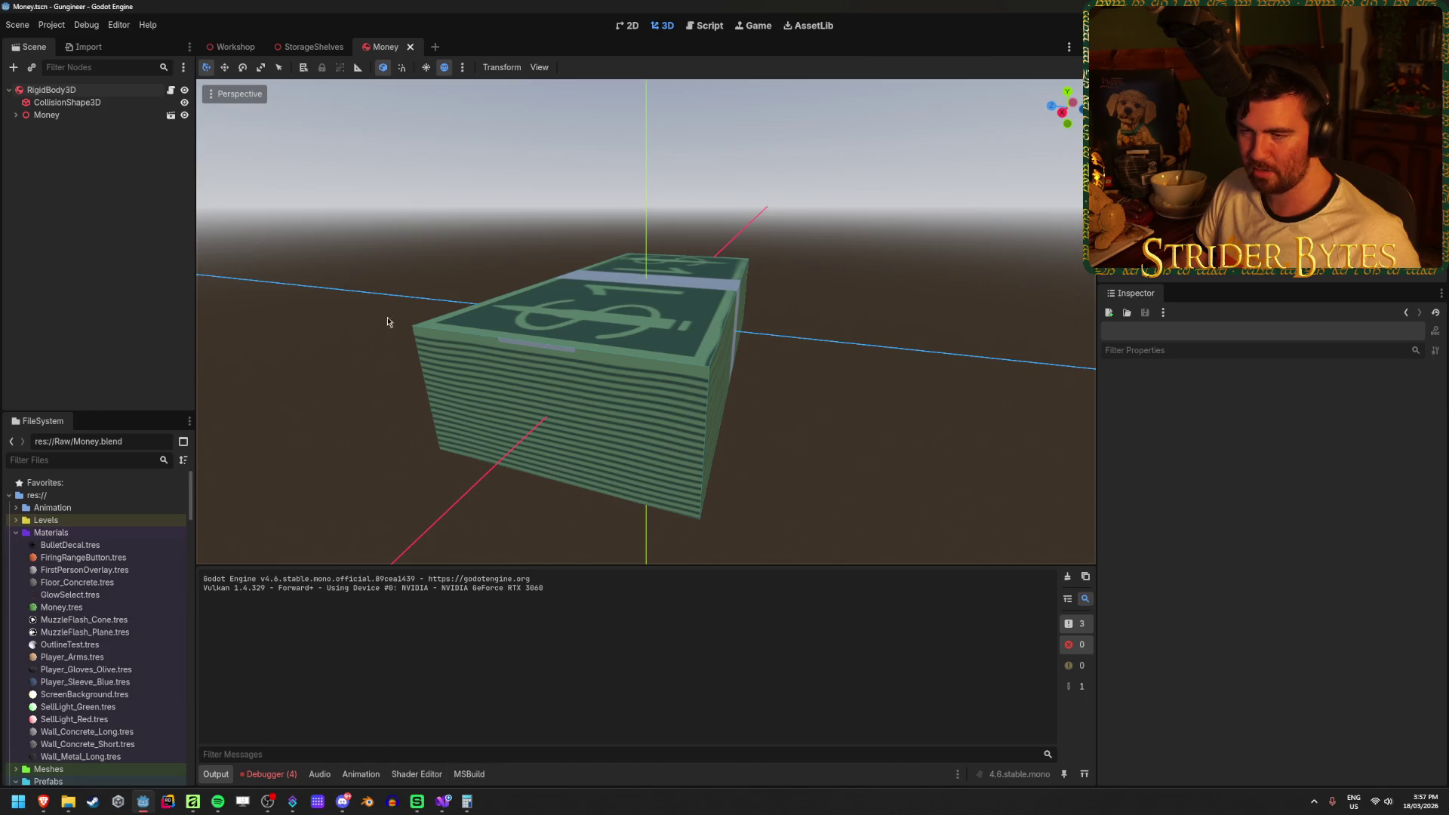
left_click_drag(310, 428, 356, 425)
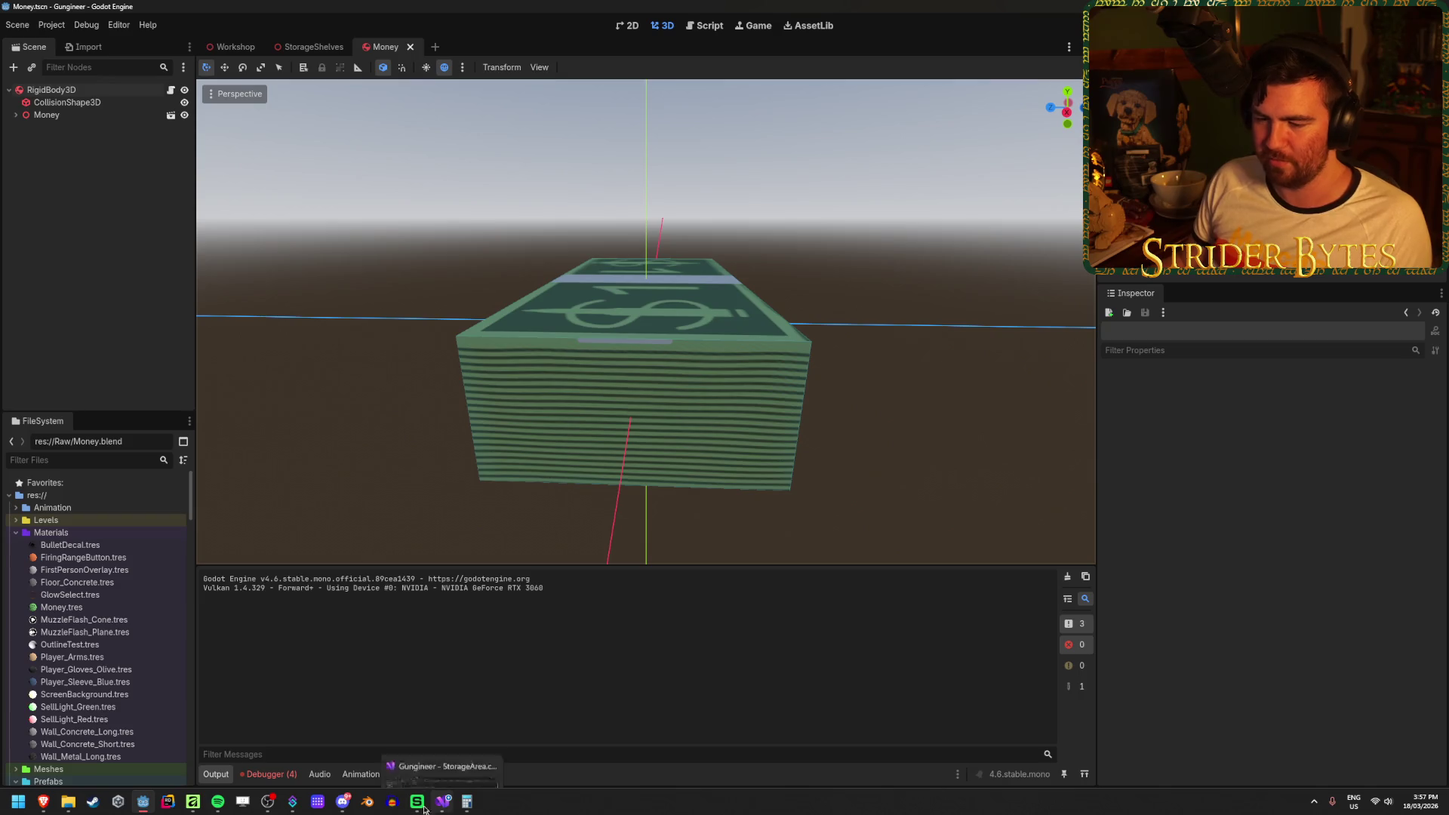
left_click(193, 802)
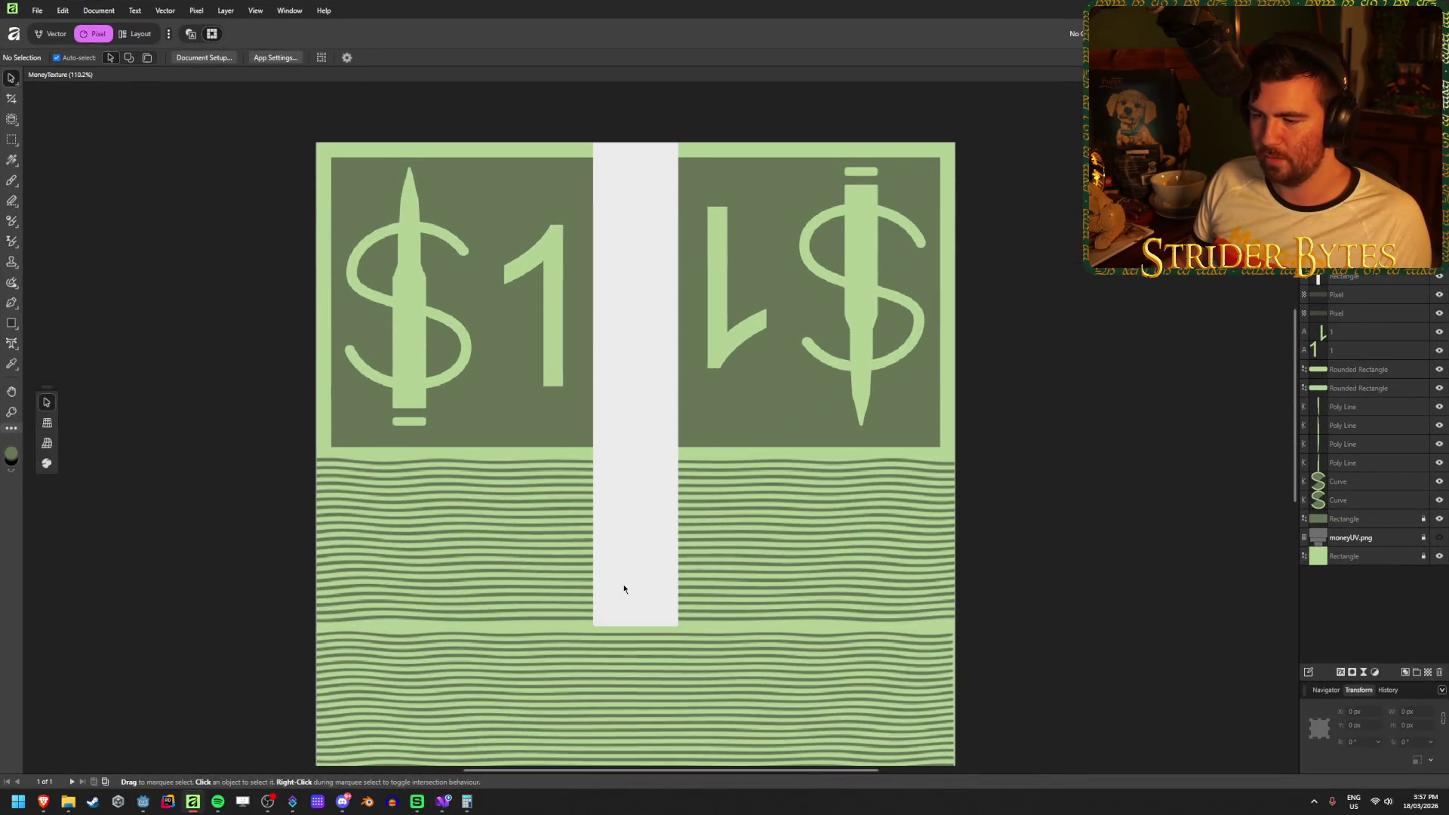
Extend the white paper band's bottom edge down and nudge the lower stripe layer up.
scroll(624, 589, "down", 2)
left_click(631, 534)
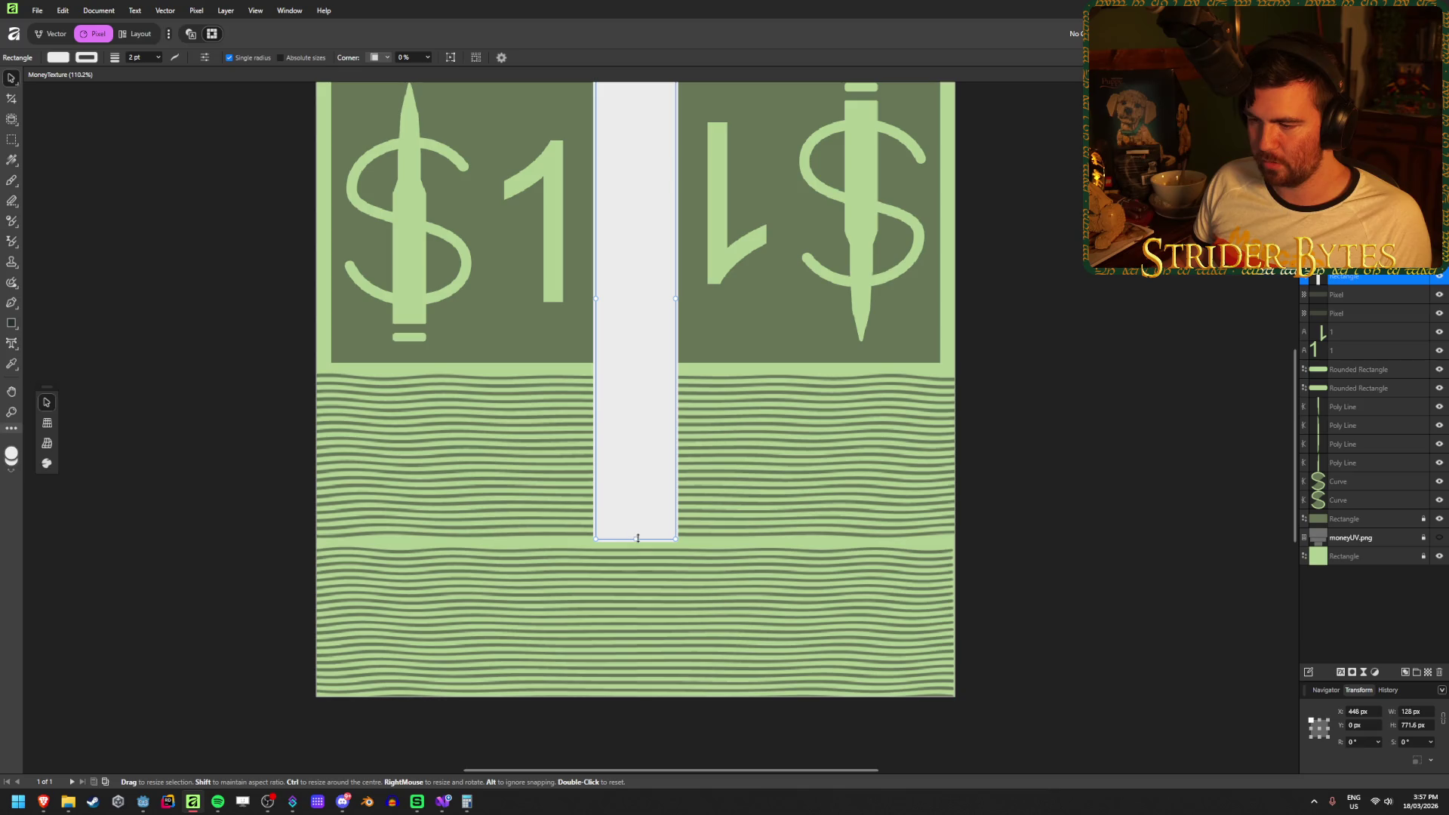
left_click_drag(641, 534, 641, 539)
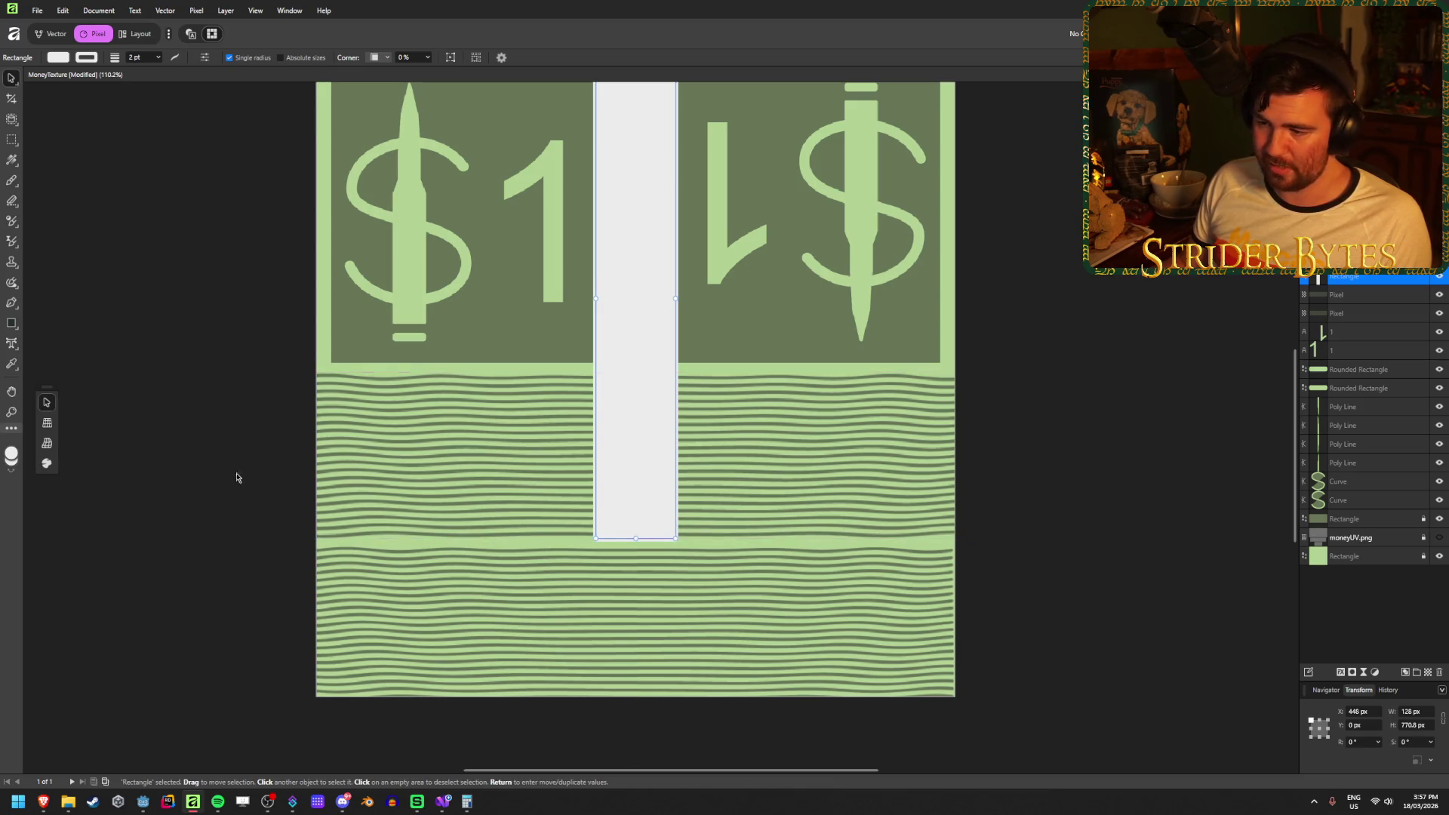
left_click(216, 477)
left_click(673, 567)
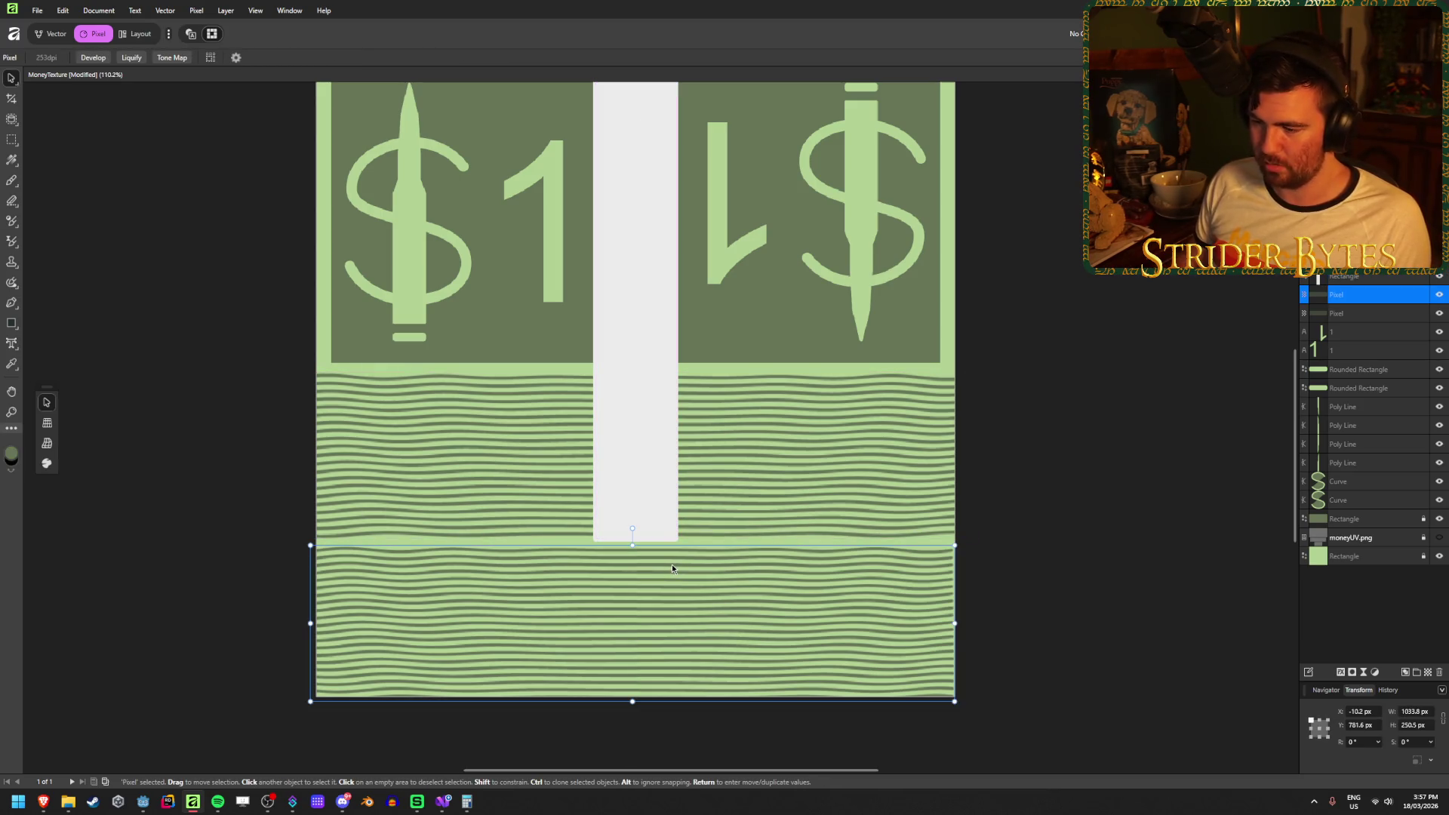
key("Up")
key("Up")
key("Up")
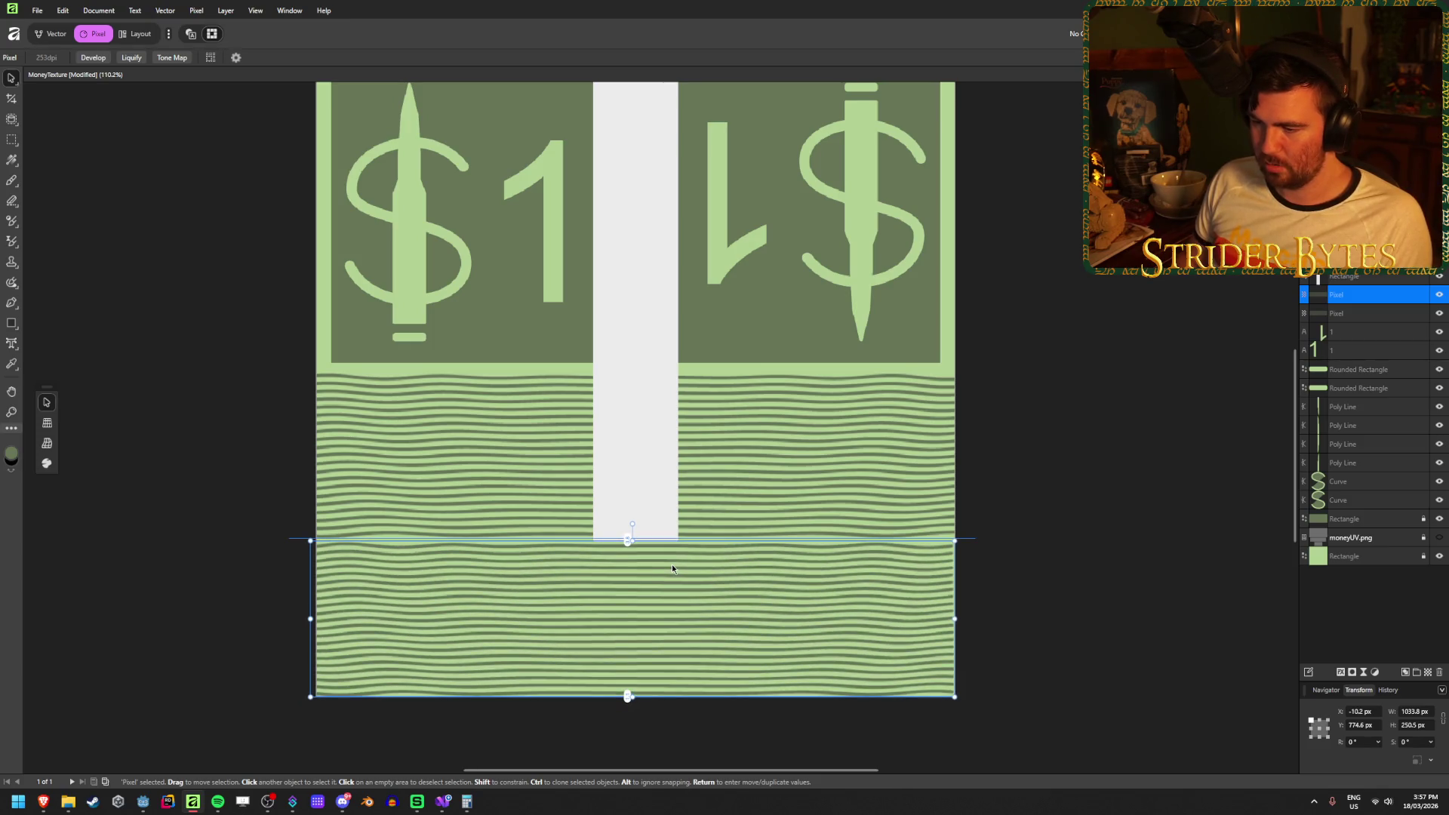
left_click(187, 326)
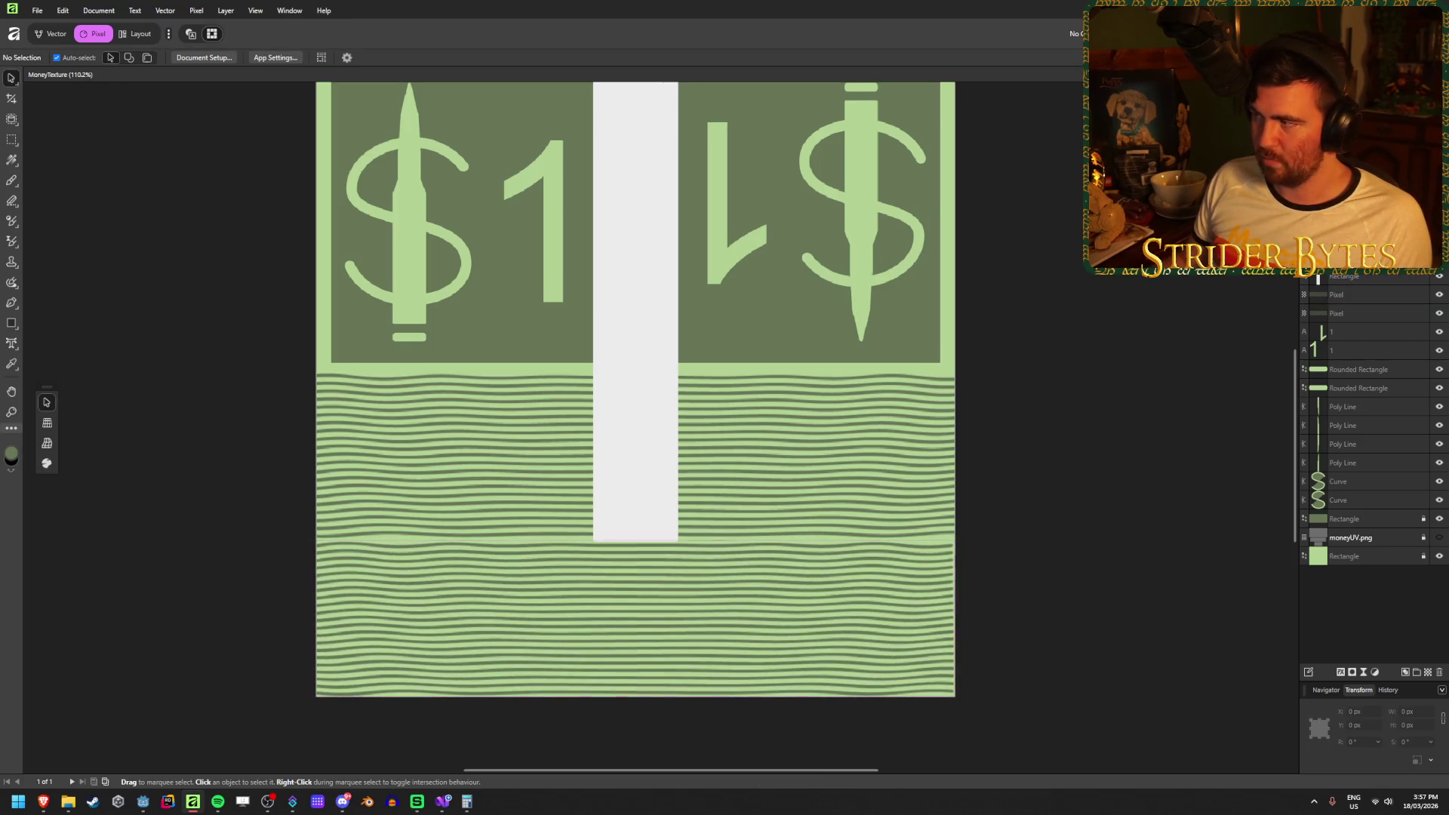
Export the texture as PNG over Money.png and switch to Godot.
key("ctrl+shift+p")
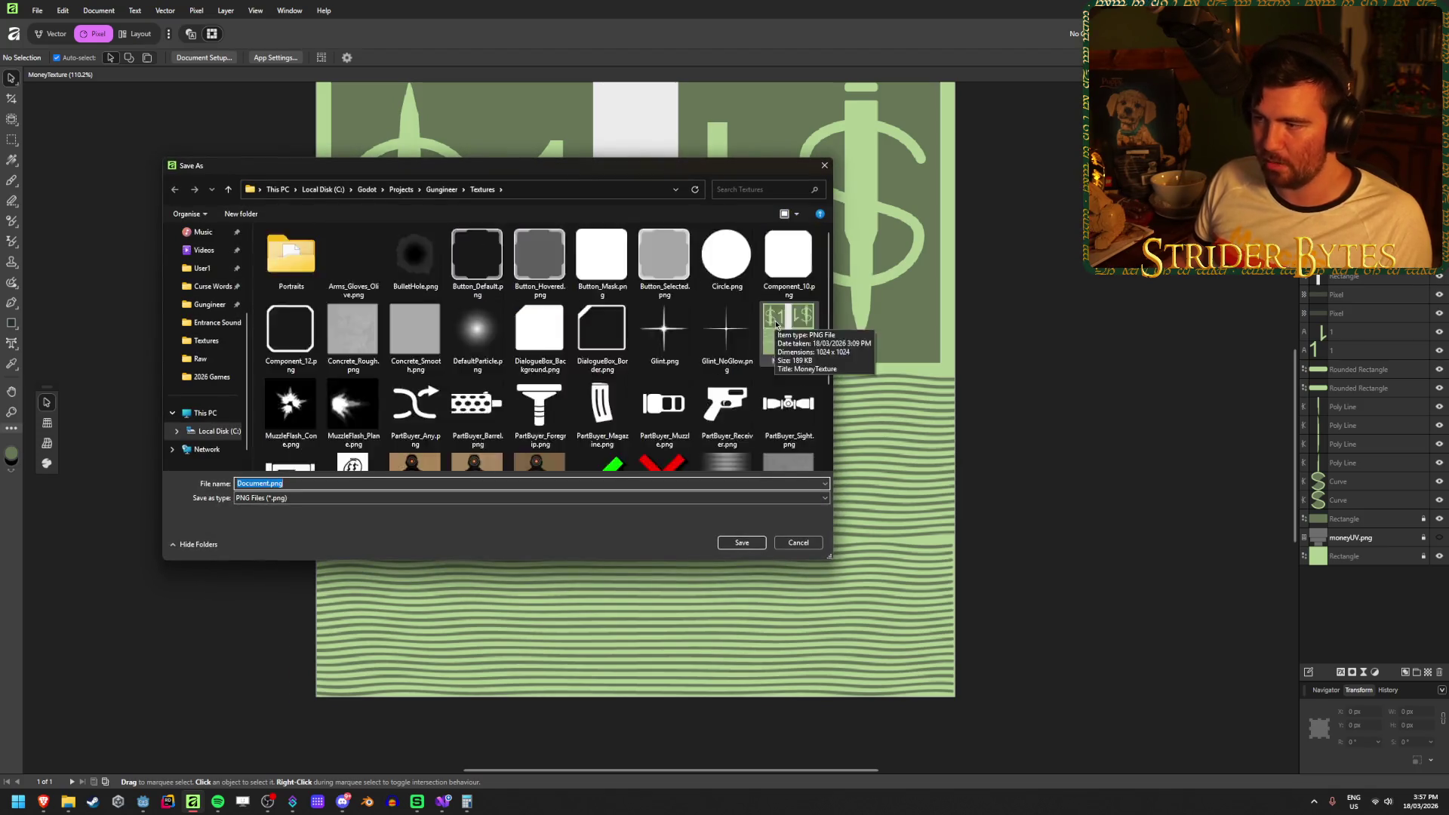
key("Escape")
left_click(789, 330)
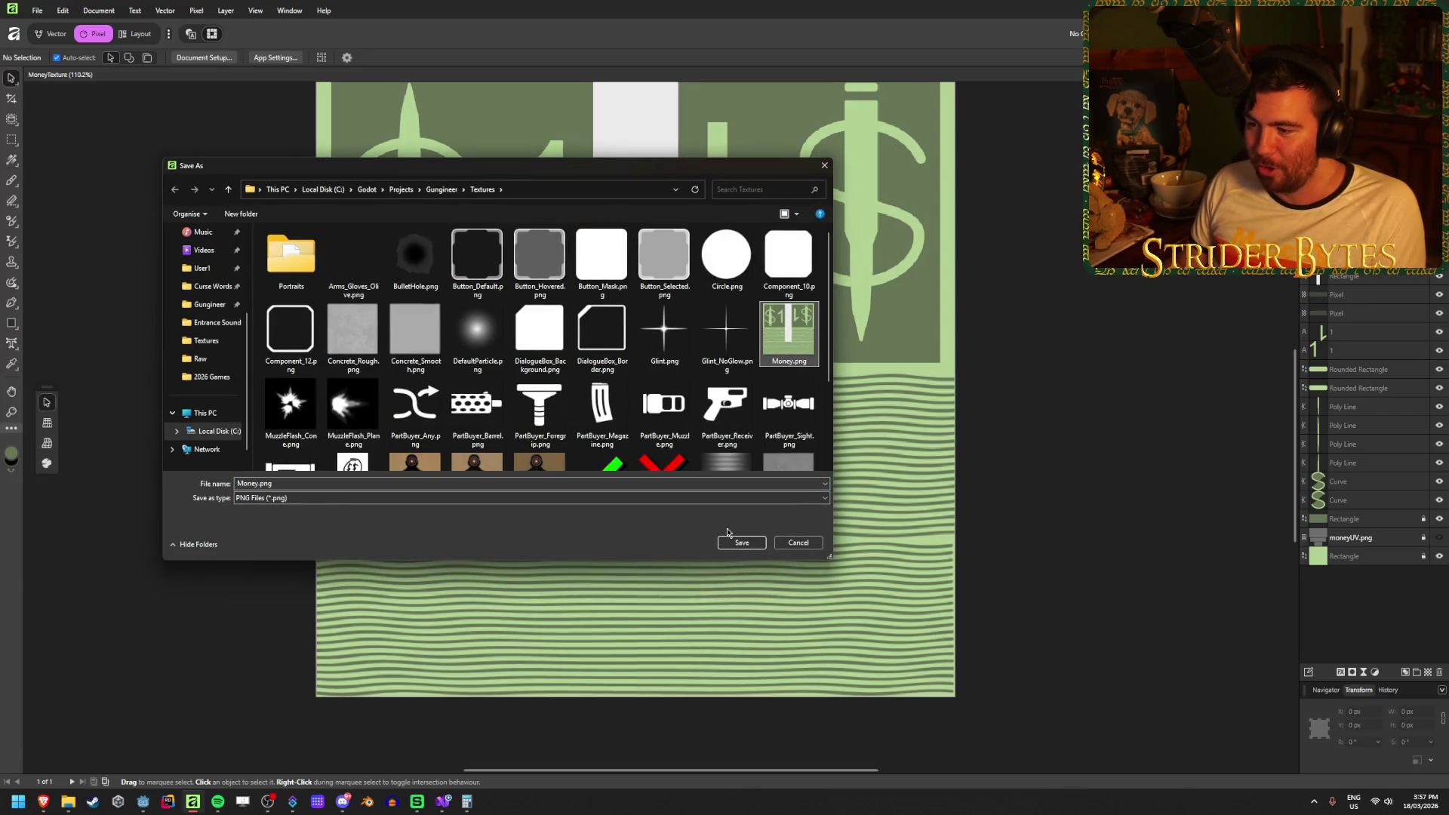
left_click(739, 544)
left_click(763, 440)
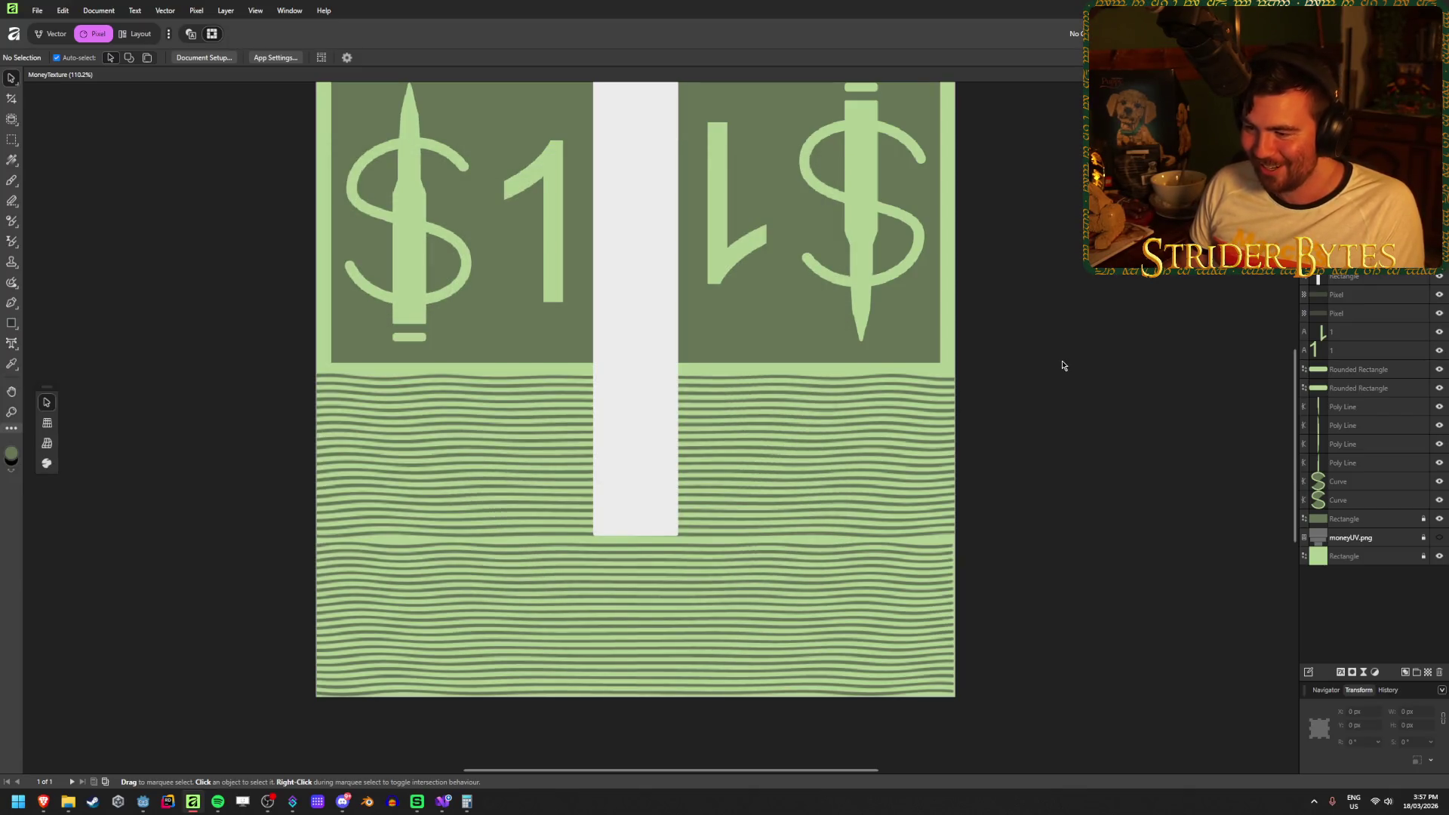
key("alt+Tab")
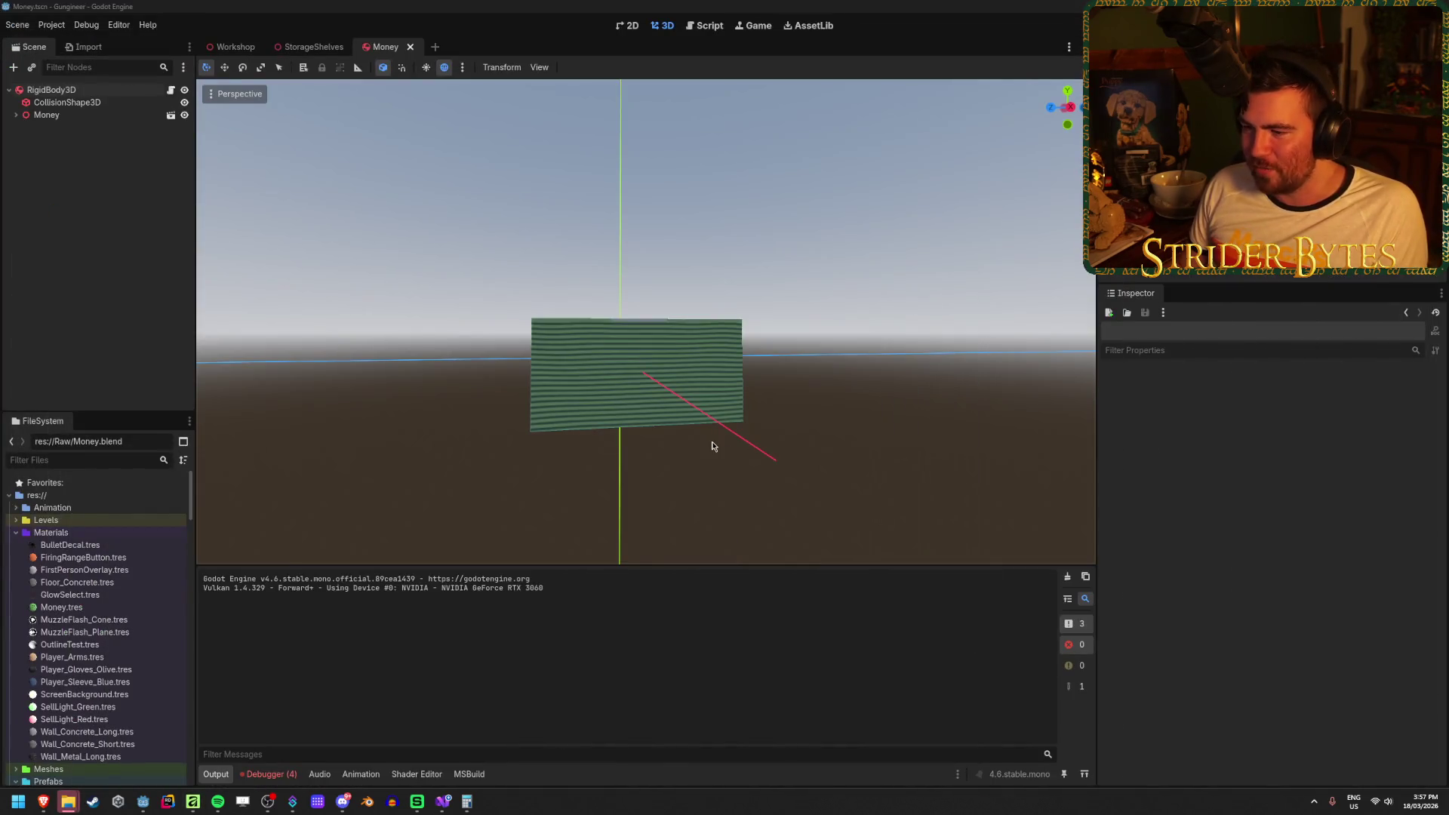
Orbit and zoom around the reimported Money mesh with the $1 texture, then return to Affinity.
scroll(871, 363, "up", 3)
mouse_move(904, 332)
left_mouse_down()
mouse_move(751, 415)
mouse_move(735, 352)
mouse_move(749, 301)
mouse_move(649, 355)
mouse_move(787, 451)
left_mouse_up()
scroll(751, 415, "up", 2)
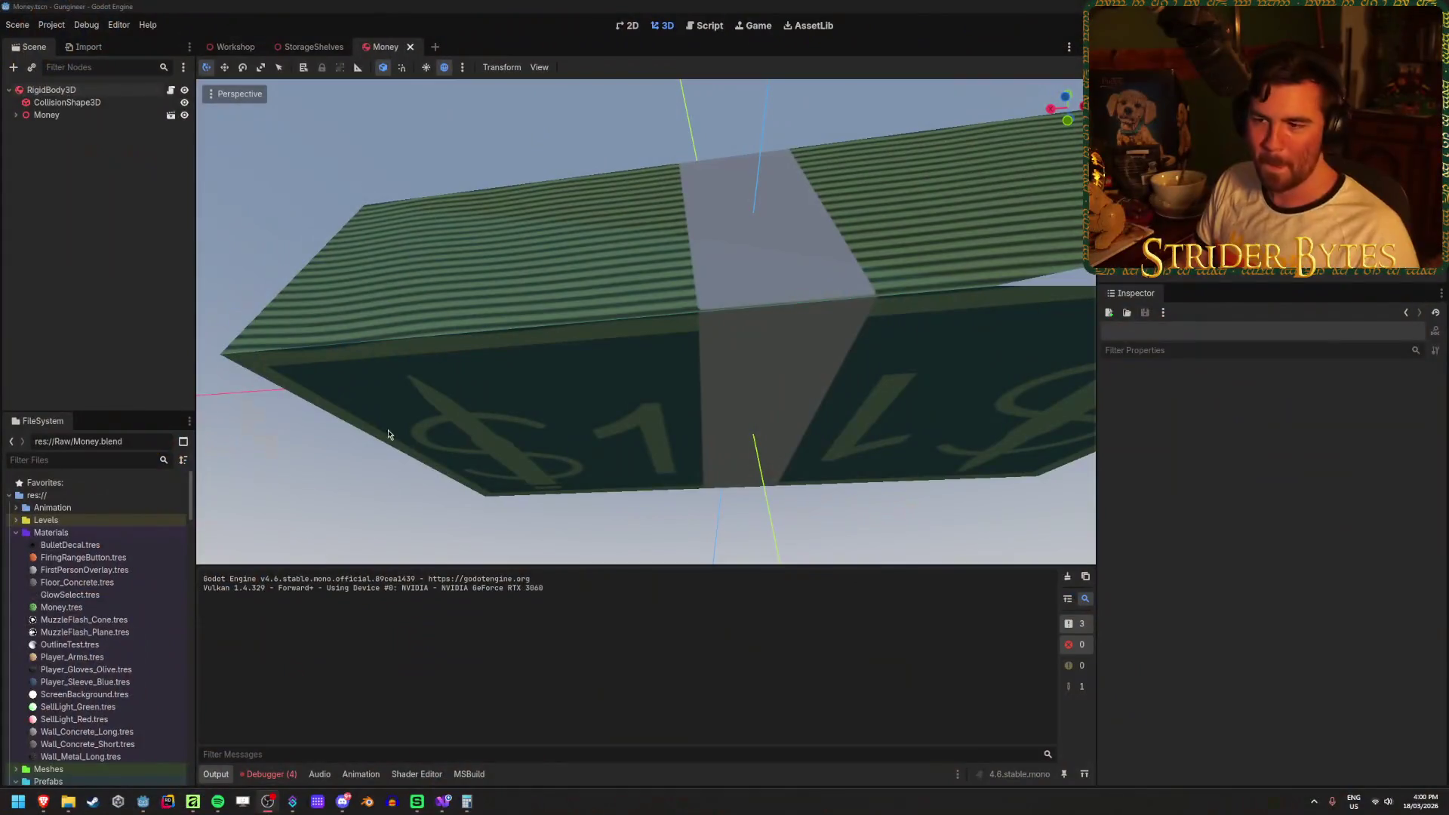
left_click(202, 809)
scroll(643, 573, "up", 3)
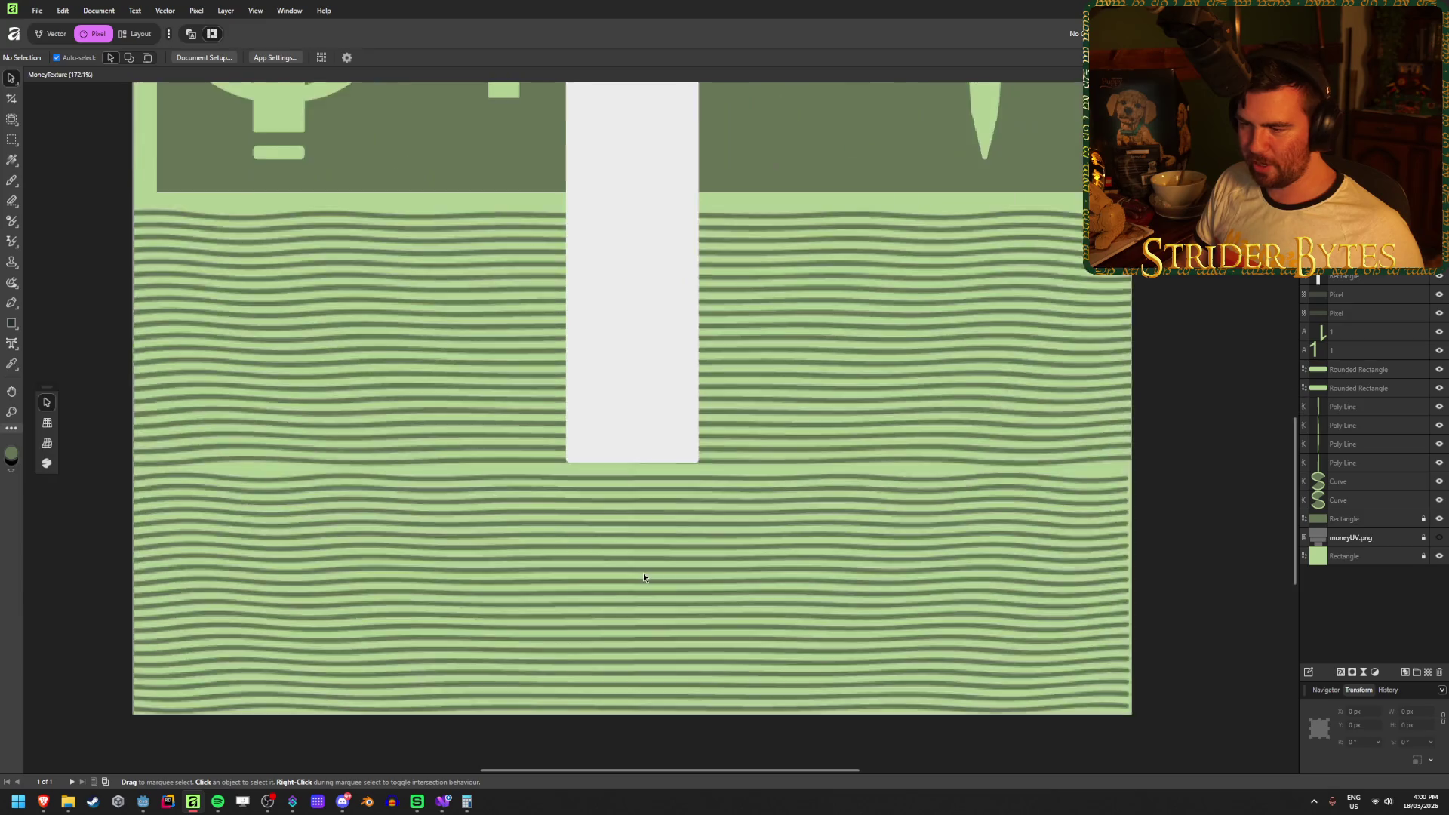
Lengthen the white paper band slightly and export it over Money.png.
scroll(643, 577, "up", 1)
left_click(636, 410)
left_click_drag(630, 430, 631, 436)
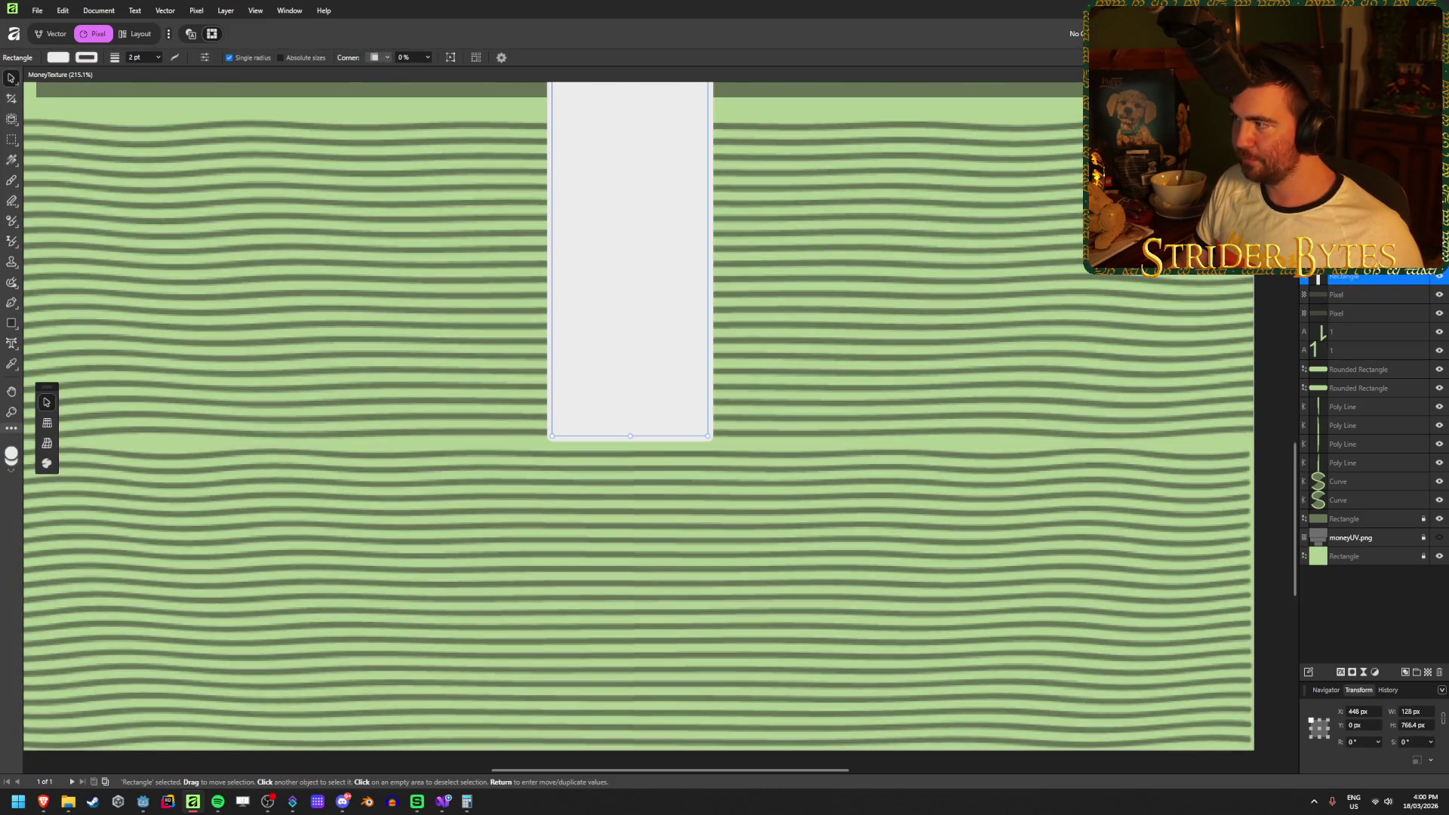
key("ctrl+alt+shift+w")
left_click(788, 333)
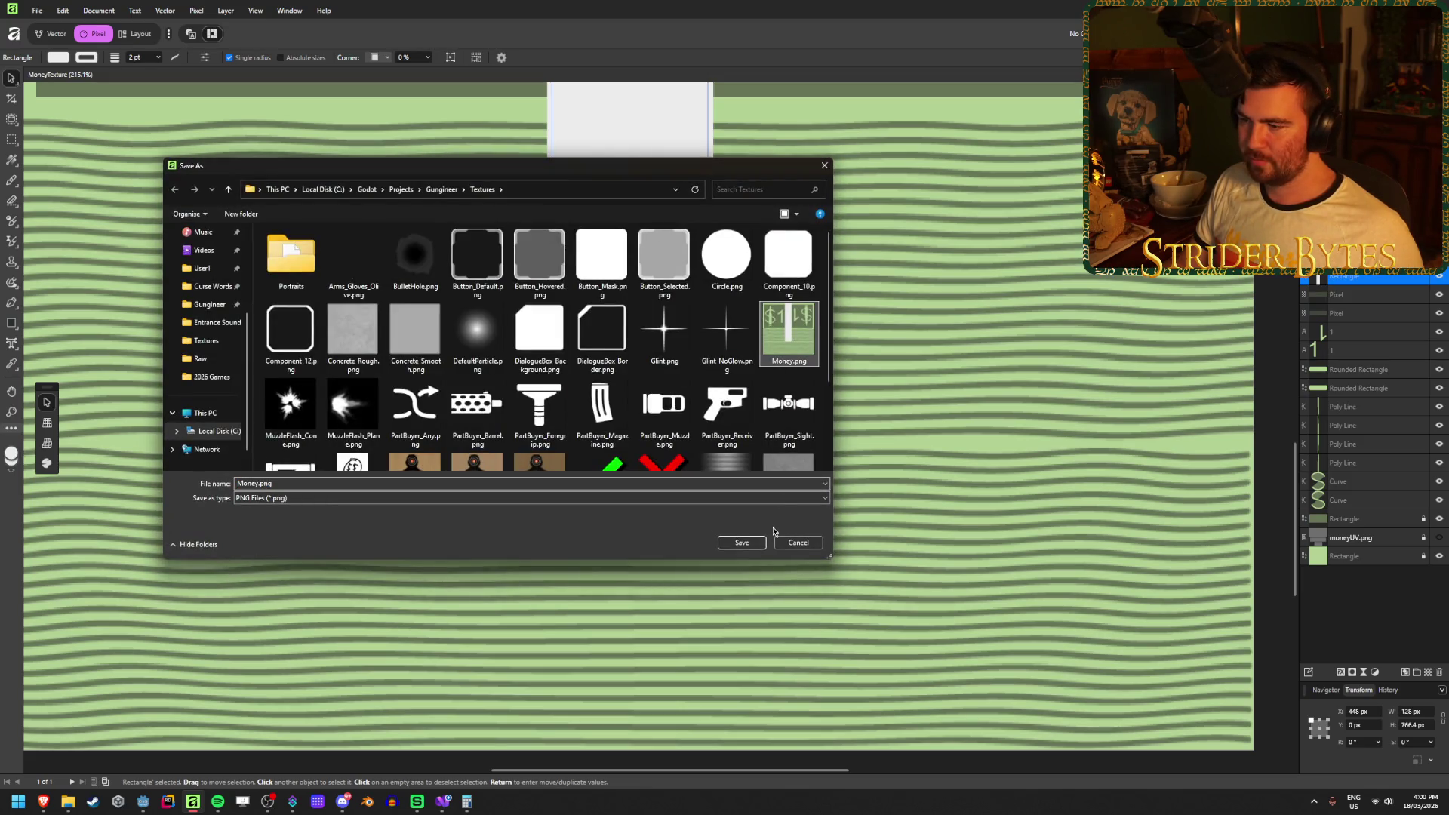
left_click(743, 542)
left_click(785, 437)
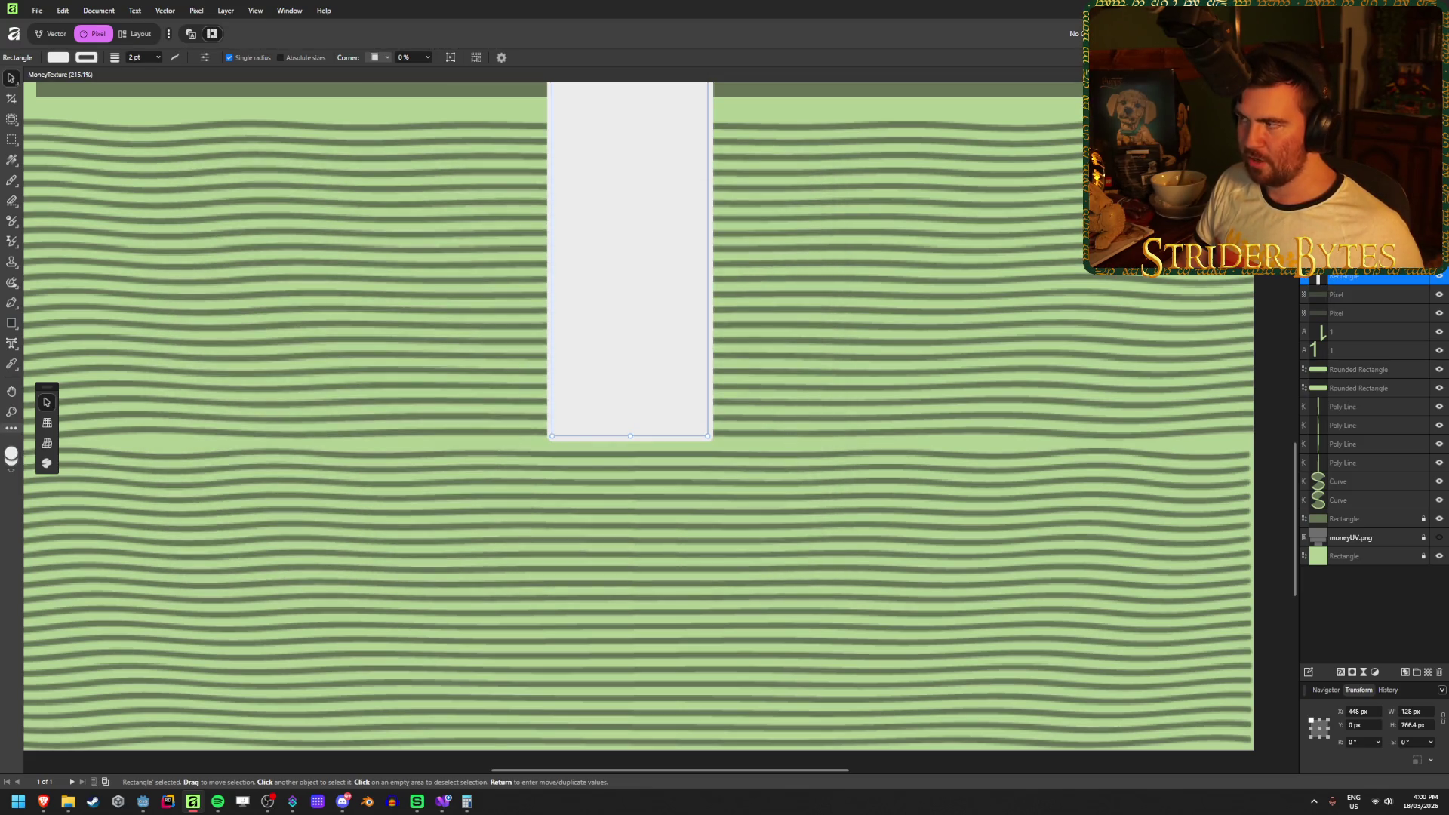
key("alt+Tab")
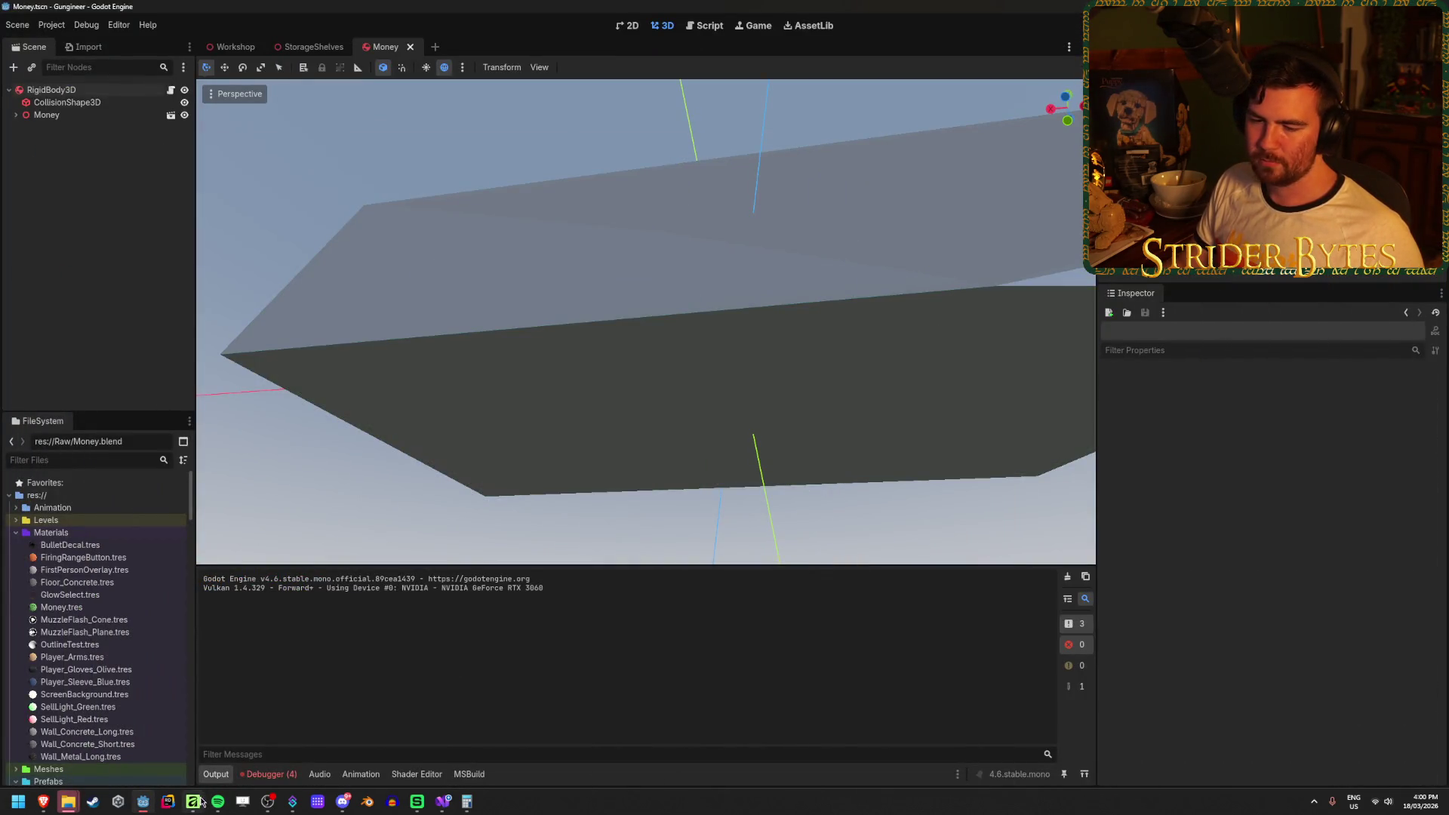
Re-export the texture over Money.png again and recentre the money stack in Godot.
key("alt+Tab")
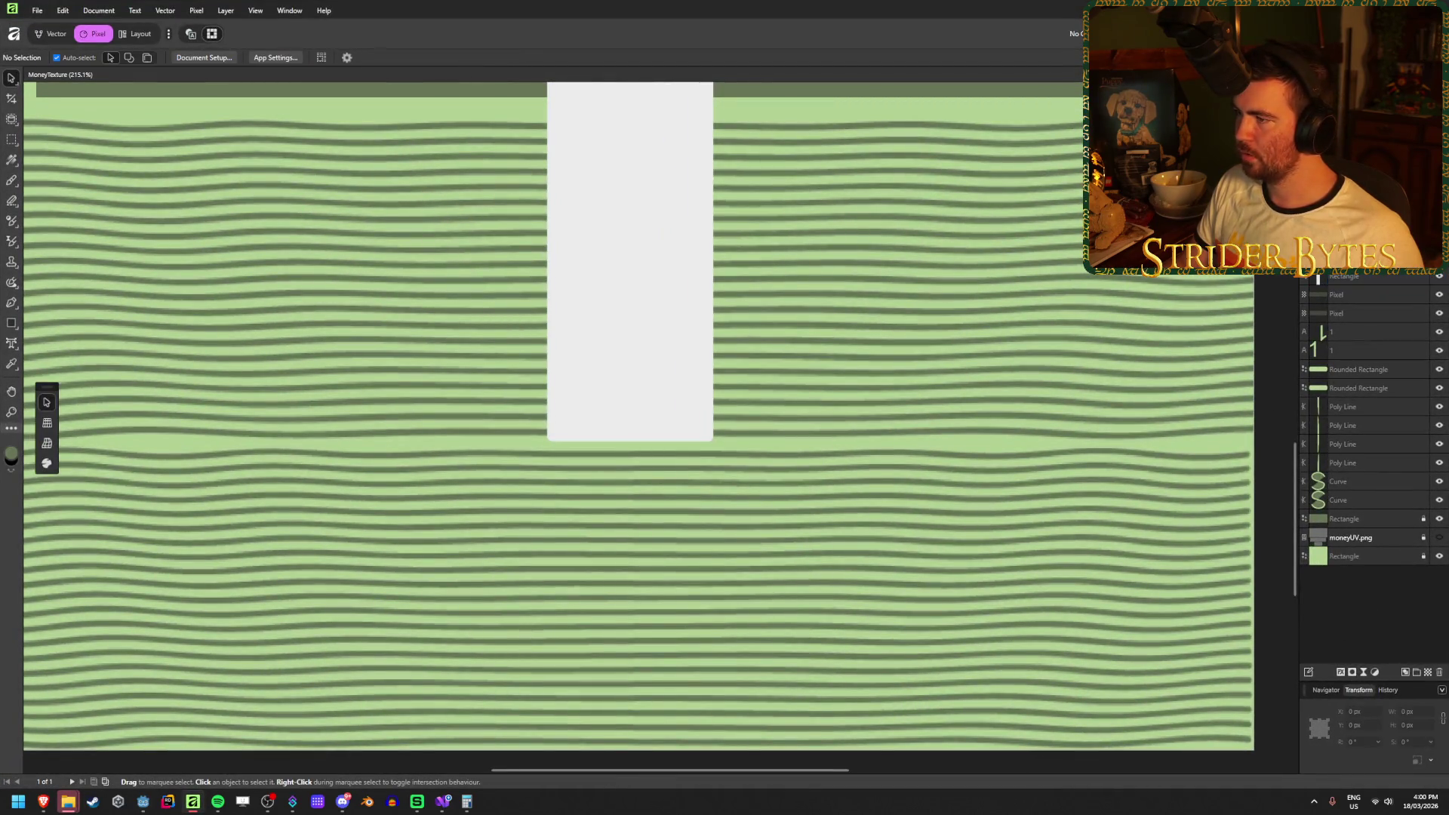
key("ctrl+alt+shift+s")
scroll(503, 355, "down", 3)
scroll(625, 407, "up", 3)
left_click(789, 332)
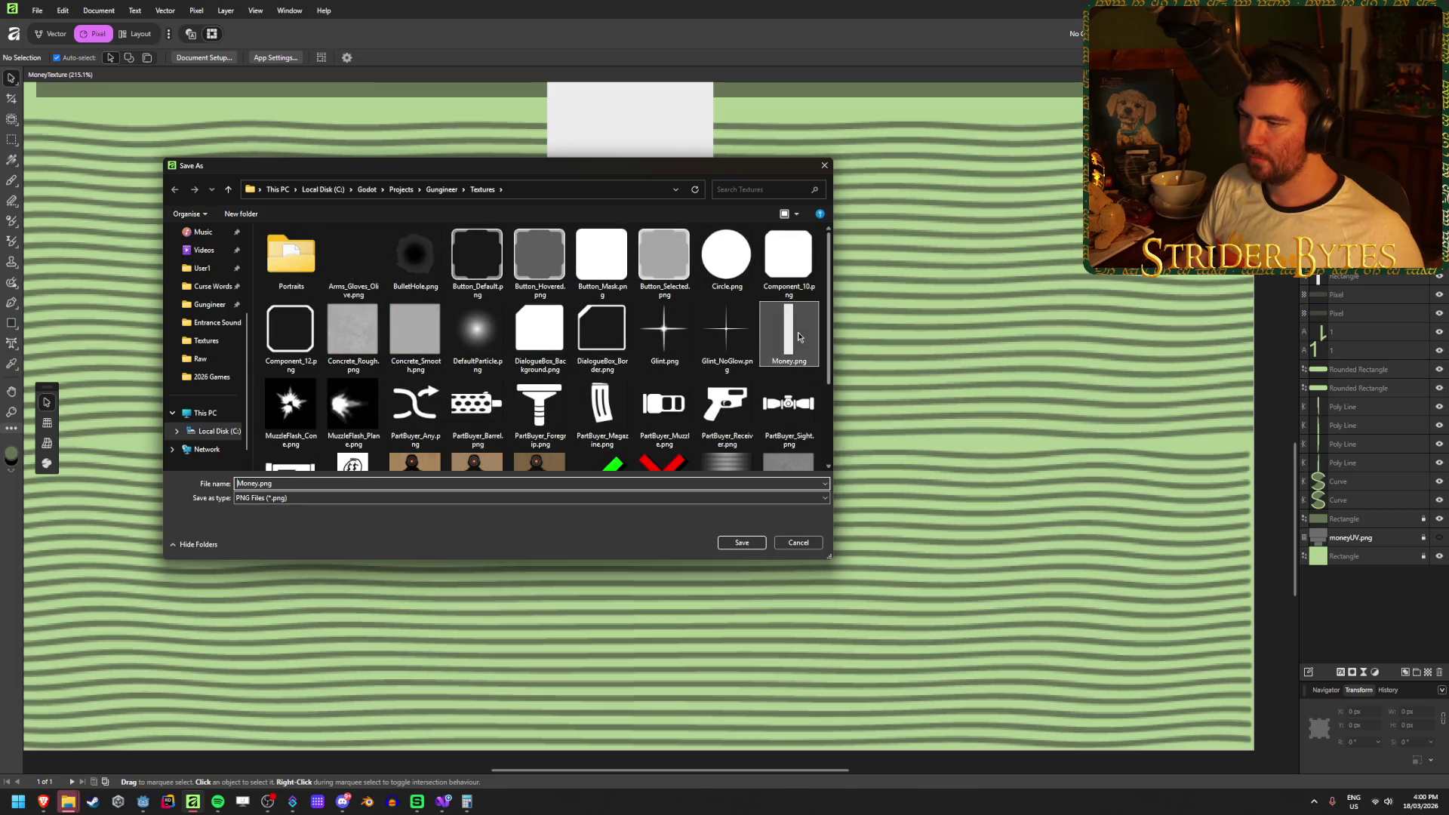
left_click(741, 543)
left_click(781, 444)
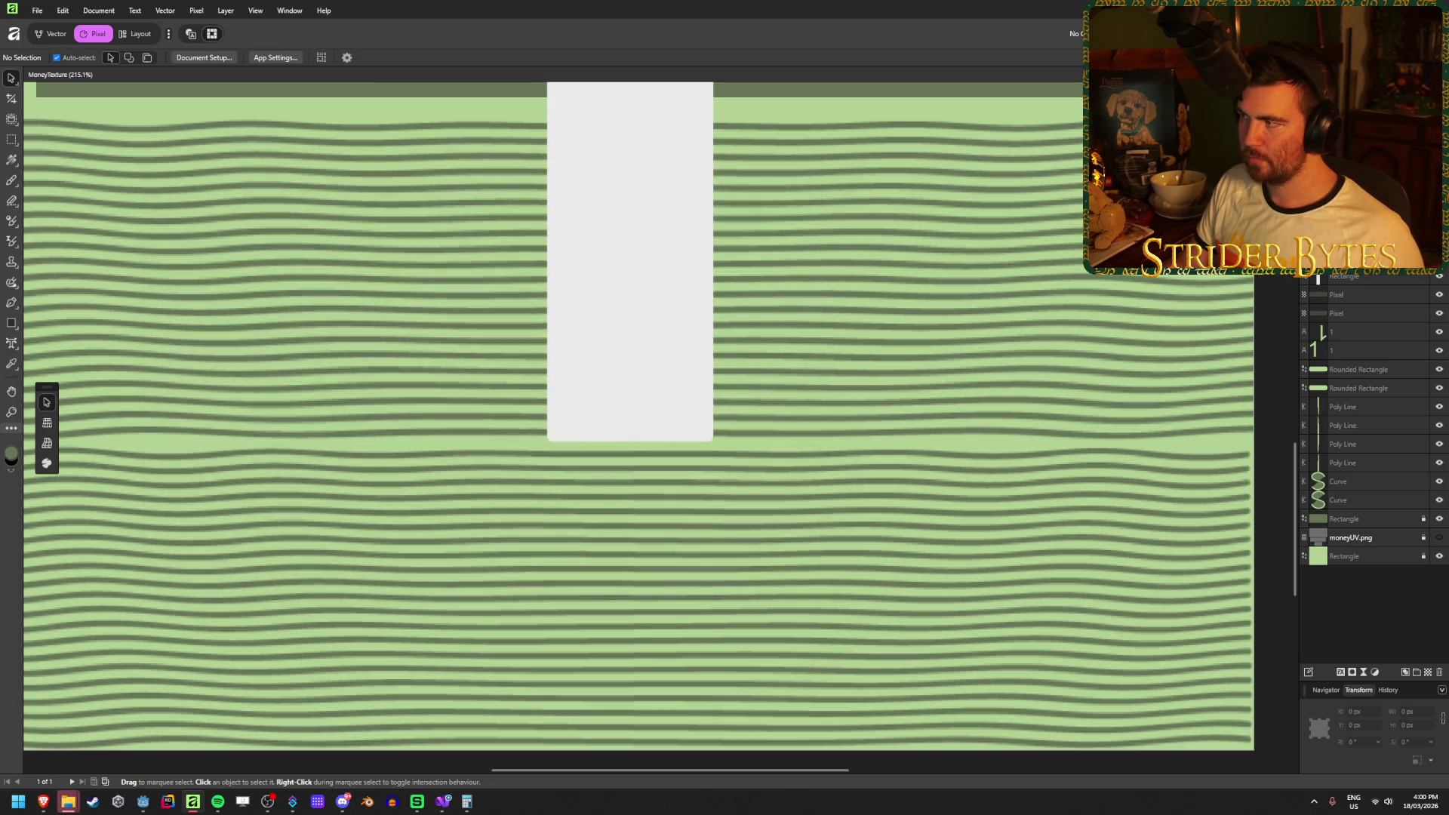
key("alt+Tab")
mouse_move(627, 461)
left_mouse_down()
mouse_move(665, 412)
mouse_move(721, 389)
left_mouse_up()
Orbit the view from above down to eye level with the stack's sides.
mouse_move(664, 492)
left_mouse_down()
mouse_move(673, 438)
mouse_move(713, 396)
left_mouse_up()
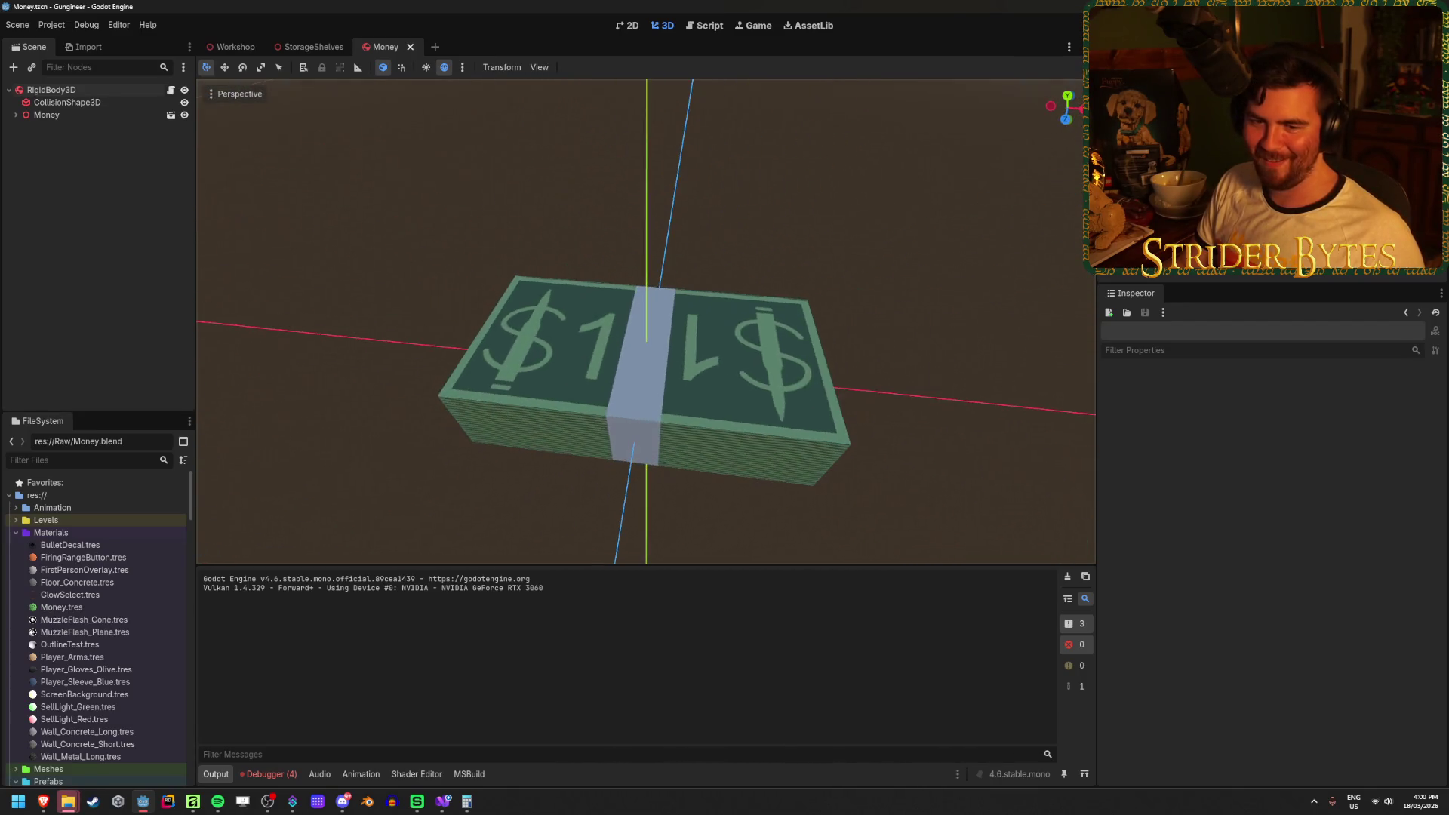
left_click_drag(672, 473, 691, 397)
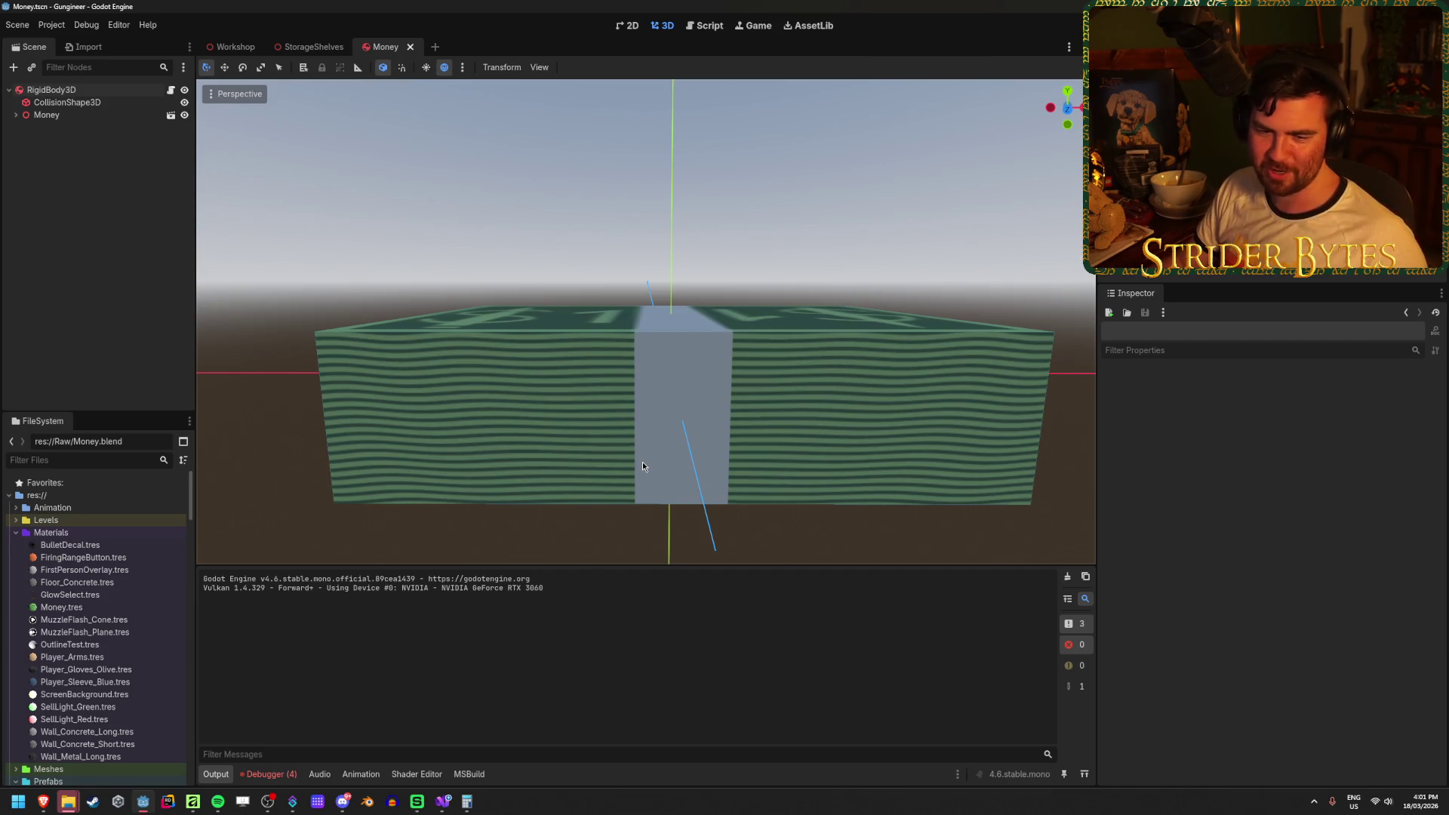
left_click_drag(491, 529, 494, 506)
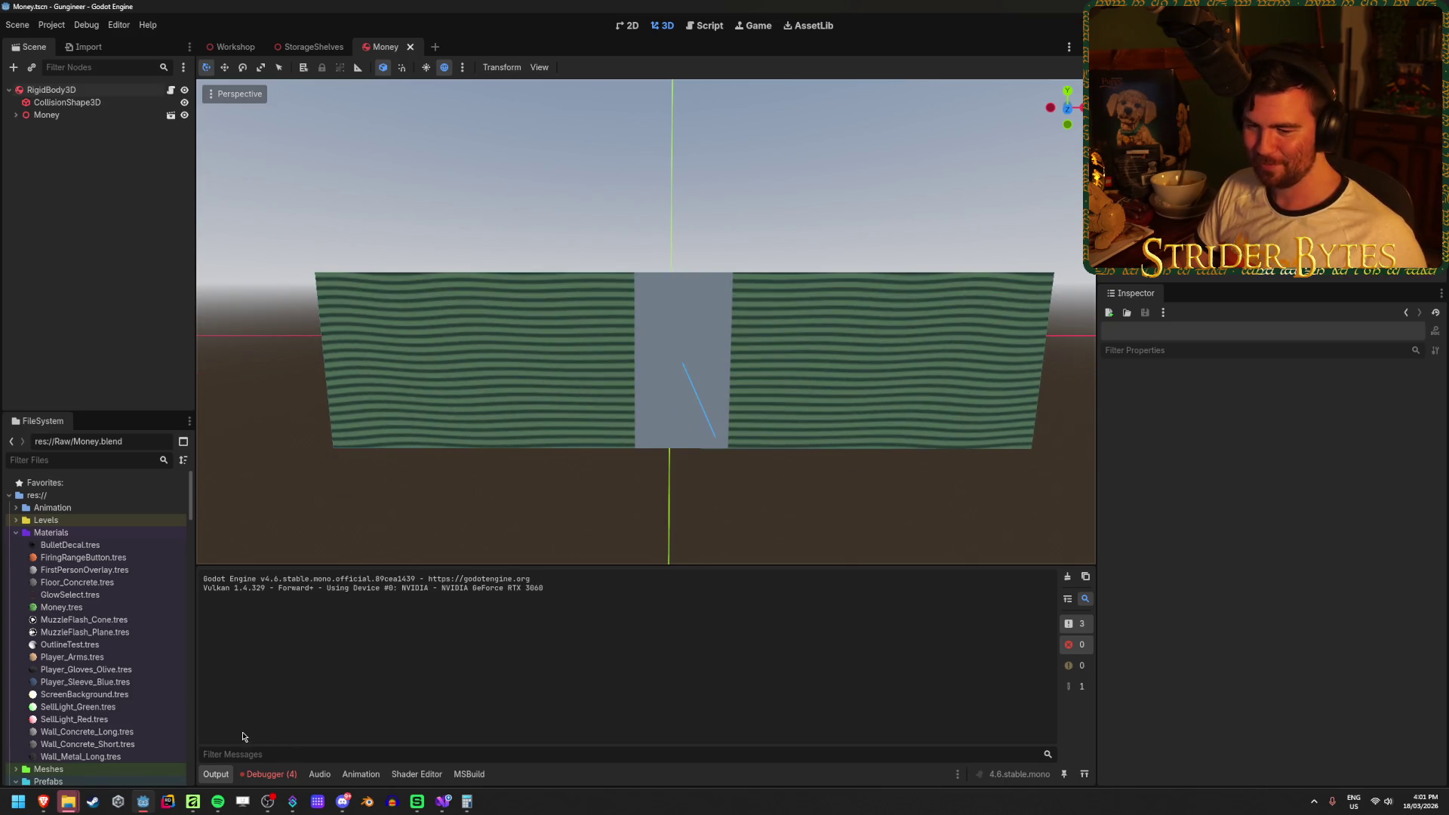
Dismiss the file explorer jump list and switch back to Affinity.
right_click(68, 800)
left_click(76, 771)
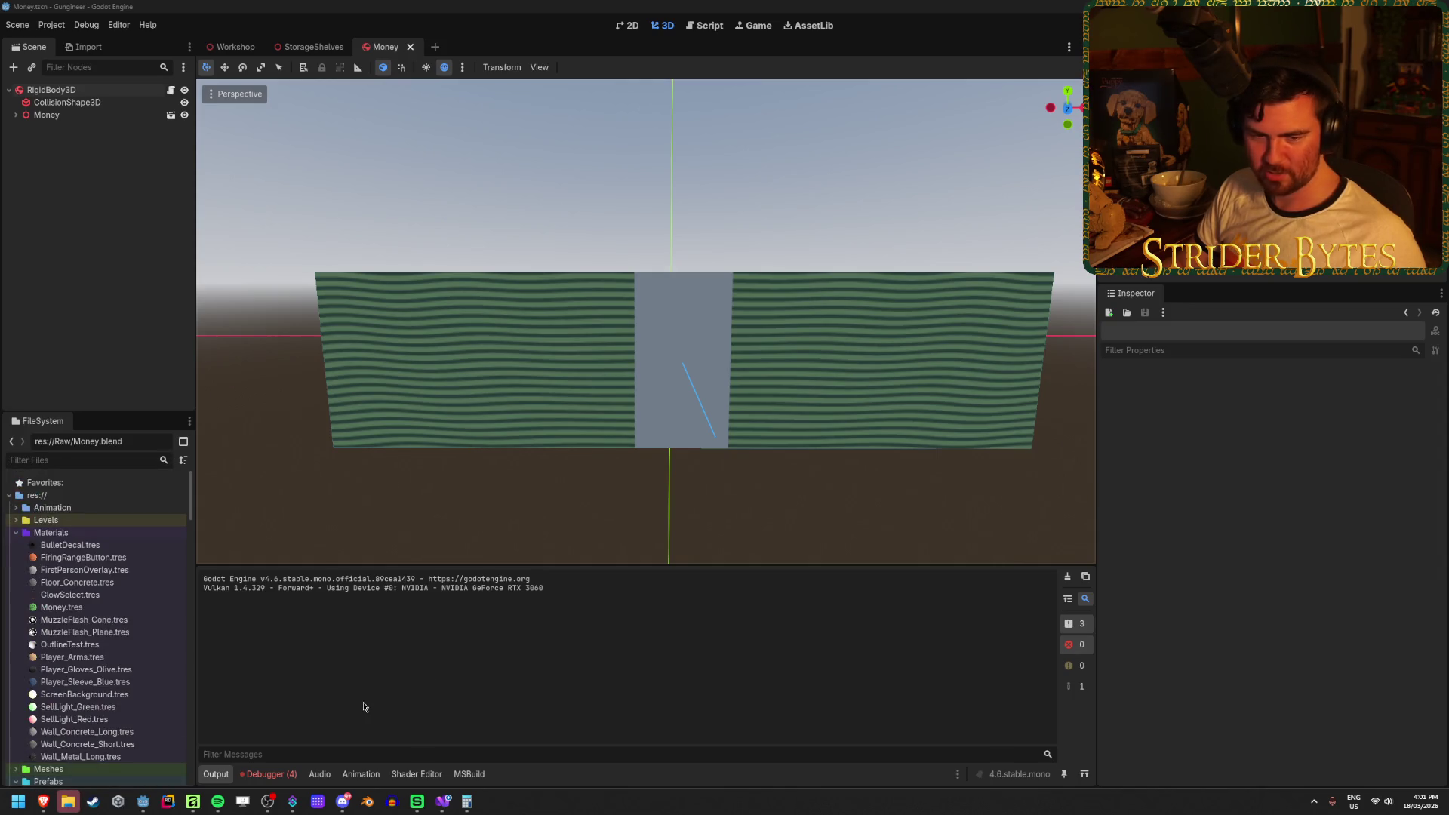
left_click(425, 521)
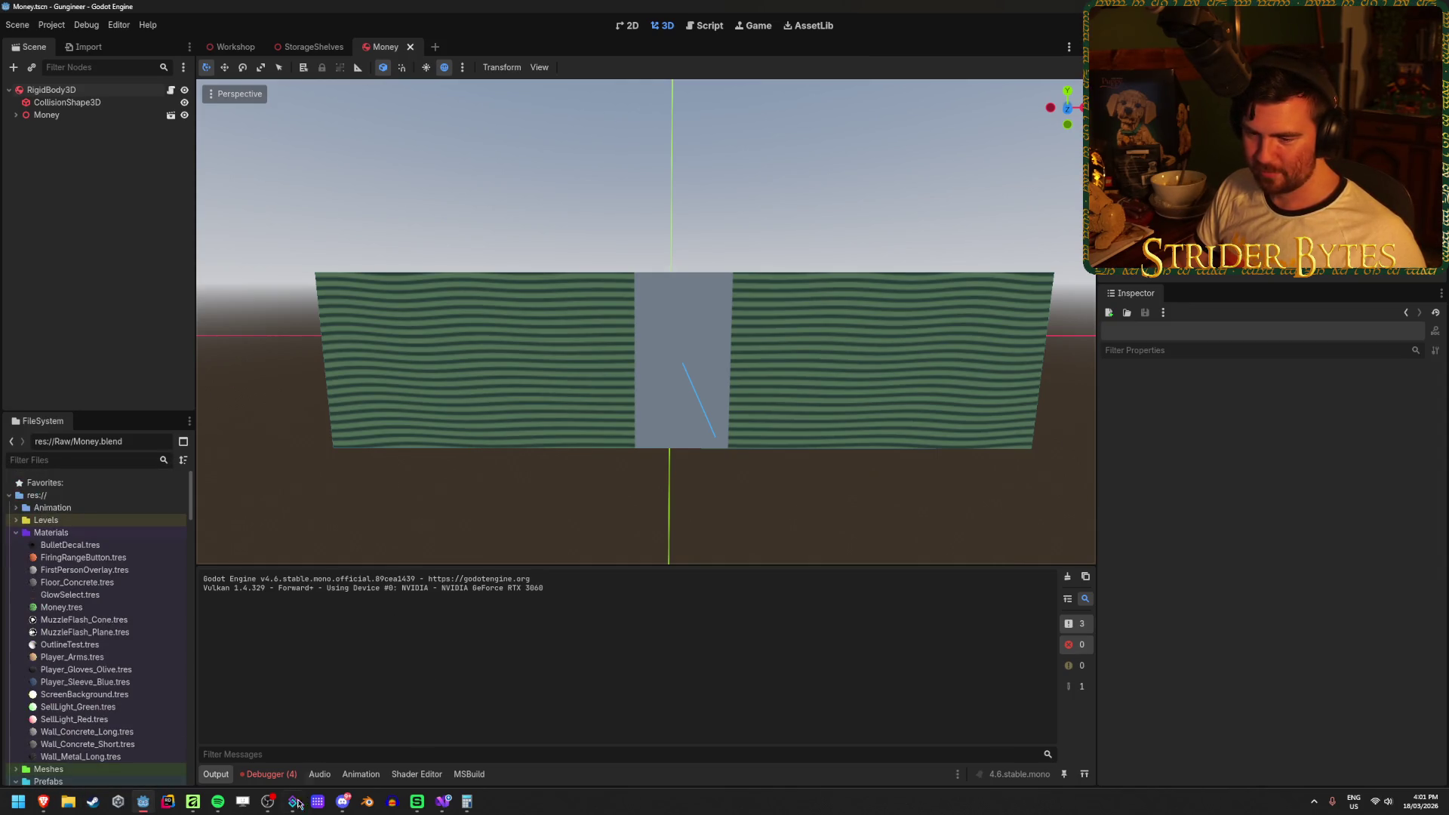
mouse_move(207, 802)
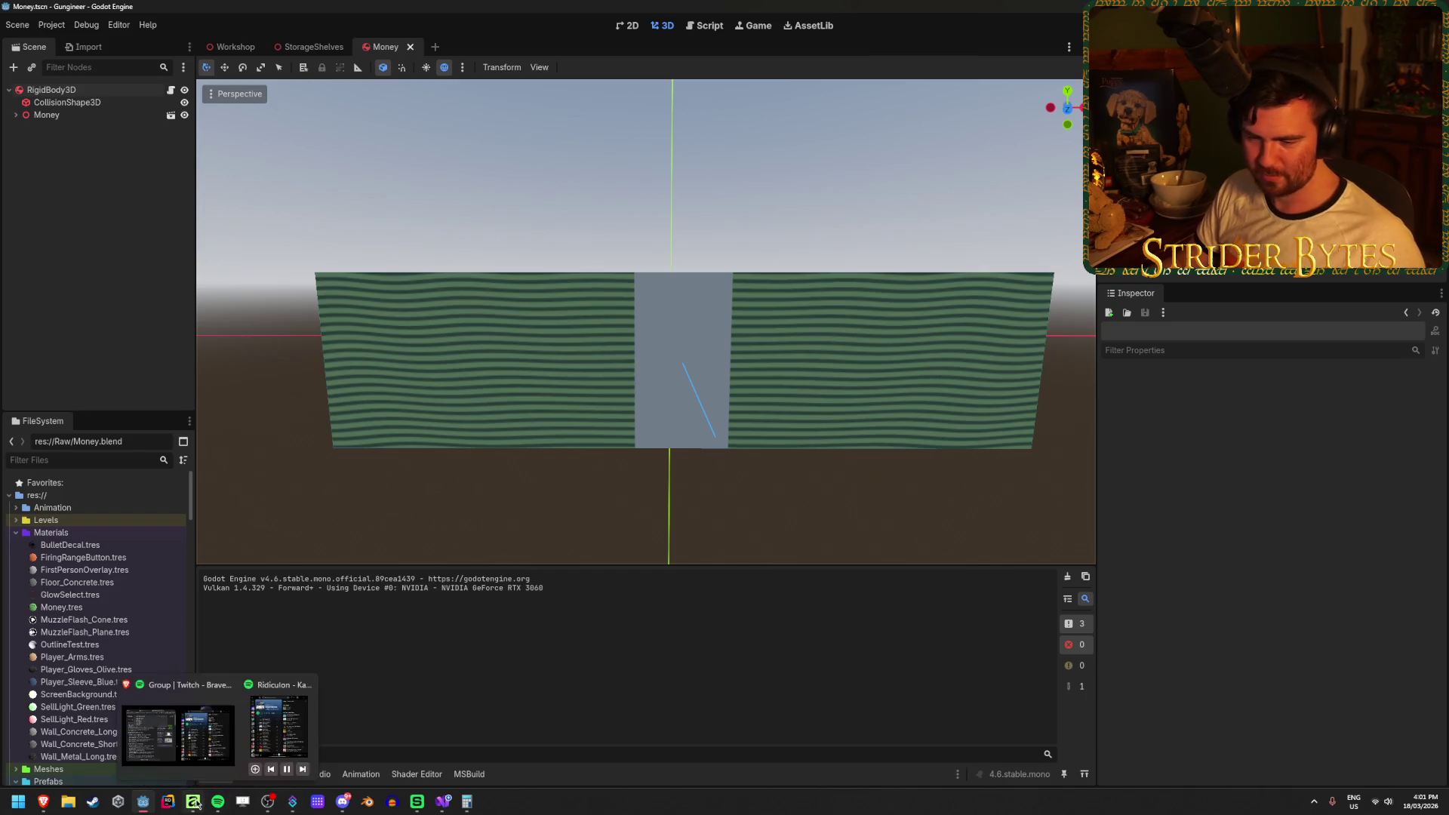
left_click(186, 747)
Show the moneyUV.png overlay and trim the upper stripe band at its top and bottom.
scroll(531, 490, "down", 2)
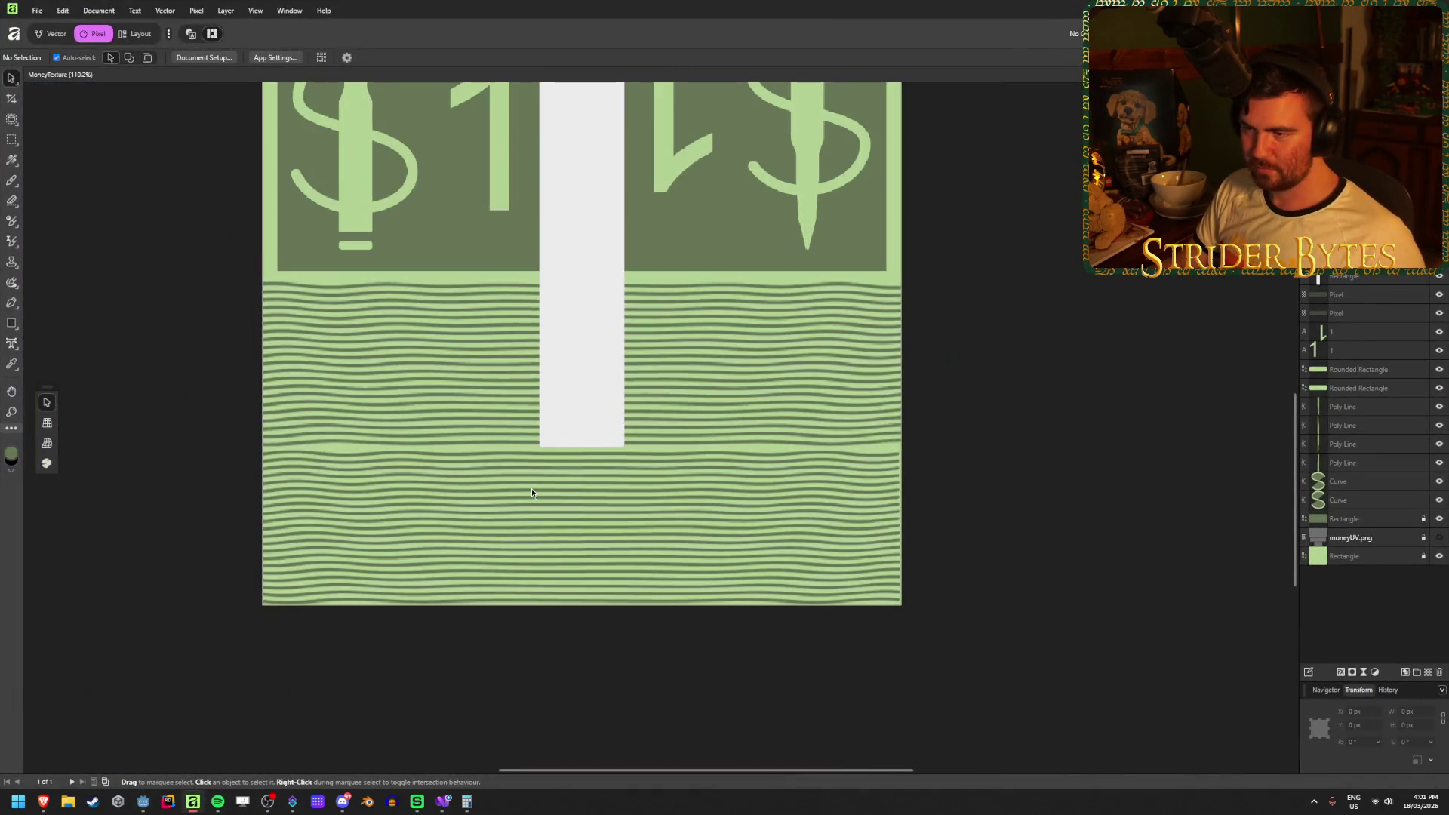
left_click(487, 306)
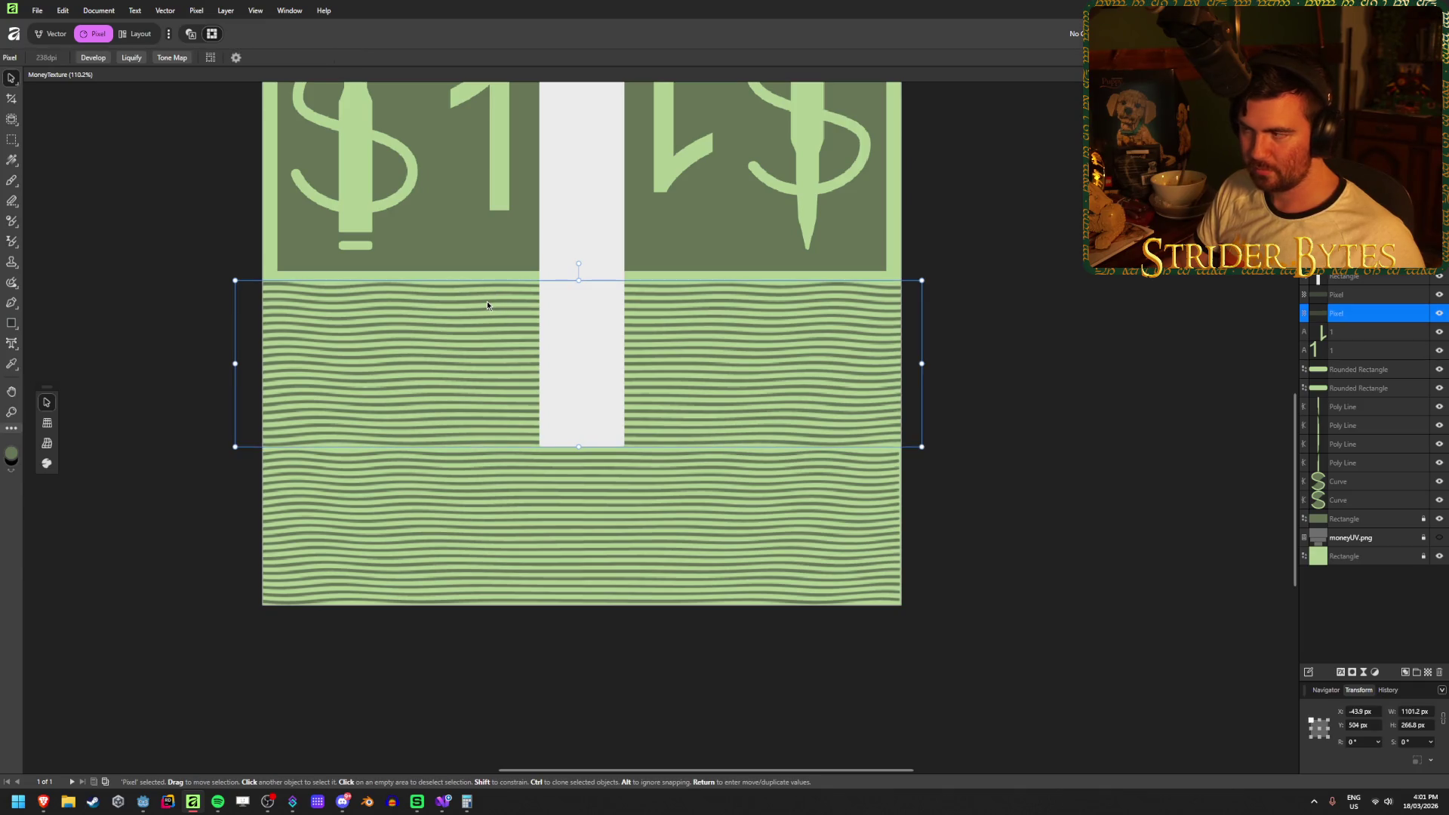
left_click(1439, 538)
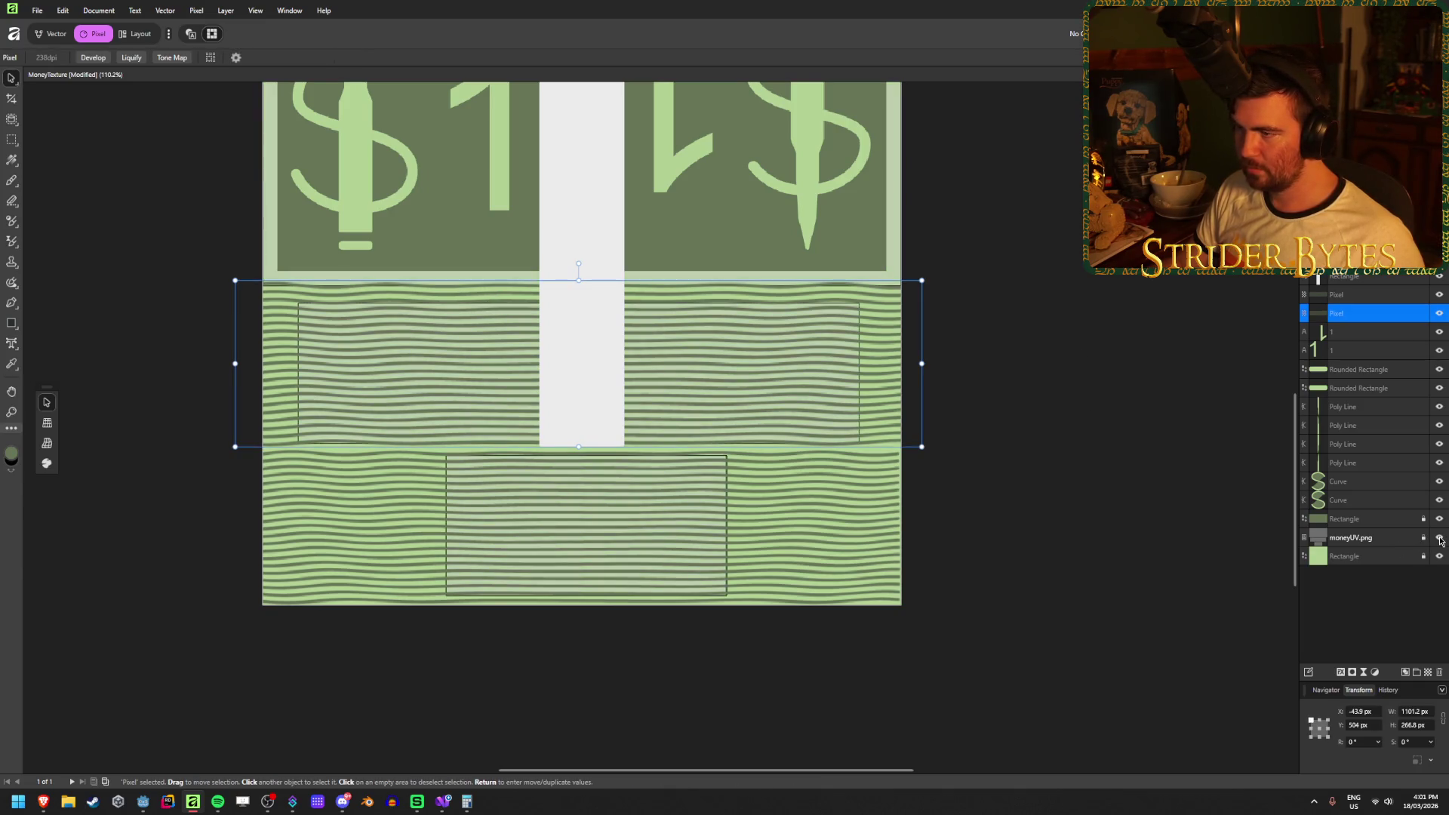
scroll(578, 286, "up", 3)
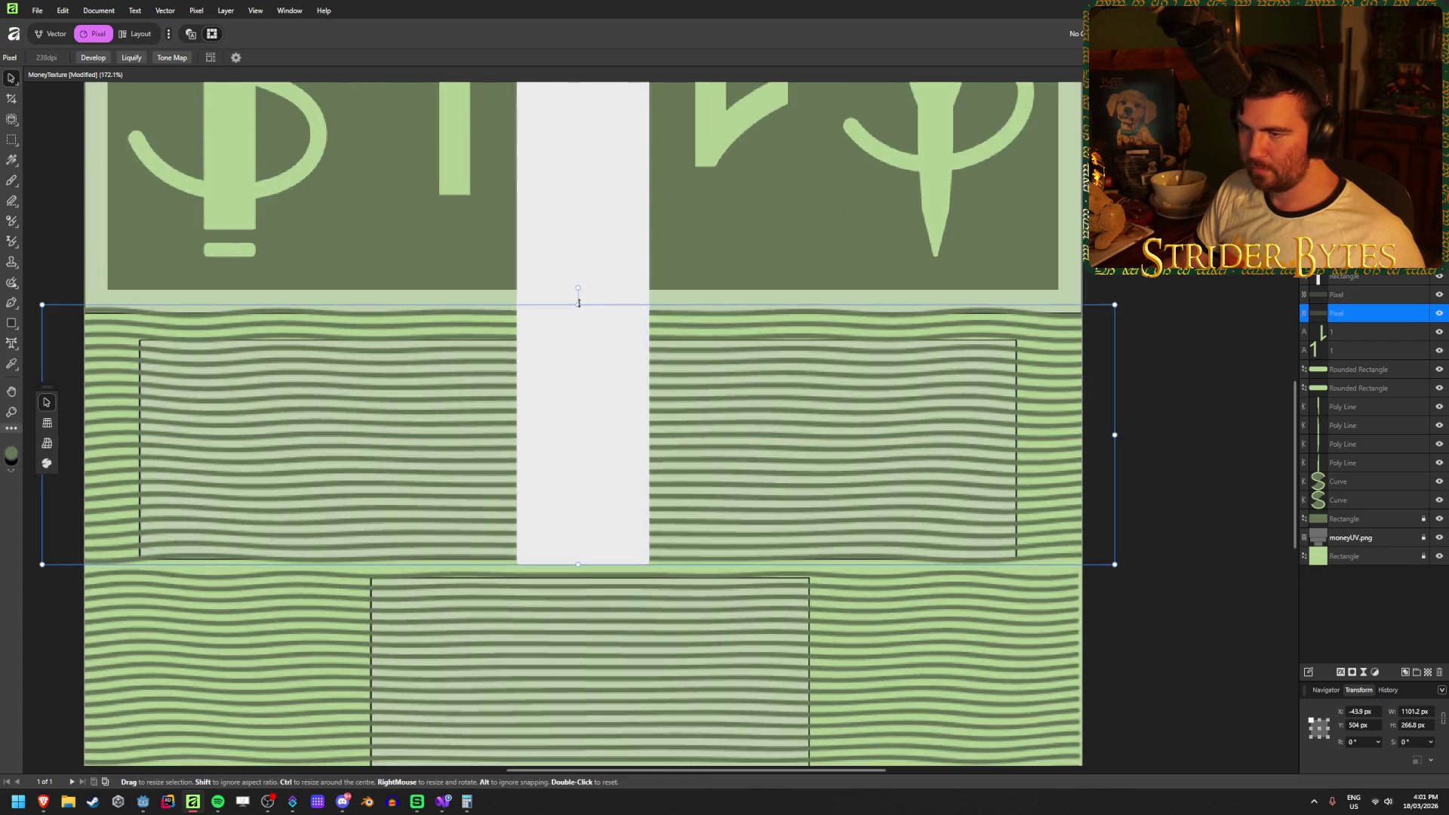
left_click_drag(578, 305, 578, 317)
left_click_drag(578, 564, 583, 556)
left_click(1139, 486)
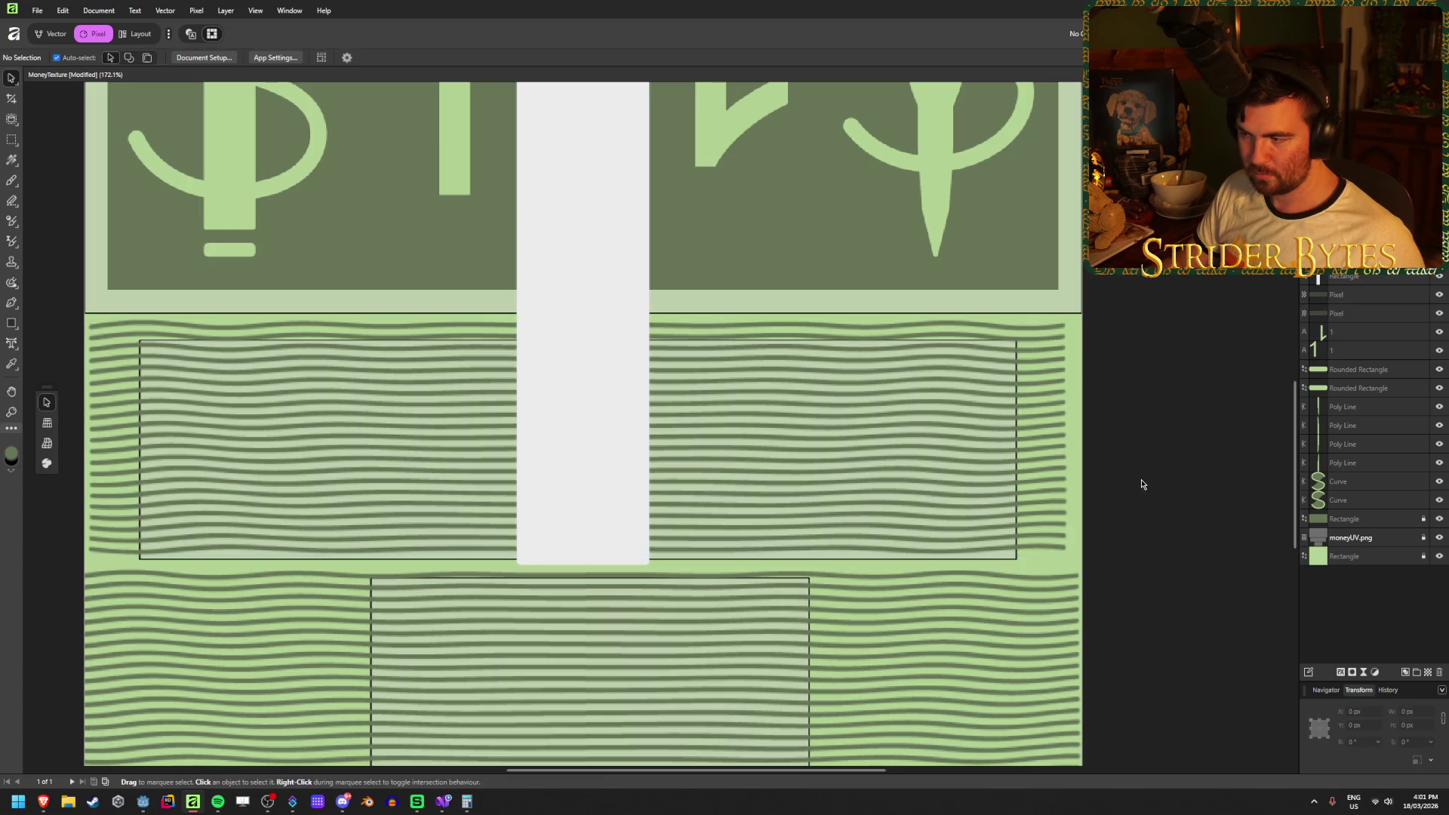
scroll(980, 567, "down", 3)
scroll(910, 575, "down", 1)
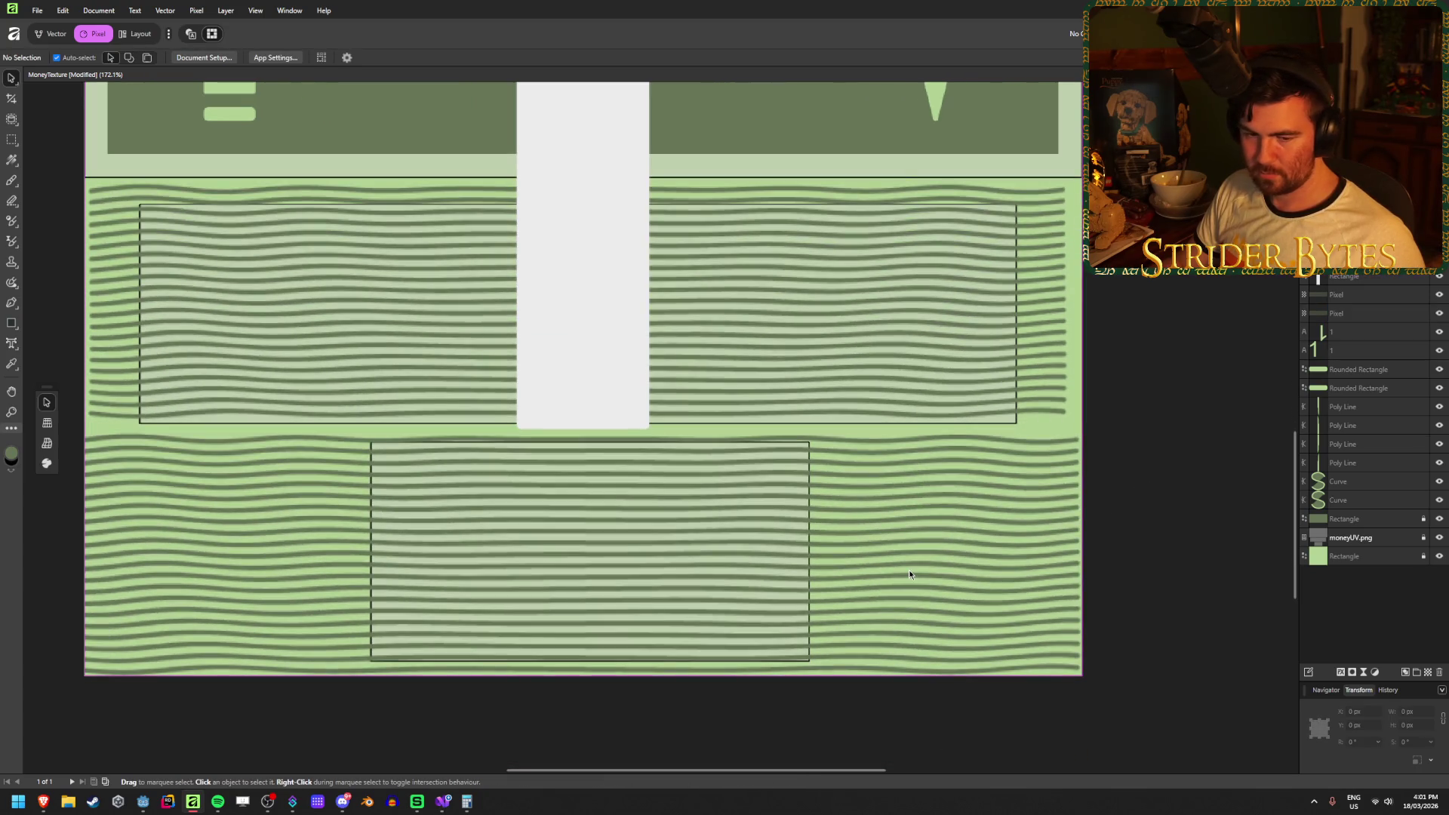
Save the document and hide the moneyUV.png layout guide.
left_click(910, 558)
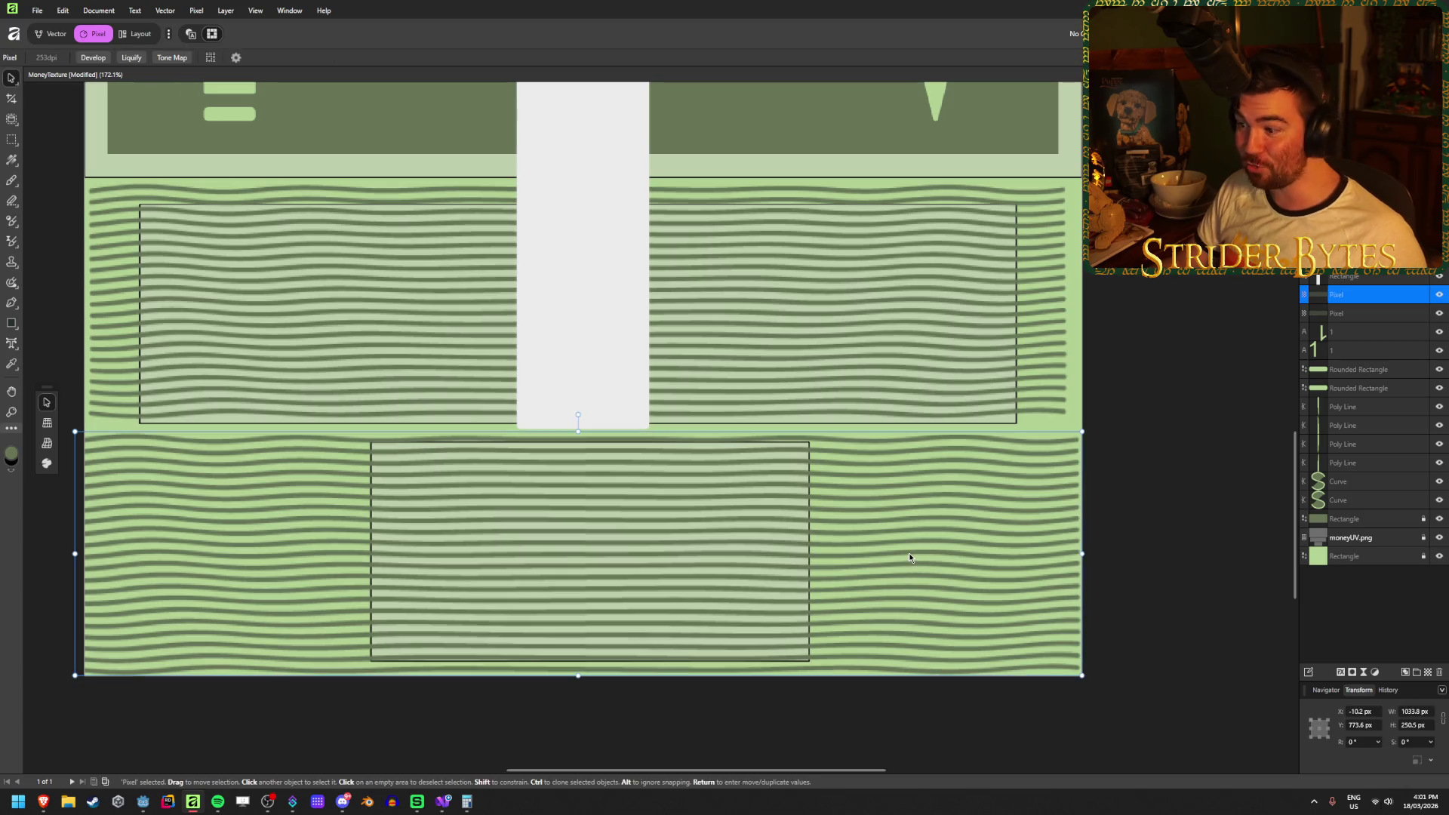
key("ctrl+s")
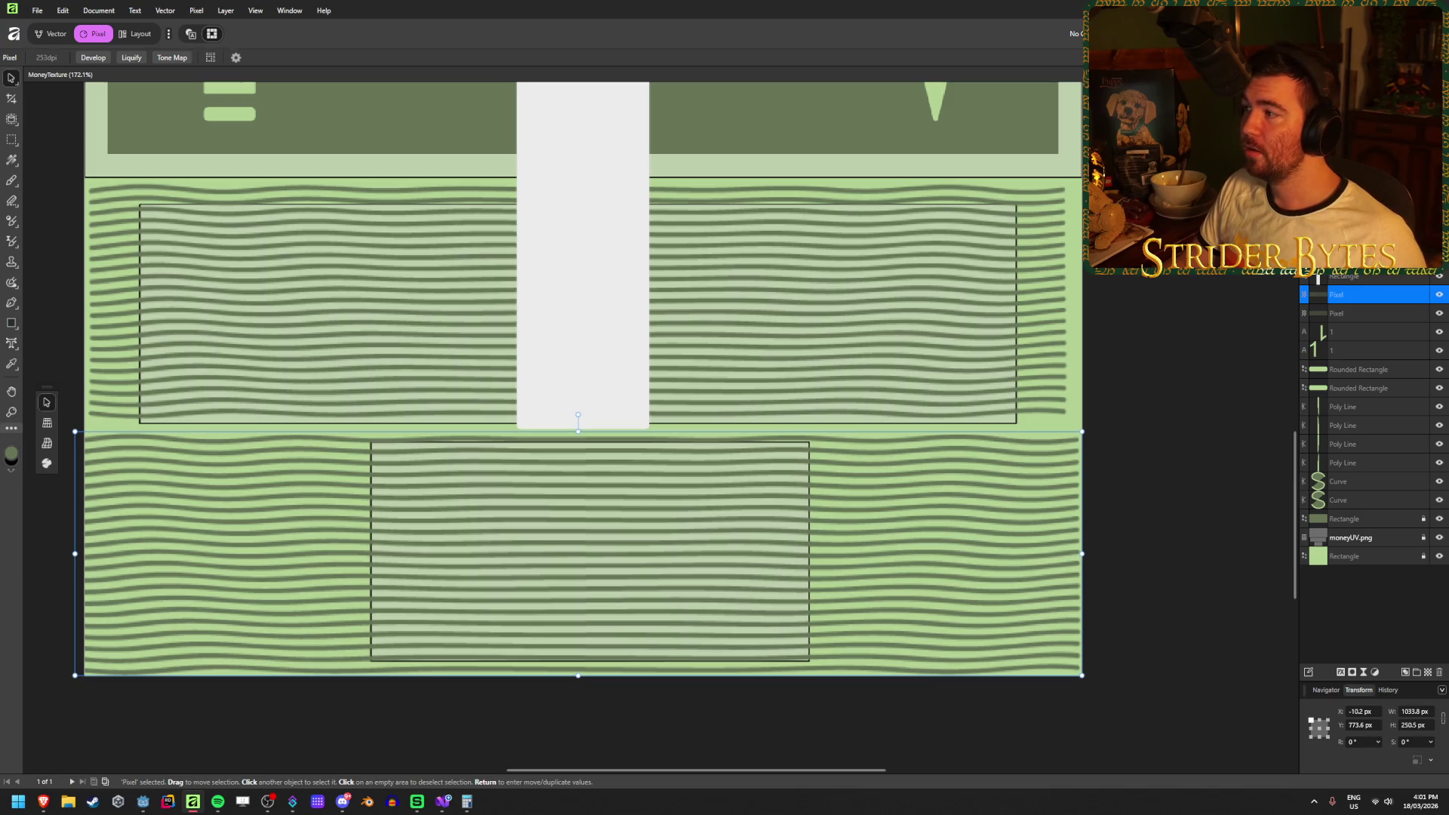
key("ctrl+shift+s")
key("Escape")
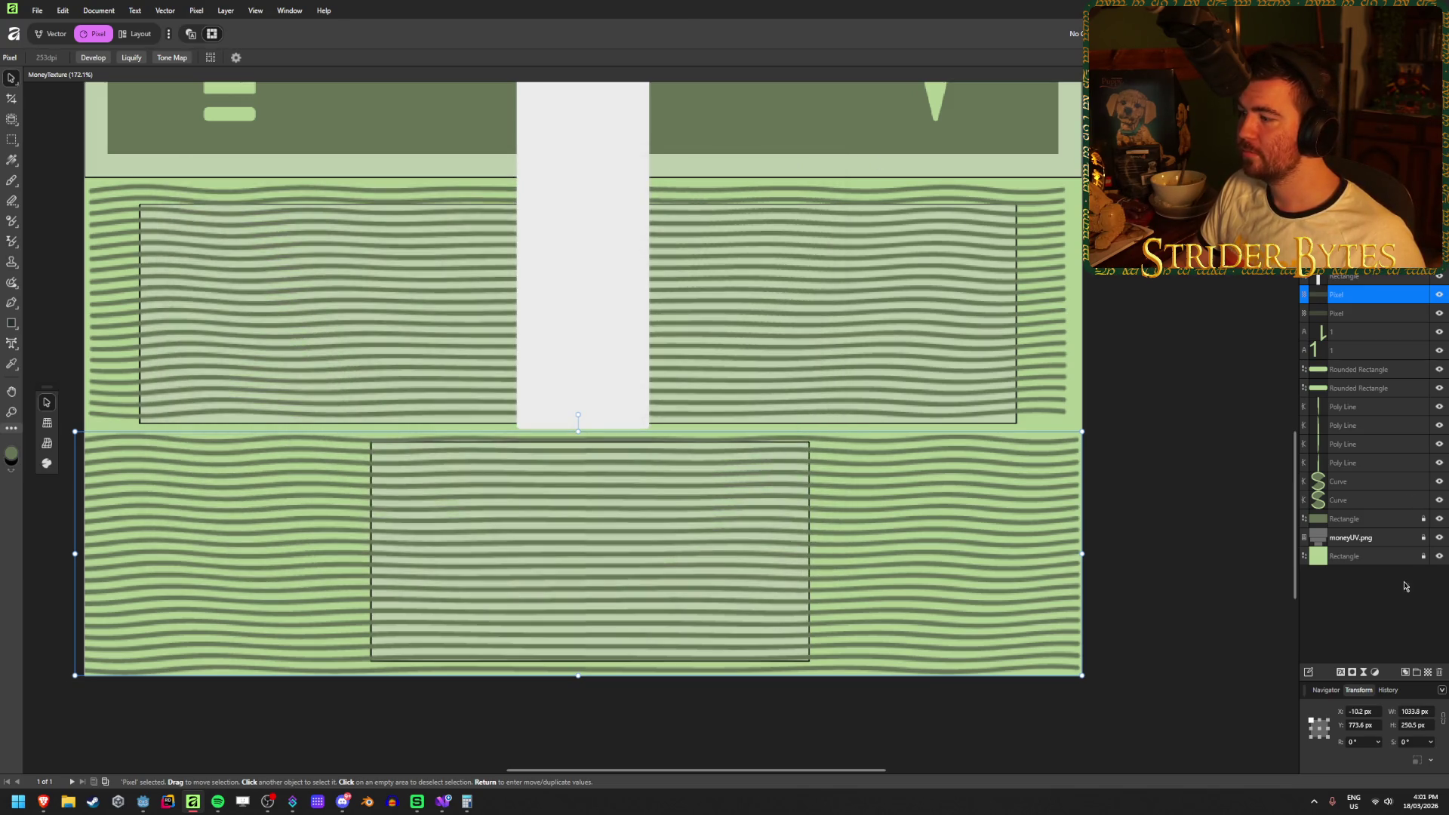
left_click(1397, 600)
left_click(1440, 538)
Export the finished texture over Money.png and switch to Godot.
key("ctrl+alt+shift+s")
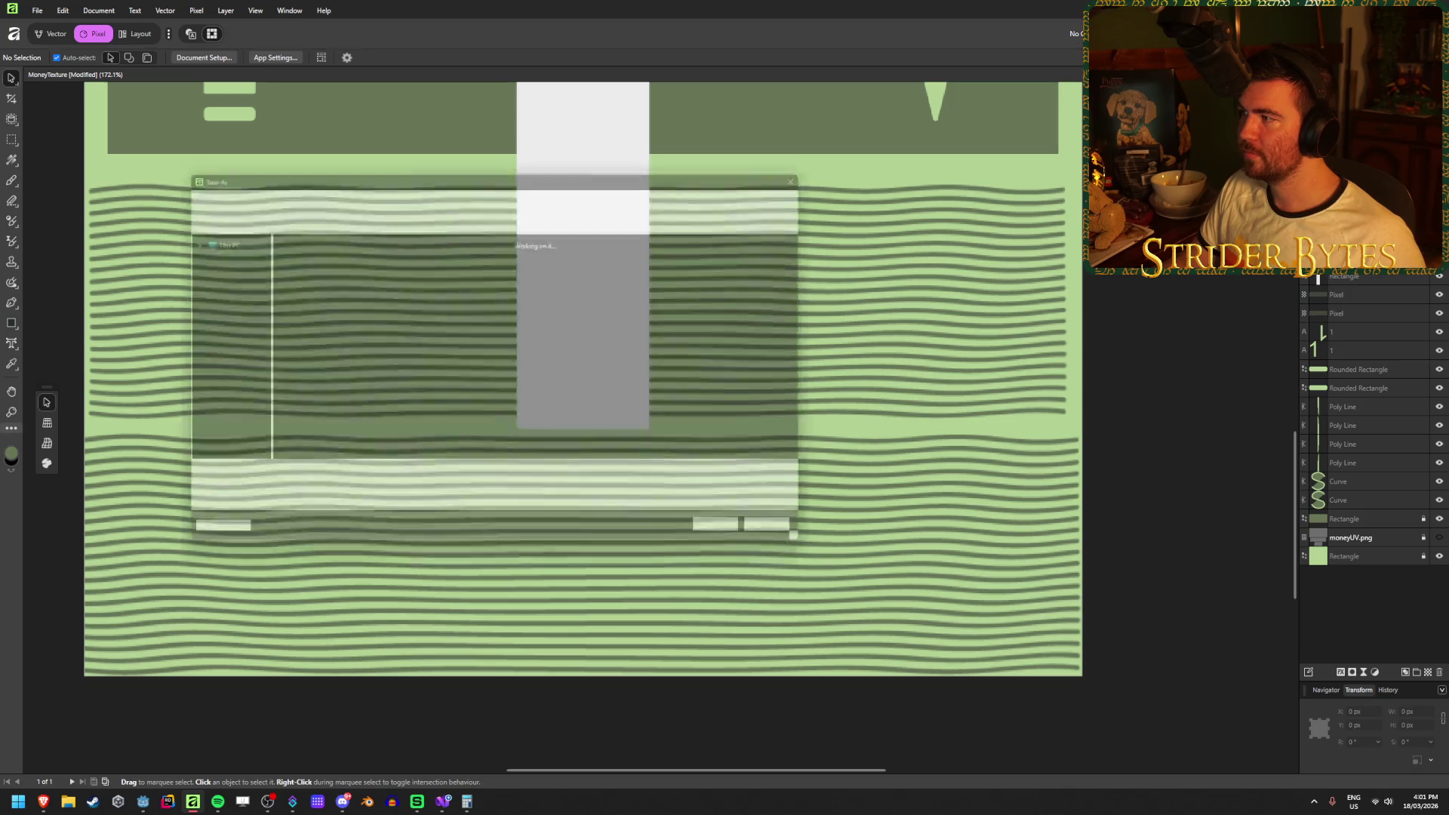
left_click(789, 333)
left_click(742, 542)
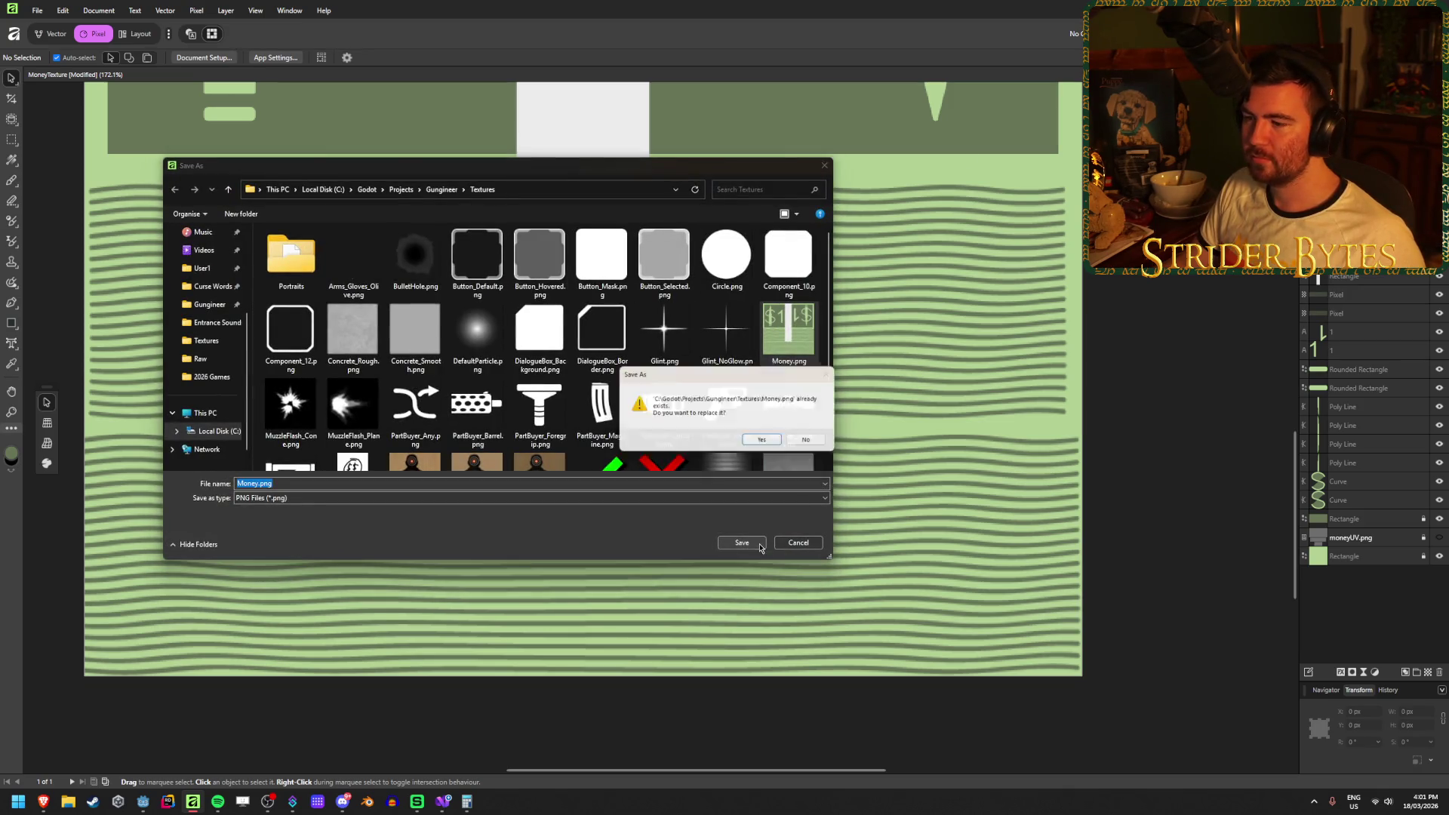
left_click(771, 441)
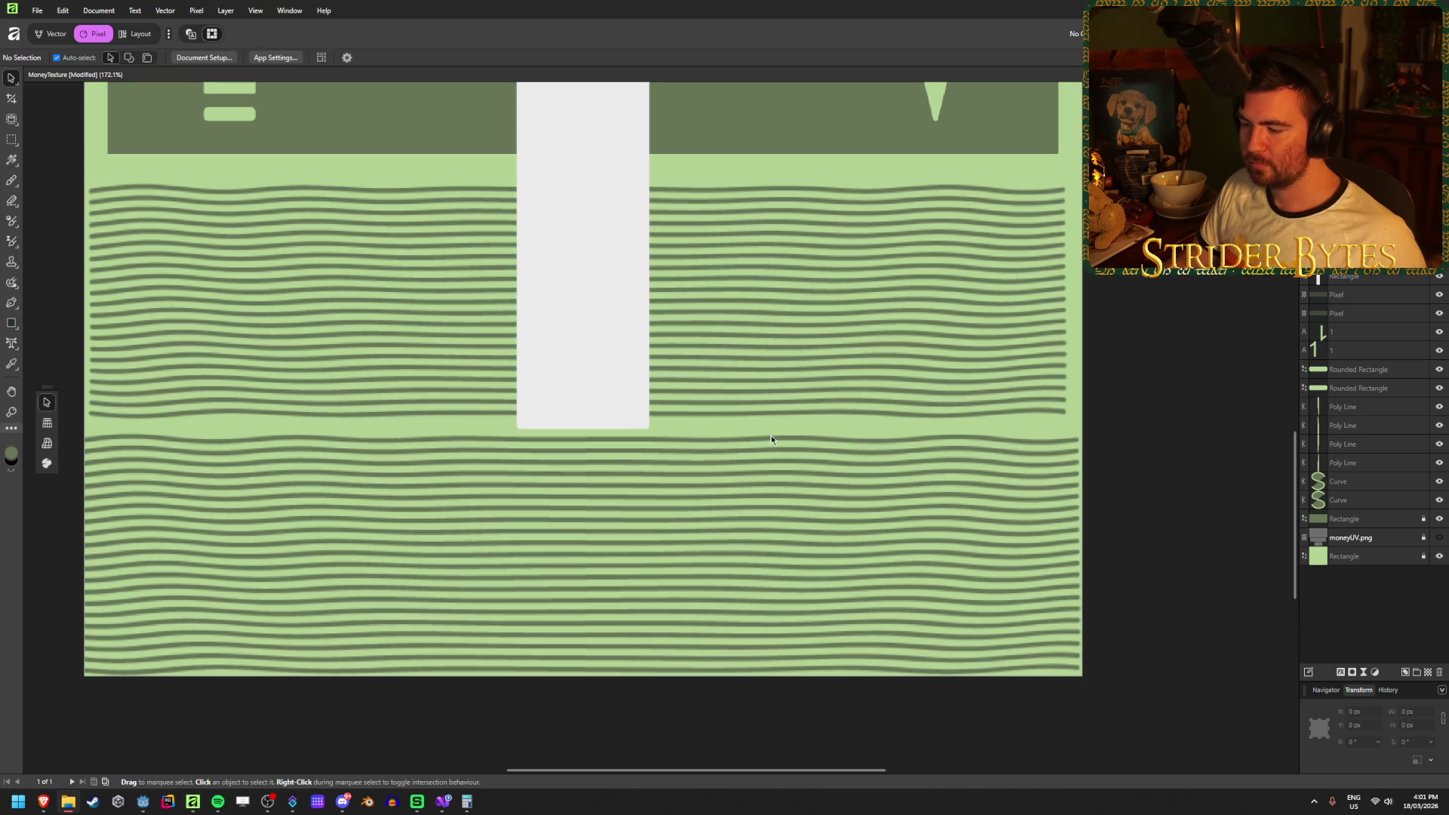
key("alt+Tab")
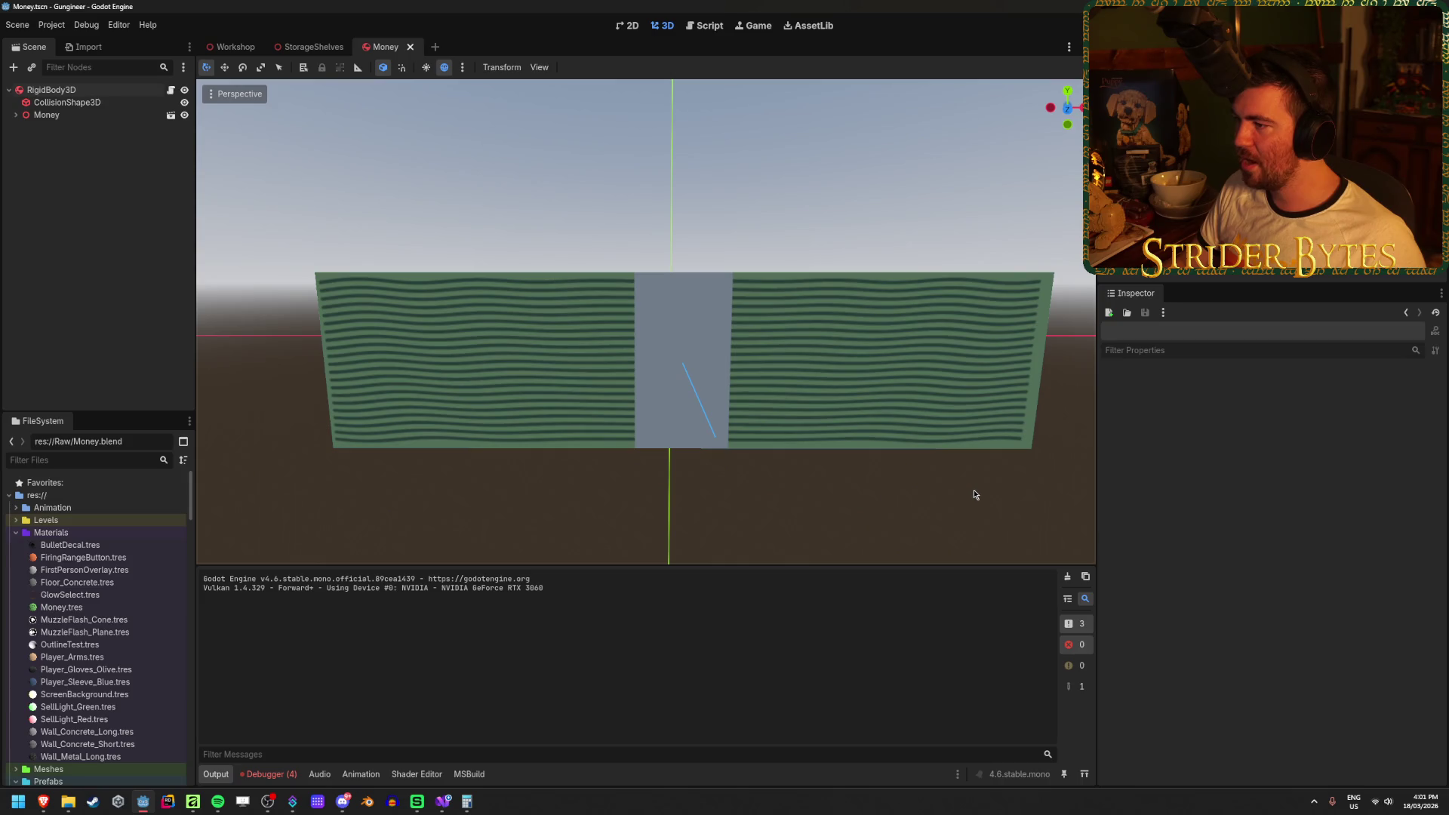
Hide the CollisionShape3D, orbit around the money block's side, then return to Affinity.
mouse_move(972, 495)
left_mouse_down()
mouse_move(936, 498)
mouse_move(1042, 519)
mouse_move(875, 498)
left_mouse_up()
key("s")
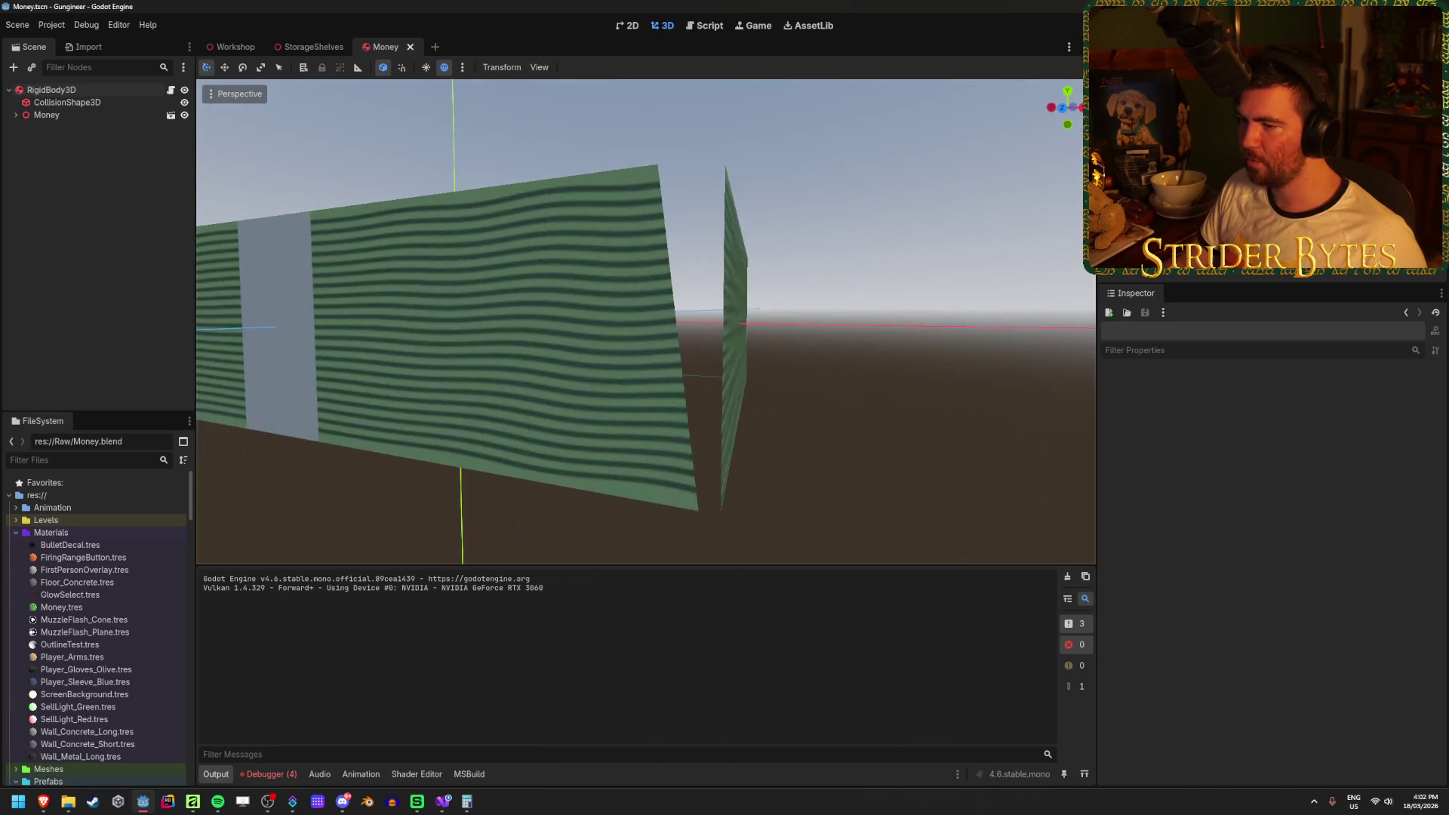
left_click(183, 102)
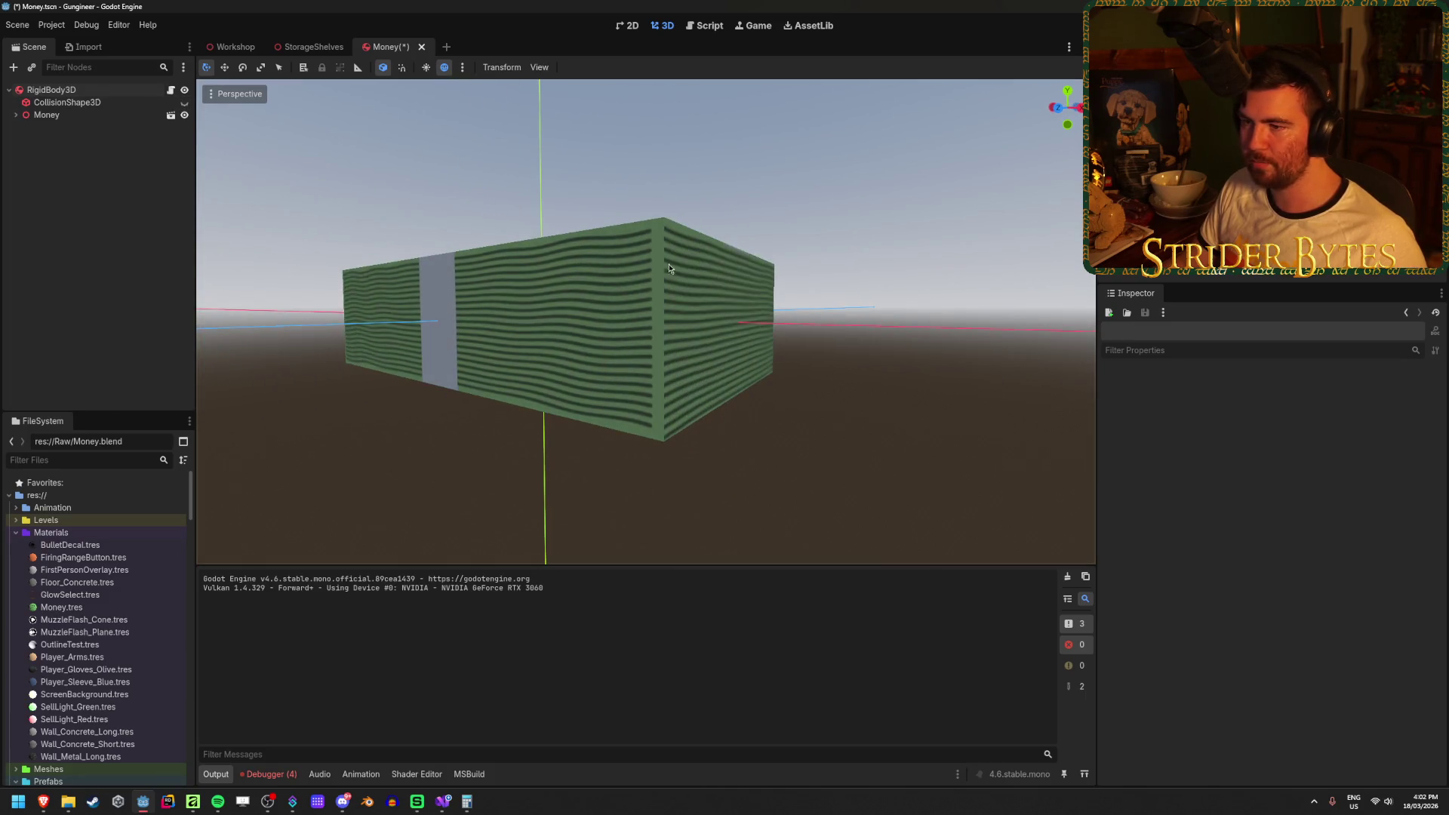
scroll(753, 346, "up", 2)
left_click_drag(641, 264, 610, 419)
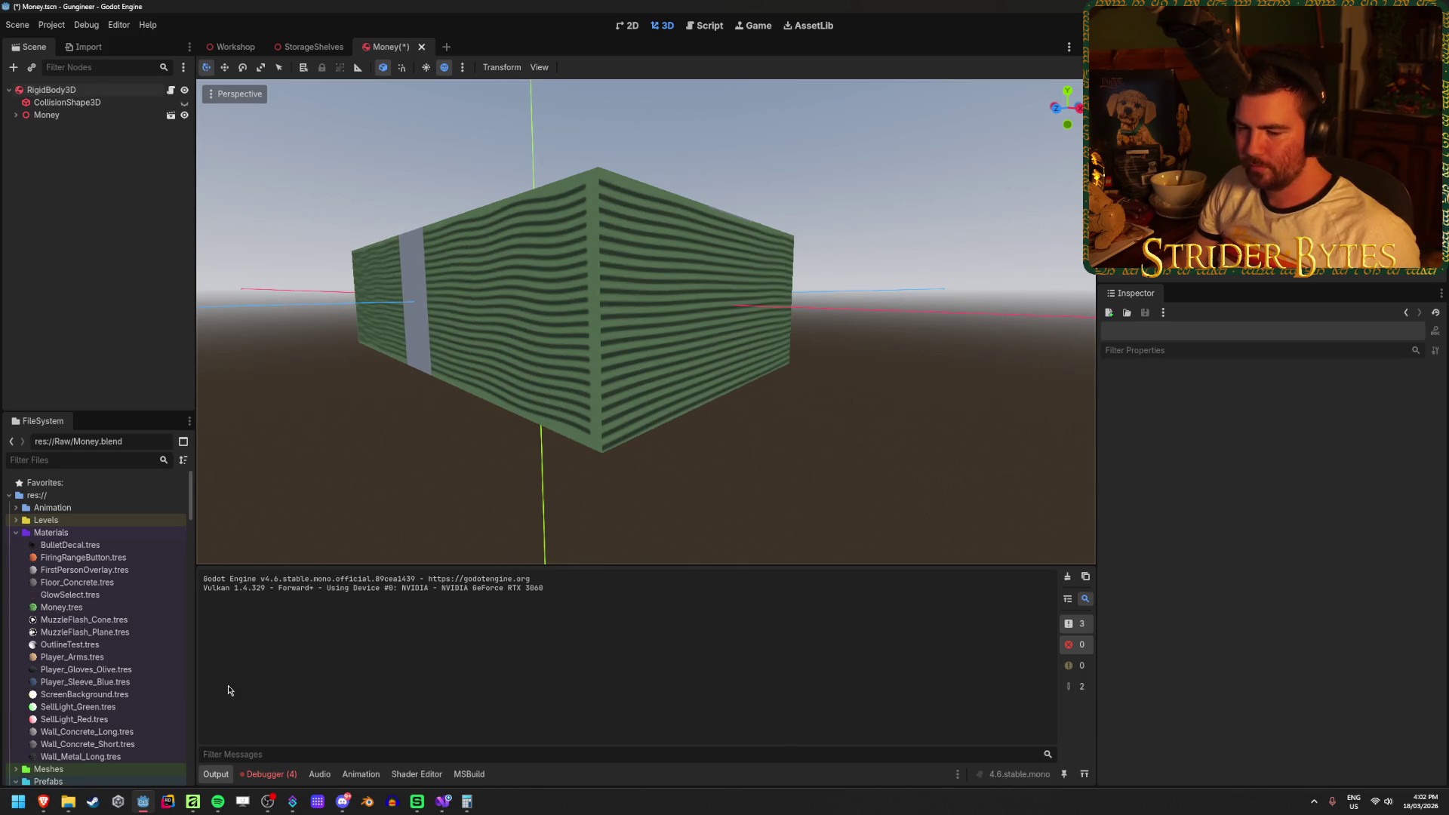
left_click(193, 803)
Stretch the upper wavy-stripe layer to X 0 and W 1024 px, spanning the full texture width.
left_click(976, 373)
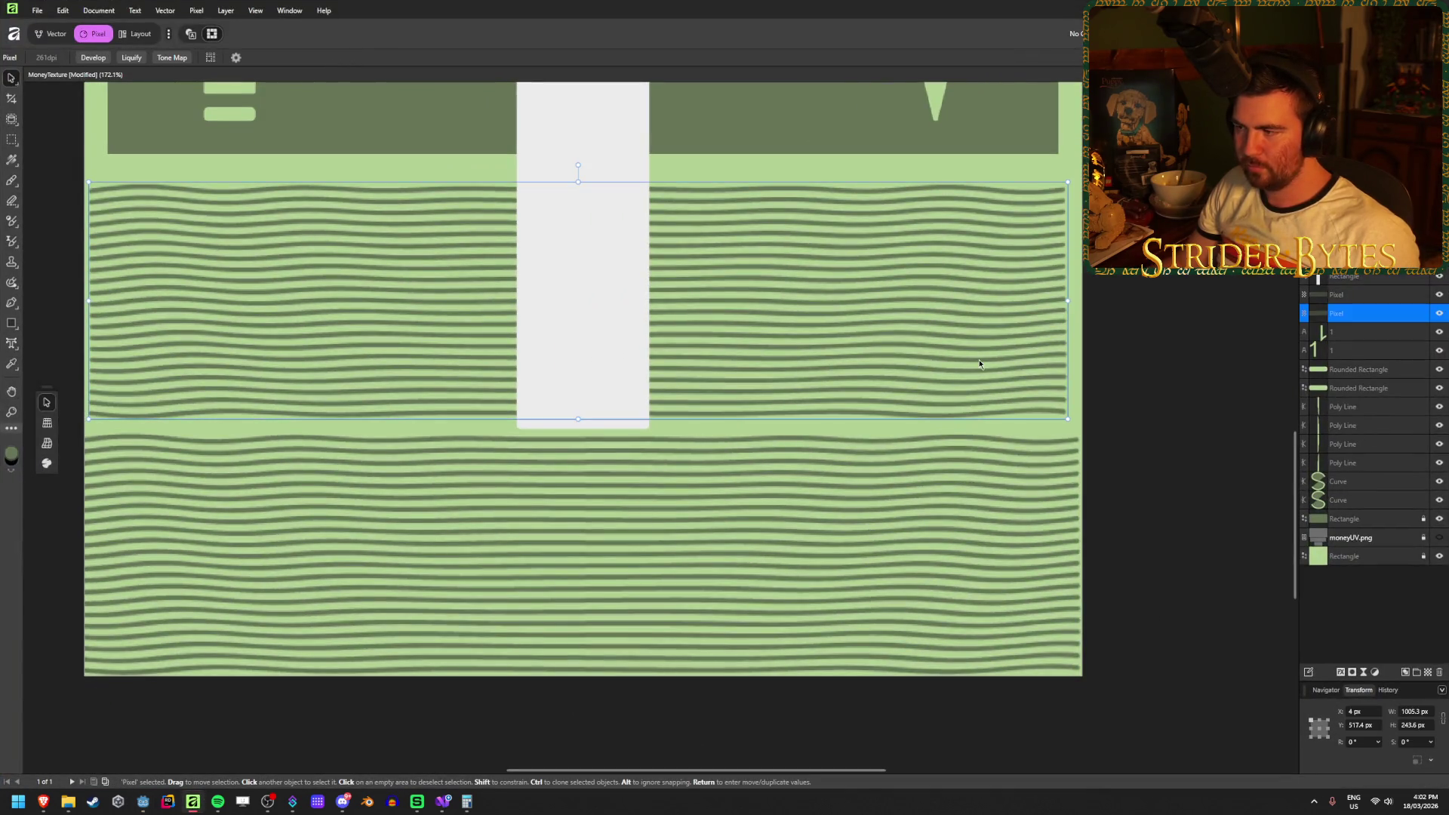
mouse_move(1066, 301)
left_mouse_down()
mouse_move(1091, 298)
mouse_move(1050, 311)
mouse_move(1117, 303)
mouse_move(1090, 305)
mouse_move(1084, 326)
left_mouse_up()
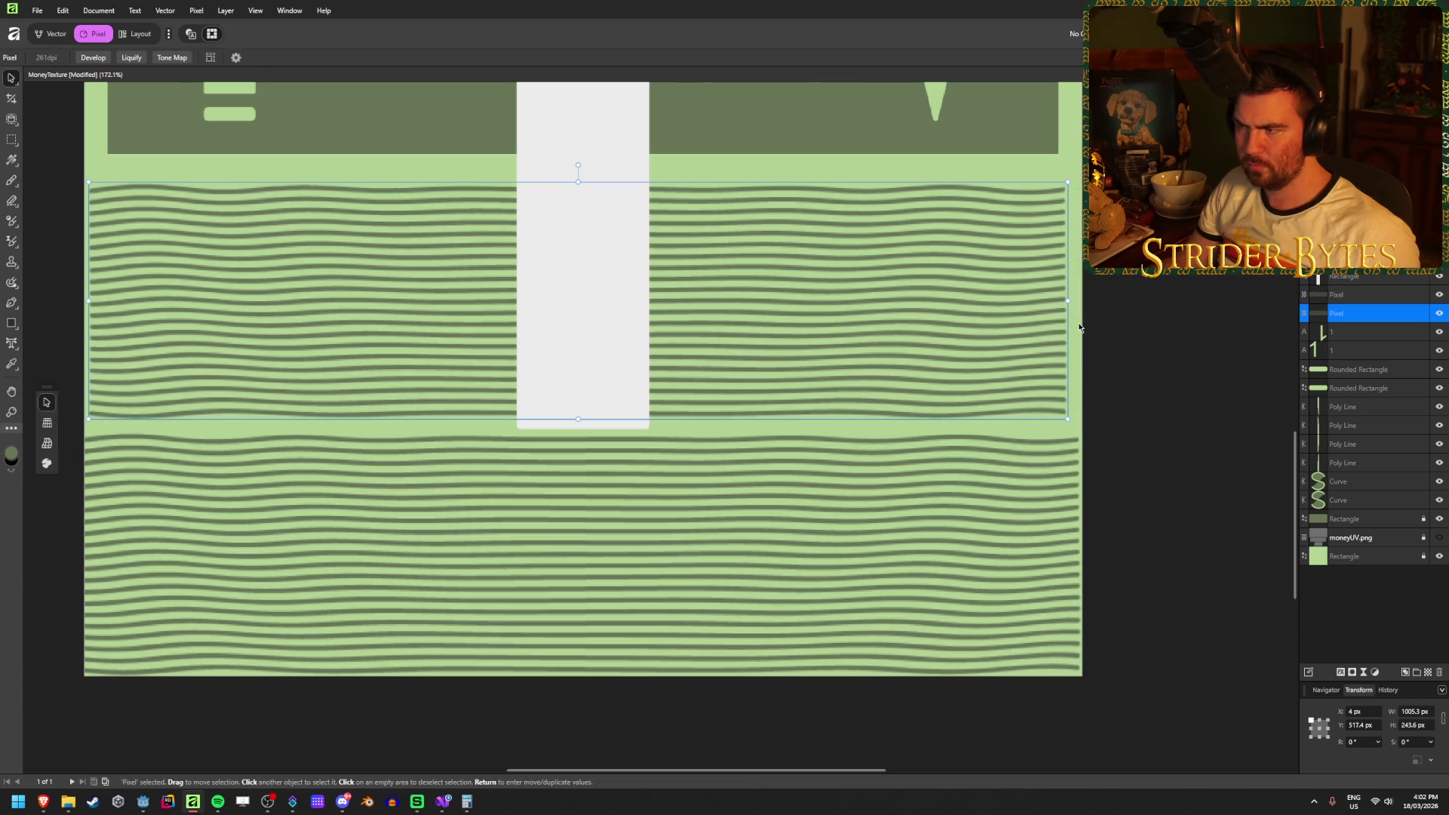
left_click_drag(705, 314, 708, 314)
left_click_drag(1067, 300, 1085, 301)
left_click(1107, 311)
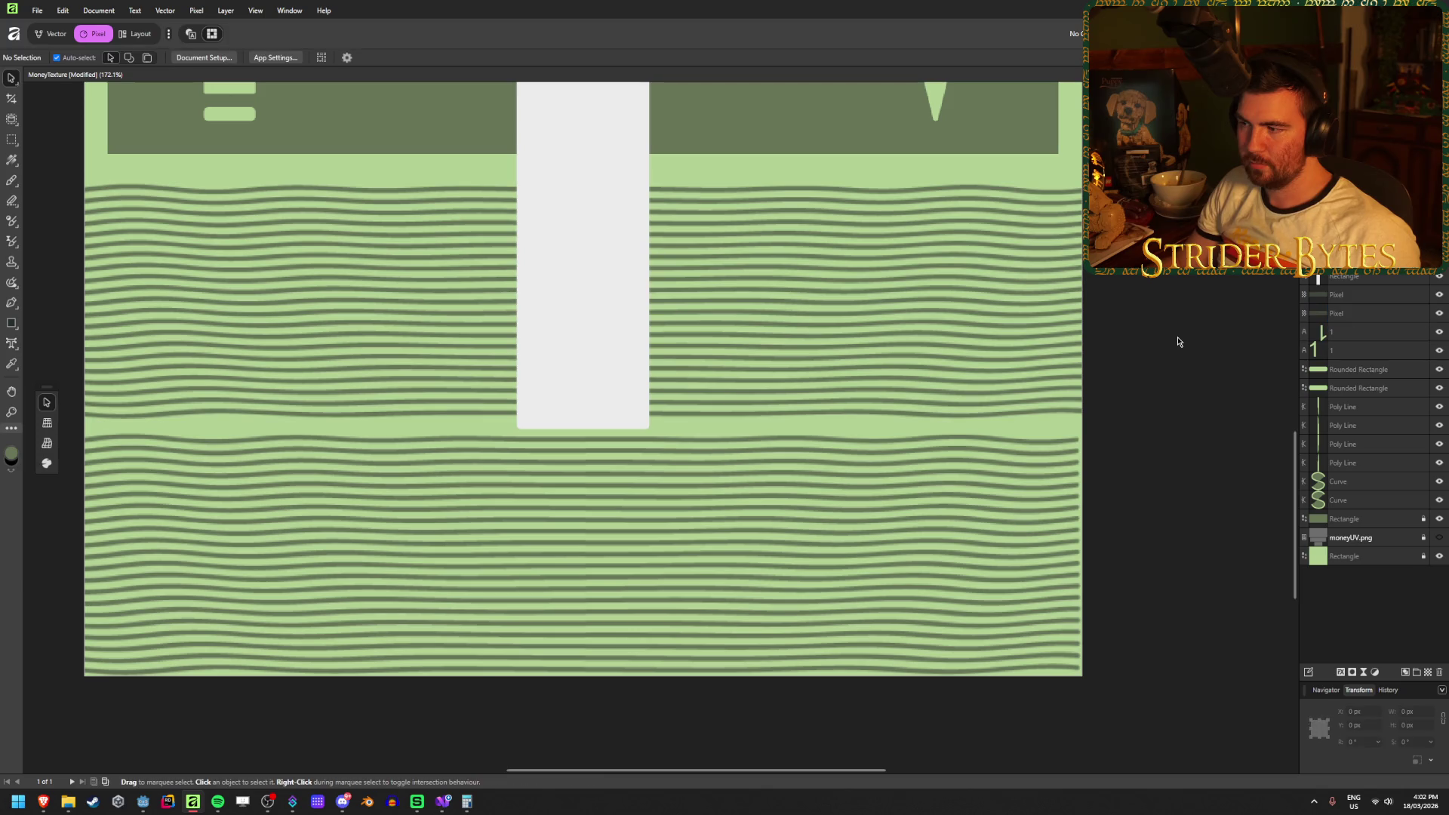
Save the texture document and re-export it as PNG, replacing Money.png.
key("ctrl+s")
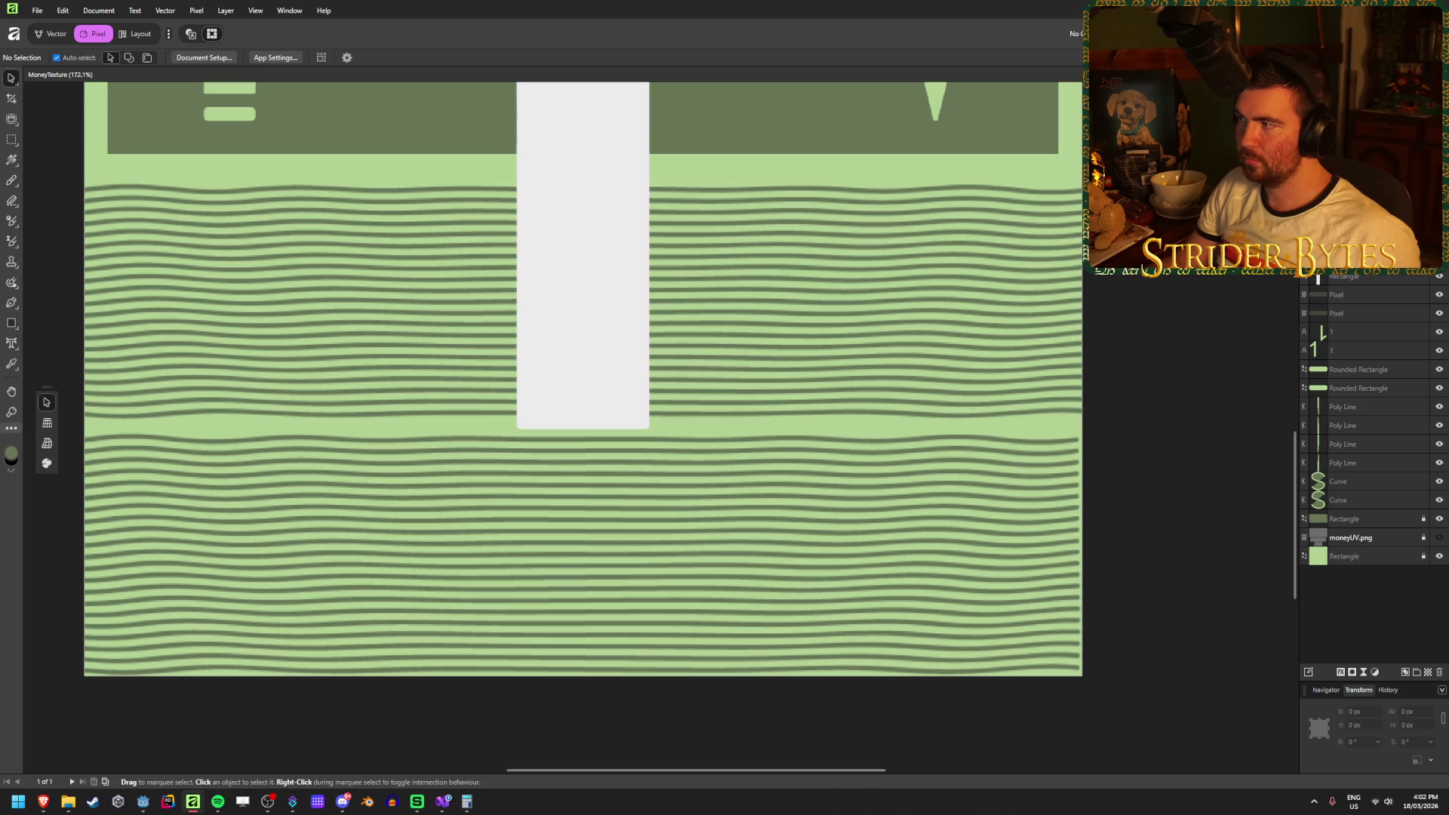
key("ctrl+alt+shift+s")
left_click(755, 547)
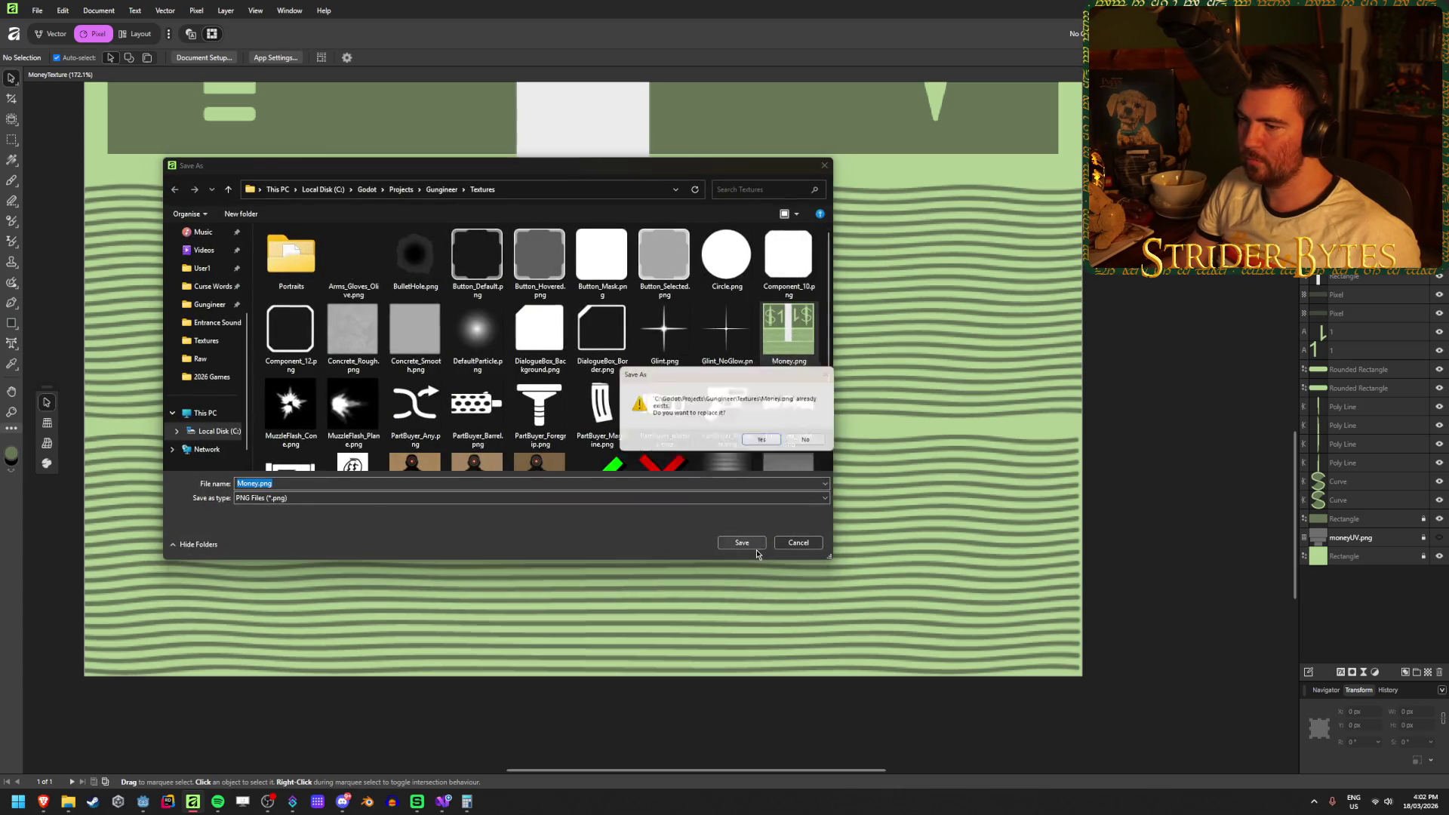
left_click(761, 439)
key("alt+Tab")
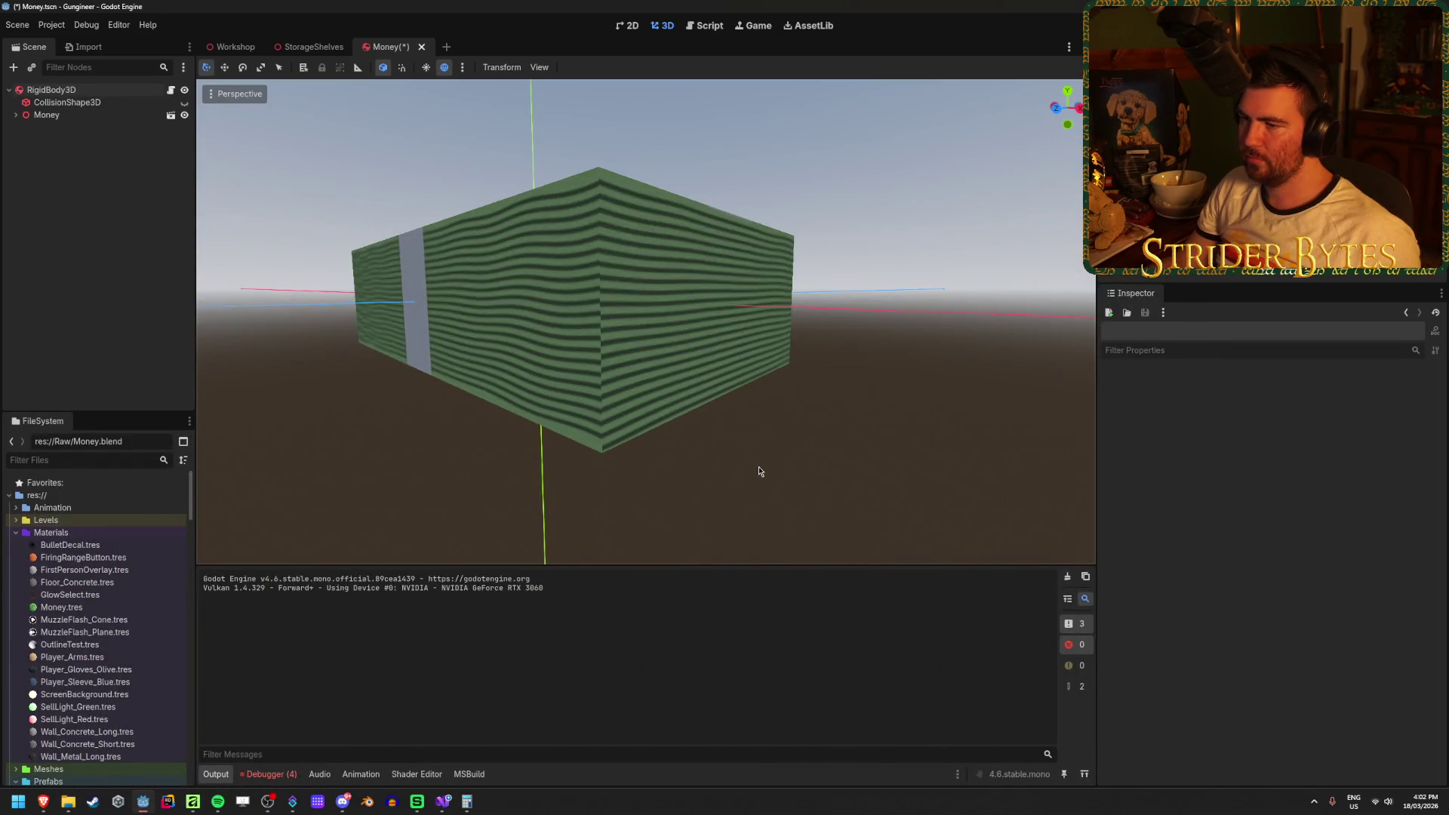
Fly around the cash stack to inspect its $1 top, paper band and full-width wavy sides.
key("w")
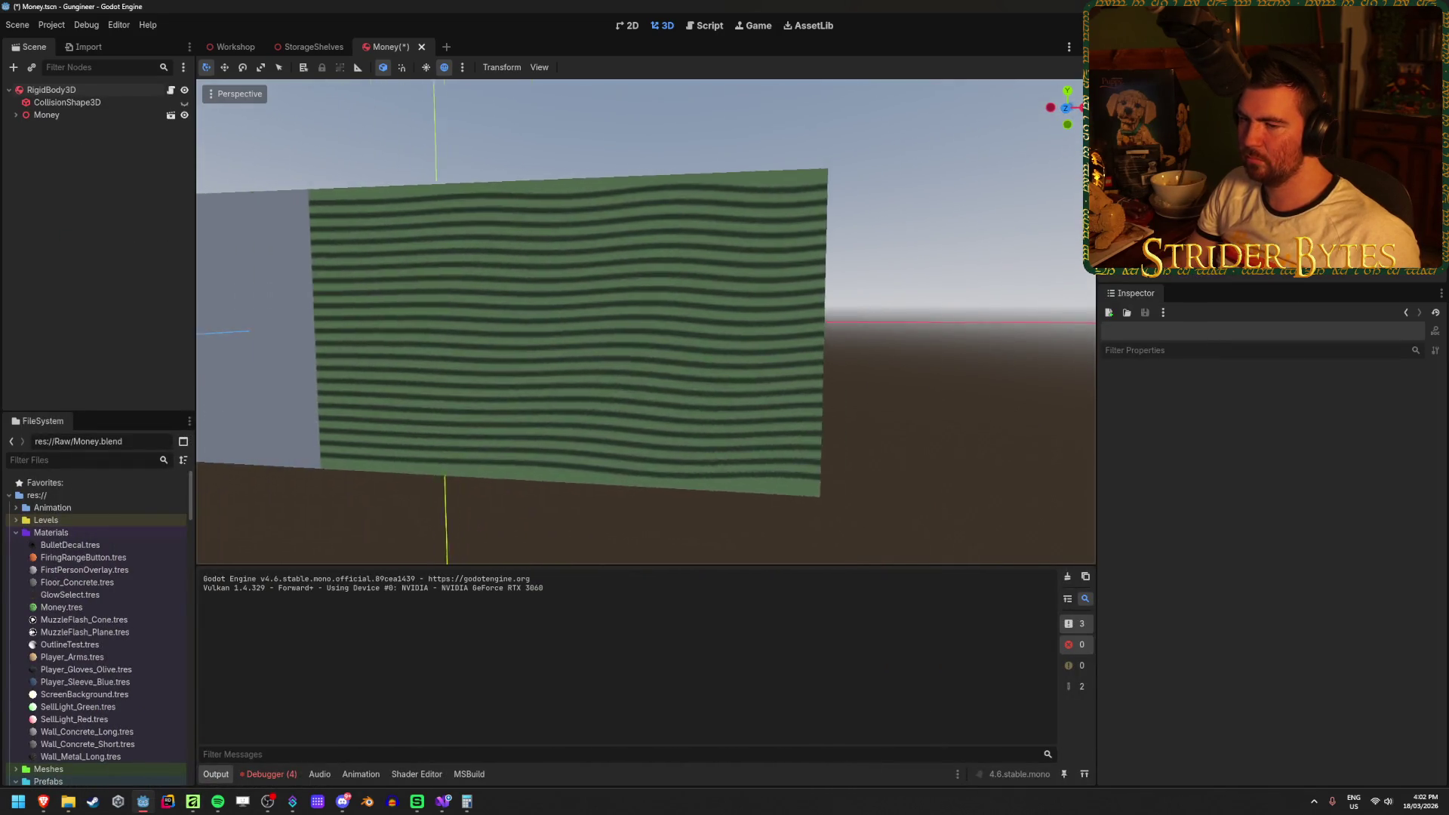
key("s")
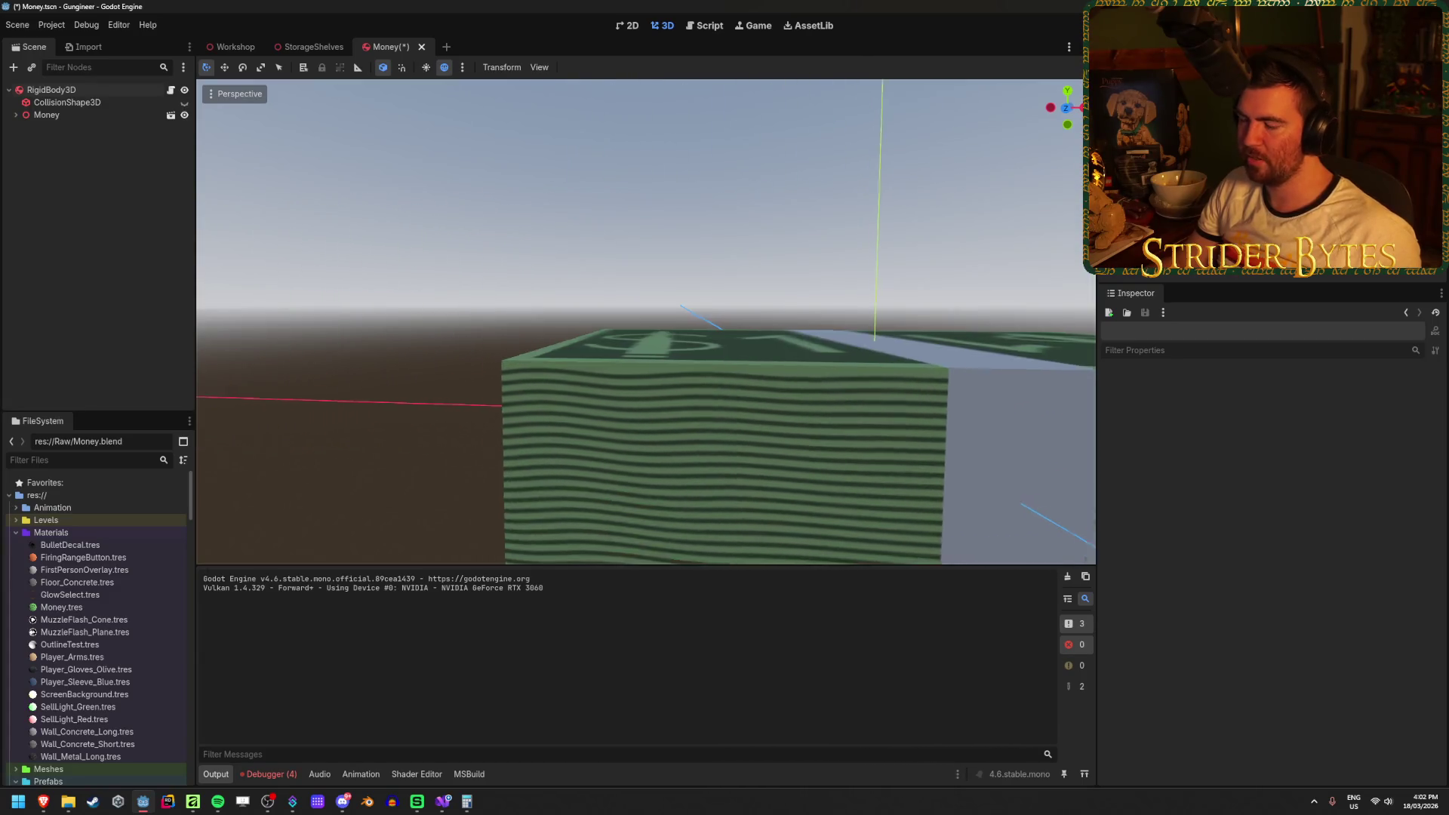
key("w")
key("s")
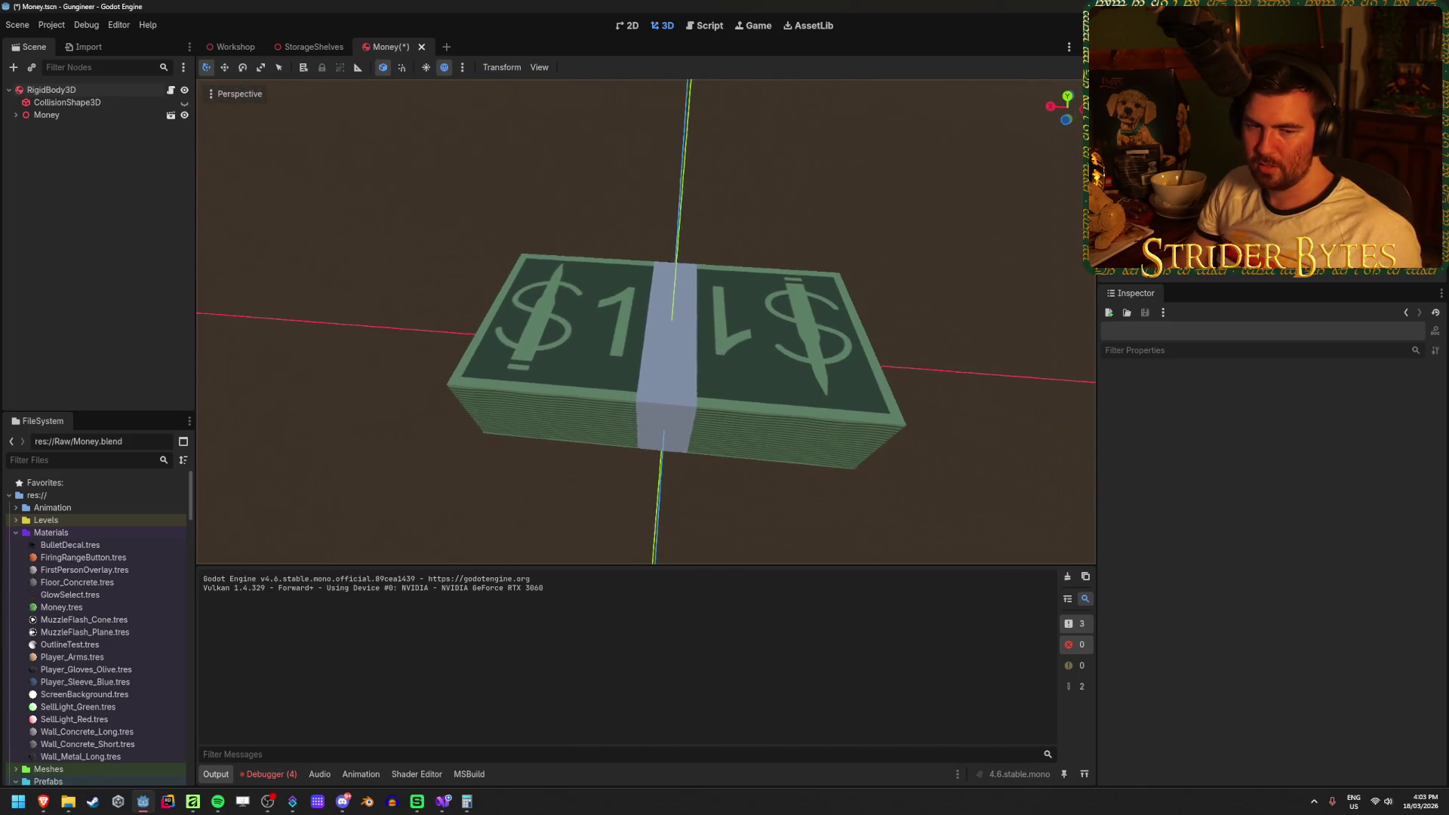
key("w")
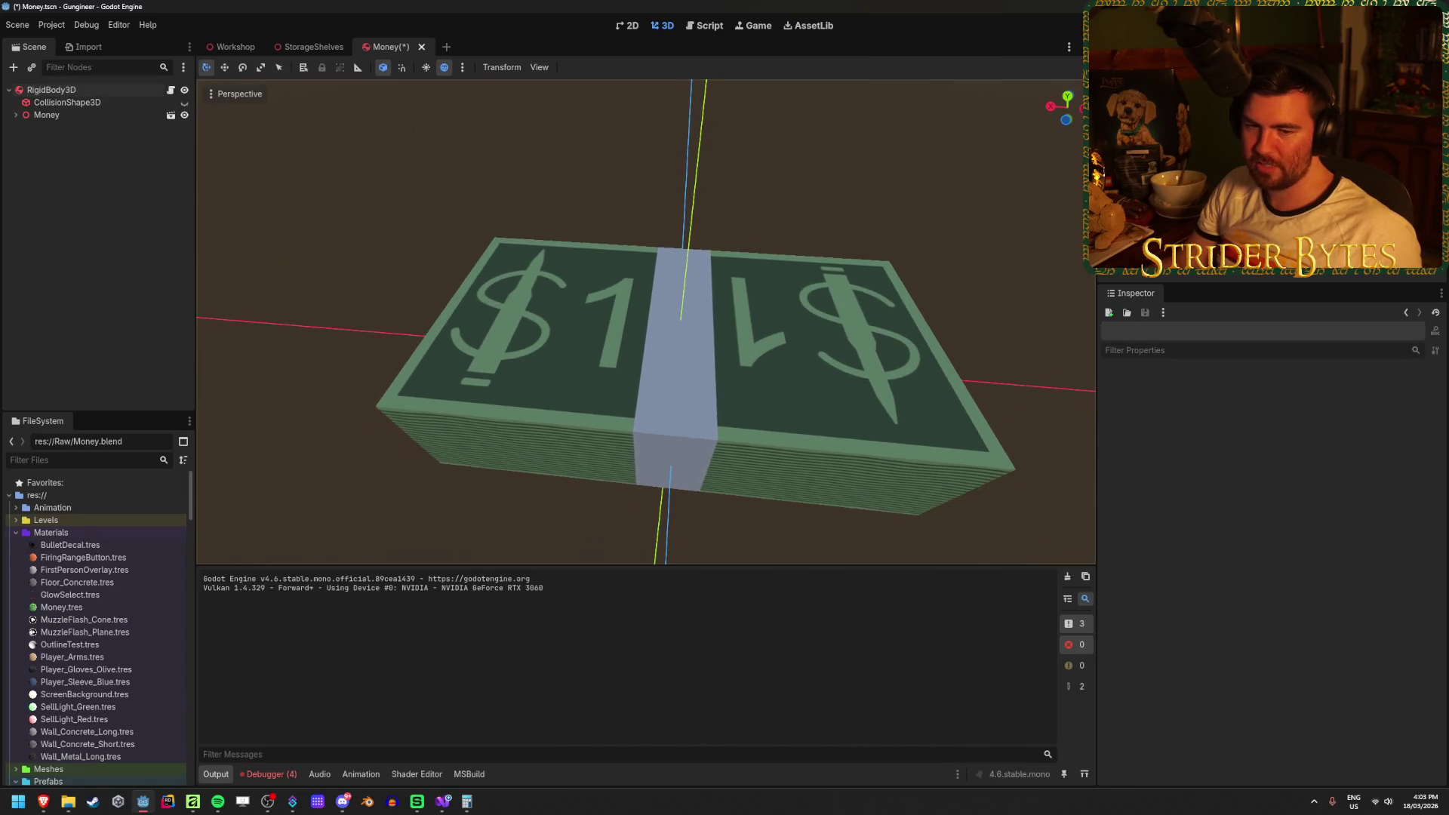
key("w")
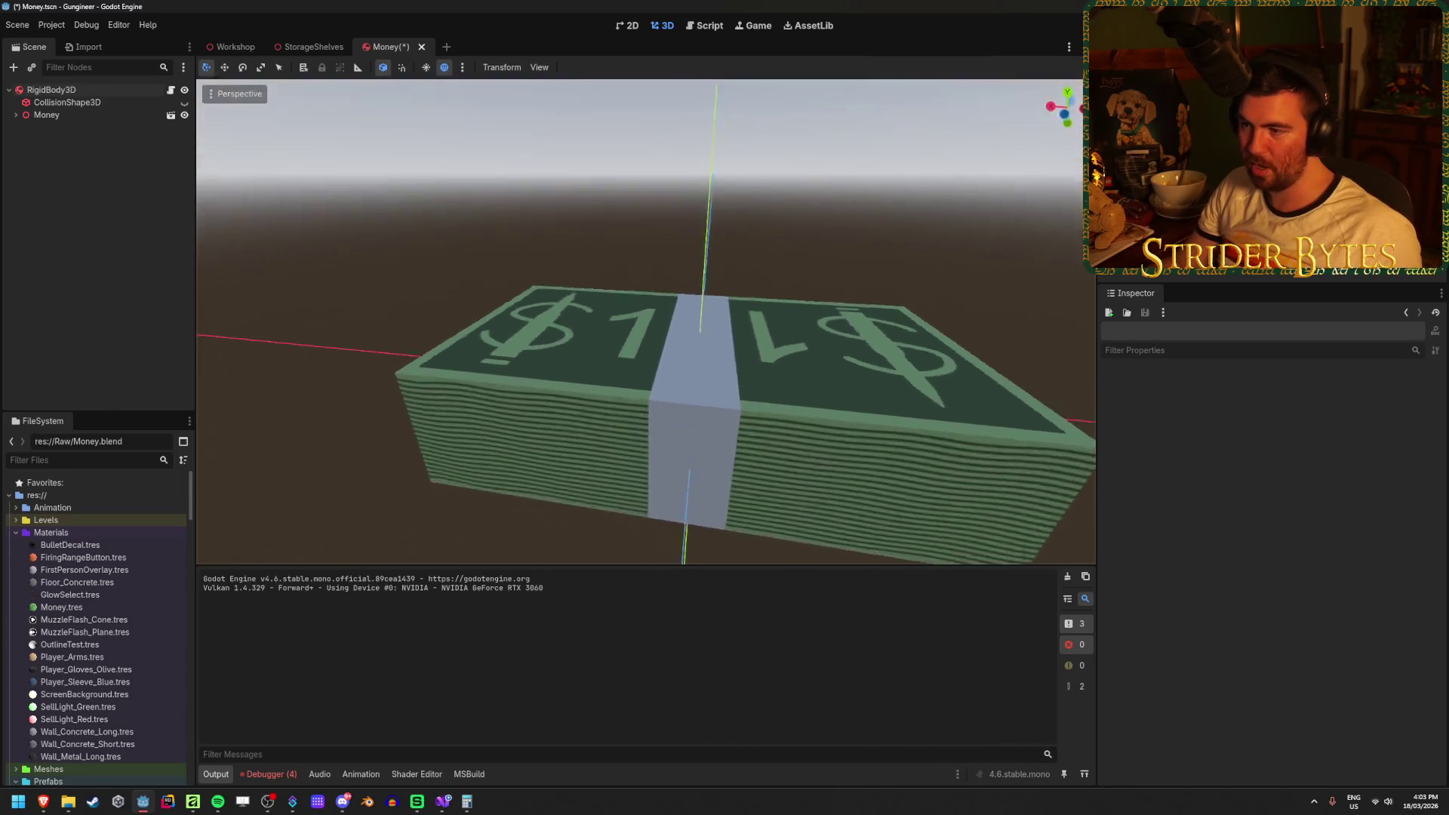
key("w")
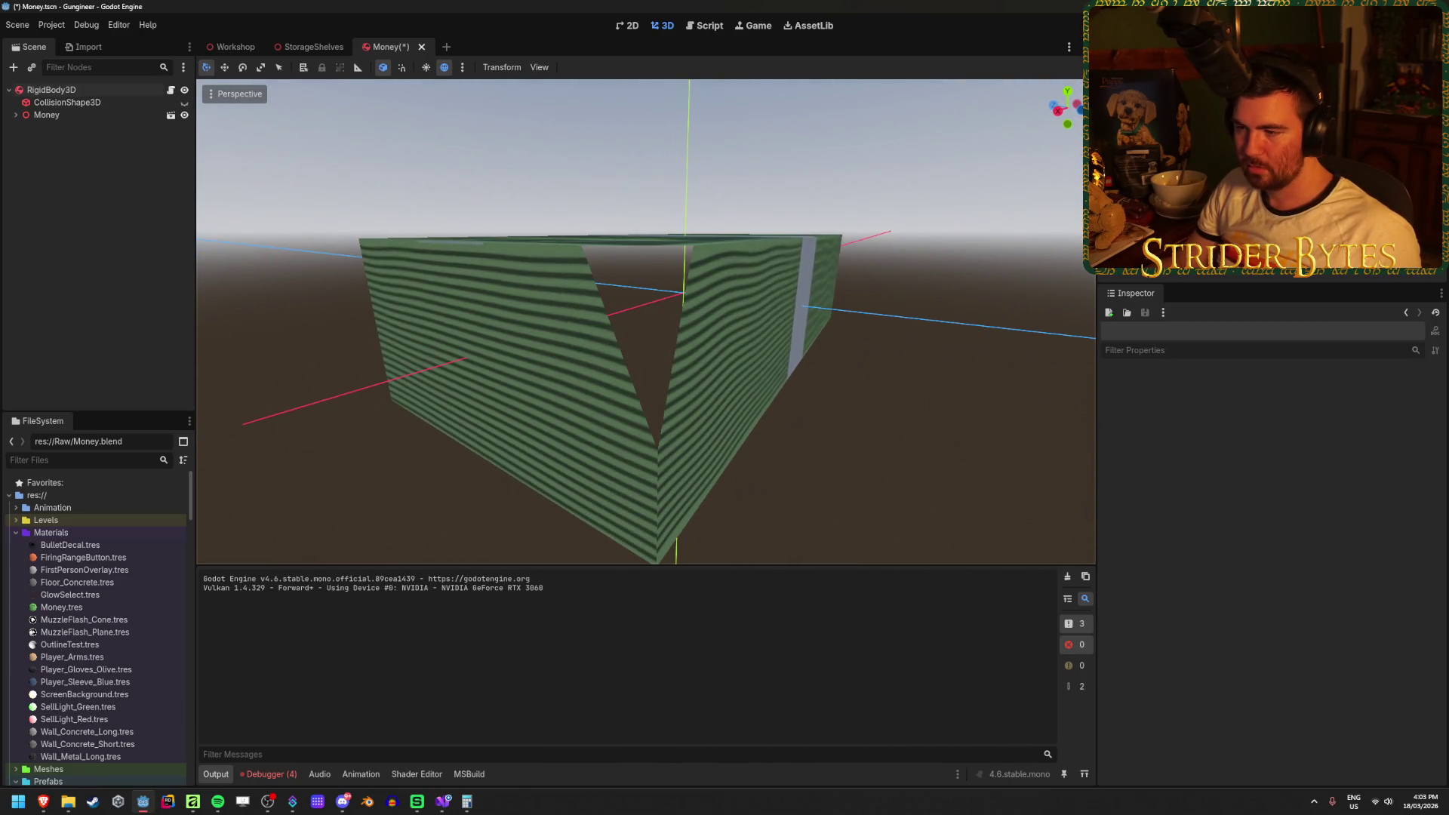
key("s")
key("alt+Tab")
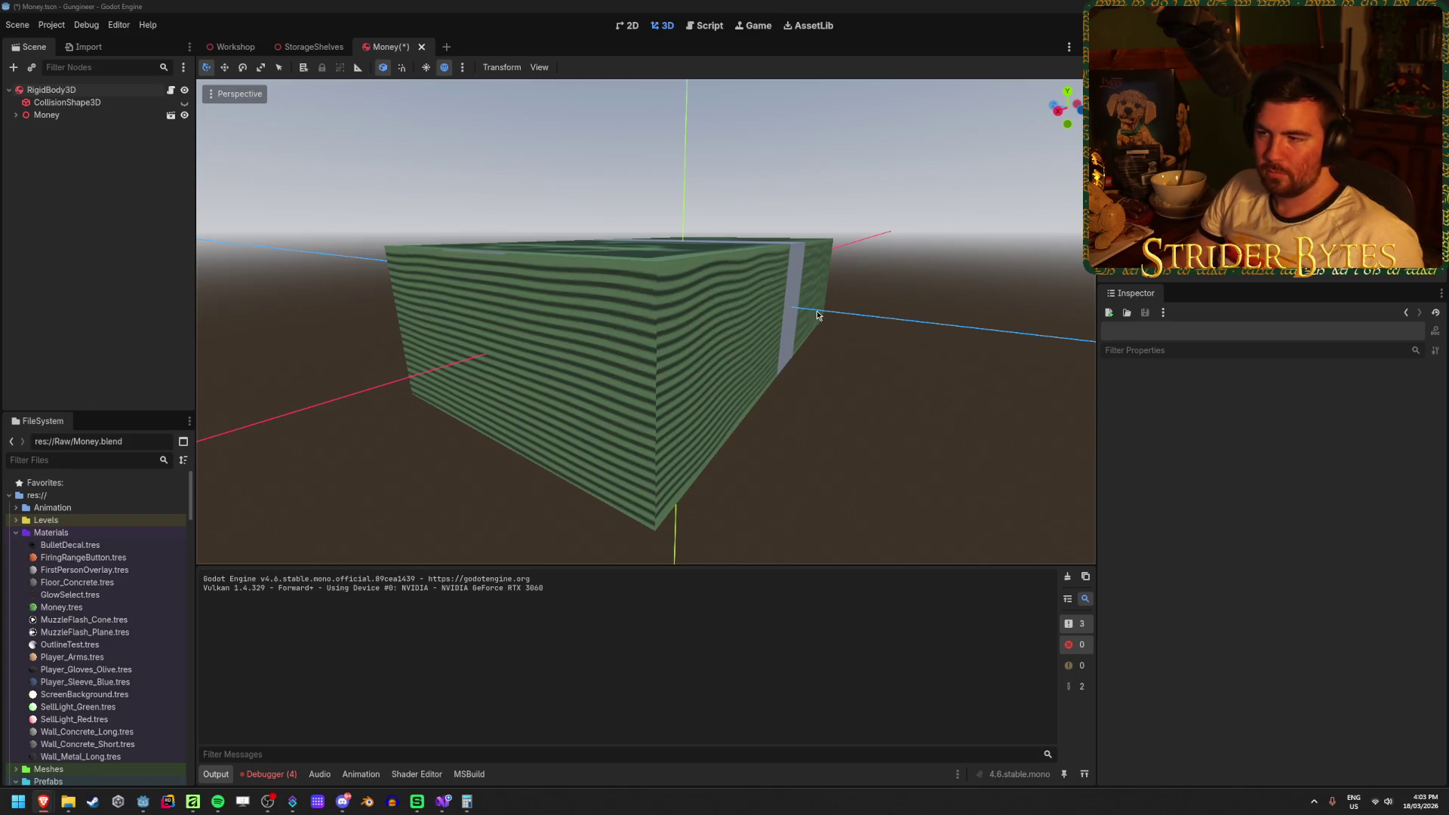
Save the Money scene and run the game with F5.
left_click_drag(862, 378, 725, 354)
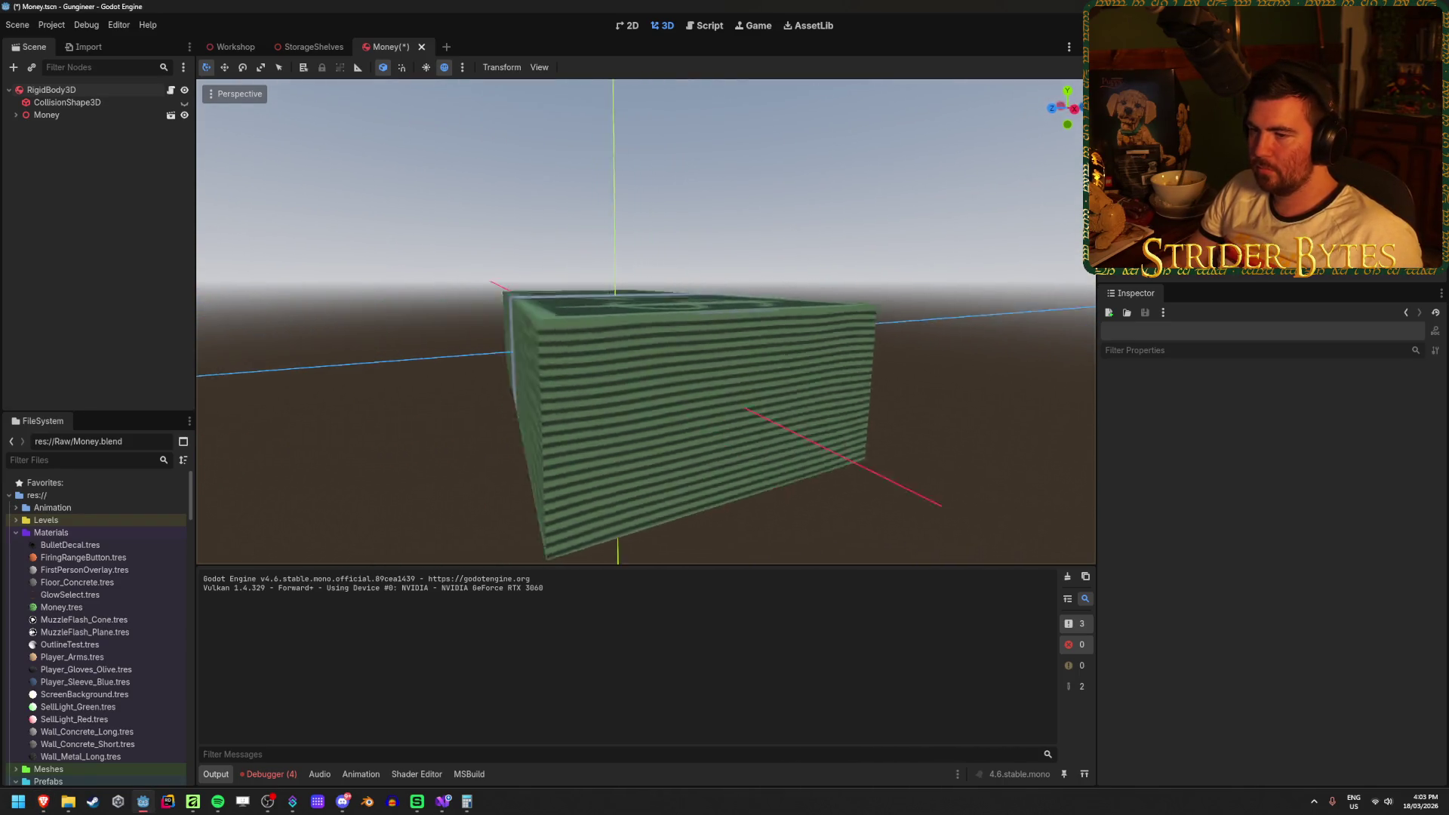
key("ctrl+s")
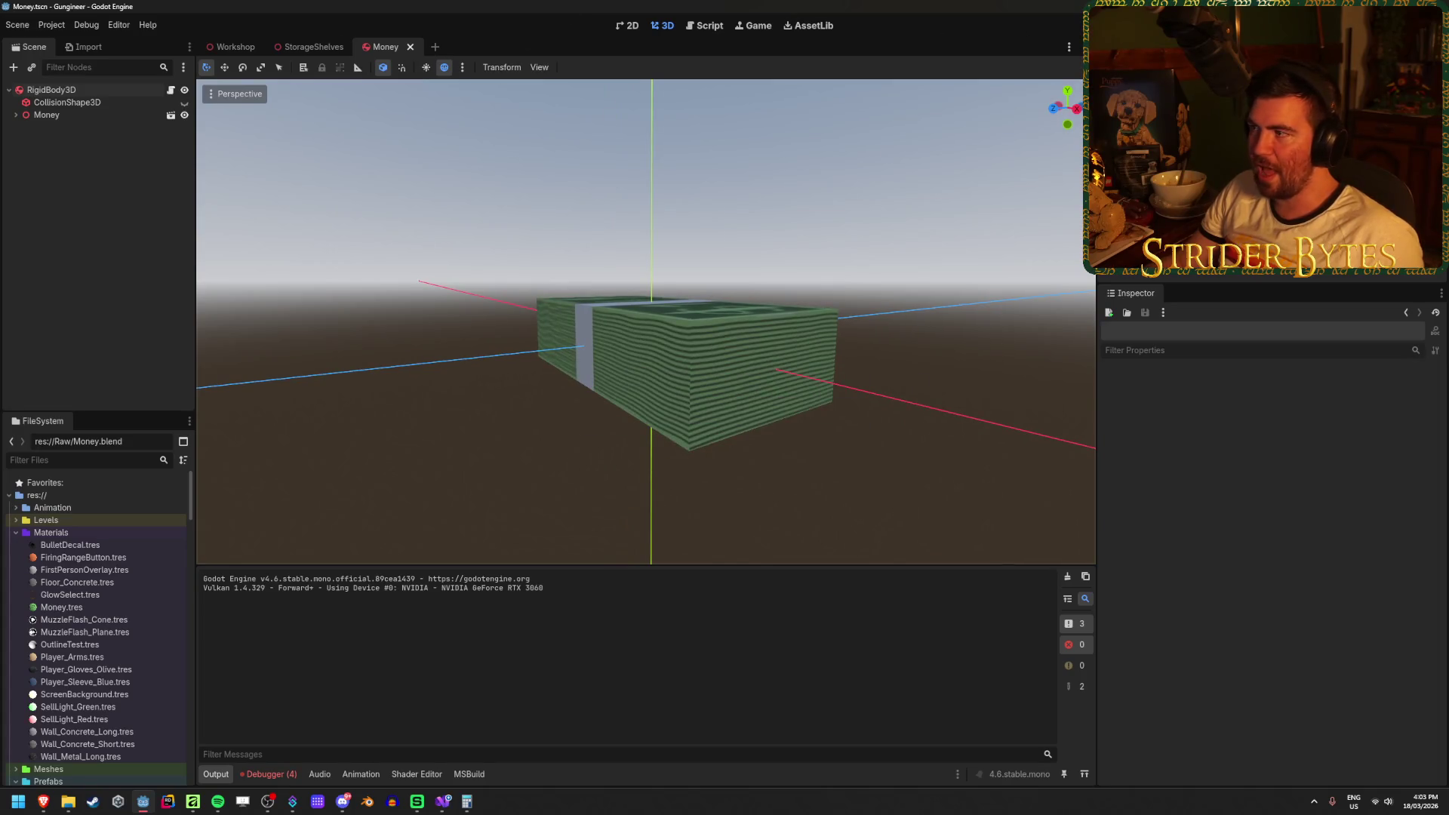
key("F5")
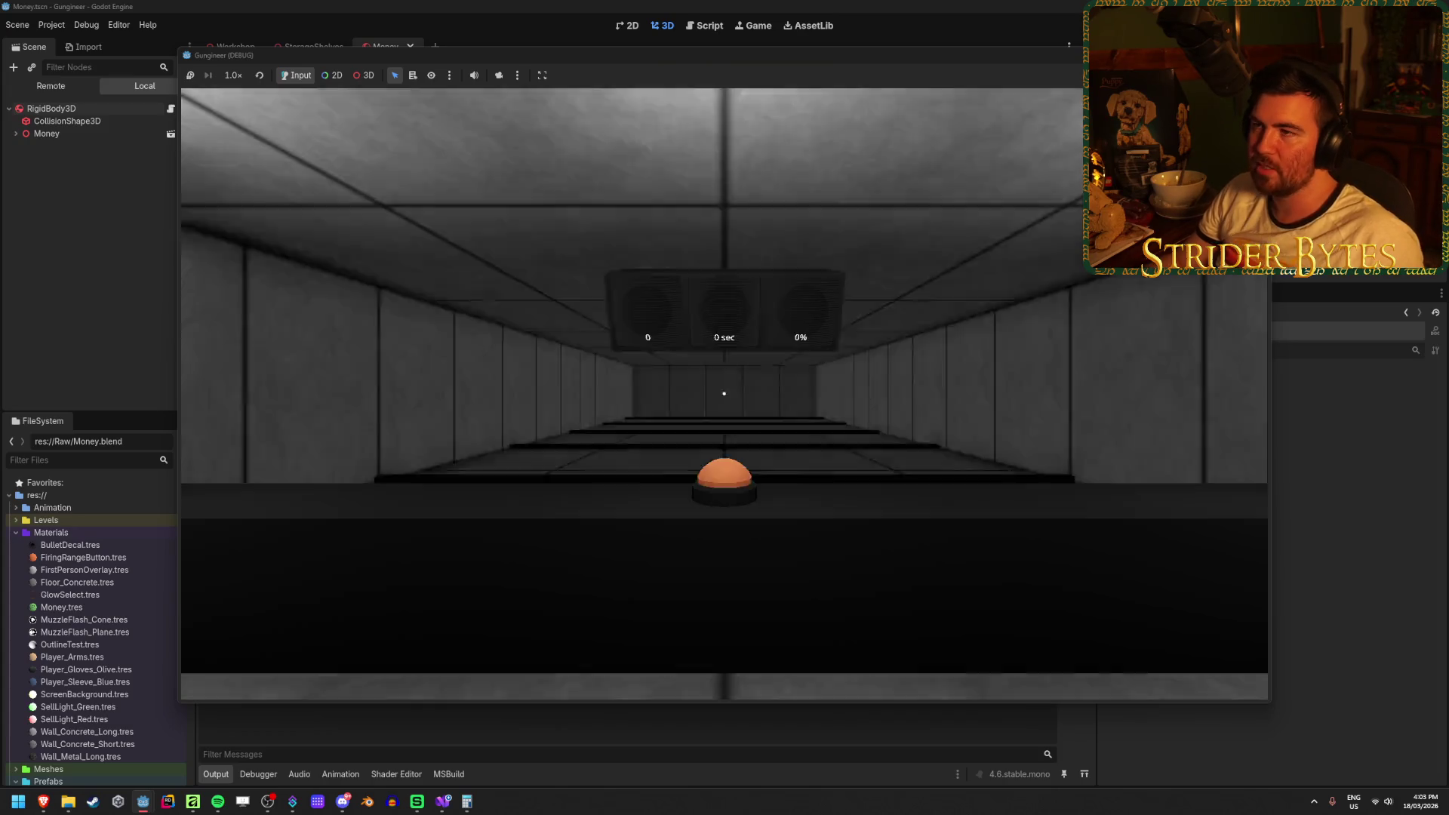
Sell the gun at the desk, then pick up the green banded cash bundle from the floor.
mouse_move(724, 393)
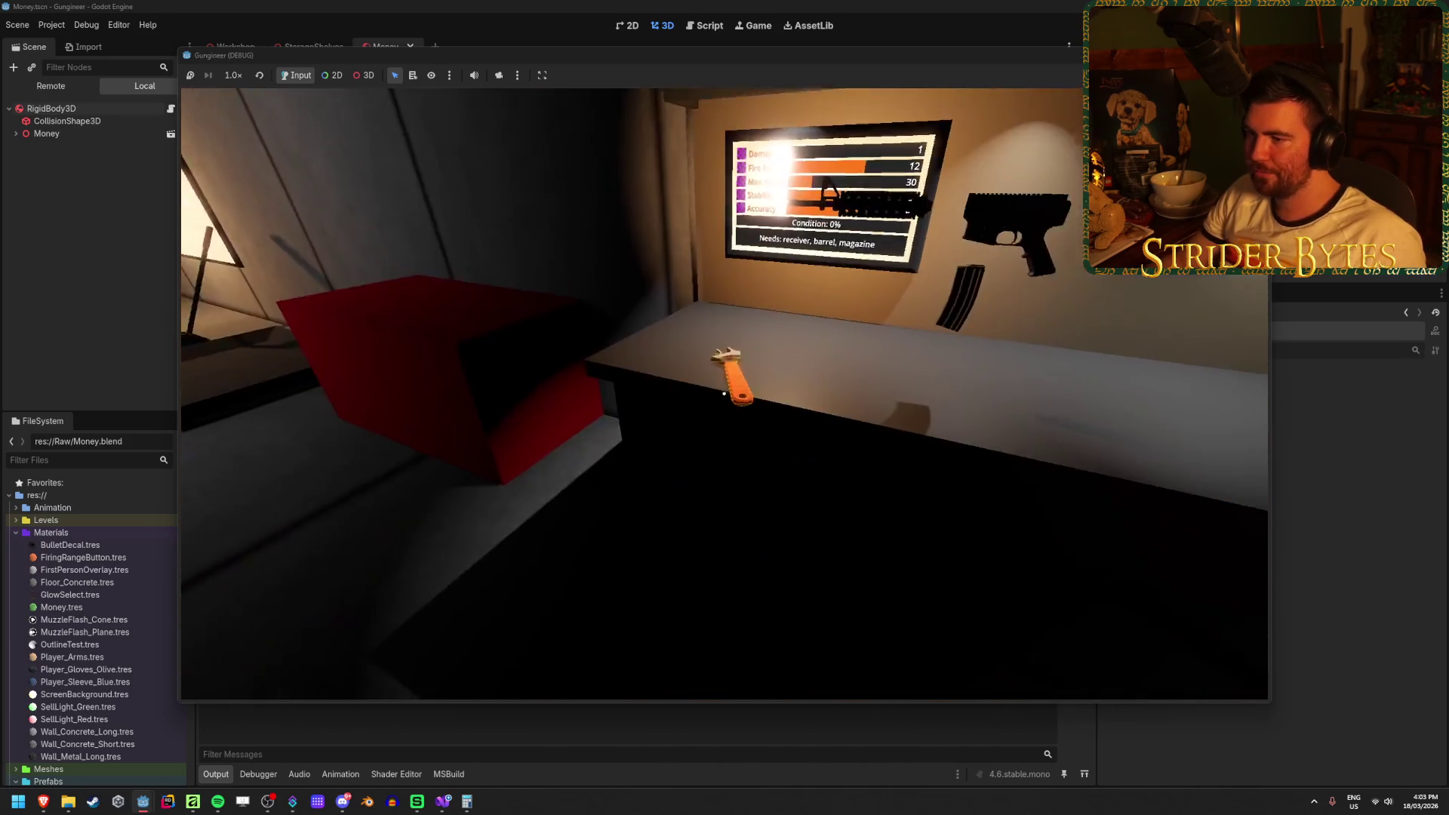
key("e")
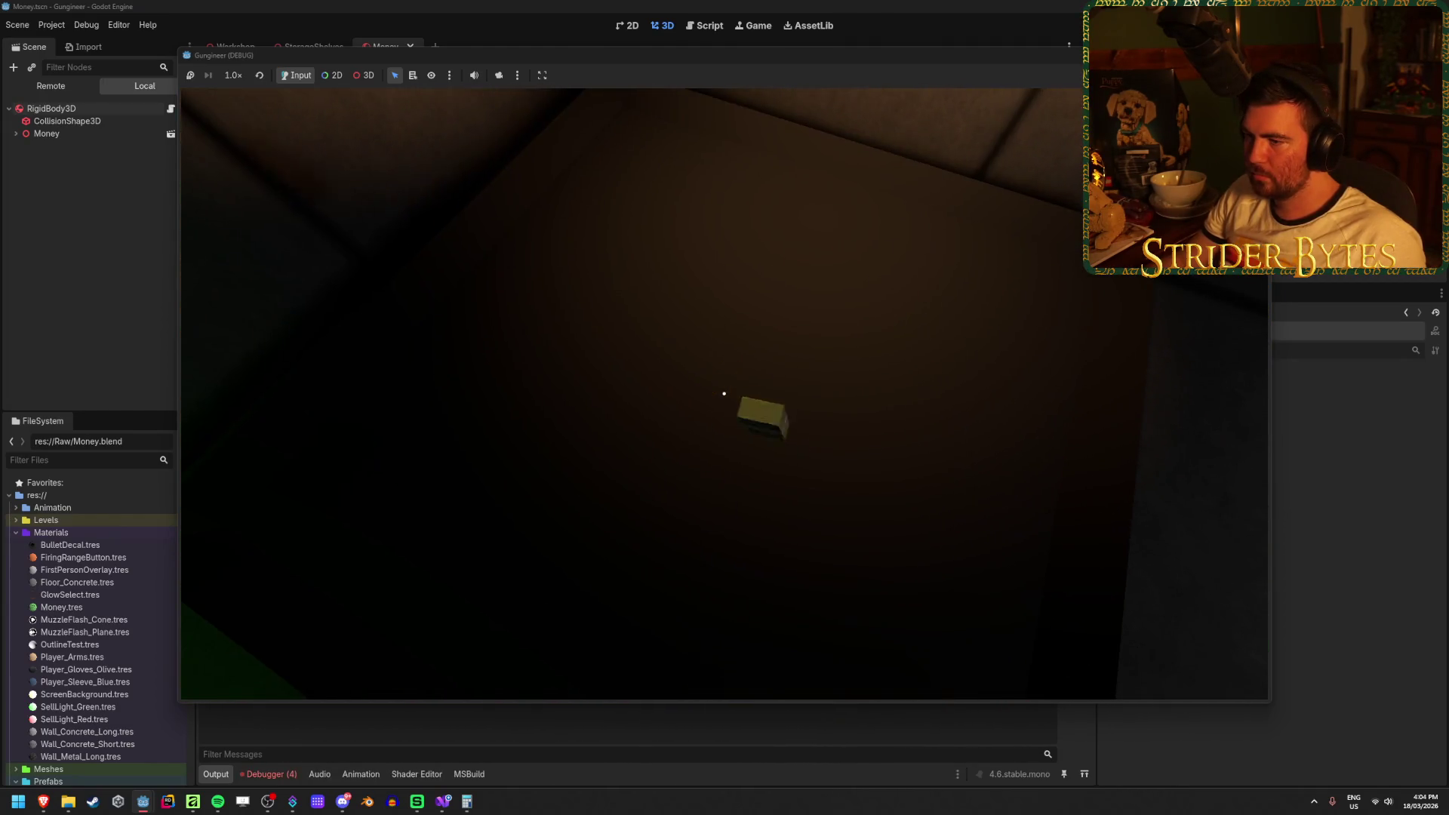
key("e")
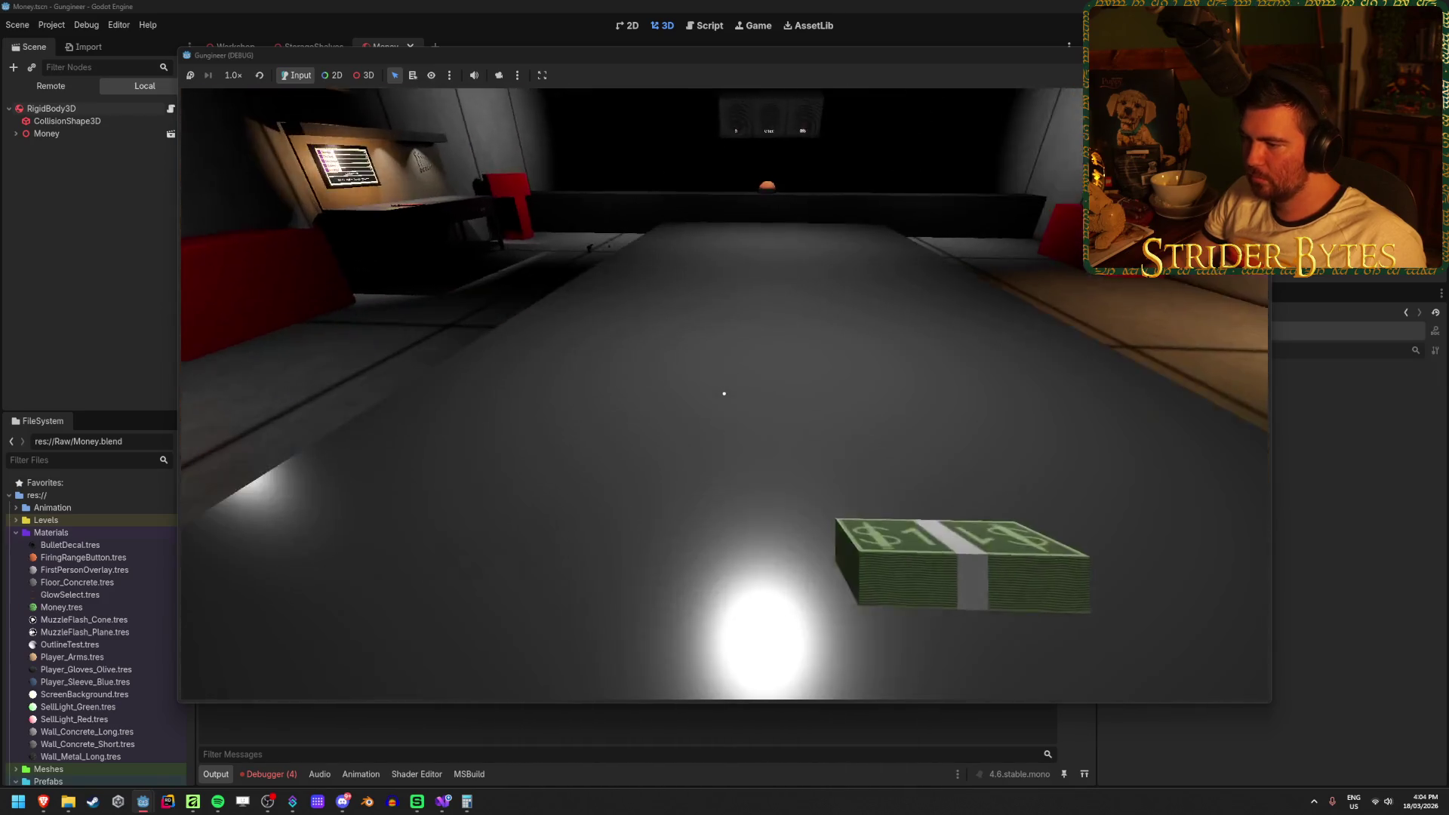
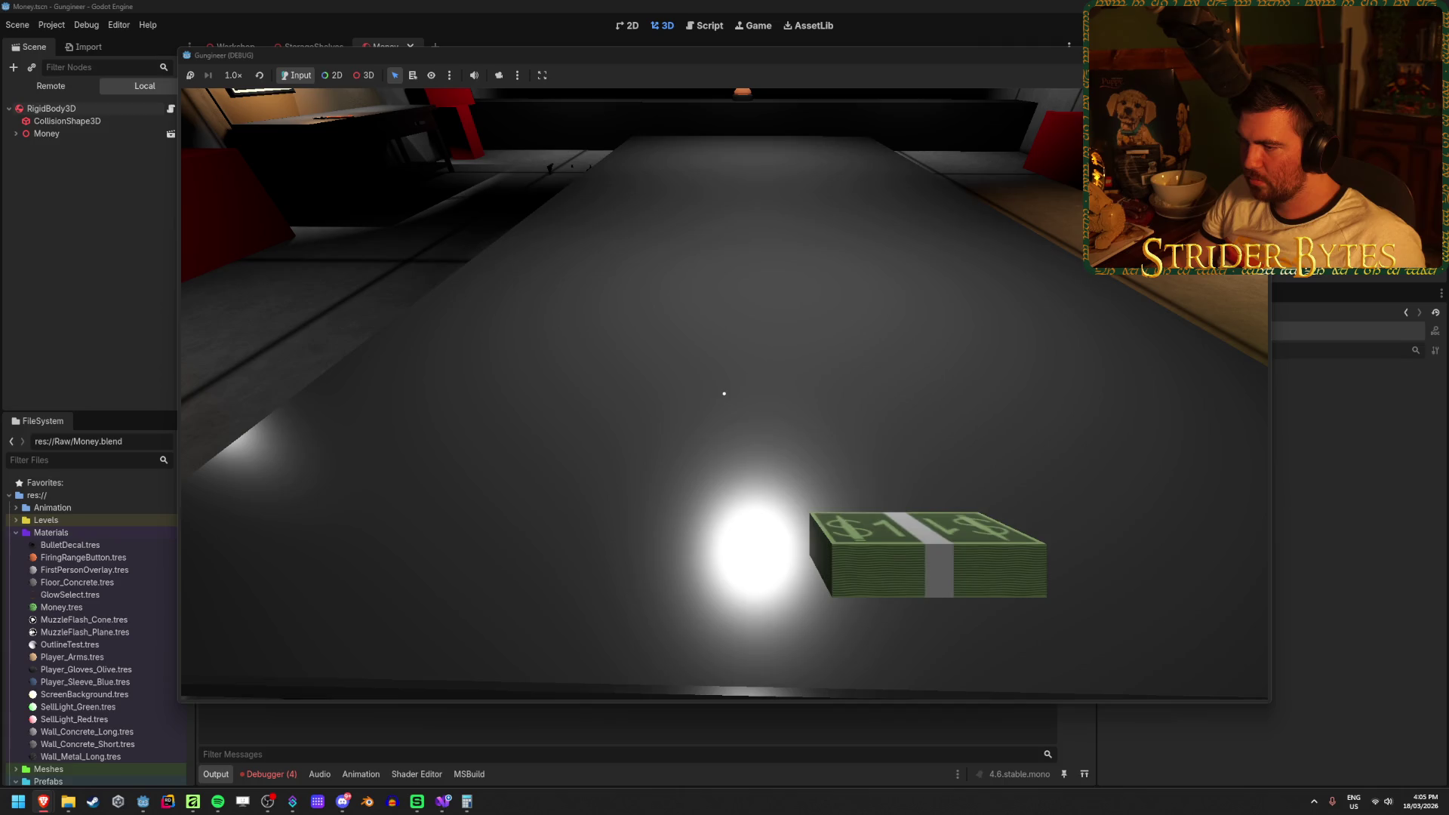
Drop the cash bundle onto the table, then stop the playtest.
left_click(725, 393)
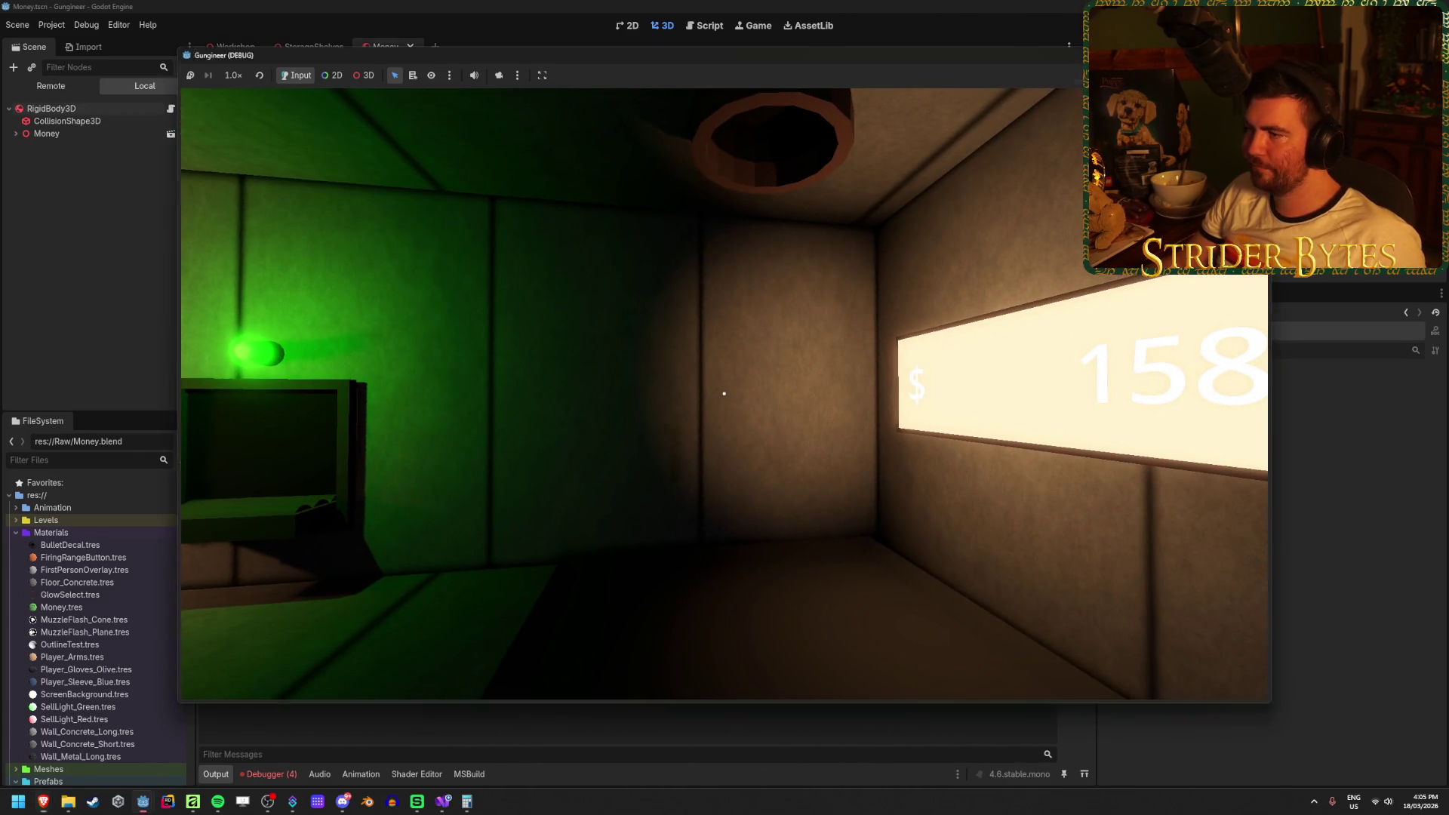
key("F8")
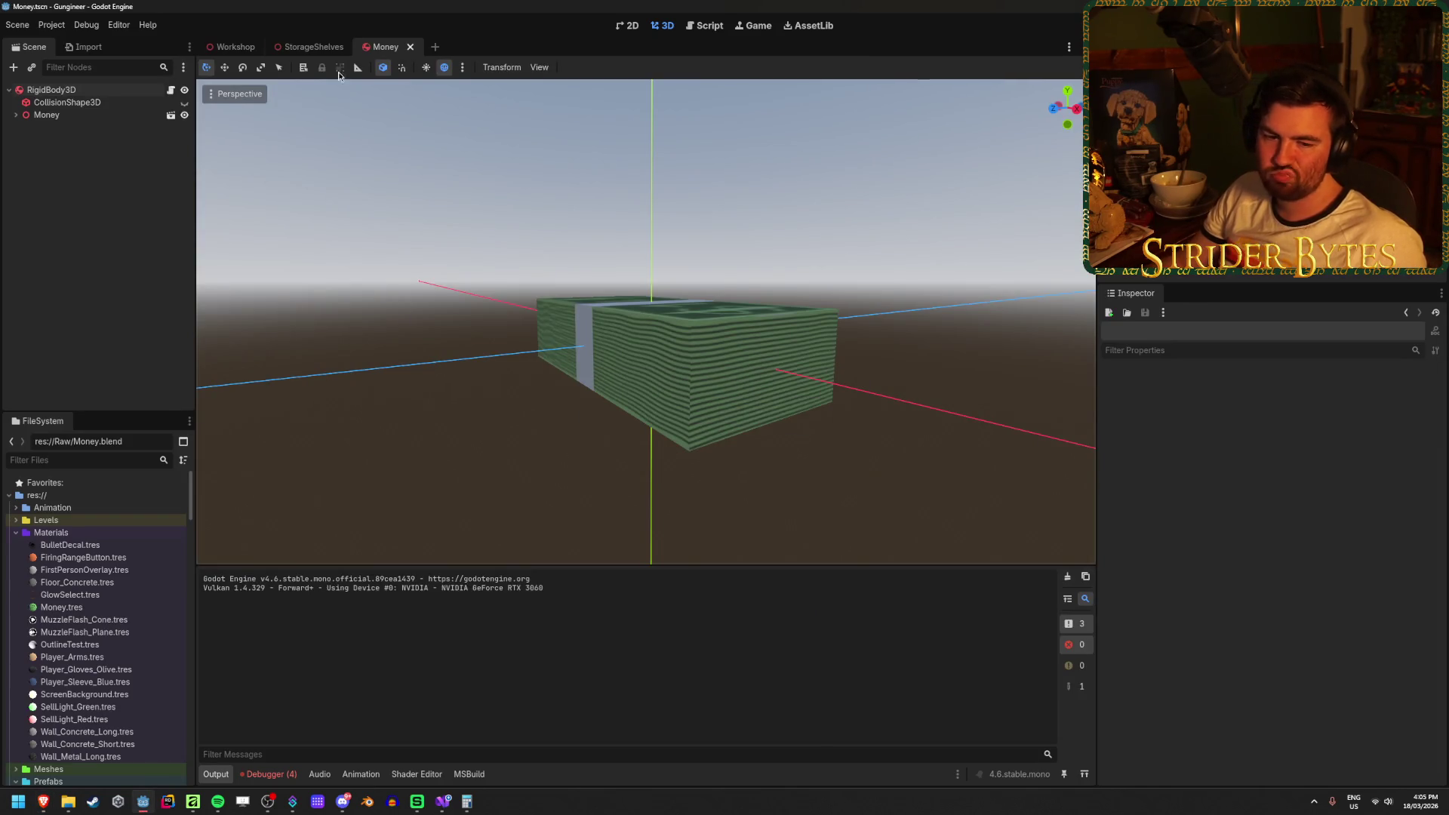
On the Workshop scene, raise FiringRangeButton.tres albedo saturation to about 90, giving orange-red ff5f15.
left_click(239, 51)
left_click(985, 379)
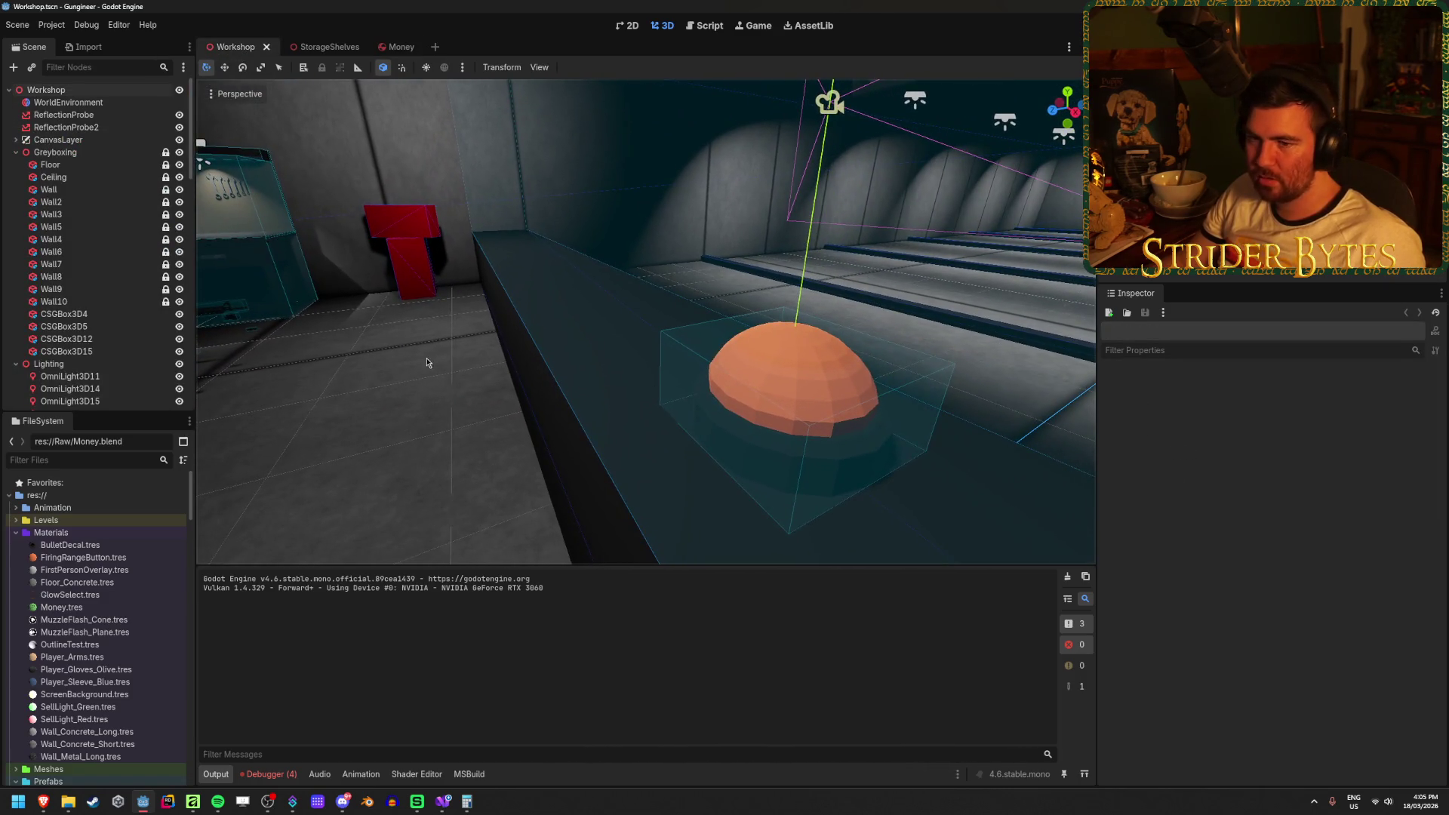
left_click(83, 558)
double_click(115, 560)
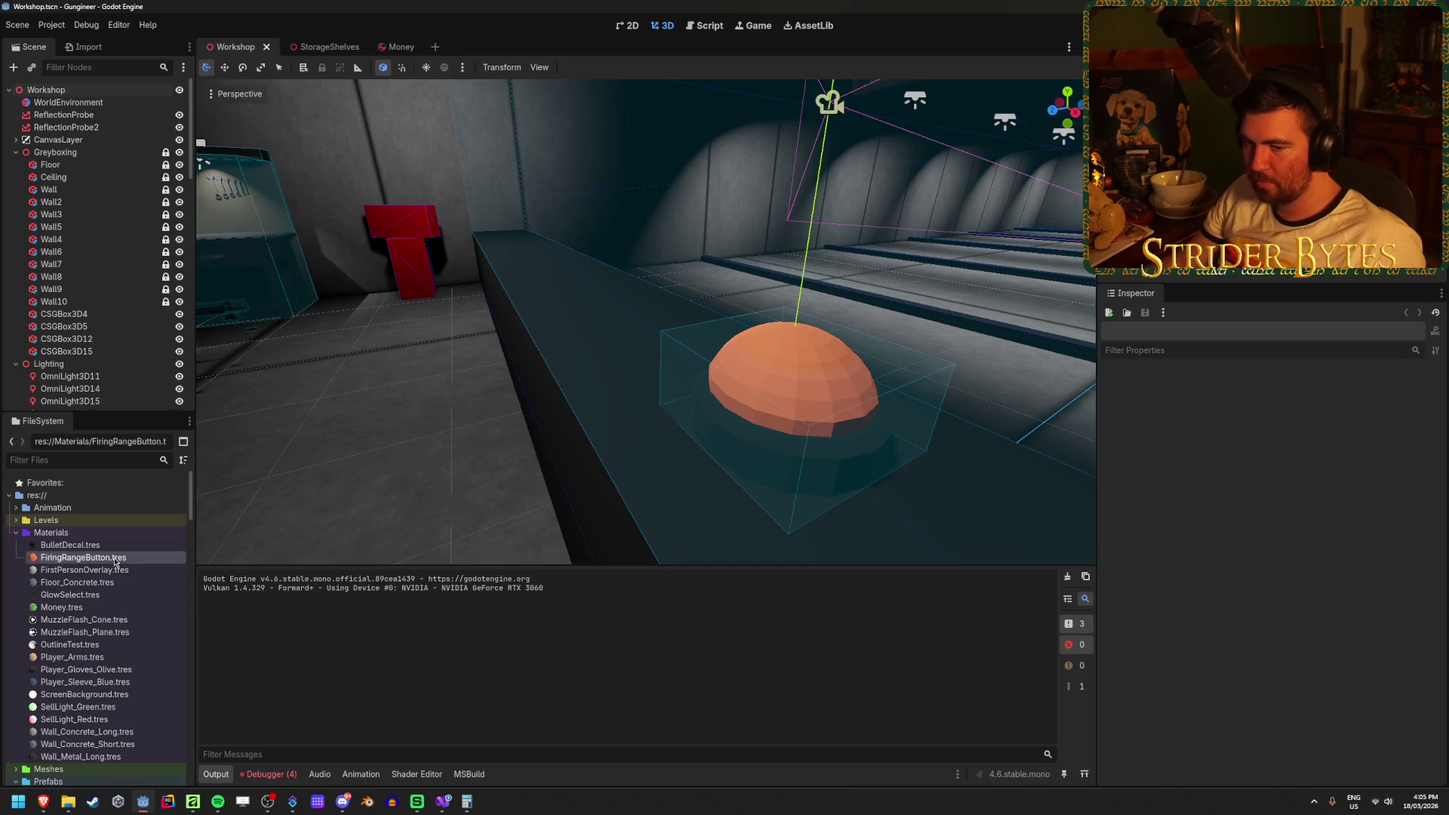
left_click(1358, 640)
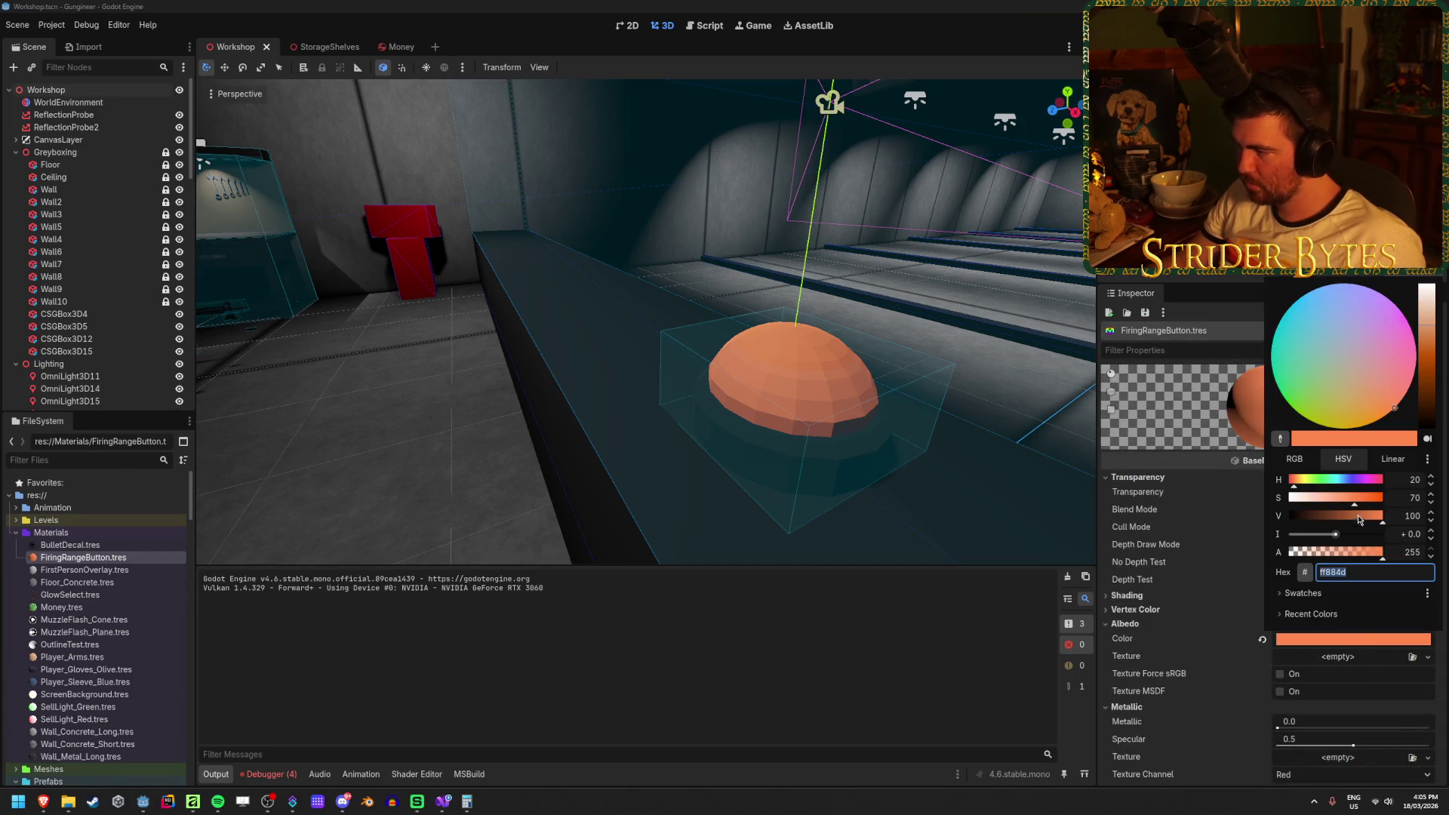
left_click_drag(1356, 505, 1374, 506)
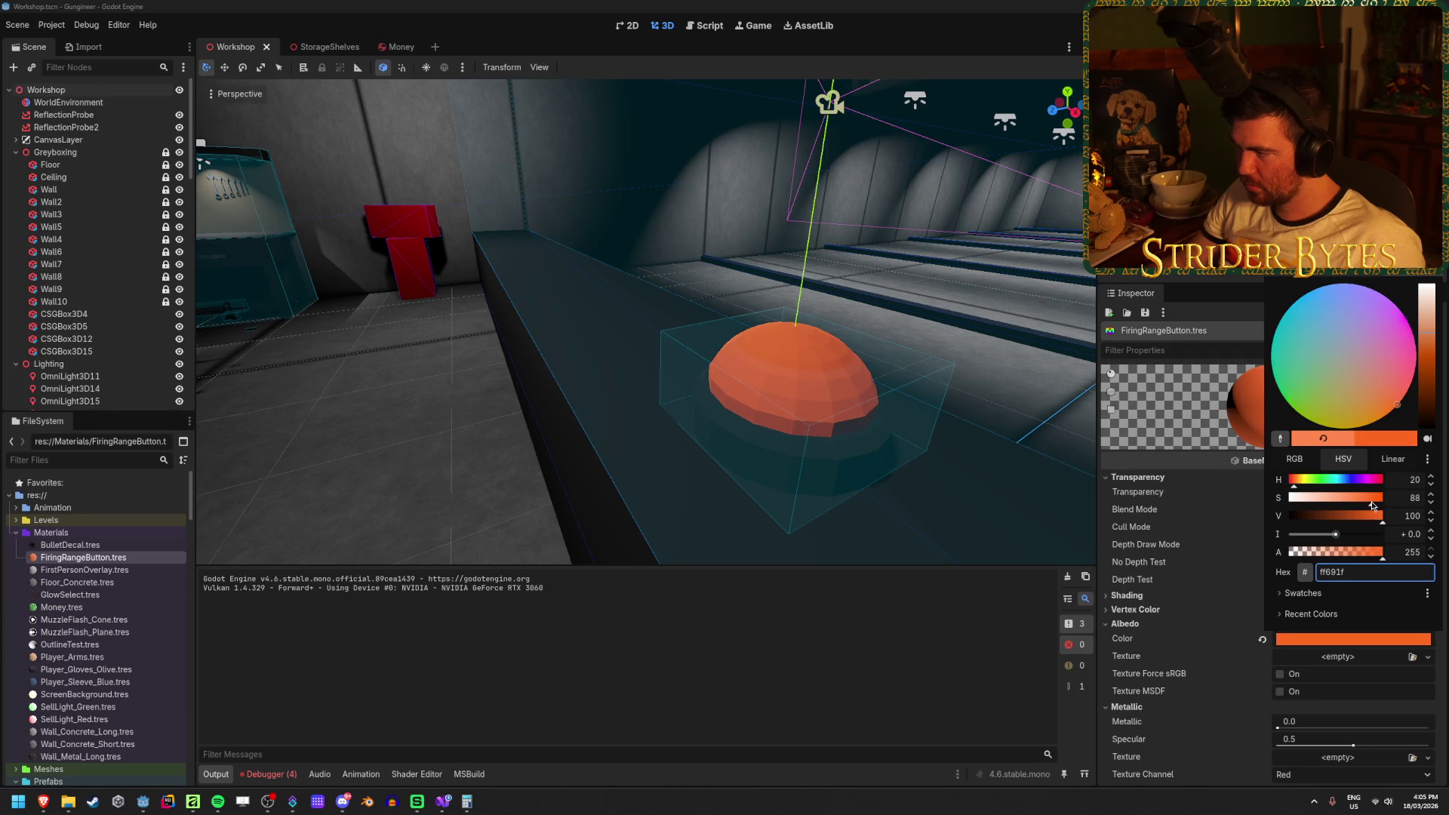
left_click(1310, 594)
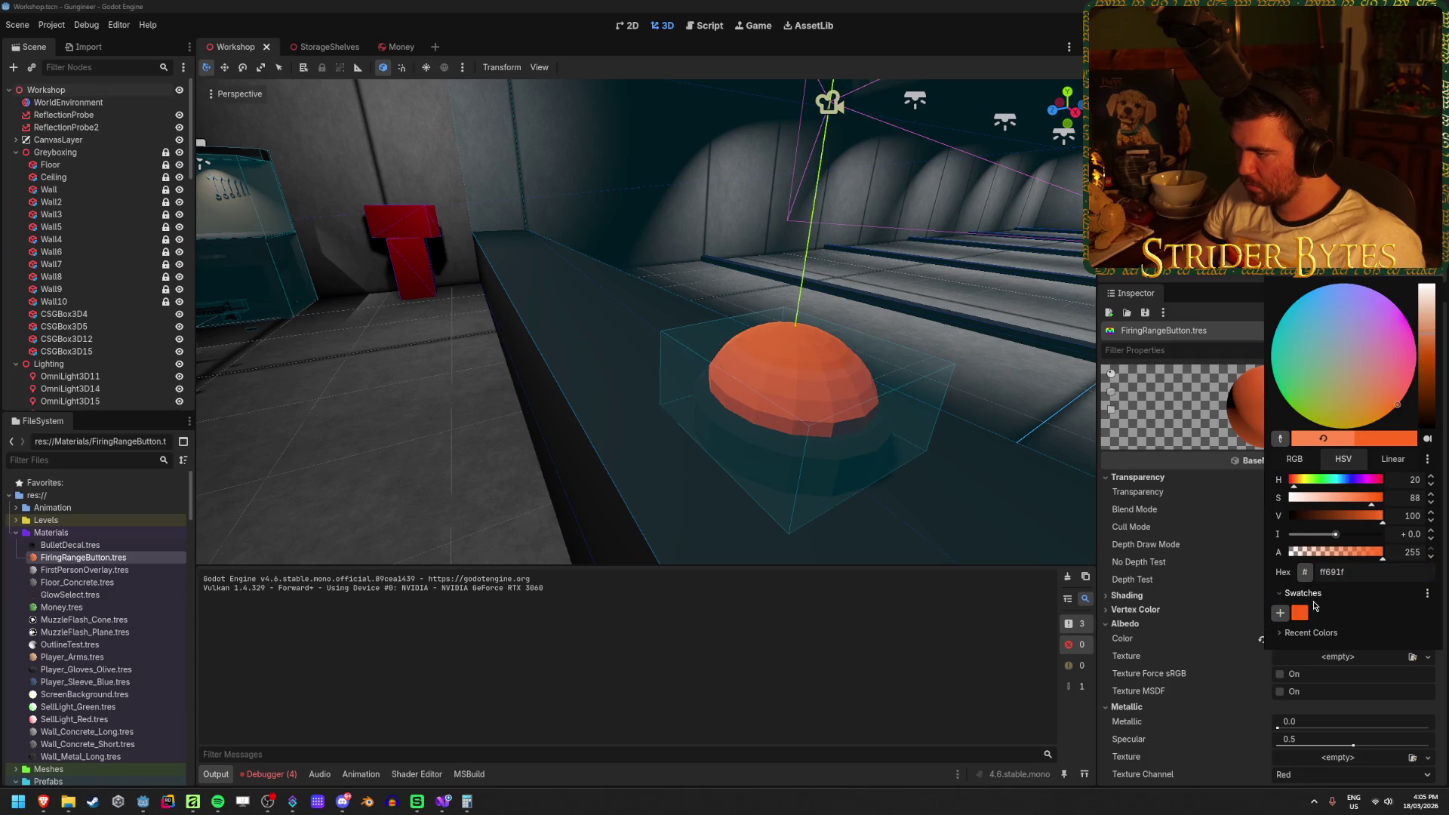
left_click(482, 386)
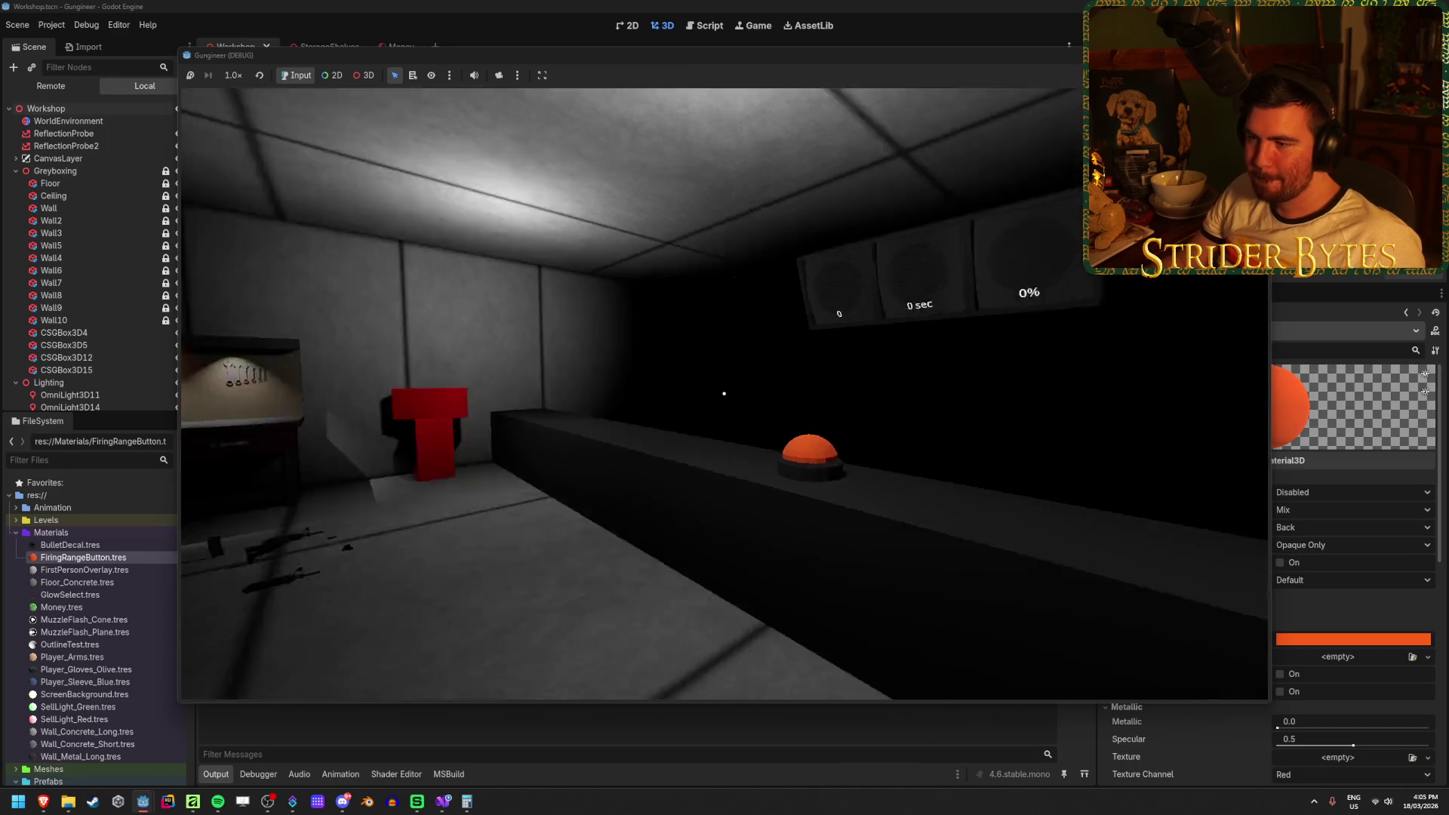
Walk past the orange button, upgrade panel, workbench screen and gun parts, then stop the game.
key("s")
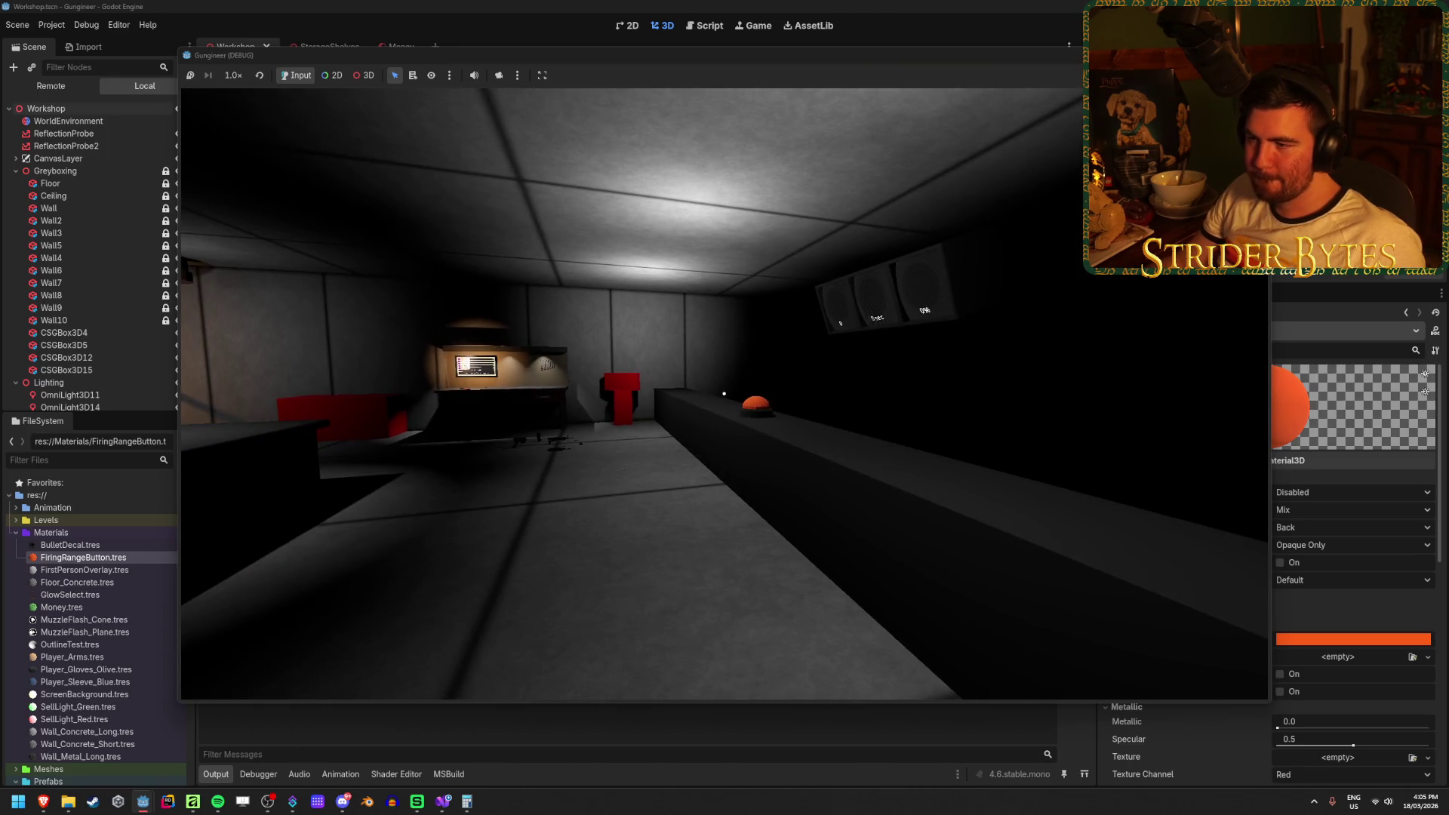
mouse_move(724, 393)
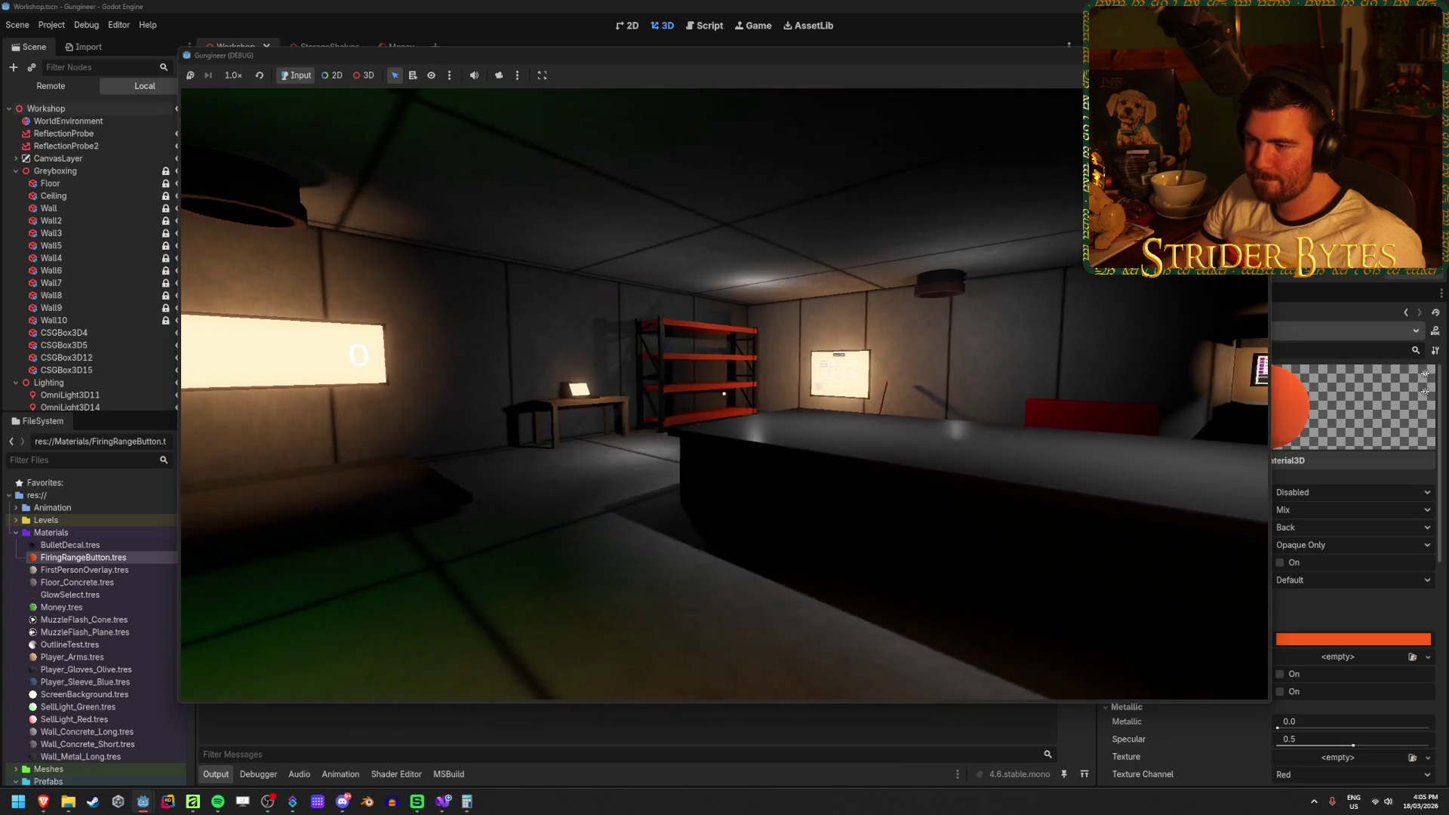
key("w")
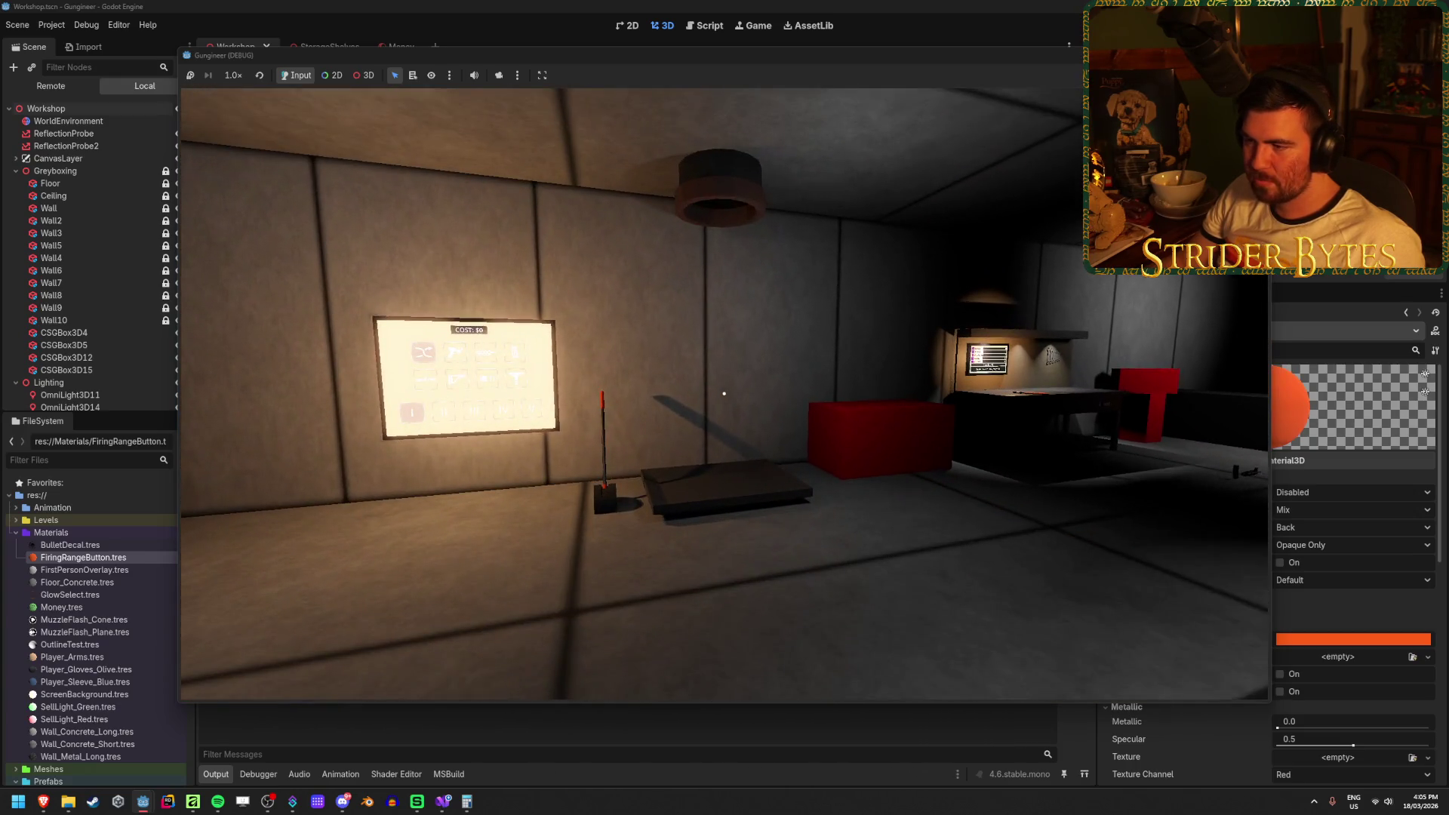
key("w")
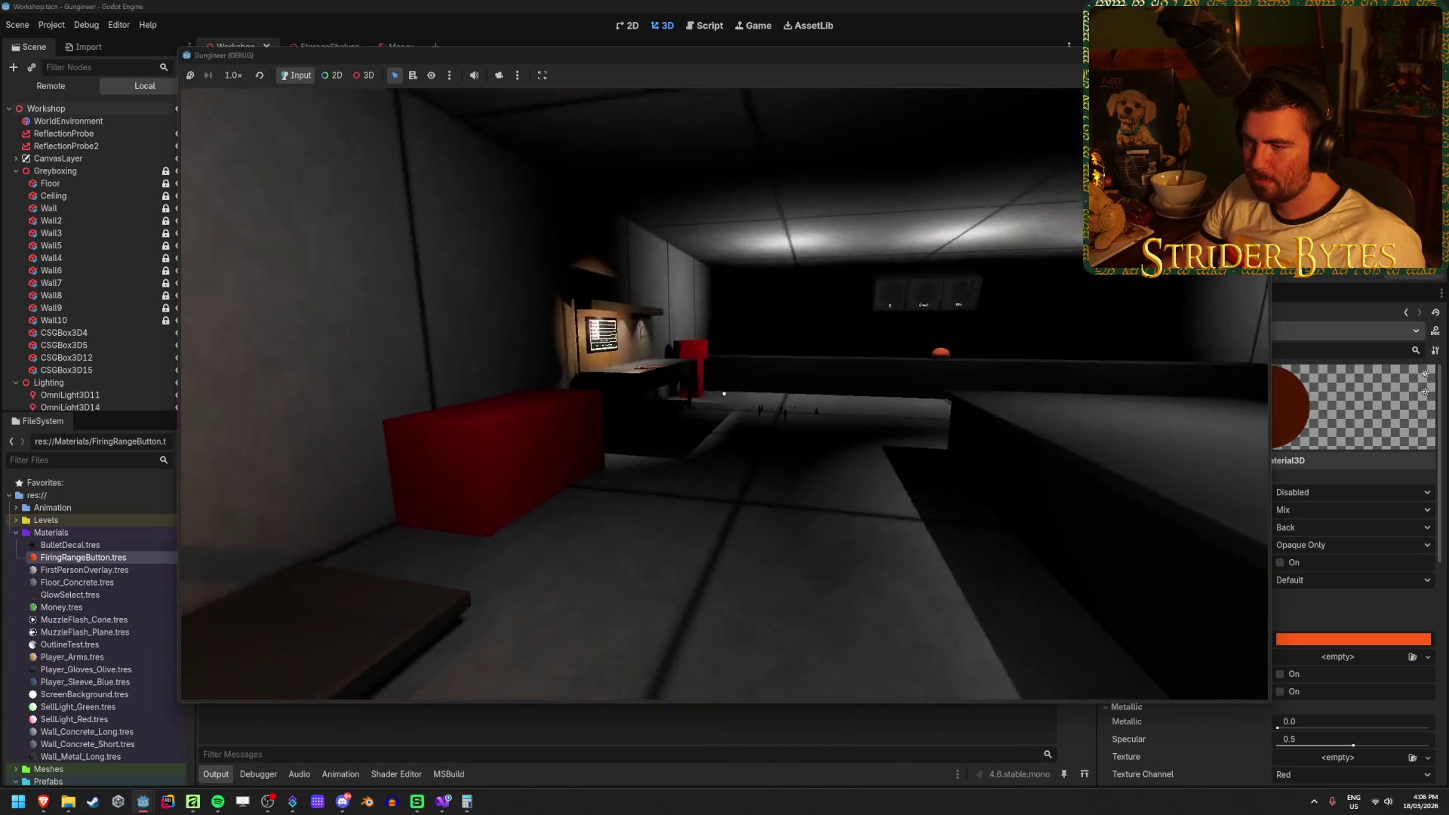
key("w")
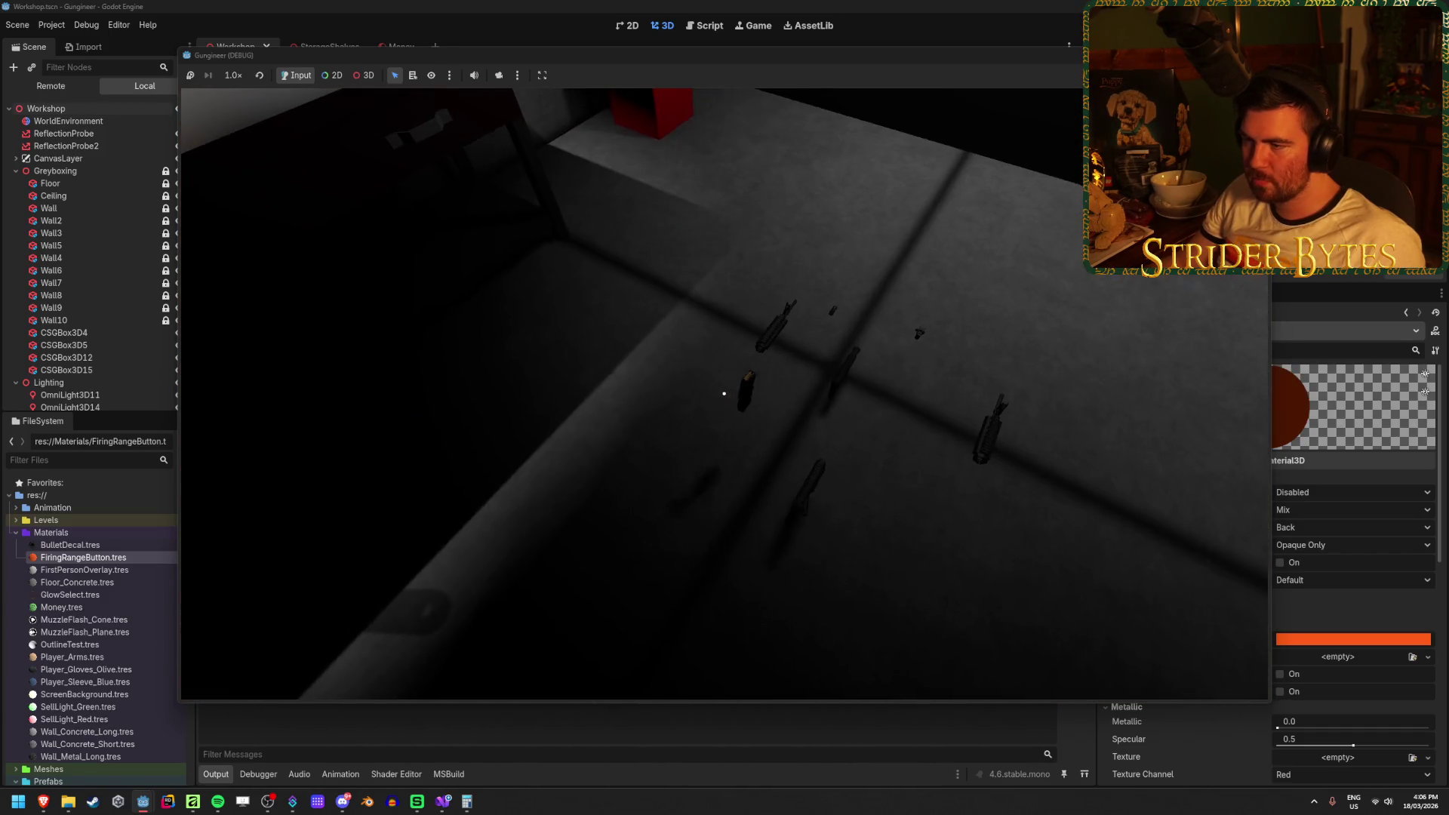
key("s")
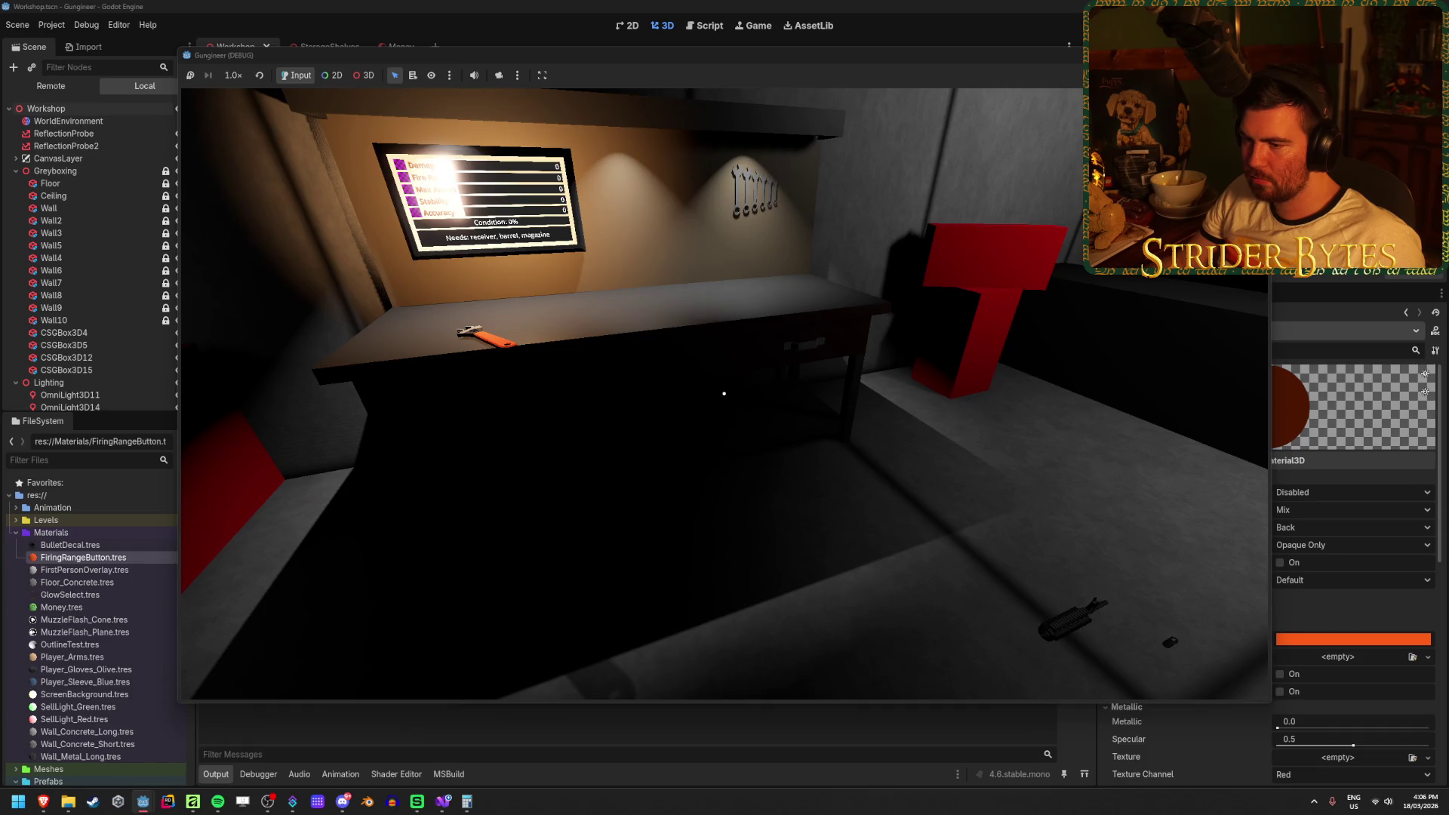
key("w")
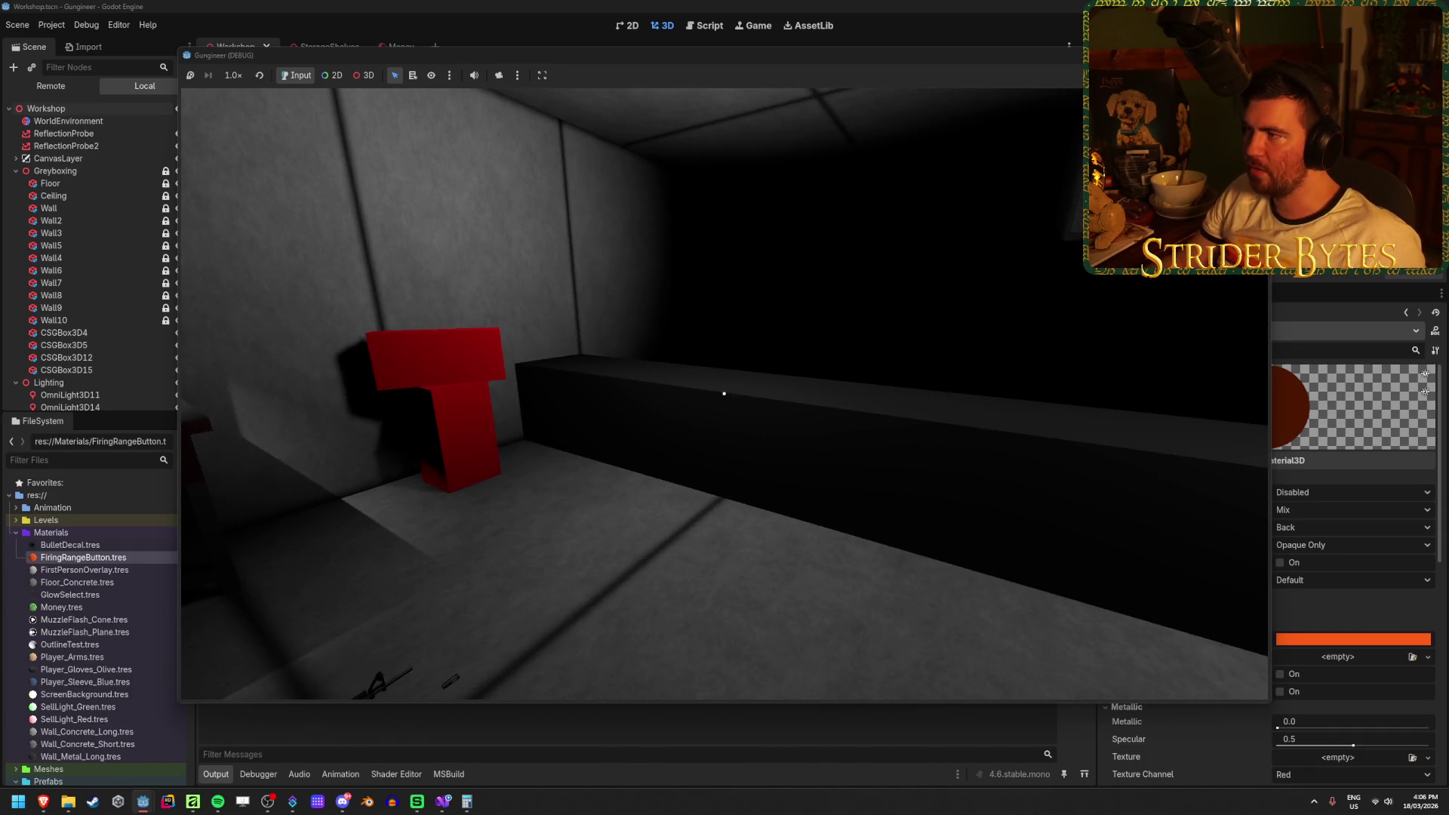
key("F8")
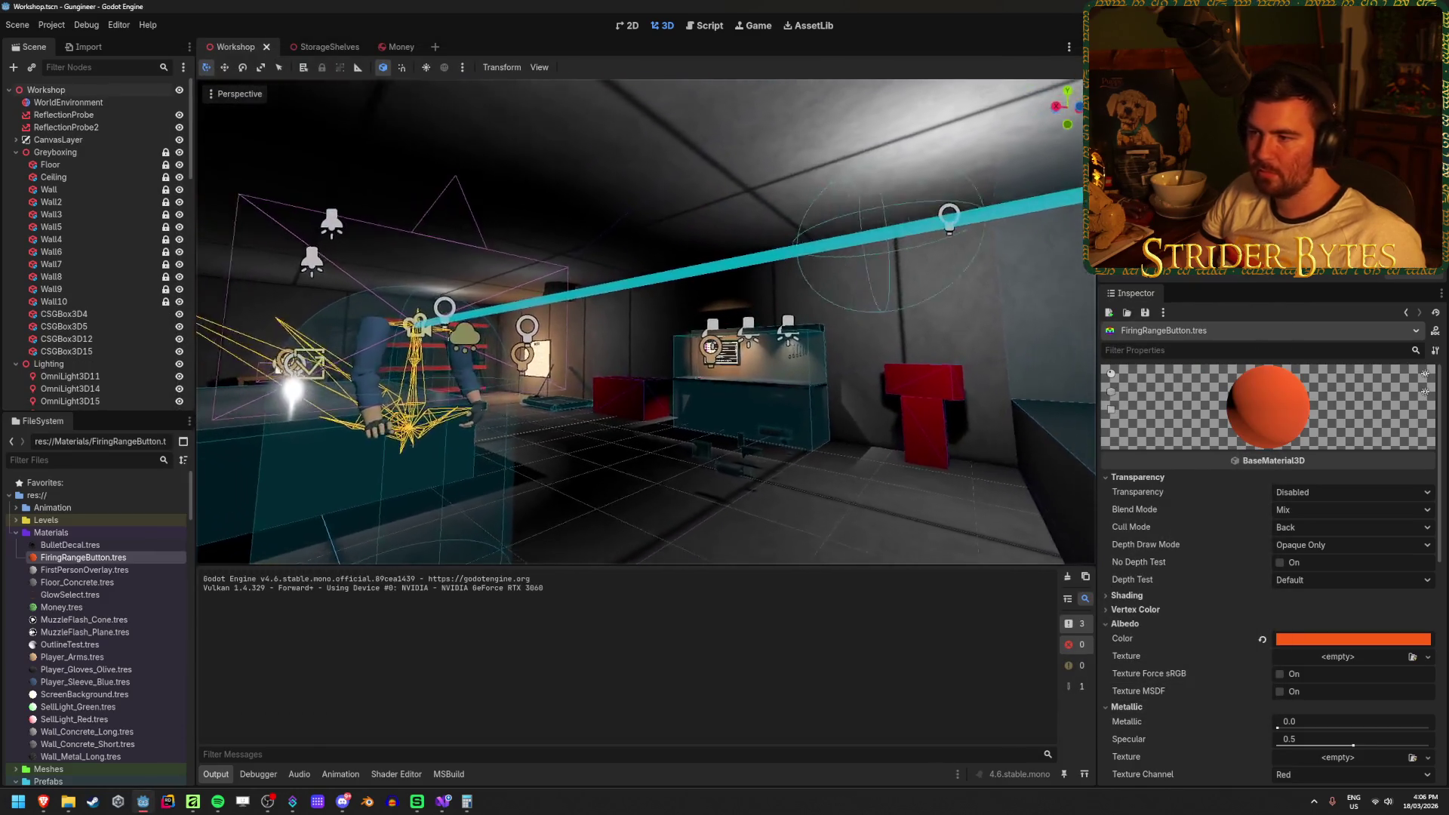
Duplicate OmniLight3D14 as OmniLight3D17 and shift it about 1.281 units along X over the counter.
key("w")
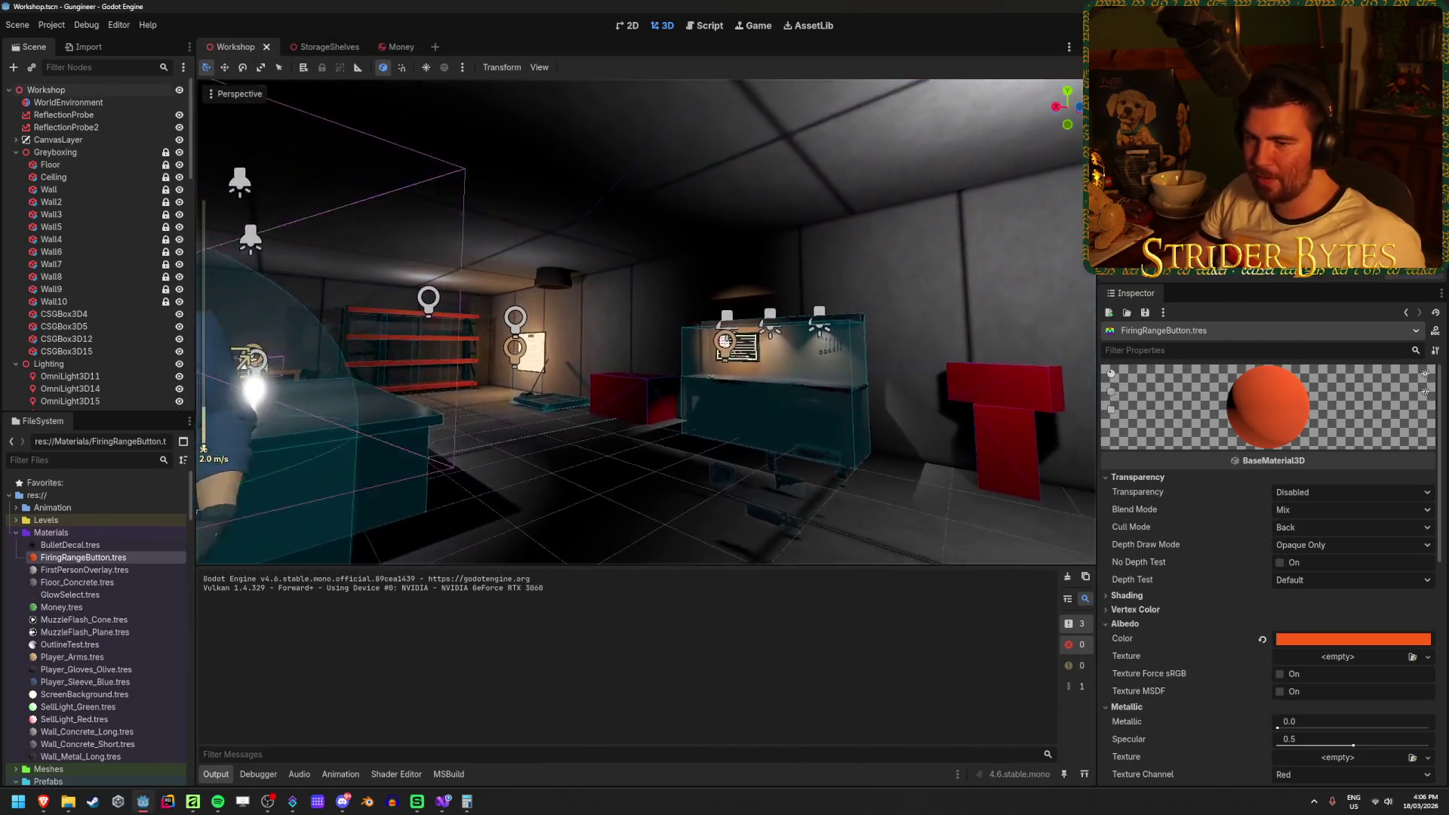
scroll(646, 321, "up", 5)
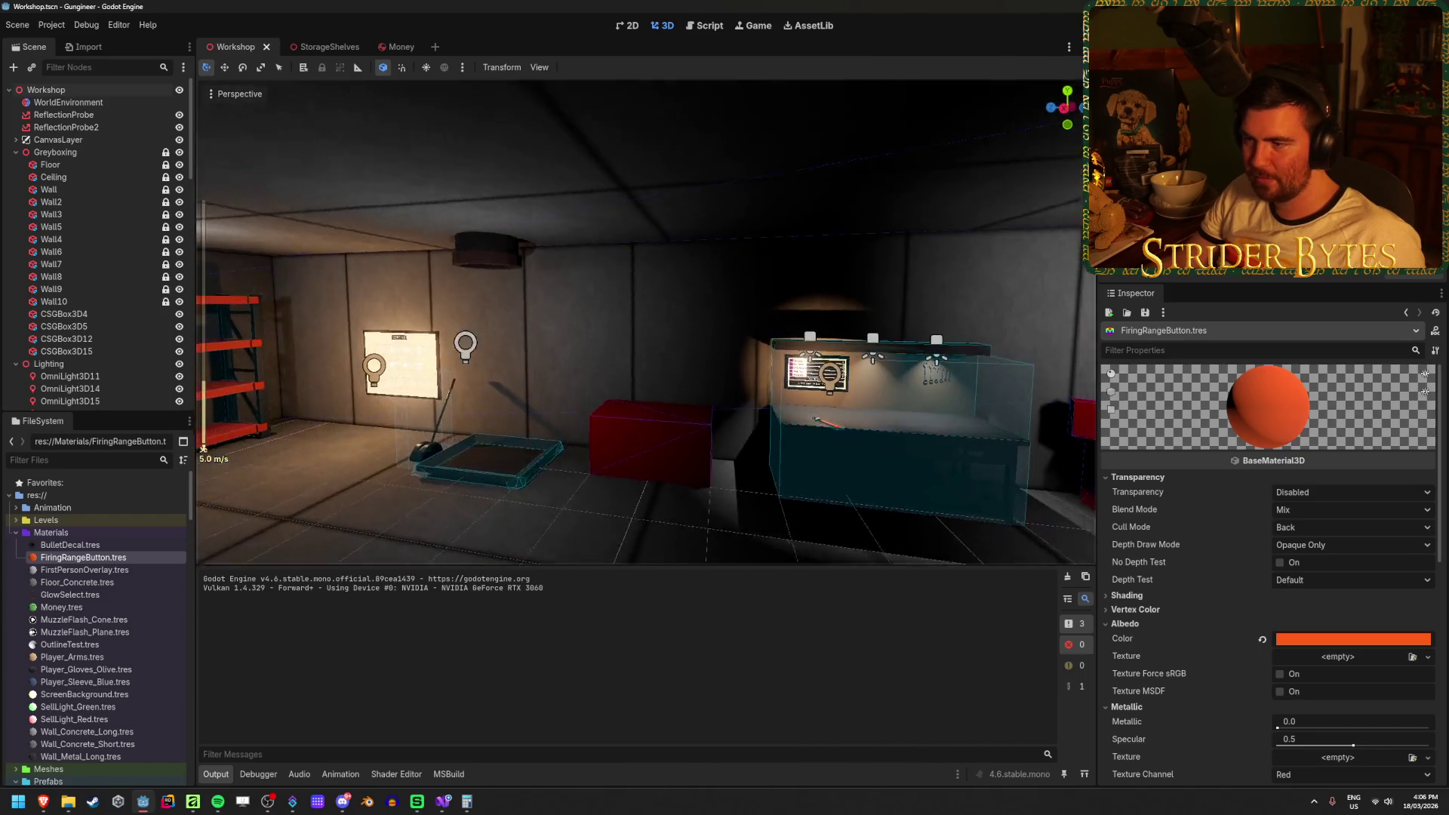
left_click(479, 357)
key("ctrl+d")
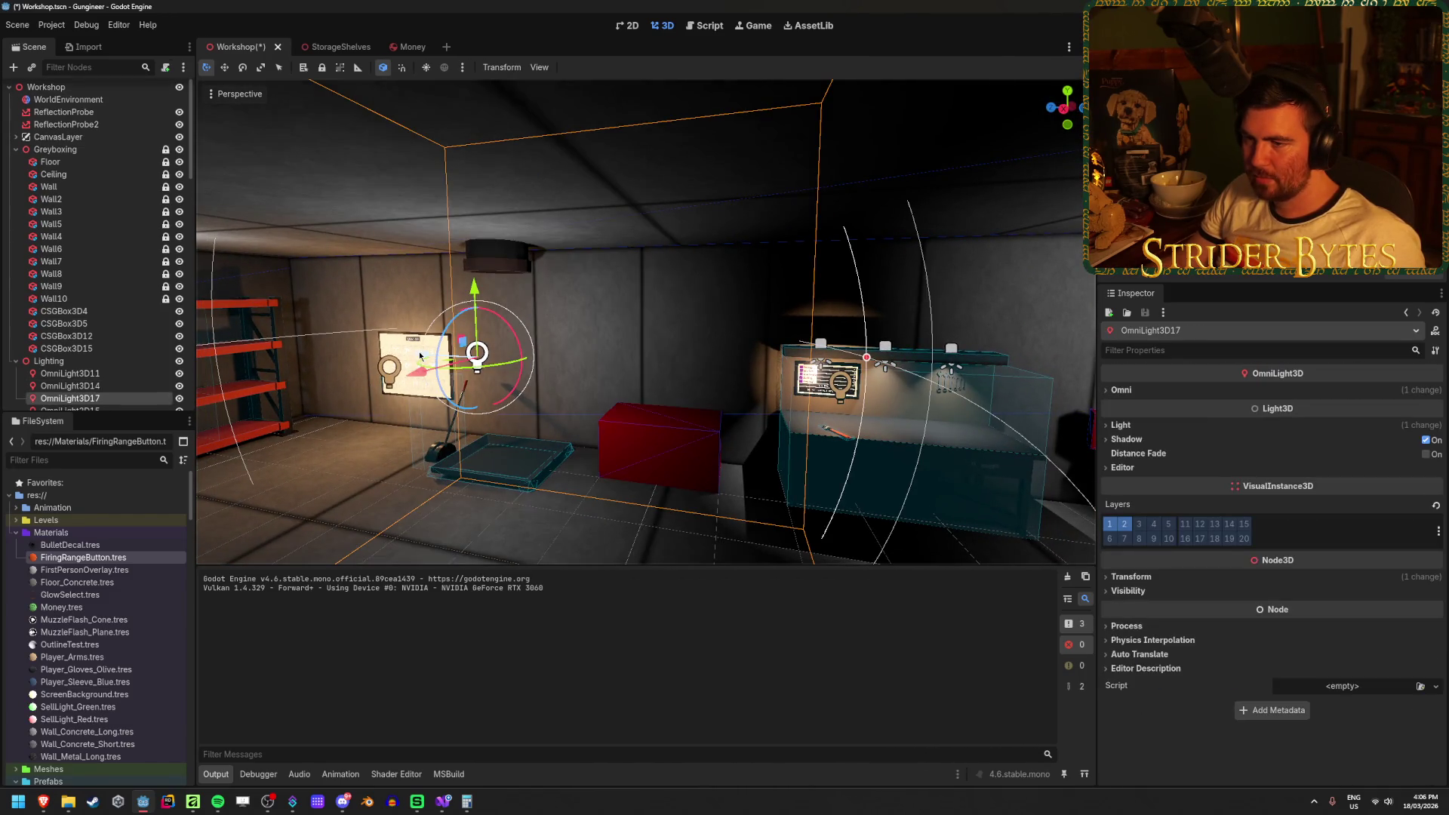
left_click_drag(479, 357, 949, 453)
left_click_drag(645, 321, 850, 468)
mouse_move(634, 340)
left_mouse_down()
mouse_move(573, 400)
mouse_move(656, 349)
left_mouse_up()
Save the Workshop scene and build and run the game.
key("ctrl+s")
left_click_drag(602, 454, 1033, 76)
key("F5")
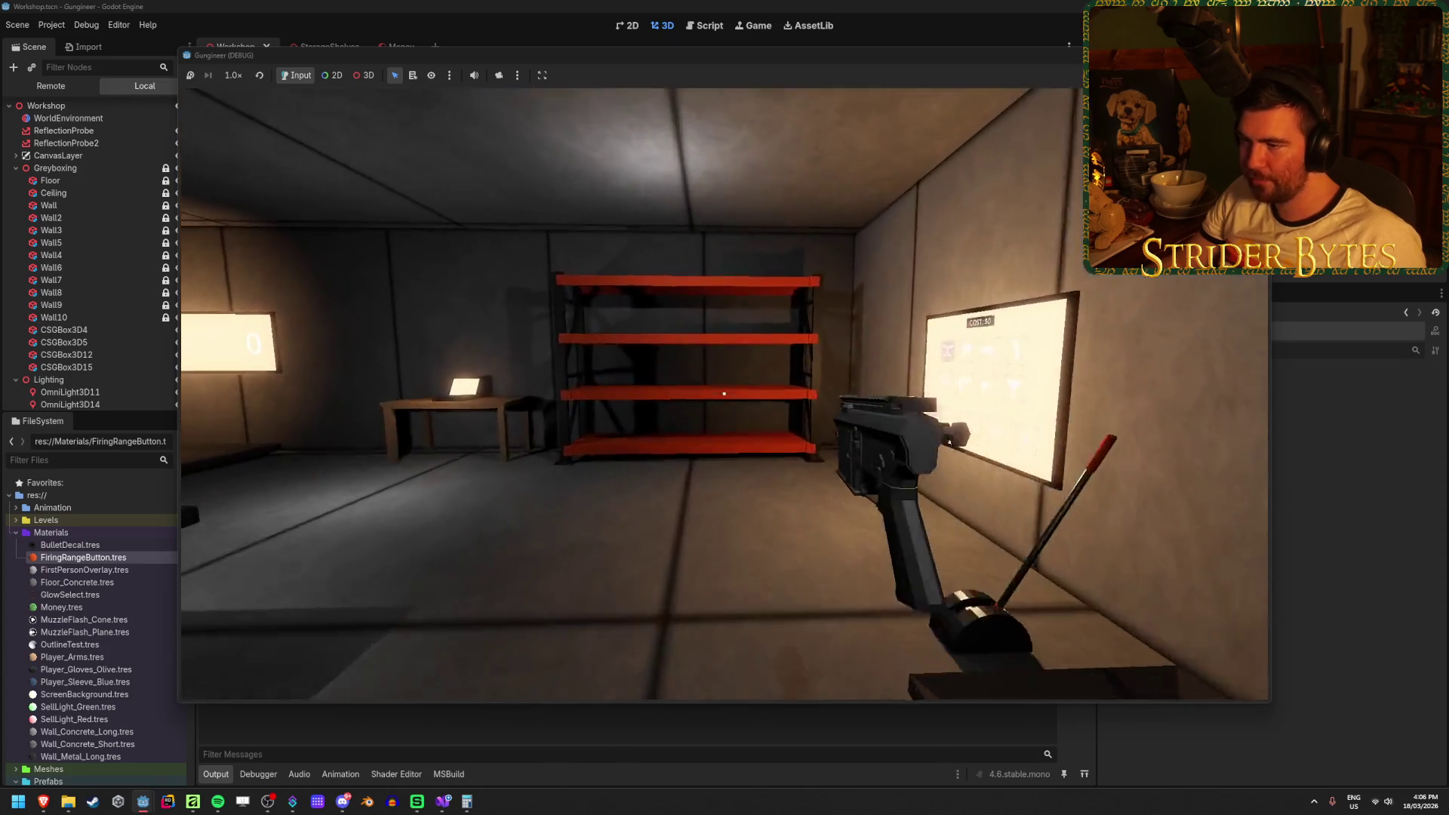
key("w")
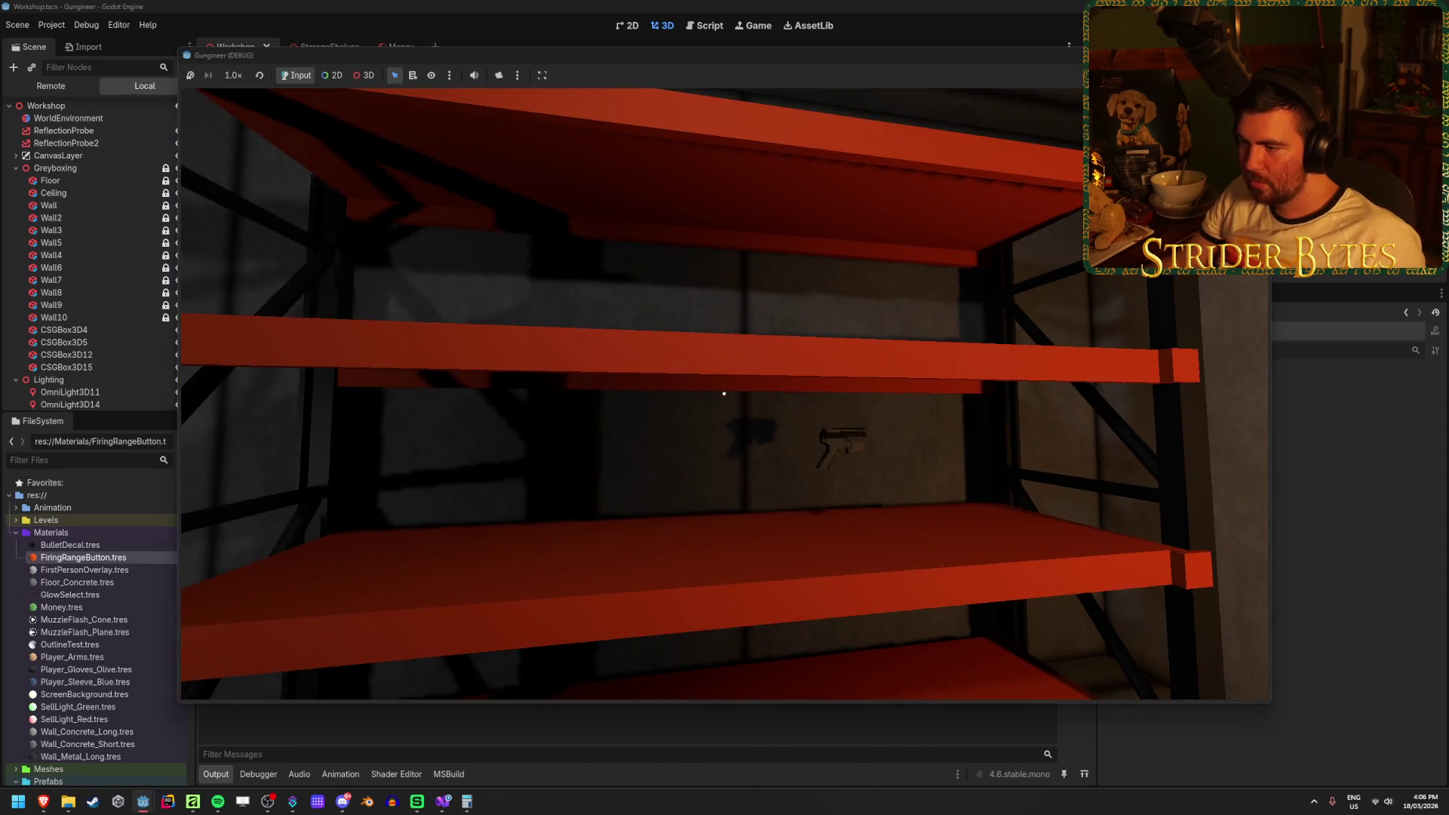
key("s")
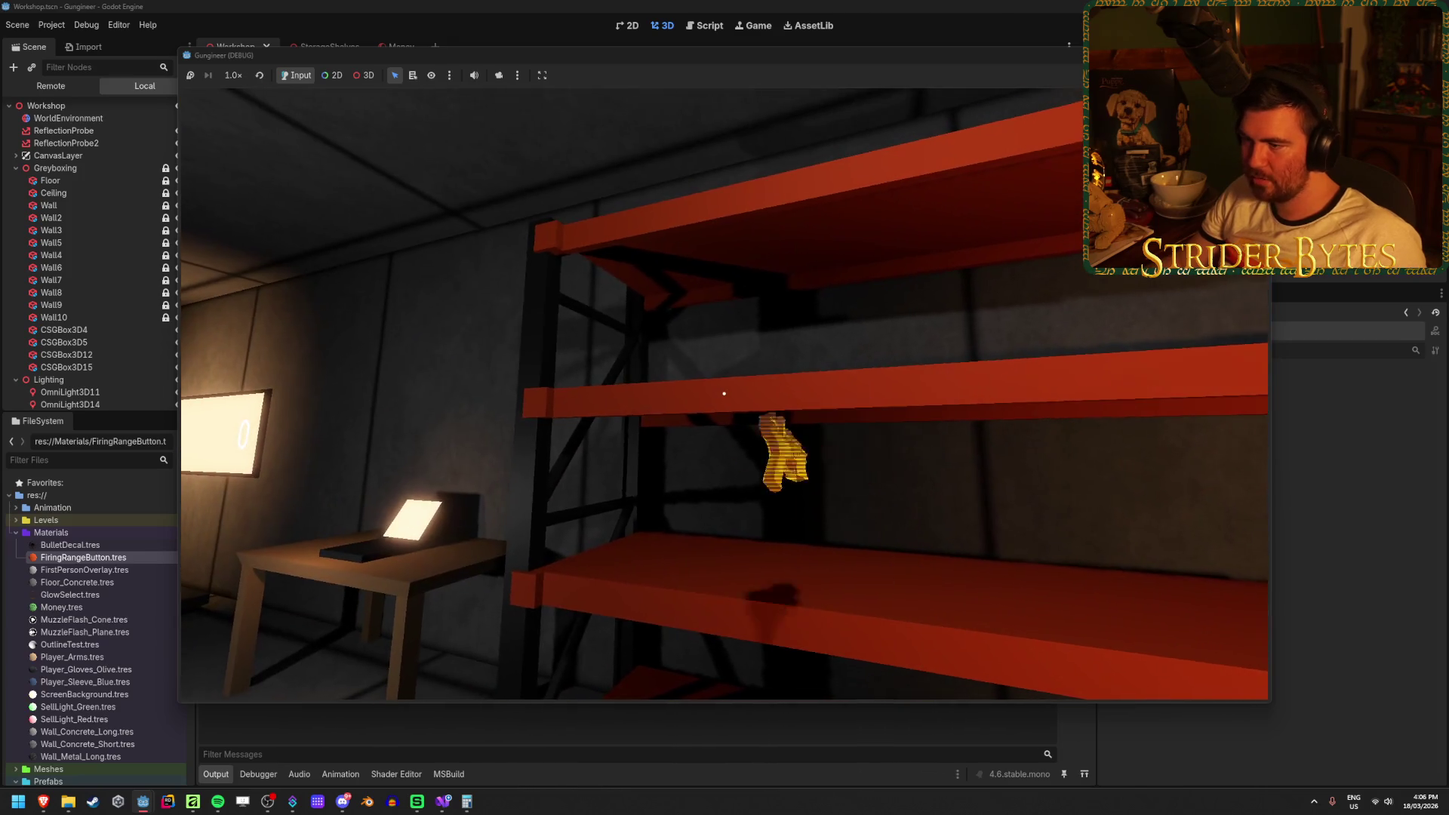
key("d")
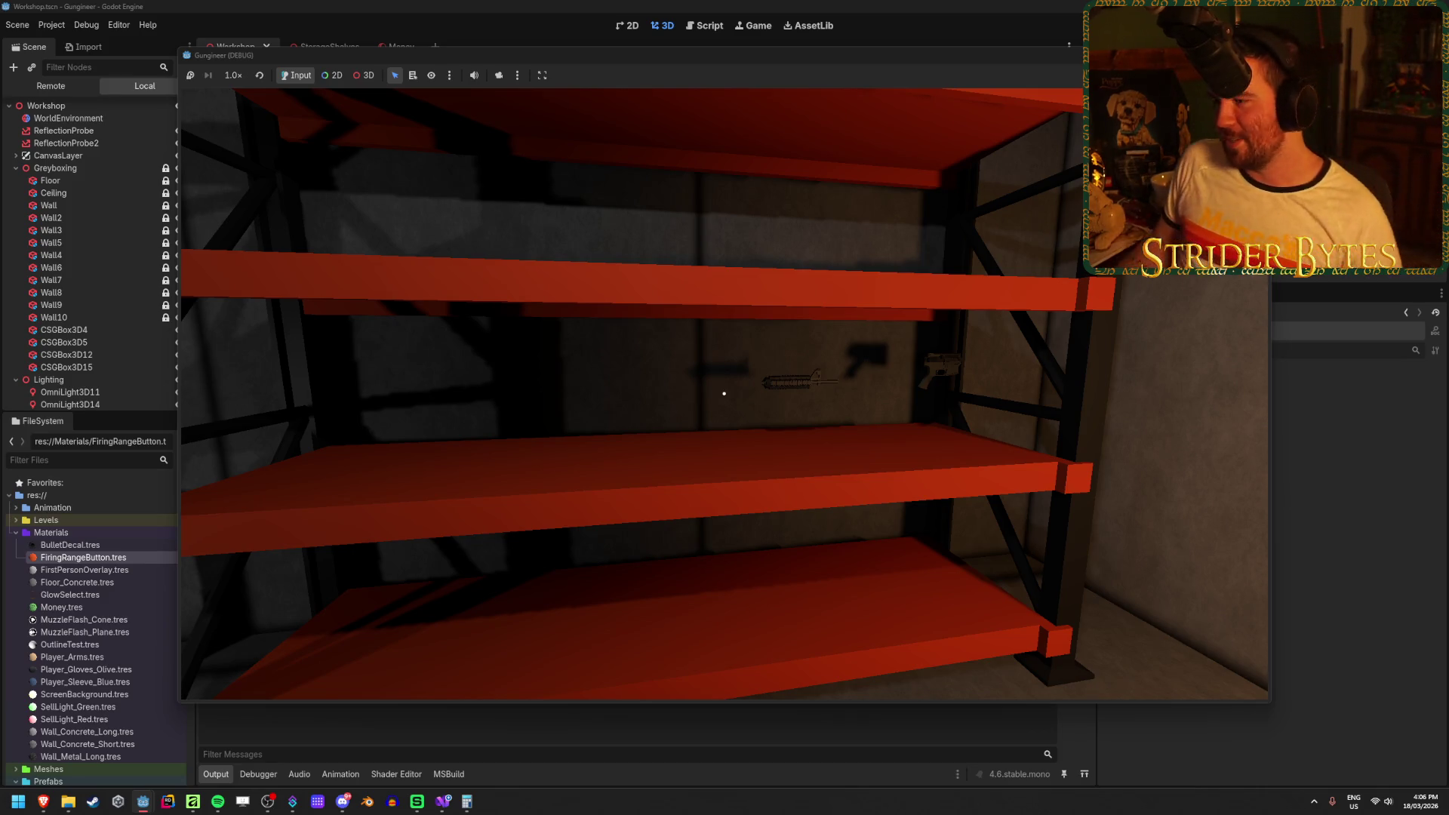
key("s")
key("w")
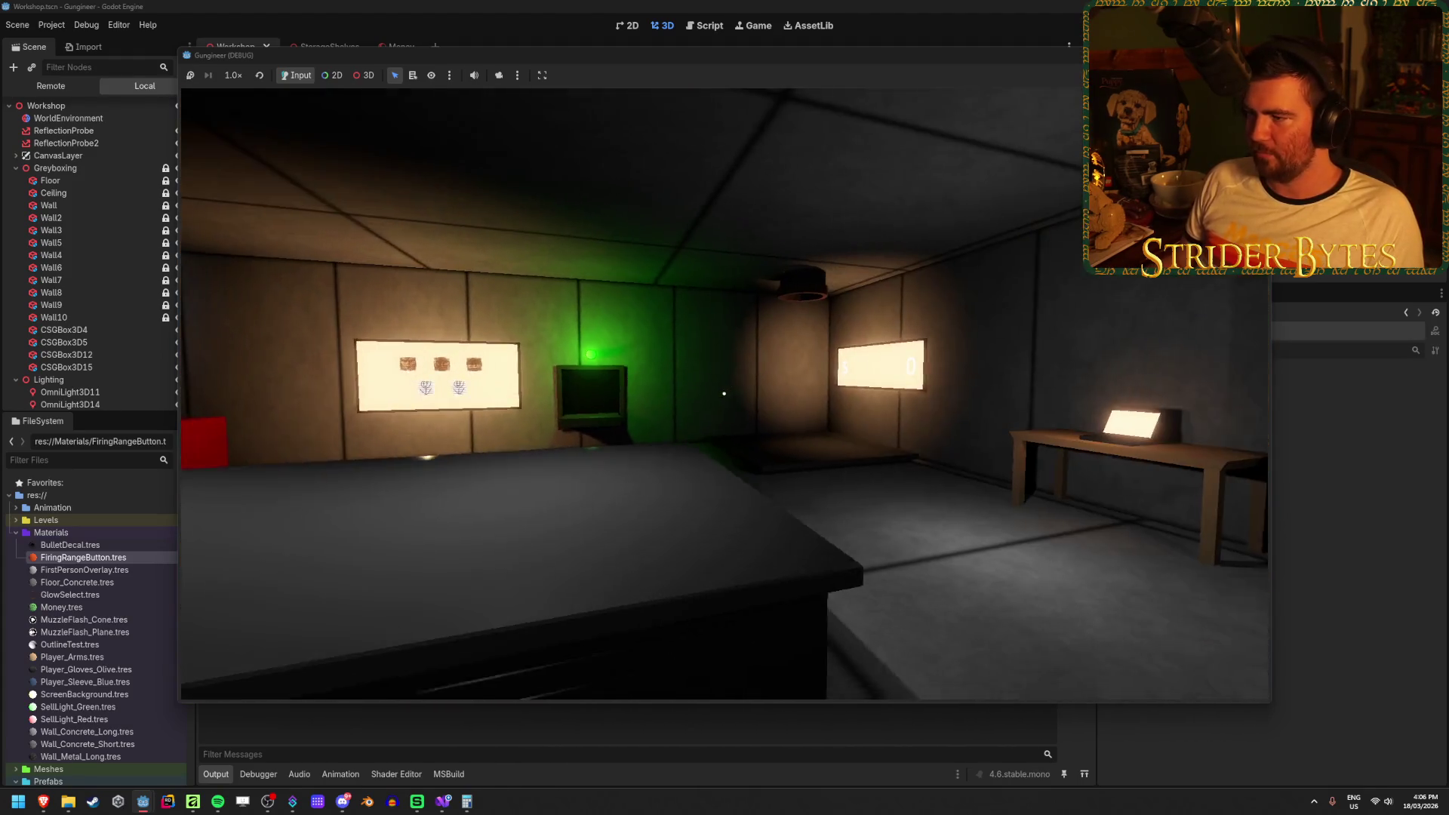
key("w")
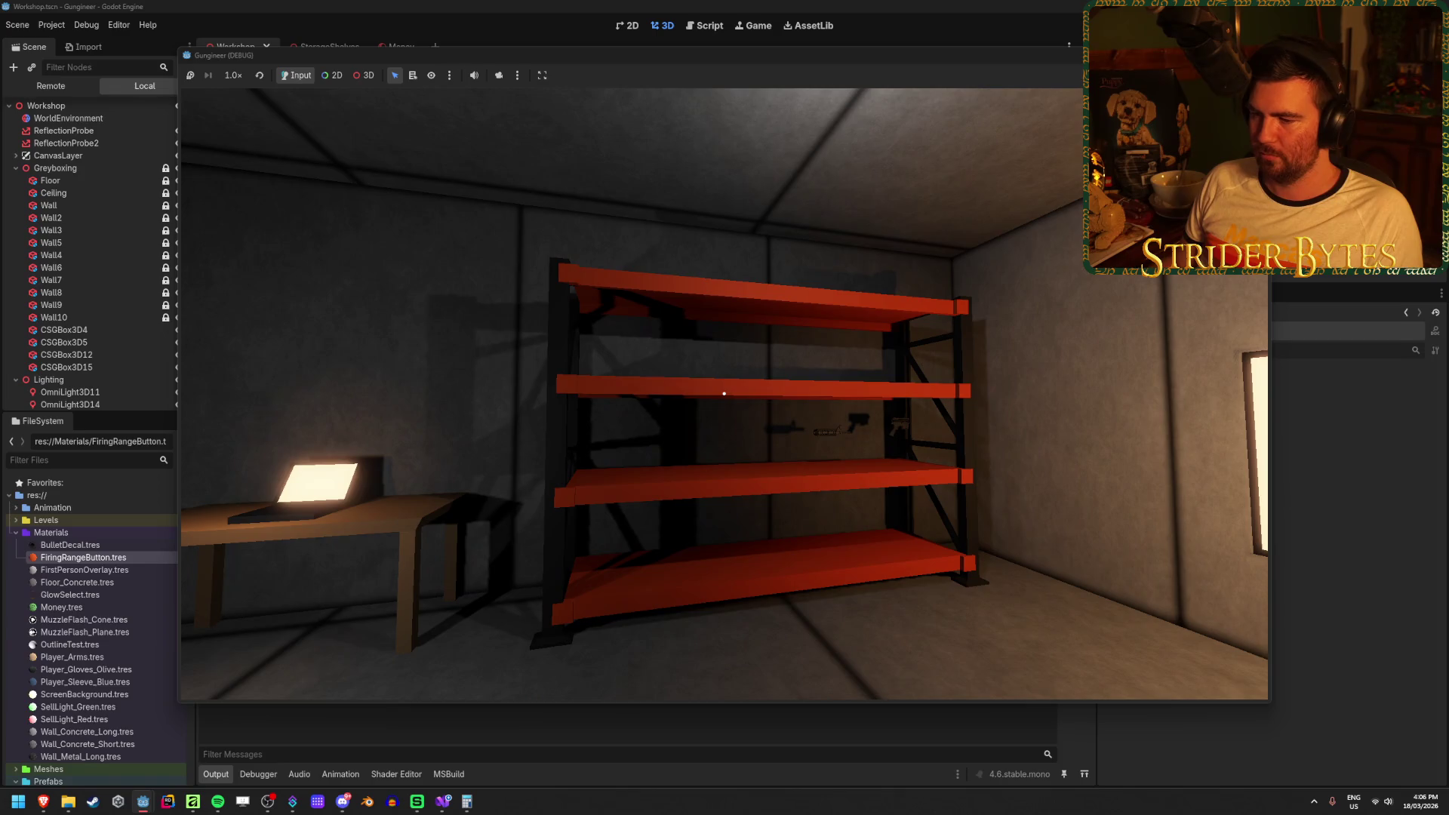
key("w")
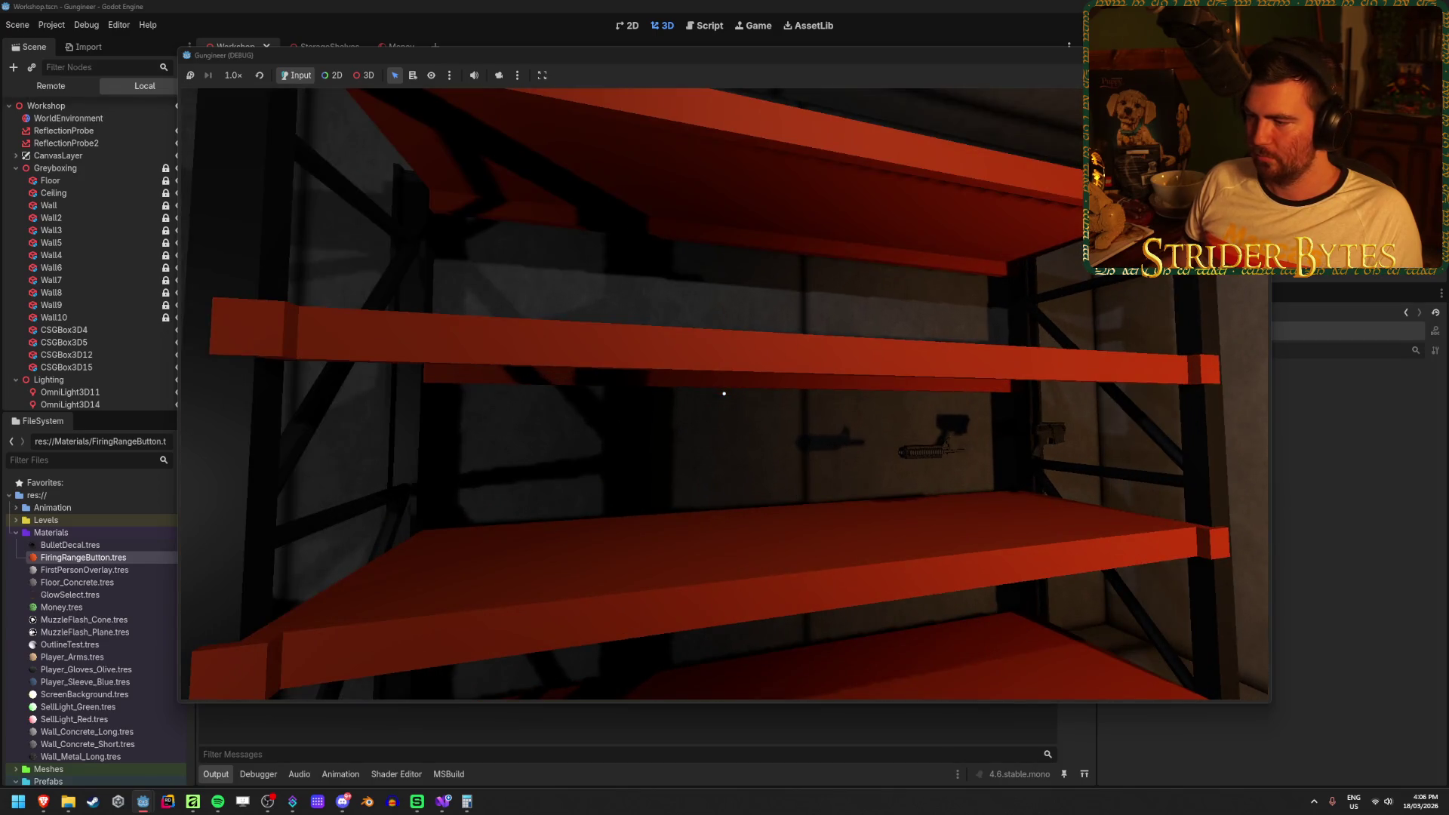
key("s")
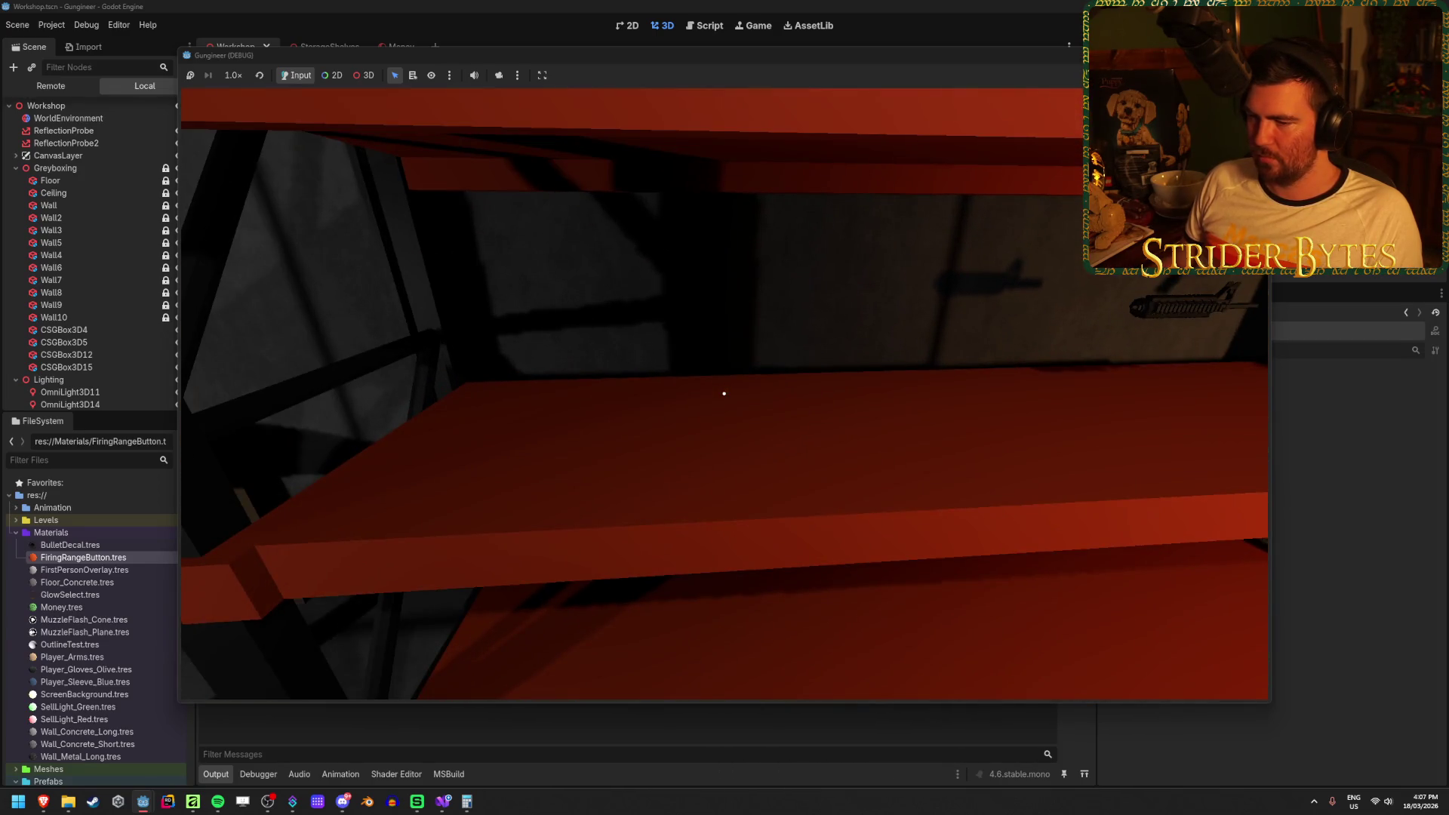
key("w")
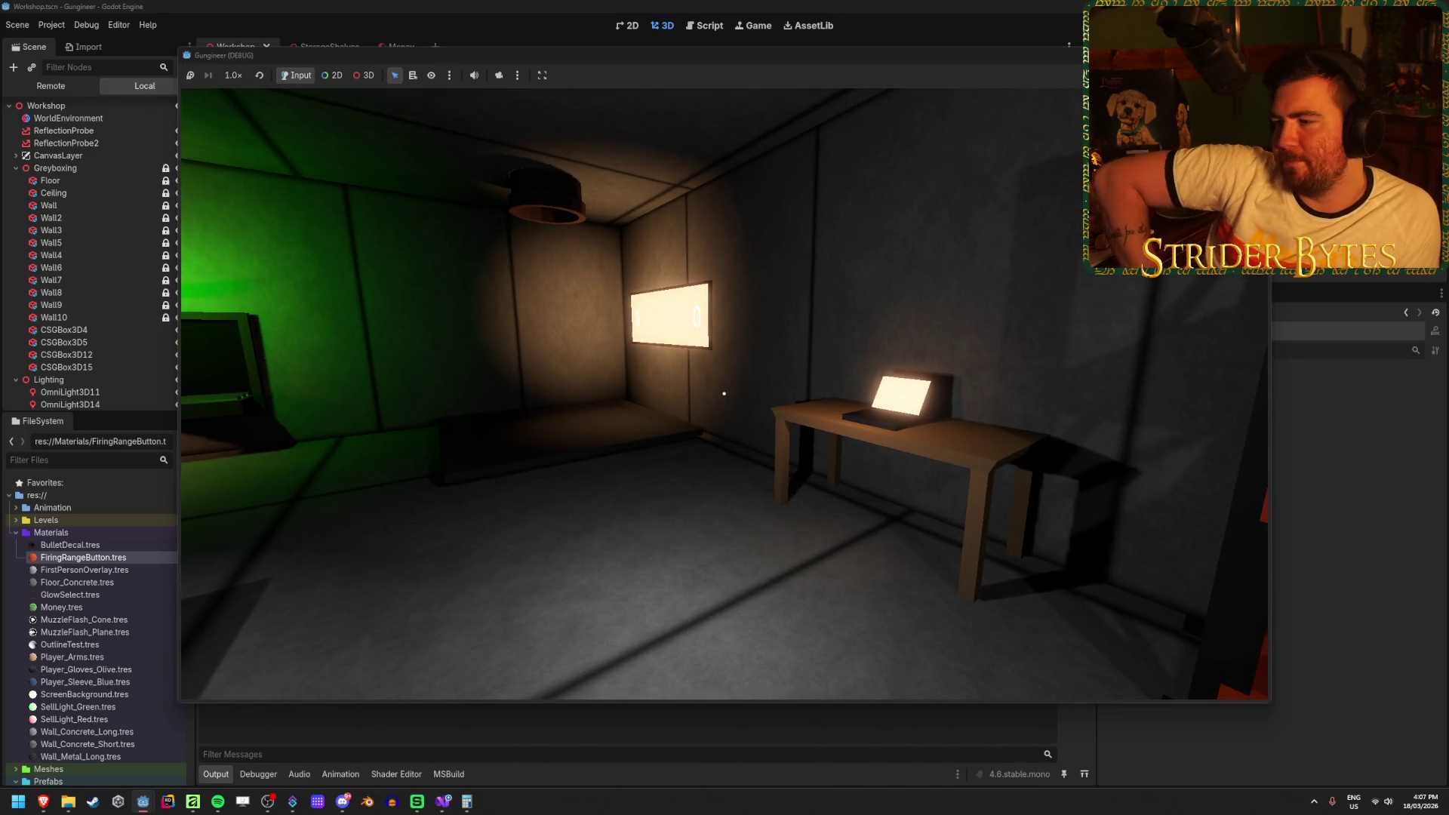
Walk from the workbench stats panel to the glowing laptop and bring up its UPGRADES screen.
key("d")
key("s")
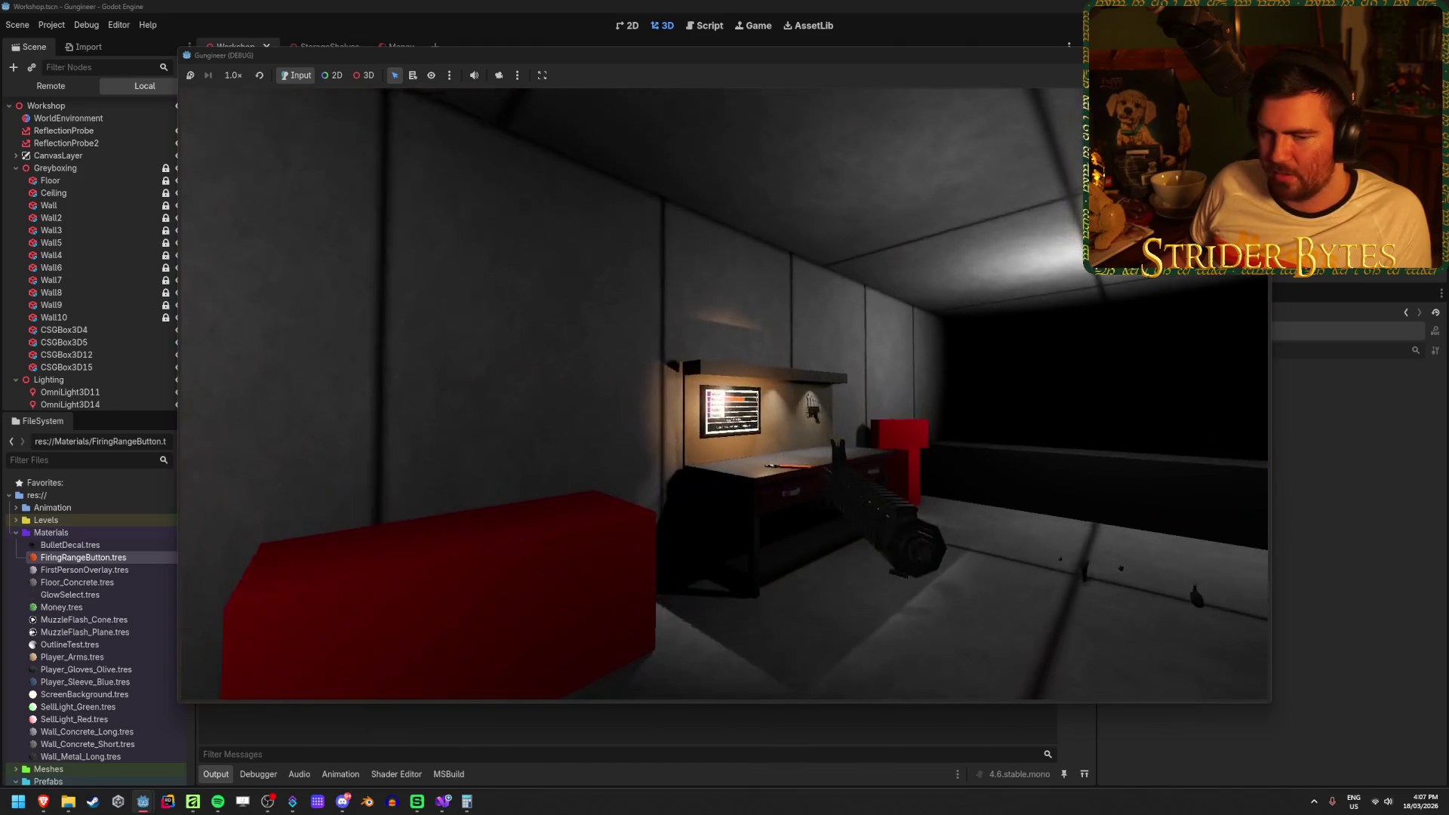
key("e")
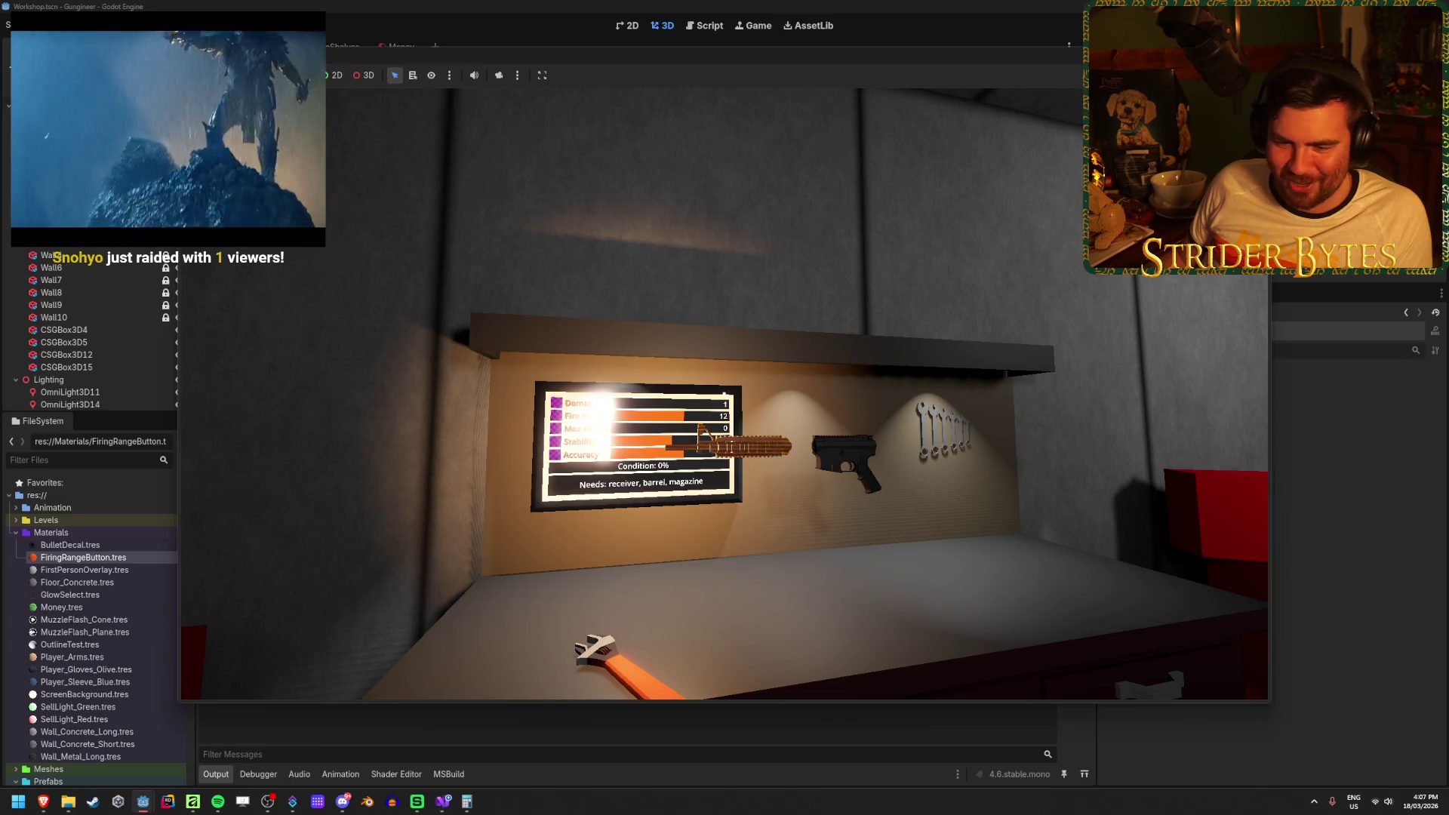
key("e")
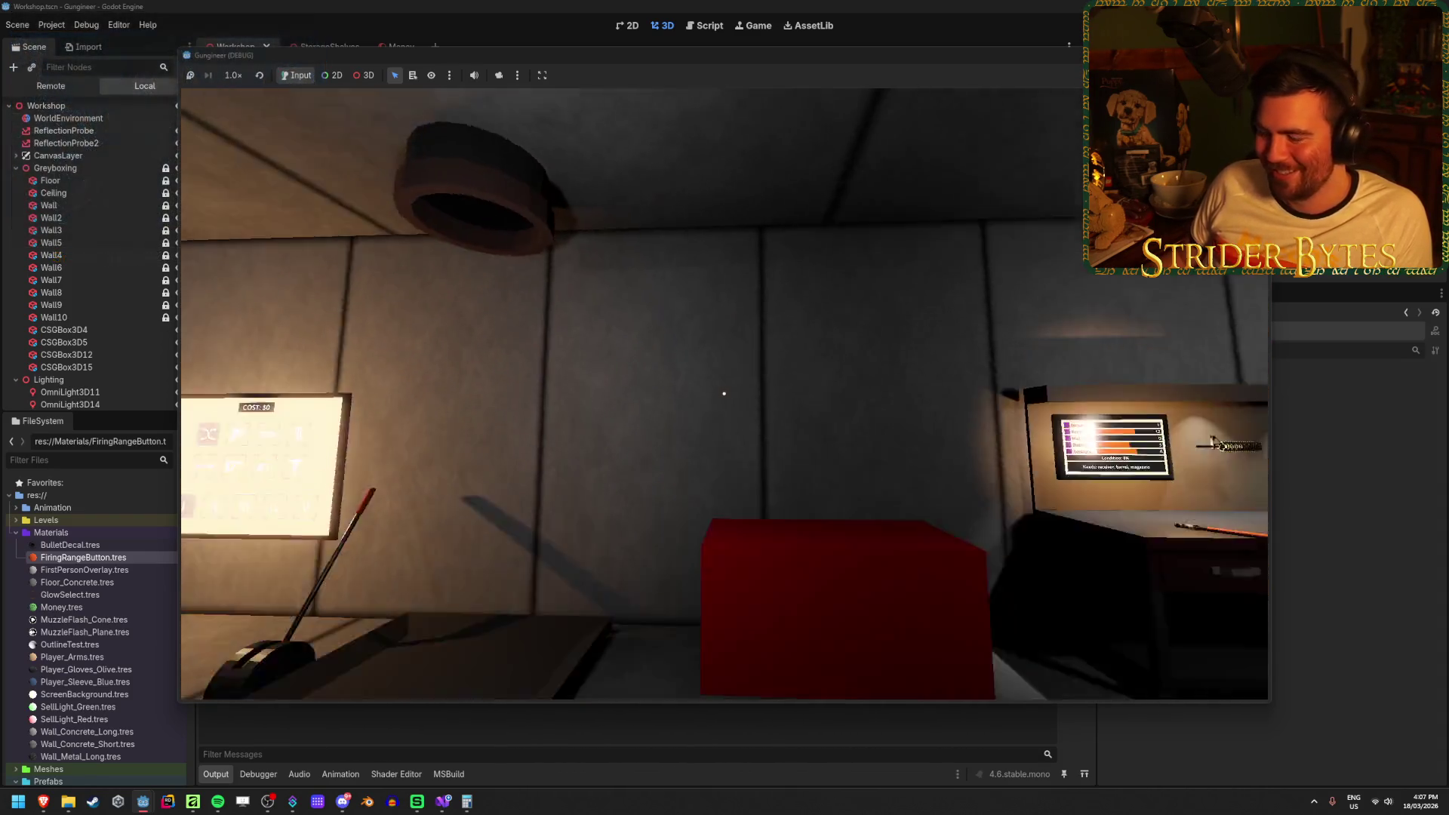
key("w")
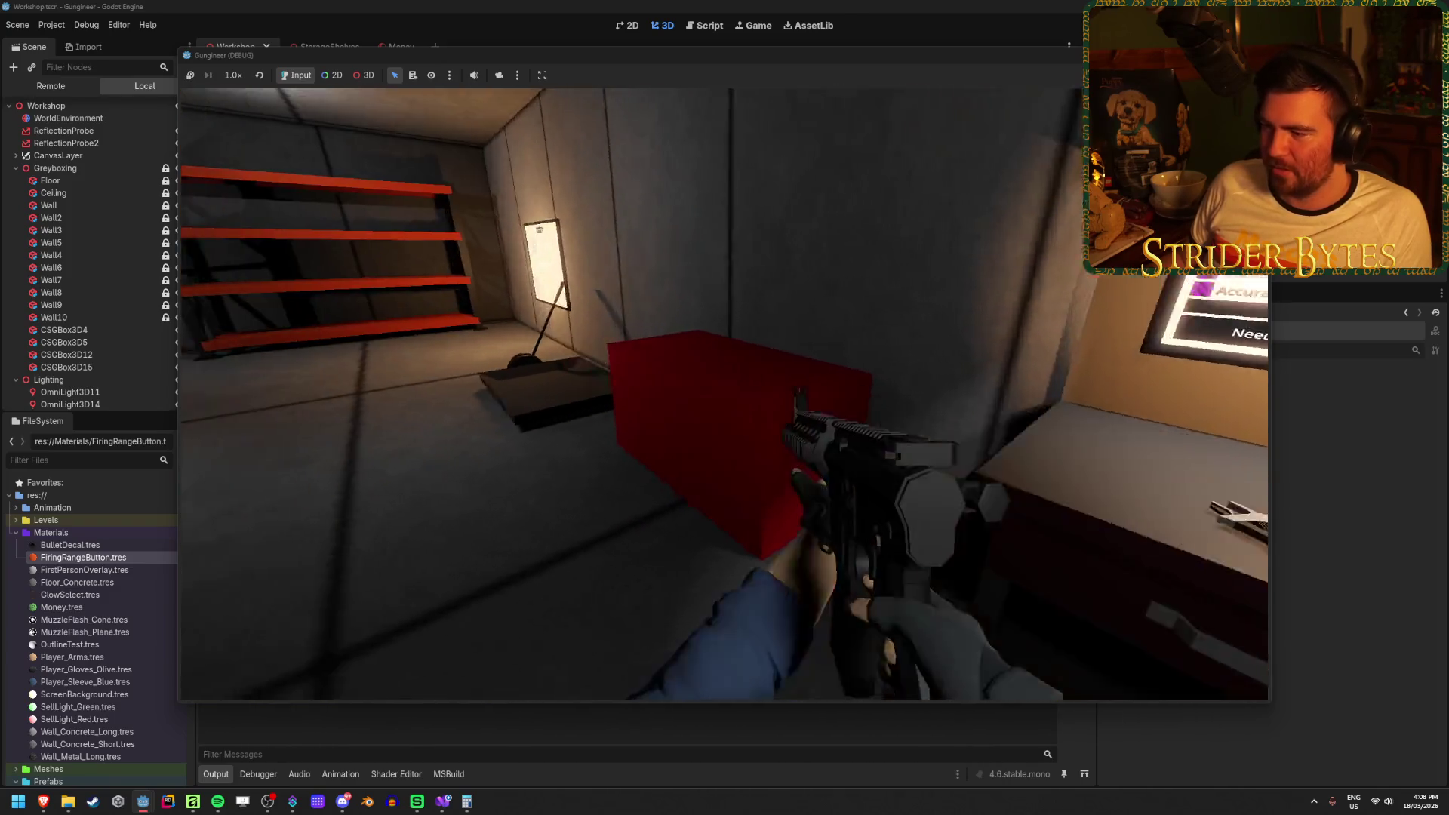
key("w")
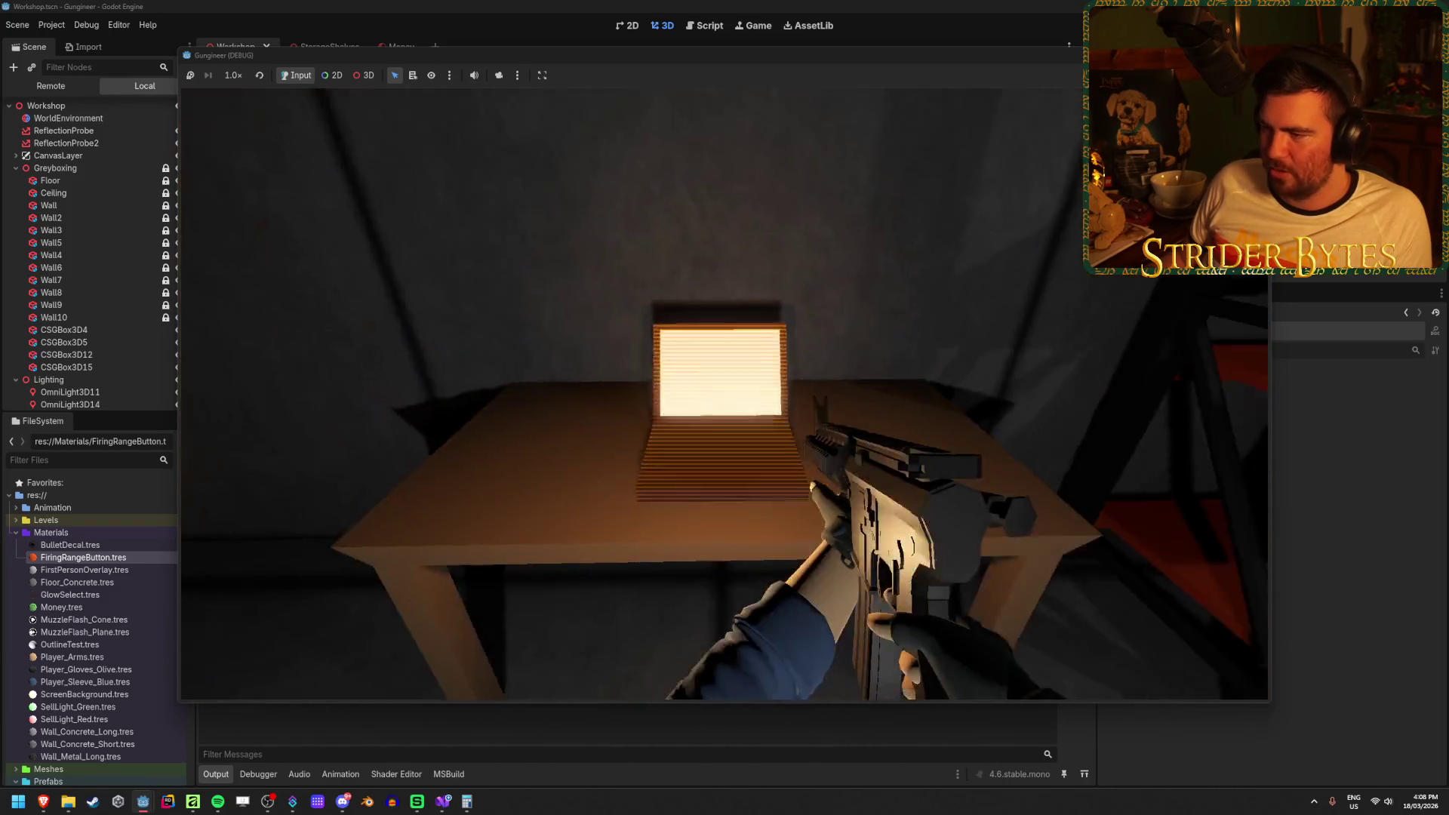
key("e")
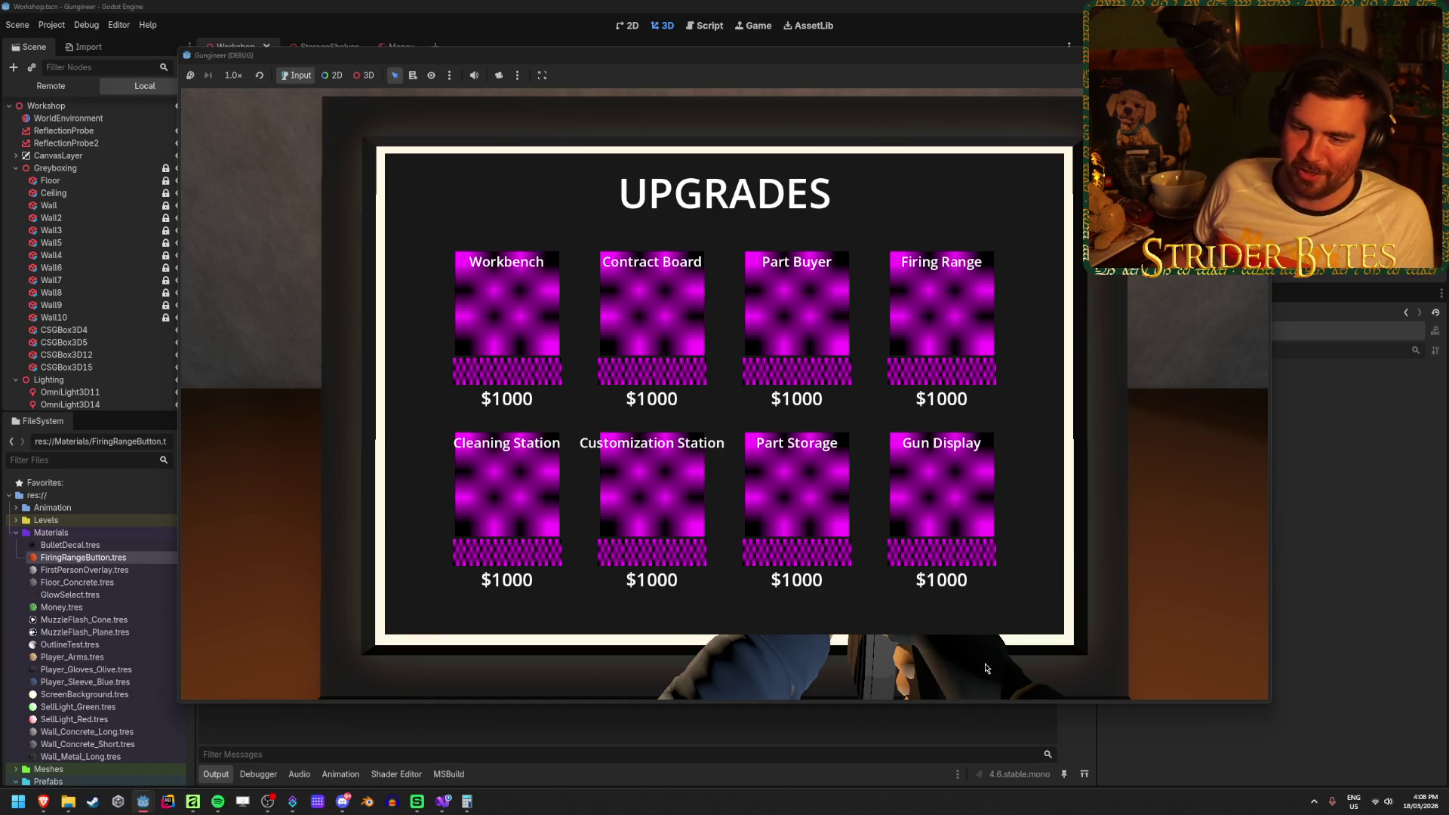
Exit and reopen the laptop's UPGRADES menu twice, leave it, then stop the game.
key("e")
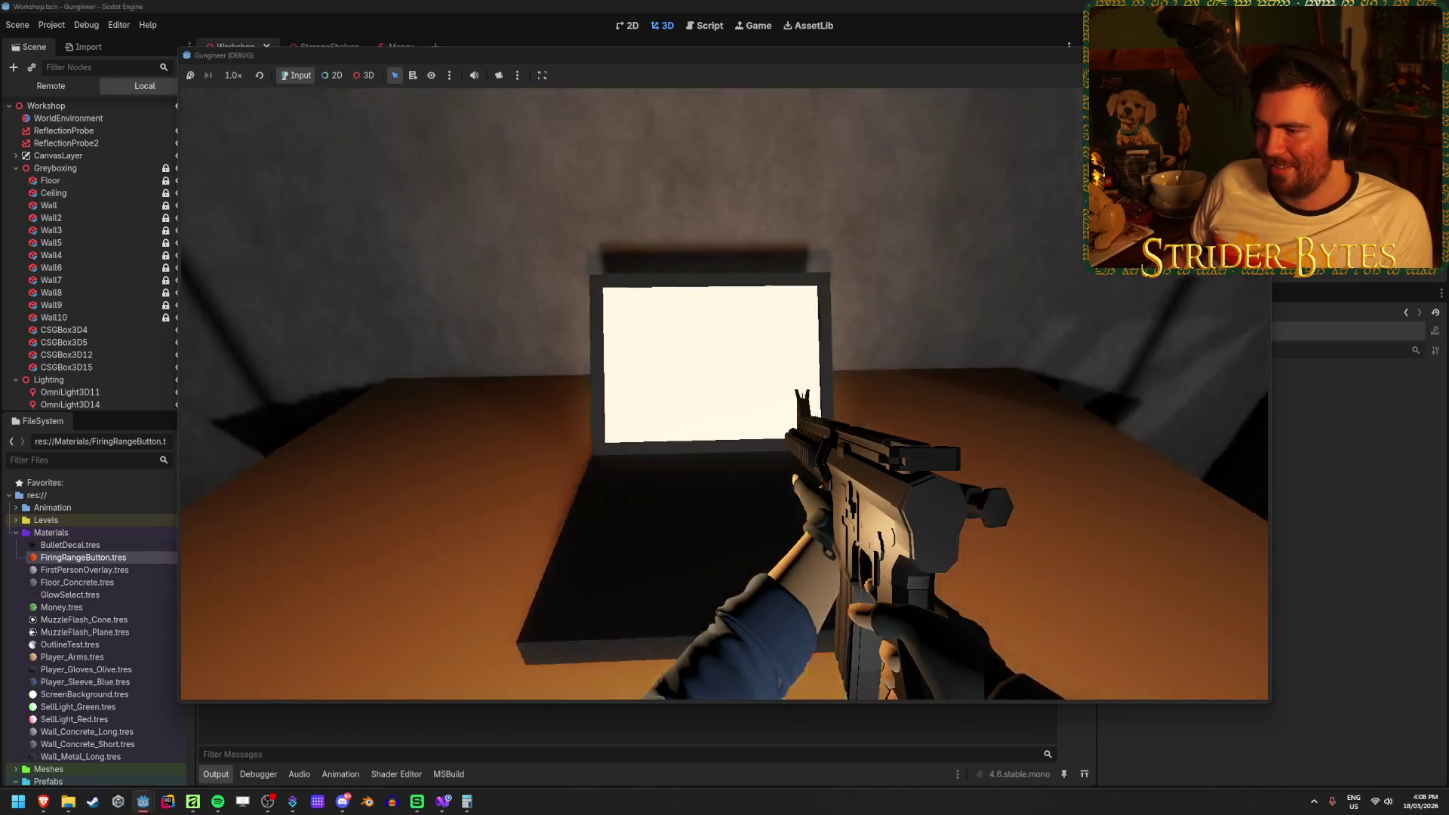
key("e")
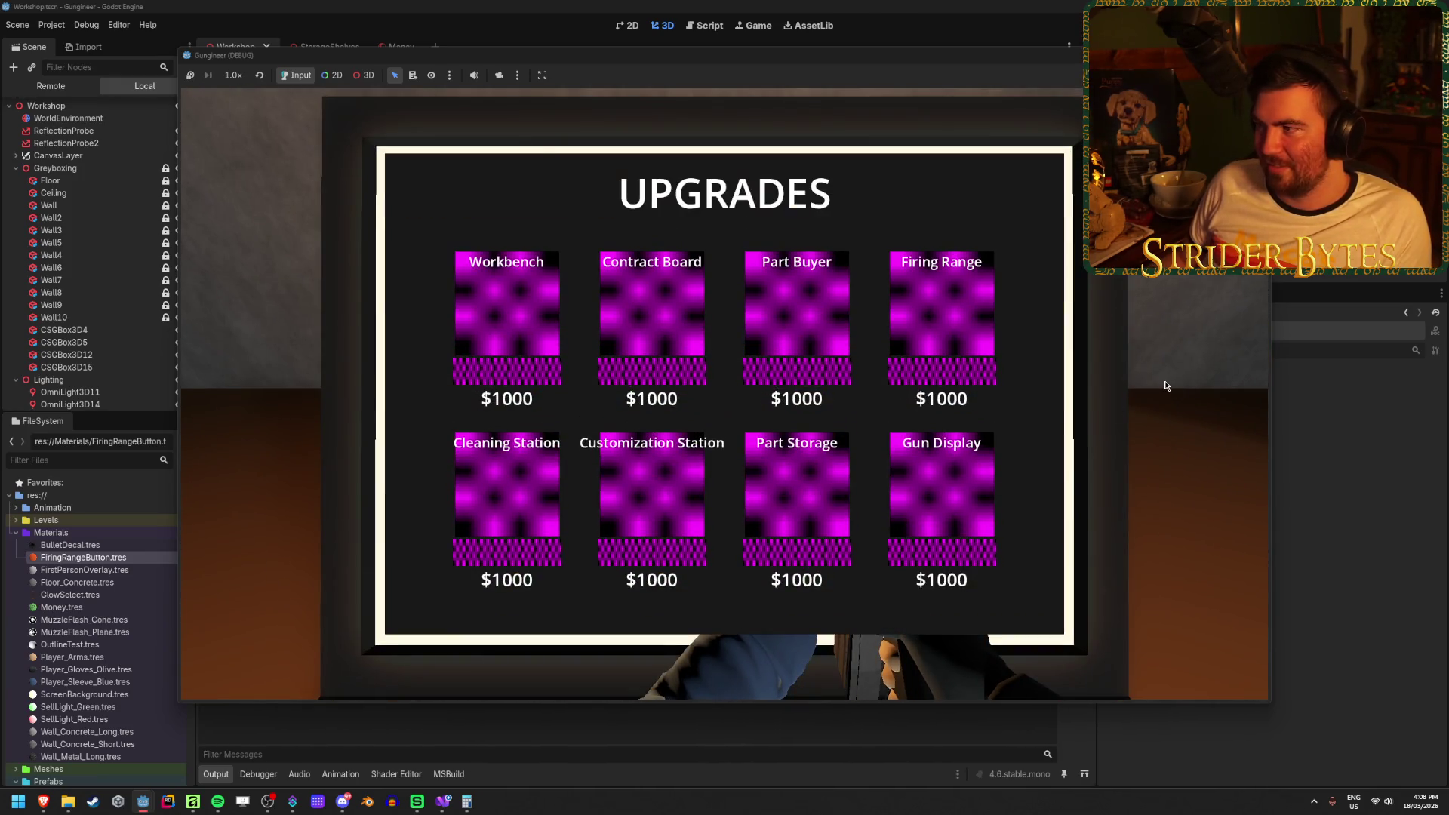
key("e")
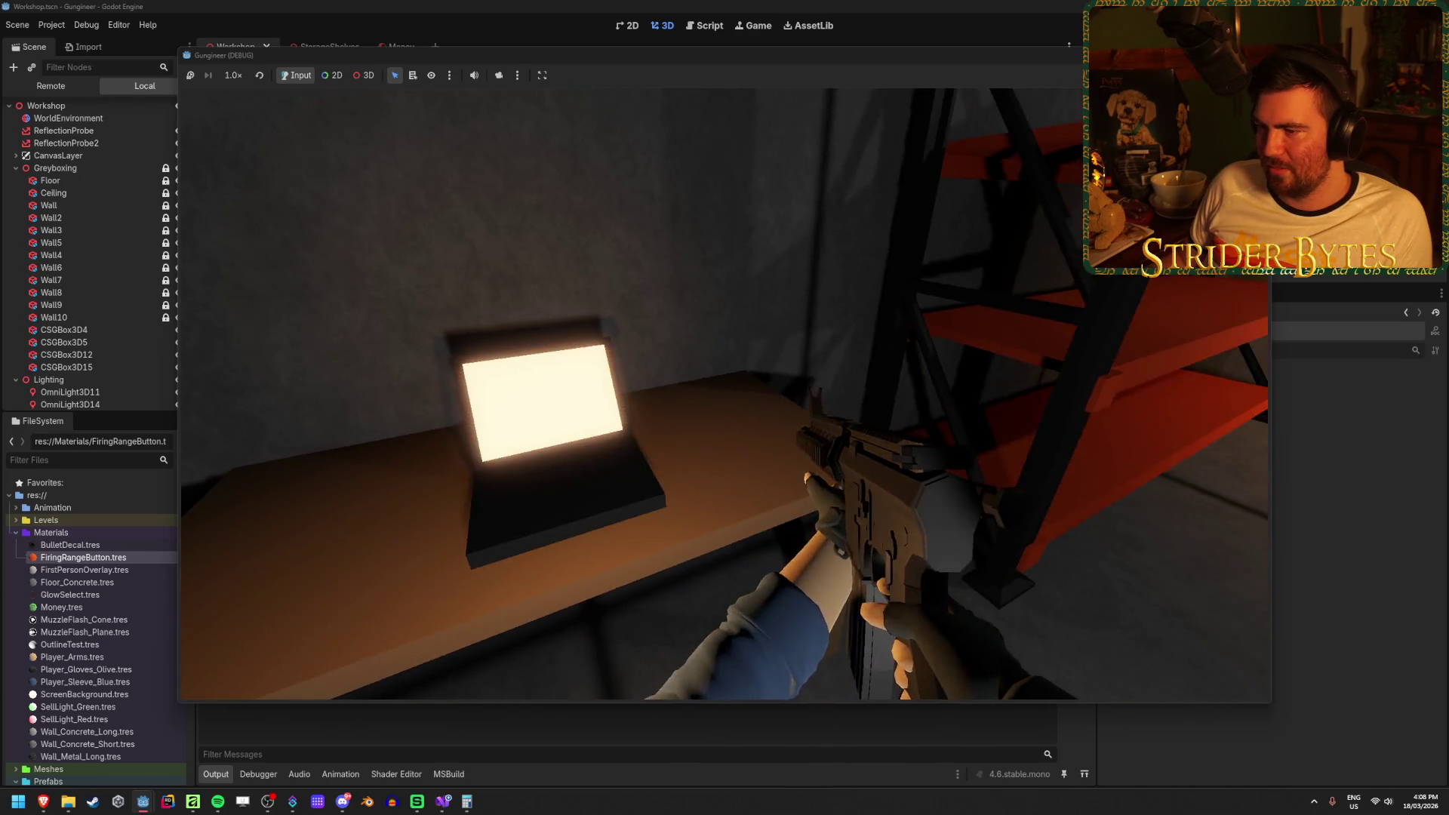
key("e")
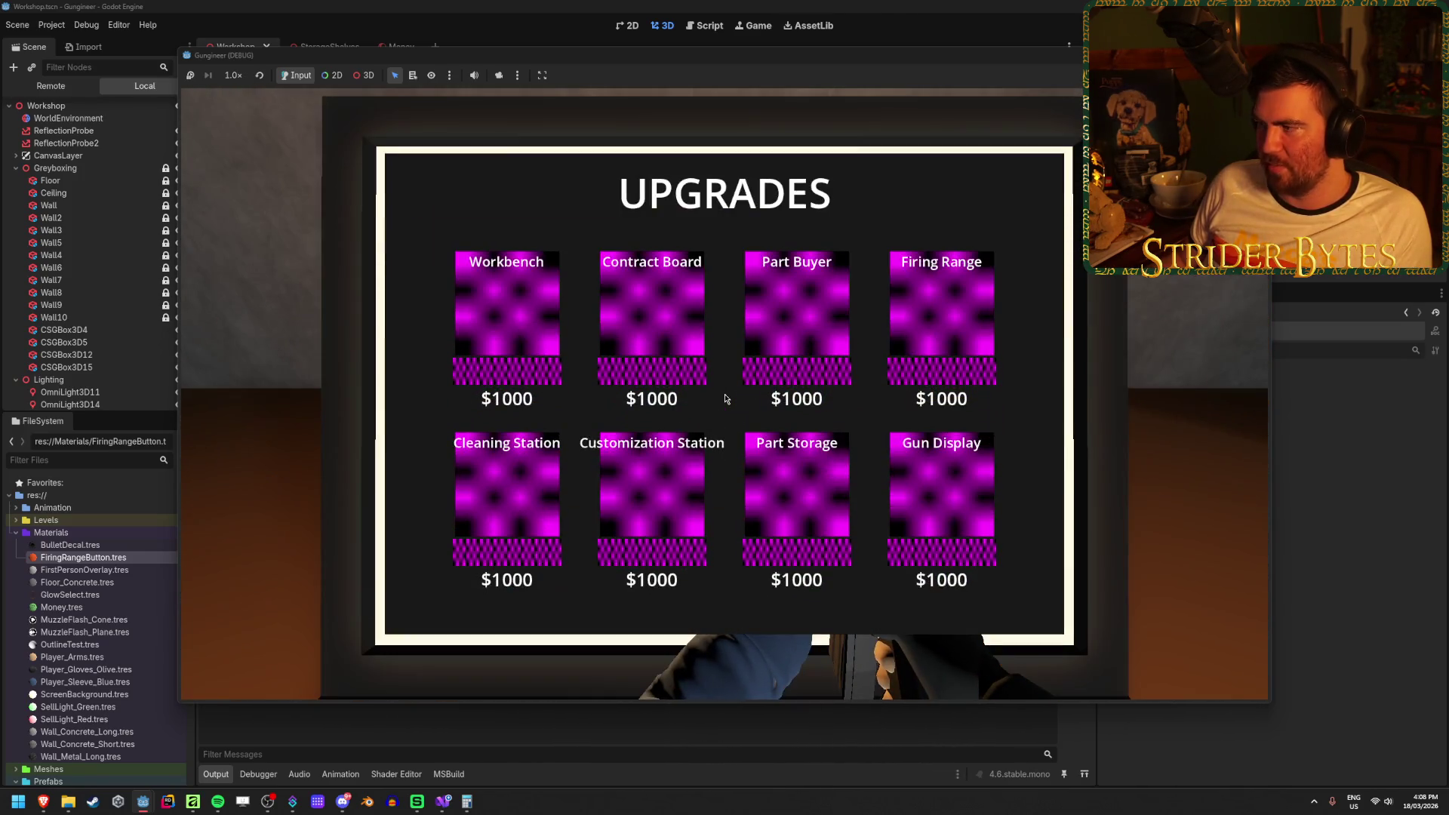
key("e")
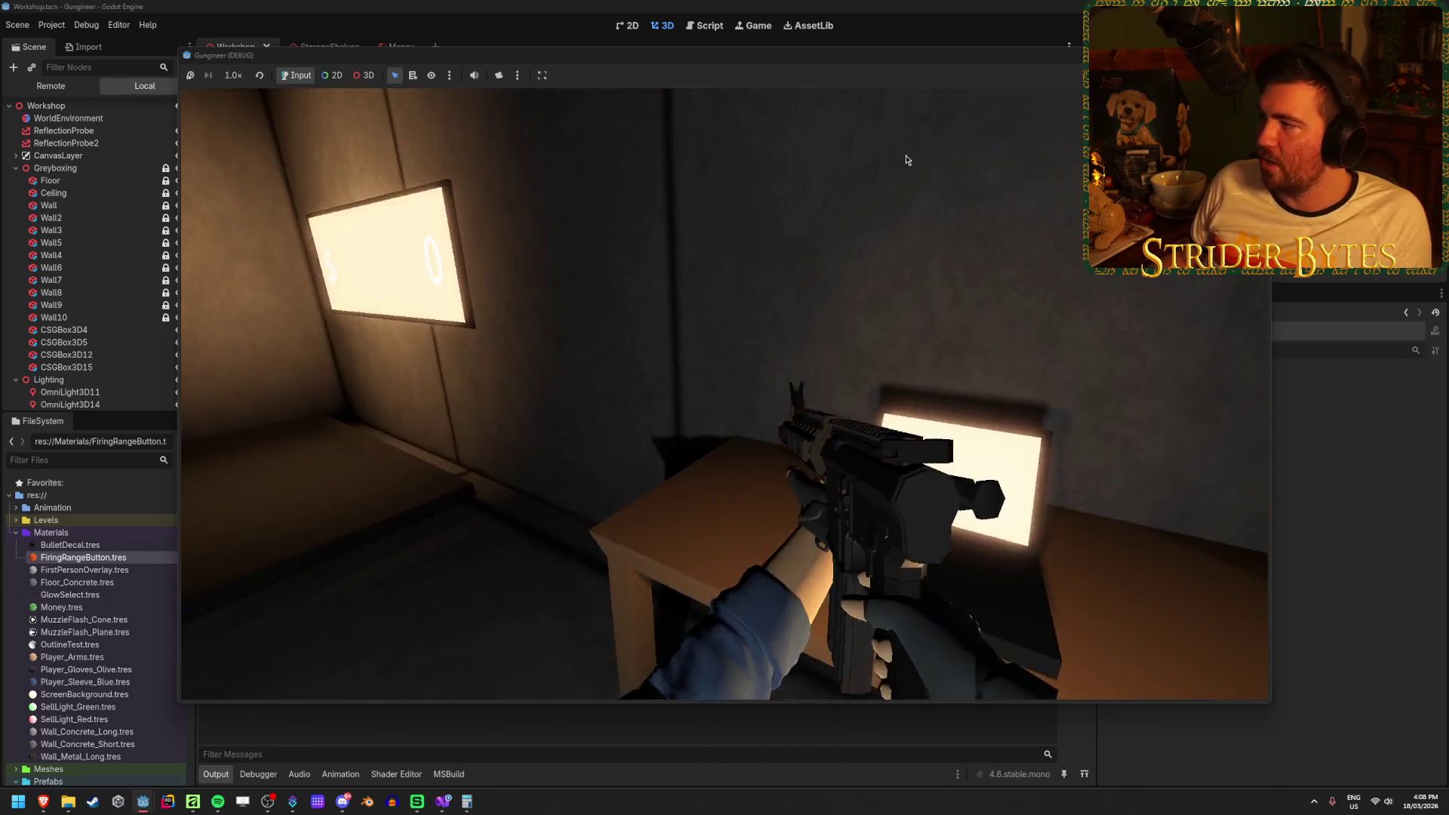
key("F8")
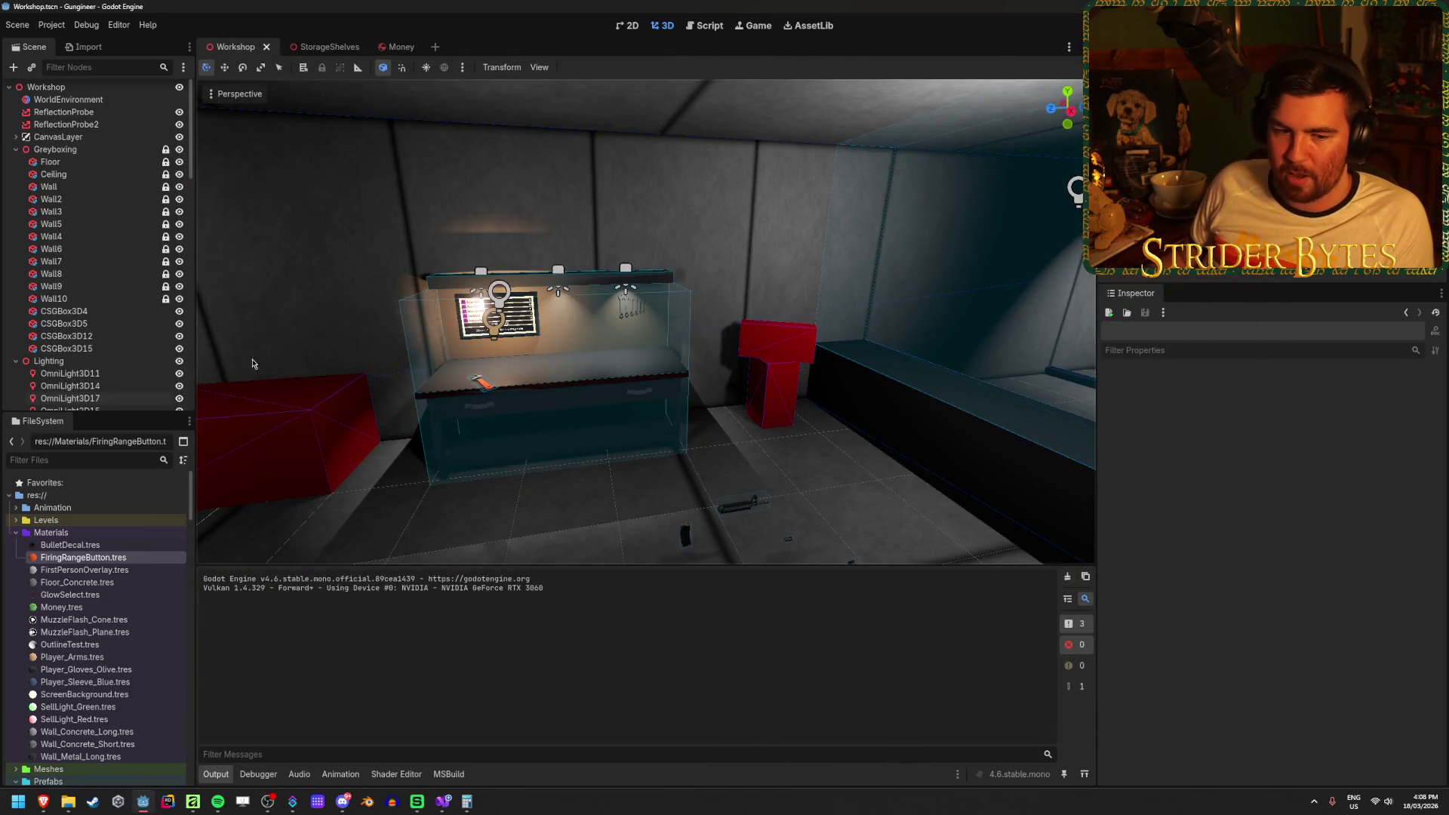
Collapse the Greyboxing and Lighting groups and select LaptopCamera under the Laptop node.
left_click(16, 362)
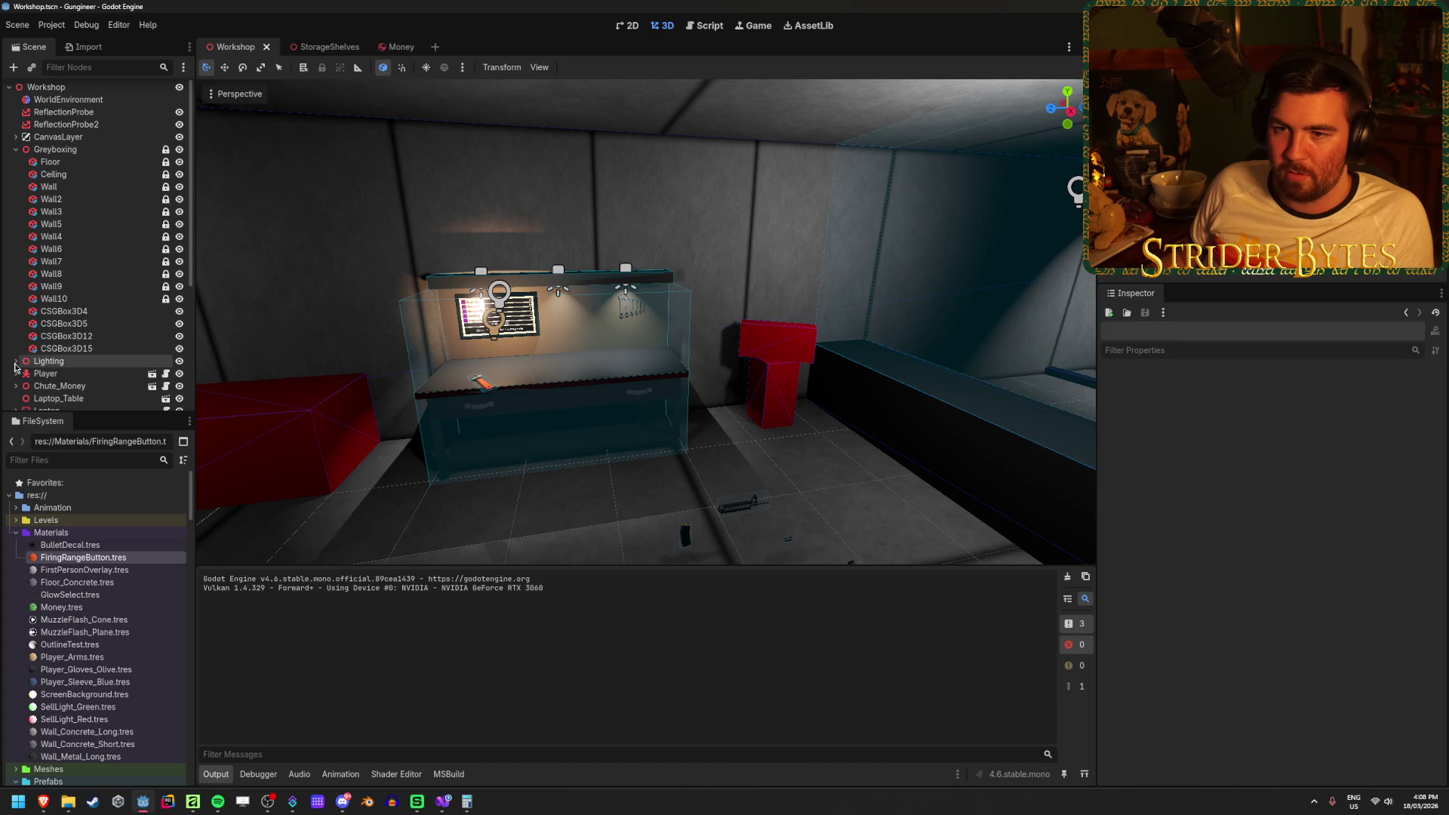
left_click(14, 151)
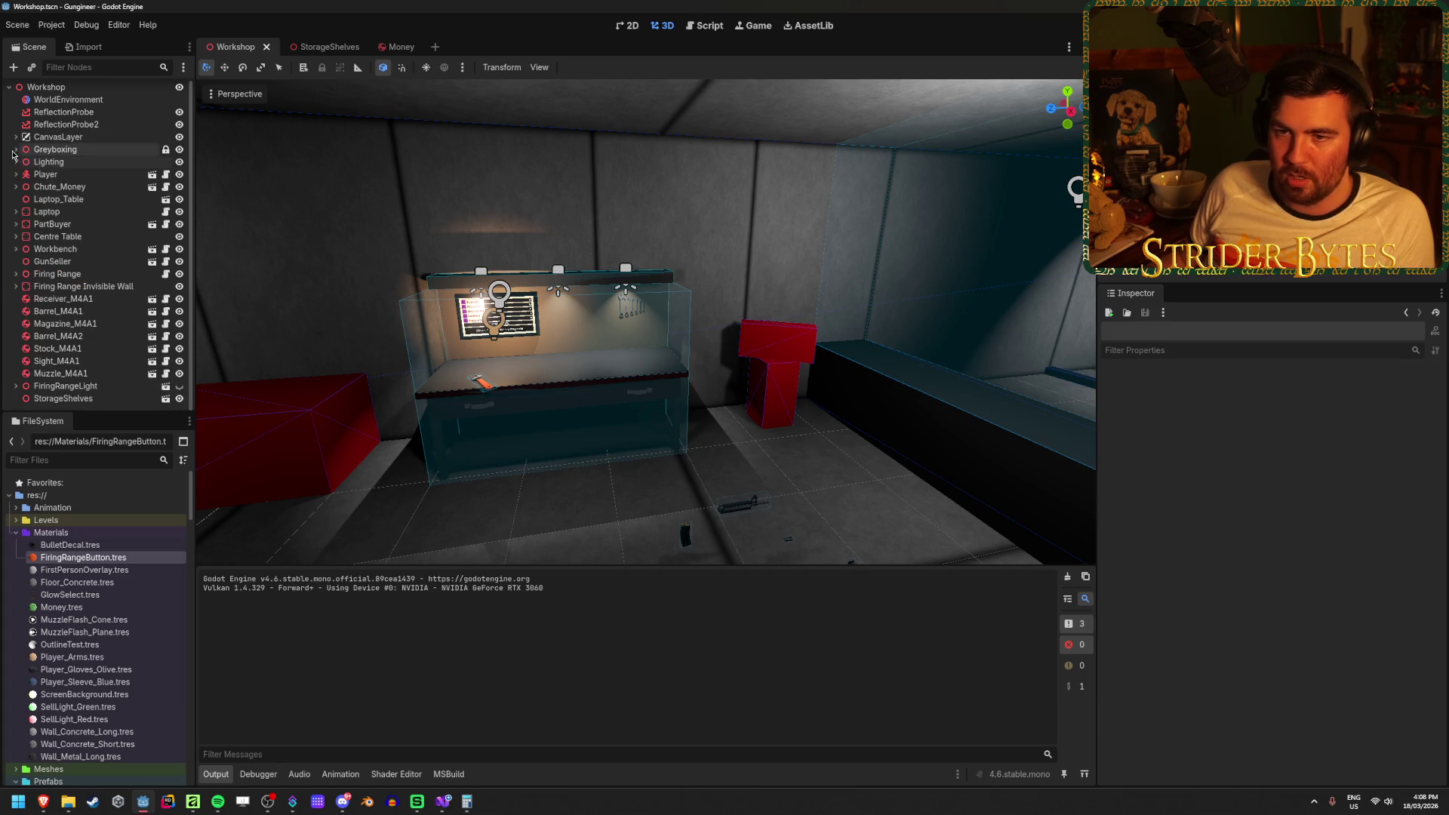
left_click(16, 213)
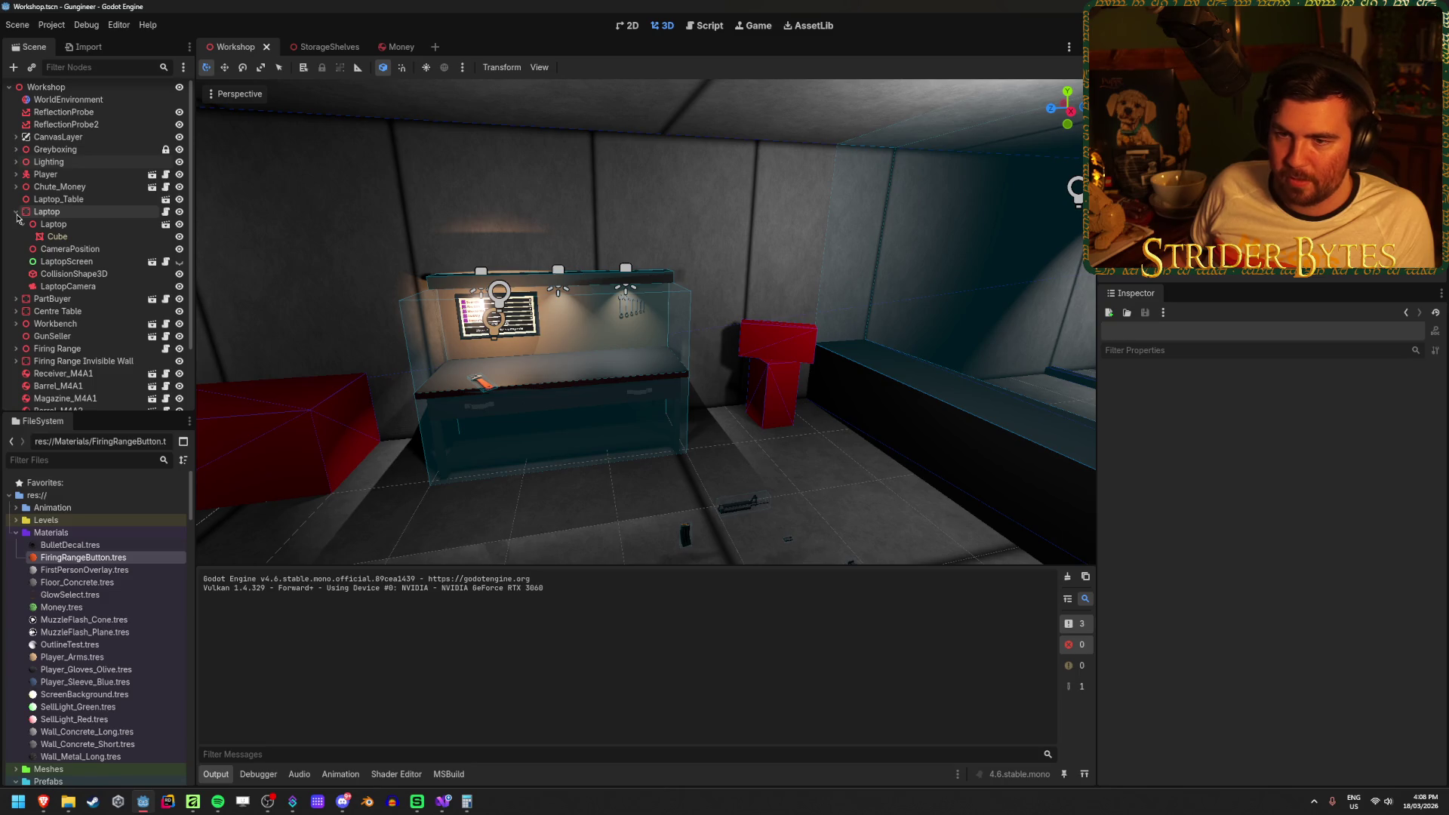
left_click(23, 224)
left_click(83, 273)
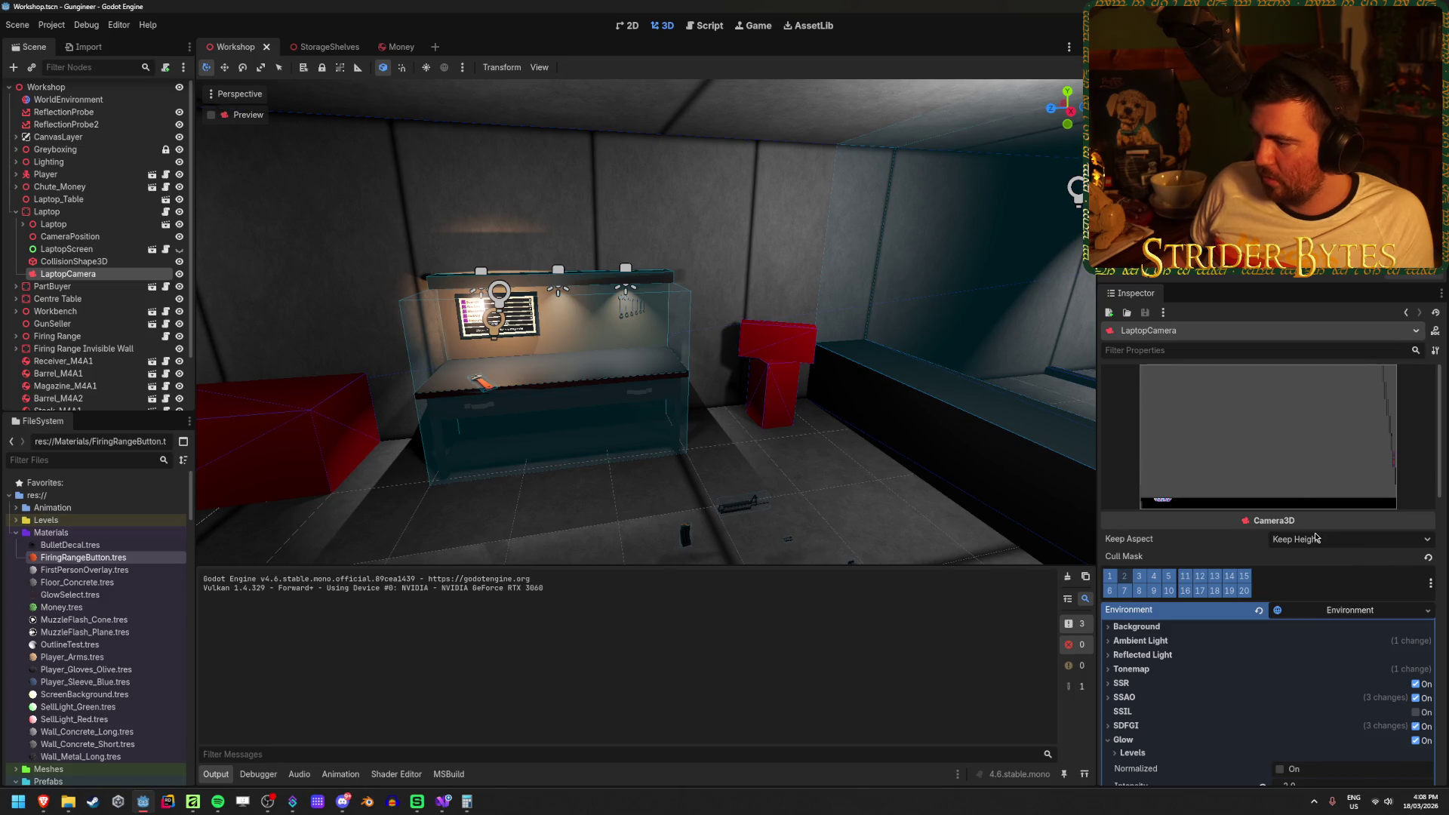
Replace LaptopCamera's custom environment with WorldEnvironment.tres and save the Workshop scene.
scroll(1316, 538, "down", 5)
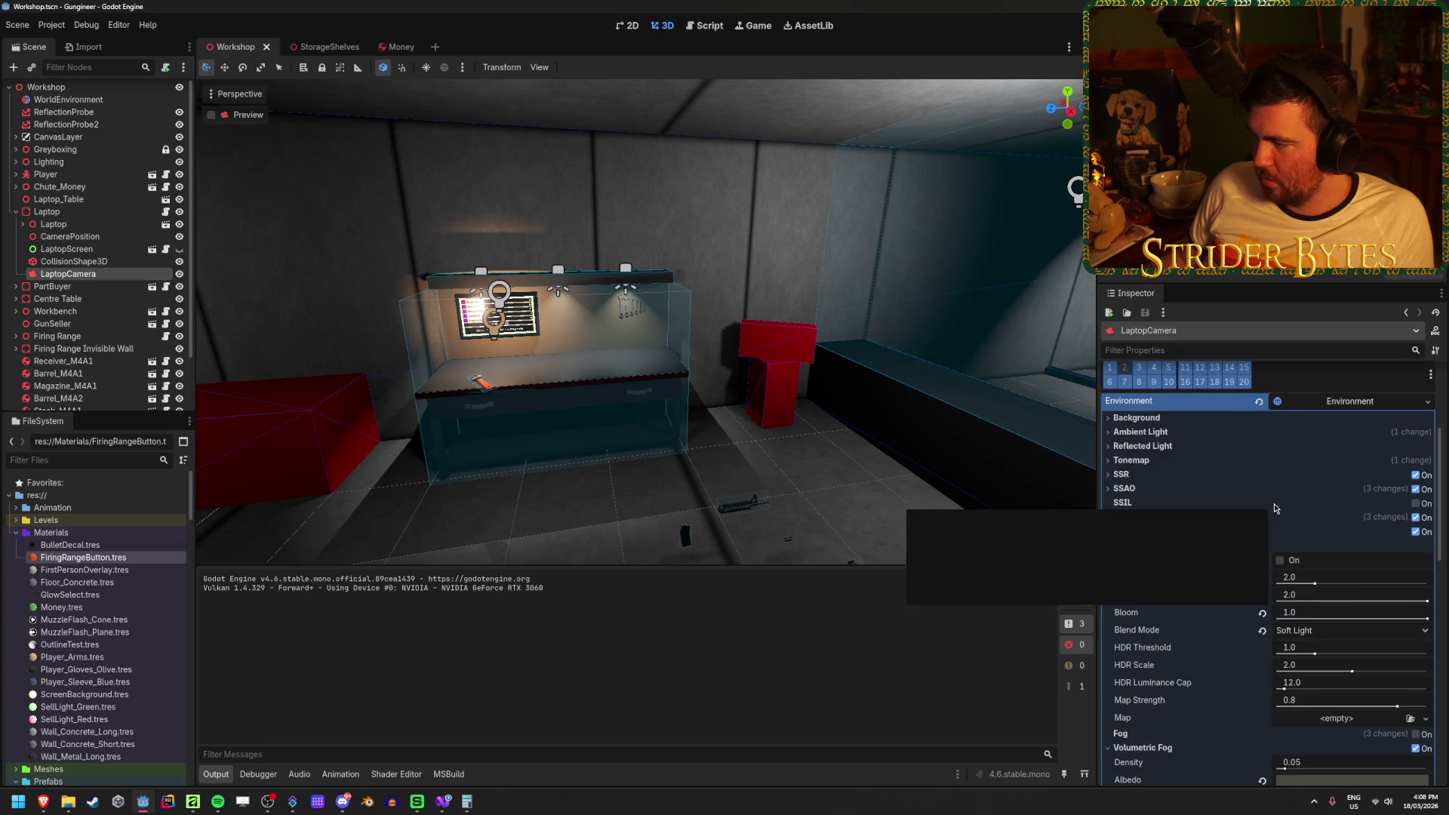
left_click(1258, 401)
left_click(1413, 402)
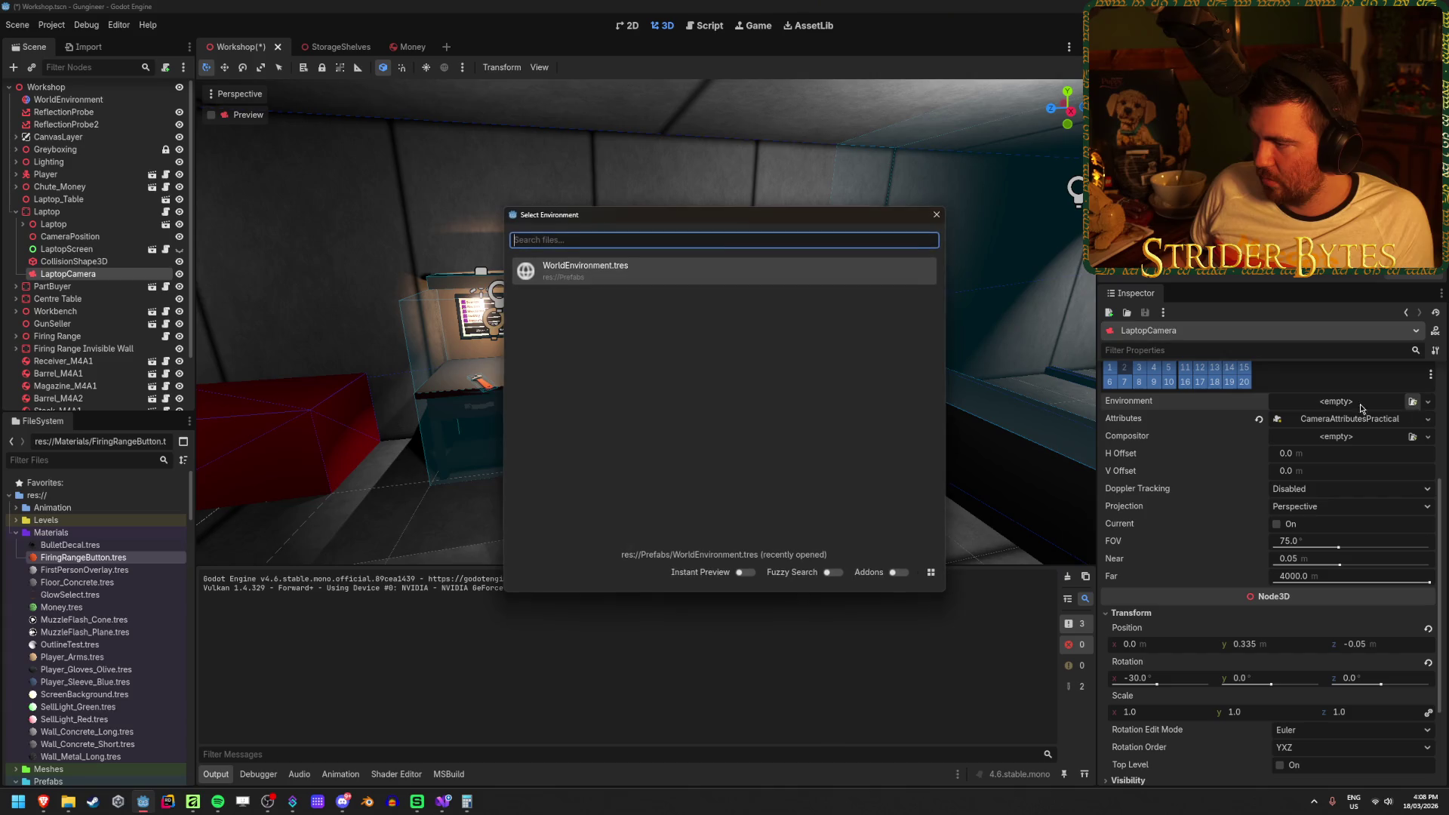
left_click(645, 281)
key("ctrl+s")
key("f")
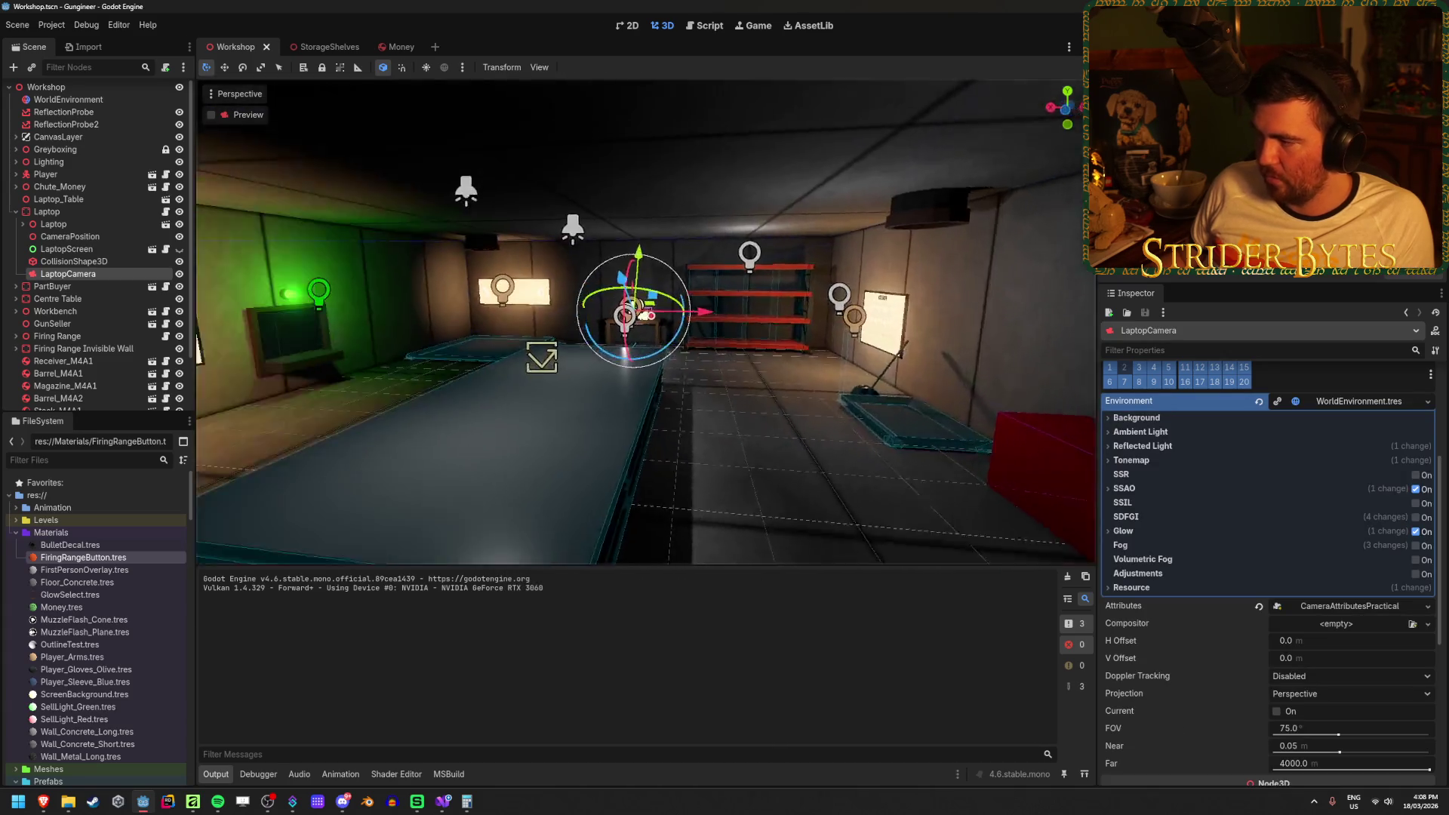
key("a")
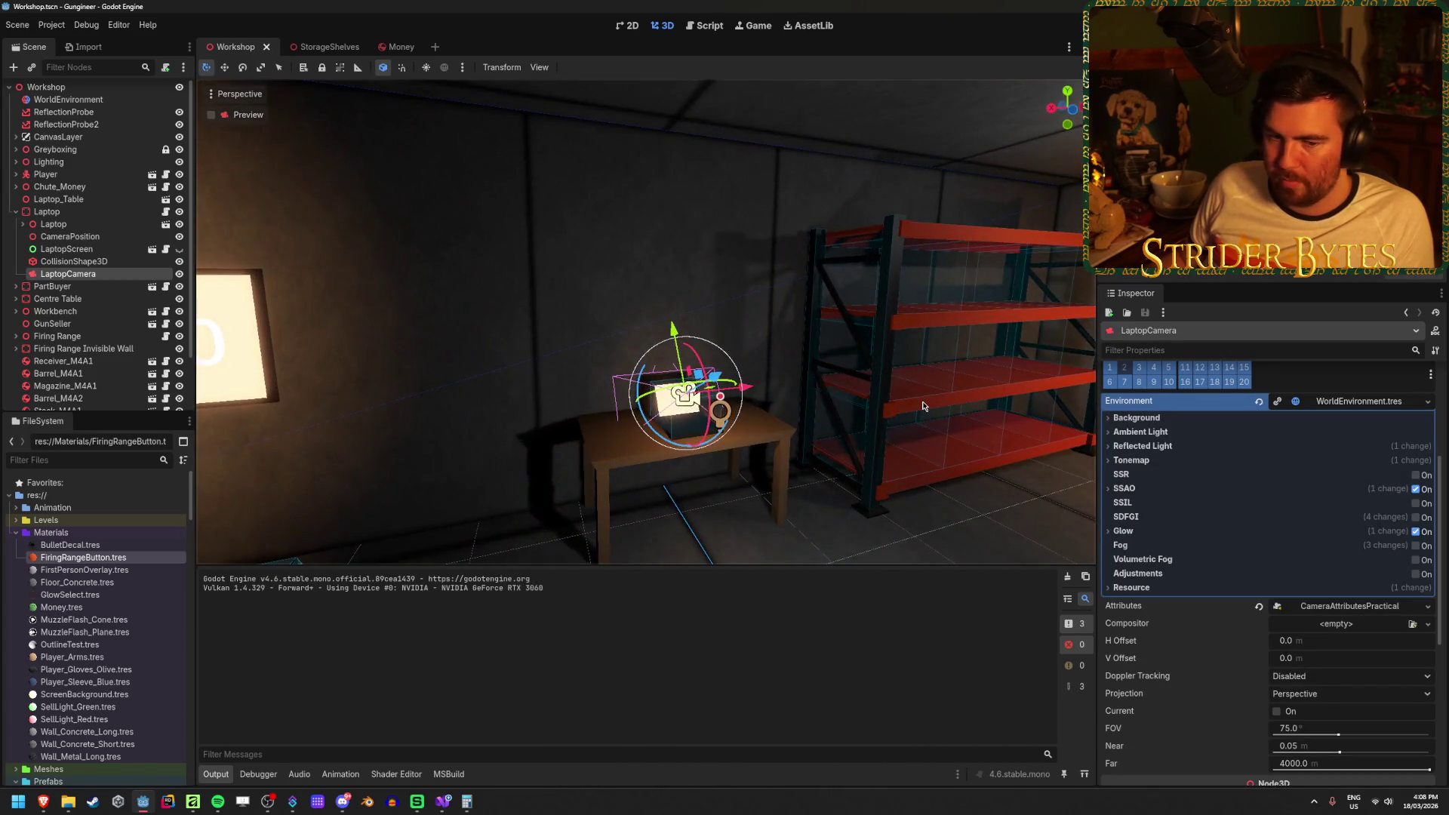
key("F5")
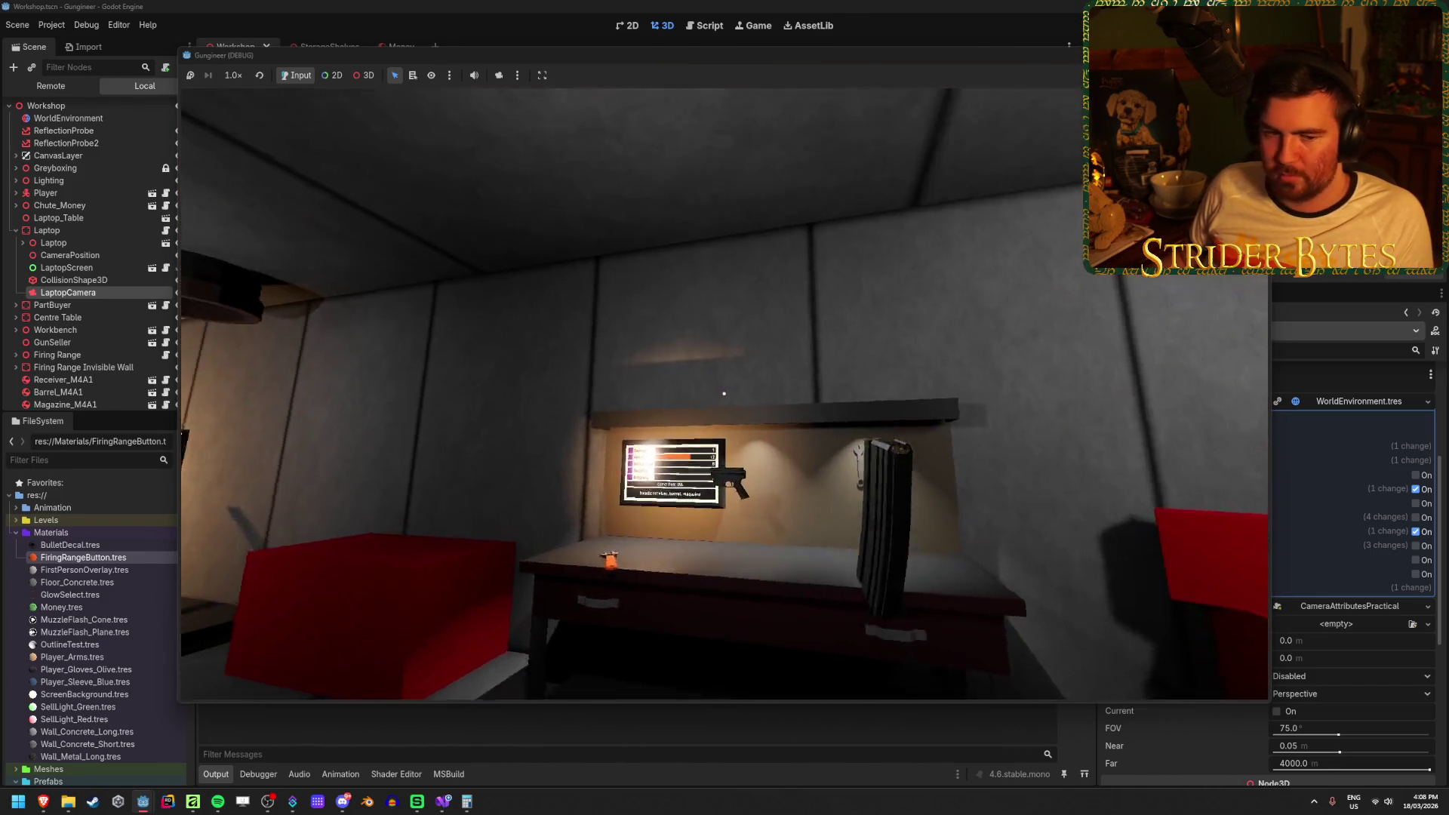
key("s")
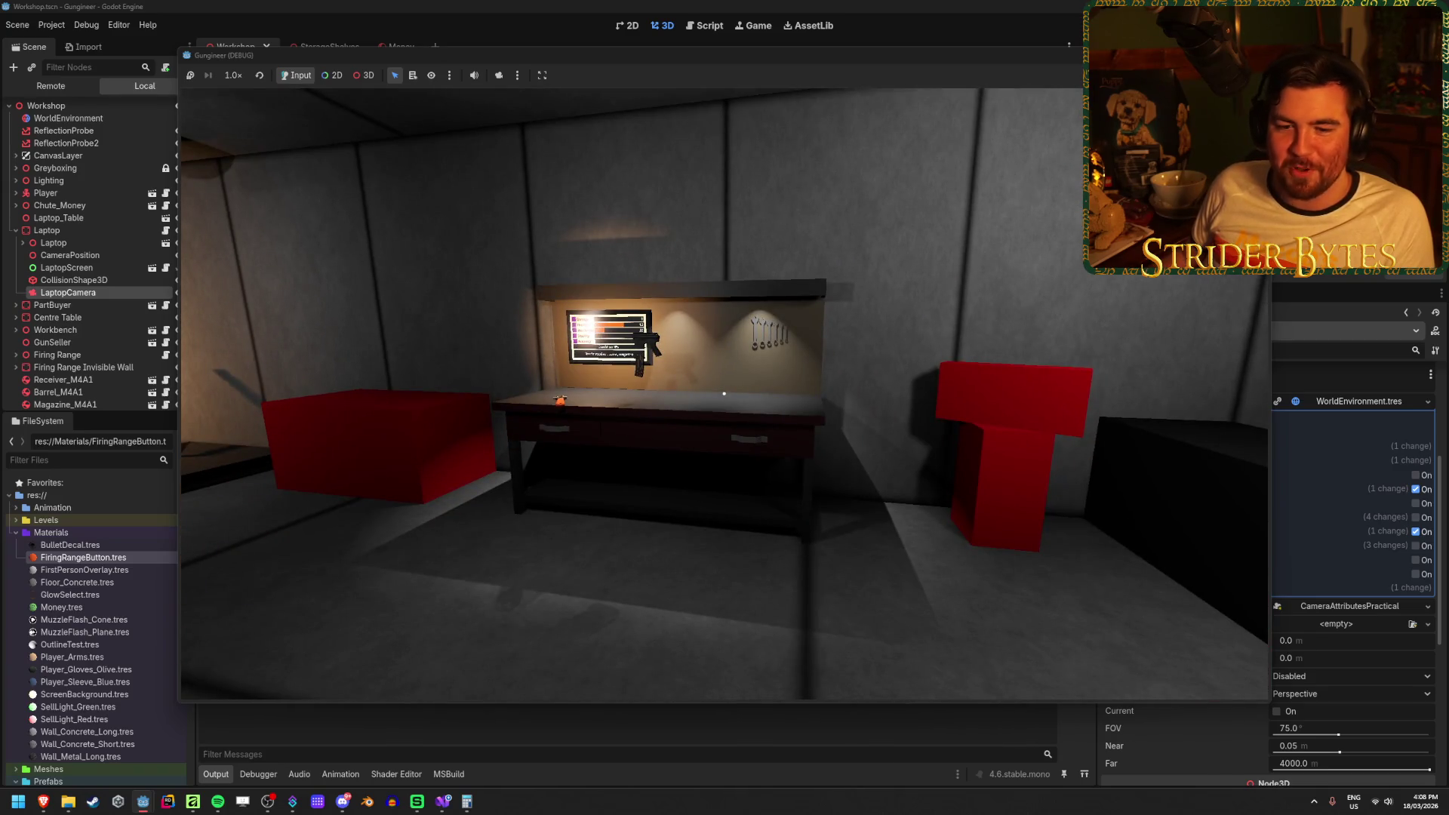
key("w")
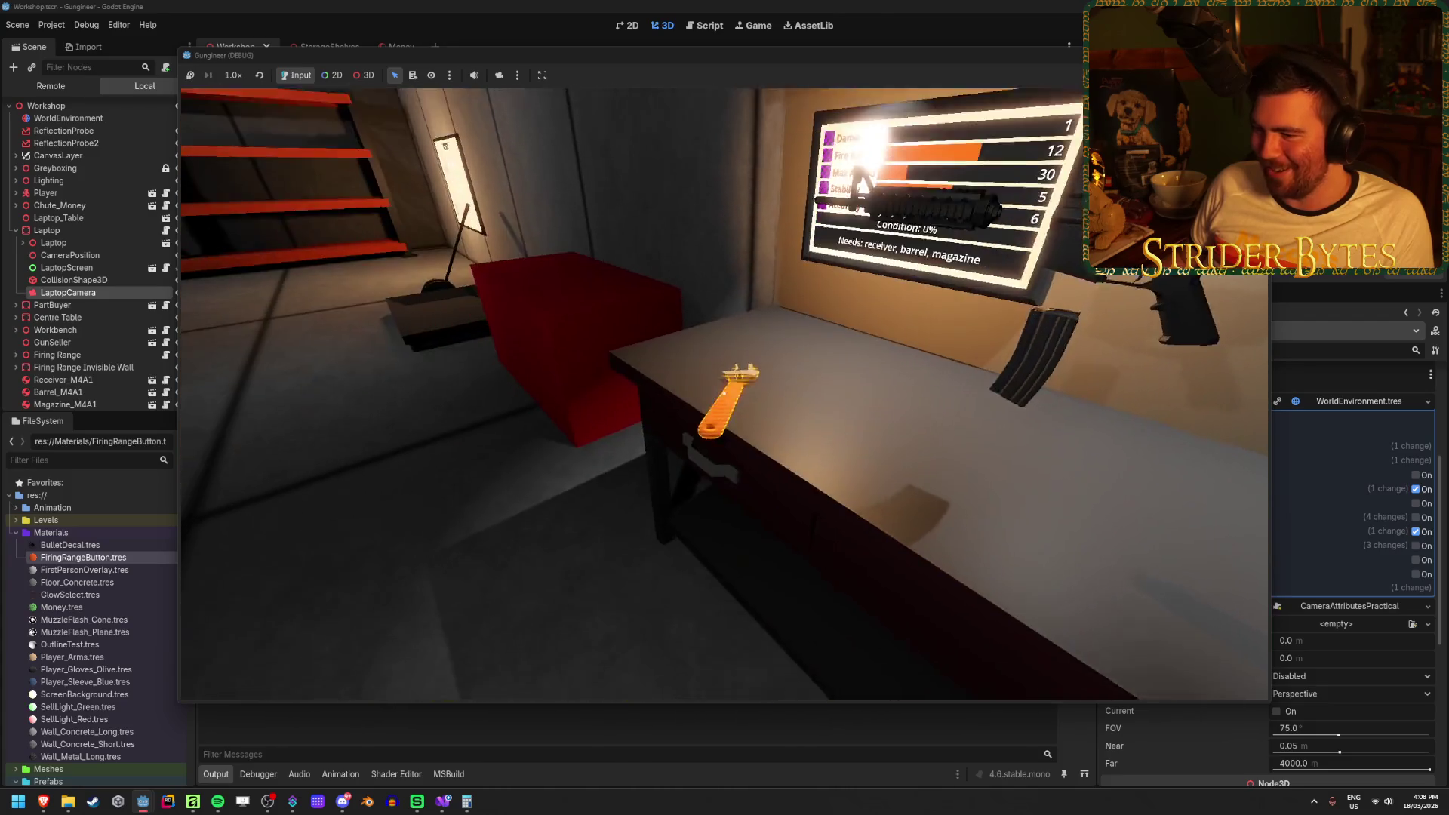
key("e")
left_click(725, 392)
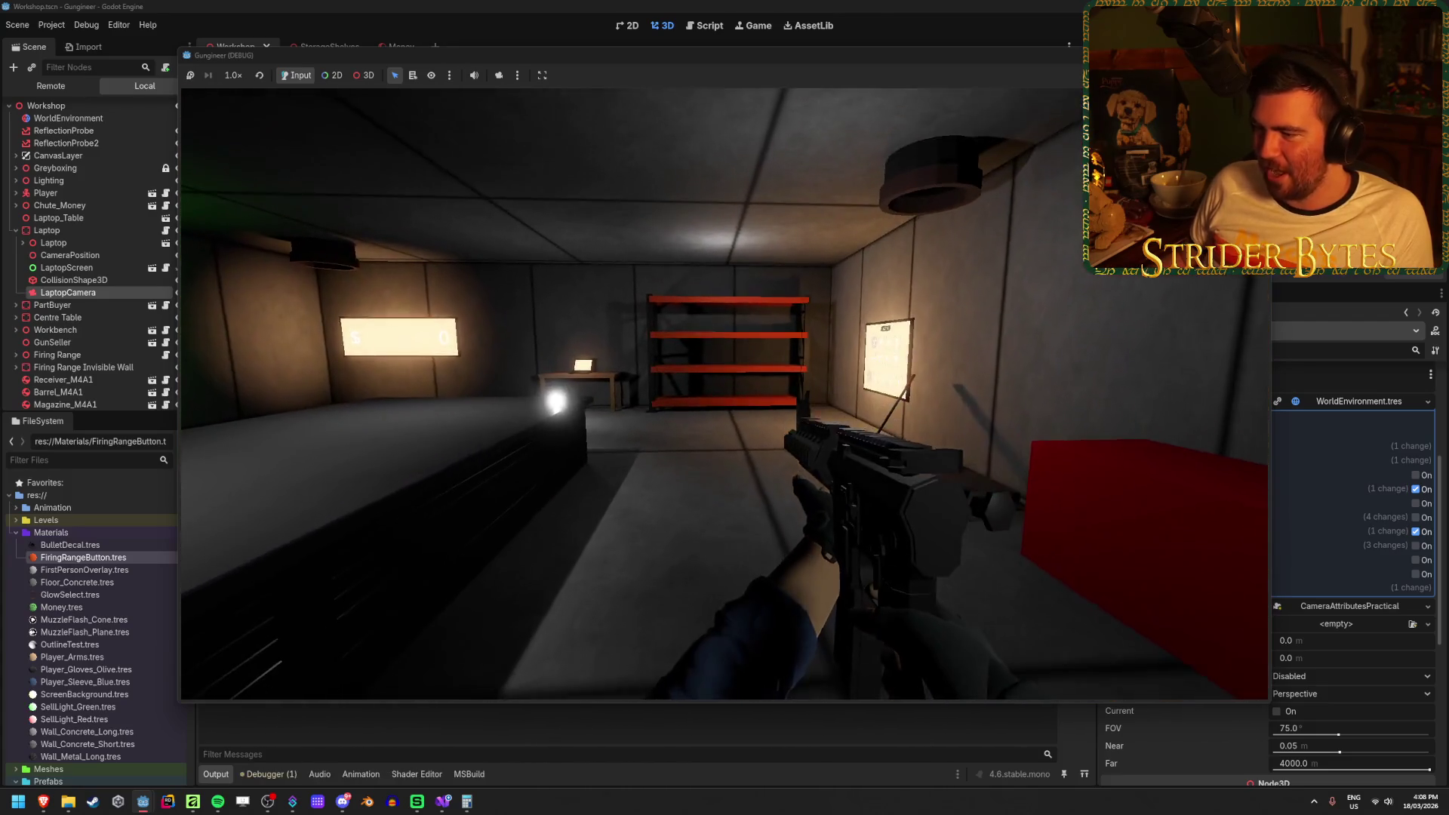
key("w")
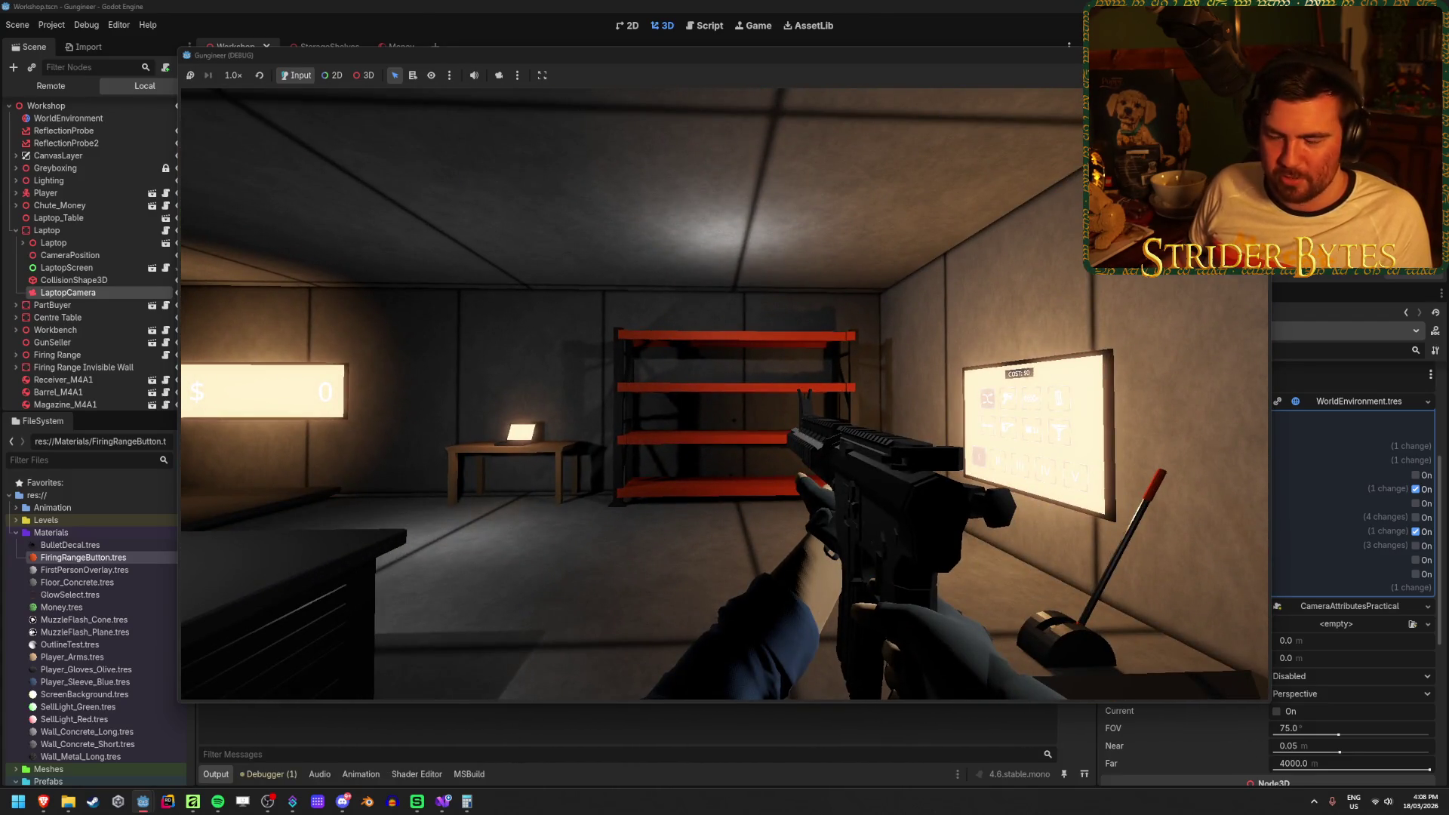
key("e")
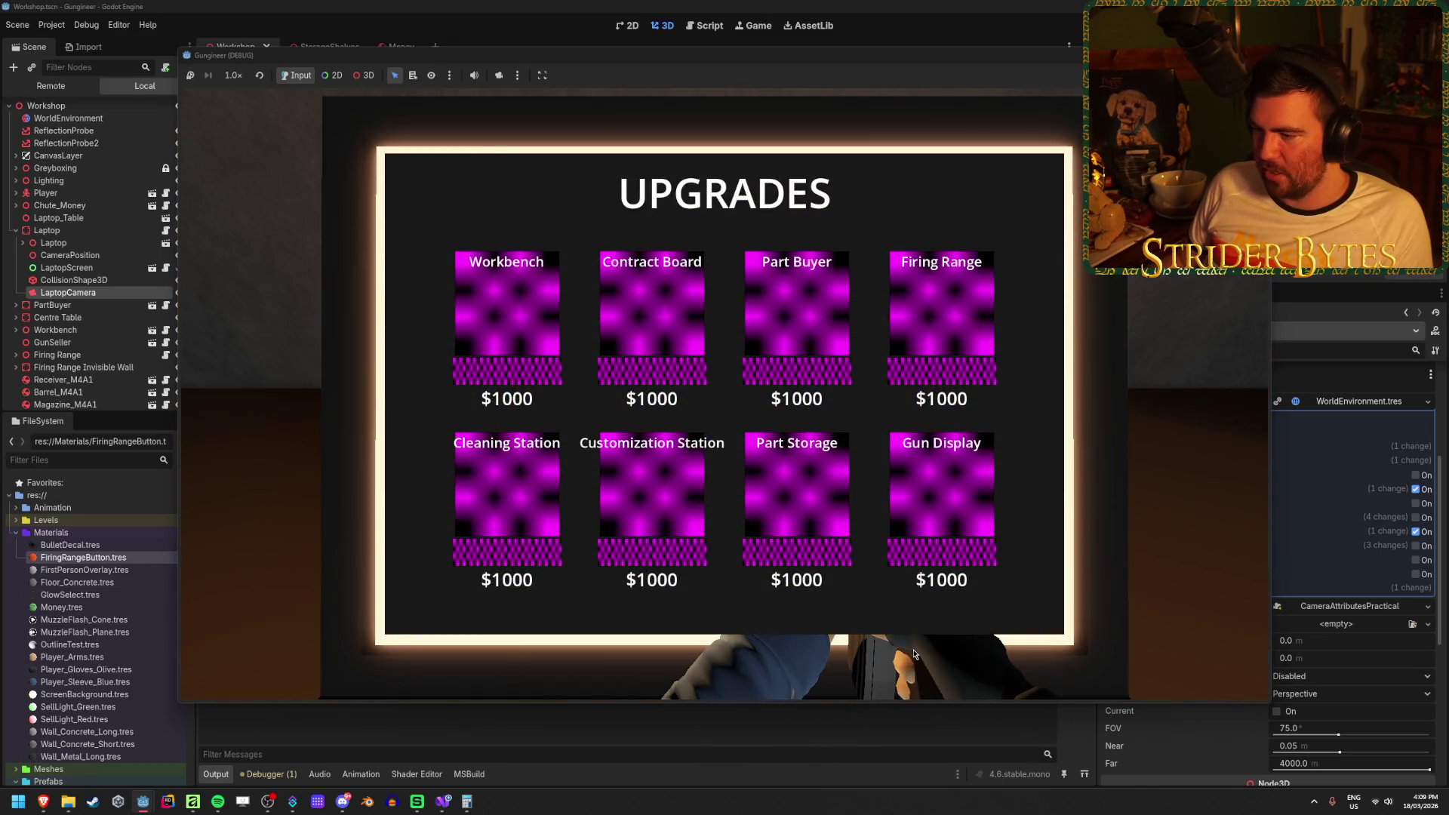
key("Escape")
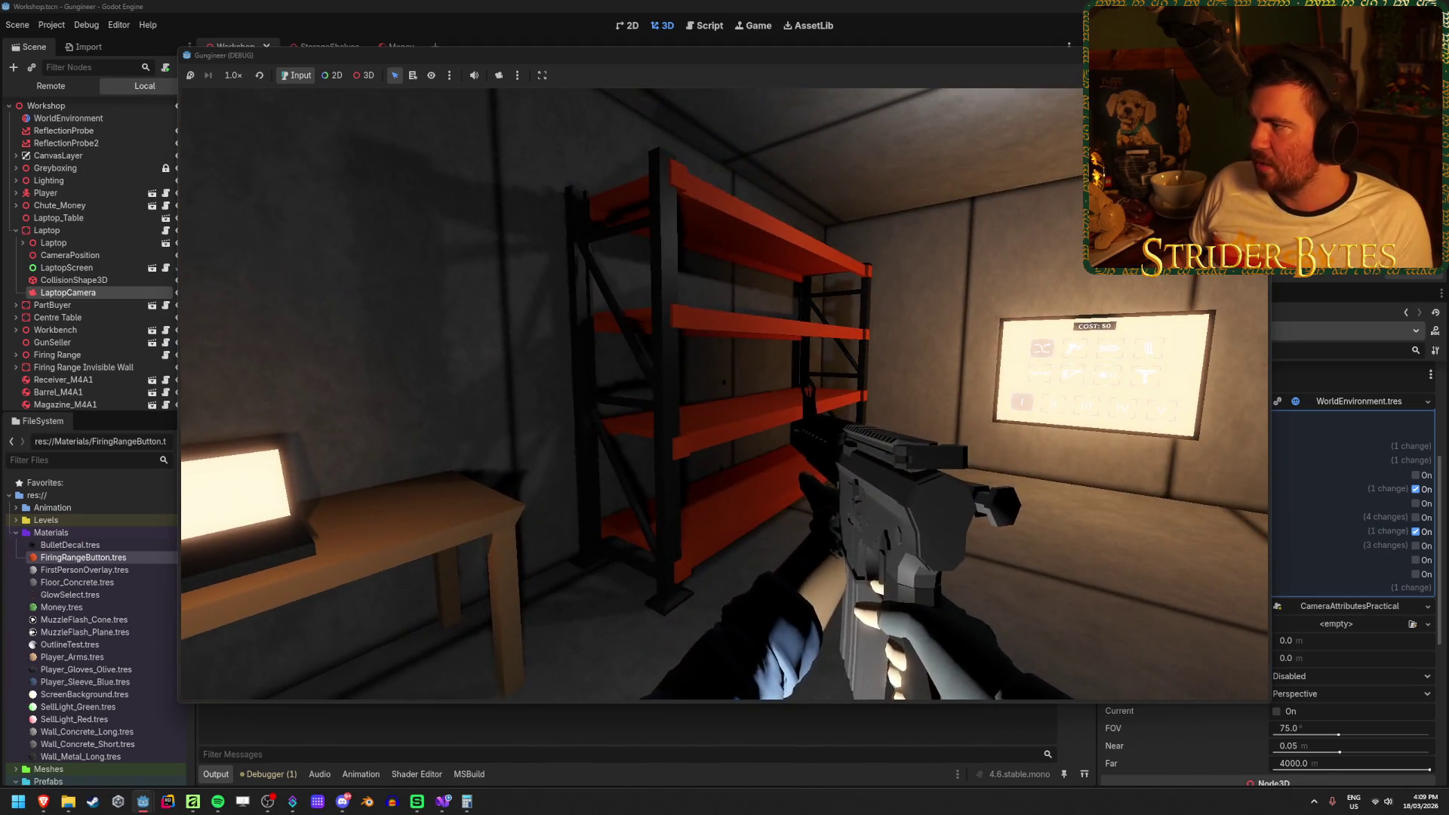
key("F8")
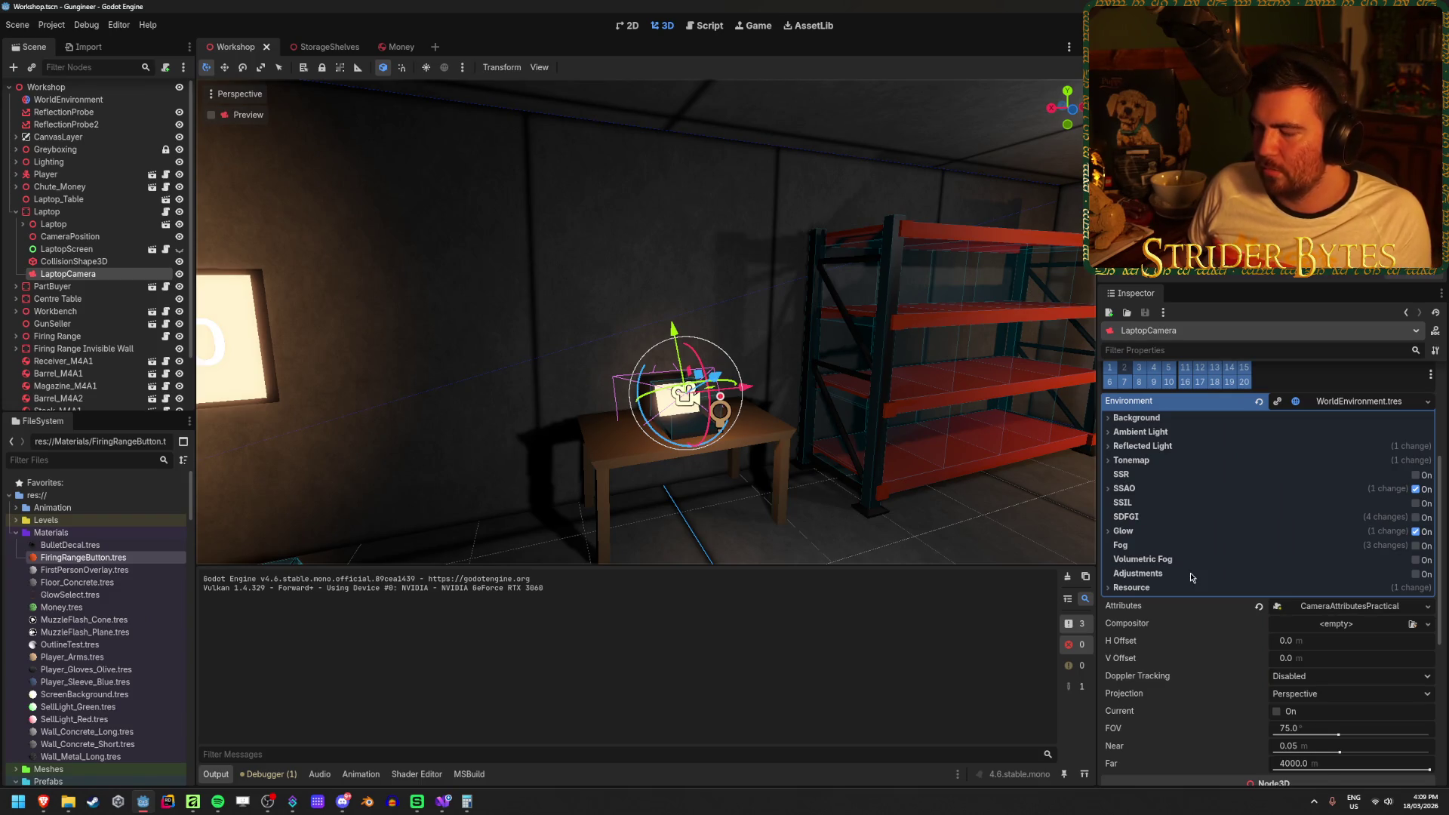
Check the Player node's children, then switch to Visual Studio showing StorageArea.cs.
scroll(1191, 577, "up", 5)
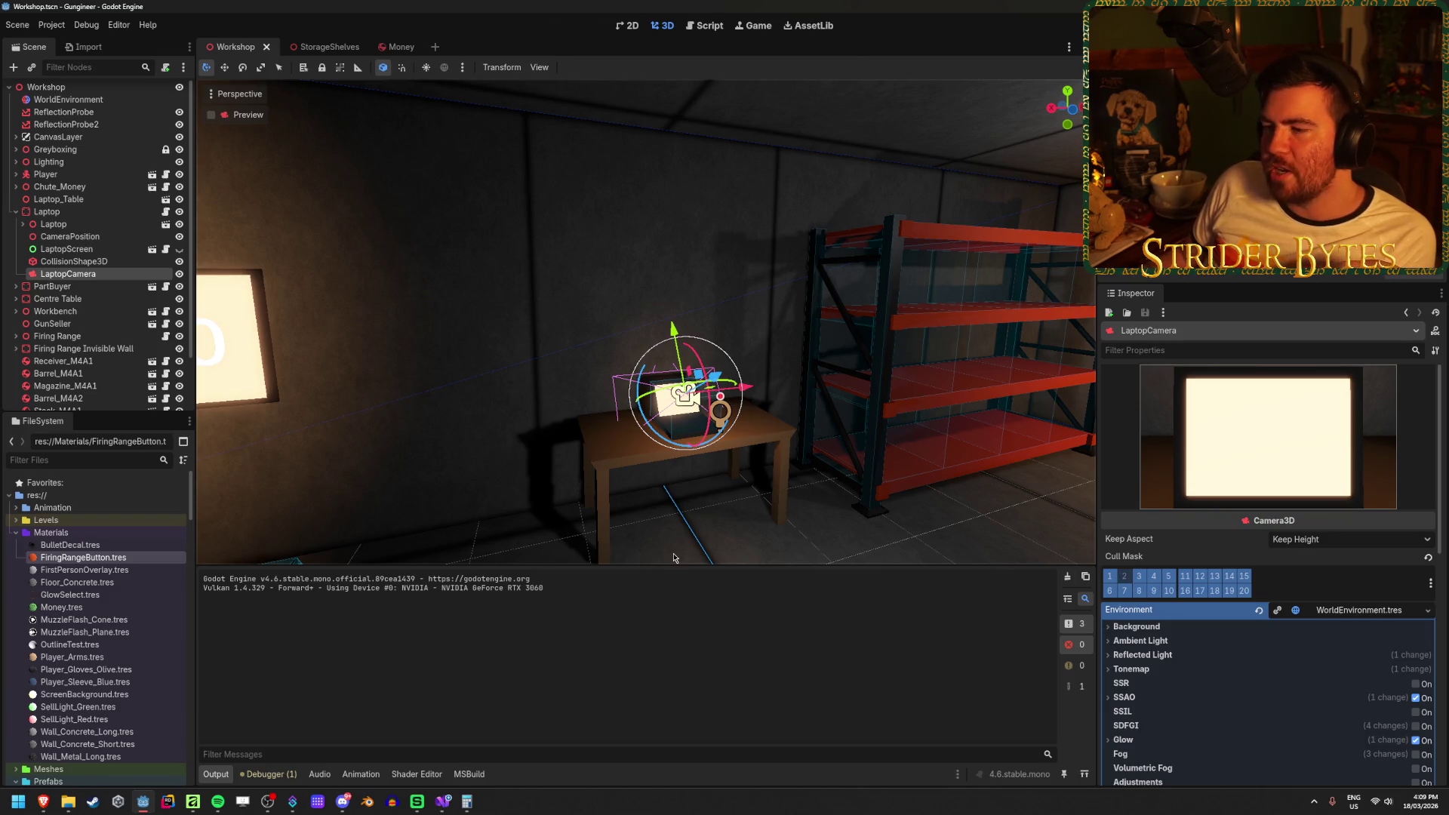
left_click(506, 375)
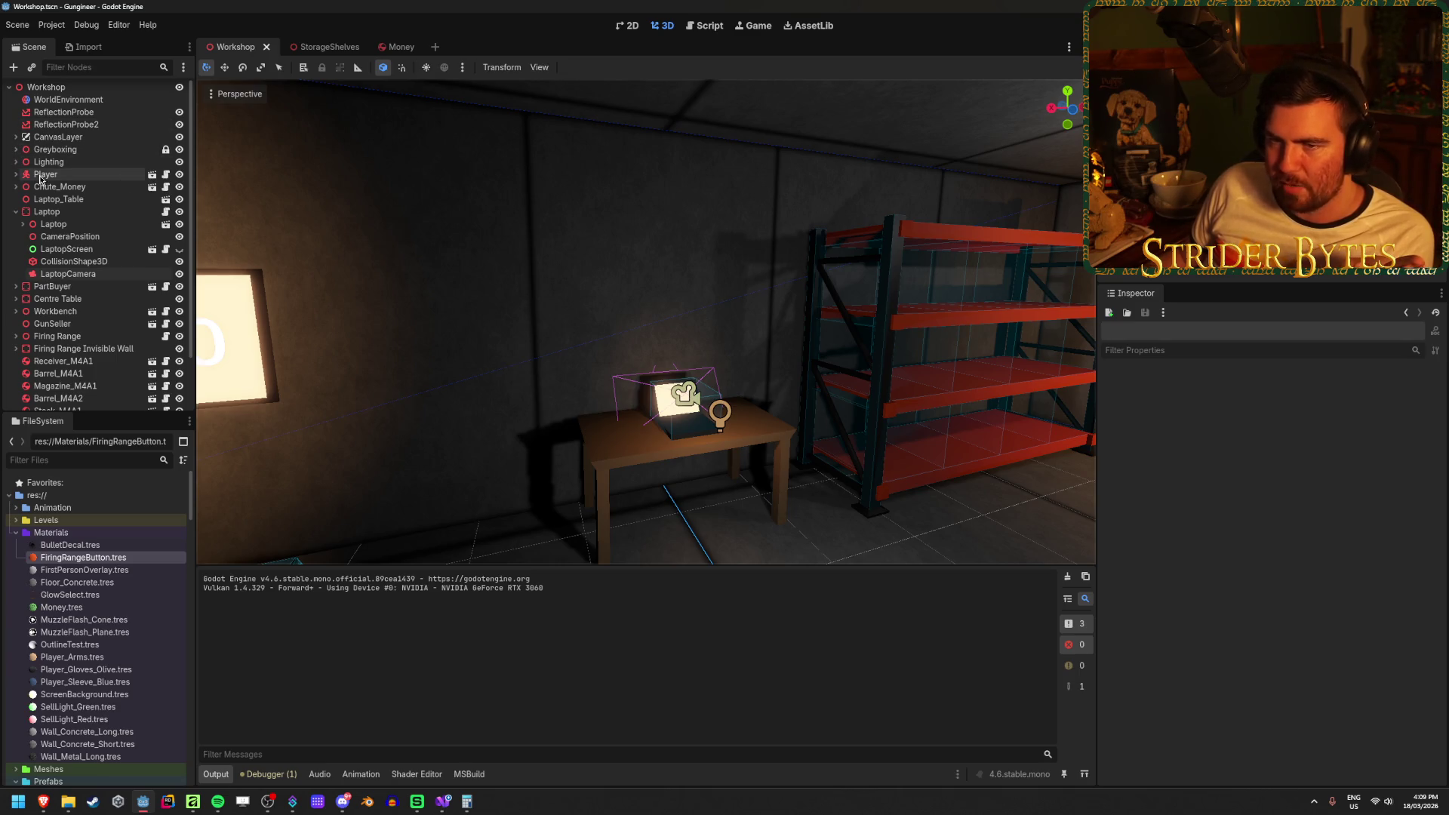
left_click(30, 174)
left_click(15, 174)
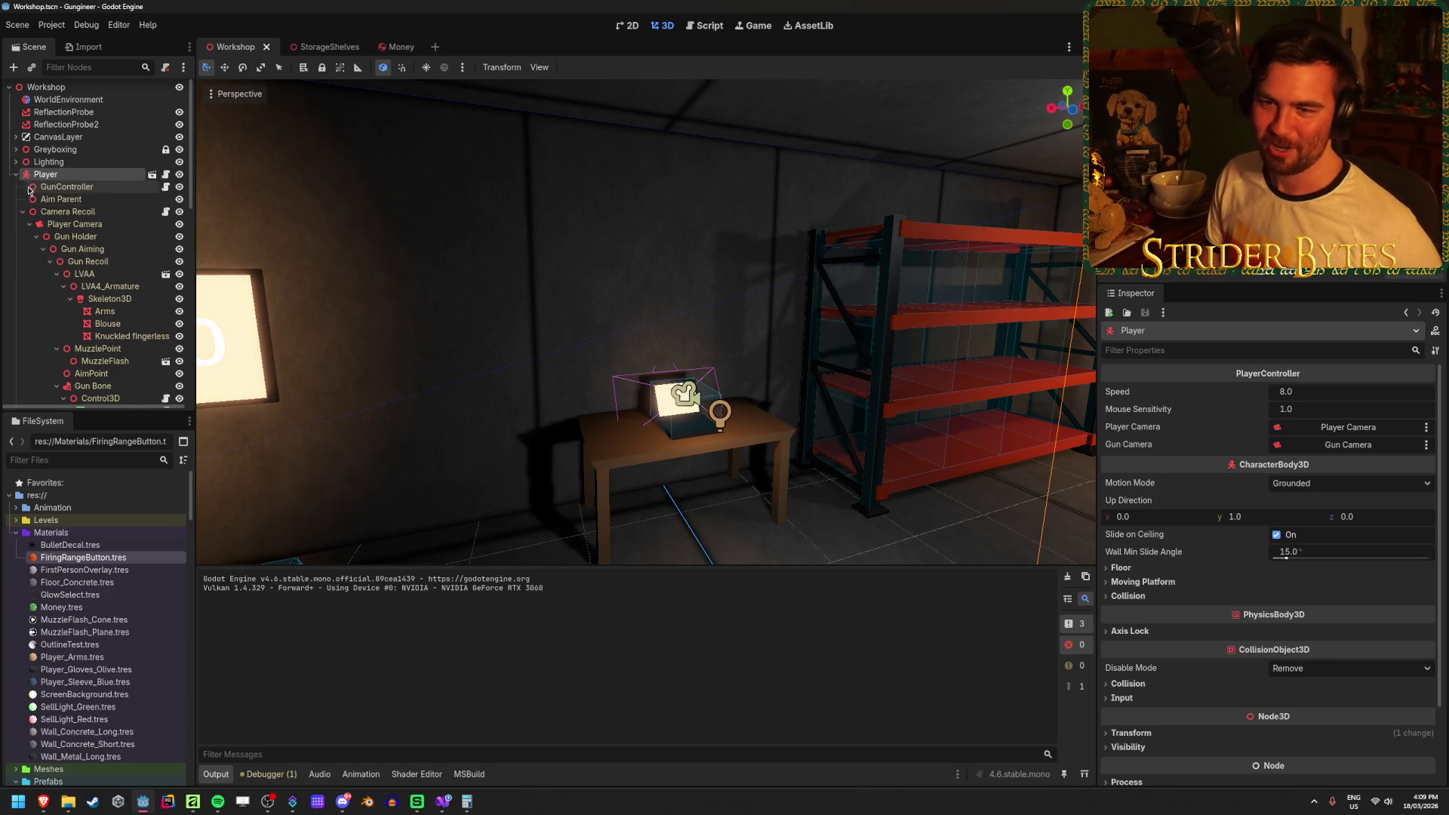
left_click(17, 174)
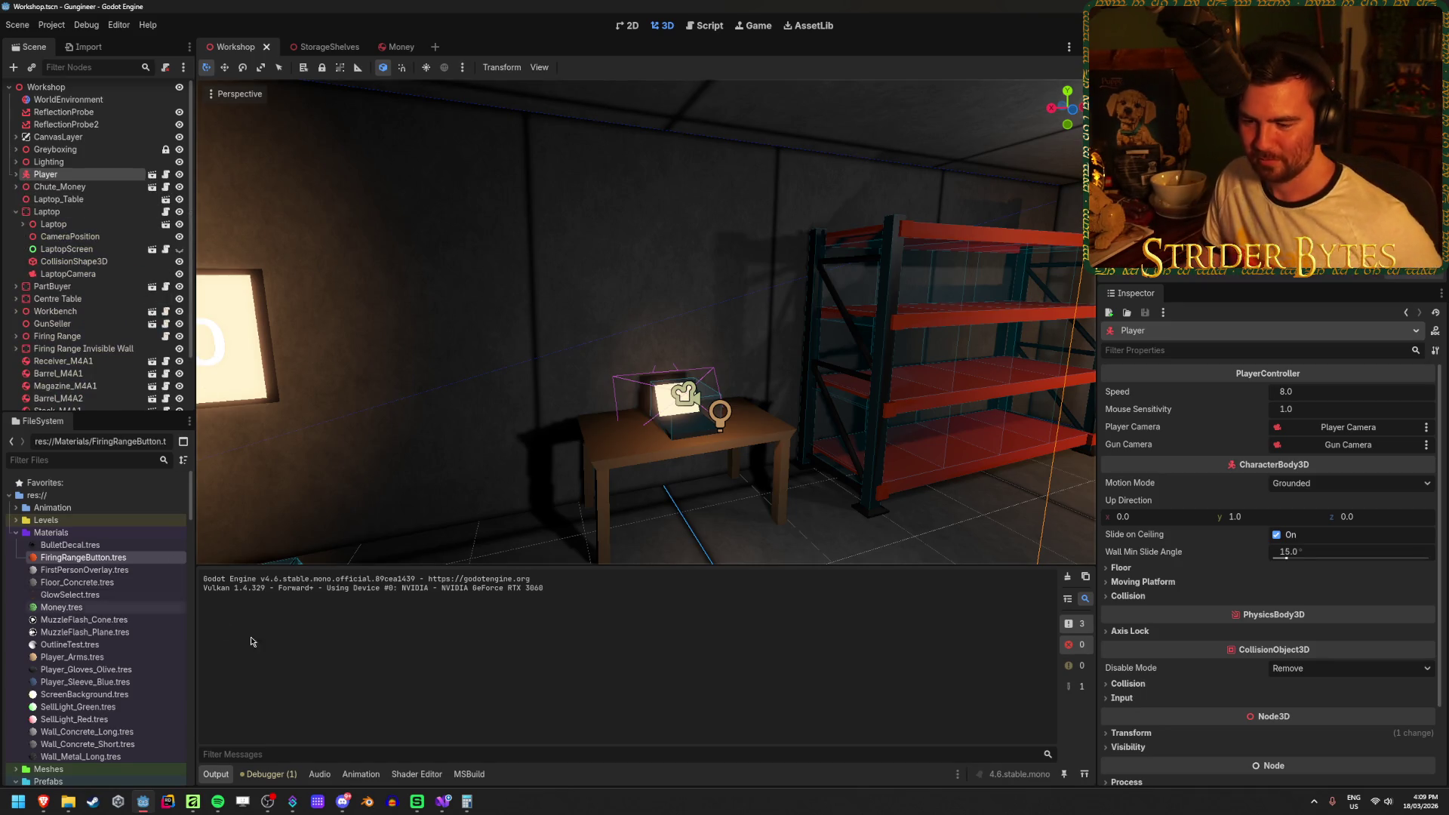
left_click(442, 803)
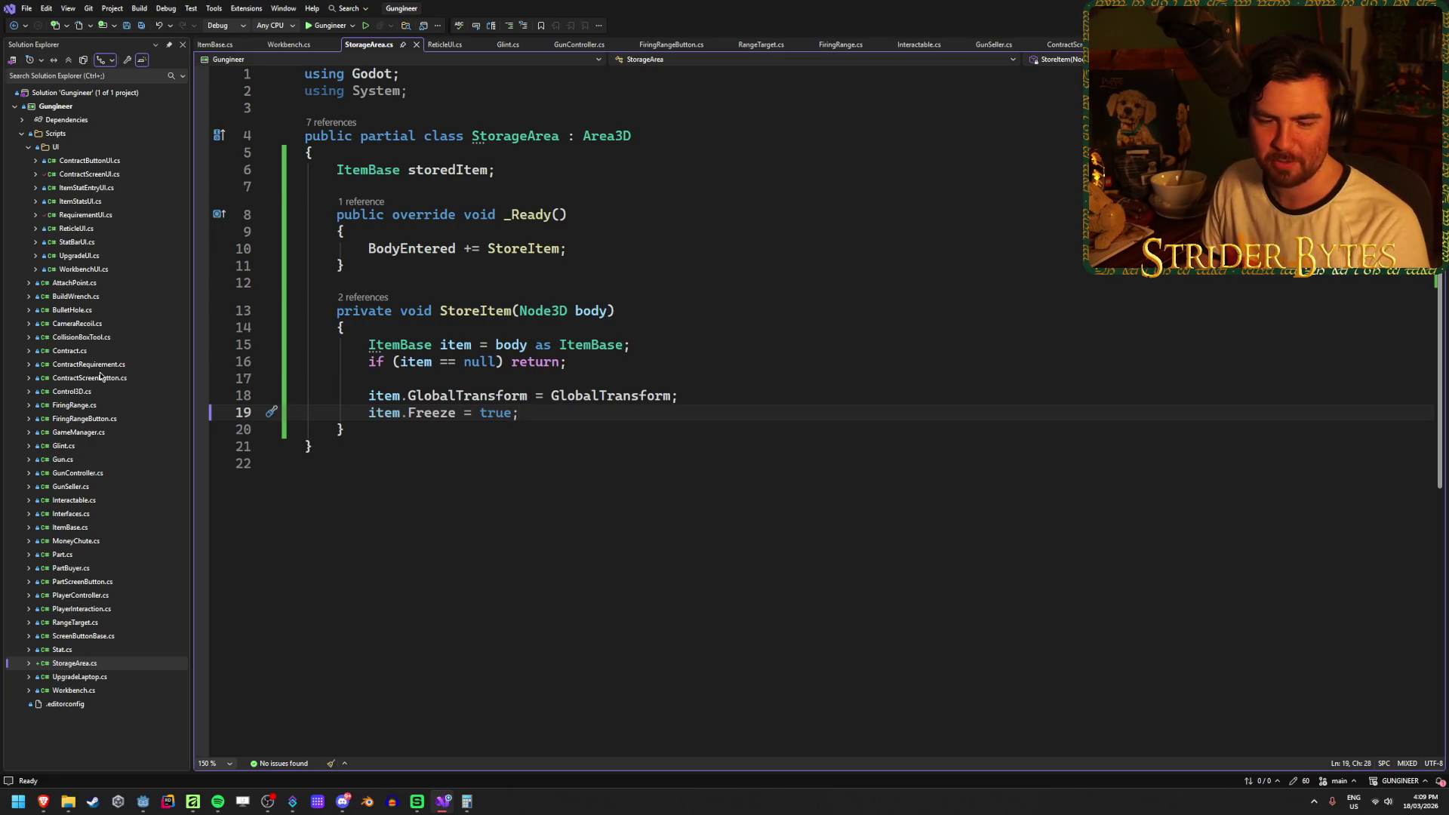
Look through the PartBuyer and Gun scripts, then open UpgradeLaptop.cs.
left_click(72, 567)
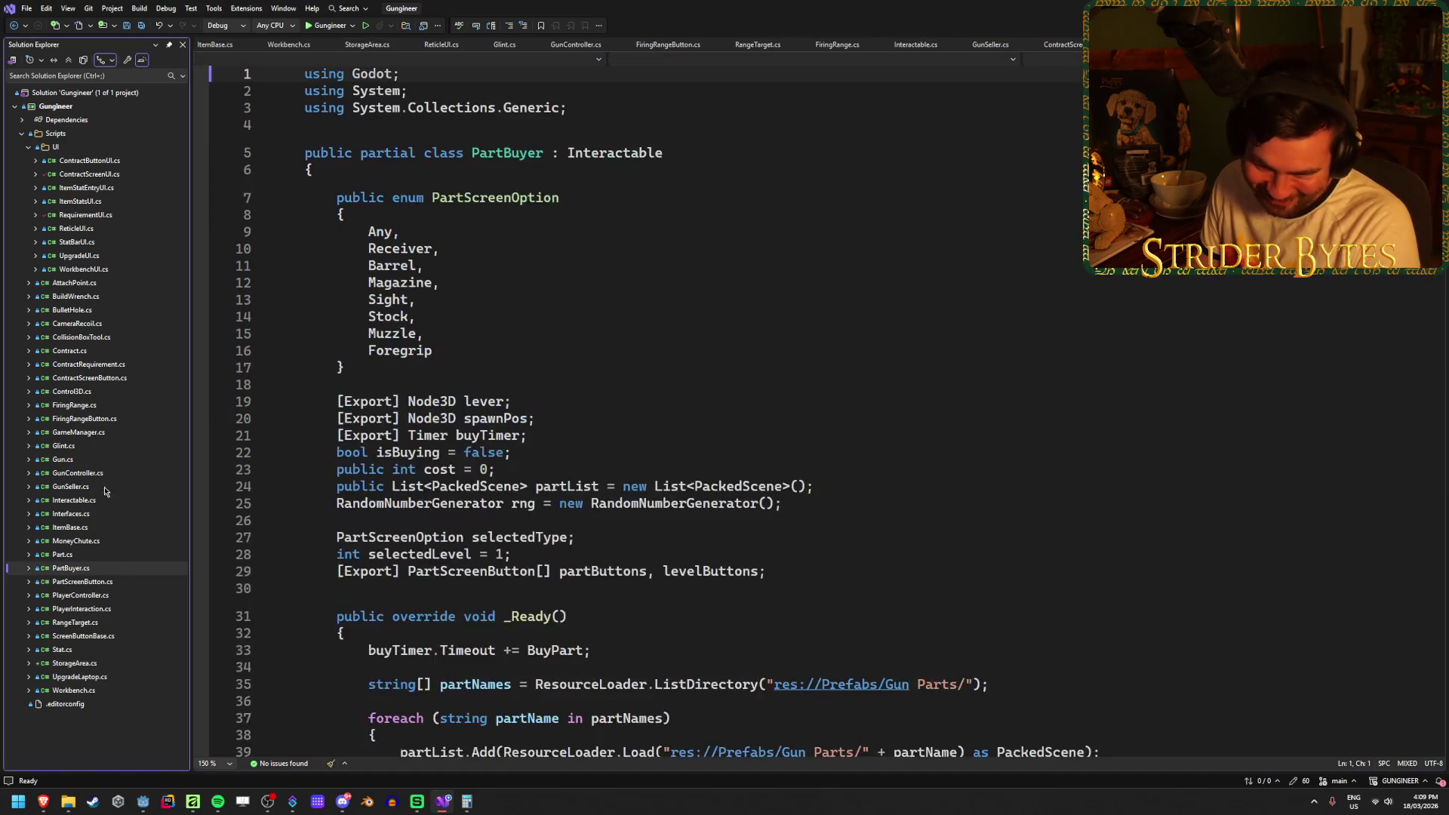
left_click(103, 461)
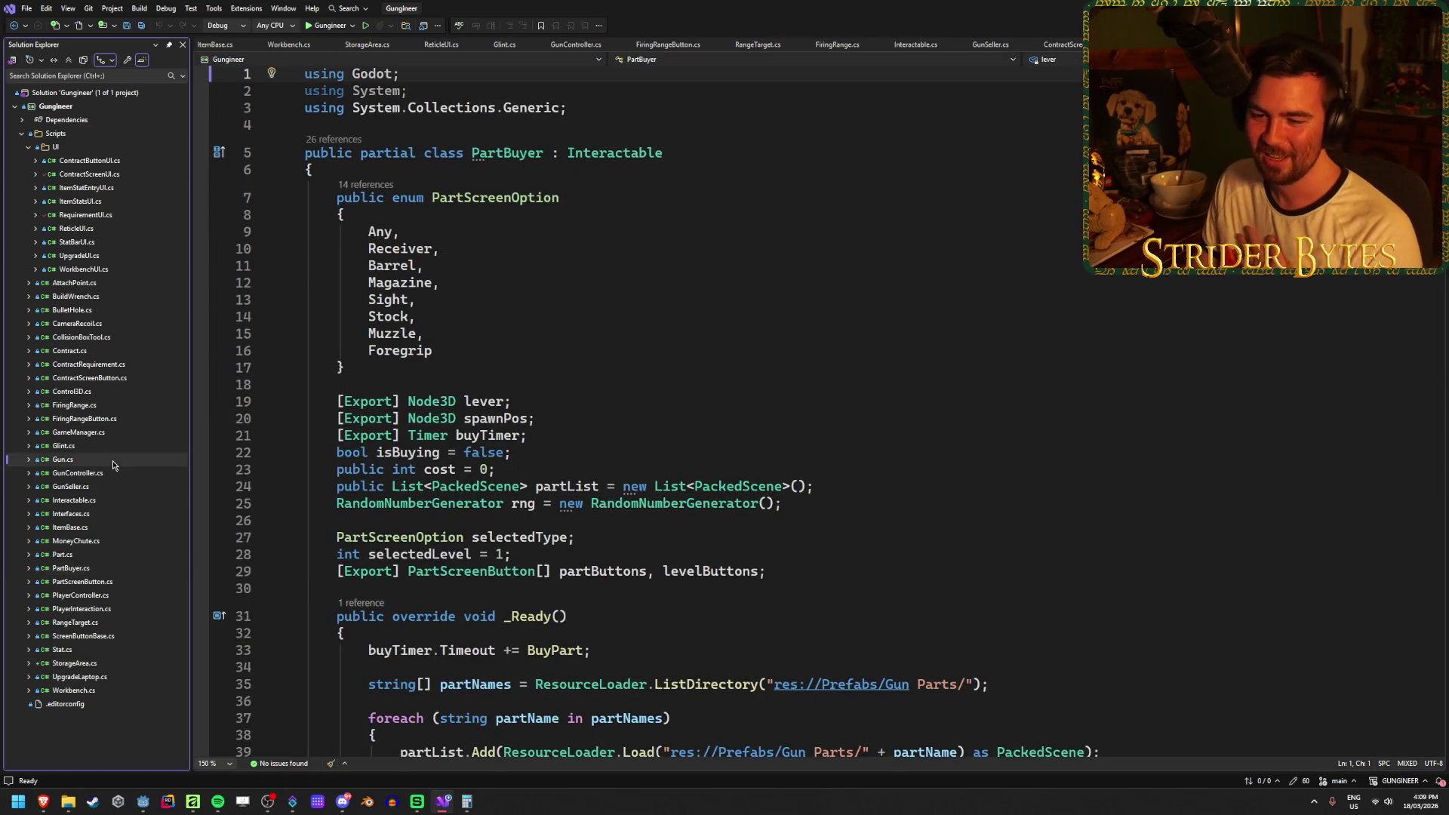
double_click(102, 678)
left_click(751, 412)
Add gunCamera to the exported Camera3D field line in UpgradeLaptop.cs and save.
left_click(678, 397)
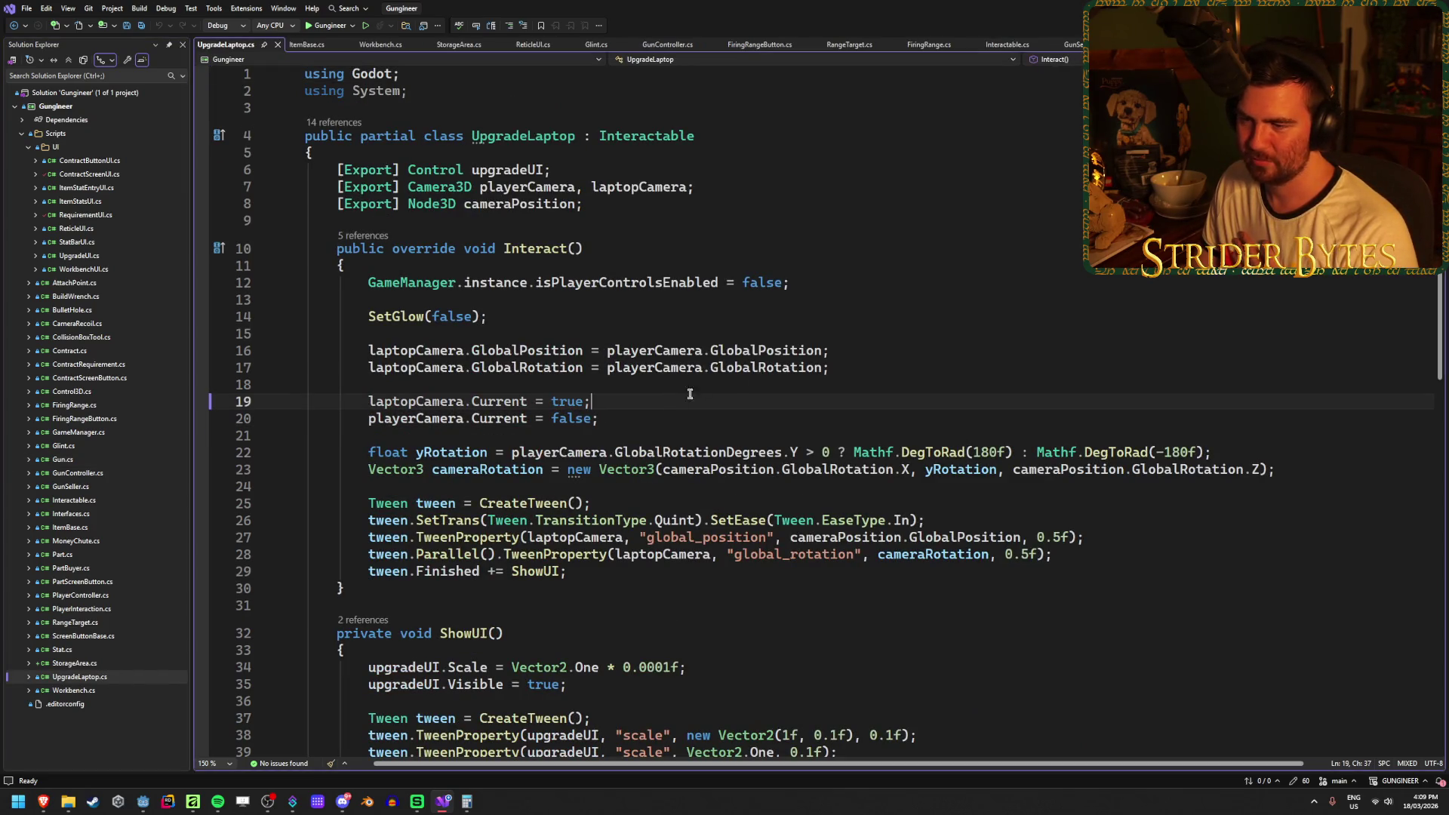
left_click(872, 349)
left_click(868, 367)
left_click(635, 421)
key("Up")
key("Home")
key("Down")
key("Right")
key("Right")
left_click(764, 420)
left_click(766, 195)
type("gunCamera,")
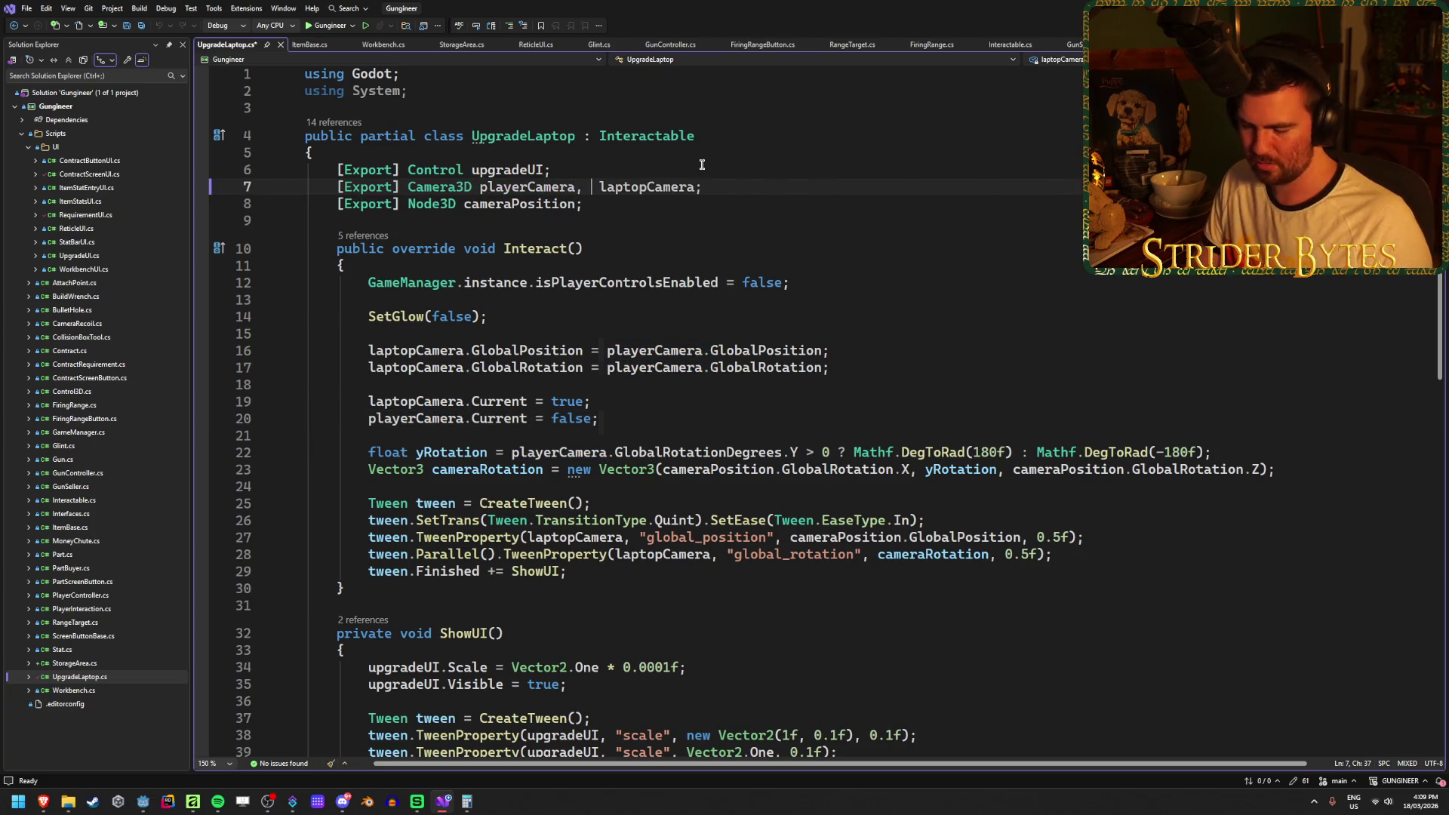
key("ctrl+s")
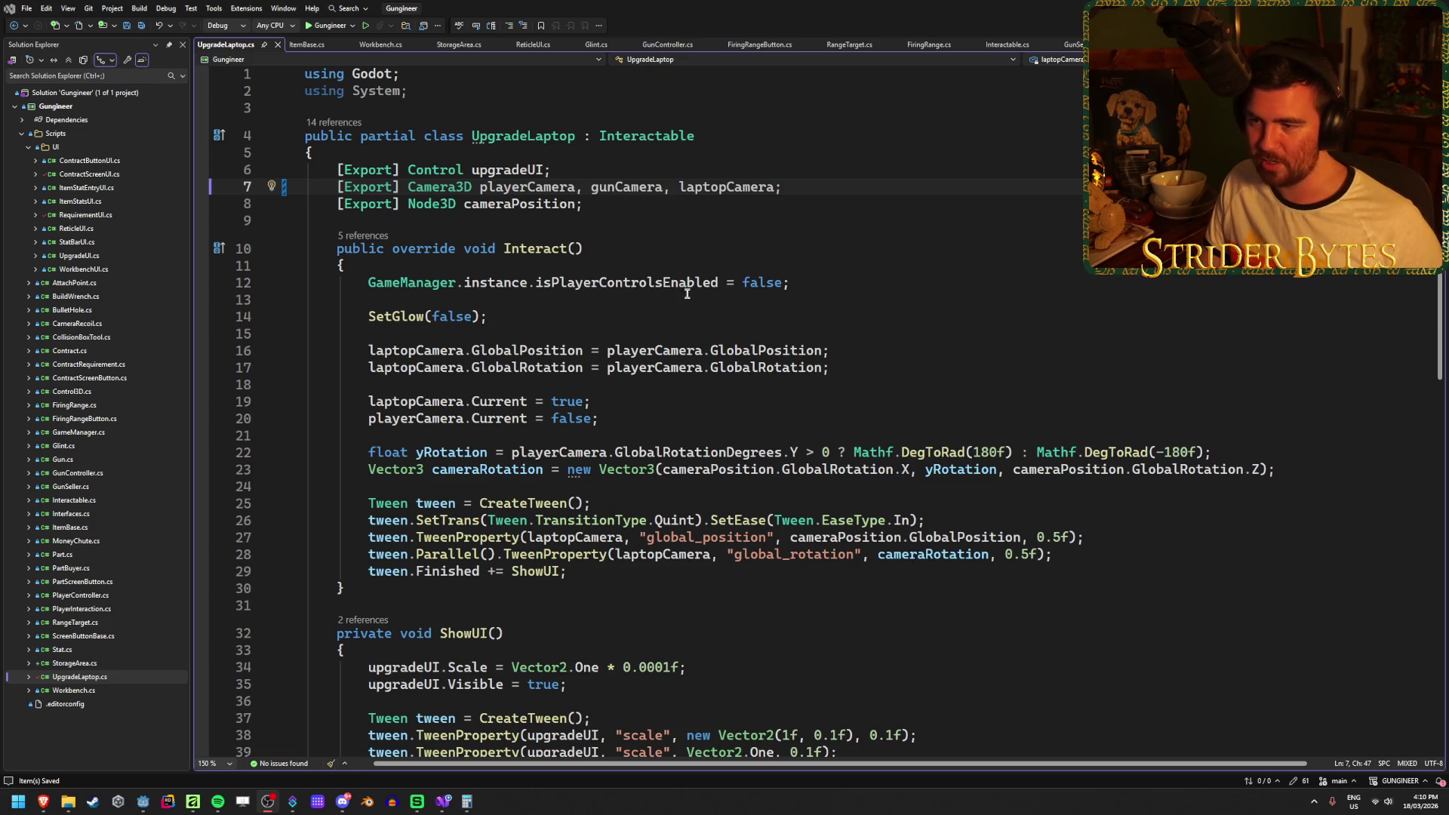
Add 'gunCamera.Visible = false;' as line 21 in Interact() and save.
left_click(638, 416)
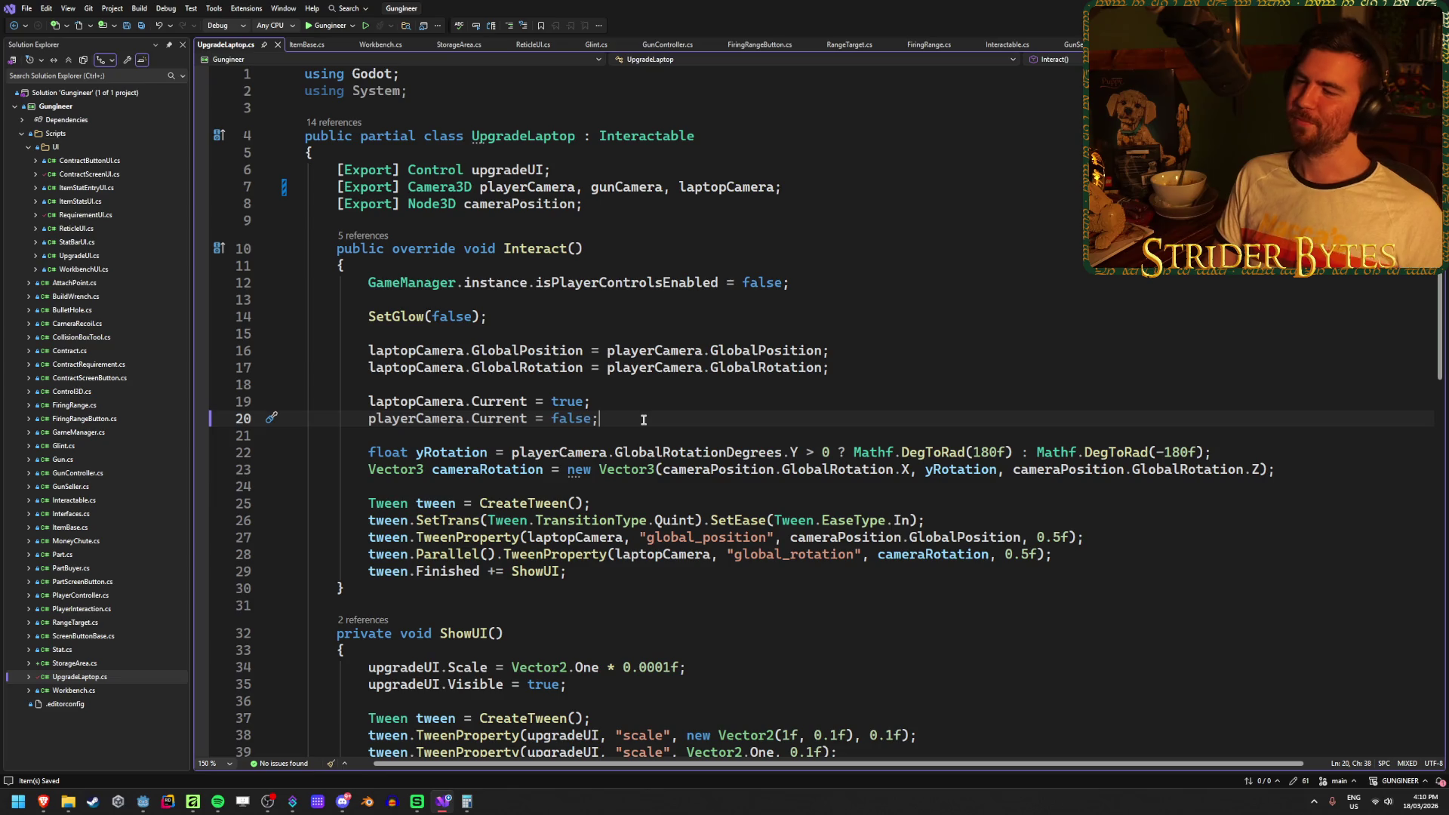
key("Return")
type("gunCamera.")
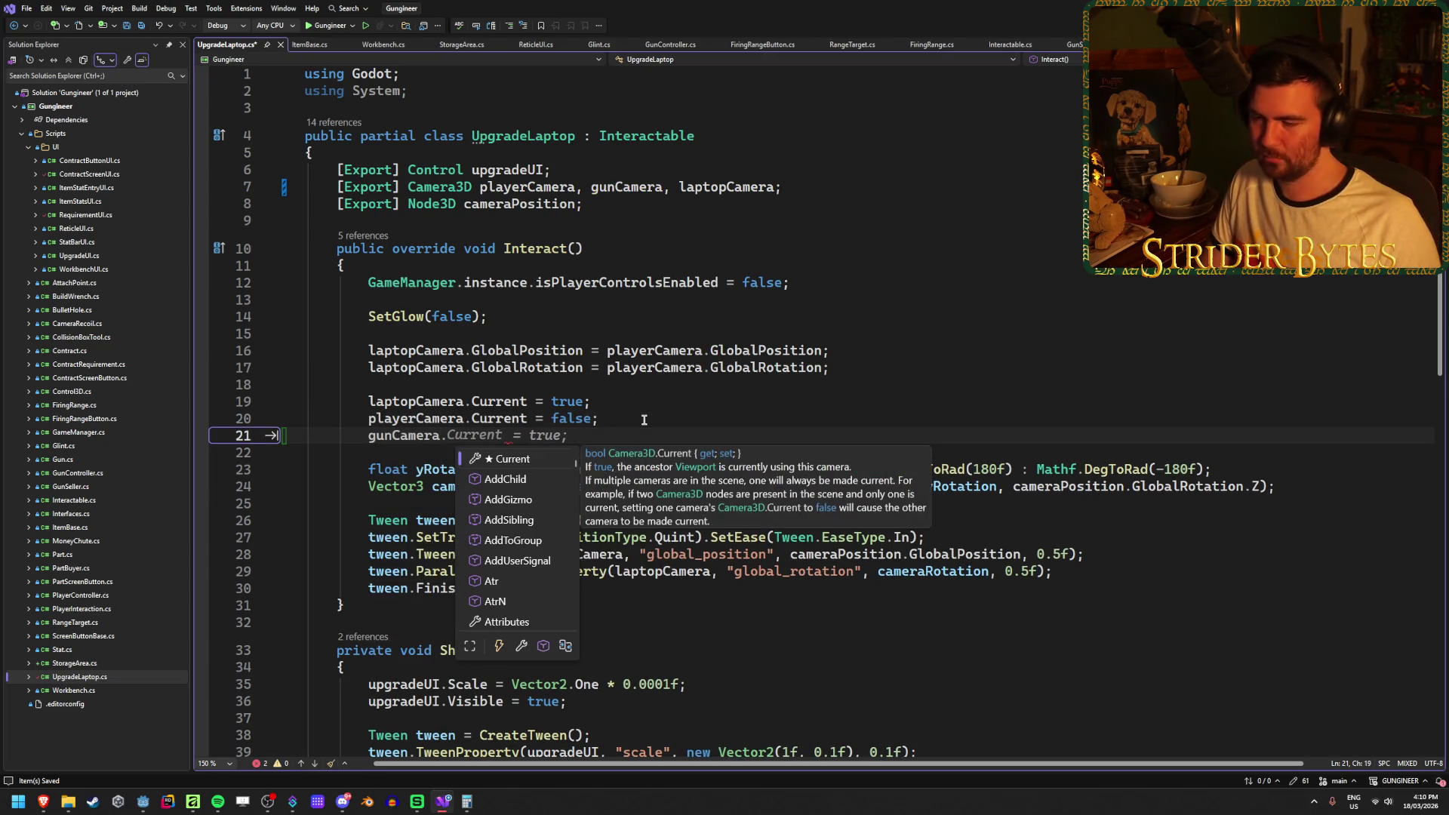
key("BackSpace")
type(".")
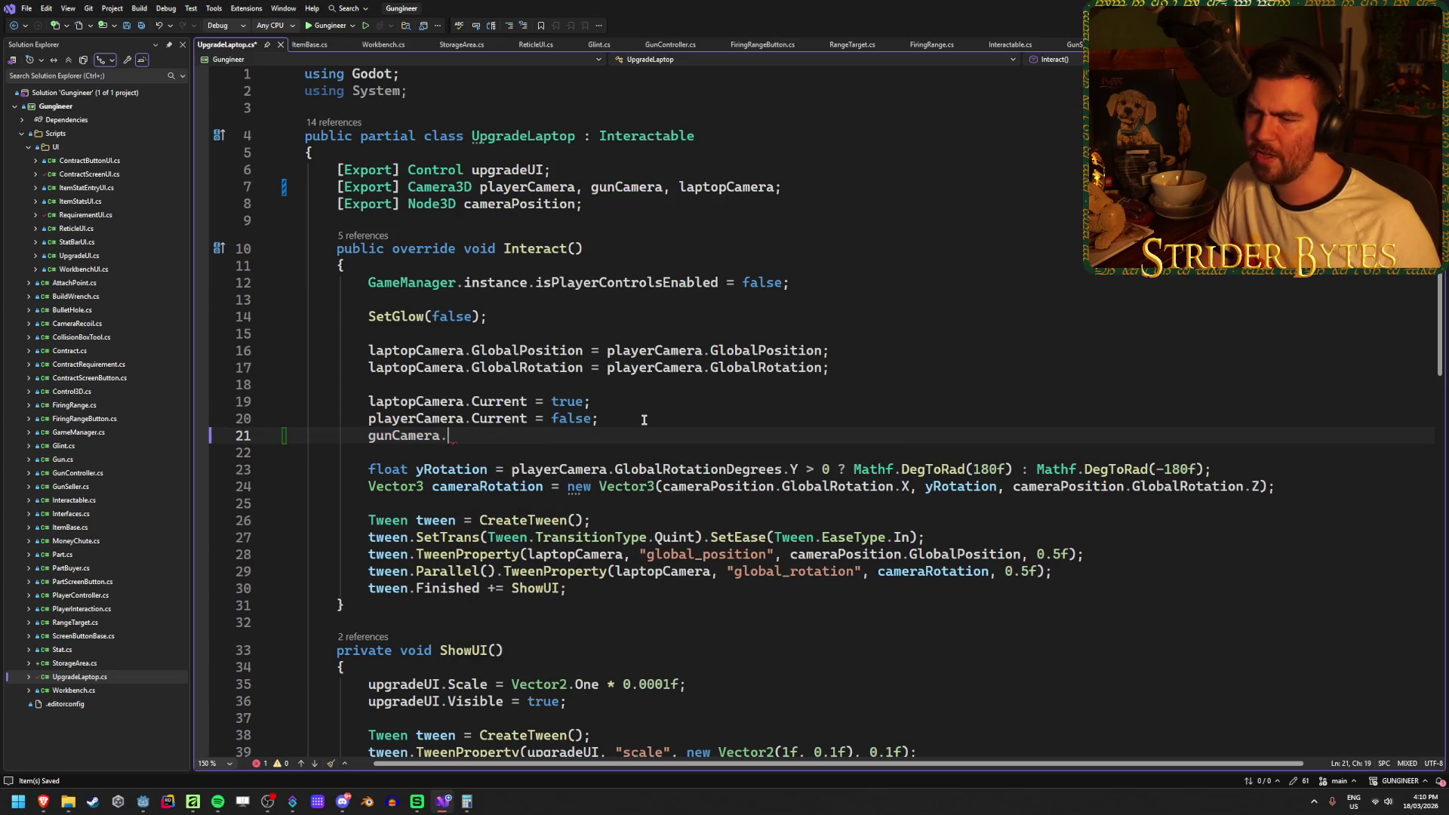
type("Visible")
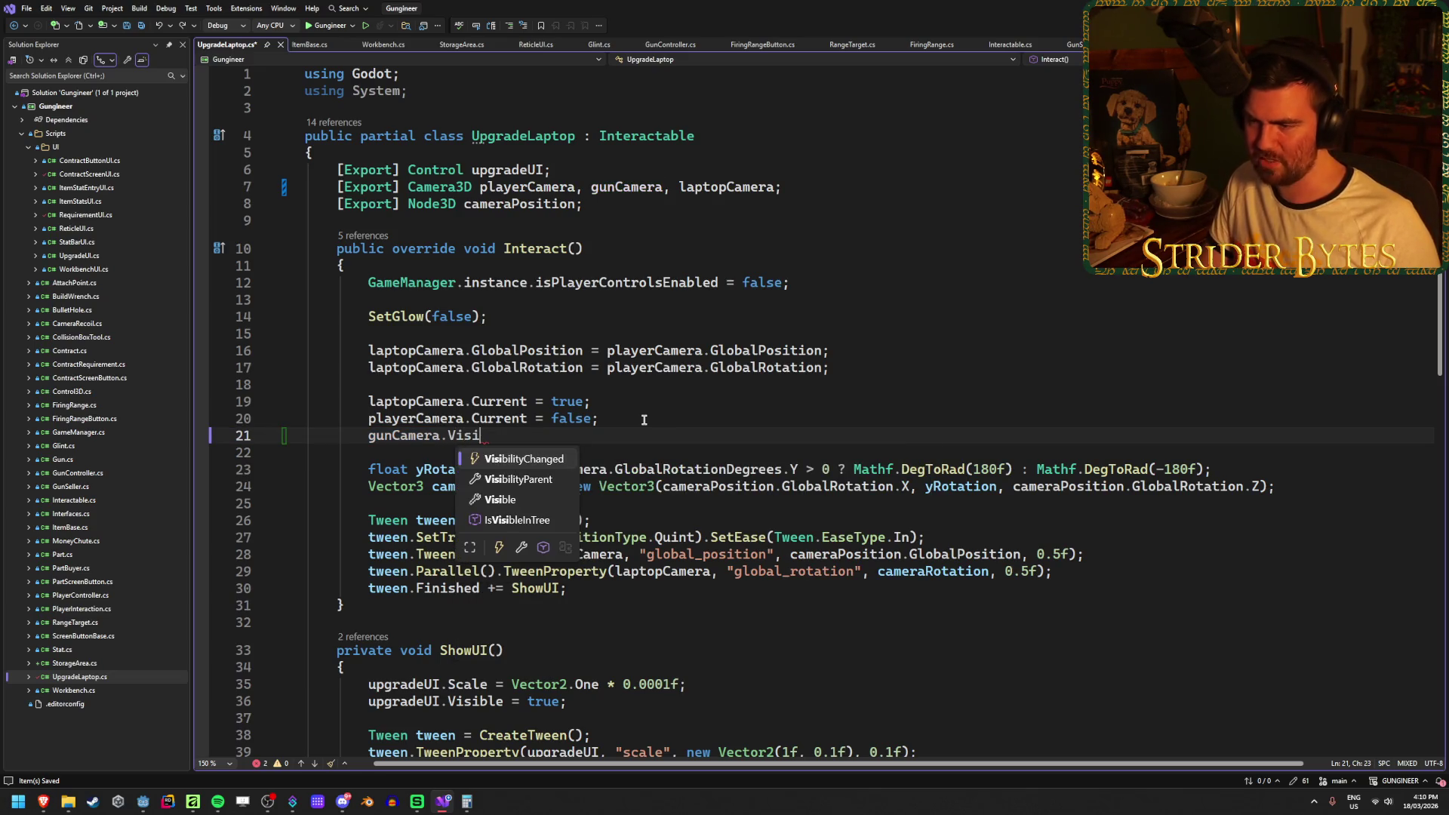
key("Tab")
key("ctrl+s")
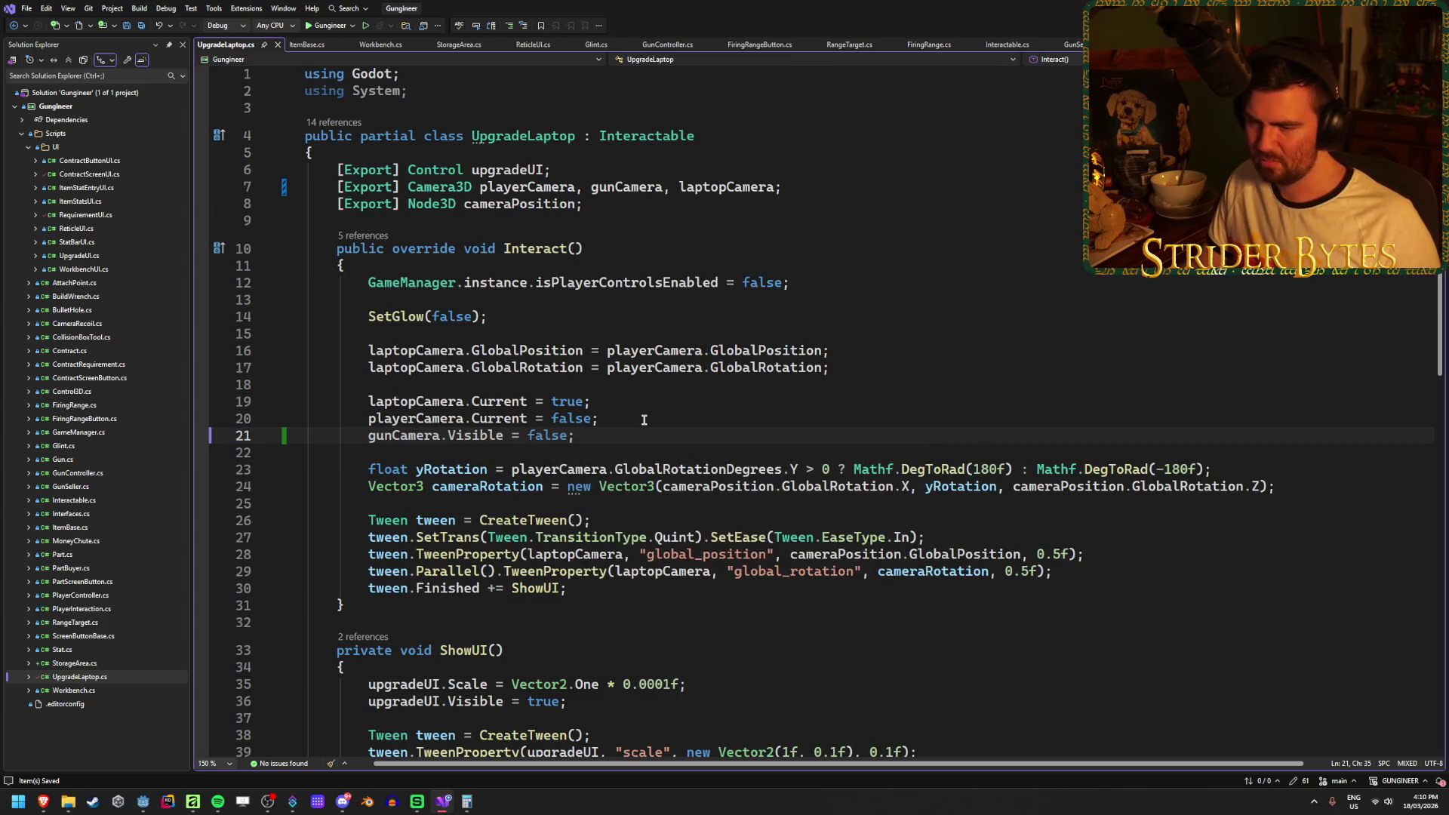
Review the rest of UpgradeLaptop.cs, then open the UpgradeUI.cs script.
scroll(622, 477, "down", 5)
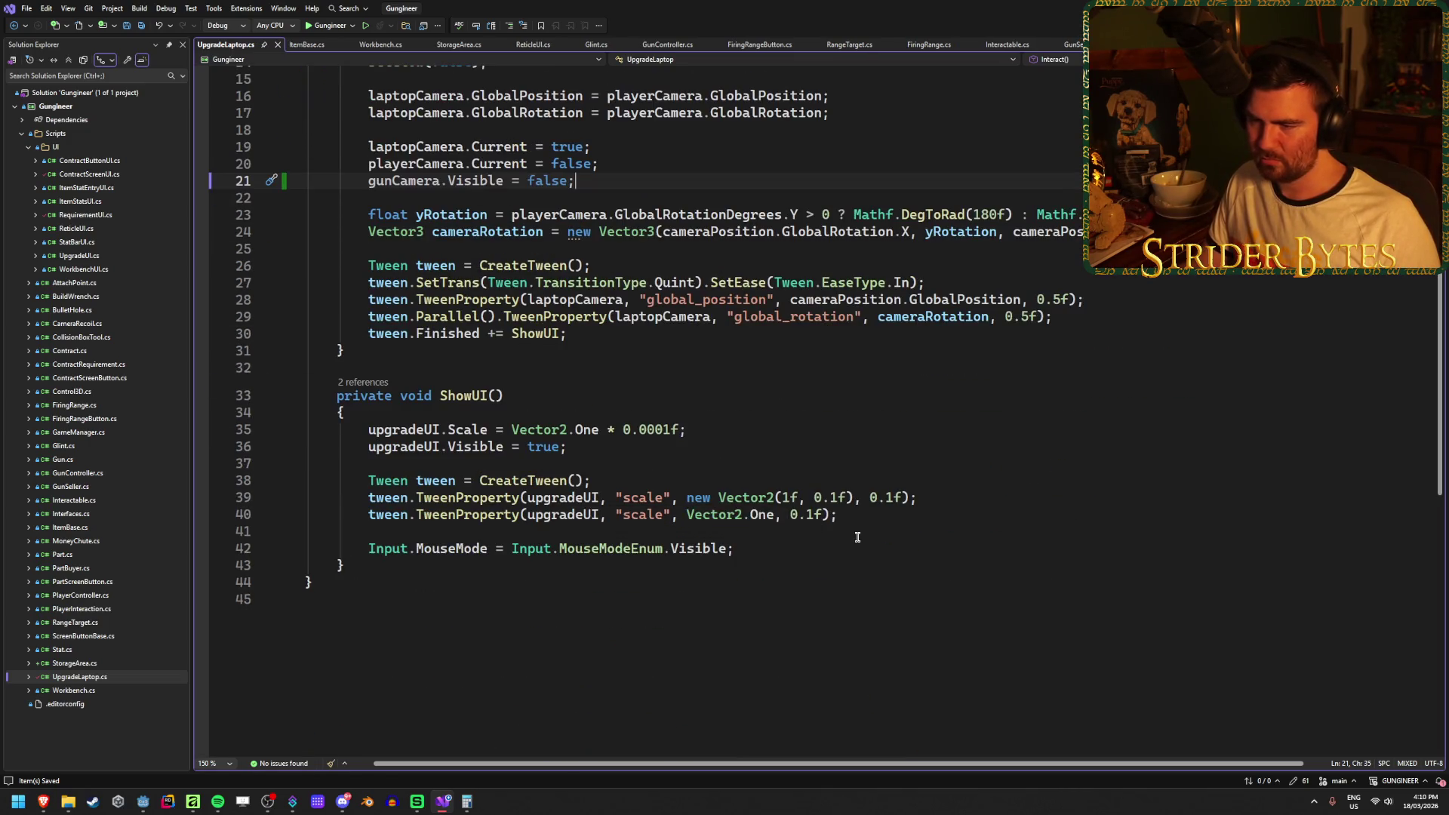
scroll(858, 537, "up", 5)
scroll(857, 536, "down", 3)
scroll(857, 536, "up", 4)
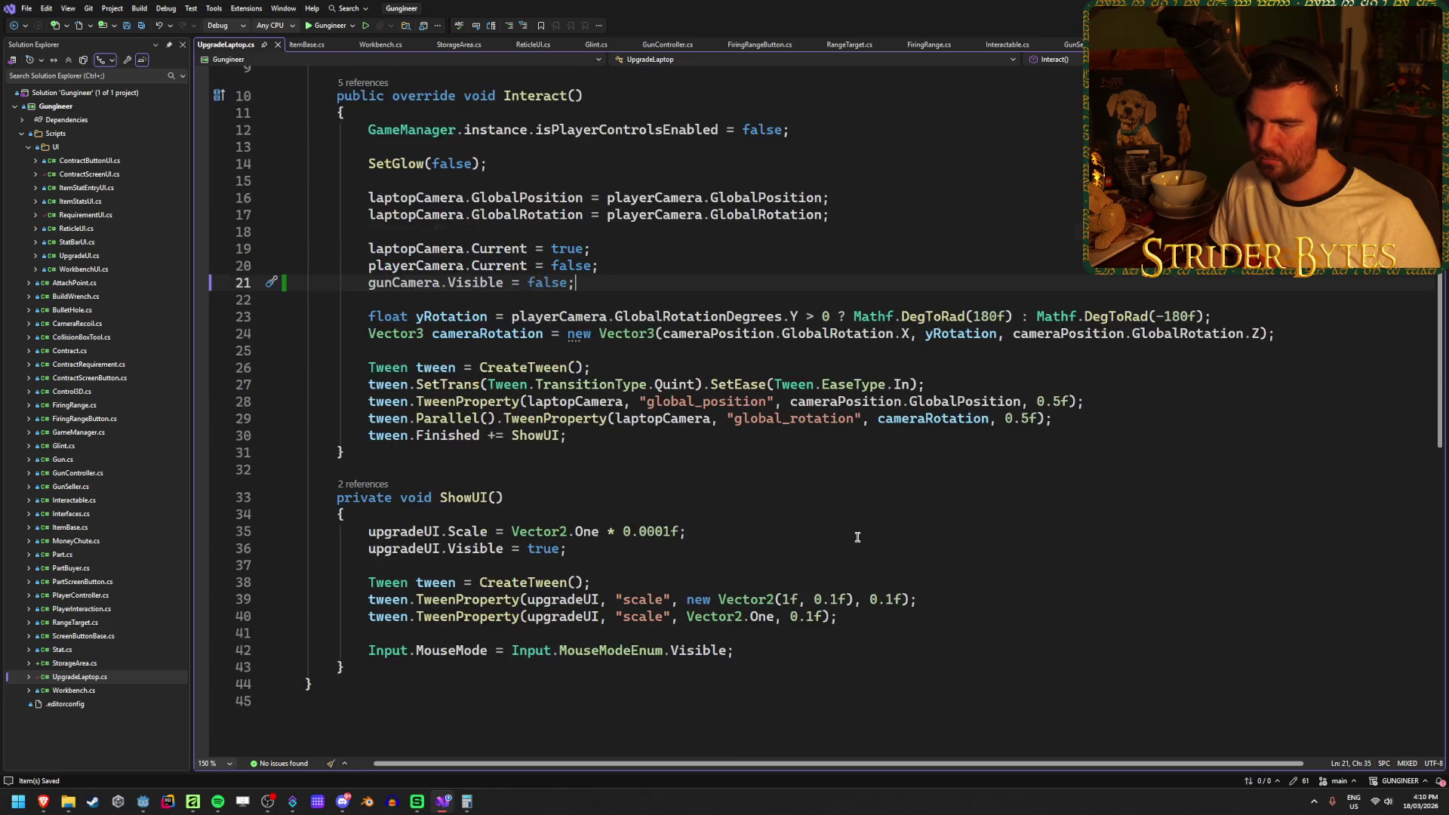
scroll(857, 537, "down", 3)
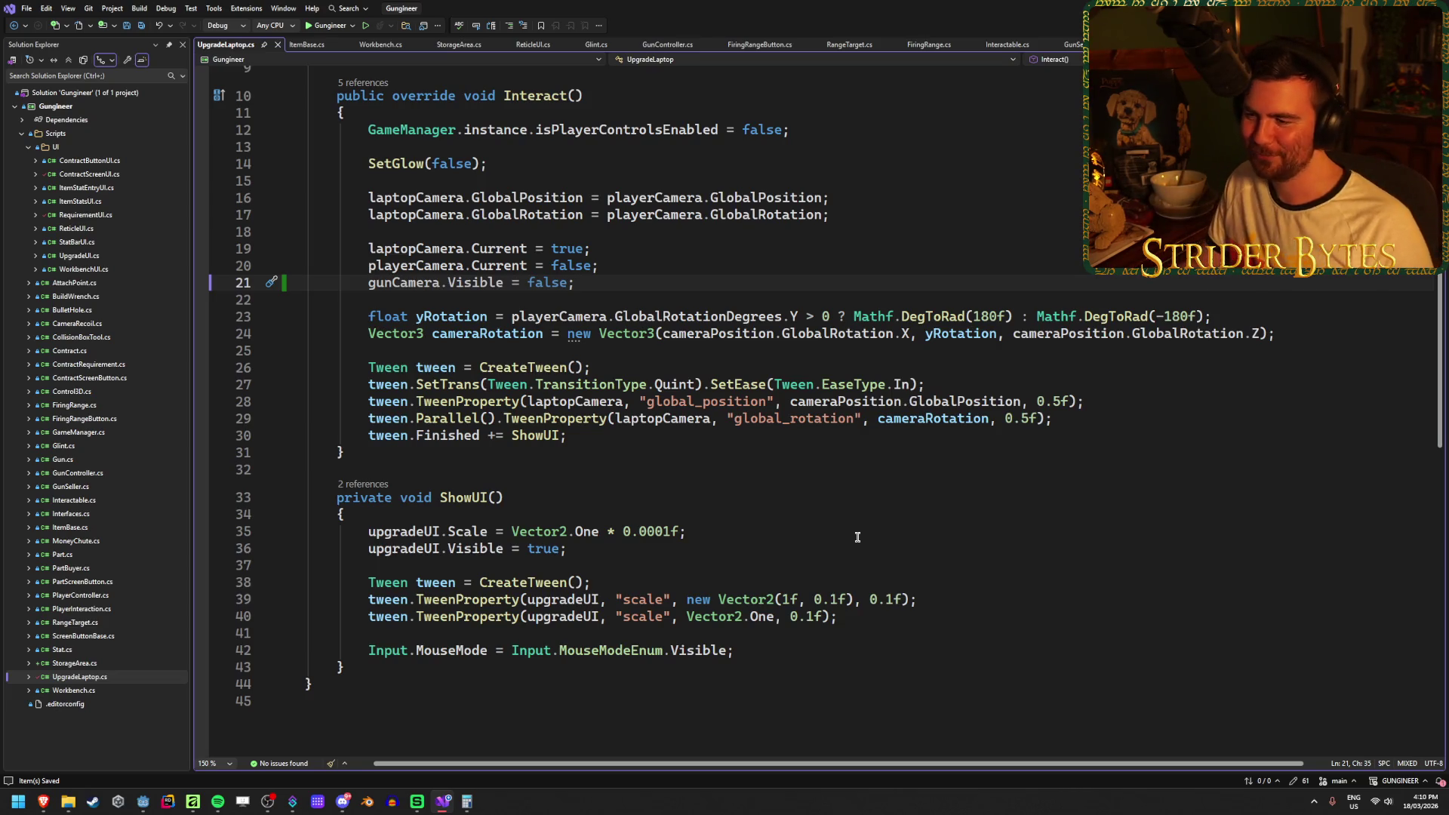
left_click(858, 536)
left_click(754, 435)
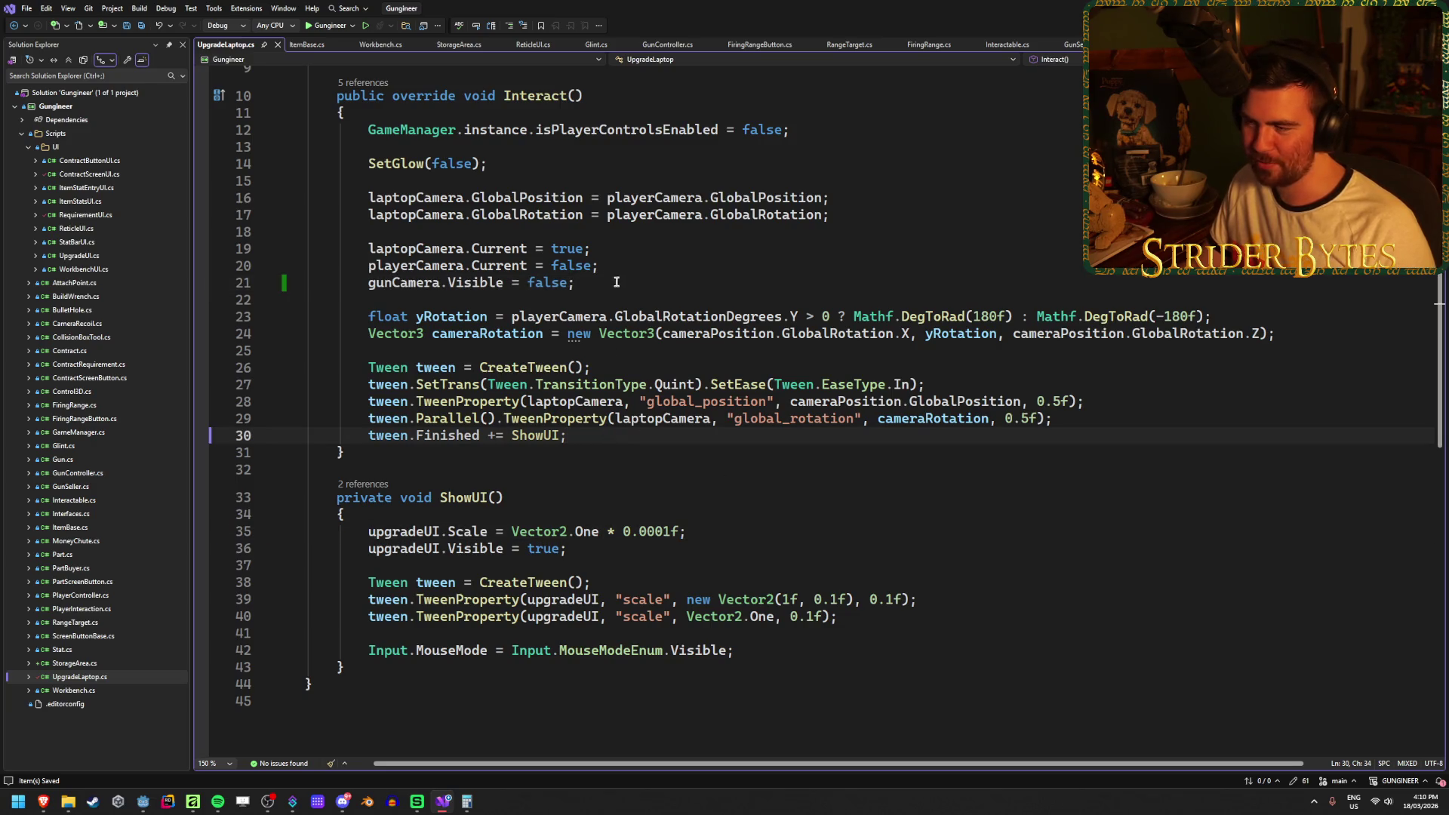
left_click(610, 366)
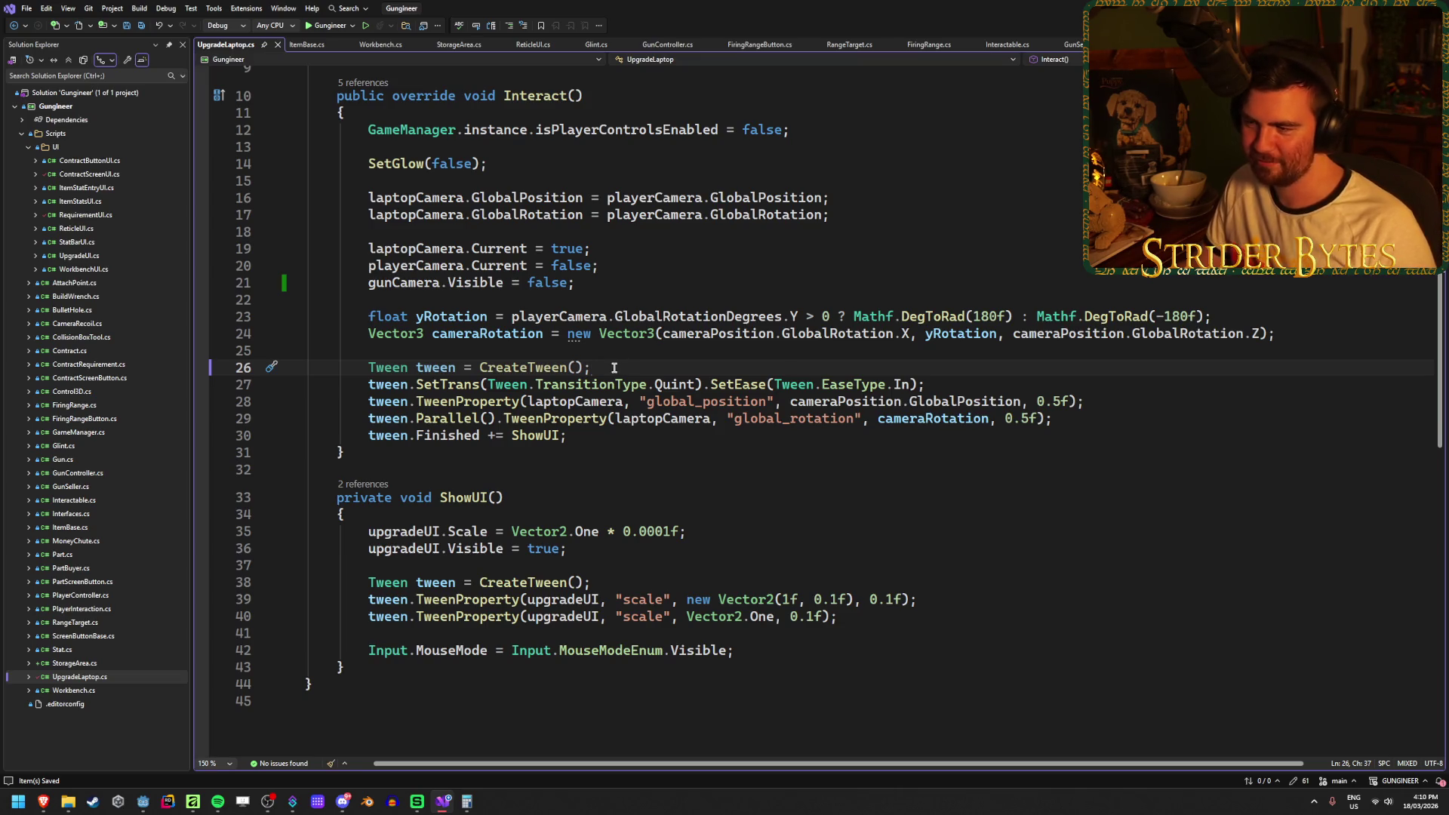
left_click(585, 440)
scroll(585, 440, "up", 2)
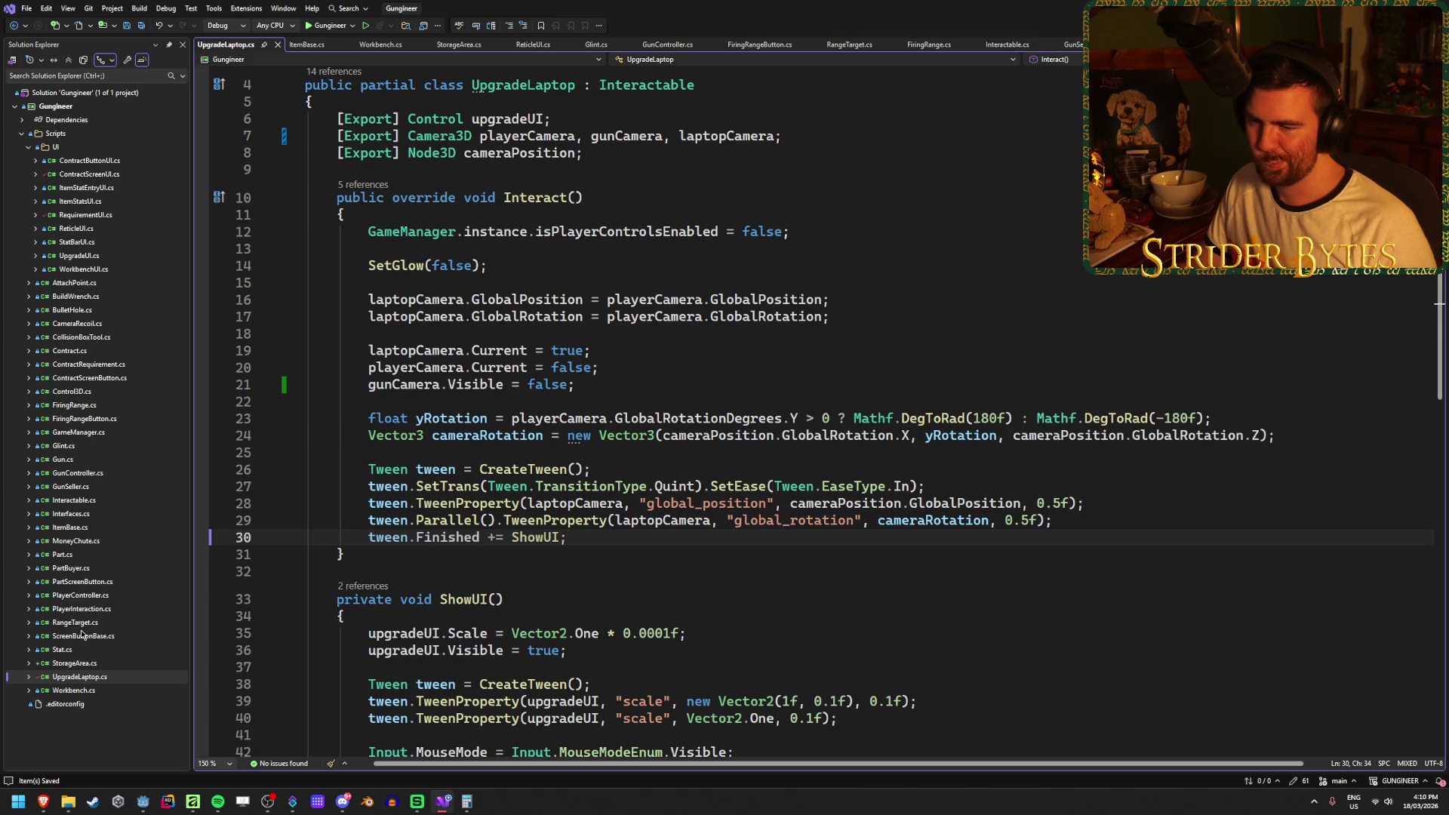
double_click(89, 256)
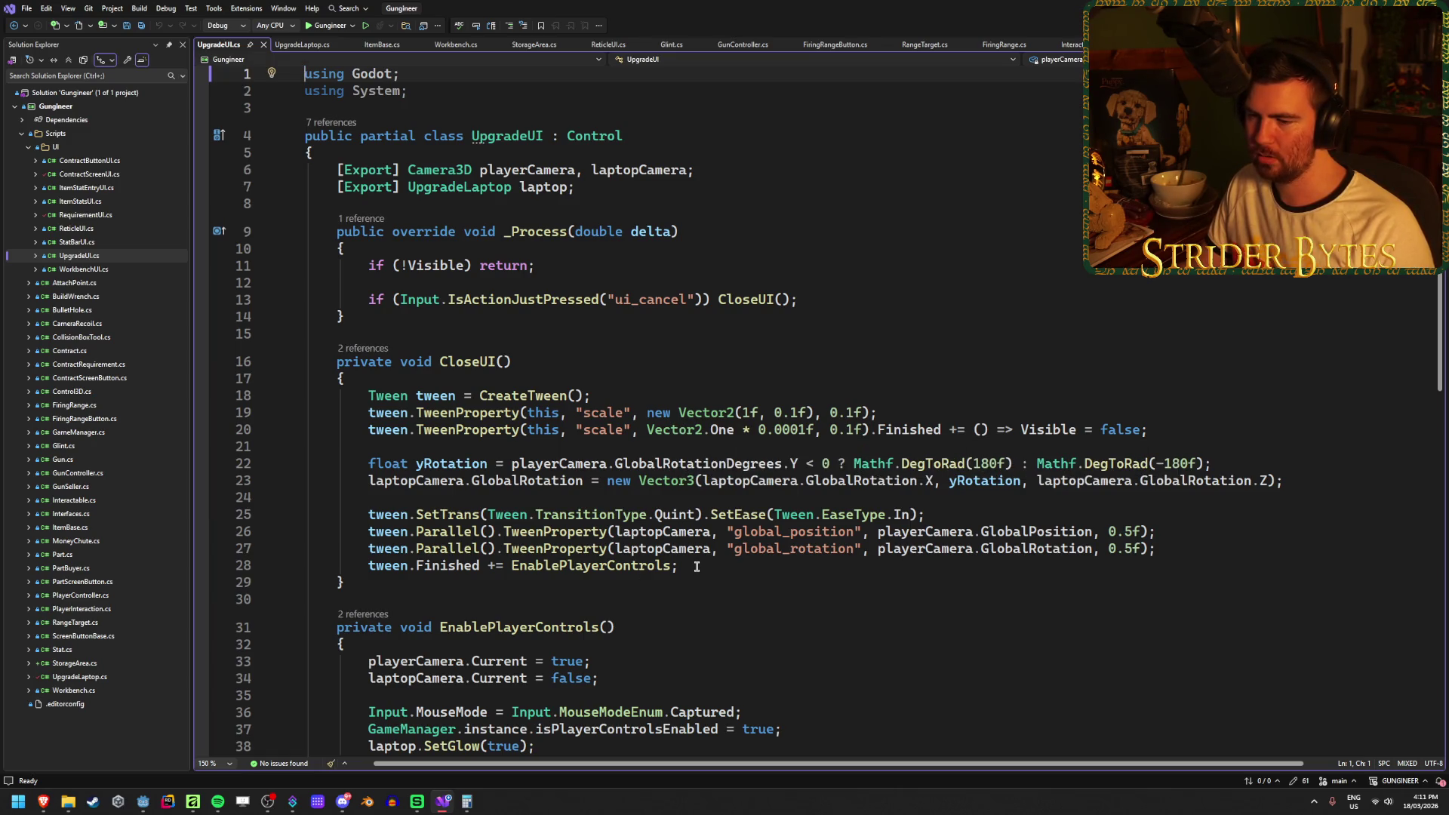
Add gunCamera after playerCamera on the Camera3D export line (line 6) and save.
scroll(696, 565, "down", 5)
left_click(631, 423)
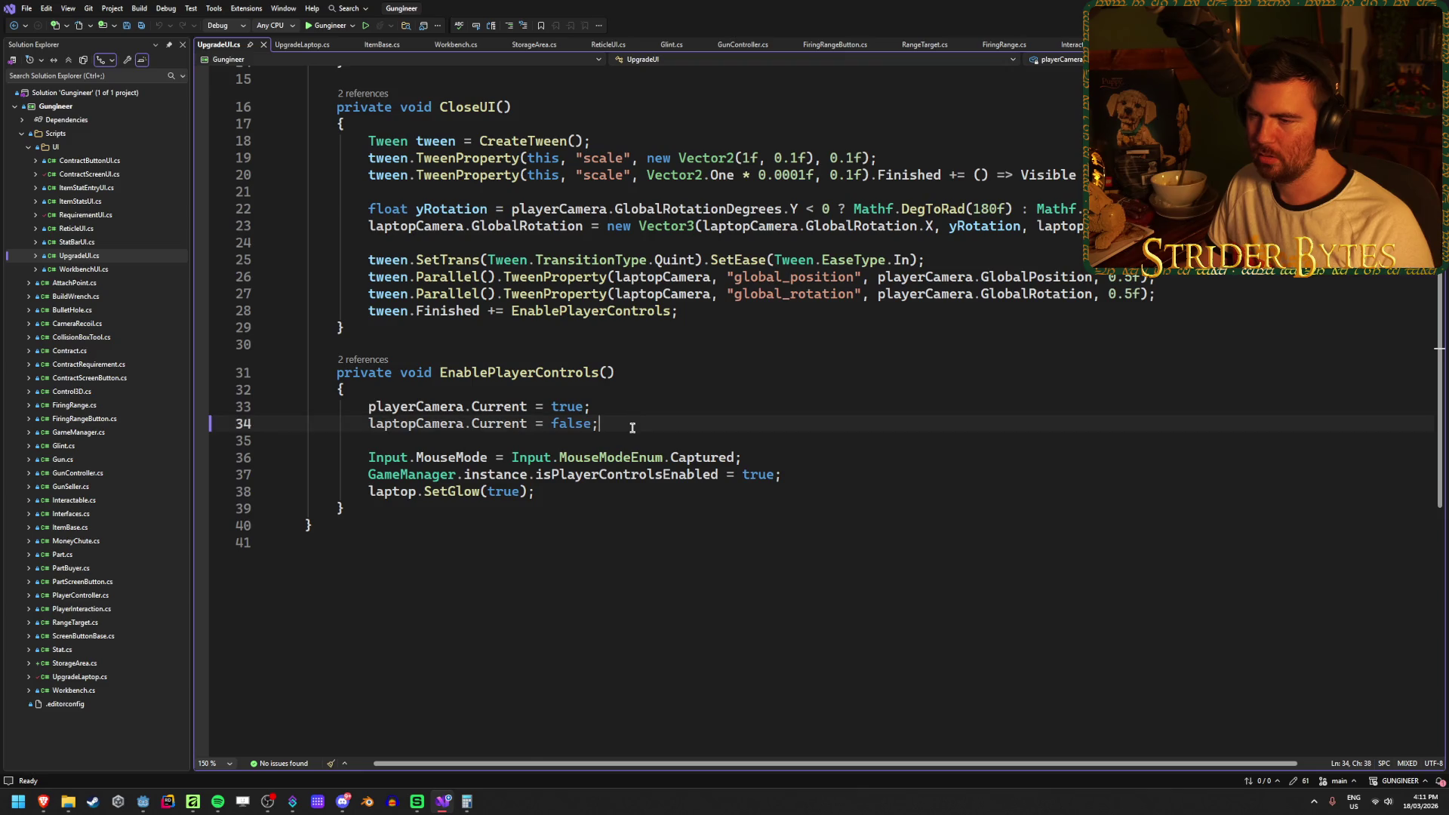
scroll(631, 423, "up", 5)
left_click(578, 170)
type(", gun")
type("Camera, laptopCamera;")
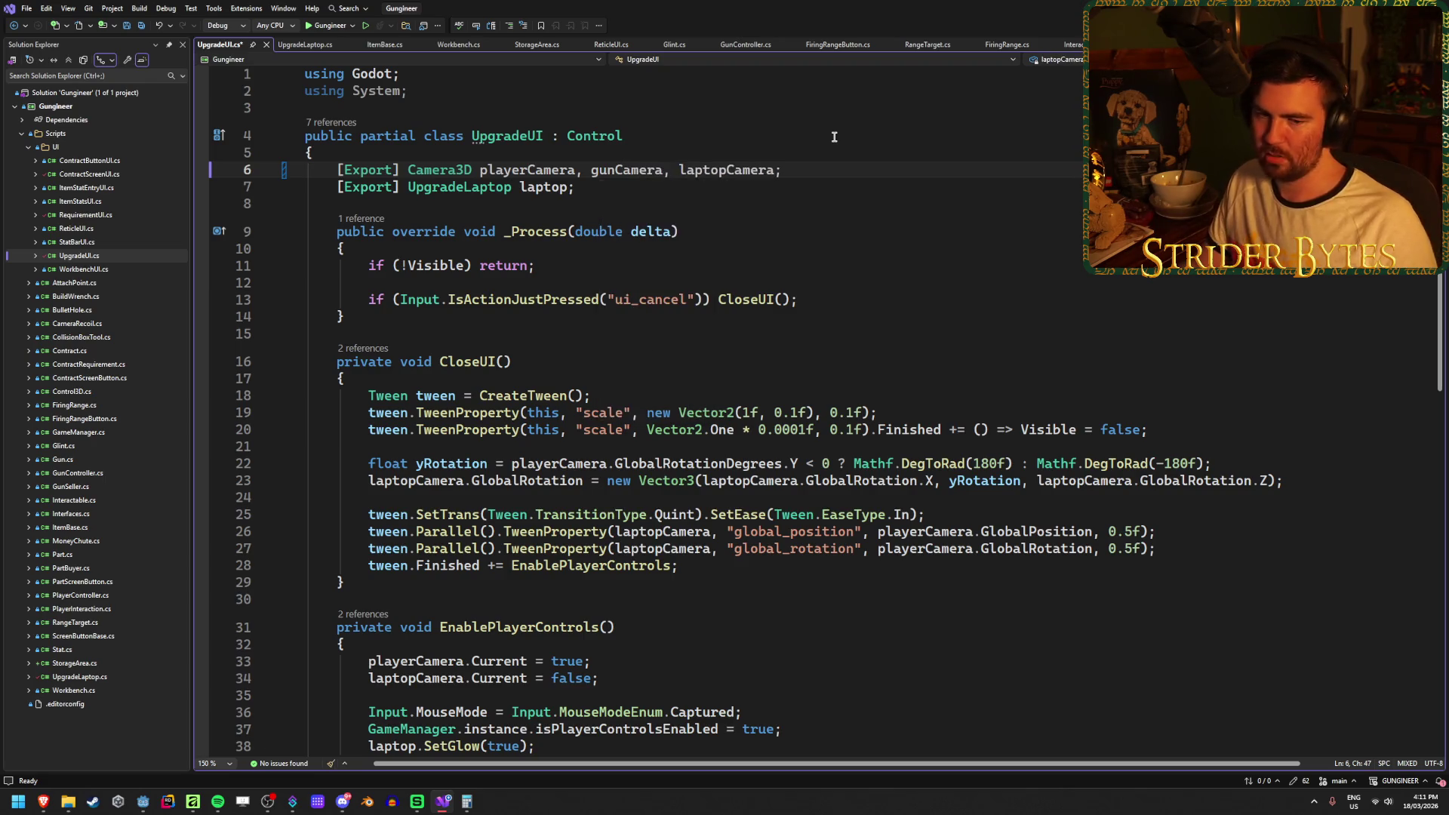
key("ctrl+s")
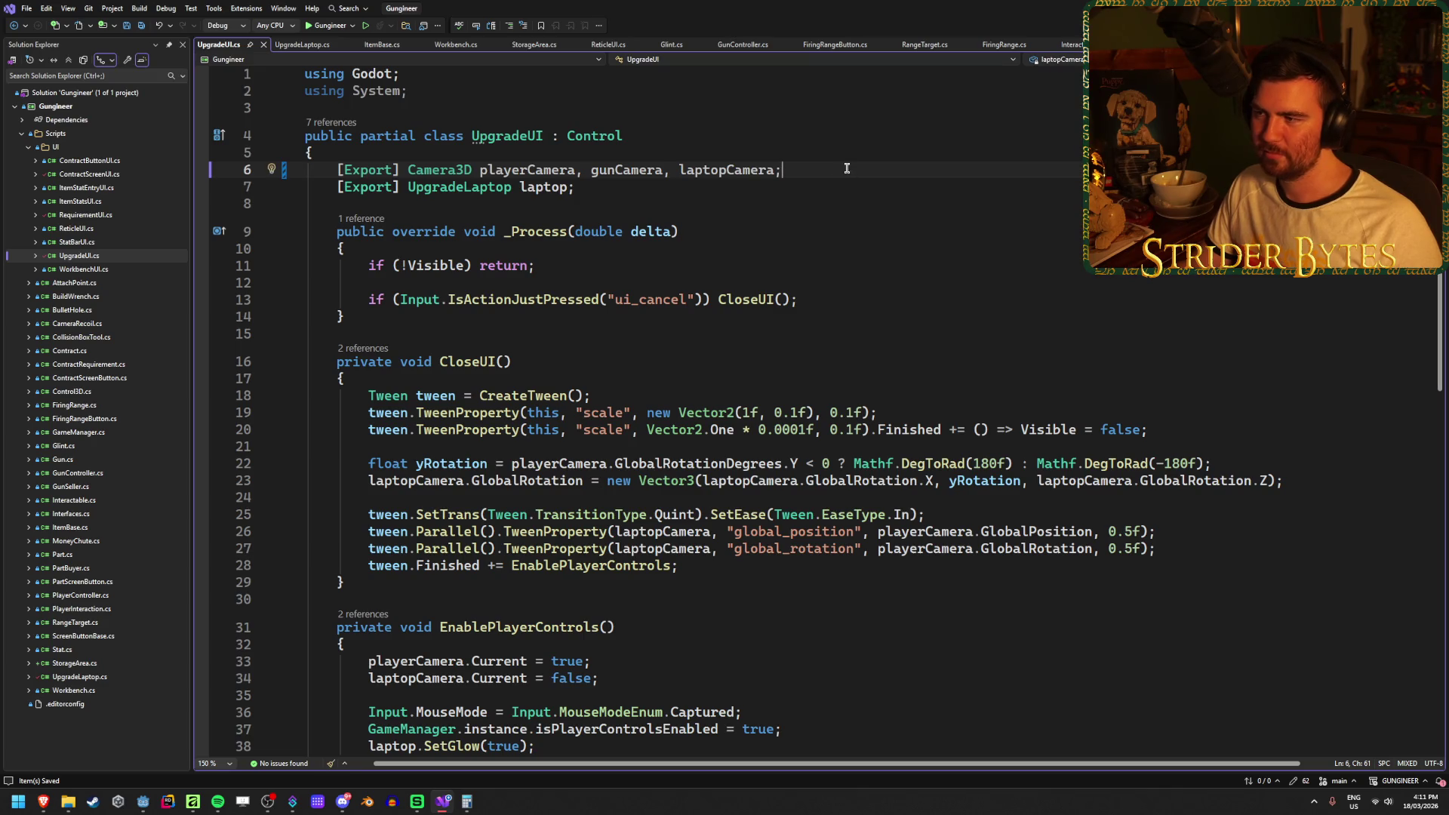
Insert 'gunCamera.Visible = true;' after the laptop camera line in EnablePlayerControls().
scroll(800, 287, "down", 6)
scroll(783, 320, "up", 5)
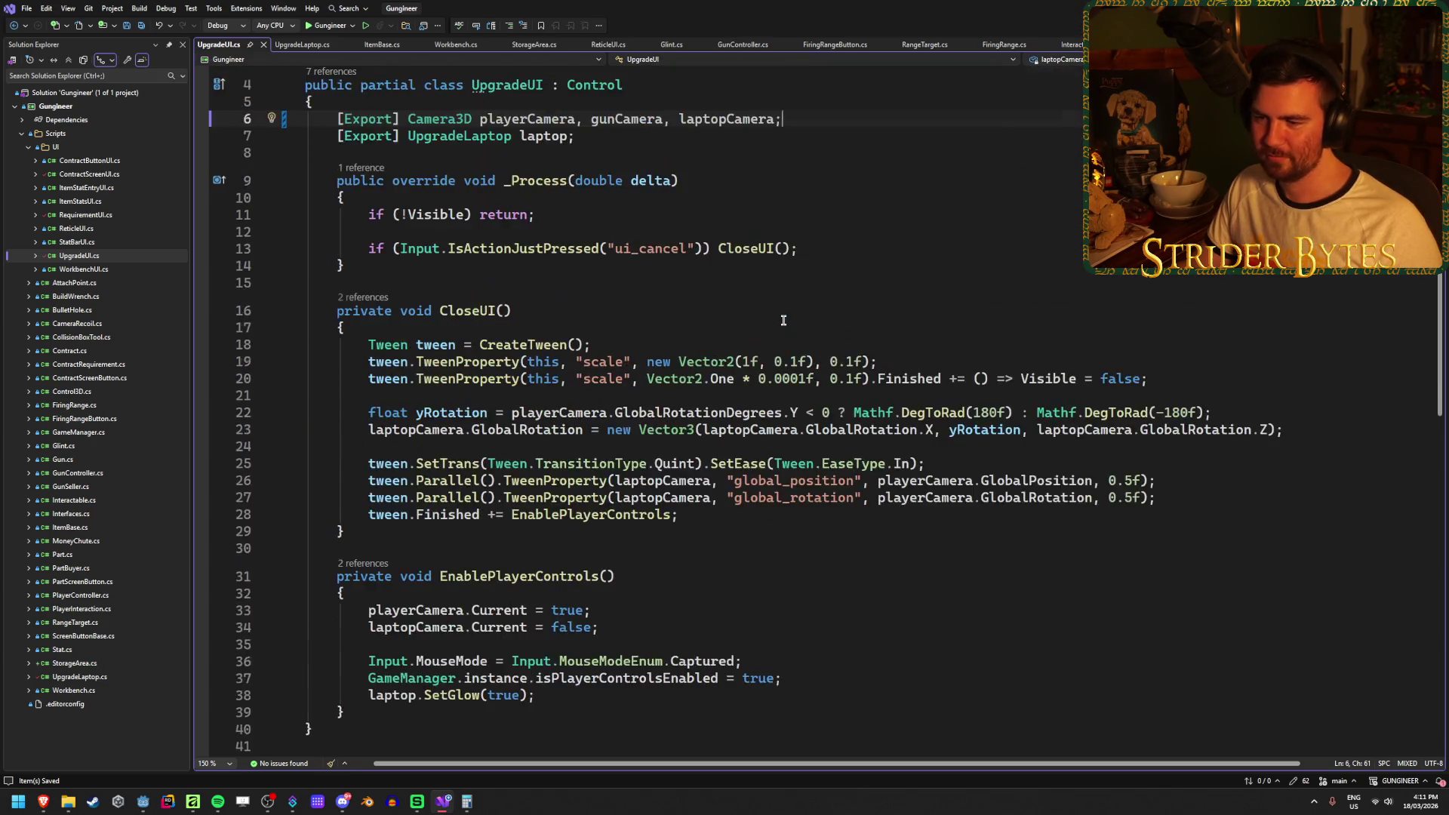
scroll(784, 320, "down", 2)
left_click(631, 526)
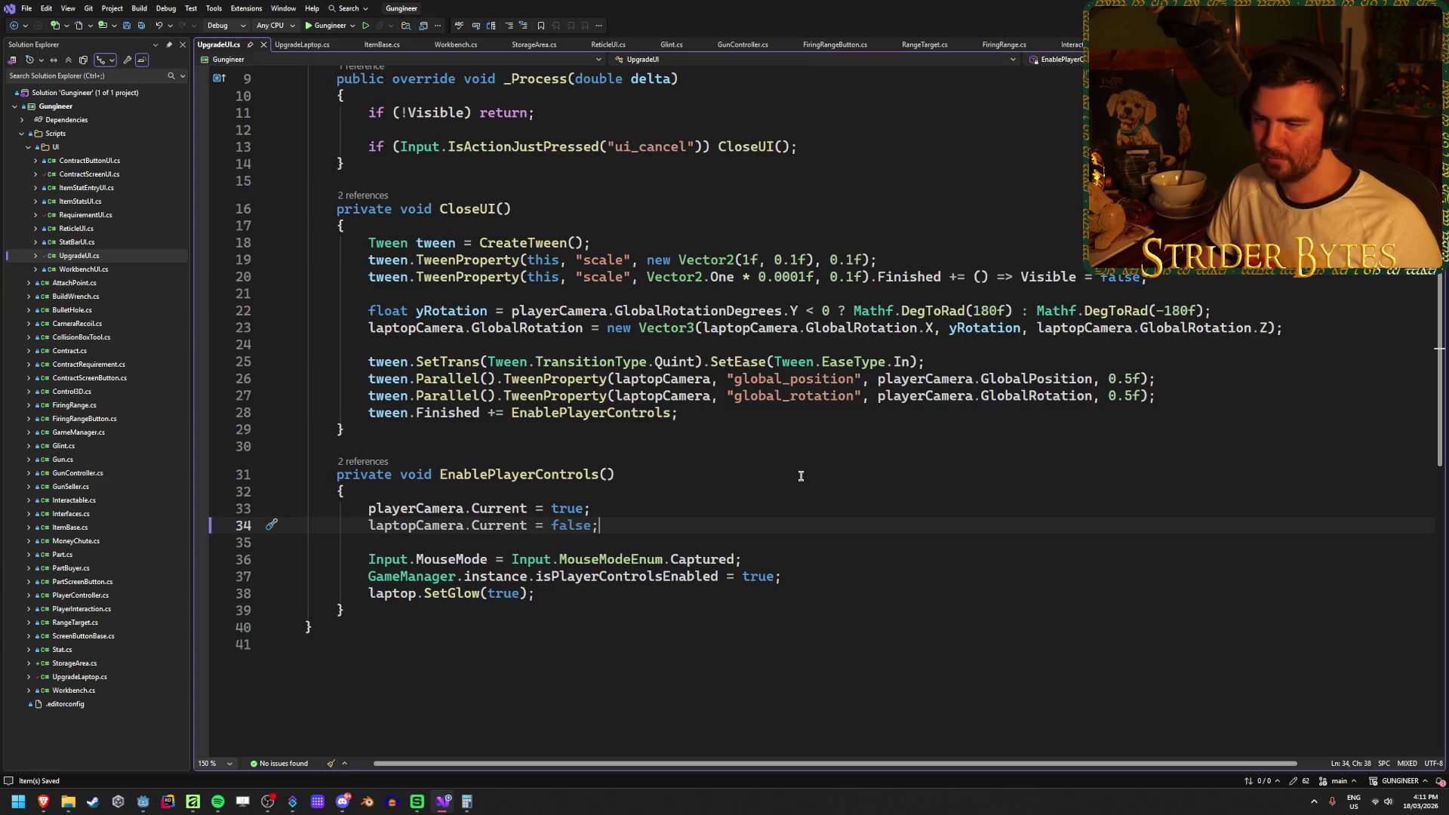
key("Return")
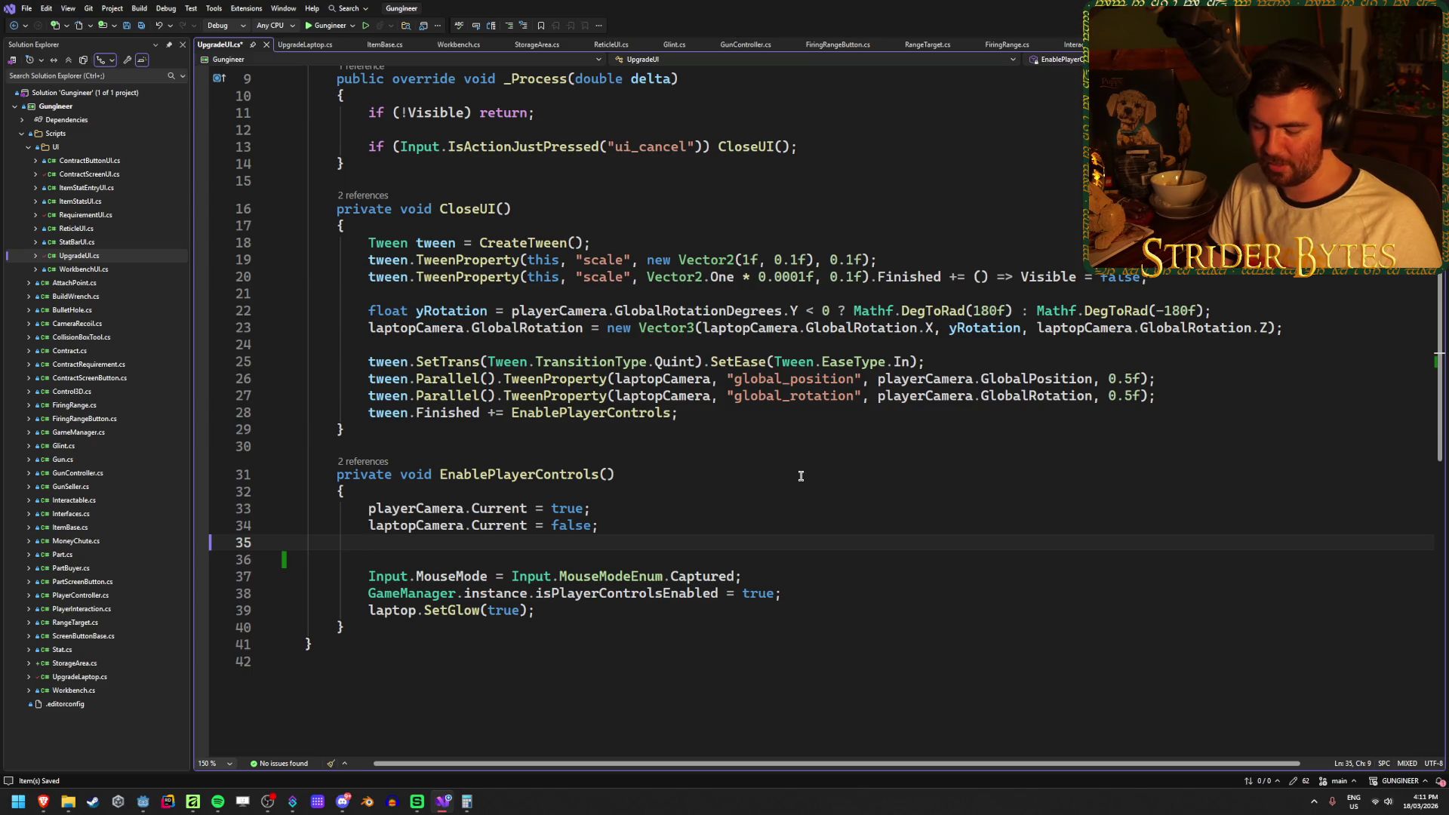
type("gunCam")
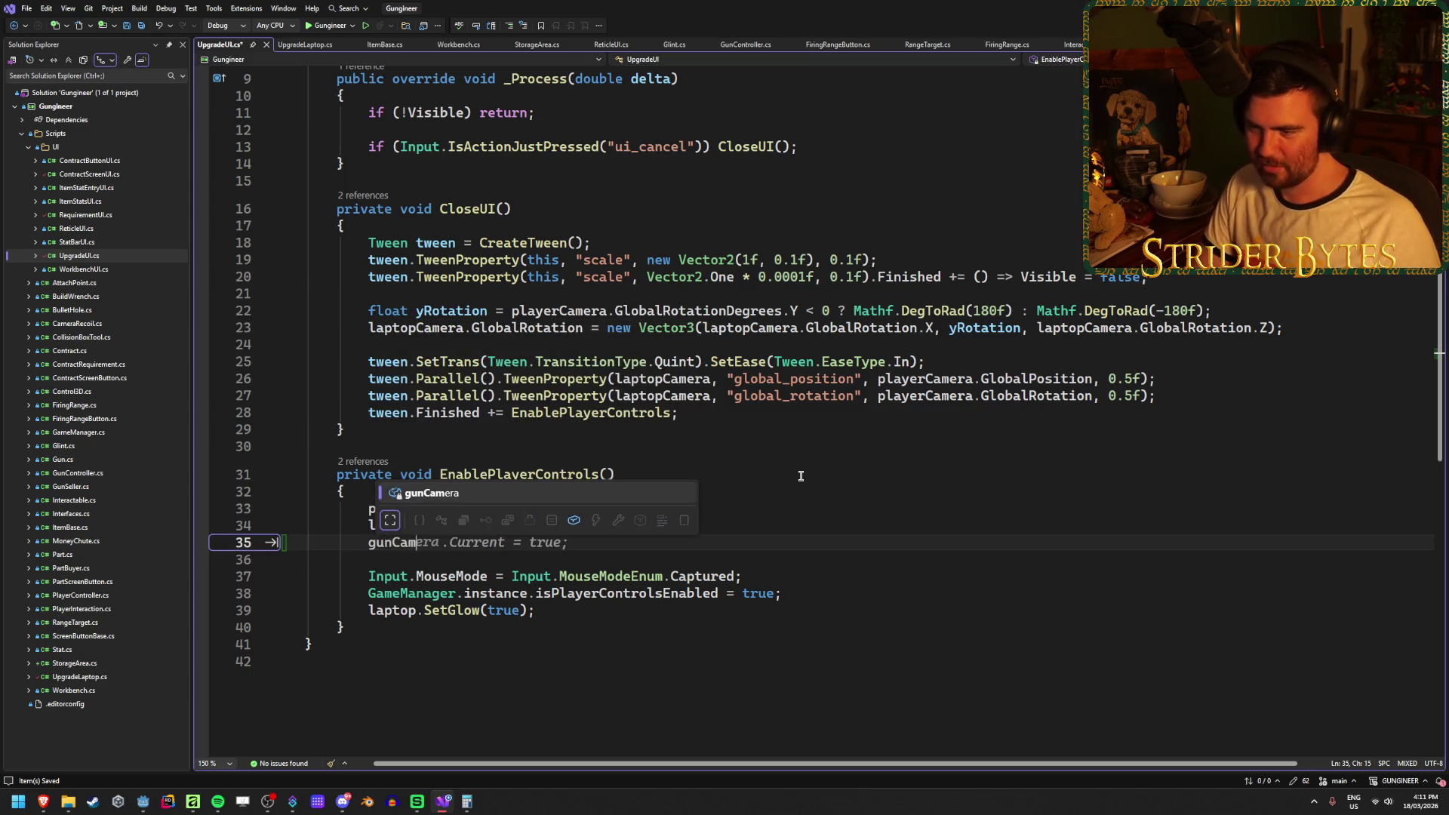
key("Tab")
type(".vis")
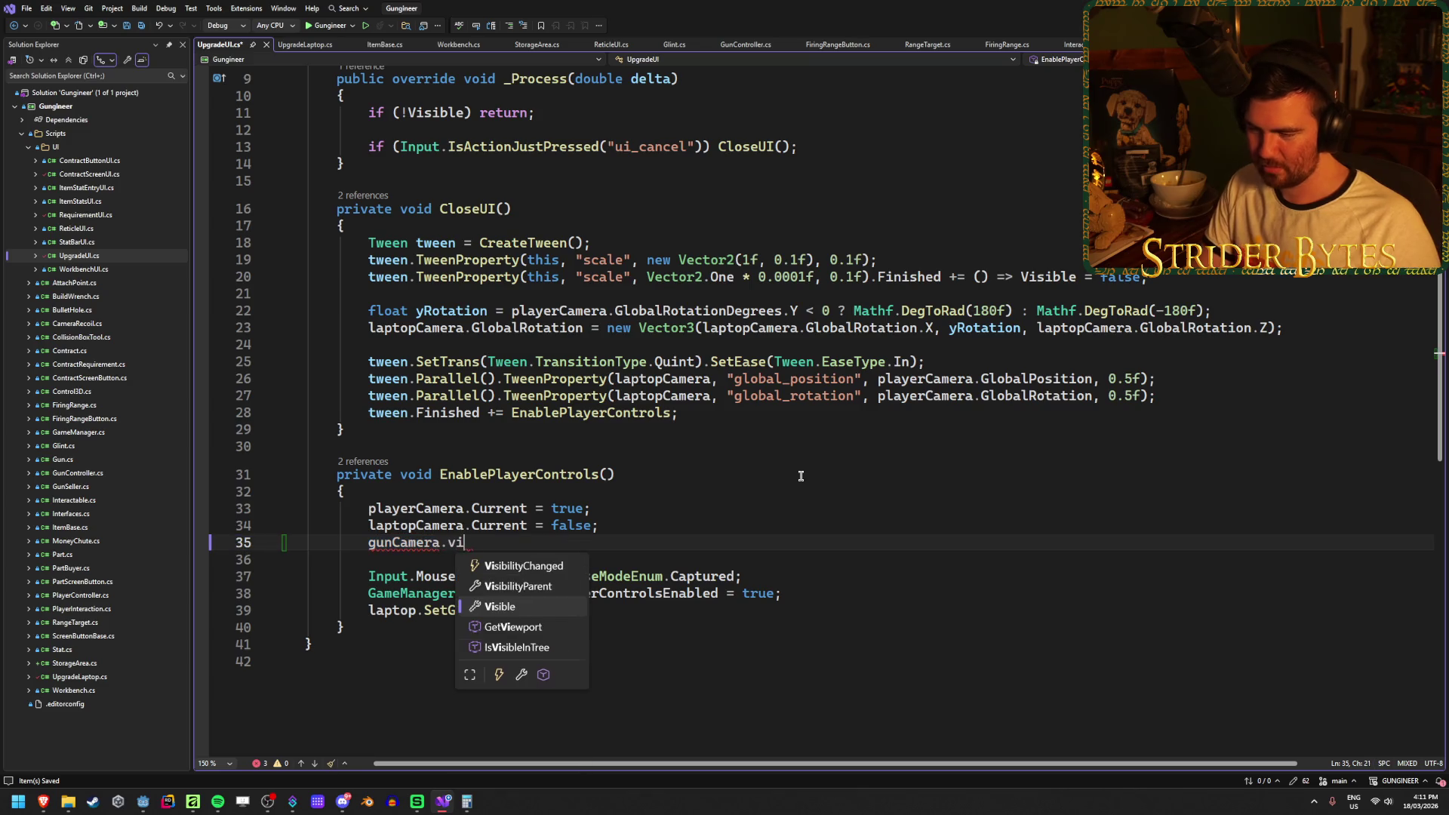
key("Tab")
type("= ")
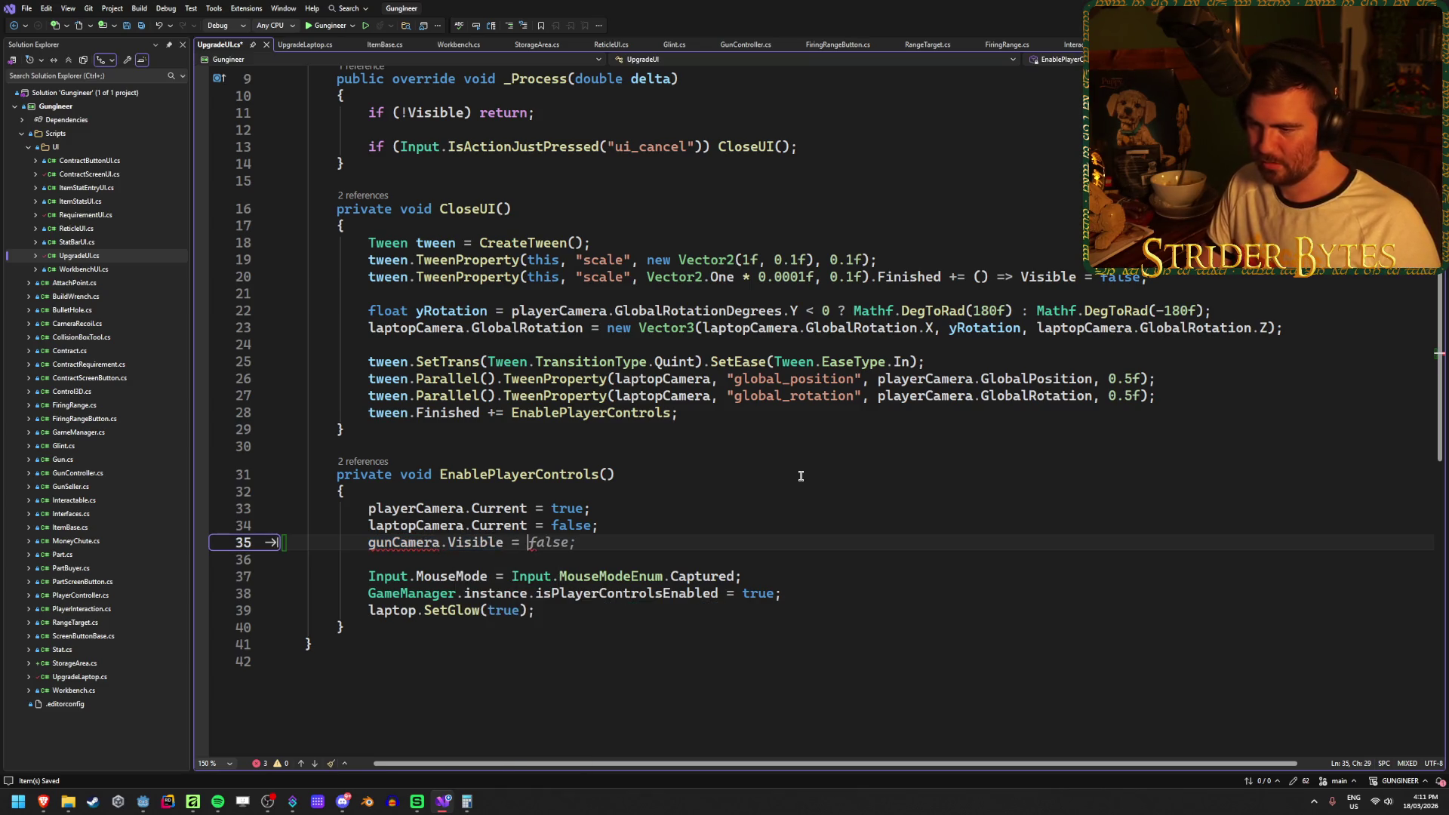
type("true;")
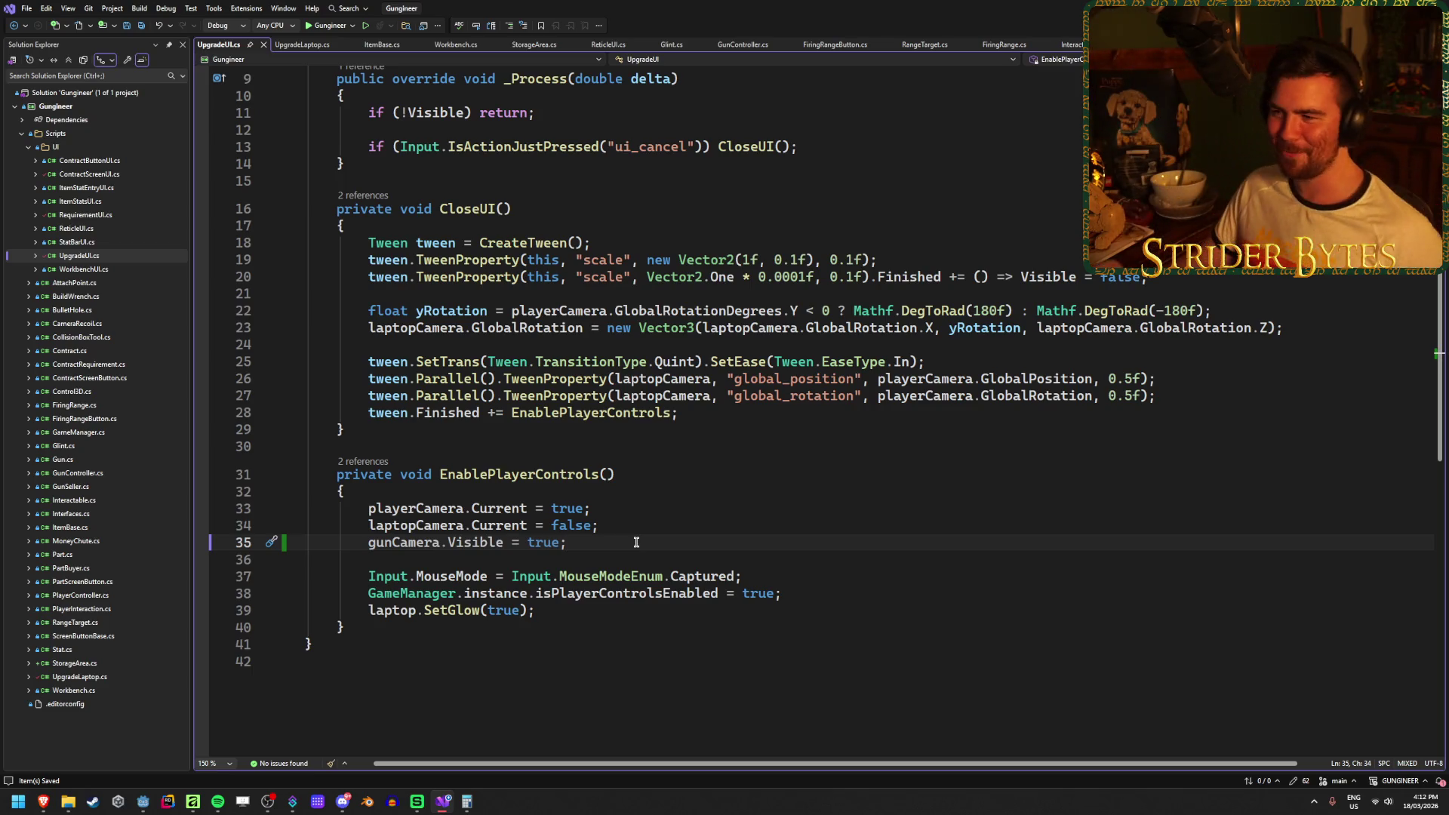
scroll(636, 542, "up", 3)
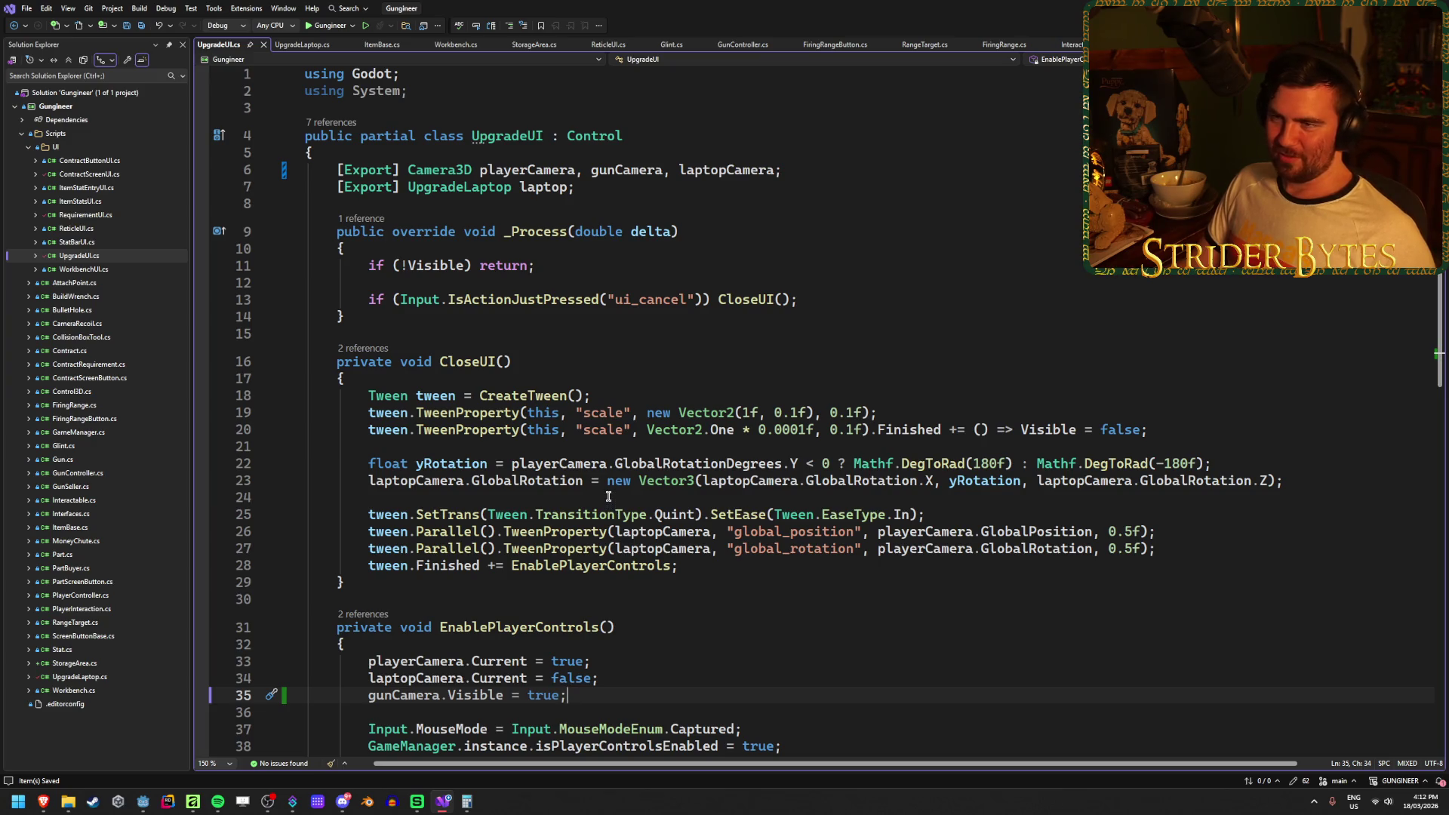
key("alt+Tab")
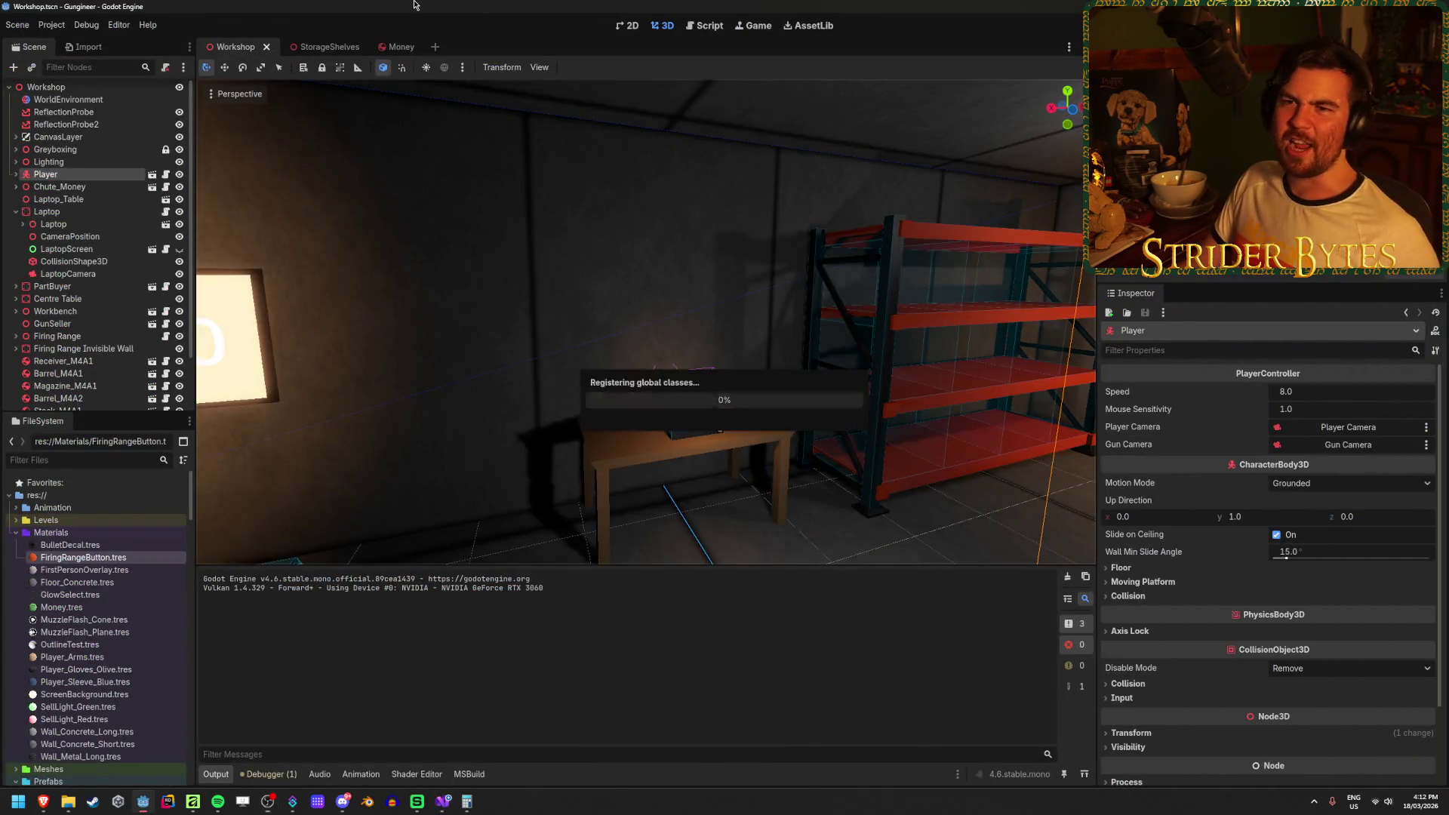
Save the scene, select Laptop and build the C# project so its new exports appear.
key("ctrl+s")
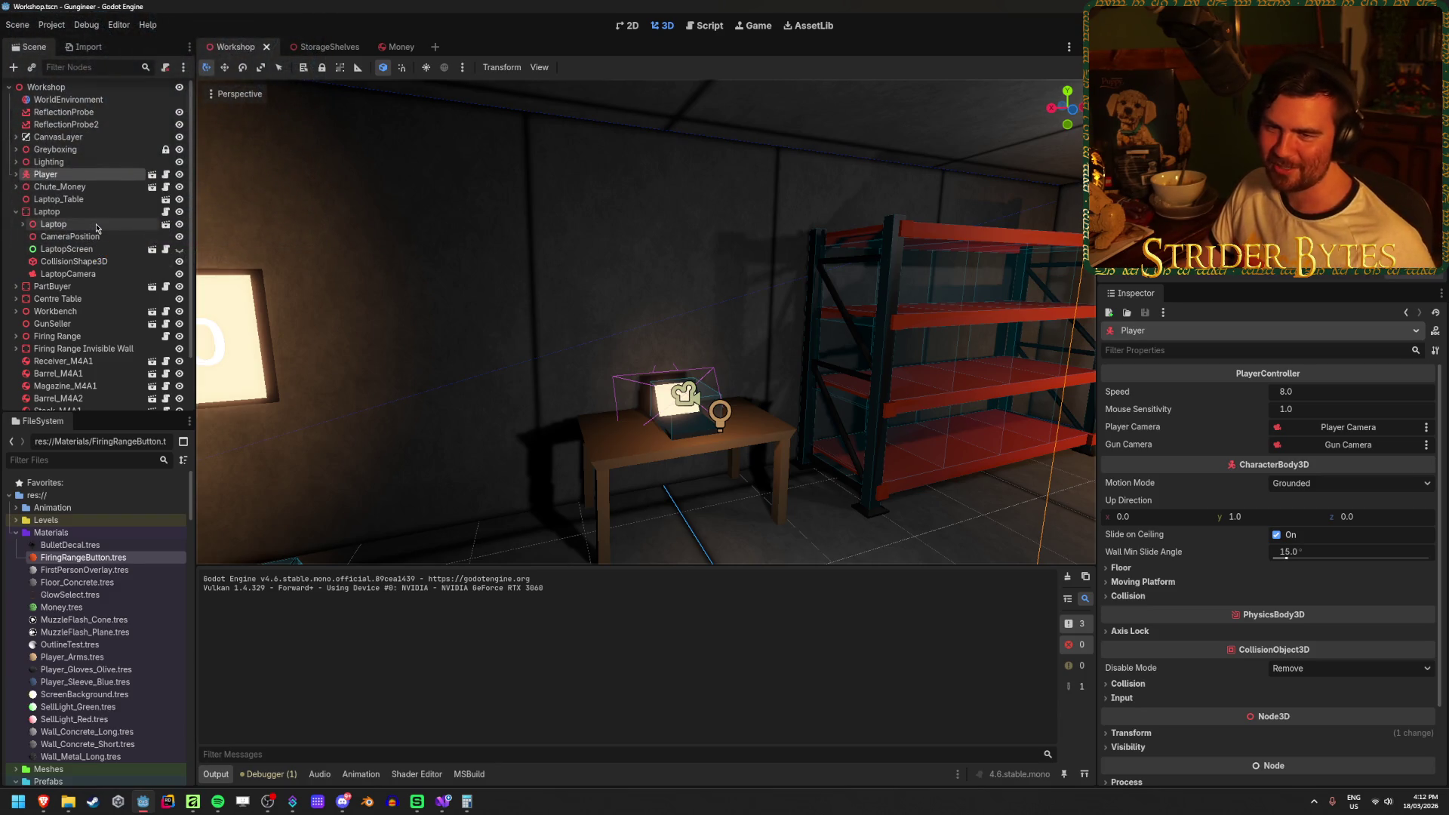
left_click(84, 226)
left_click(85, 212)
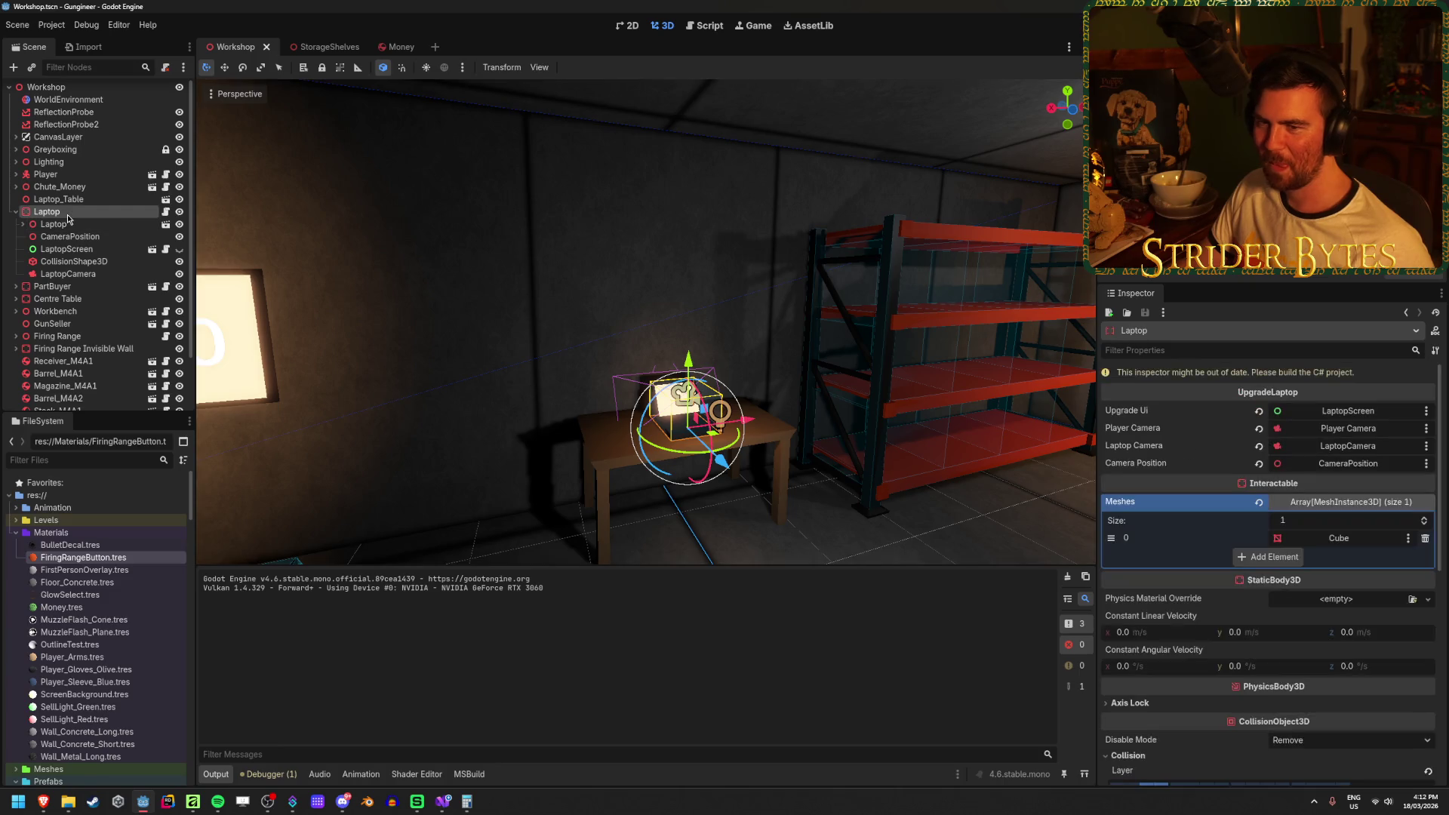
key("alt+b")
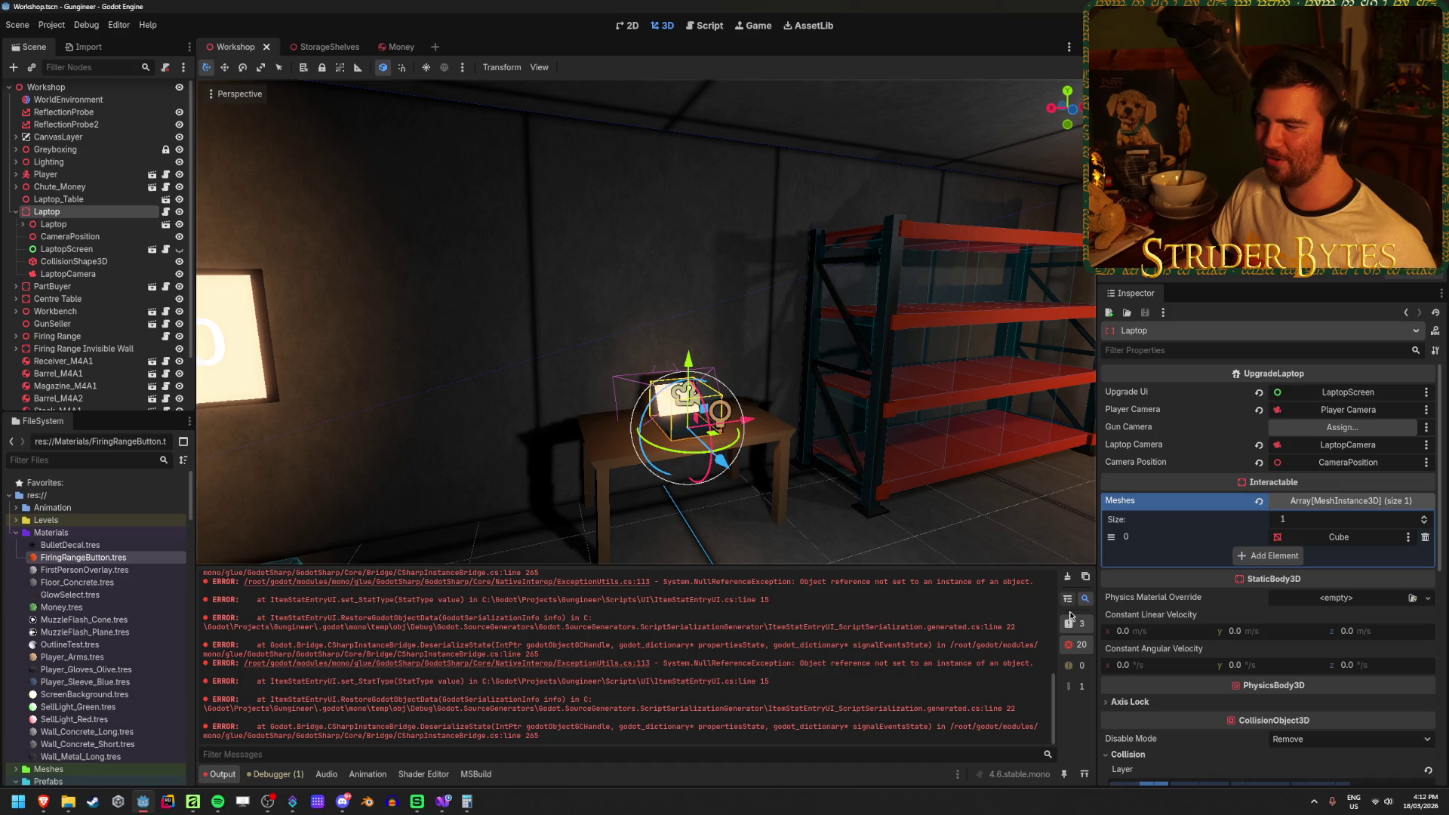
left_click(1067, 577)
left_click(525, 373)
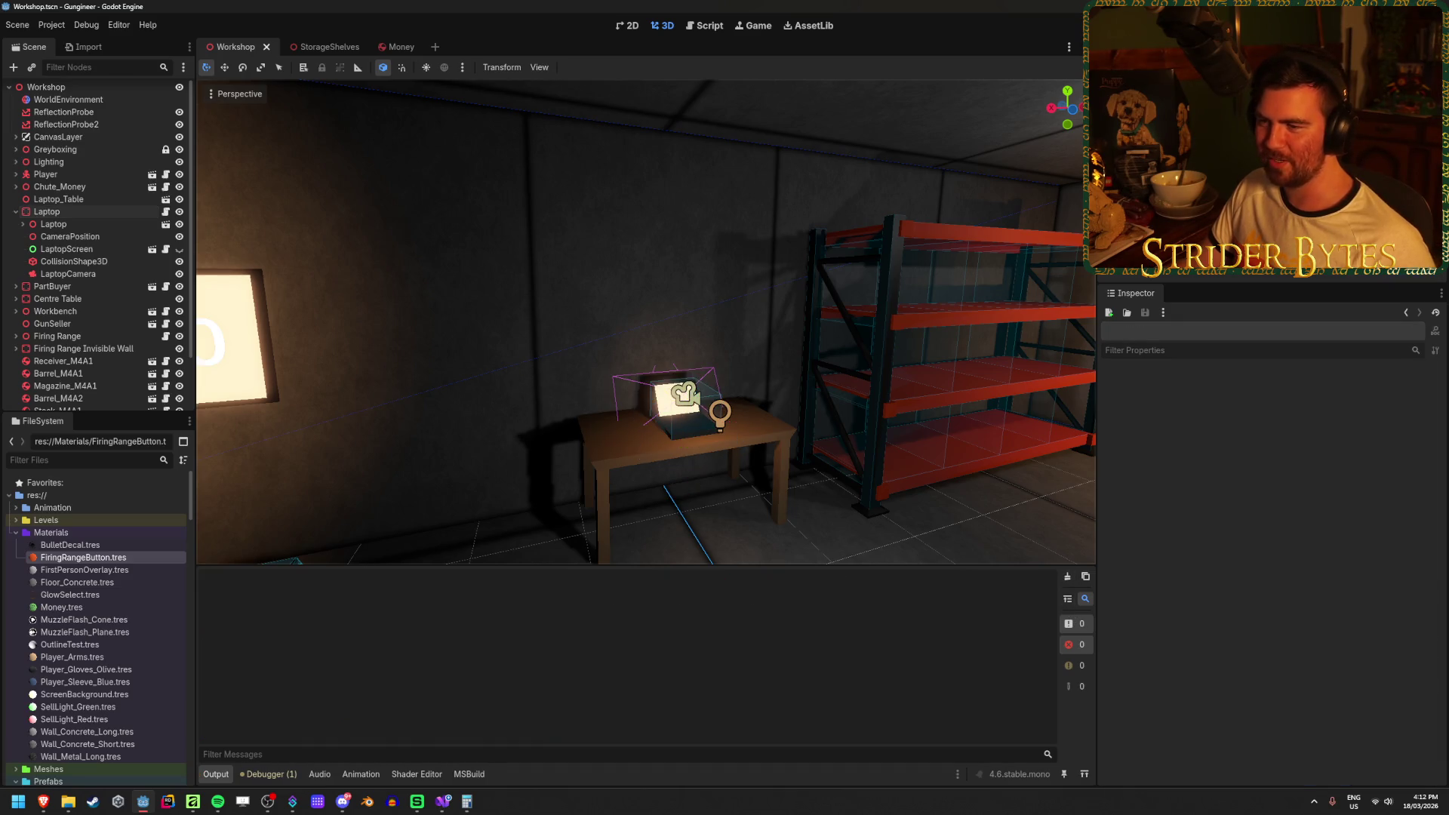
key("w")
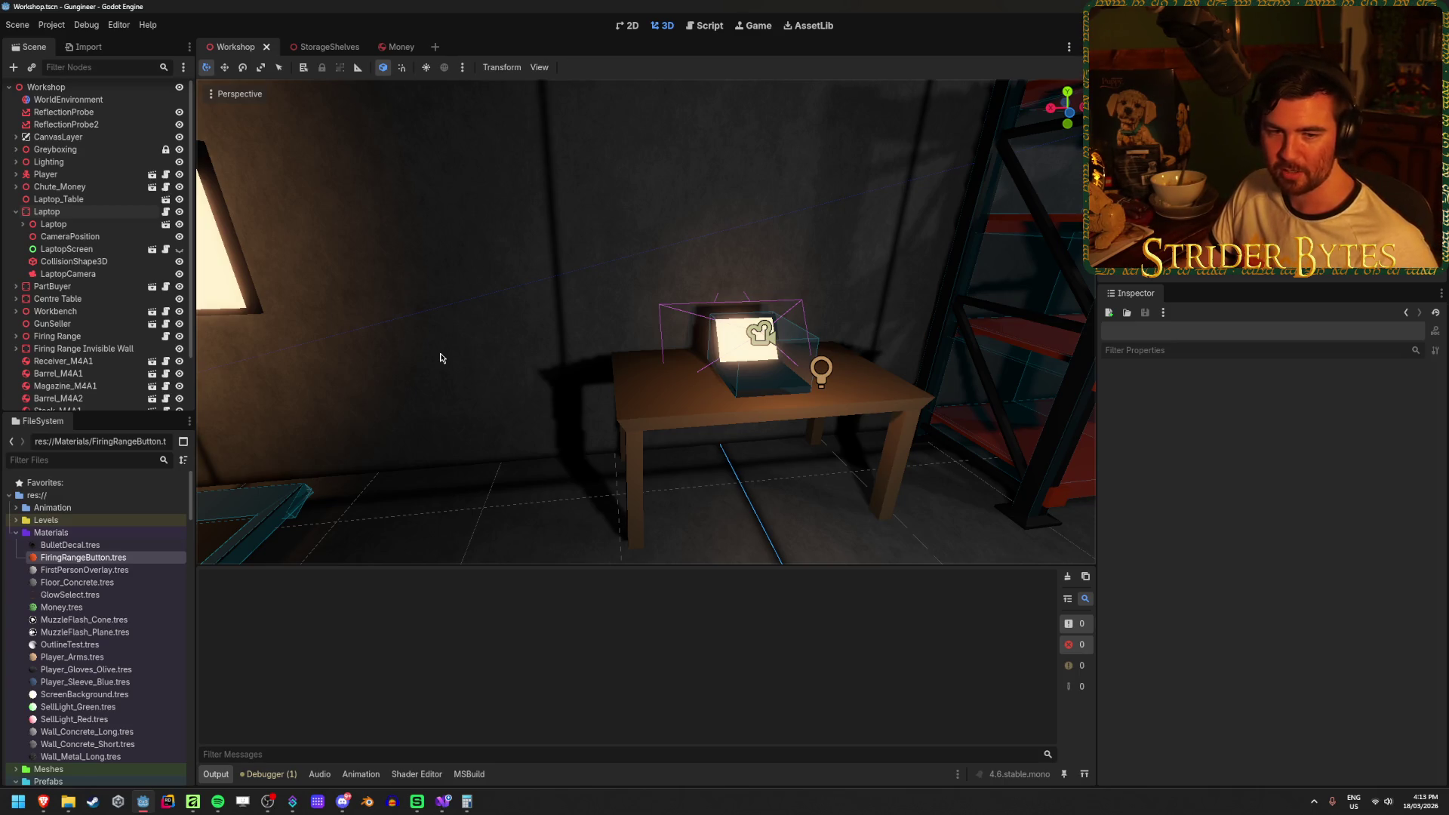
Assign Gun Camera to the Laptop's Gun Camera slot and save the scene.
left_click(46, 212)
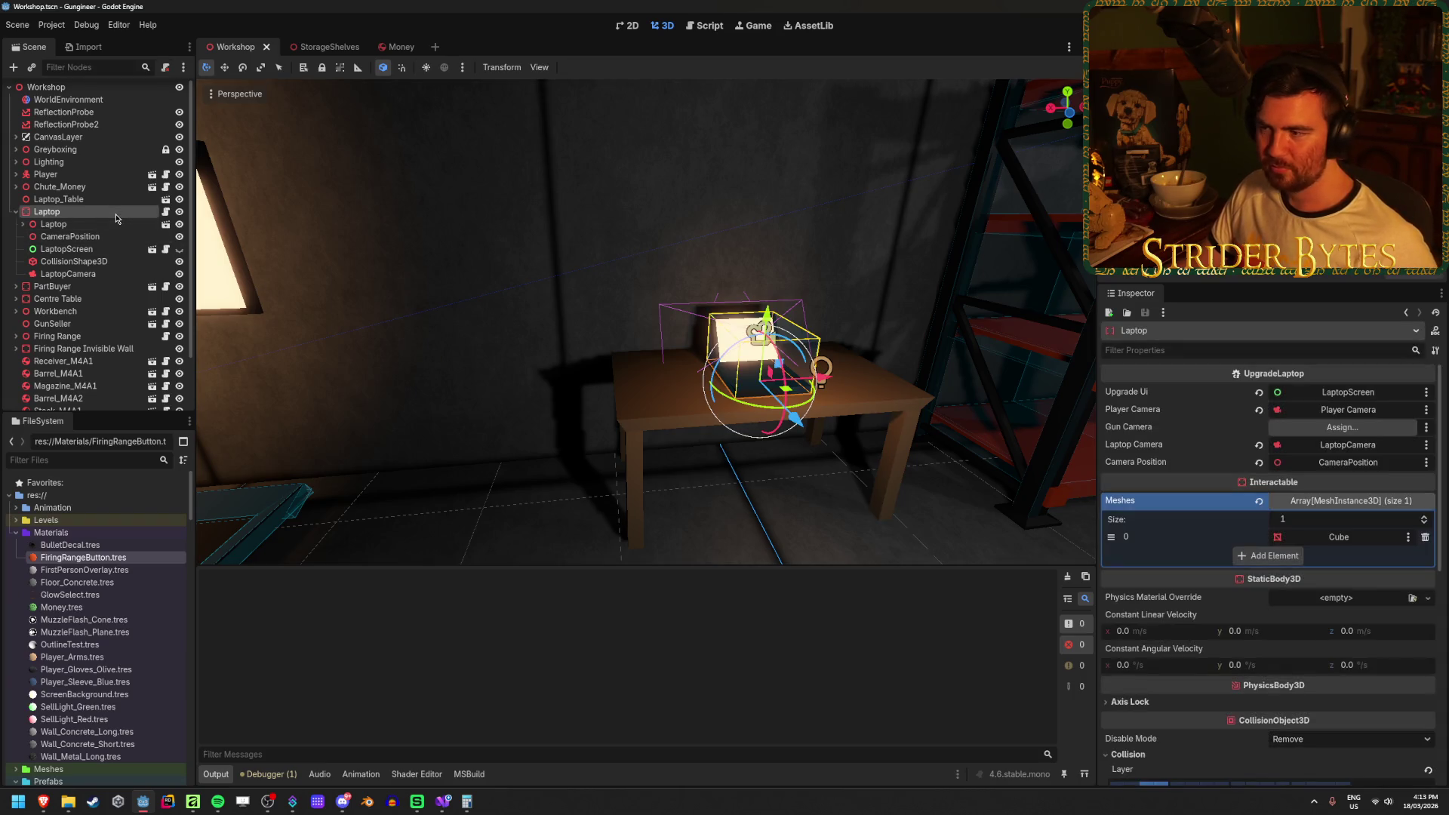
left_click(1274, 431)
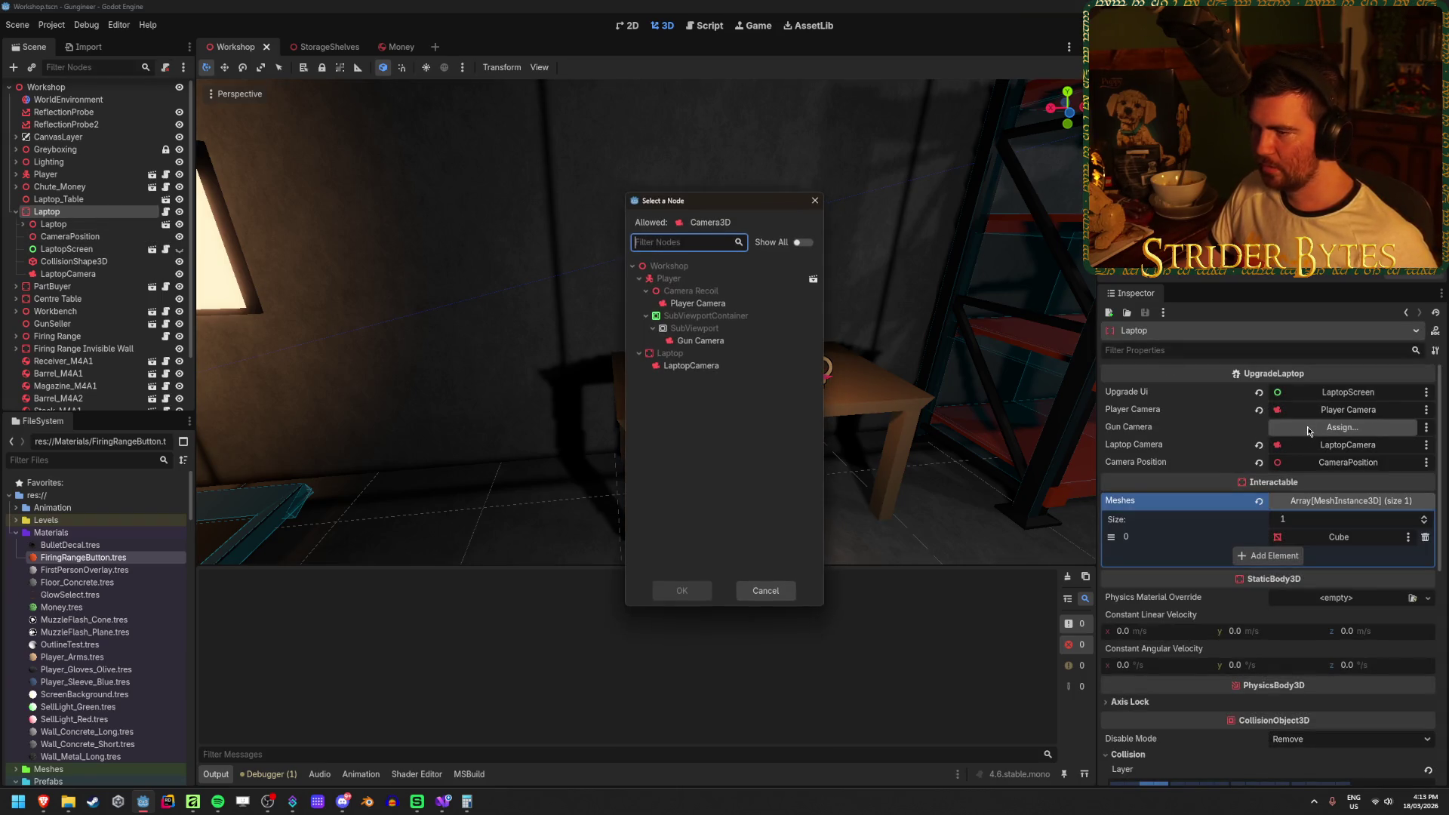
left_click(711, 341)
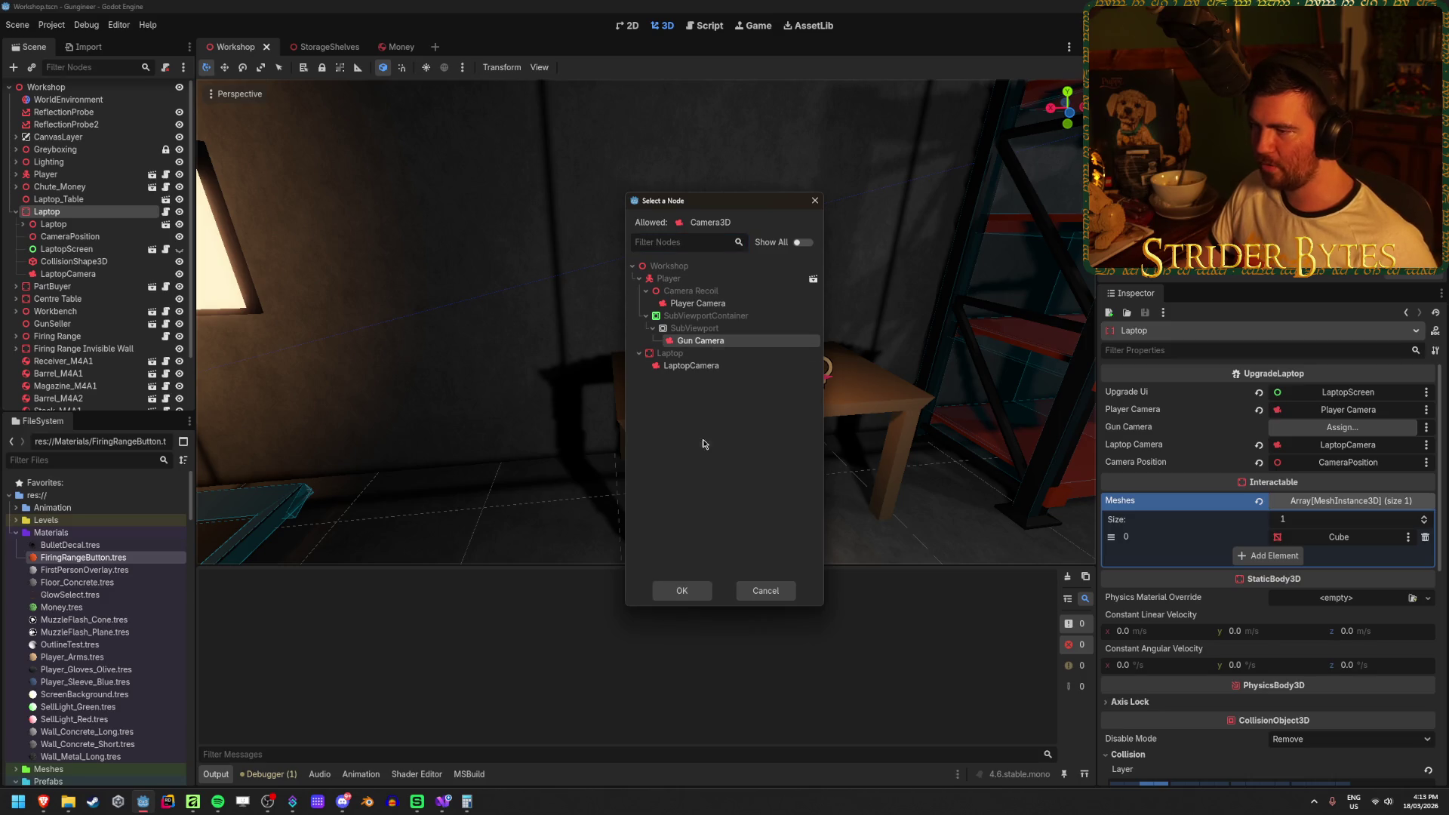
left_click(682, 590)
key("ctrl+s")
Assign Gun Camera to the LaptopScreen's Gun Camera slot, save, and run the game.
left_click(67, 249)
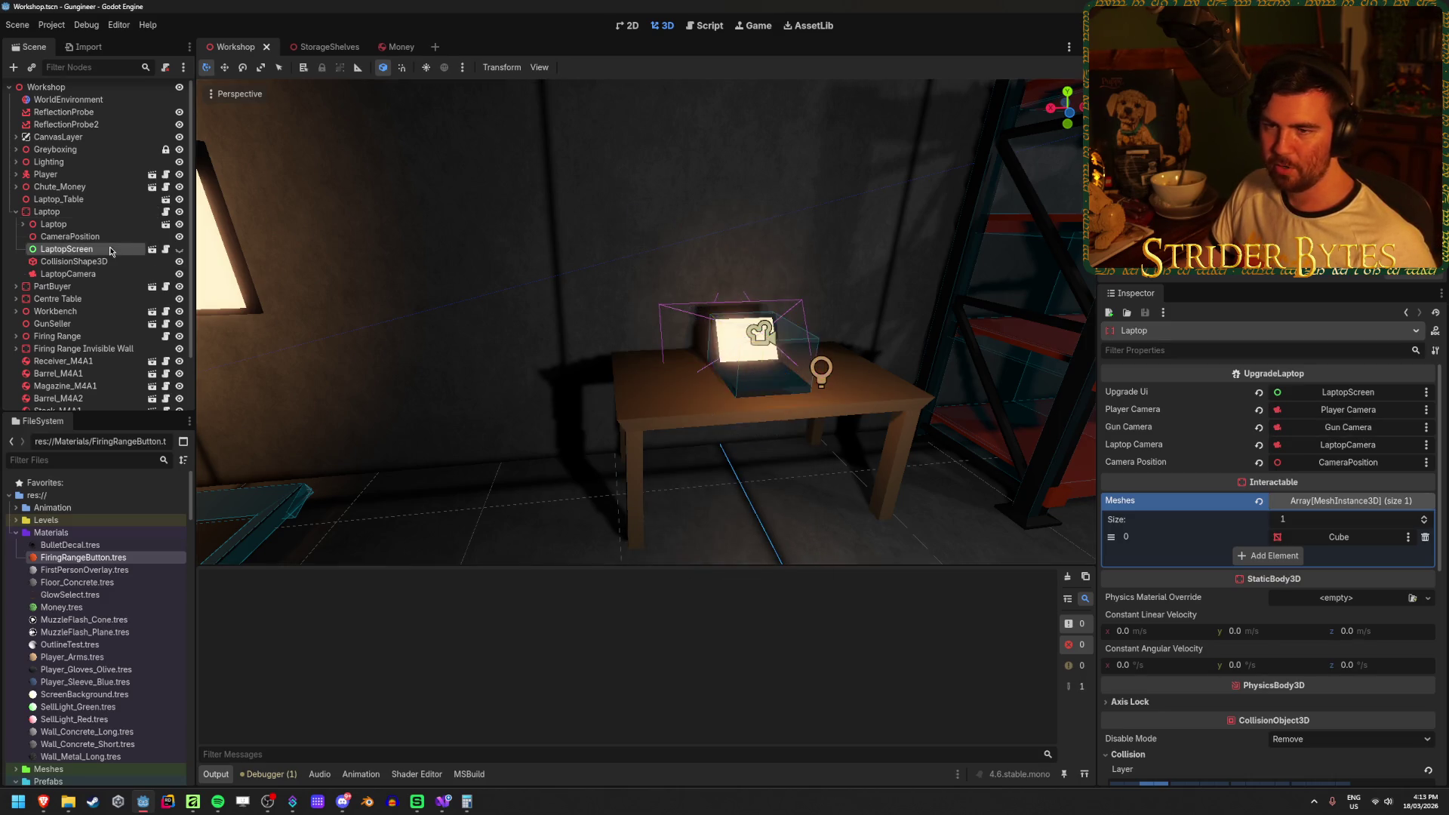
left_click(1323, 410)
left_click(711, 341)
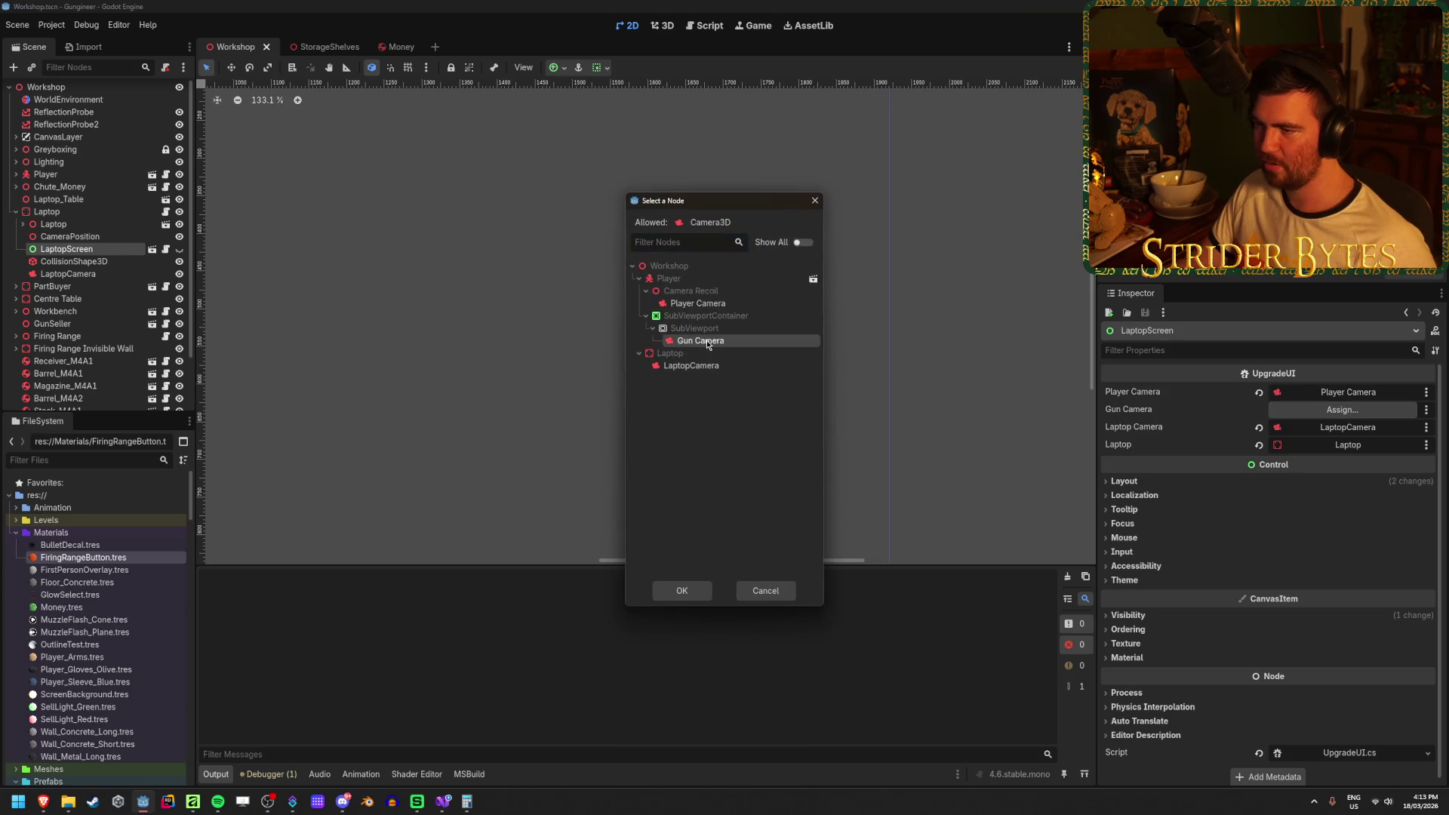
left_click(679, 591)
key("ctrl+s")
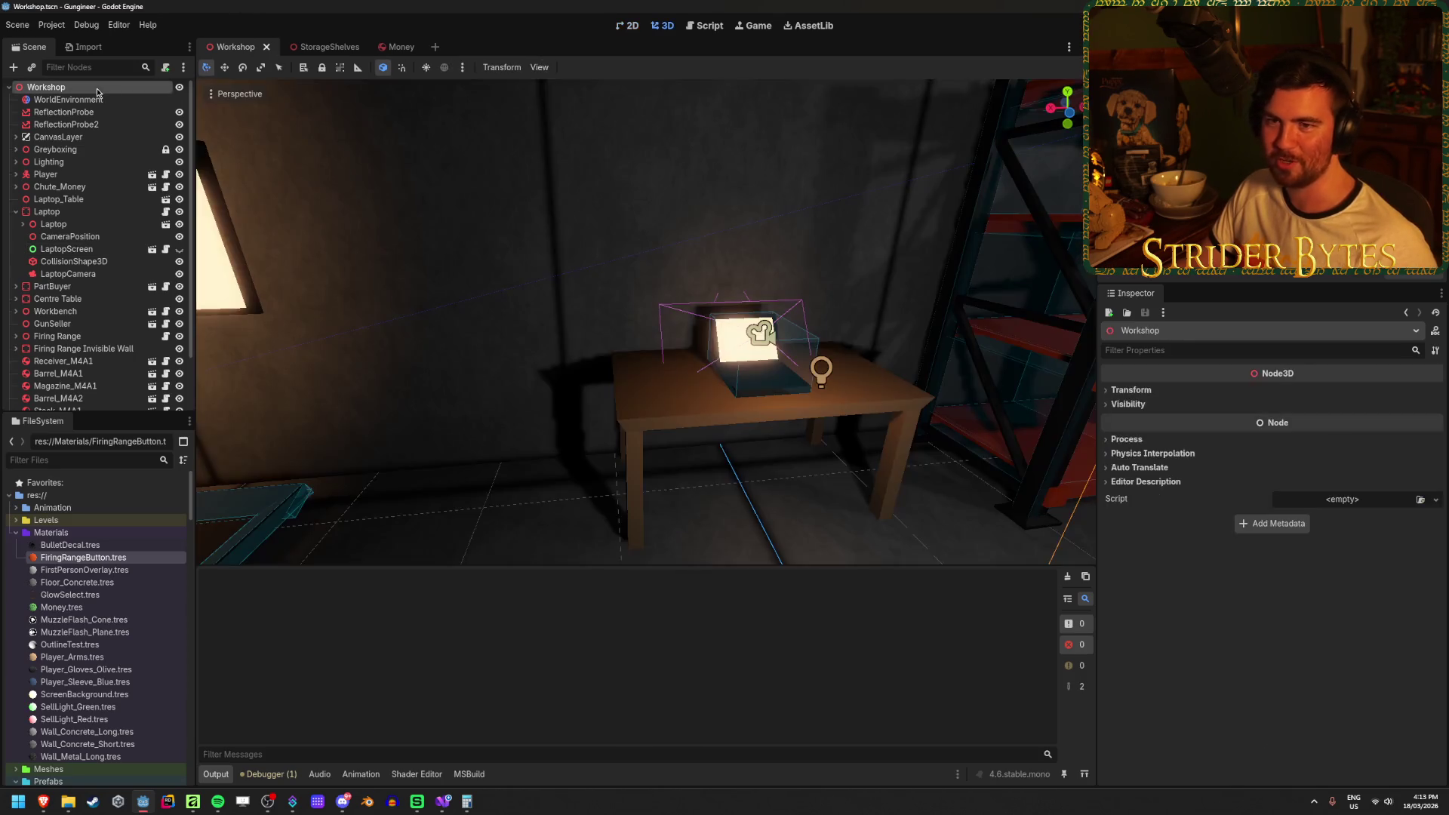
key("F5")
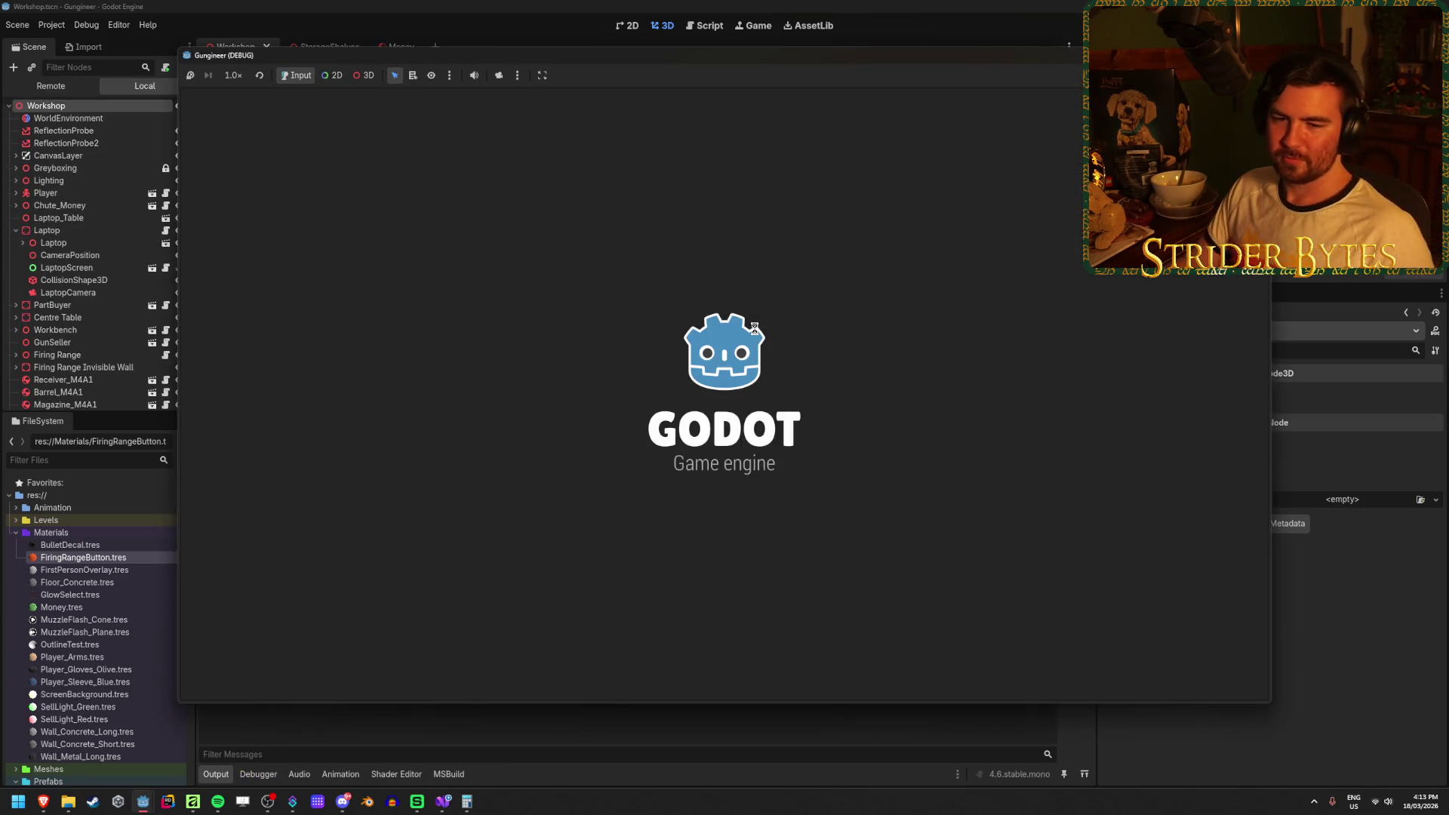
Walk the player to the laptop, open the UPGRADES menu, then close it again.
key("s")
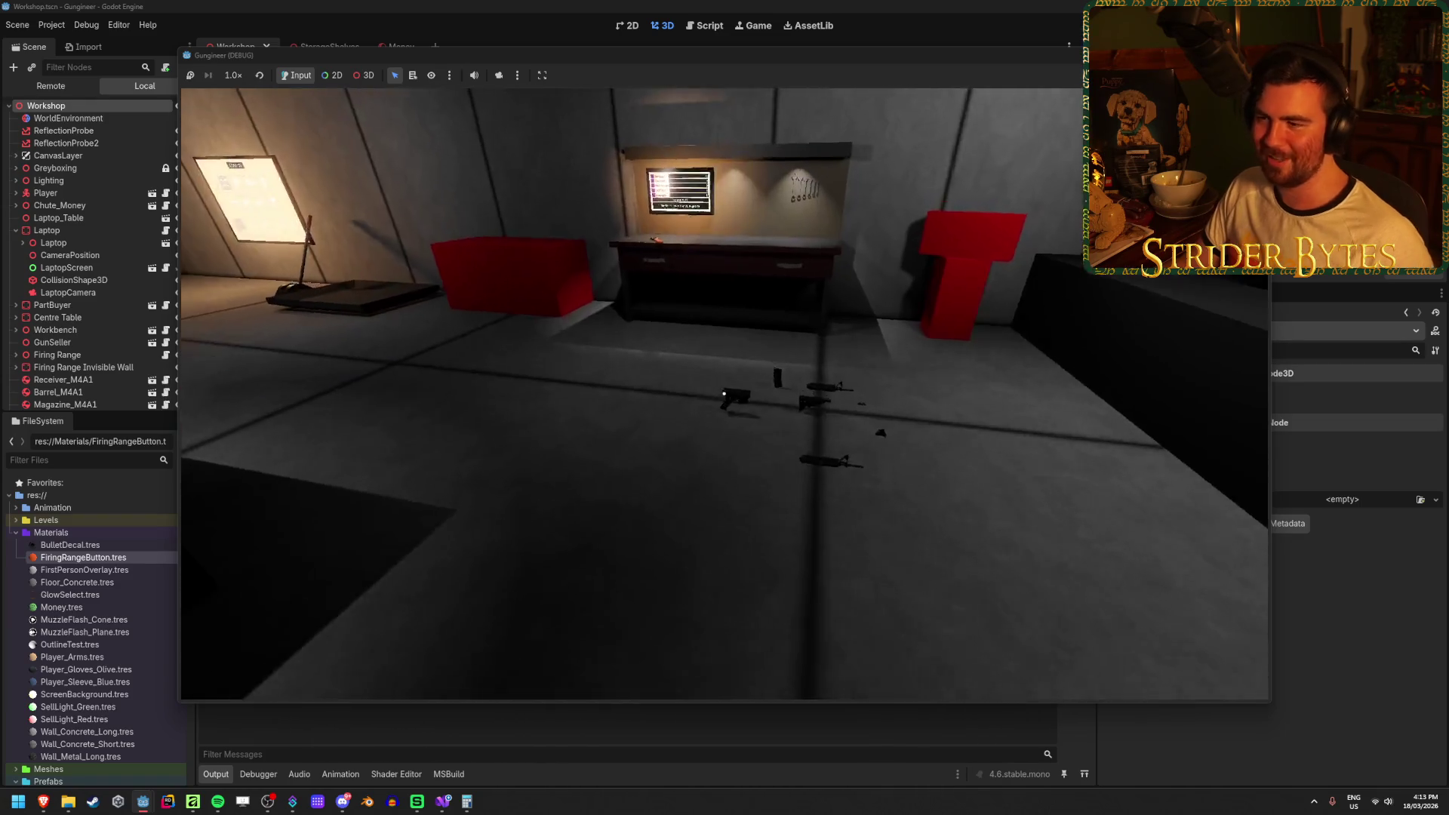
key("w")
key("s")
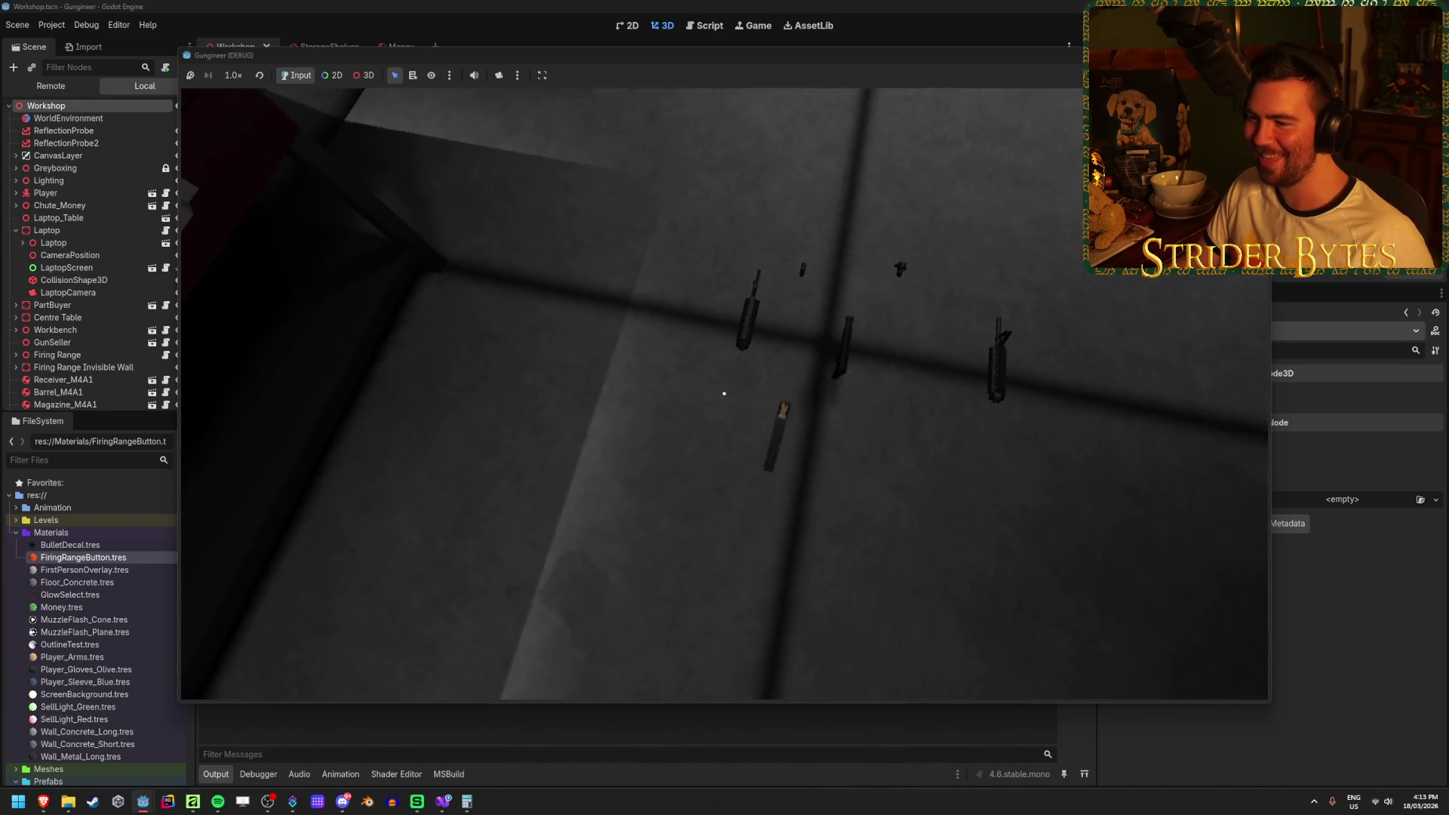
key("w")
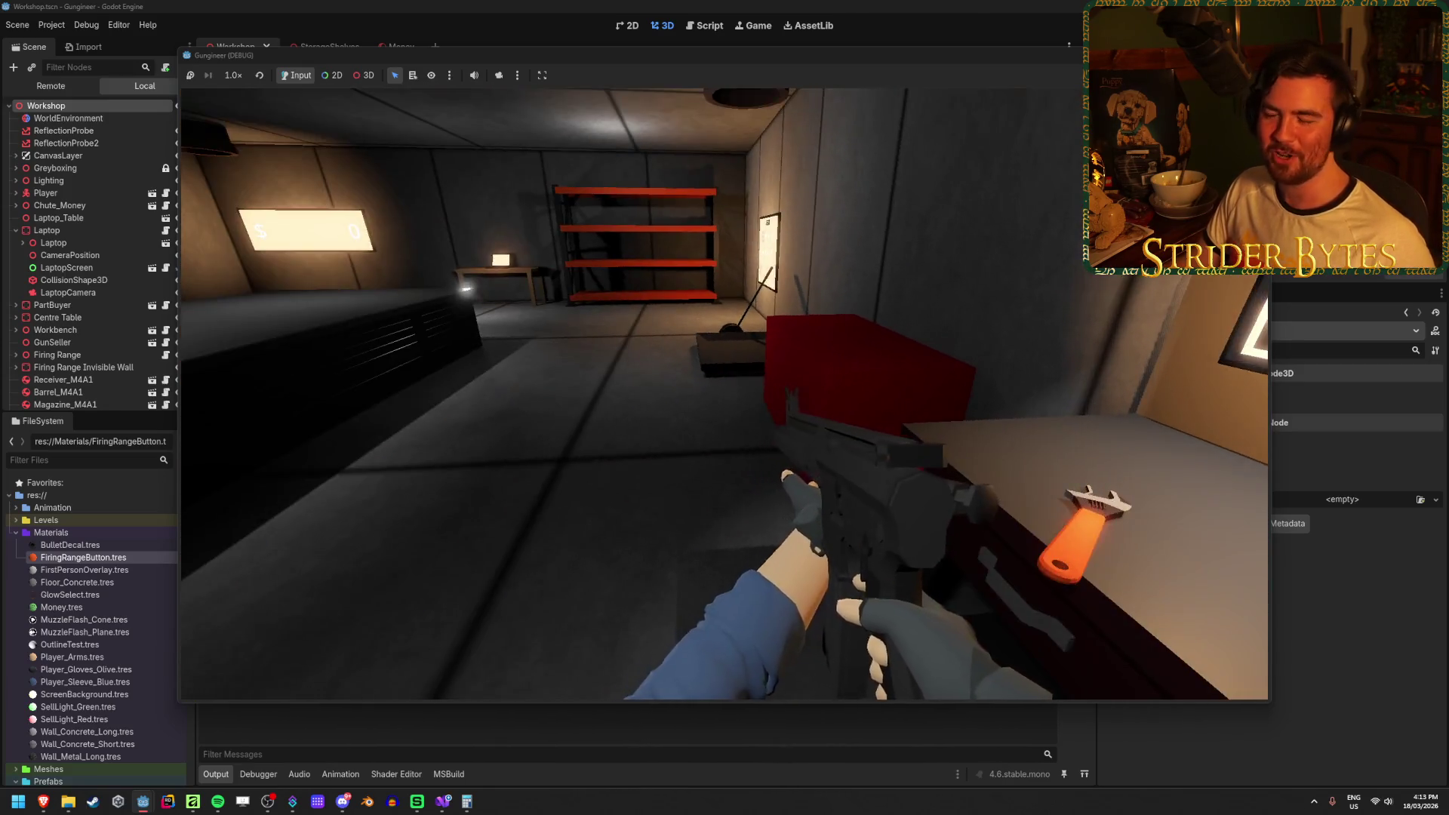
key("w")
key("w")
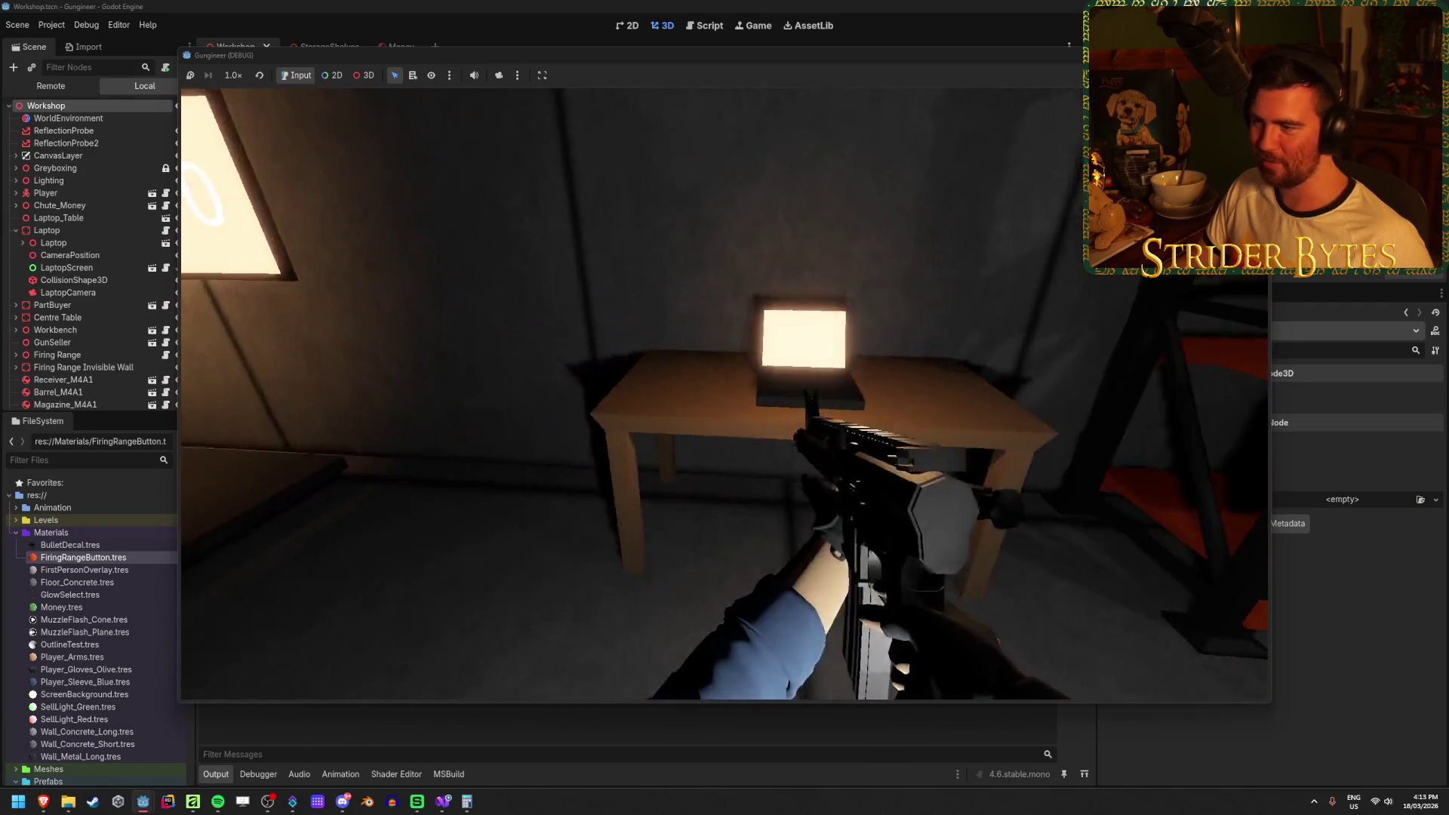
key("e")
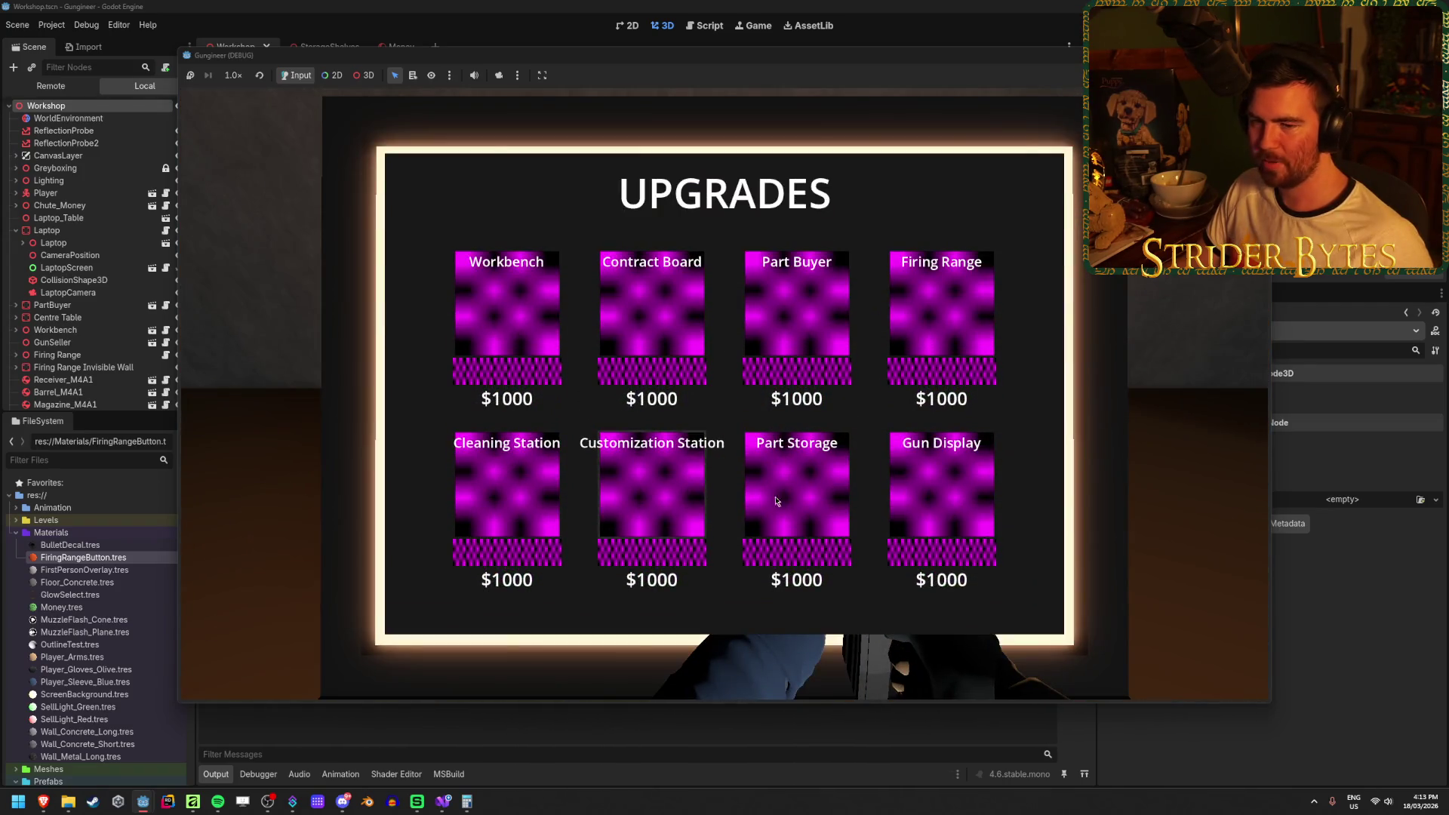
key("e")
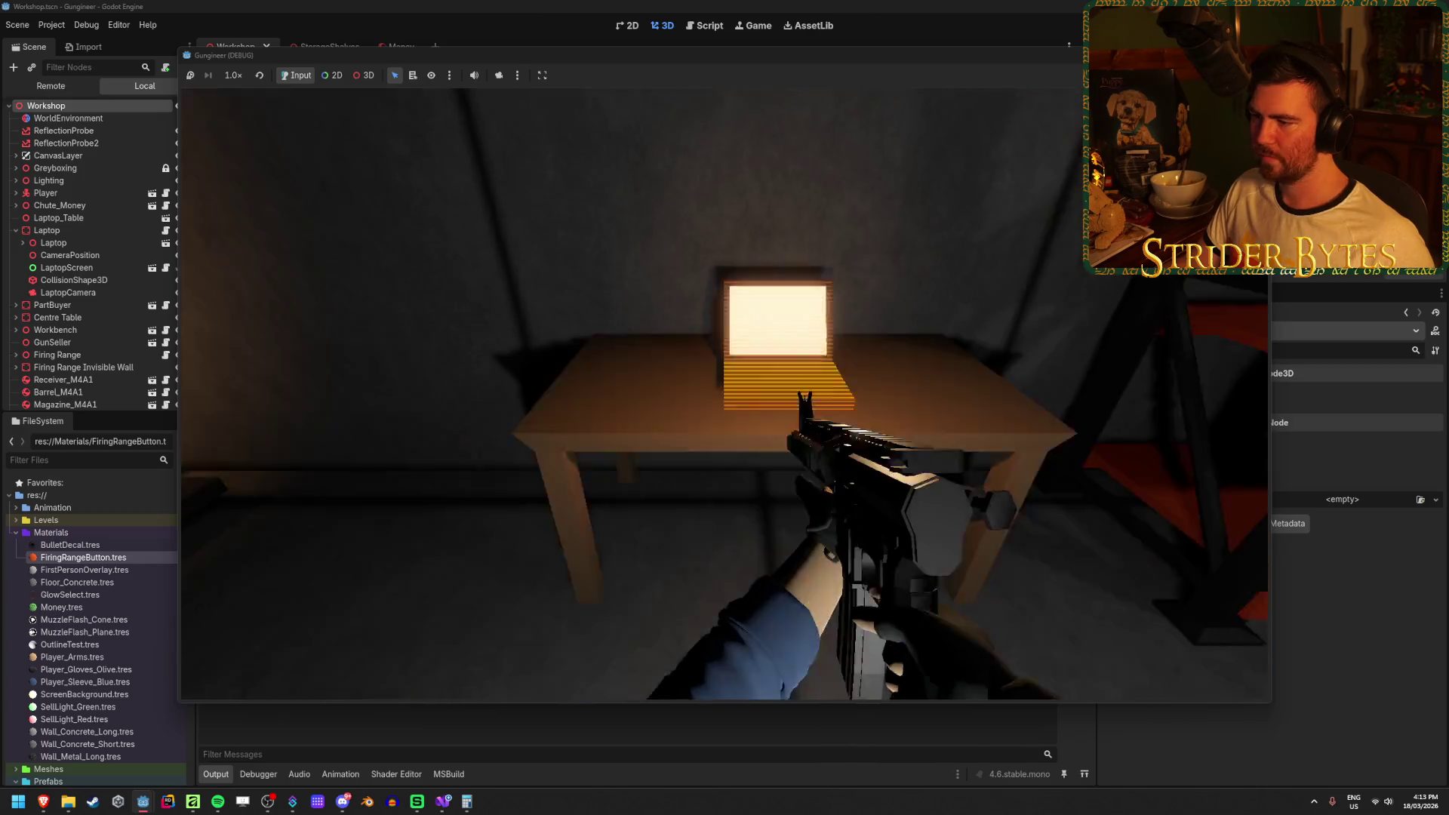
Return to the editor and view the running game's Remote scene tree.
key("s")
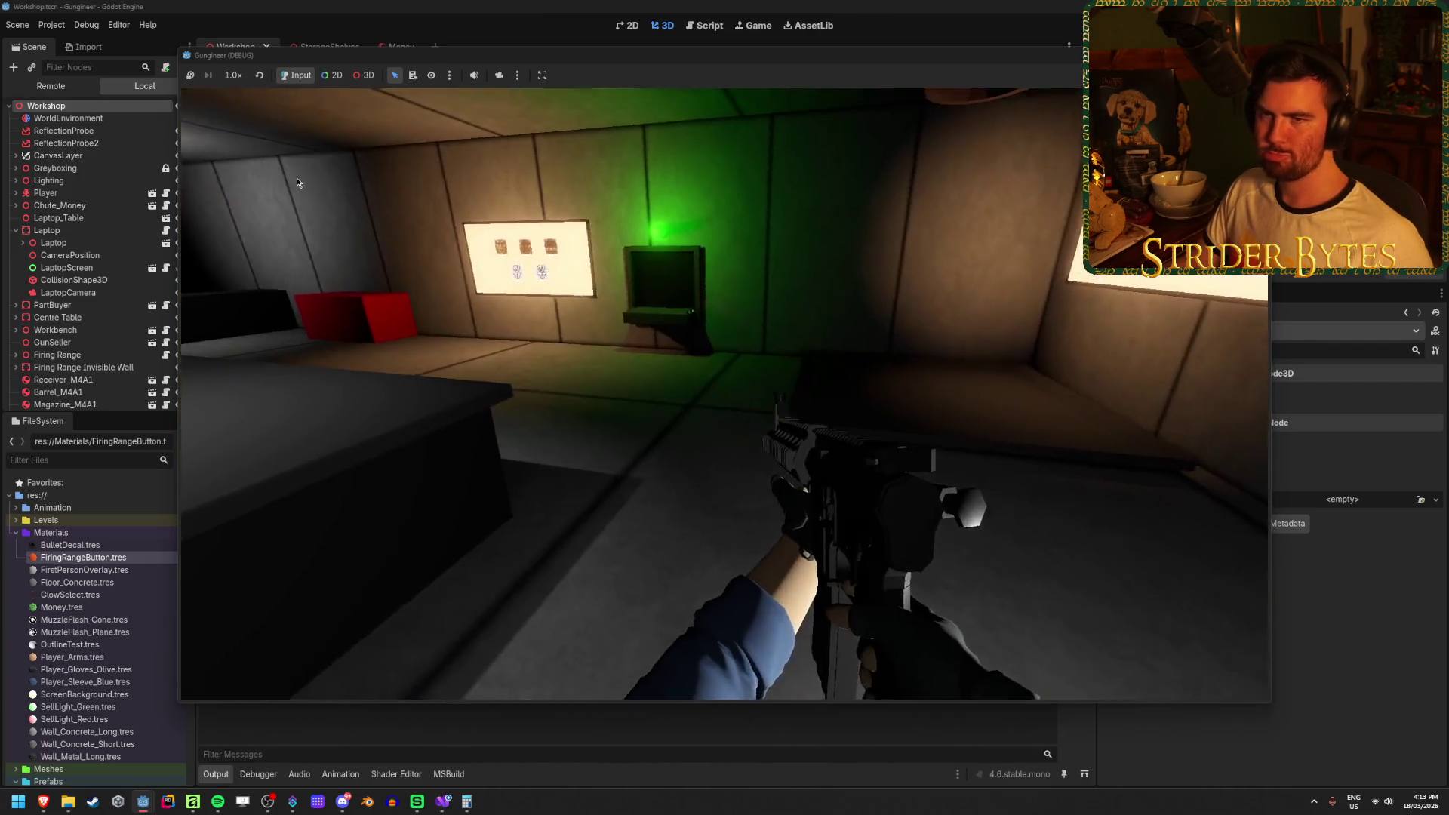
key("F8")
left_click(46, 88)
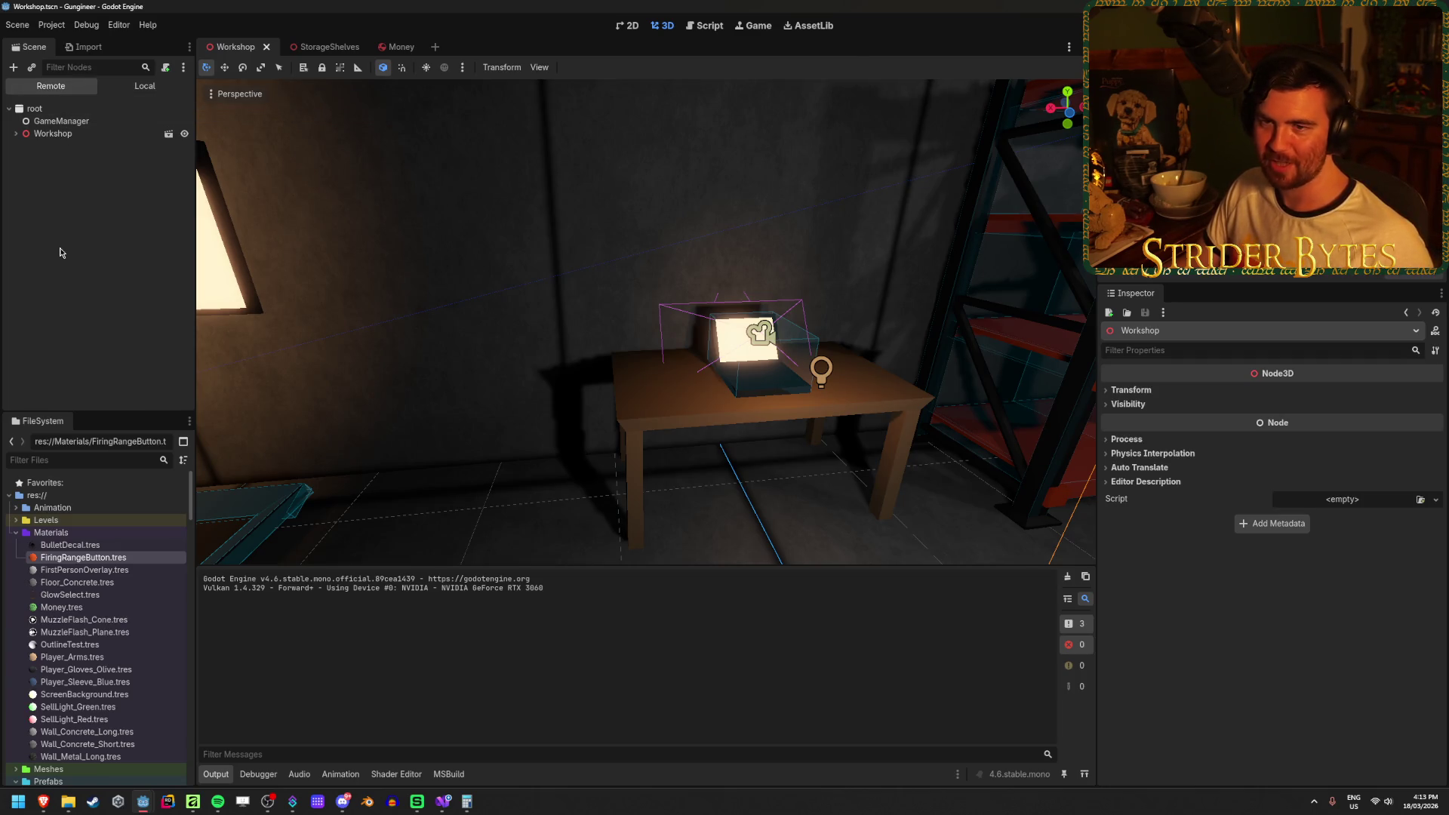
Expand Workshop > Player > Camera Recoil in the live tree, stop the game, and bring up UpgradeUI.cs in Visual Studio.
left_click(16, 133)
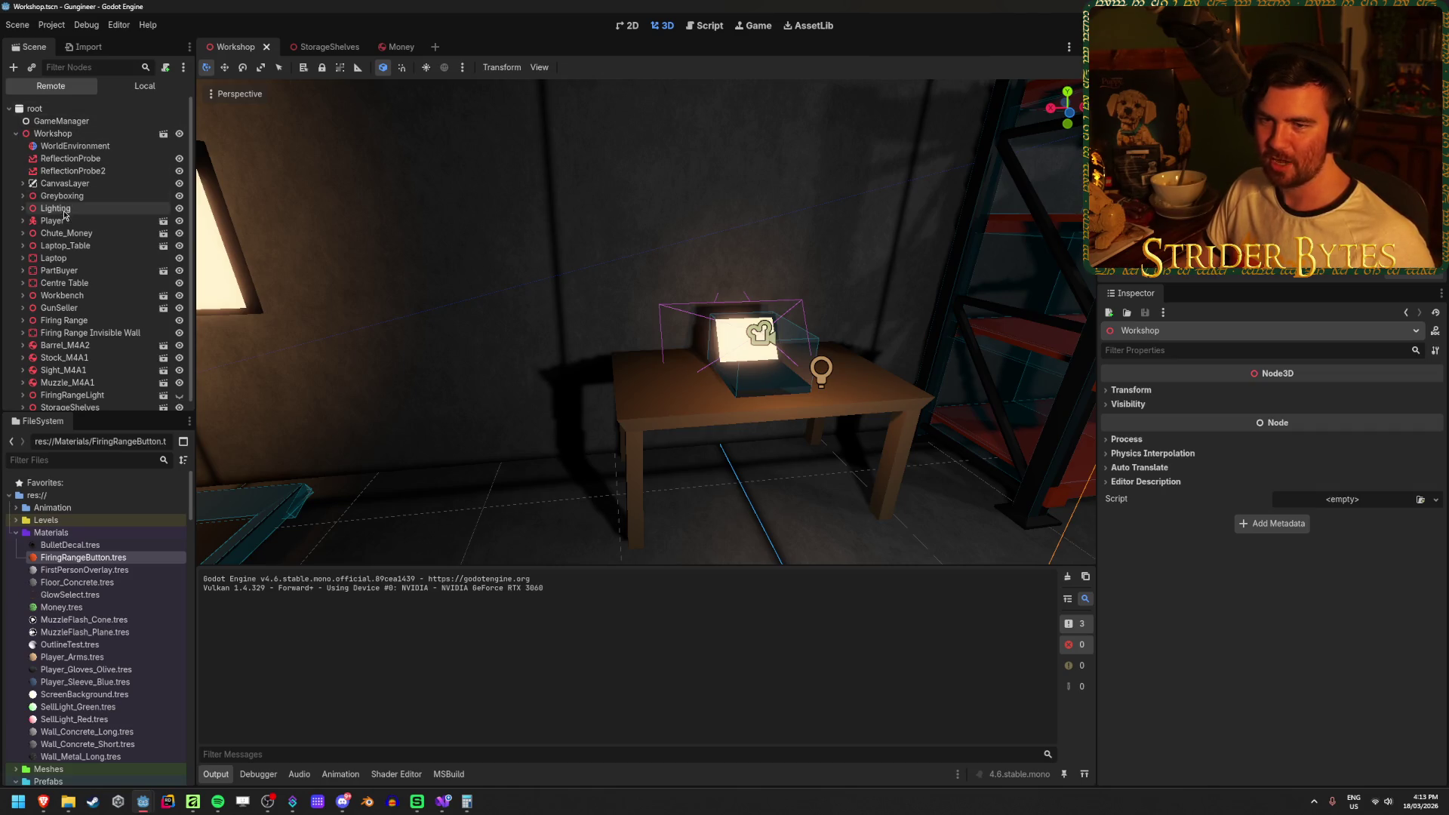
left_click(23, 220)
left_click(30, 258)
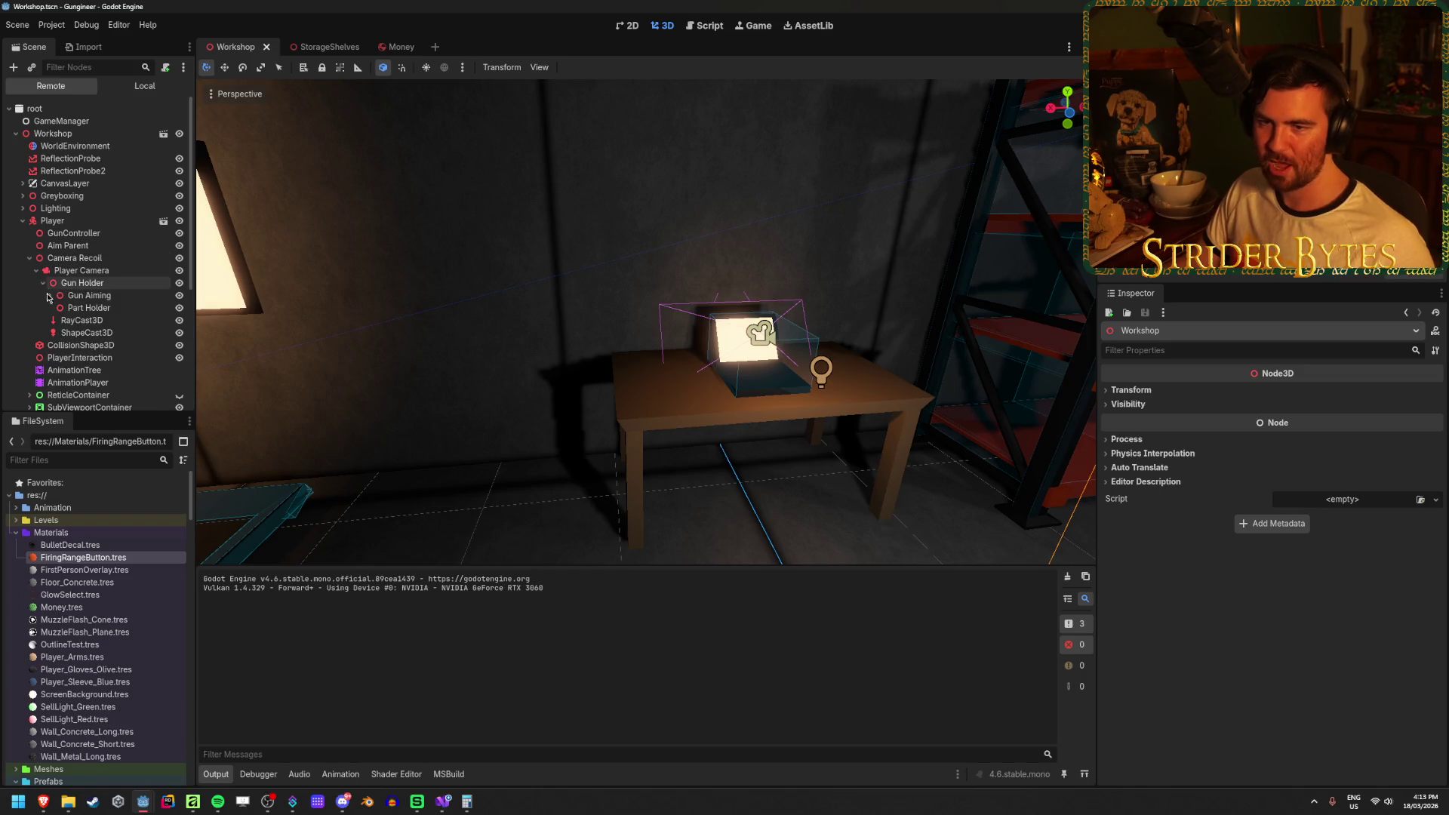
key("F8")
scroll(90, 249, "down", 3)
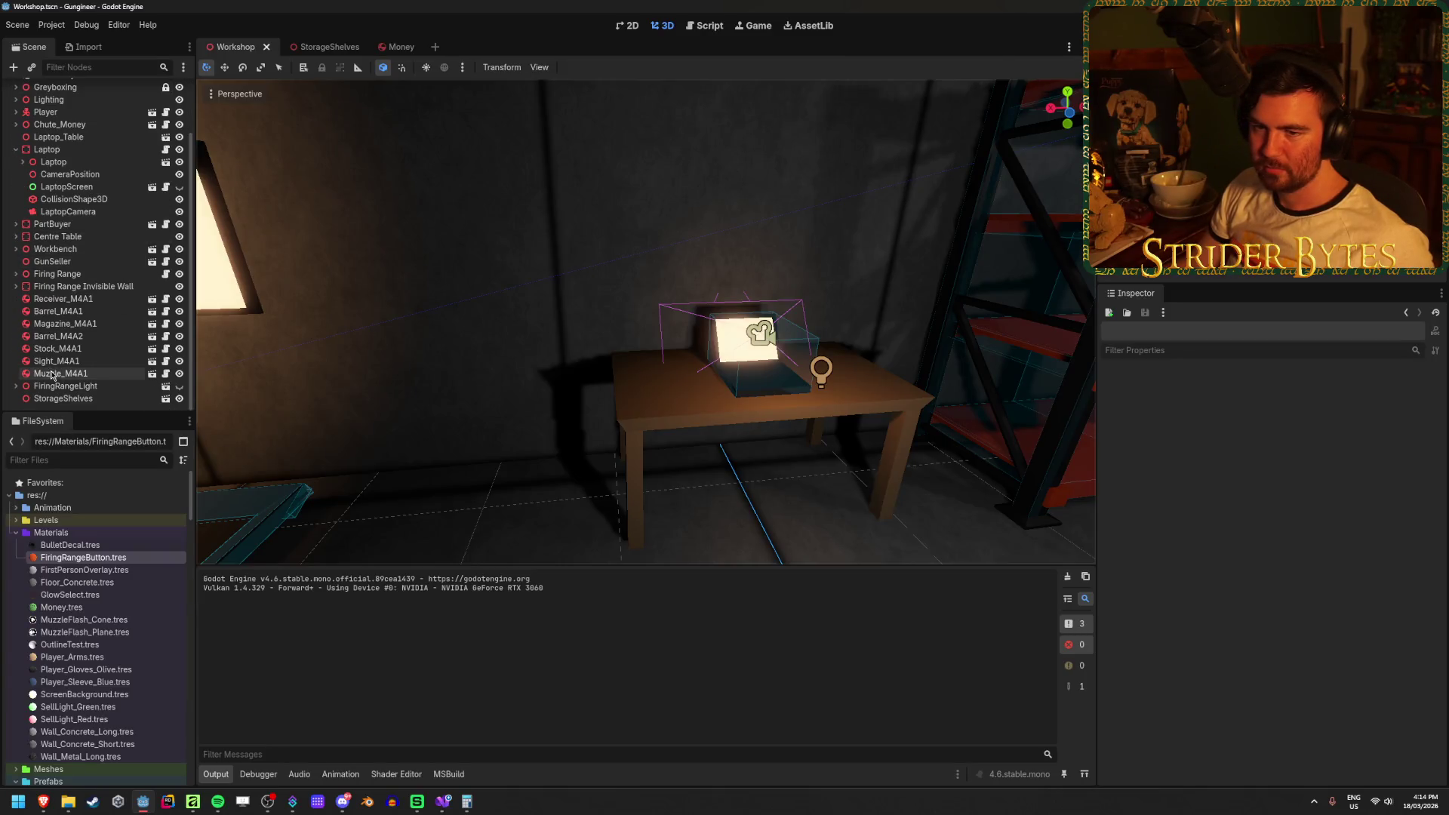
scroll(50, 277, "up", 3)
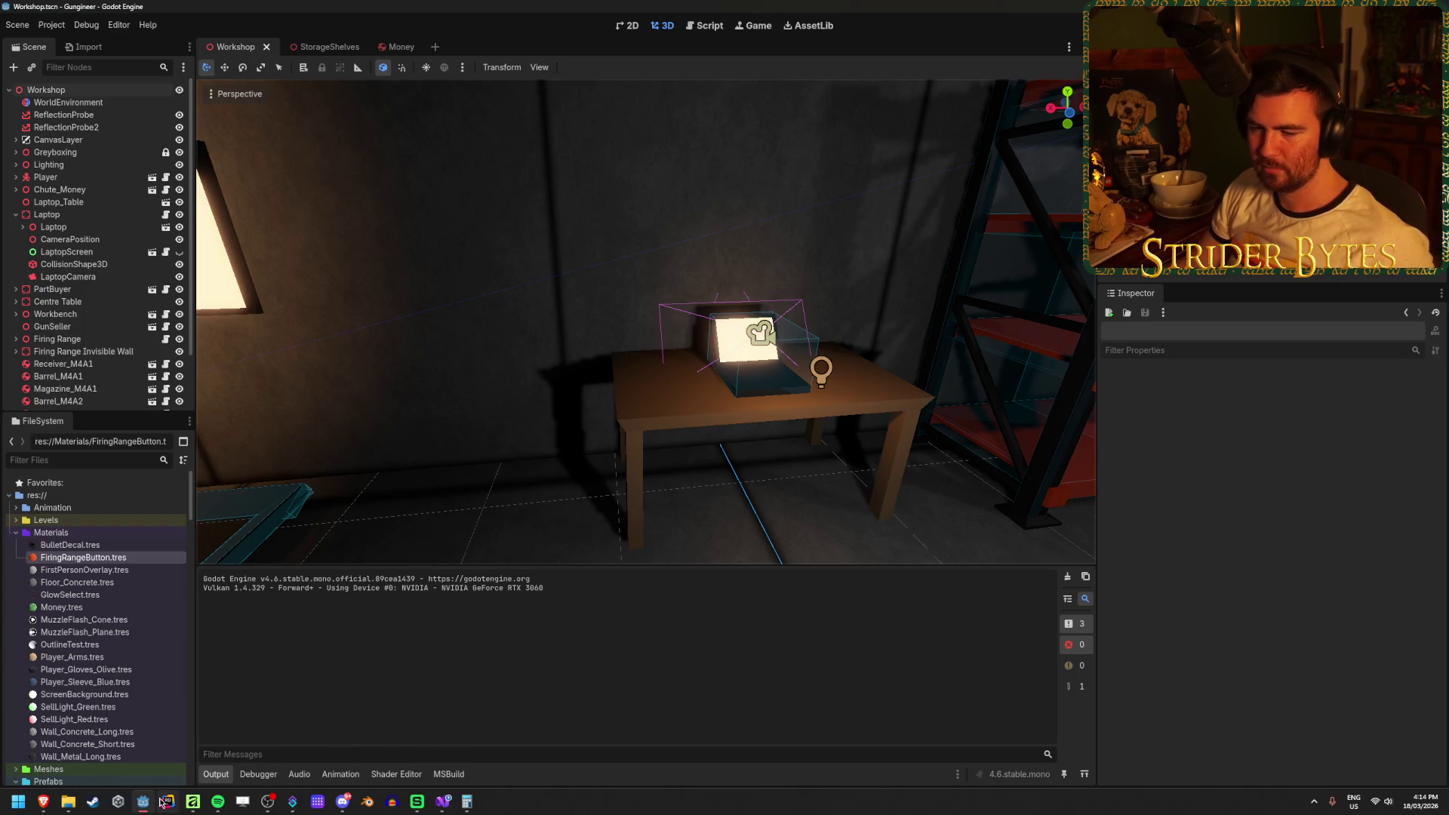
left_click(443, 802)
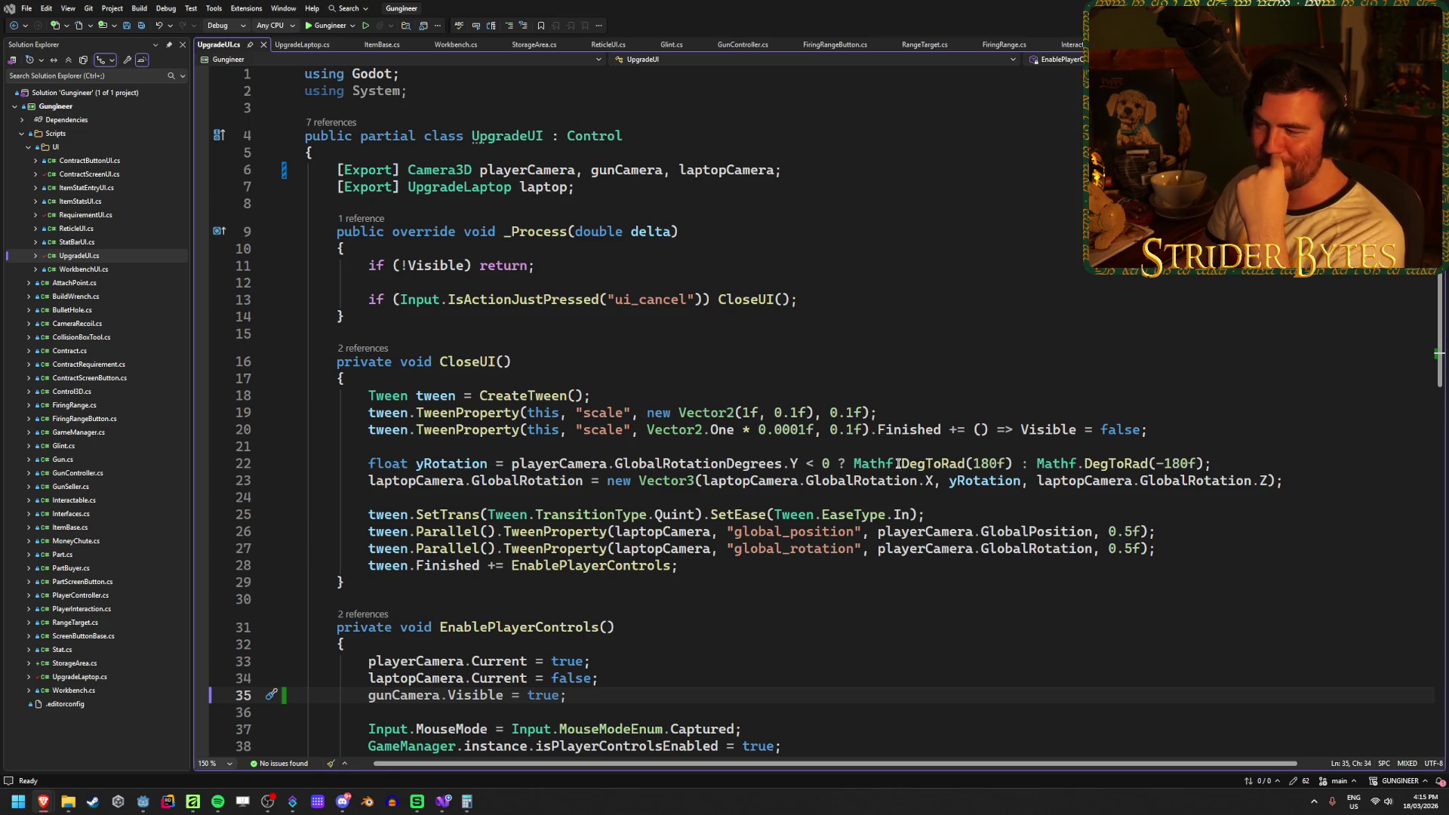
Review the exported gunCamera field in UpgradeUI.cs and where it is made visible.
left_click(1316, 479)
scroll(683, 581, "down", 5)
scroll(683, 581, "up", 5)
left_click(800, 174)
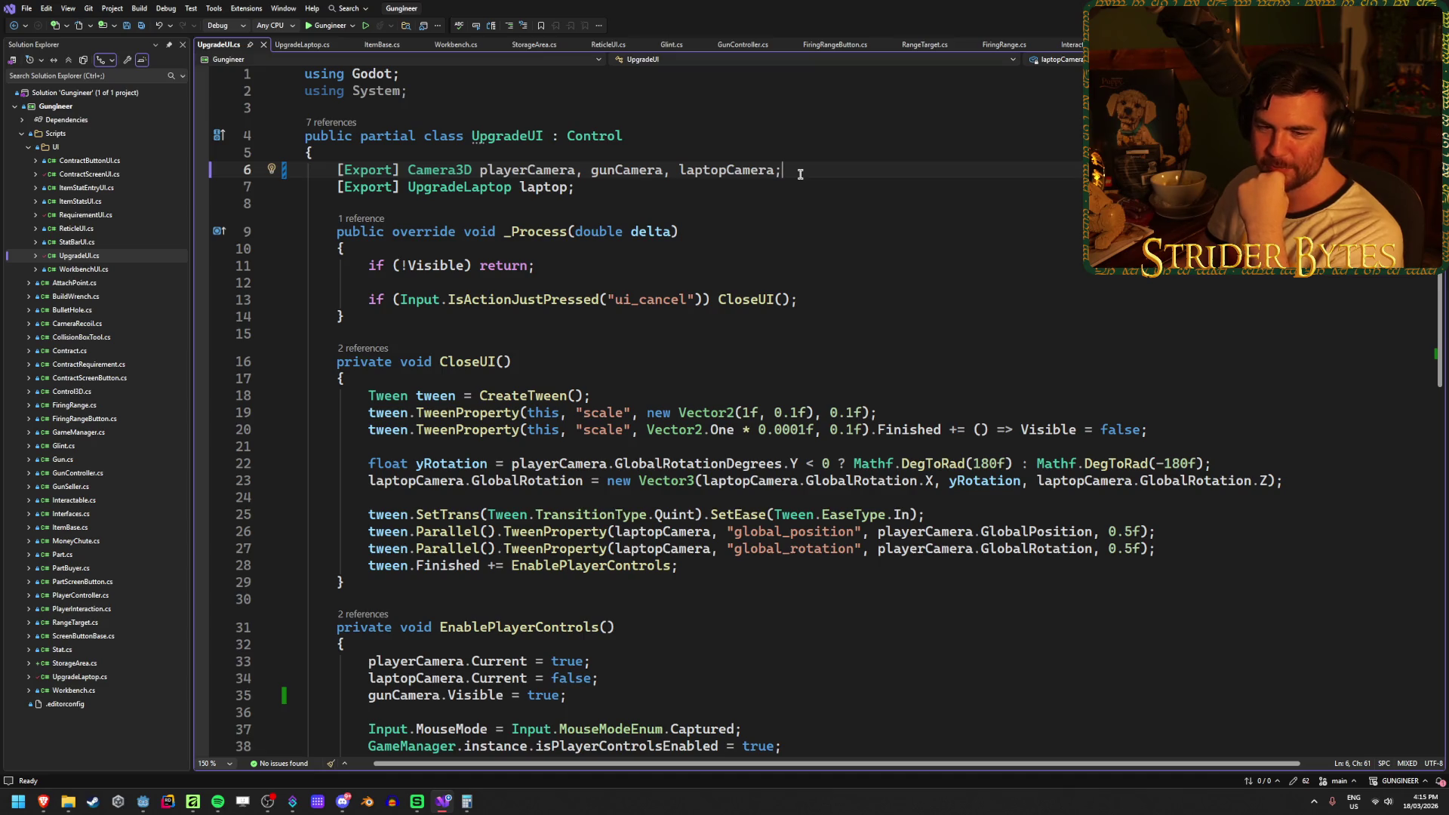
left_click(640, 170)
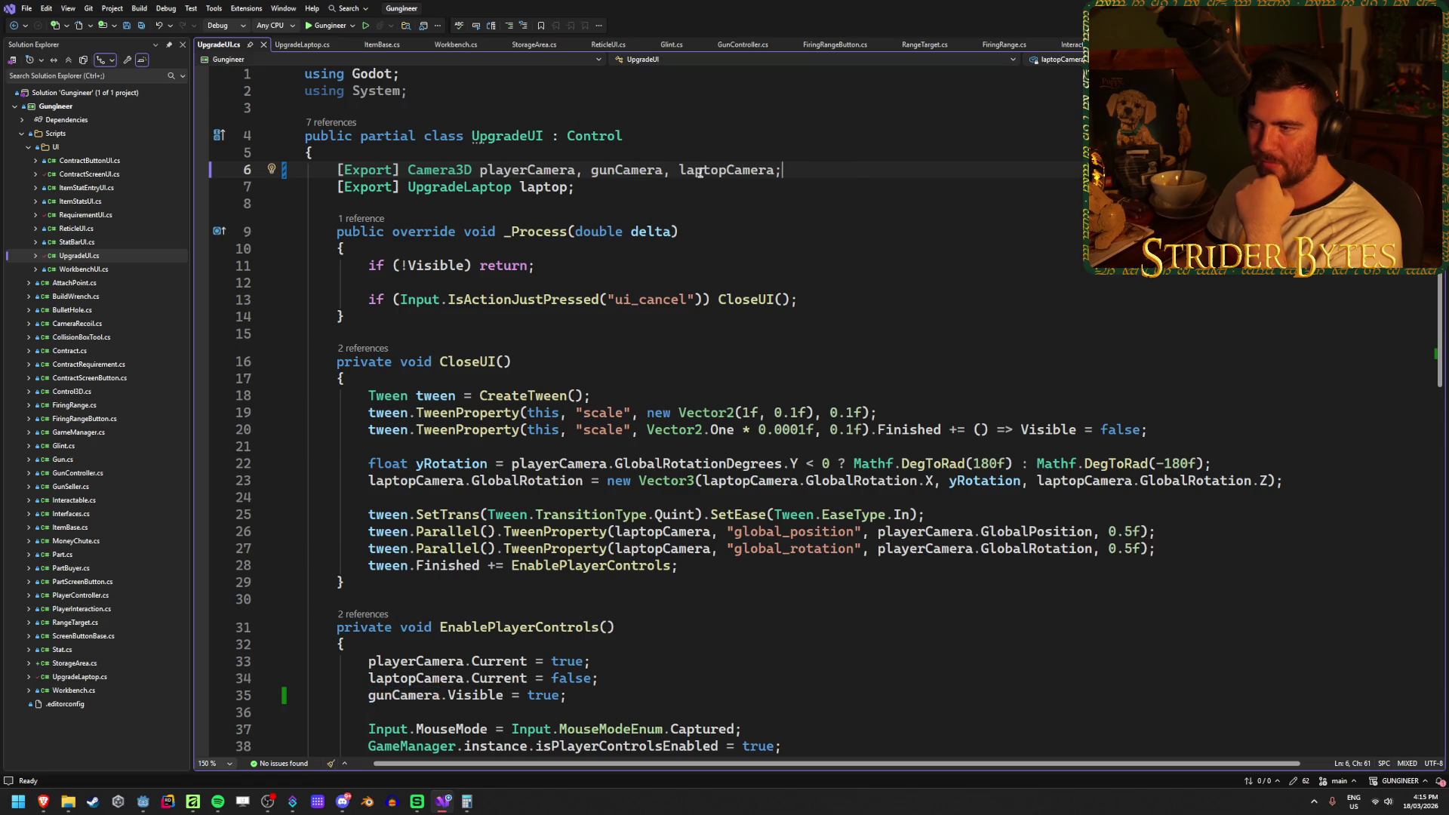
key("ctrl+minus")
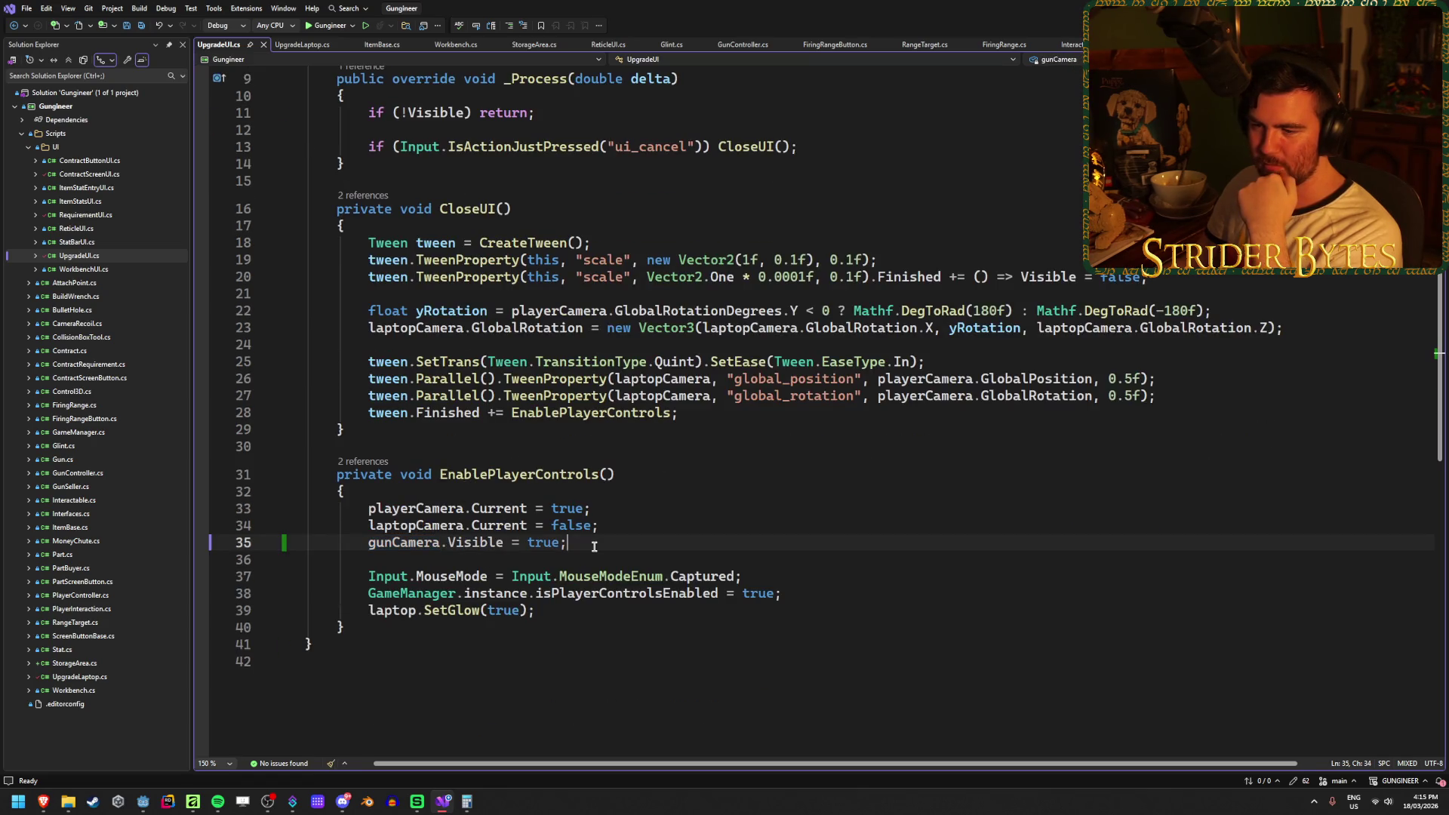
scroll(595, 548, "down", 2)
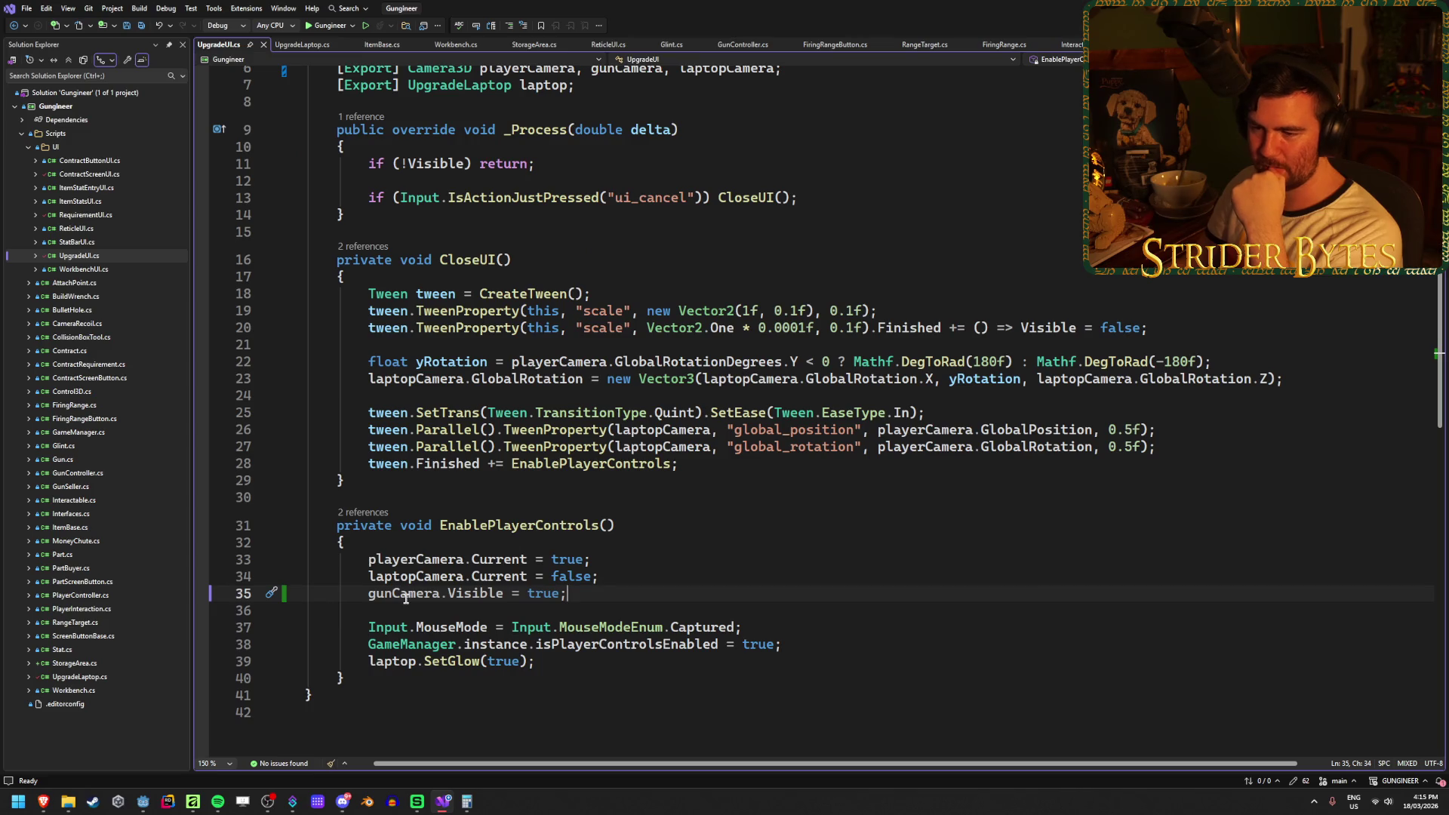
scroll(412, 591, "up", 2)
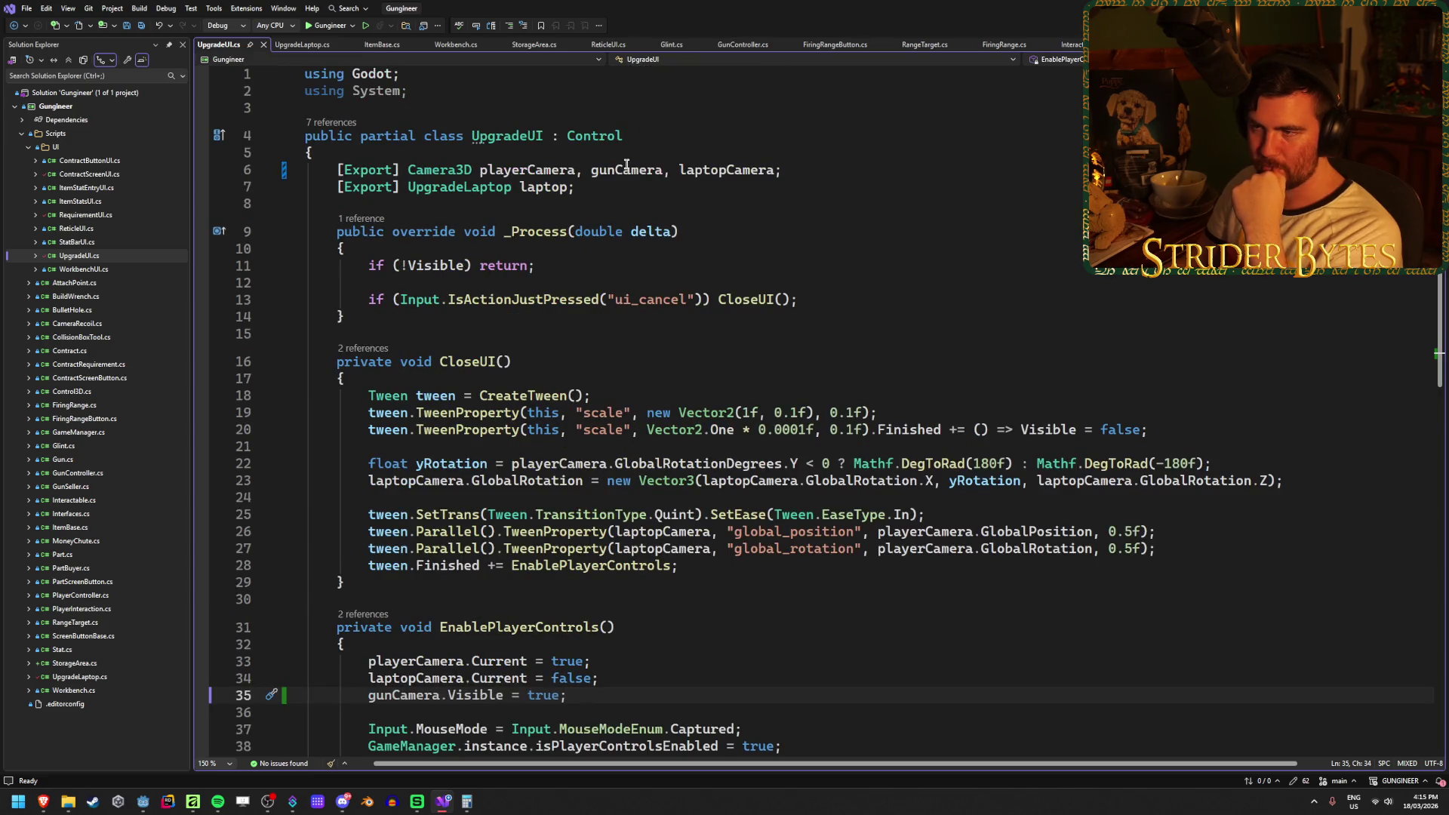
key("BackSpace")
key("BackSpace")
key("BackSpace")
key("BackSpace")
key("BackSpace")
key("BackSpace")
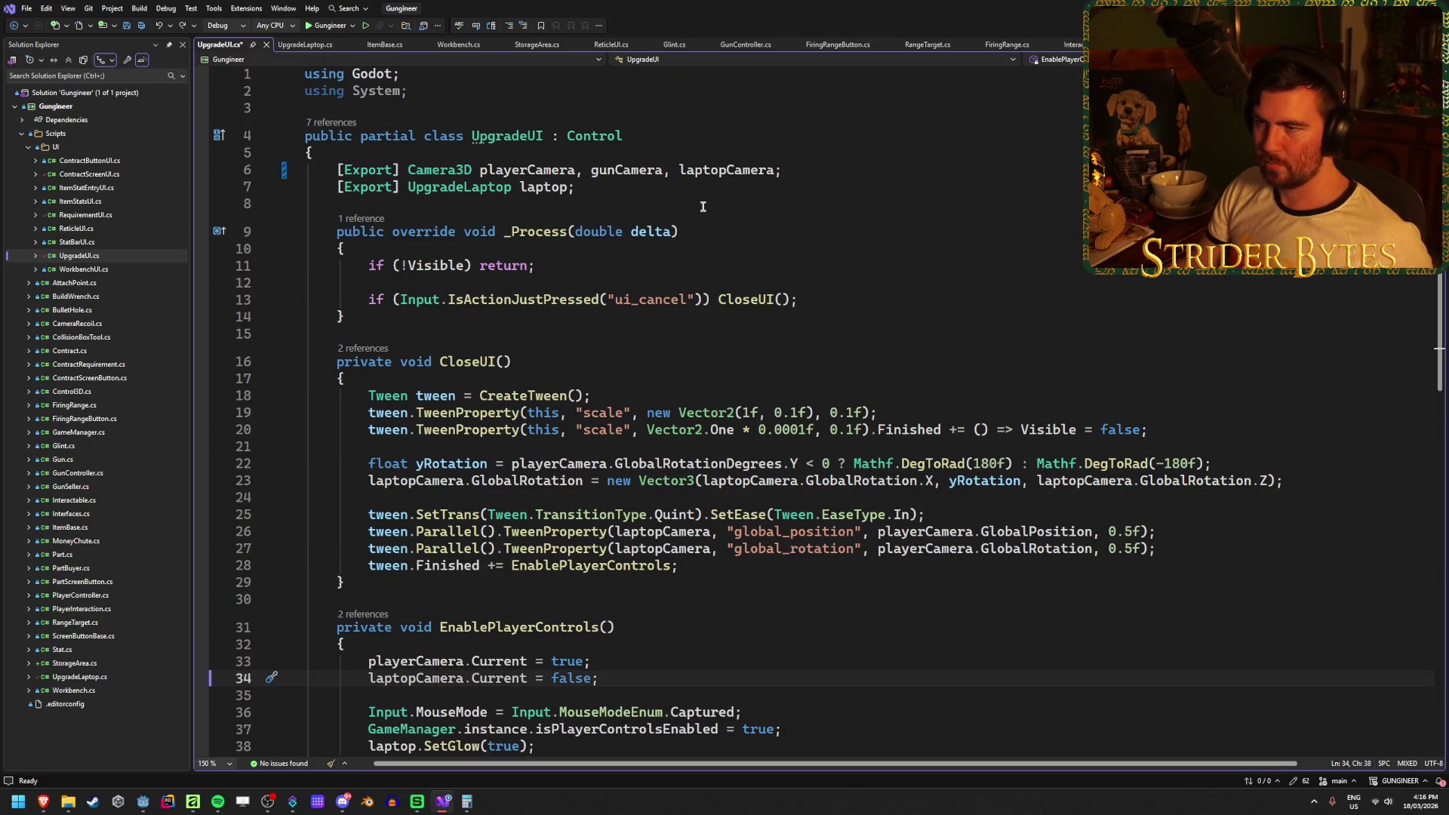
Remove gunCamera from the camera exports, add [Export] Node3D gunSubviewport;, and save.
left_click_drag(582, 169, 668, 170)
key("BackSpace")
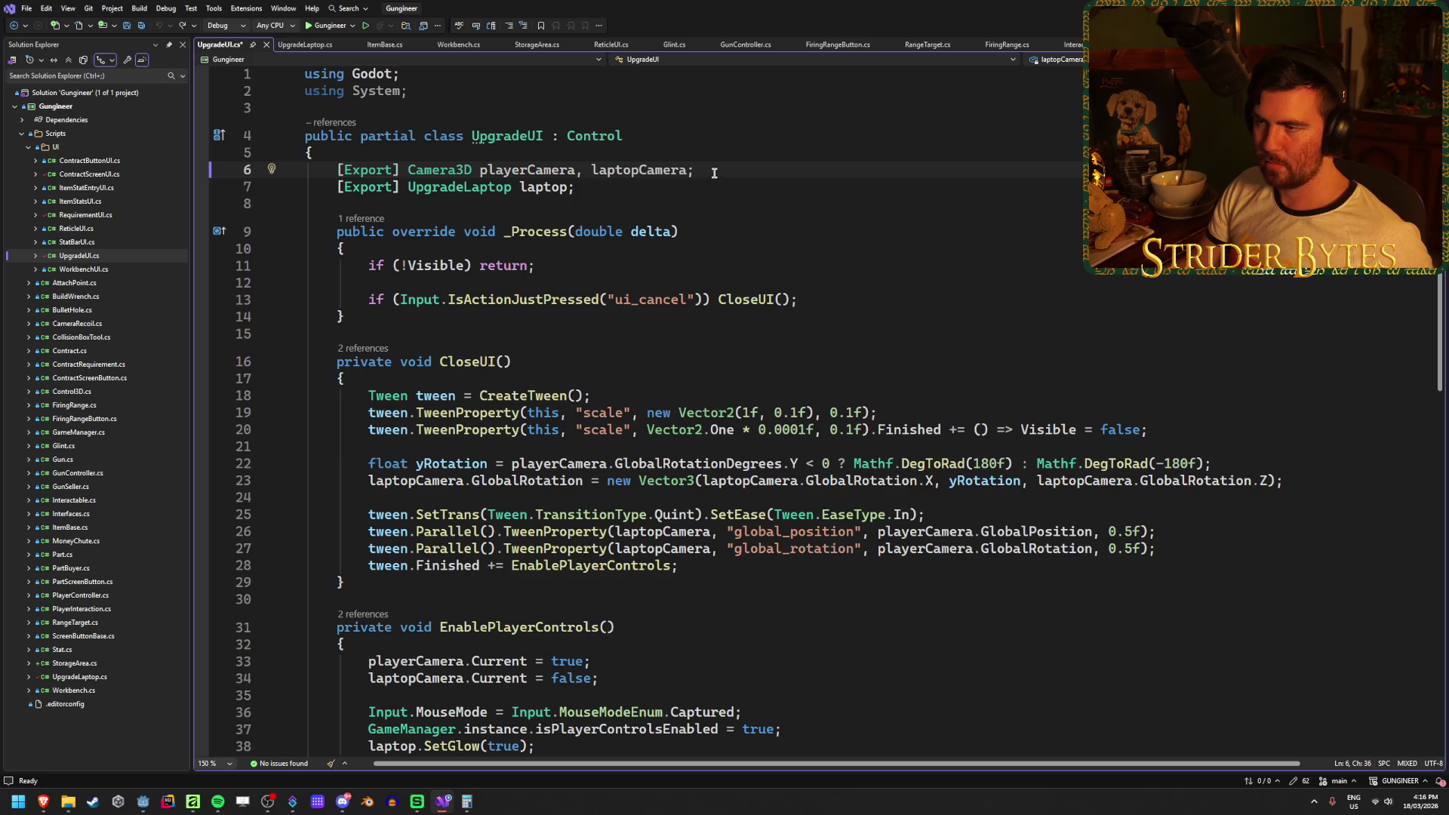
key("Return")
type("[Export")
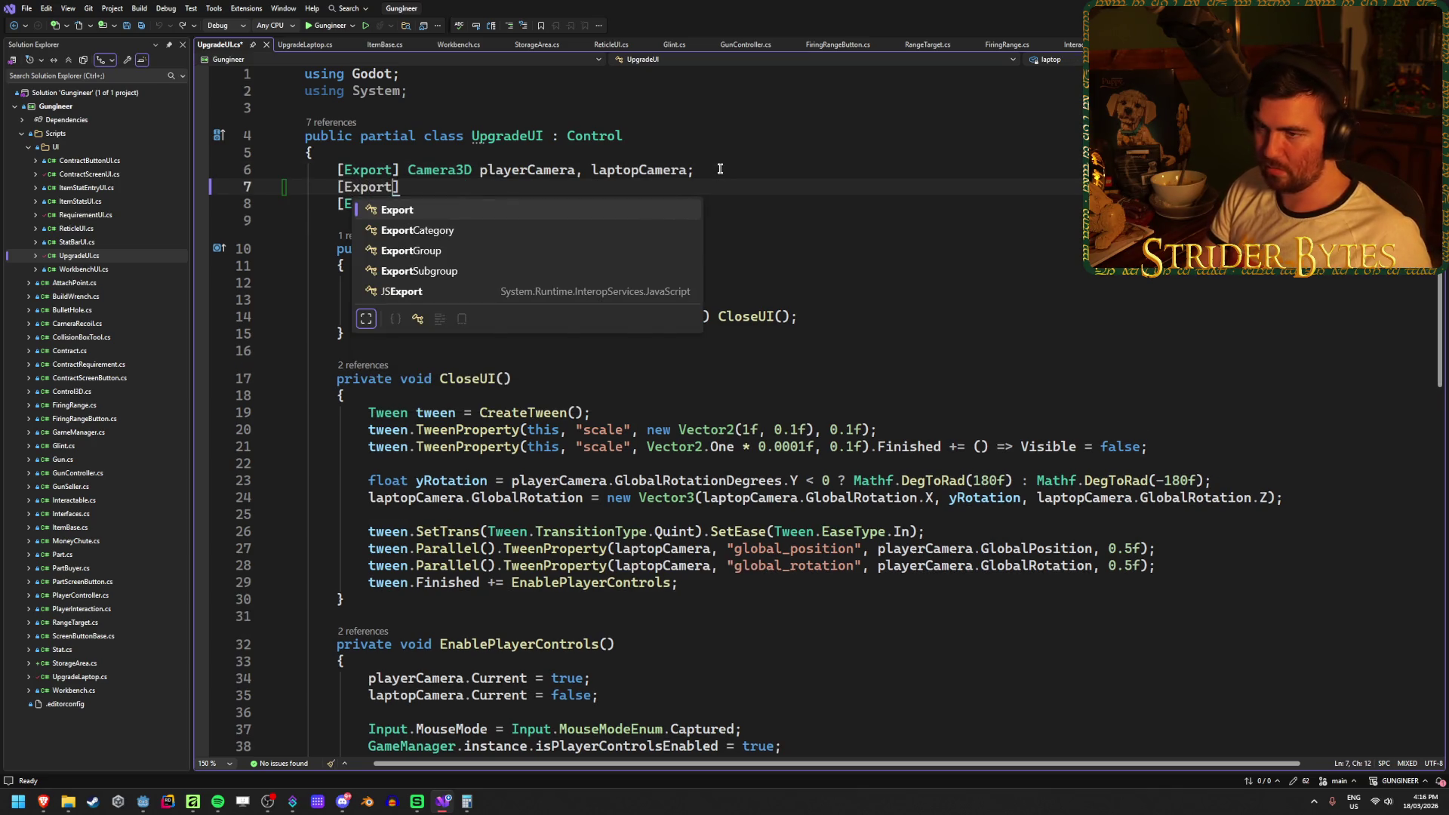
type("]")
key("BackSpace")
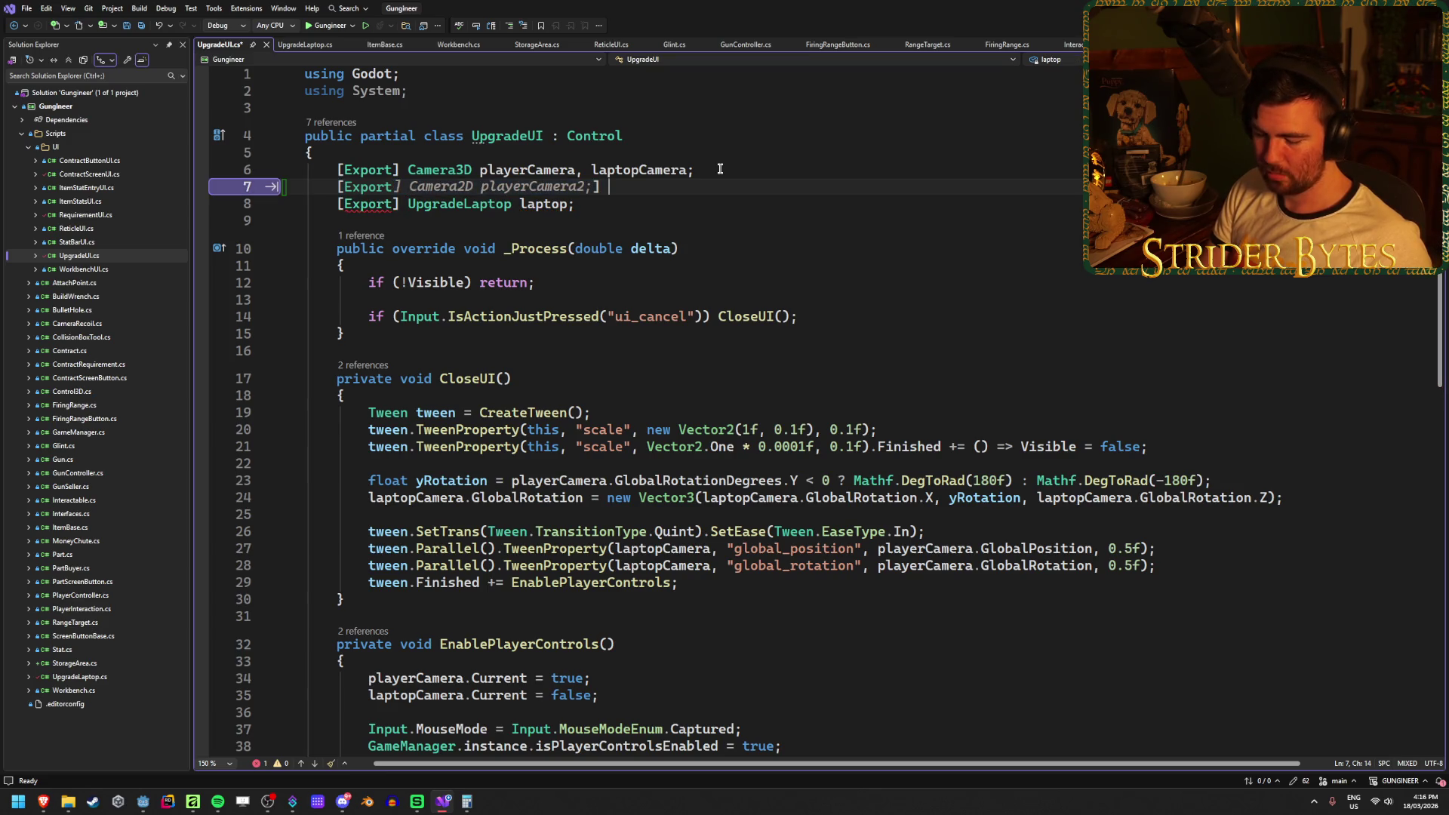
type("Node3D")
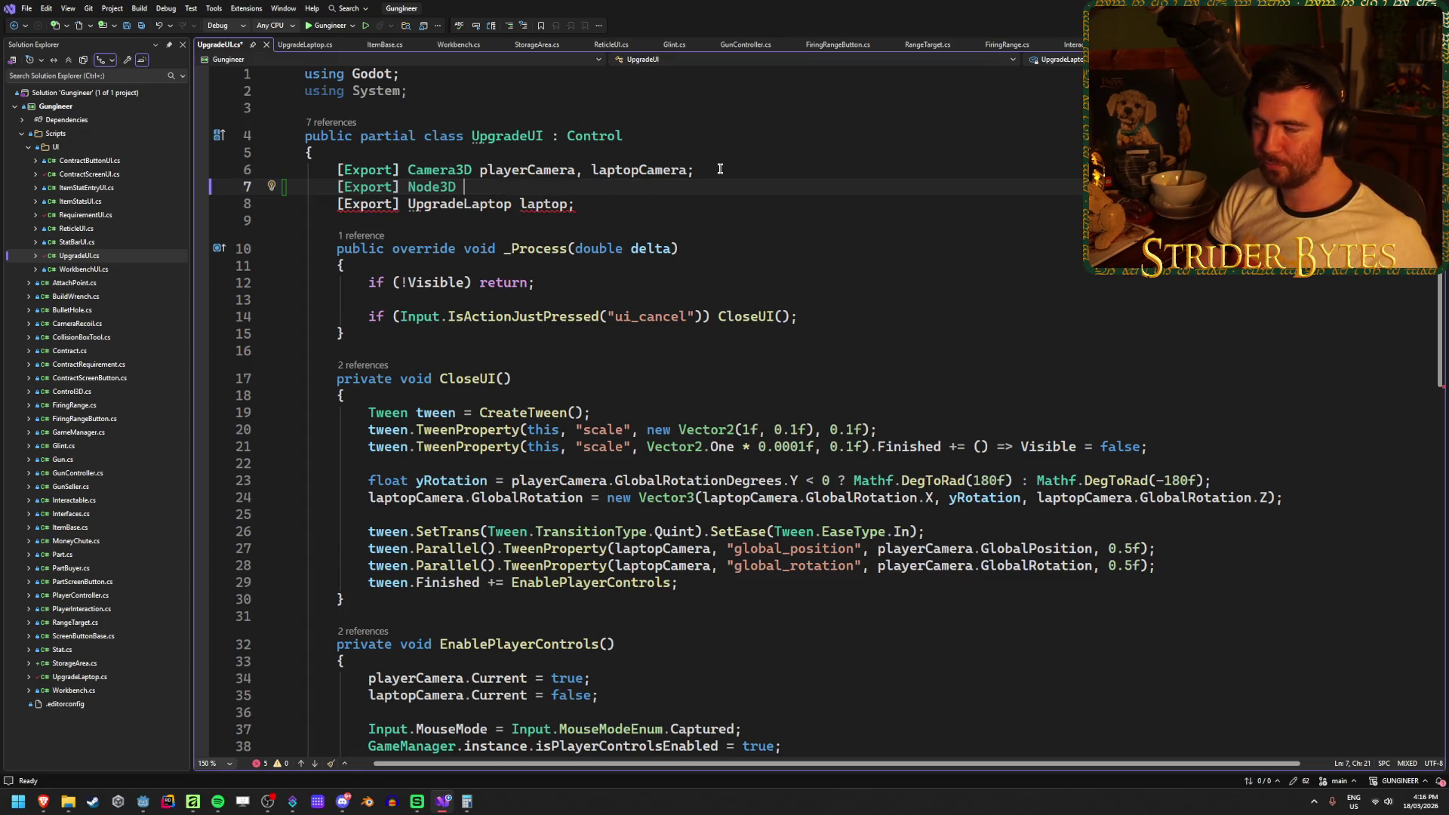
type("gun")
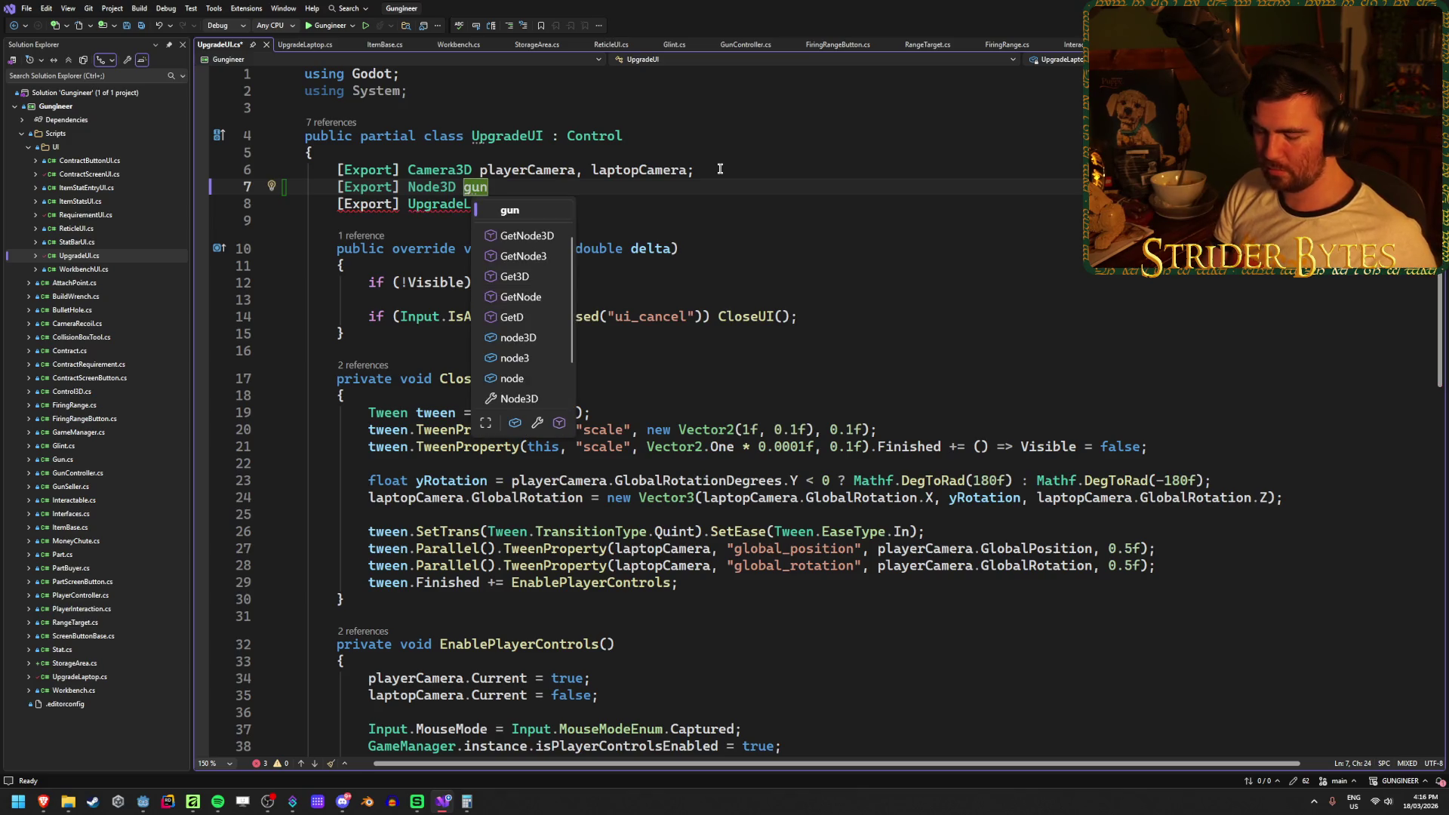
type("Subviewport;")
key("ctrl+s")
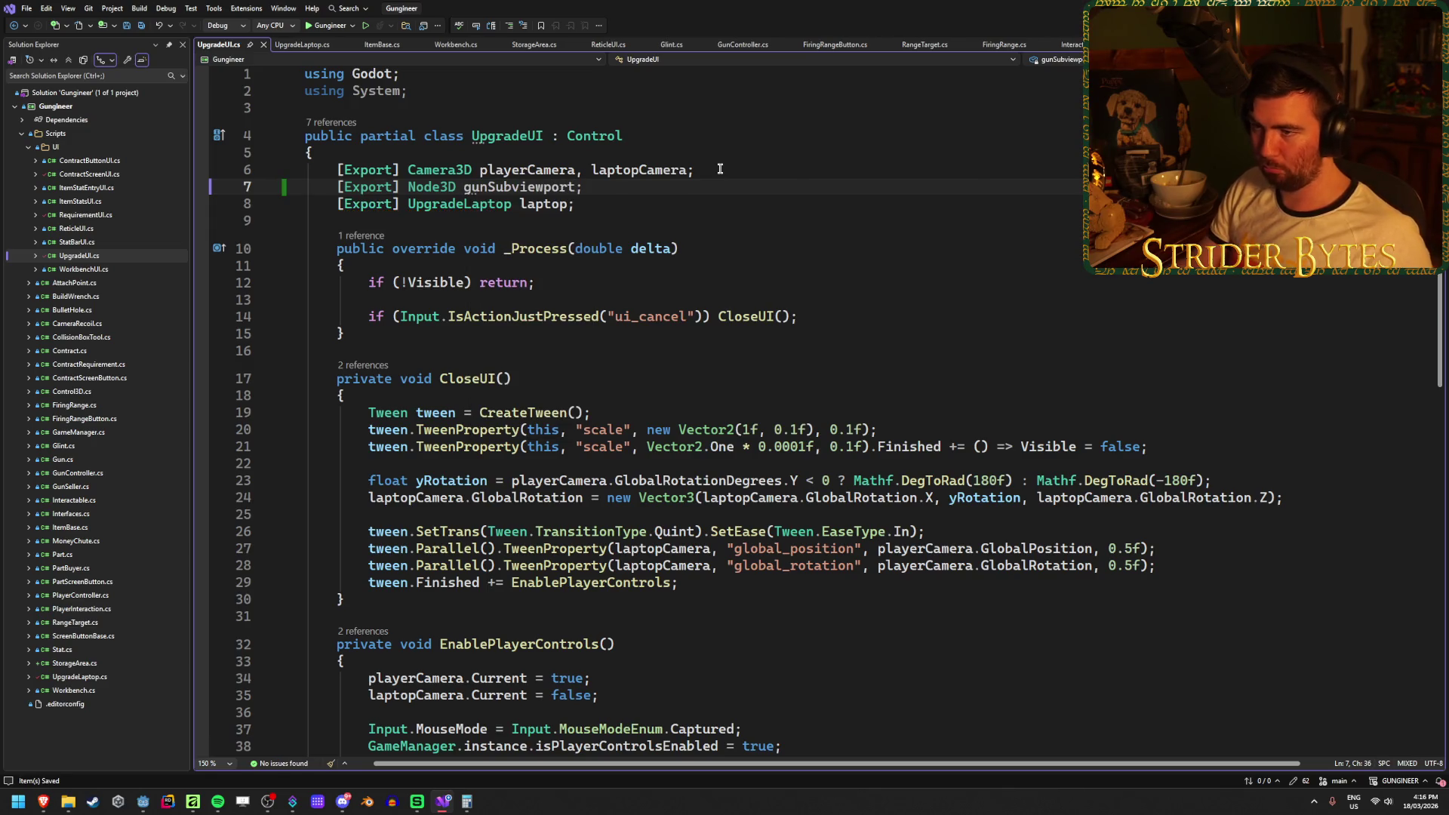
Add gunSubviewport.Visible = false after the laptopCamera.Current line, save, and open UpgradeLaptop.cs.
left_click(626, 696)
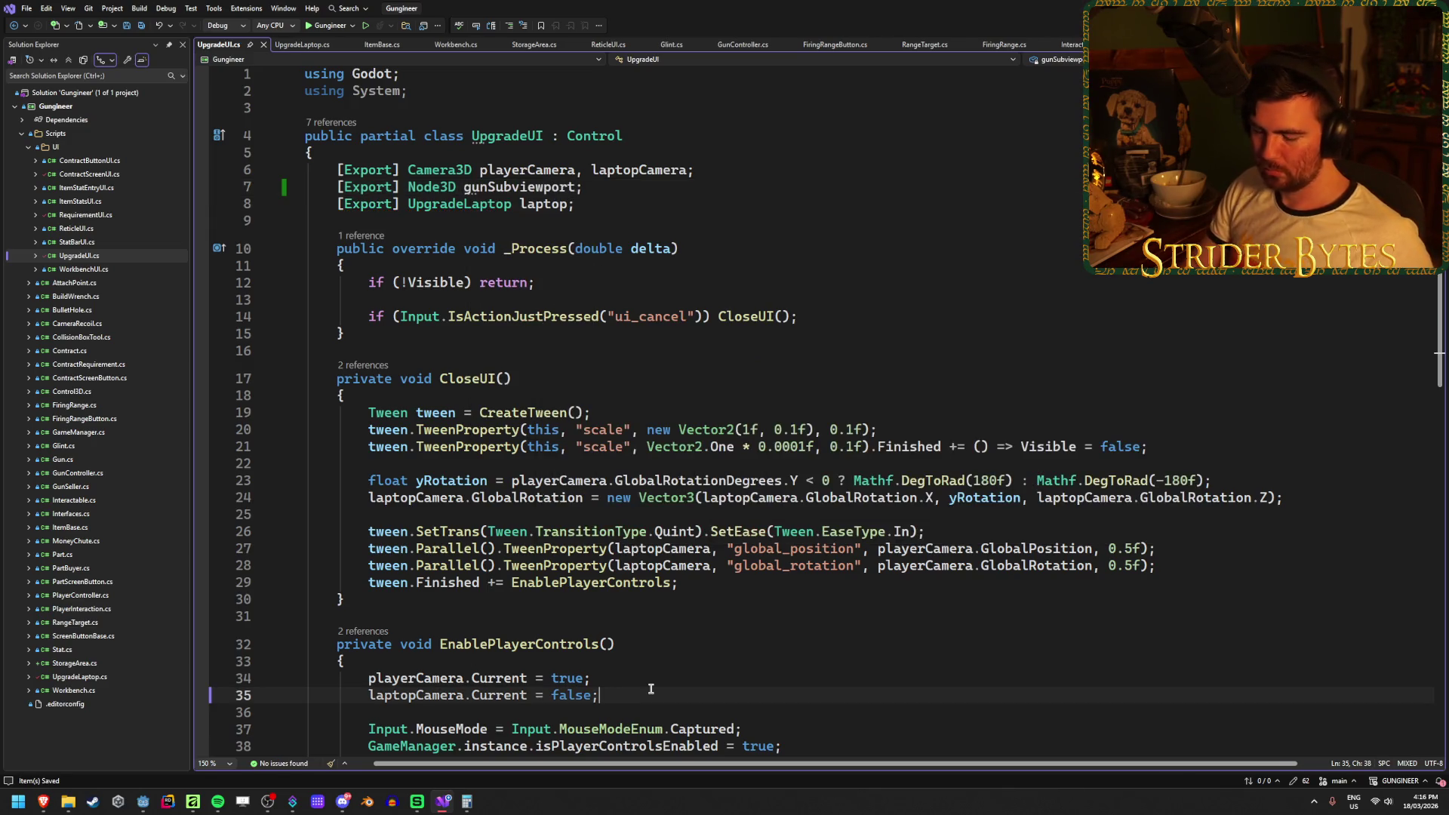
key("Return")
type("gunSub")
key("Tab")
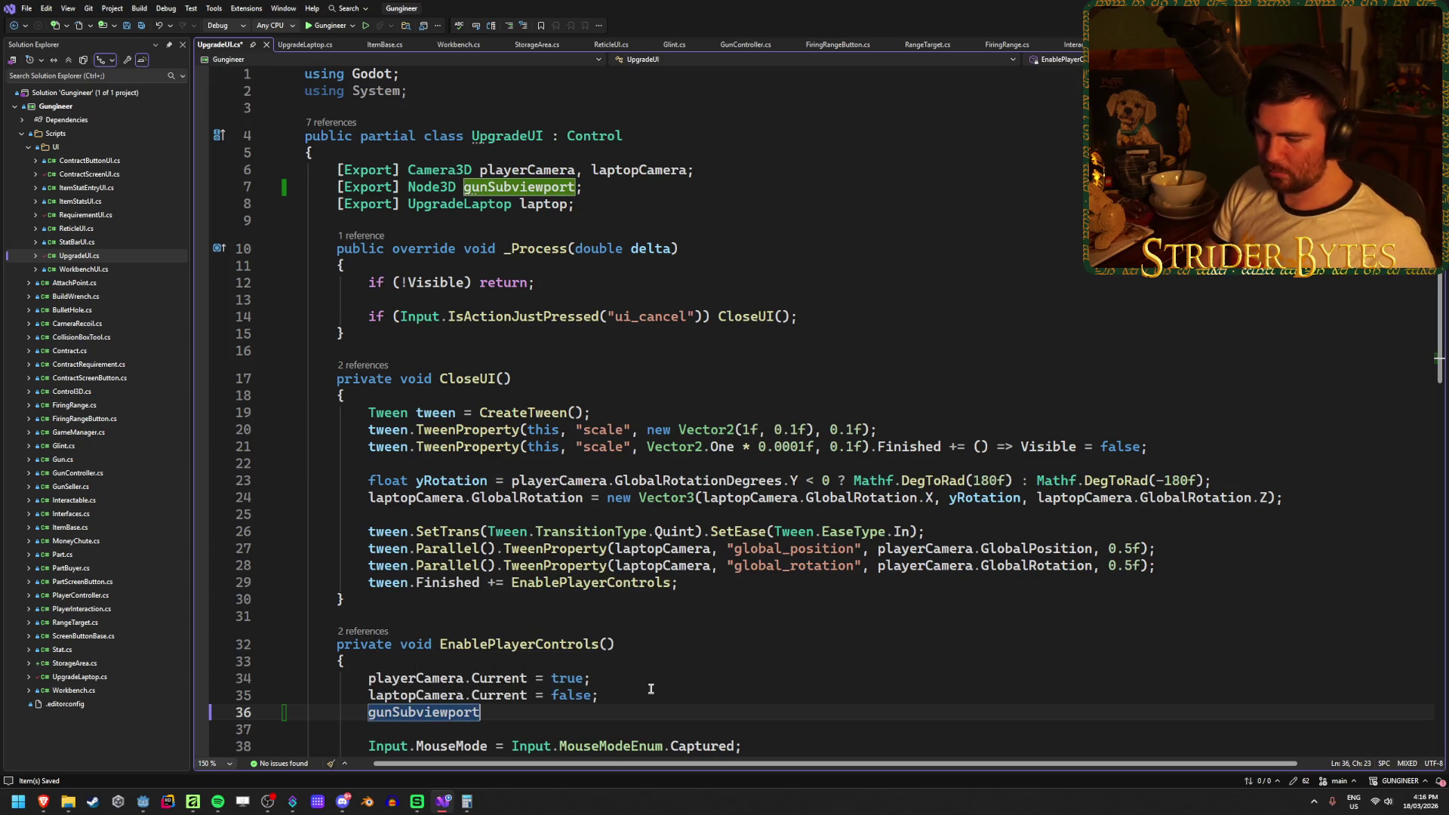
type(".Vis")
key("Tab")
key("Tab")
key("ctrl+s")
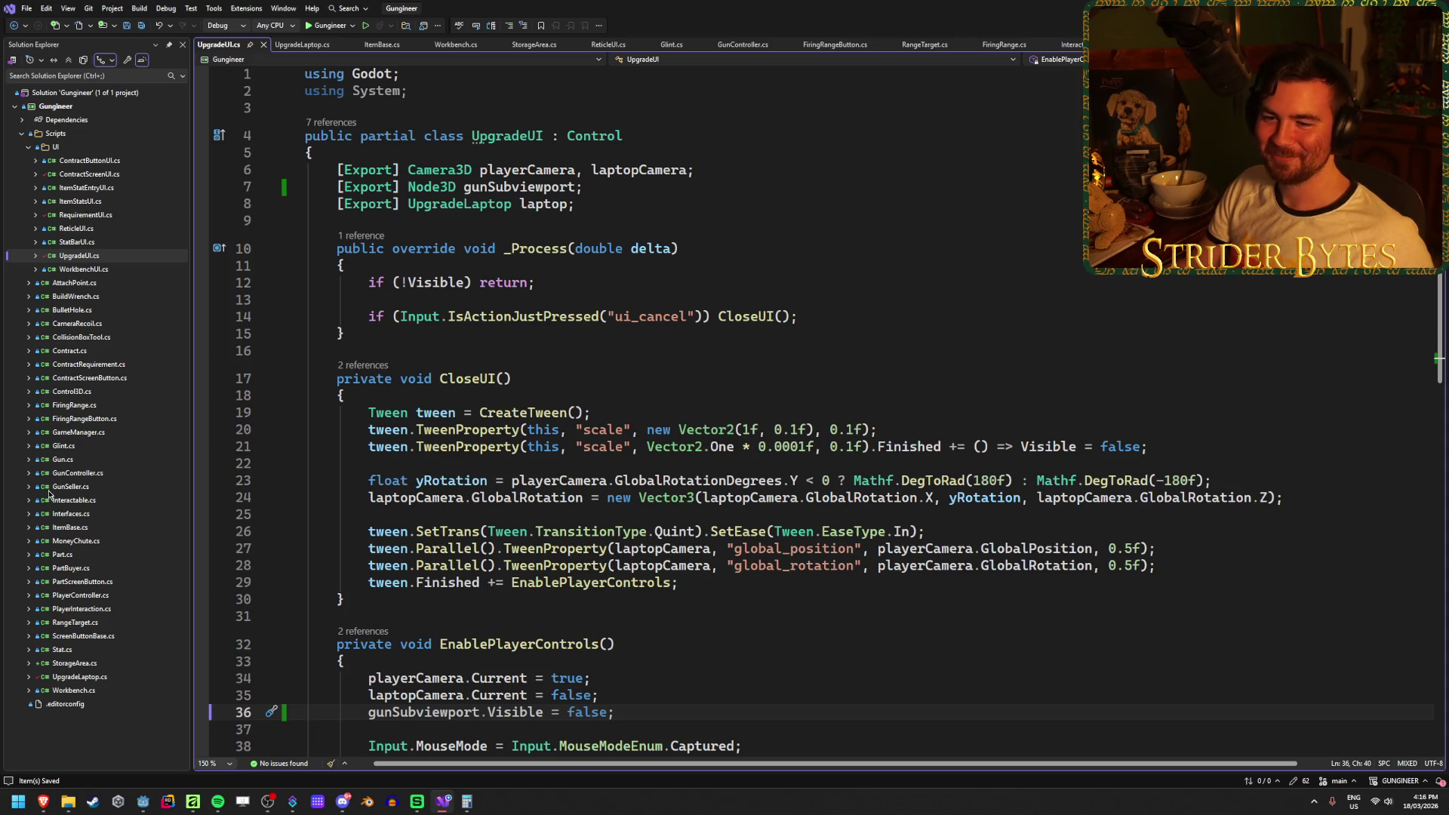
double_click(89, 681)
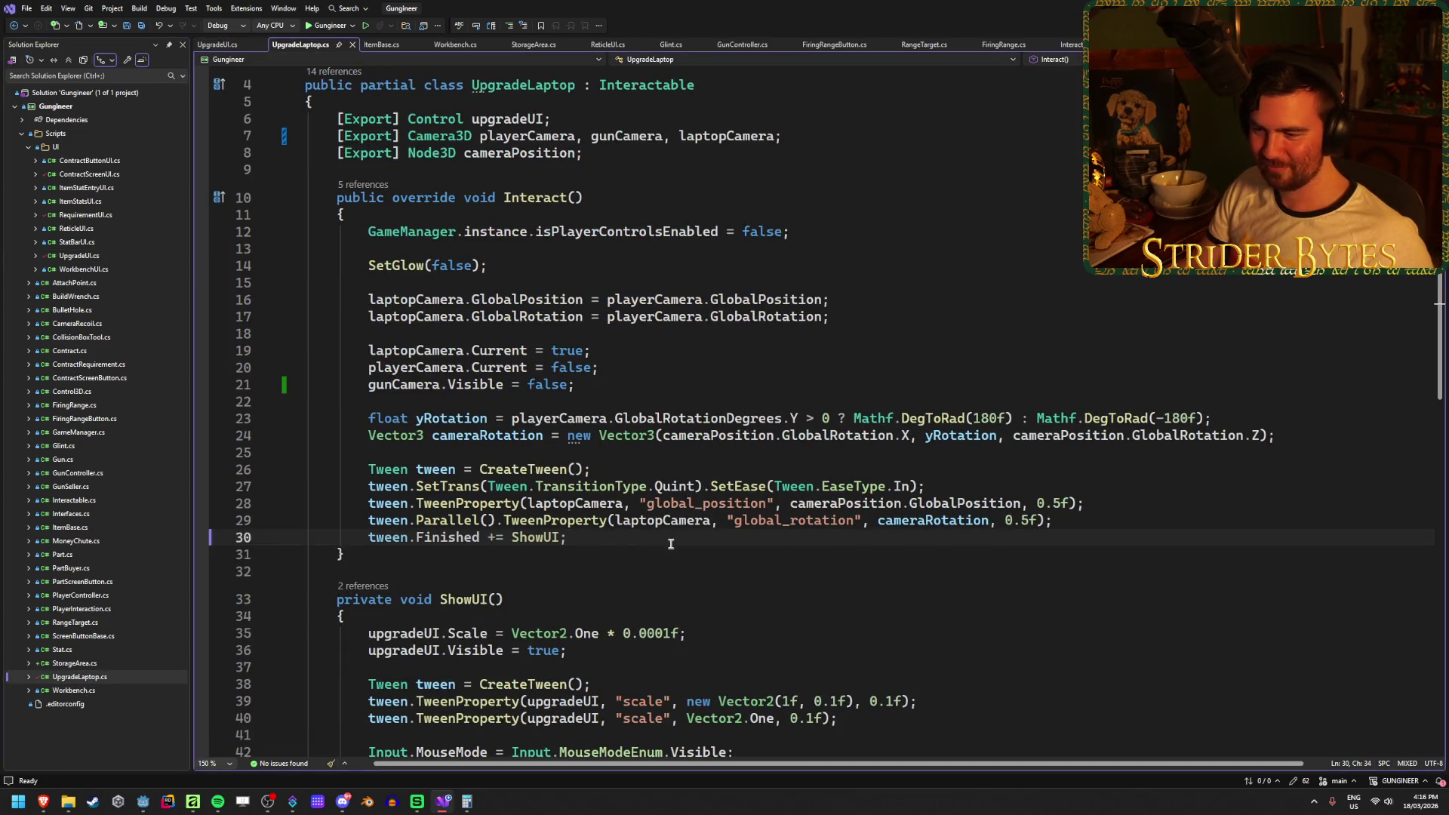
In UpgradeLaptop.cs, drop the gunCamera export and add [Export] Node3D gunSubviewport;.
scroll(634, 540, "up", 1)
double_click(634, 187)
key("BackSpace")
key("BackSpace")
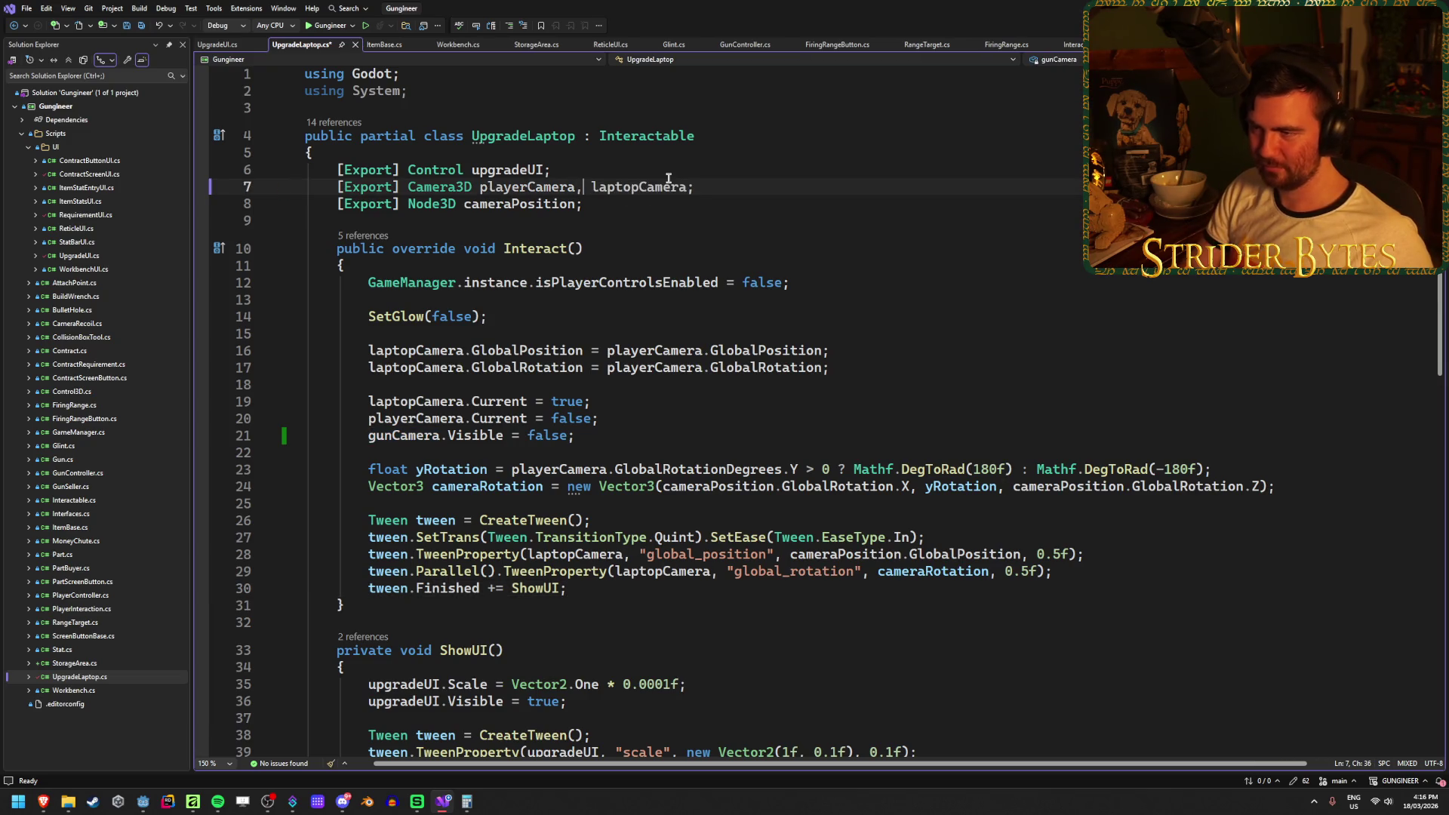
key("ctrl+s")
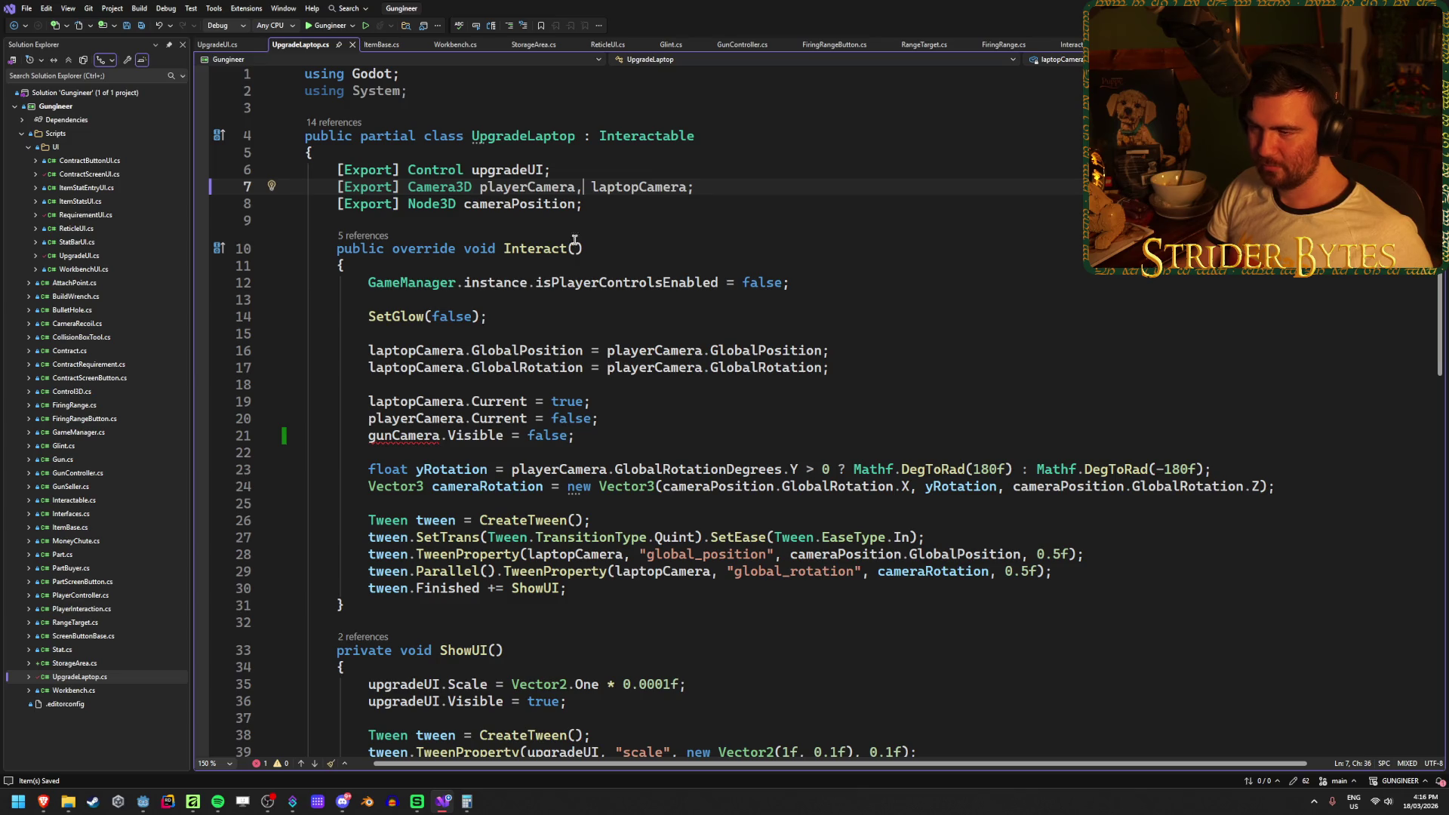
key("Return")
type("[Export]")
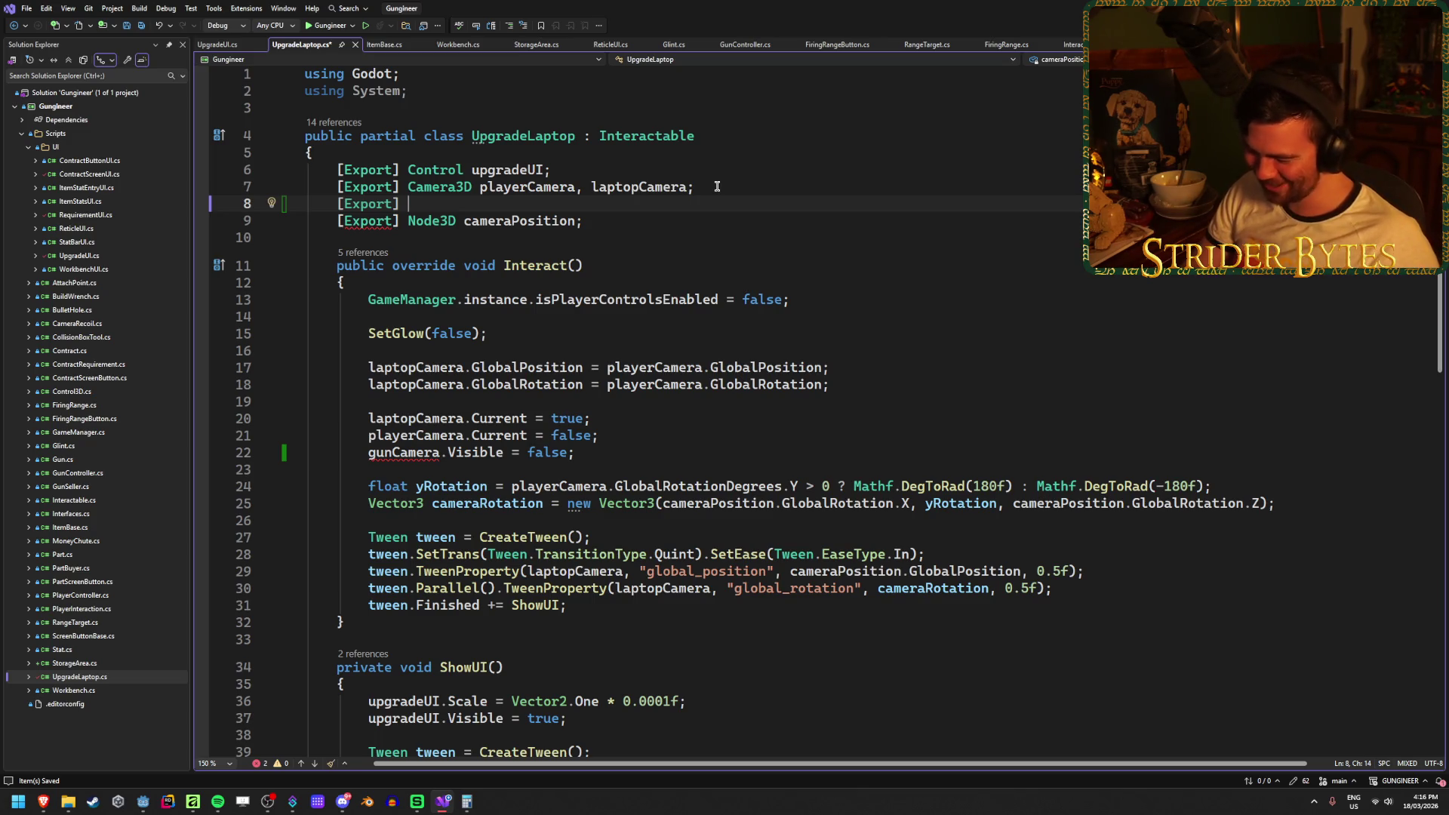
type("Node3D")
key("Caps_Lock")
key("Caps_Lock")
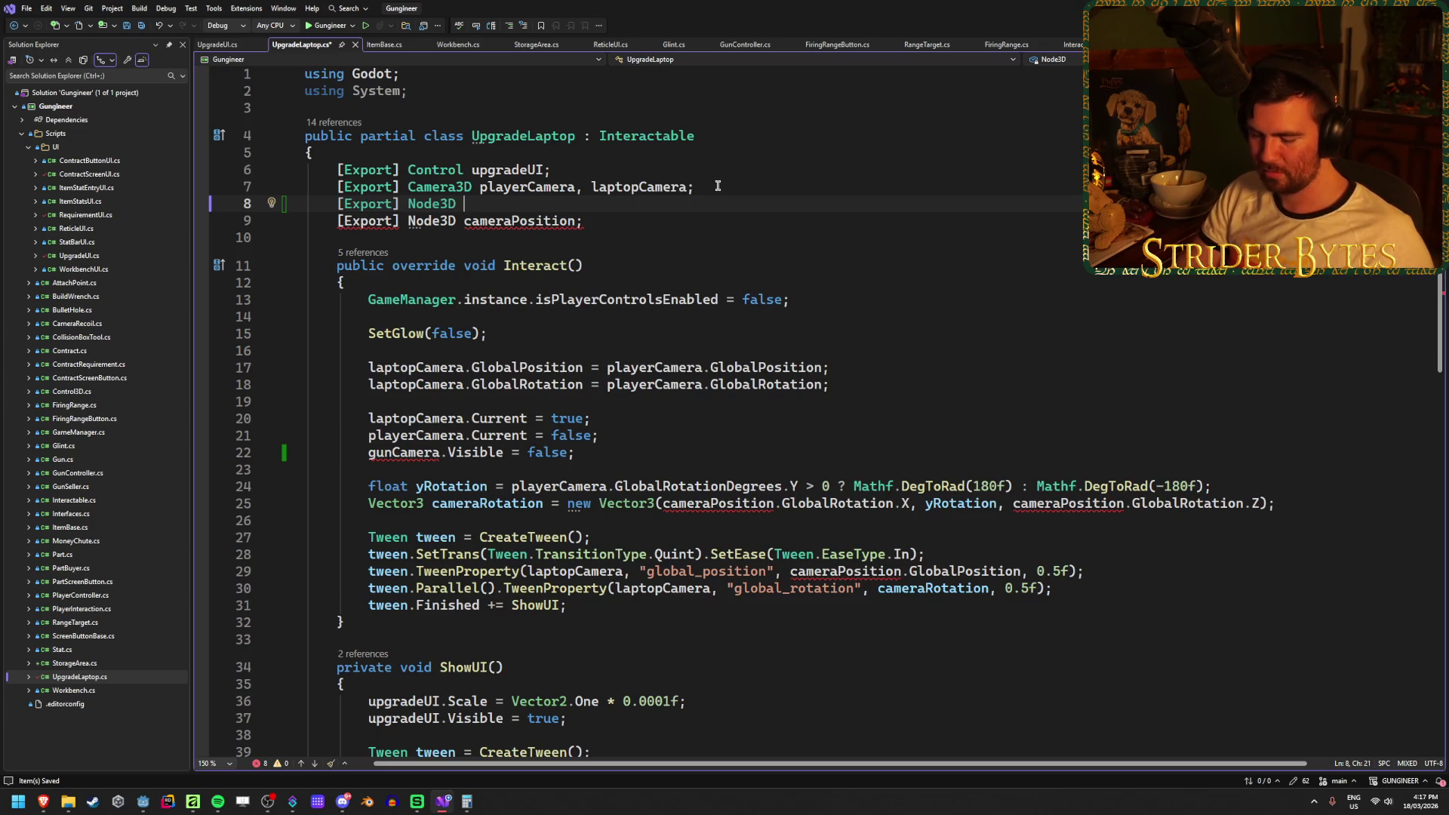
type("gunSubviewport;")
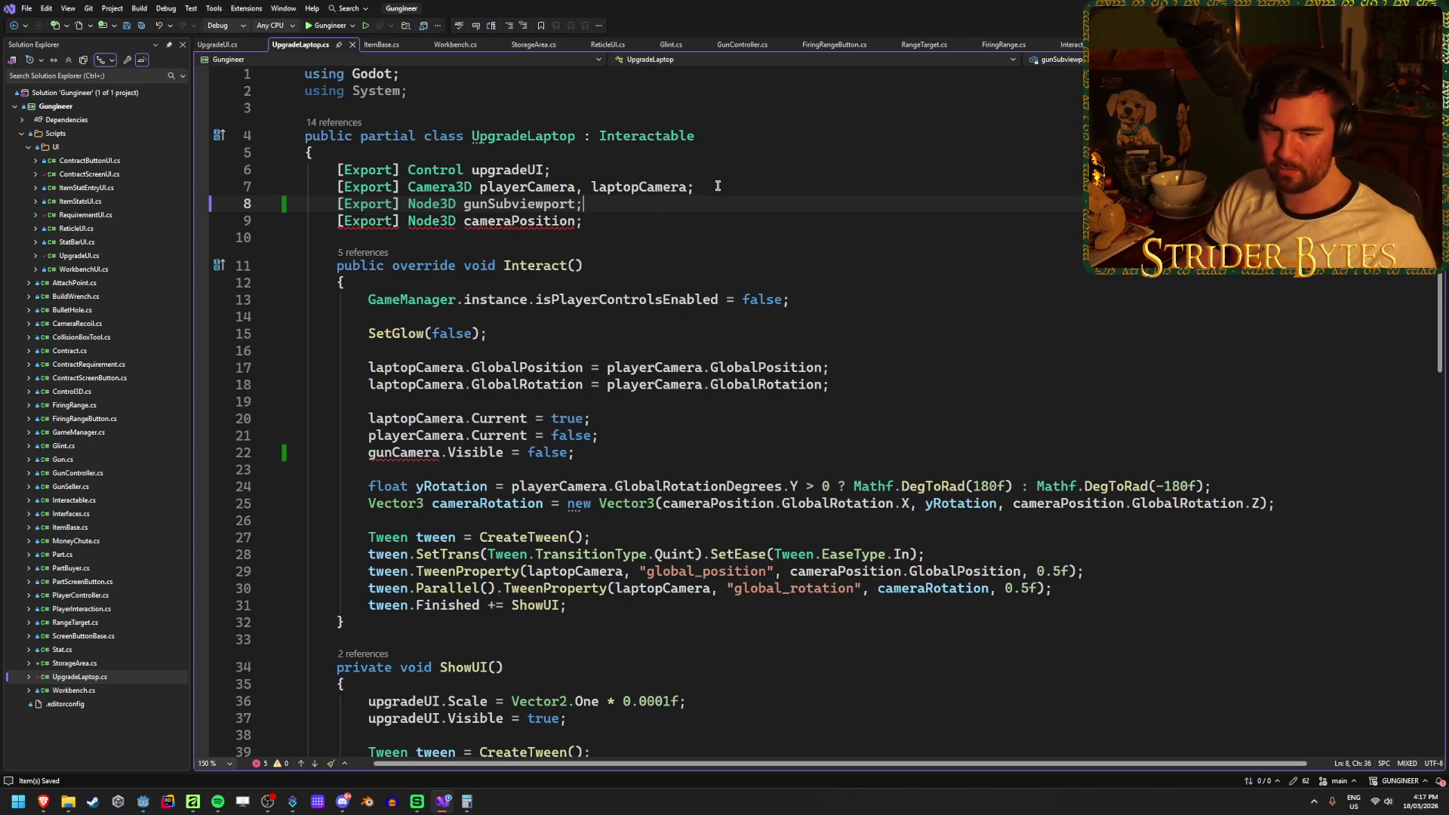
Replace gunCamera with gunSubviewport on line 22 of UpgradeLaptop.cs.
double_click(544, 203)
key("ctrl+c")
double_click(432, 449)
key("ctrl+v")
left_click(684, 449)
scroll(684, 446, "down", 6)
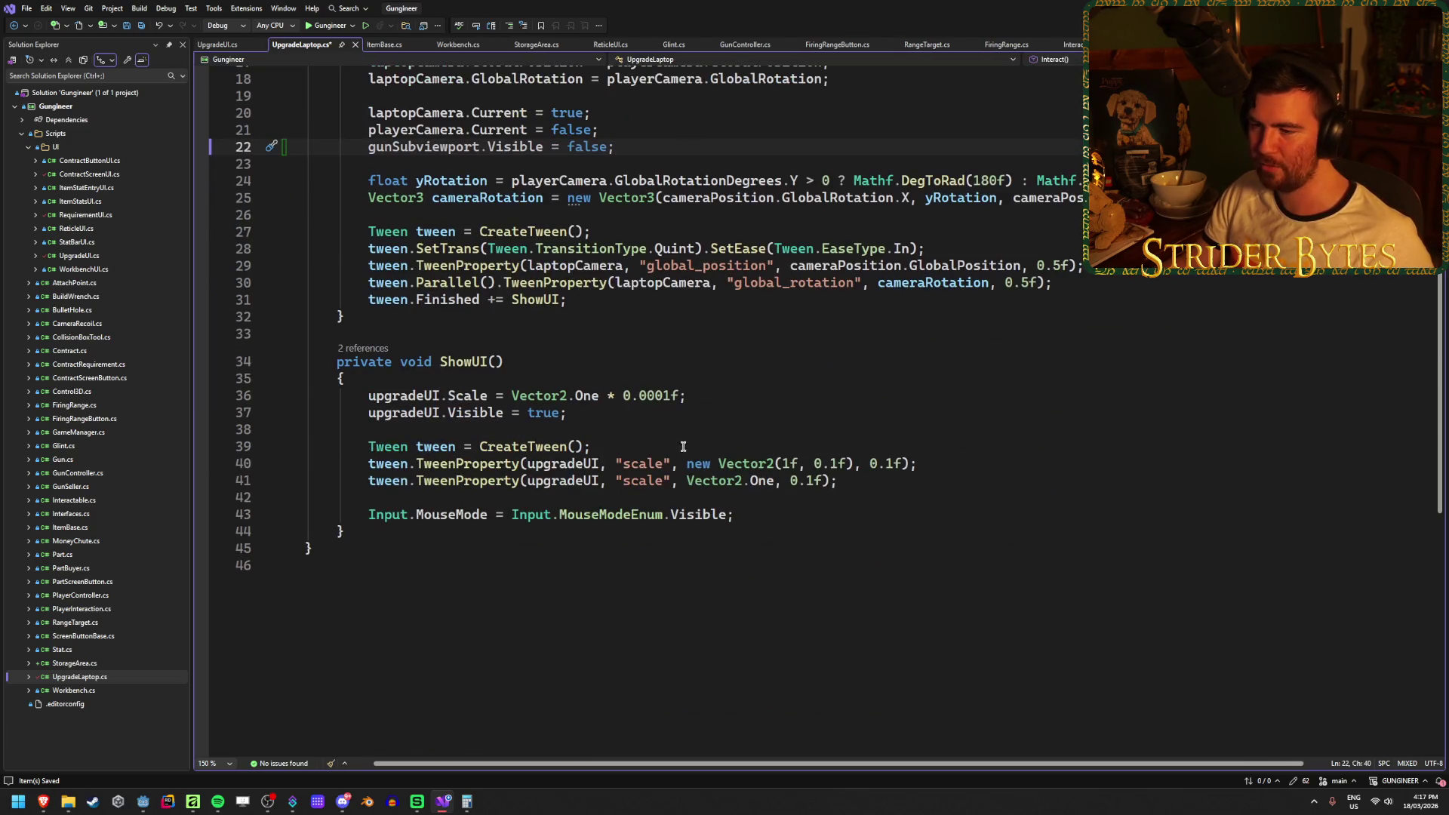
scroll(614, 457, "up", 4)
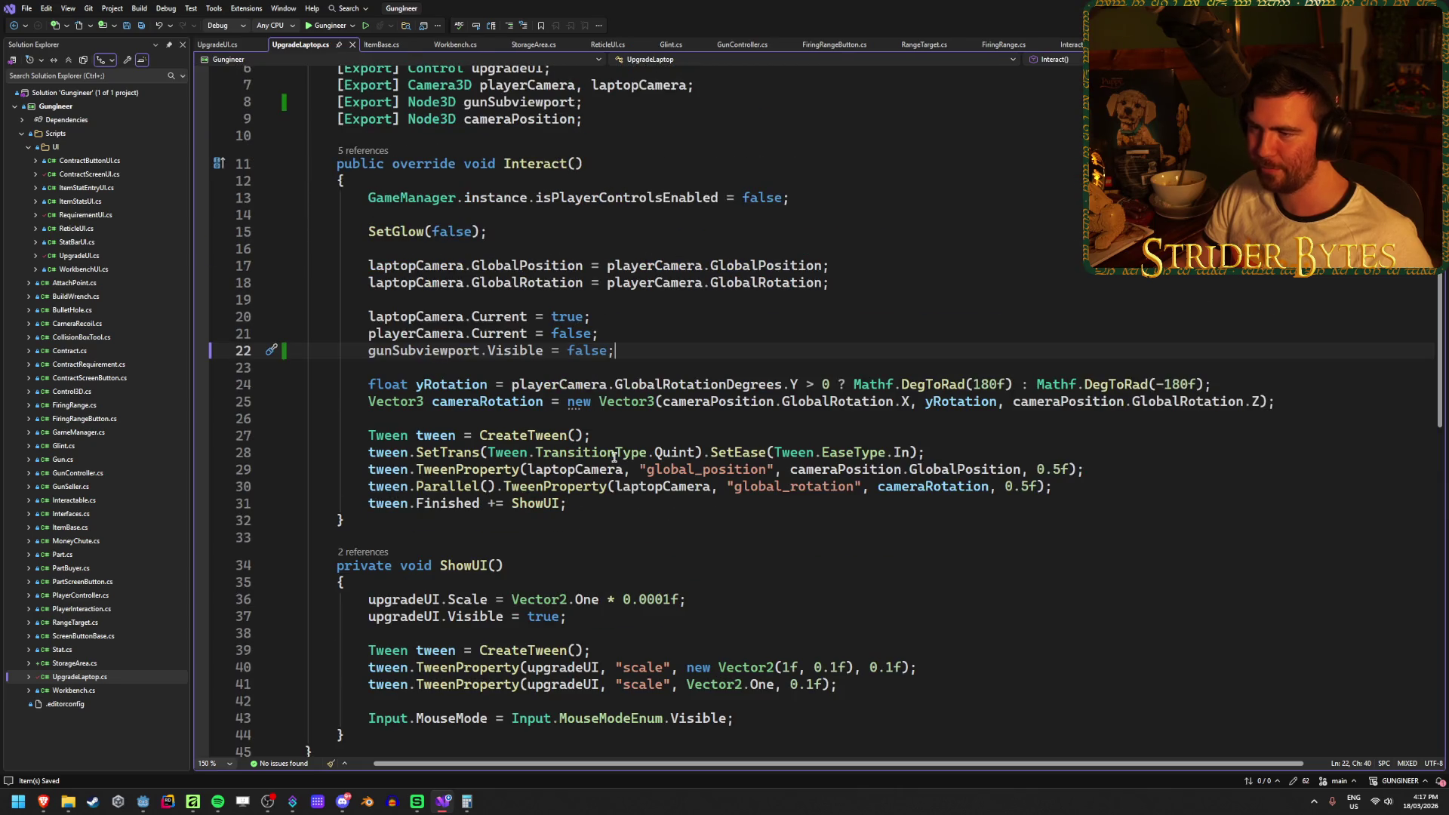
In UpgradeUI.cs, change line 36's visibility value from false to true.
key("ctrl+Tab")
scroll(596, 578, "down", 3)
double_click(588, 563)
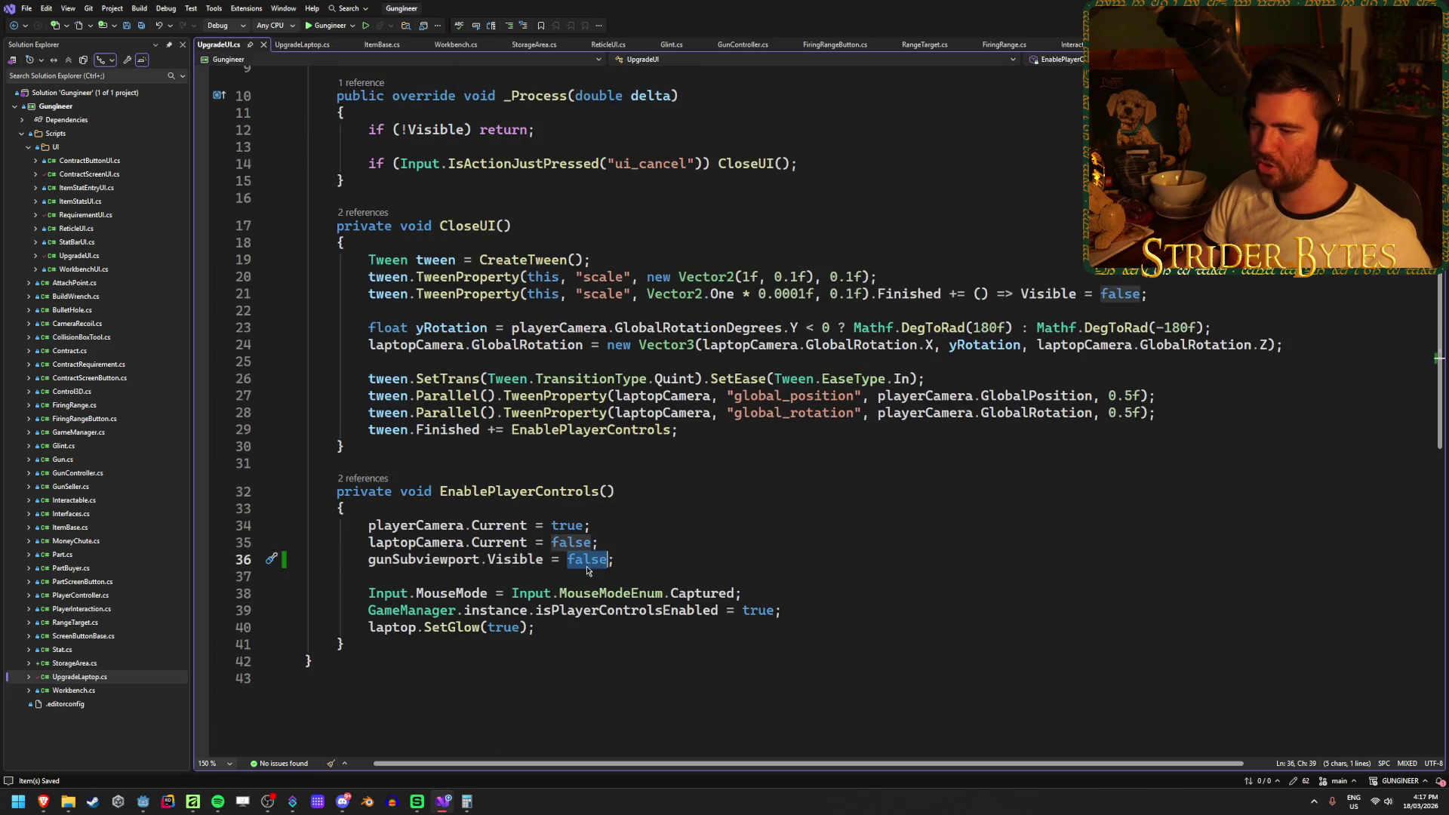
type("true")
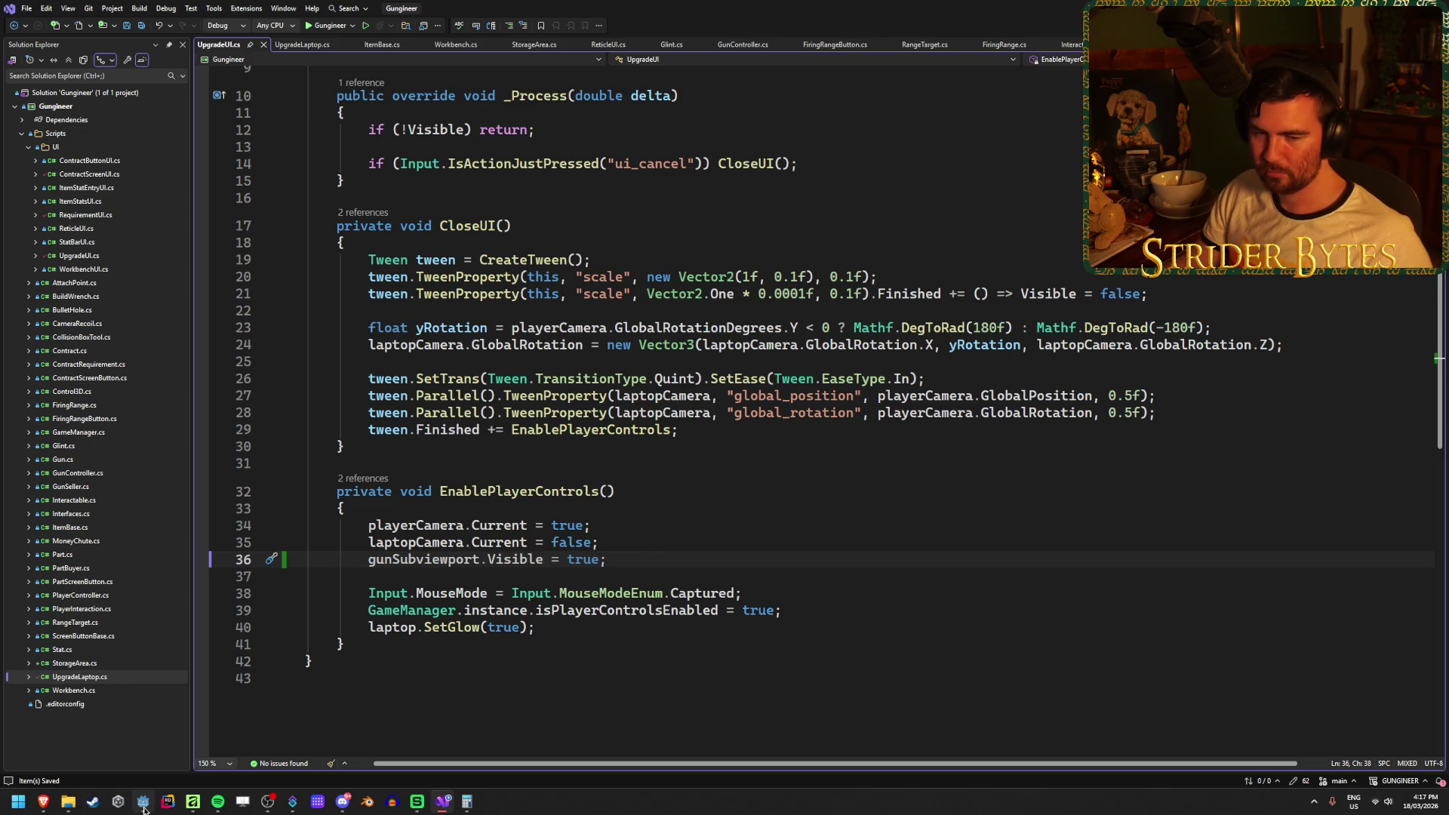
mouse_move(145, 806)
Retype UpgradeUI's gunSubviewport field as SubViewport and cut line 36 back to gunSubviewport.
scroll(453, 449, "up", 3)
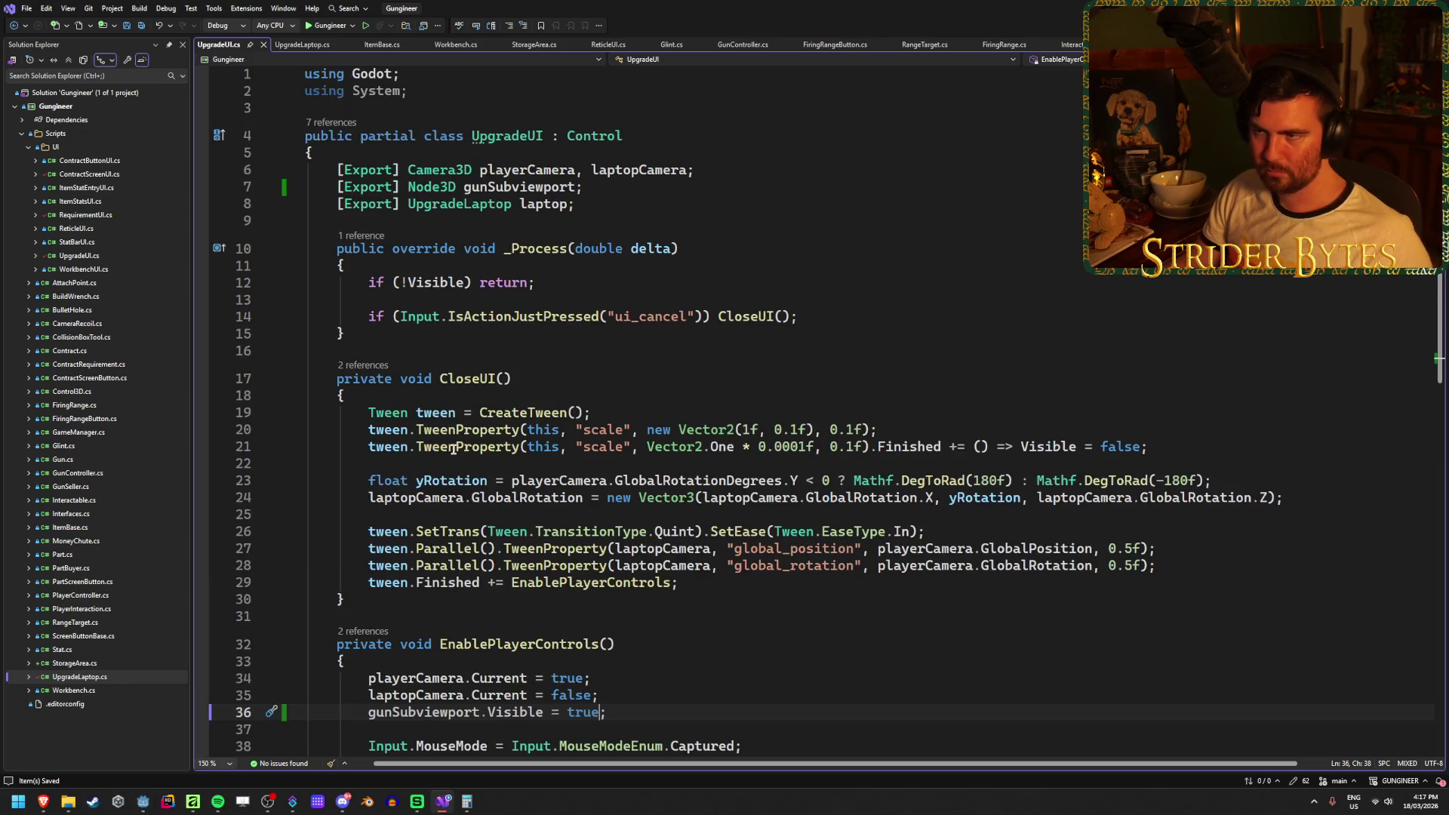
double_click(432, 187)
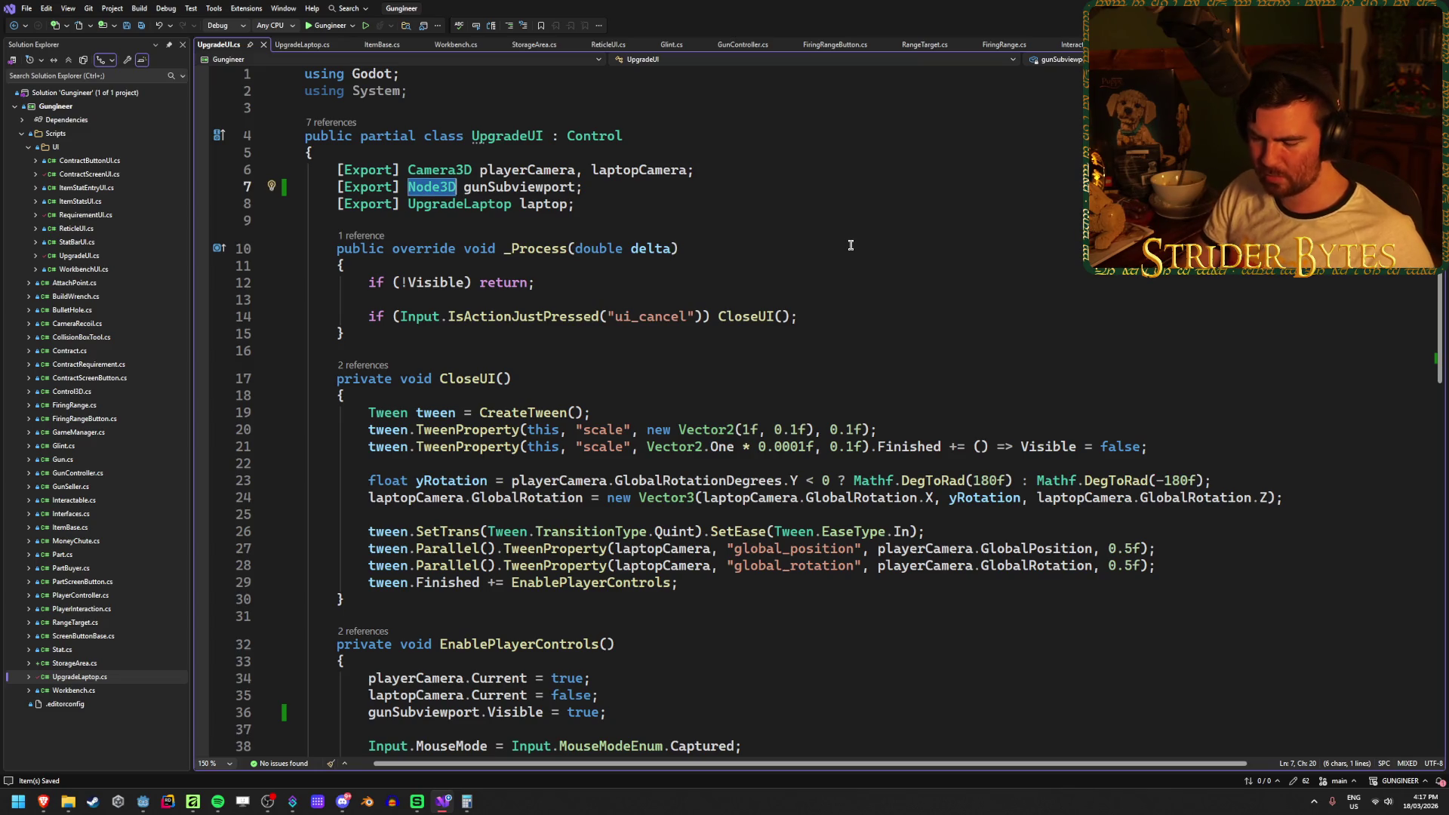
type("Subvie")
key("Tab")
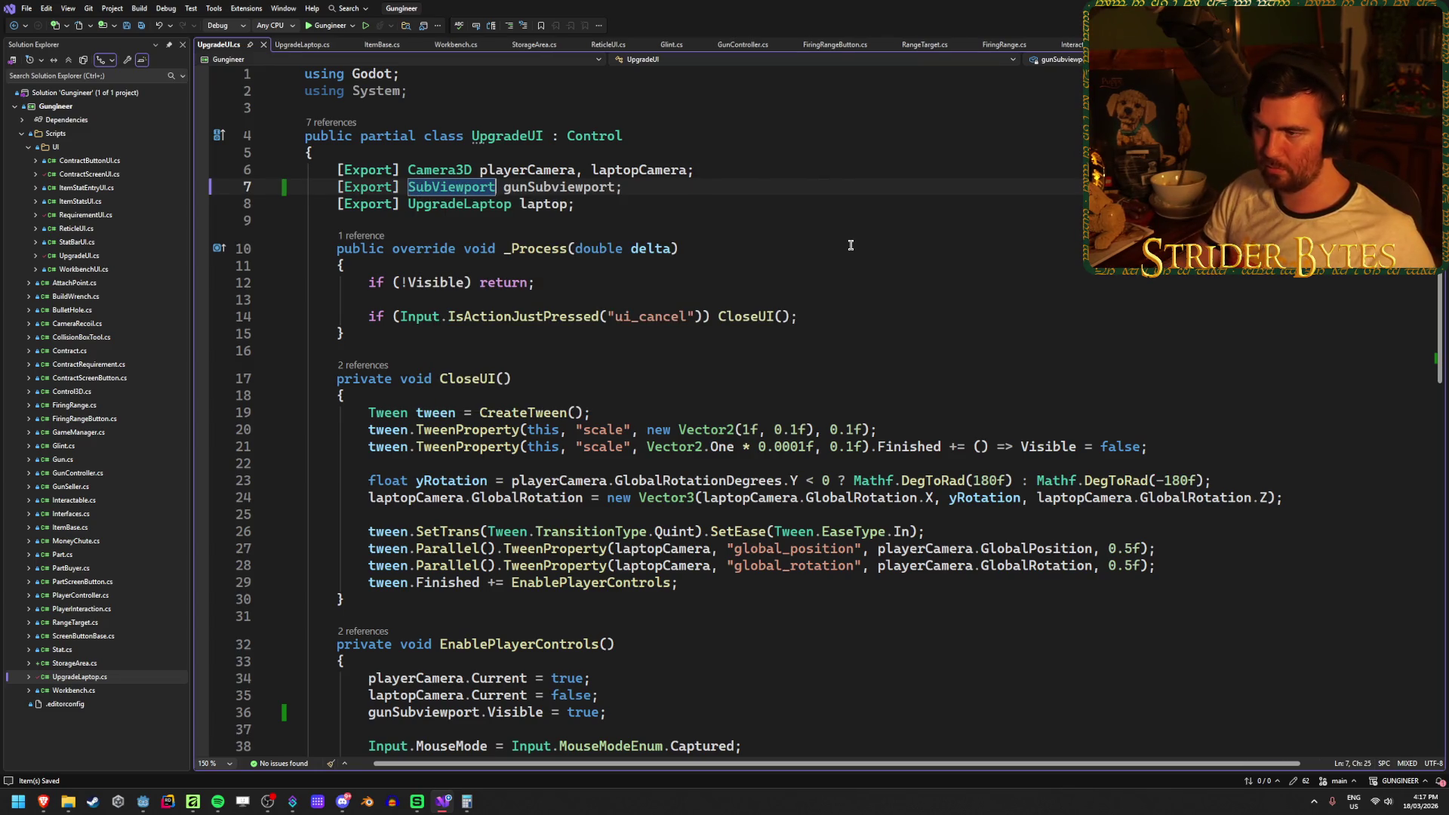
scroll(740, 437, "down", 3)
left_click_drag(607, 560, 492, 560)
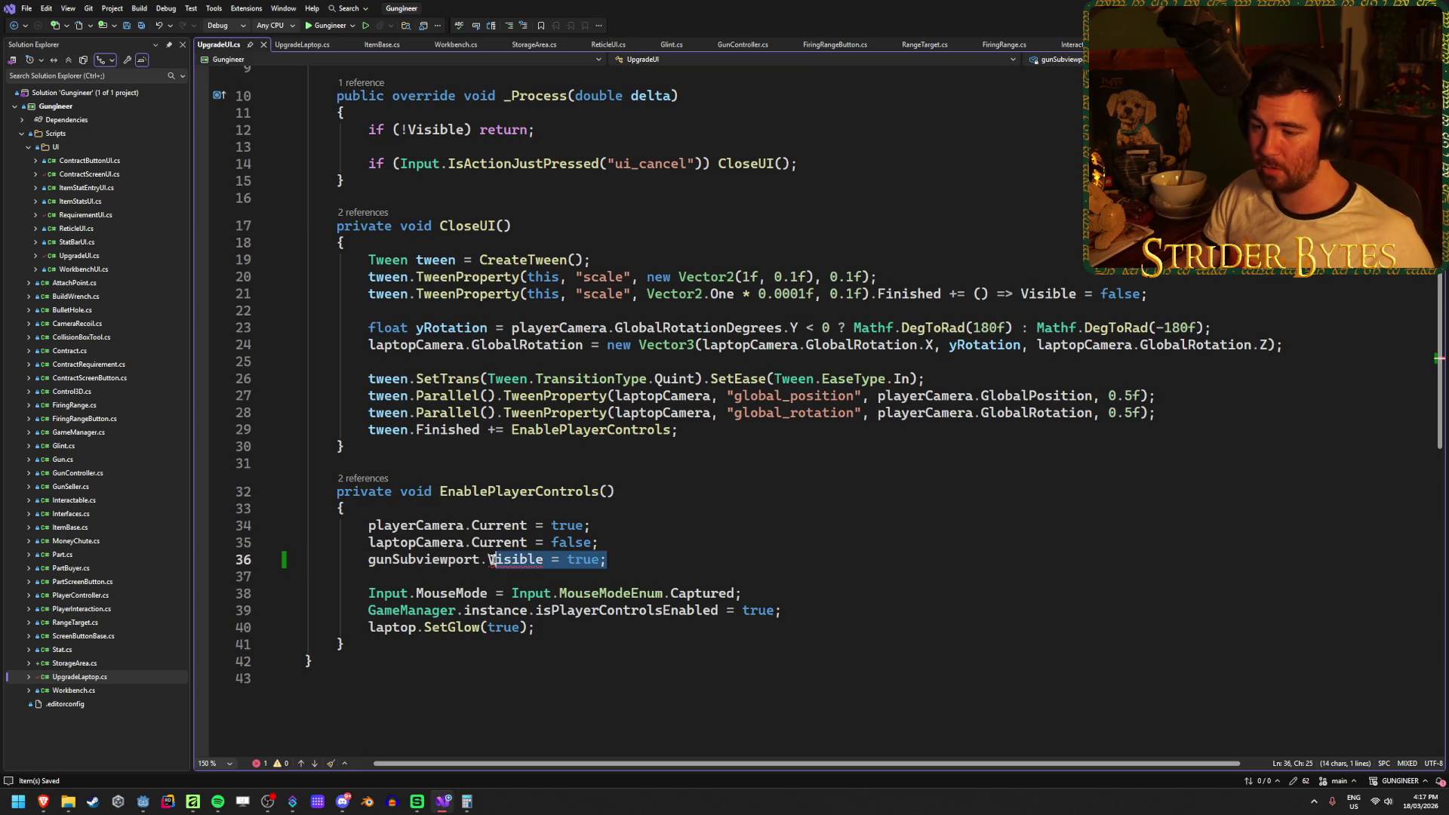
type(".vi")
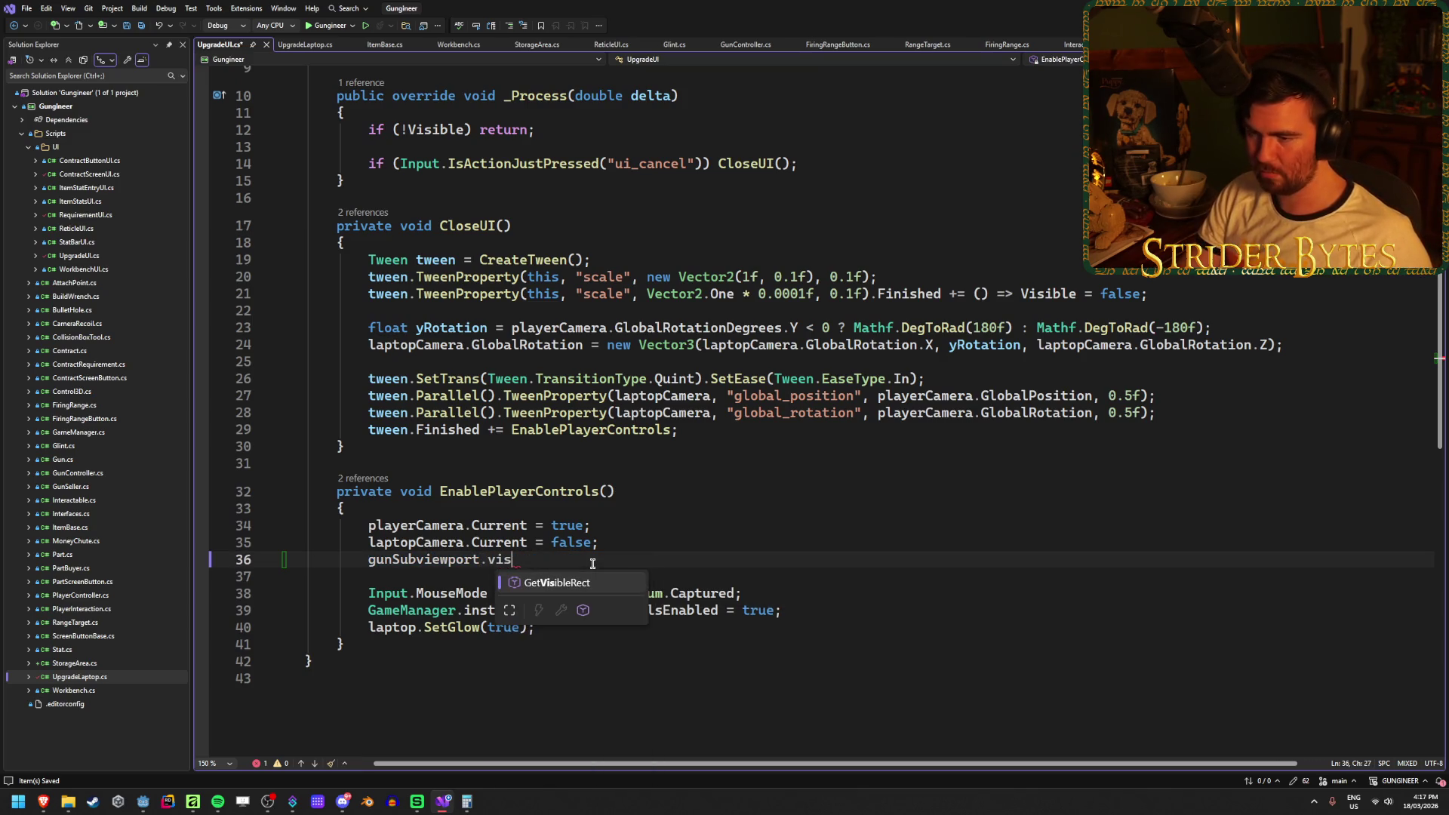
key("BackSpace")
key("BackSpace")
key("BackSpace")
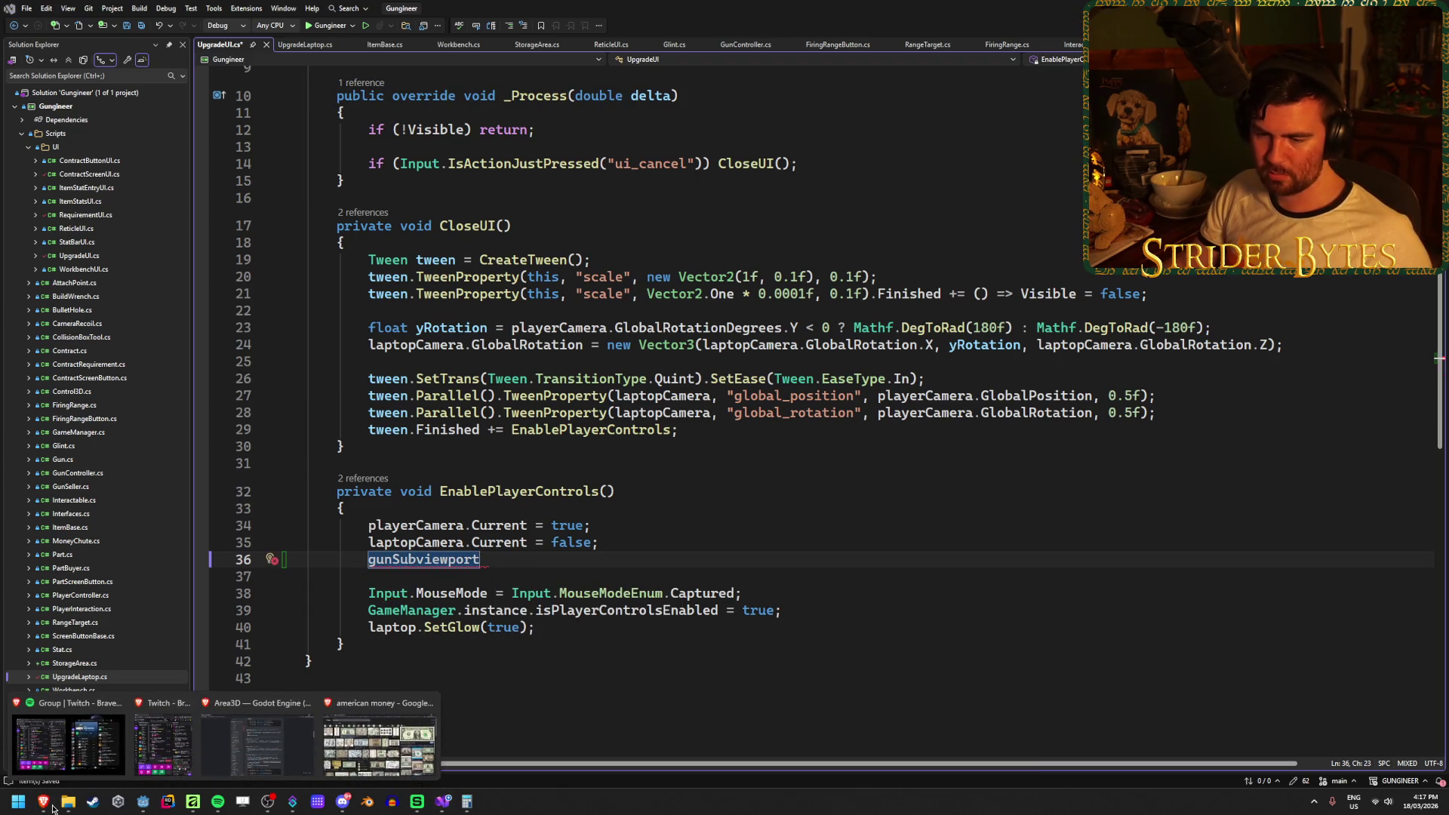
left_click(143, 801)
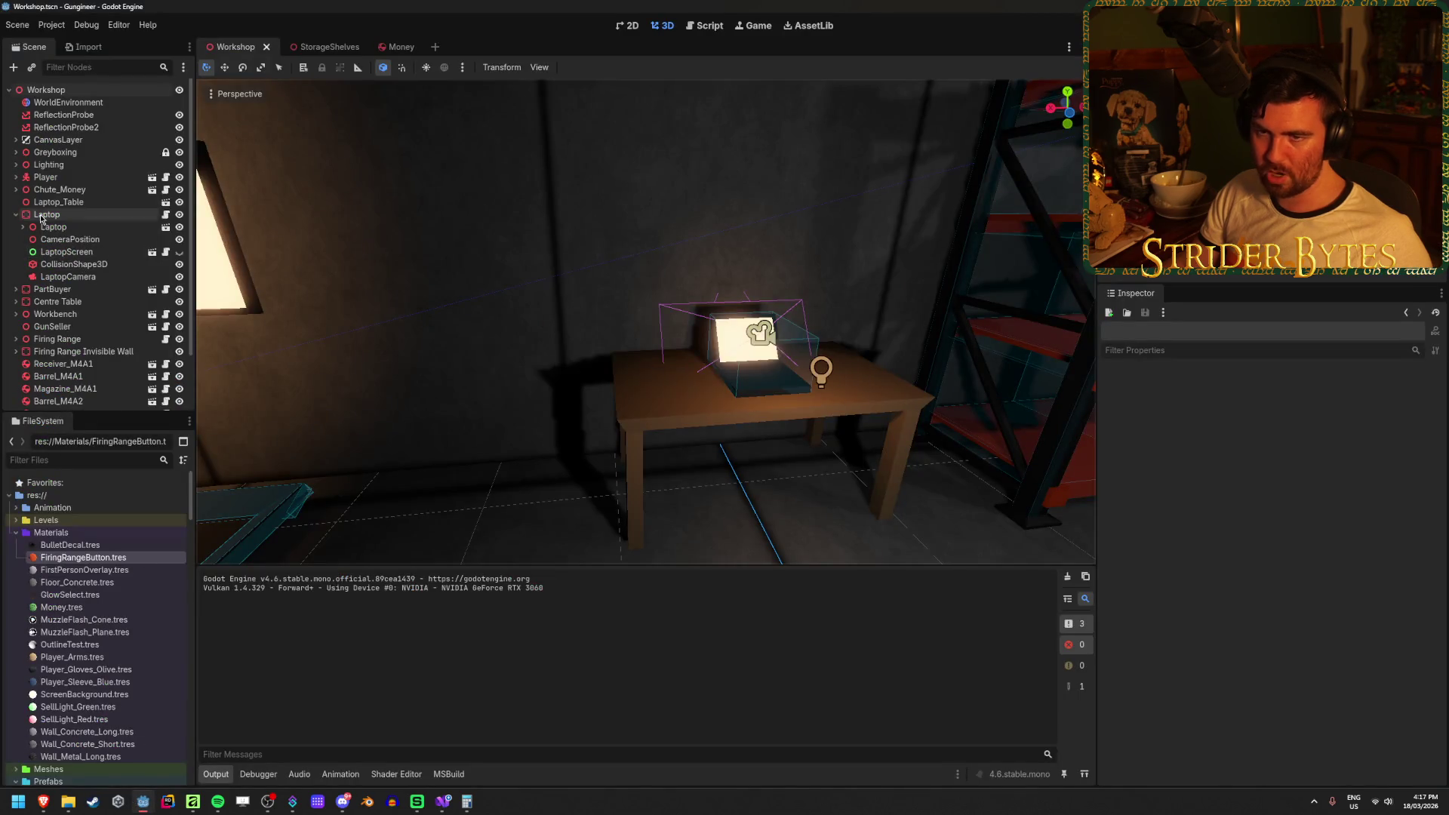
left_click(16, 176)
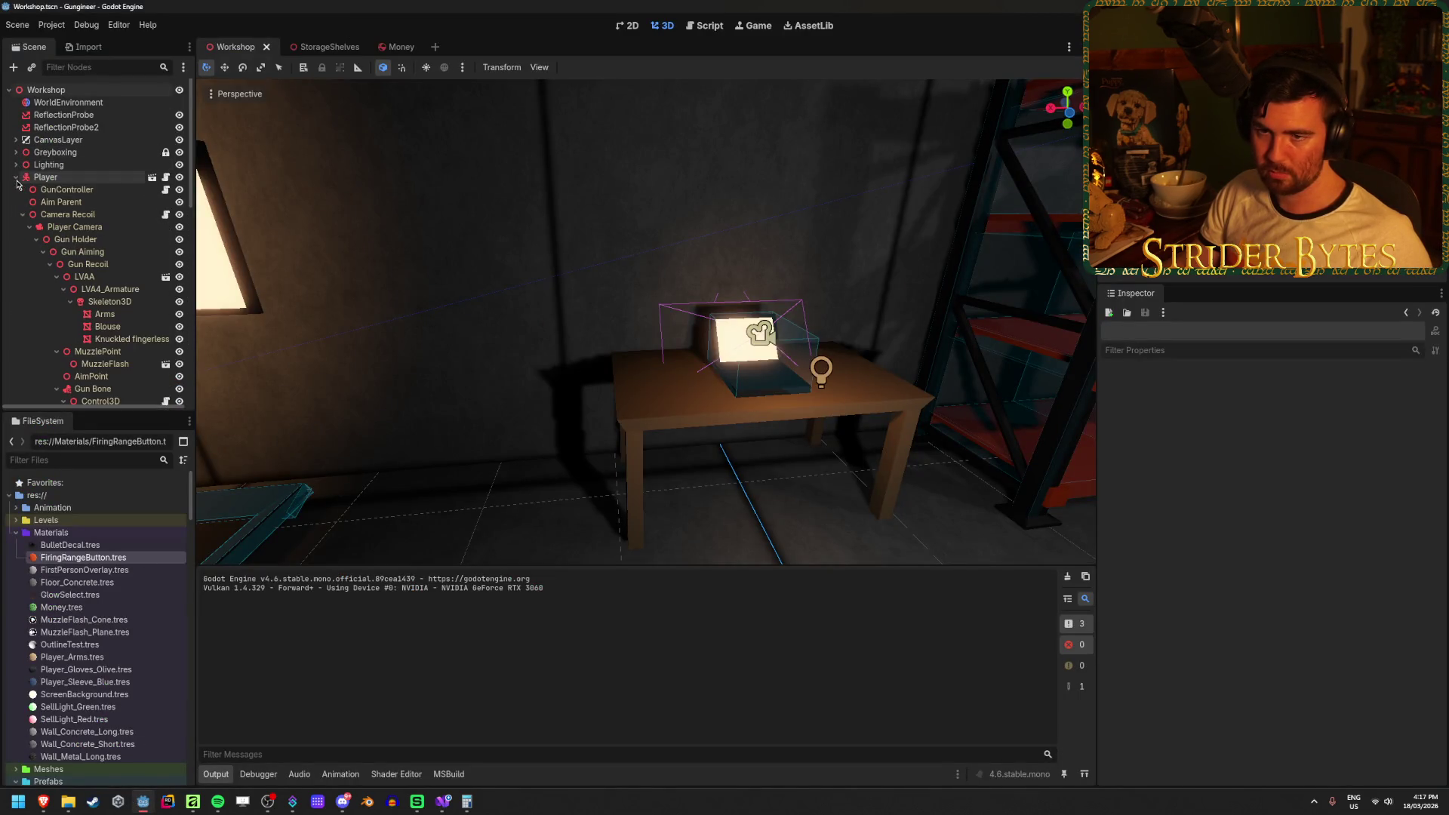
scroll(112, 205, "down", 5)
scroll(112, 206, "down", 3)
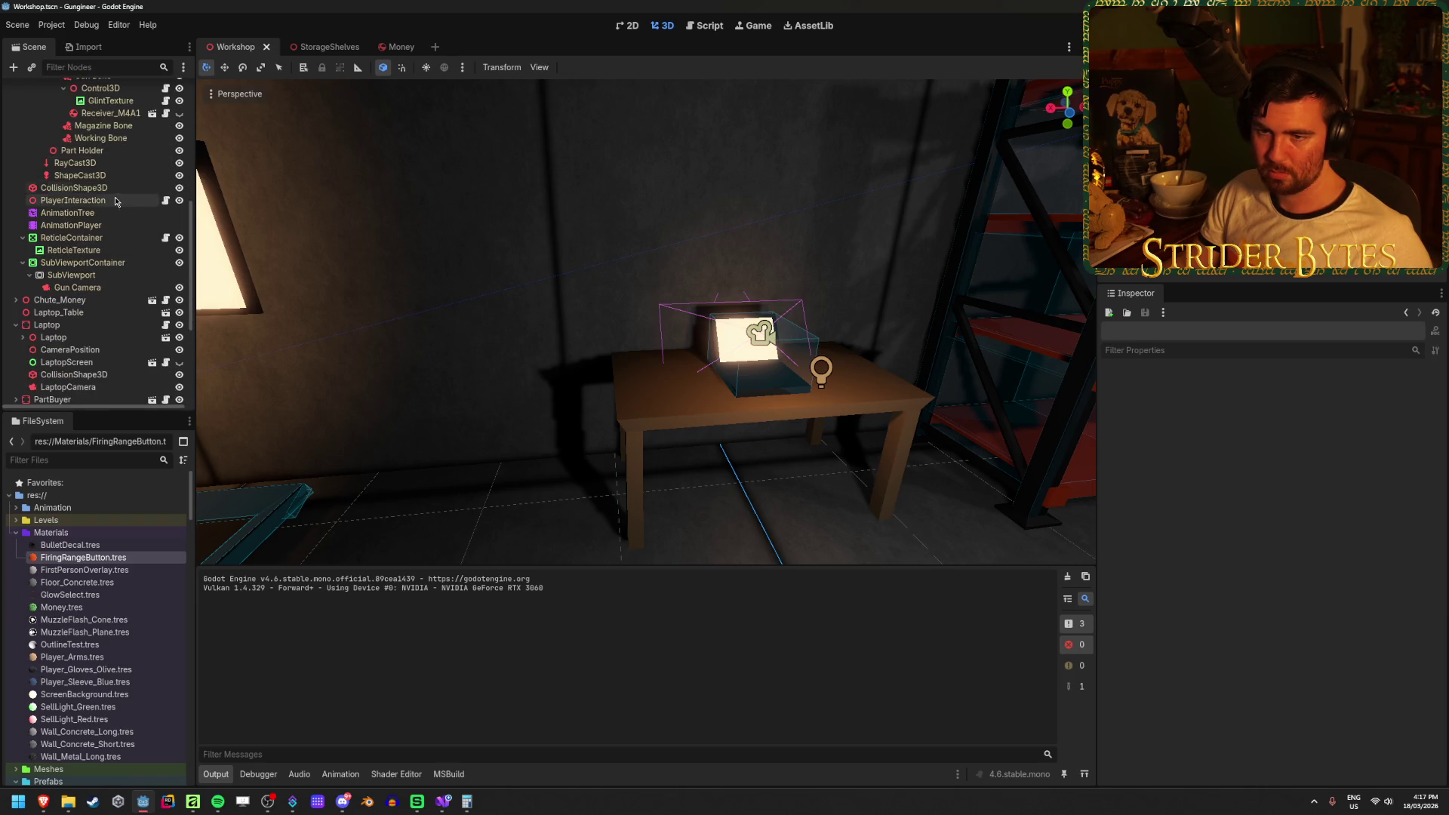
left_click(85, 276)
scroll(1210, 475, "down", 5)
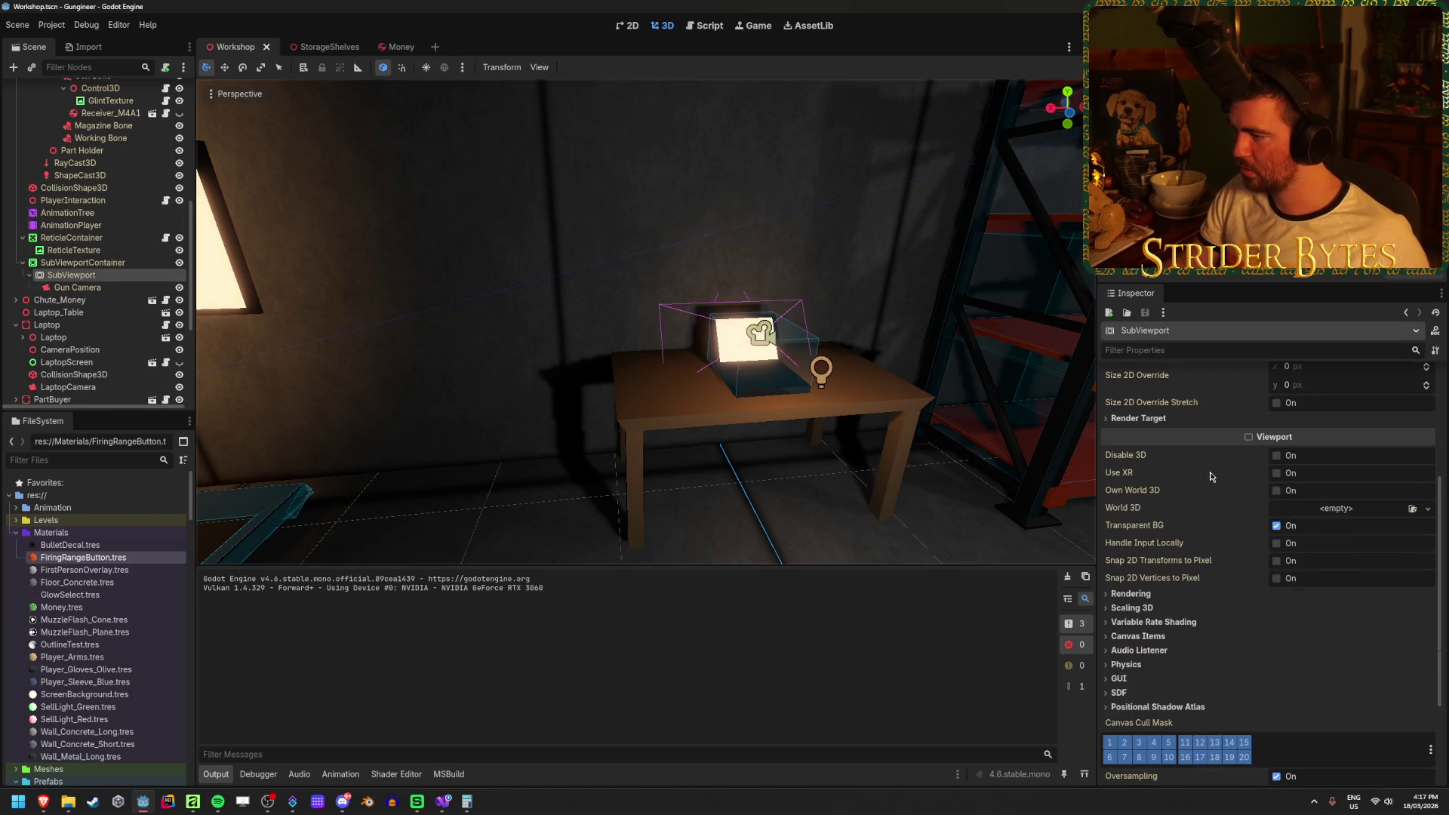
scroll(1154, 559, "up", 3)
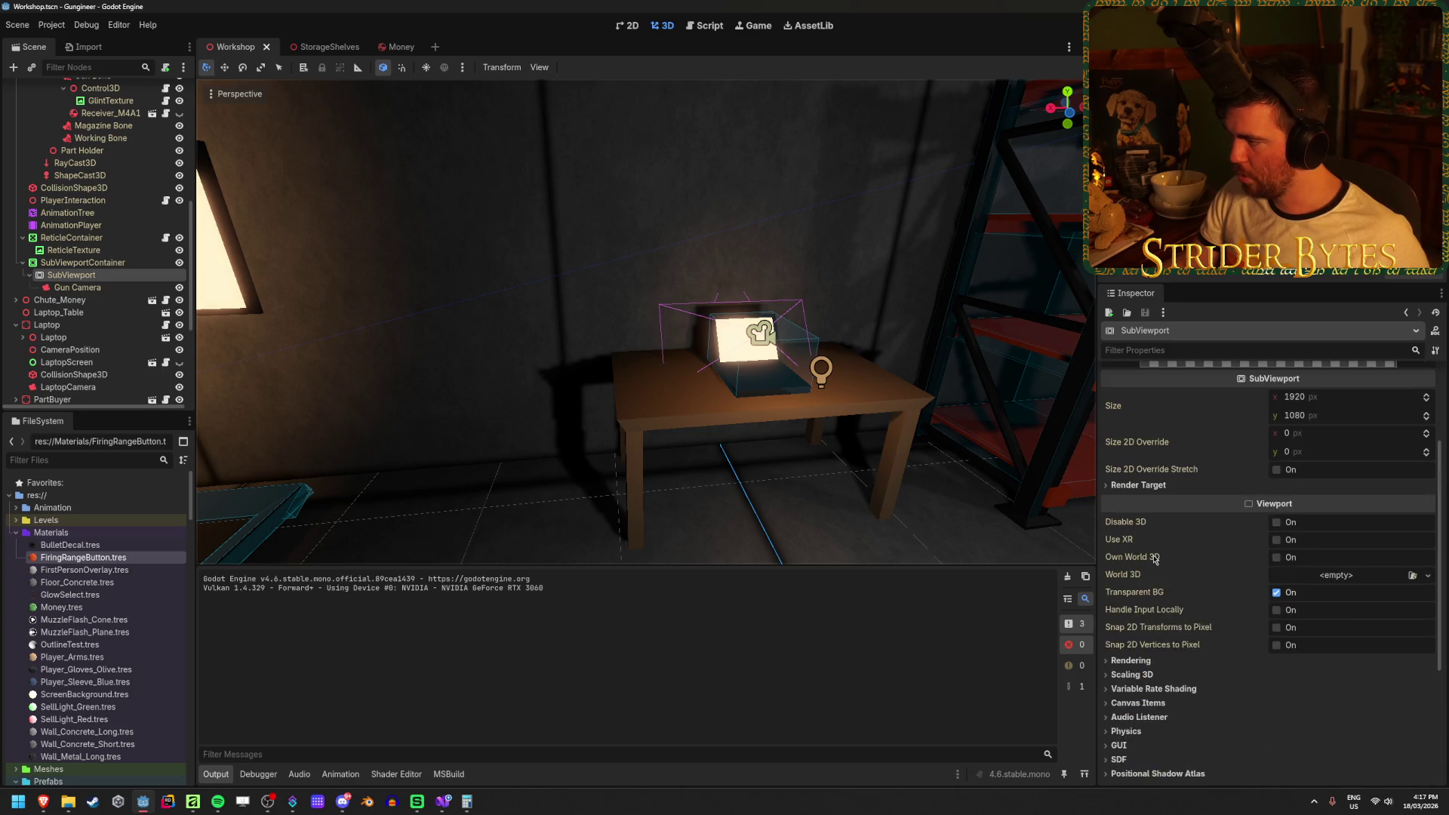
scroll(1169, 525, "down", 1)
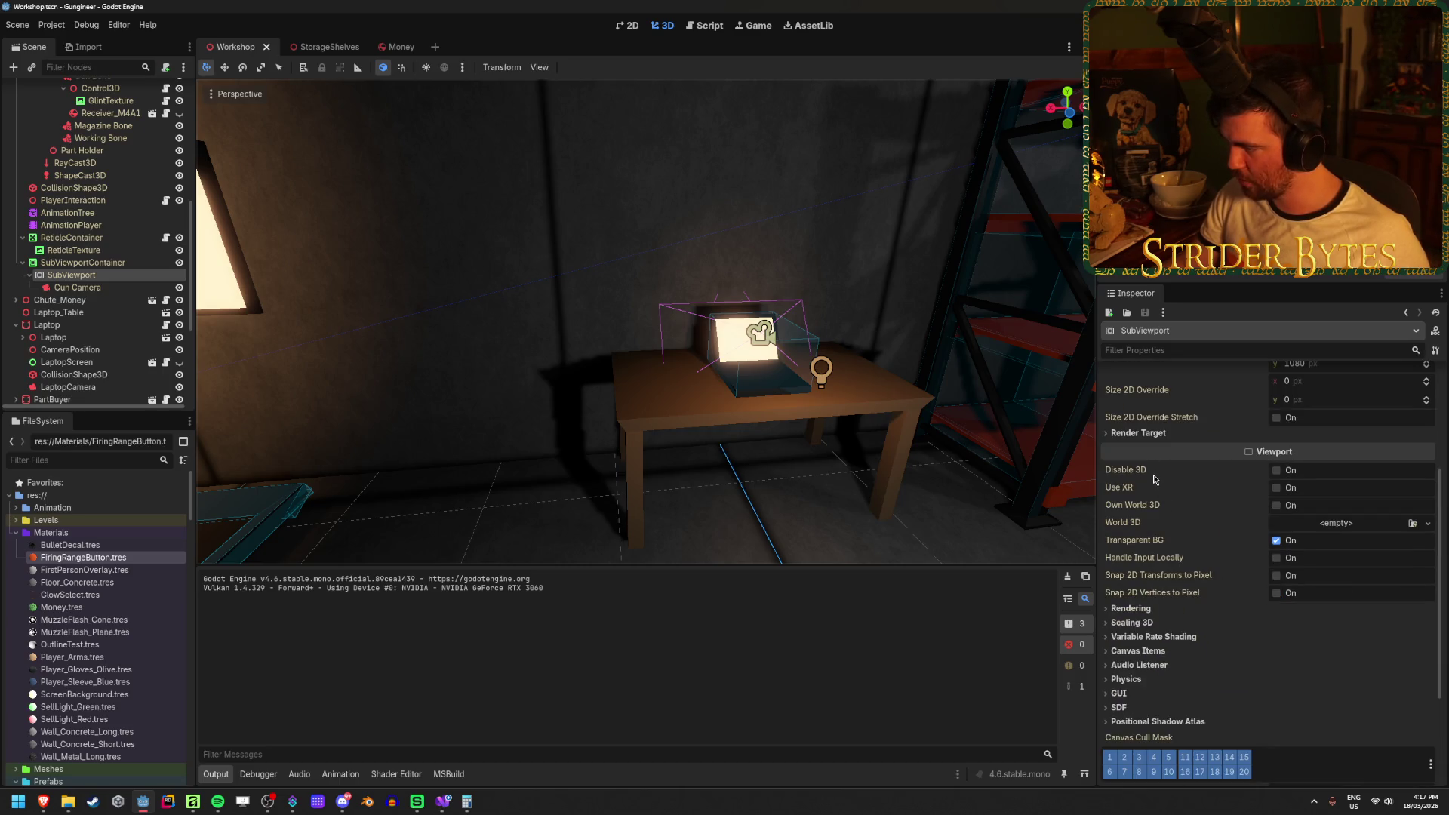
left_click(1142, 608)
left_click(1145, 609)
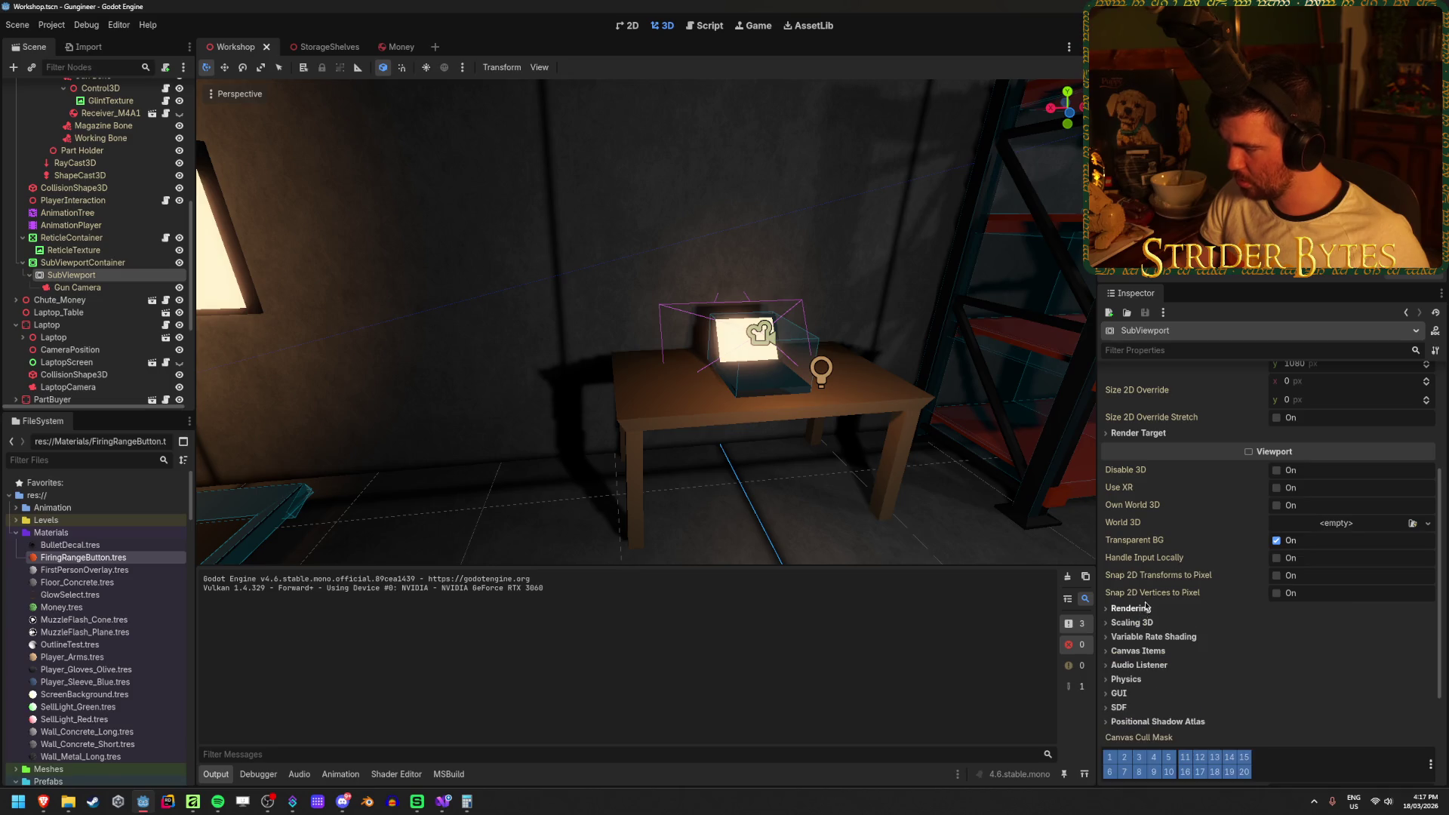
scroll(1147, 608, "down", 2)
scroll(1163, 596, "up", 4)
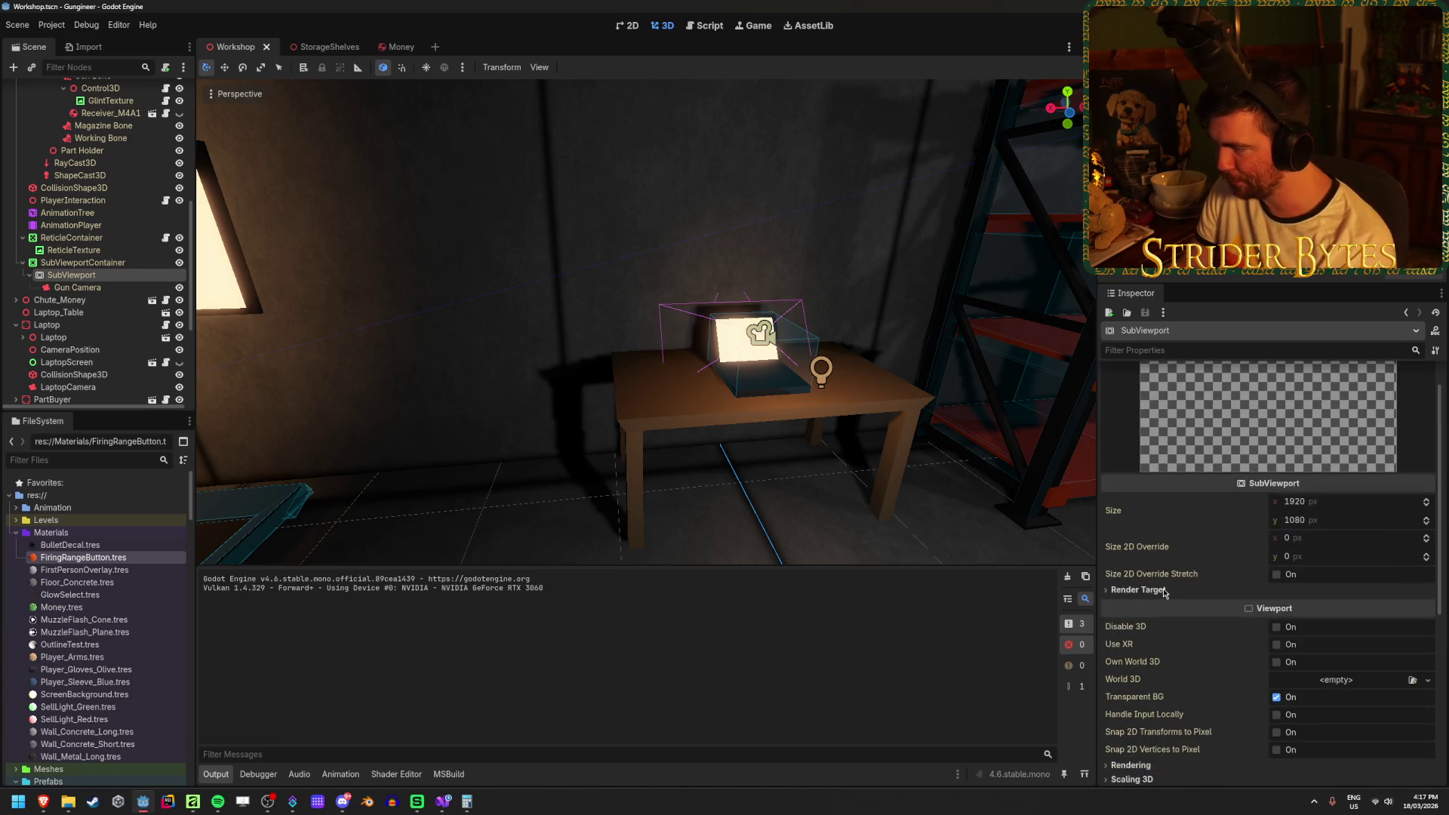
scroll(1167, 596, "down", 5)
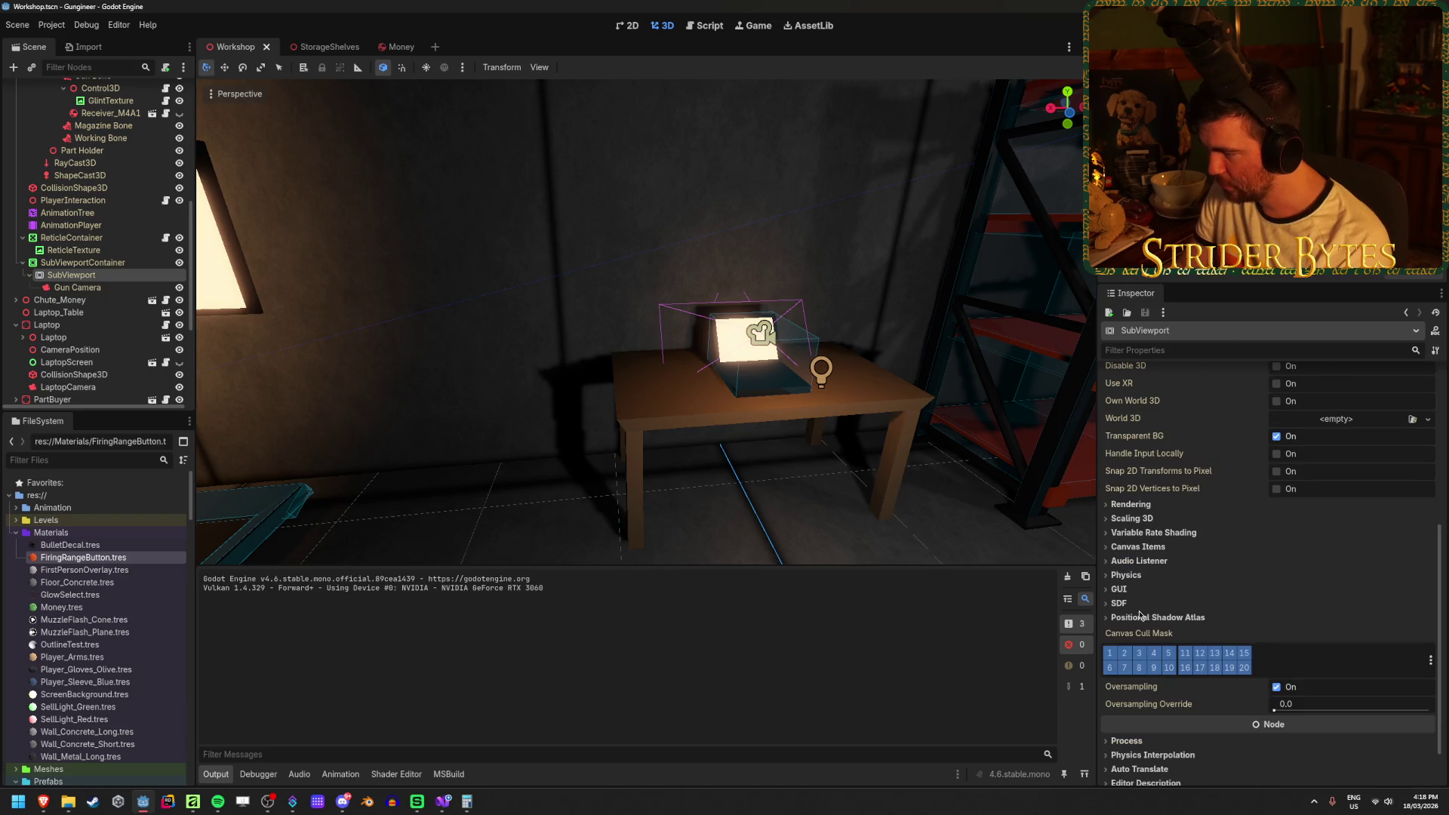
left_click(1130, 603)
left_click(1131, 604)
left_click(1131, 592)
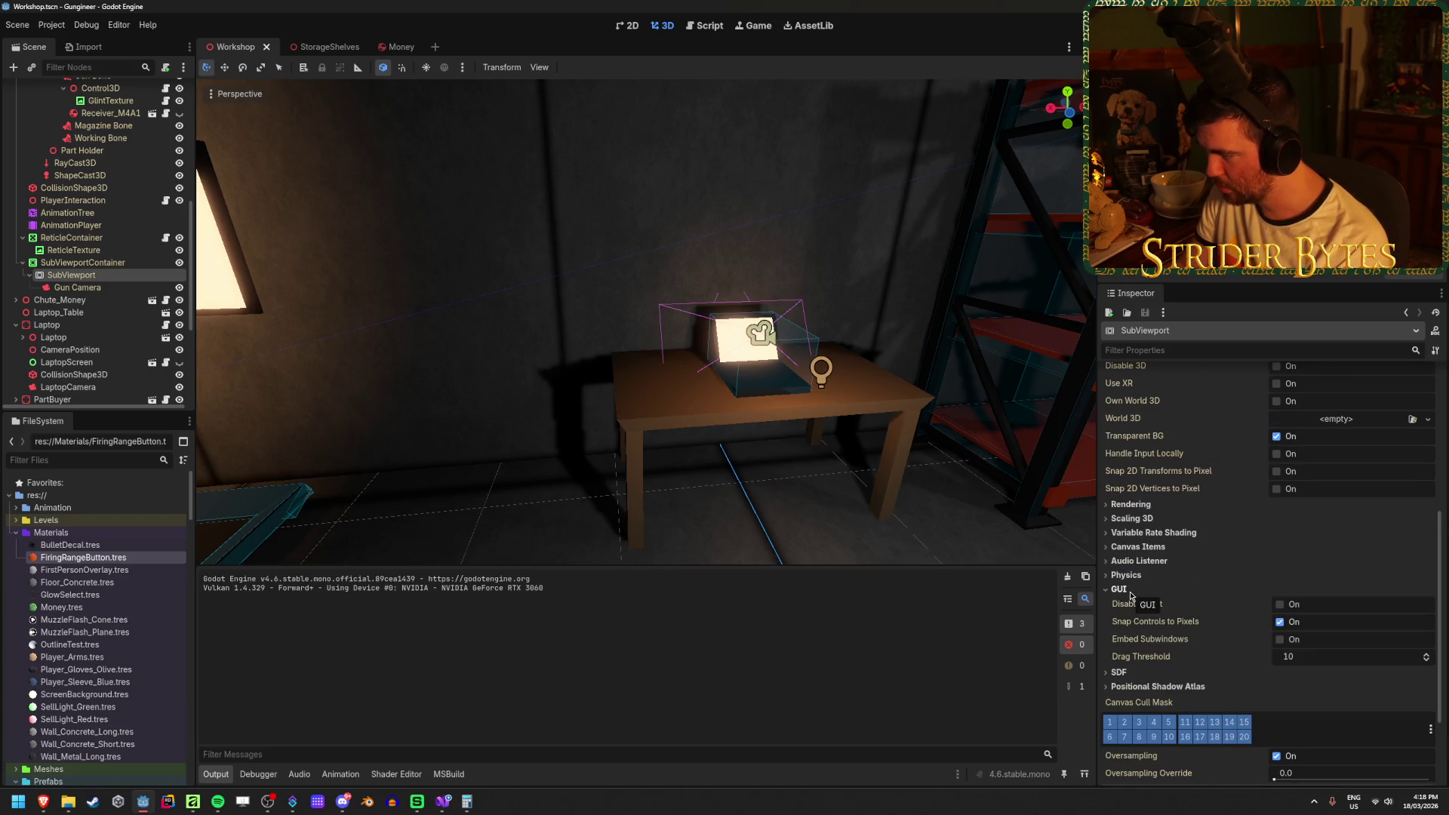
left_click(1119, 588)
scroll(1147, 642, "down", 2)
left_click(1127, 688)
left_click(1350, 704)
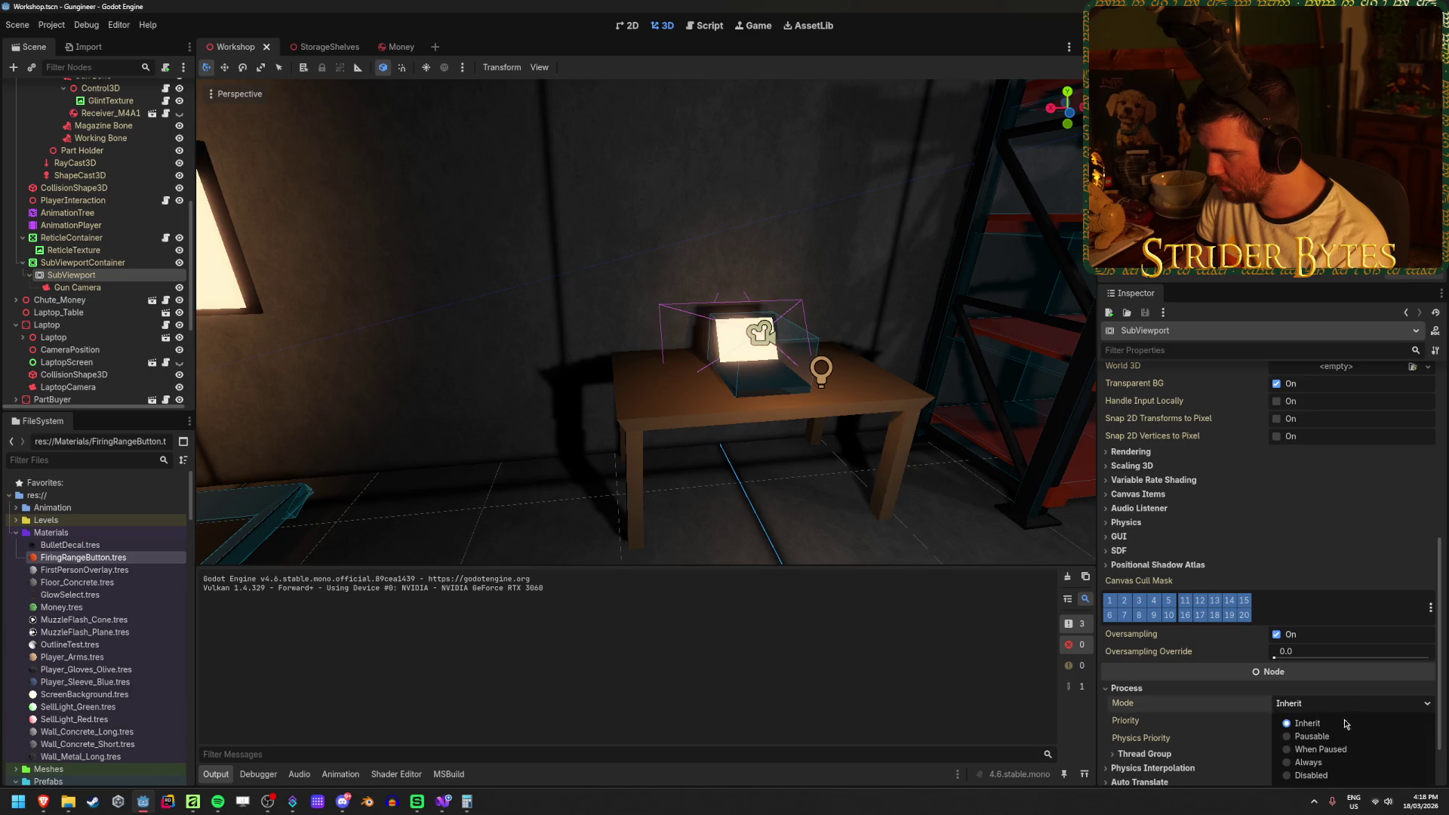
left_click(1314, 775)
scroll(1244, 671, "up", 4)
scroll(1243, 671, "down", 4)
left_click(1312, 642)
left_click(1306, 660)
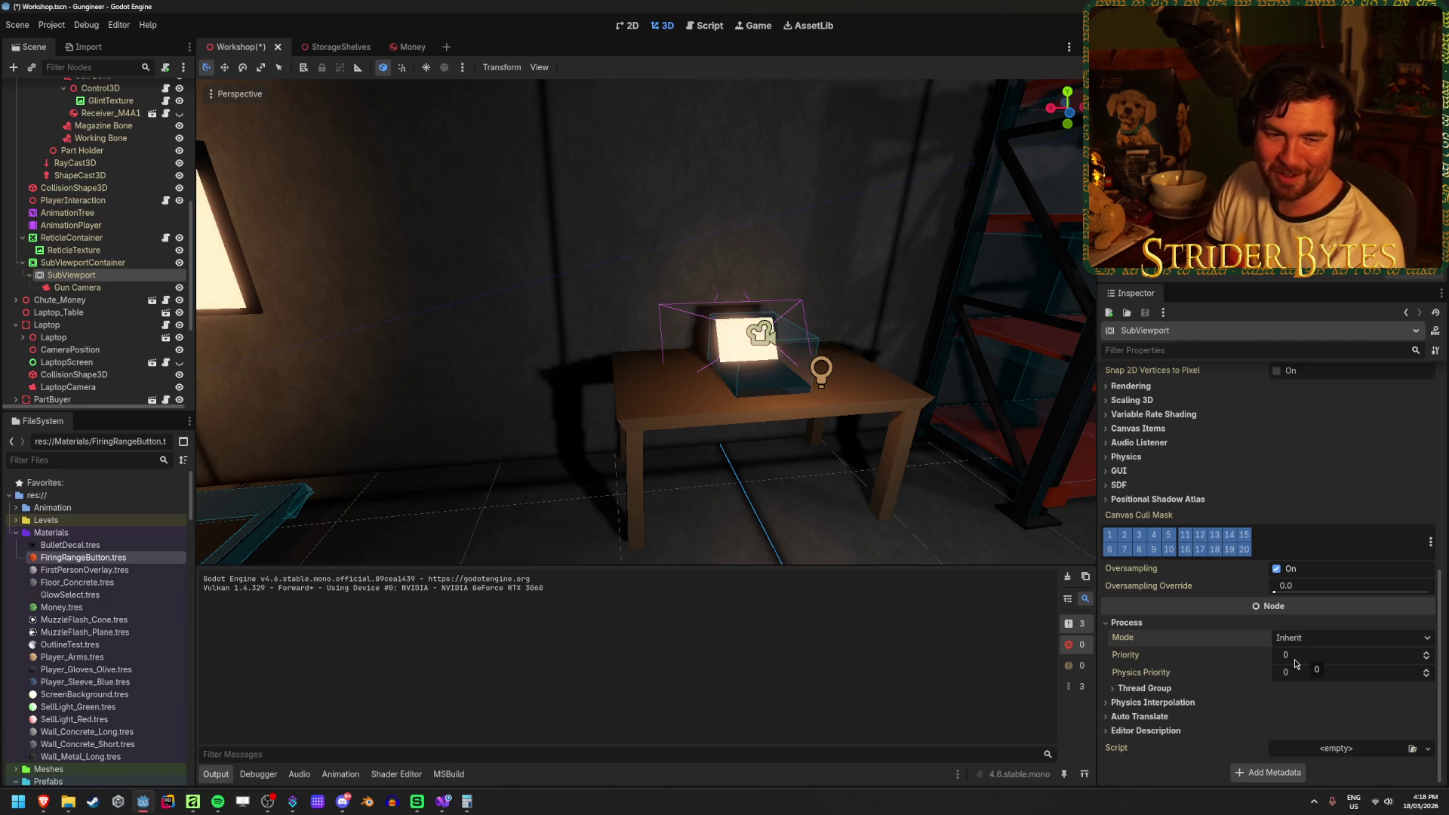
mouse_move(528, 423)
left_mouse_down()
mouse_move(570, 432)
mouse_move(363, 457)
mouse_move(505, 433)
left_mouse_up()
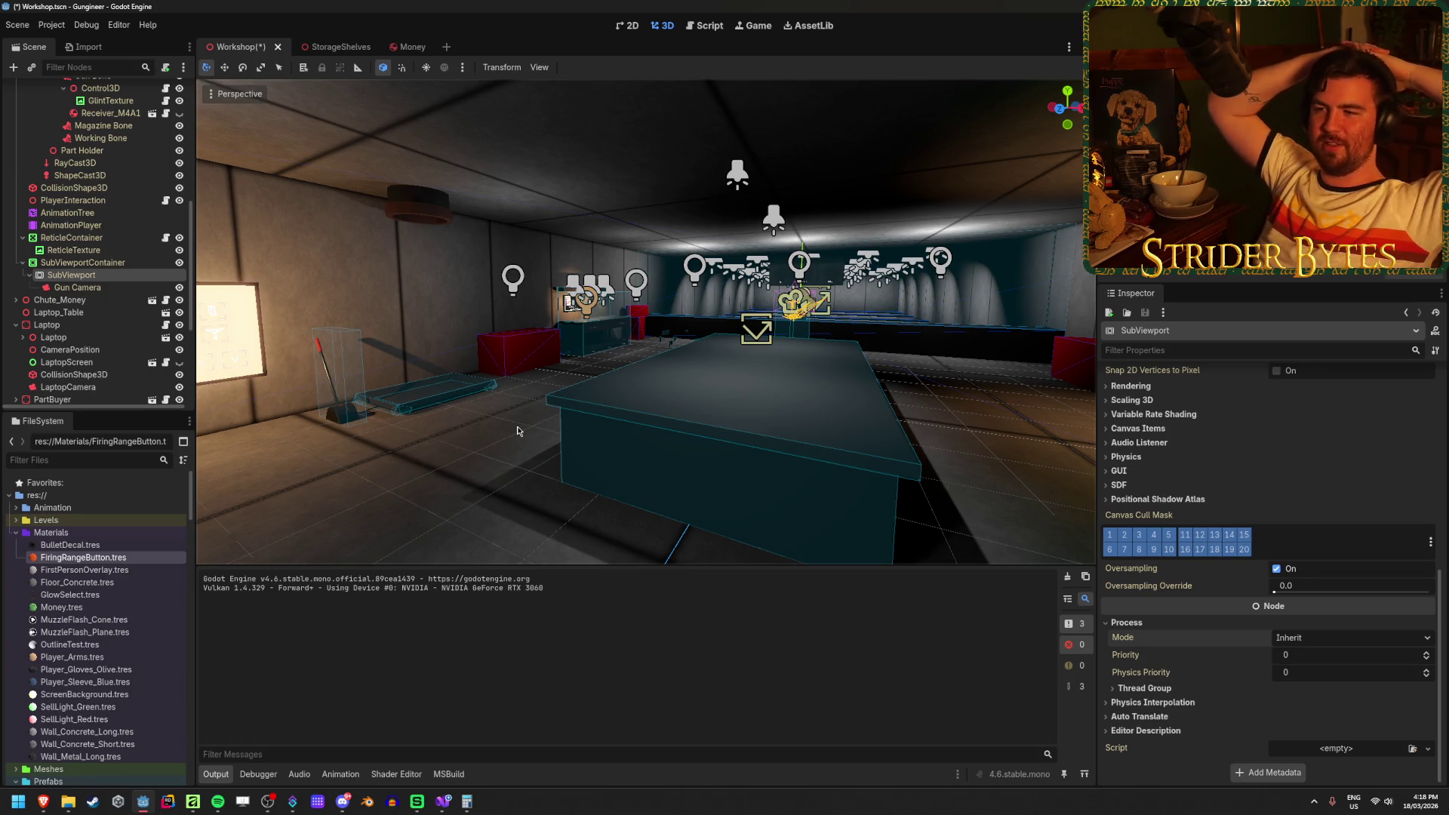
Deselect the SubViewport node, fly the editor camera down the firing range, then save and run the game.
left_click(514, 448)
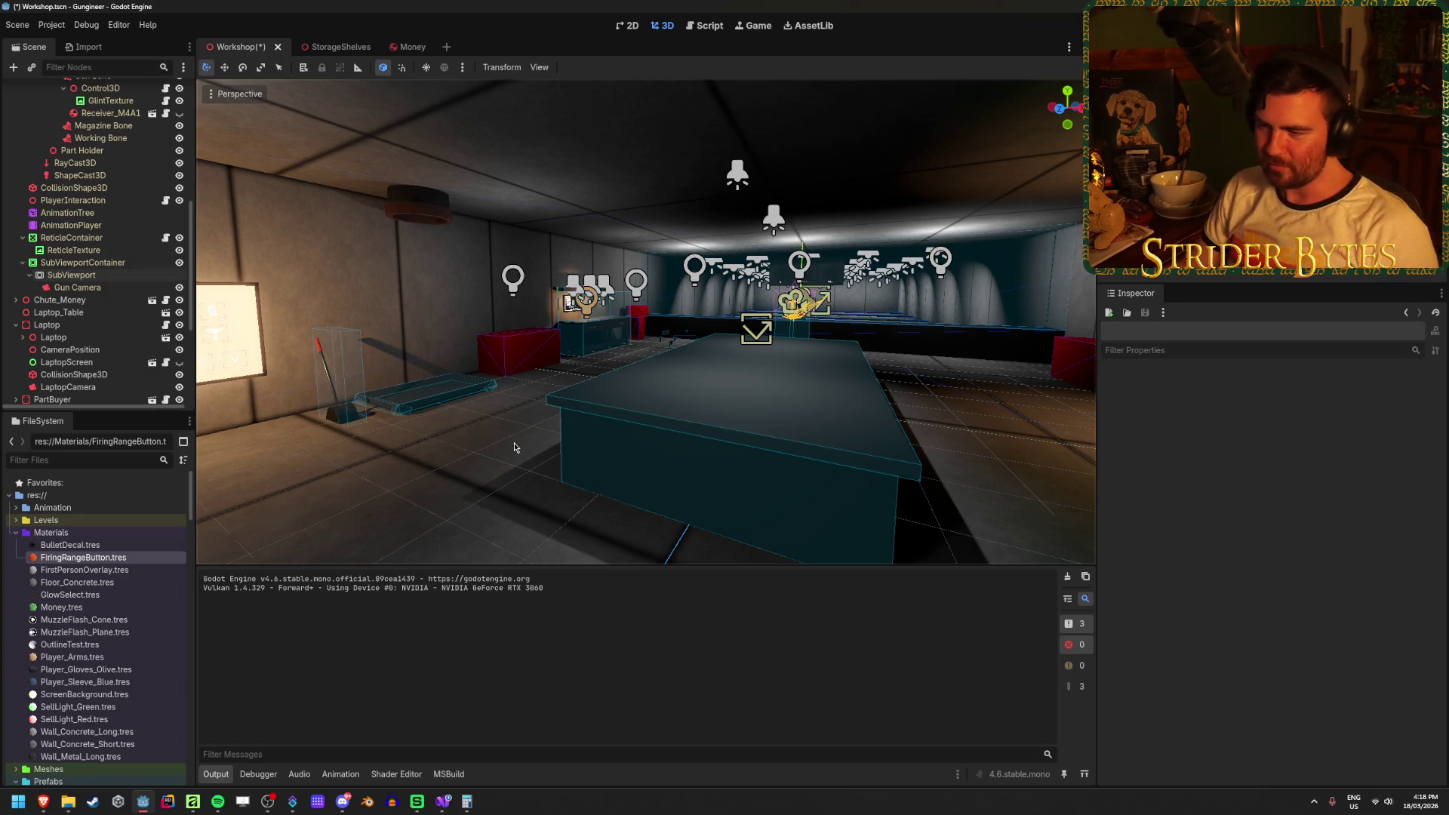
key("w")
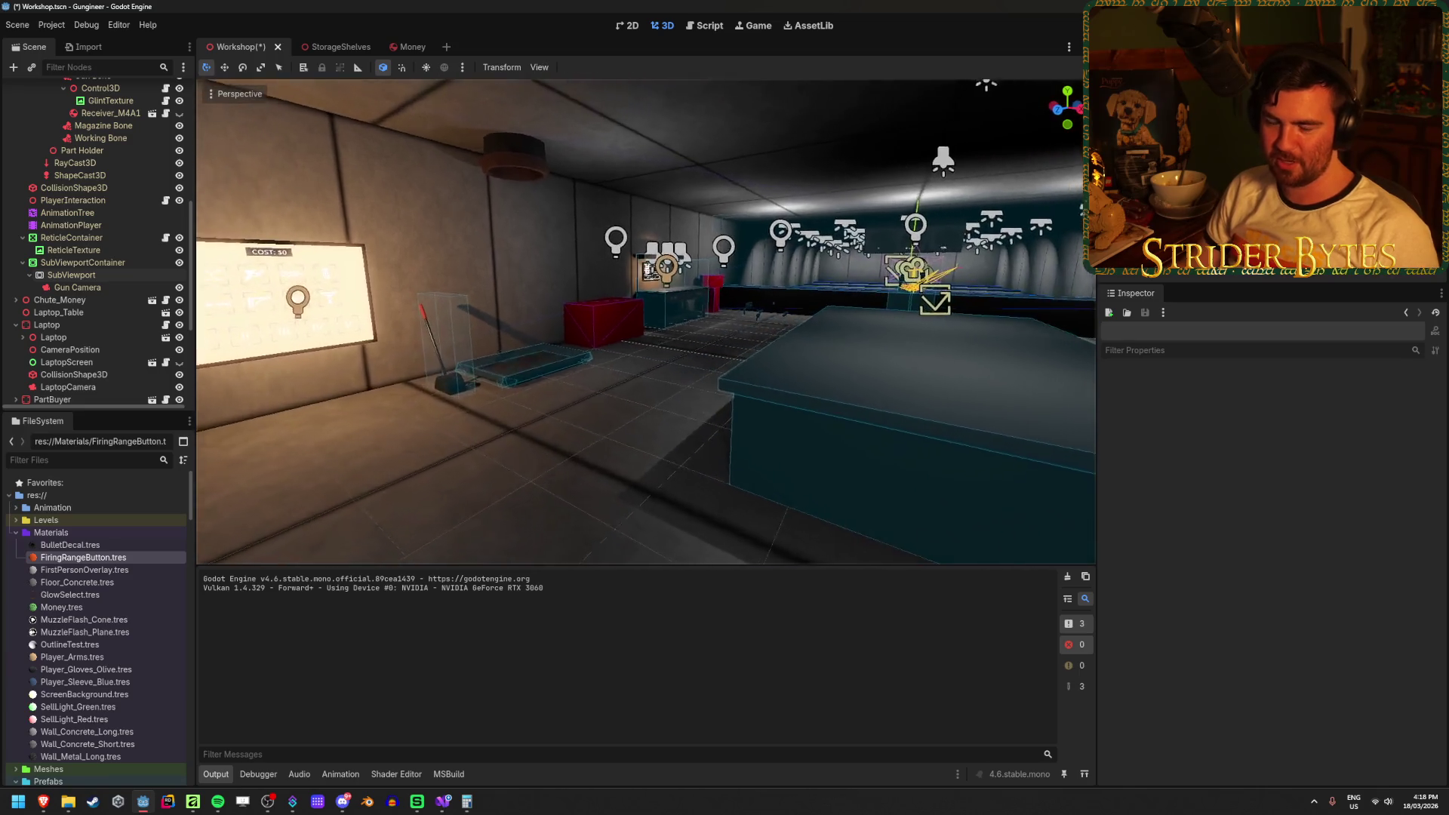
key("w")
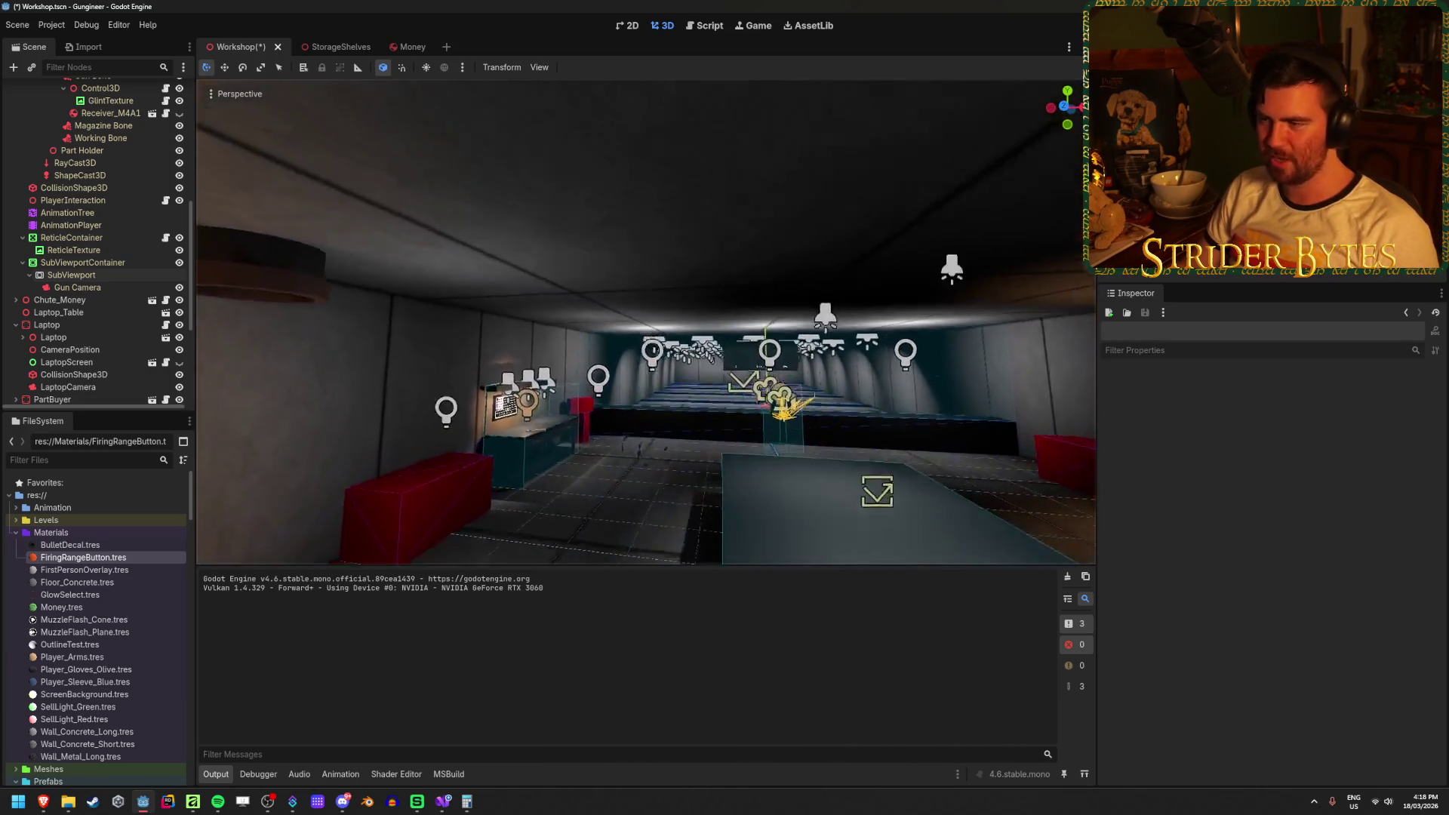
key("d")
key("F5")
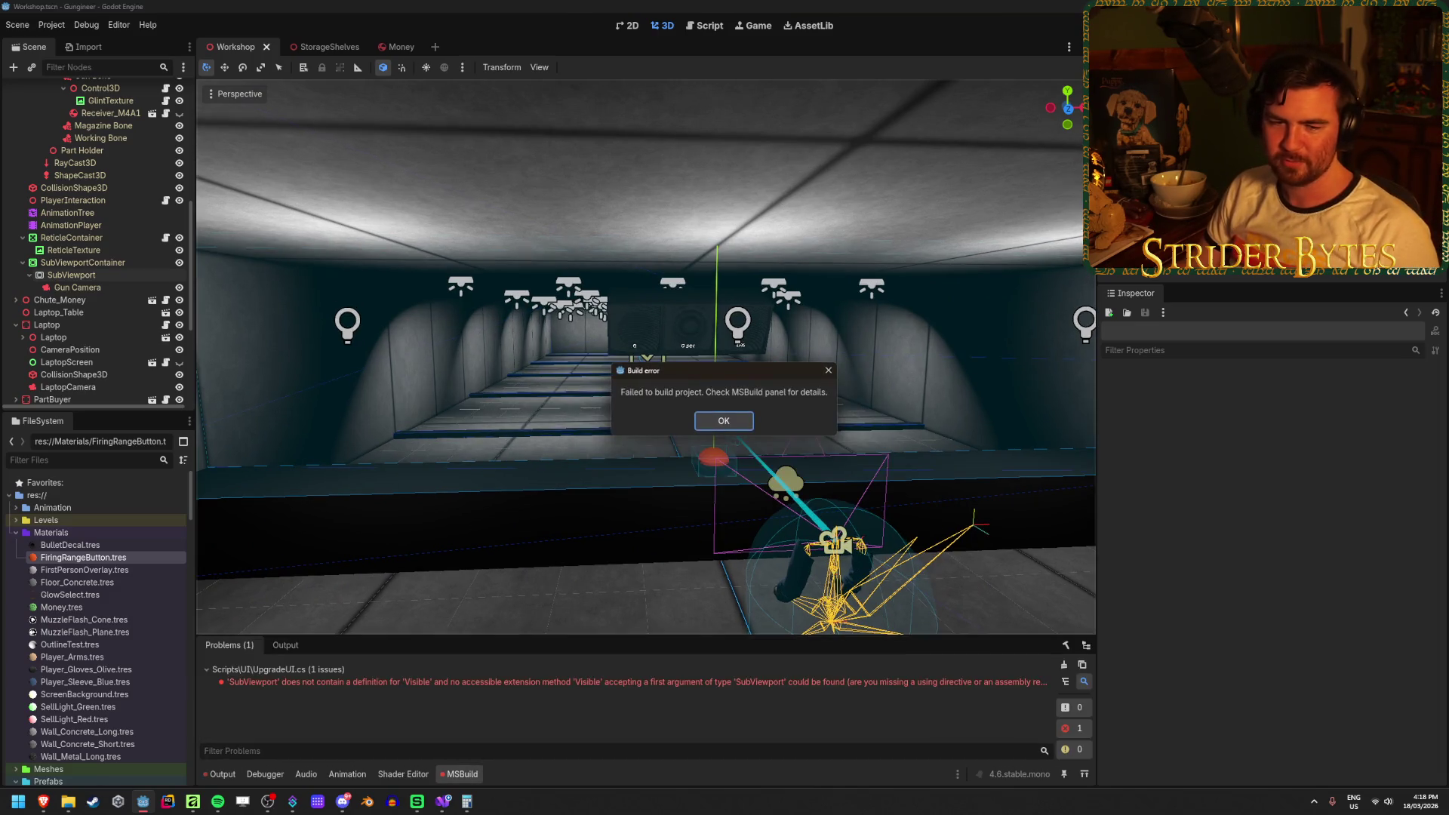
Dismiss the build error and remove the stray dot after gunSubviewport in UpgradeUI.cs.
left_click(721, 420)
left_click(444, 803)
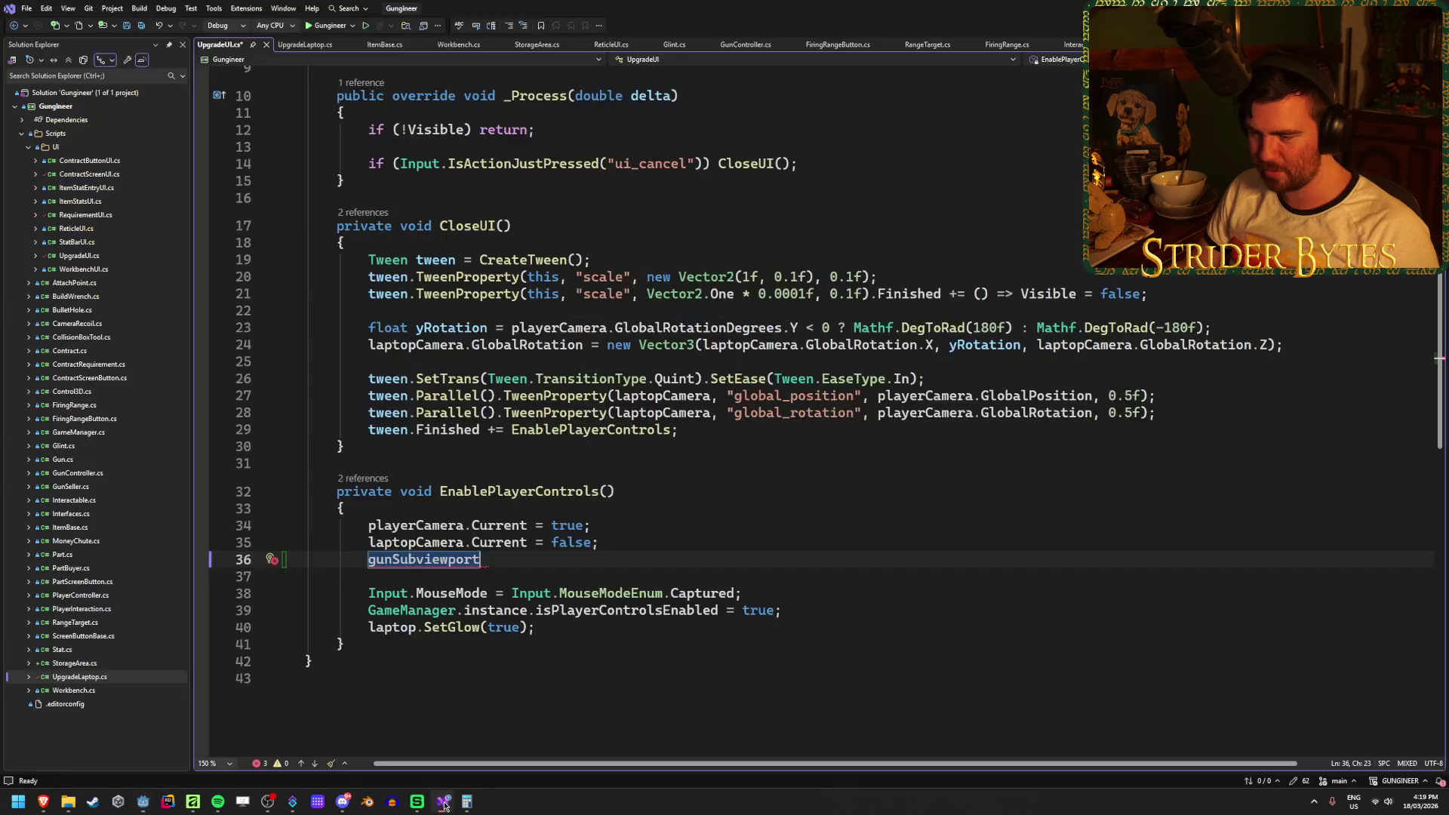
type(".")
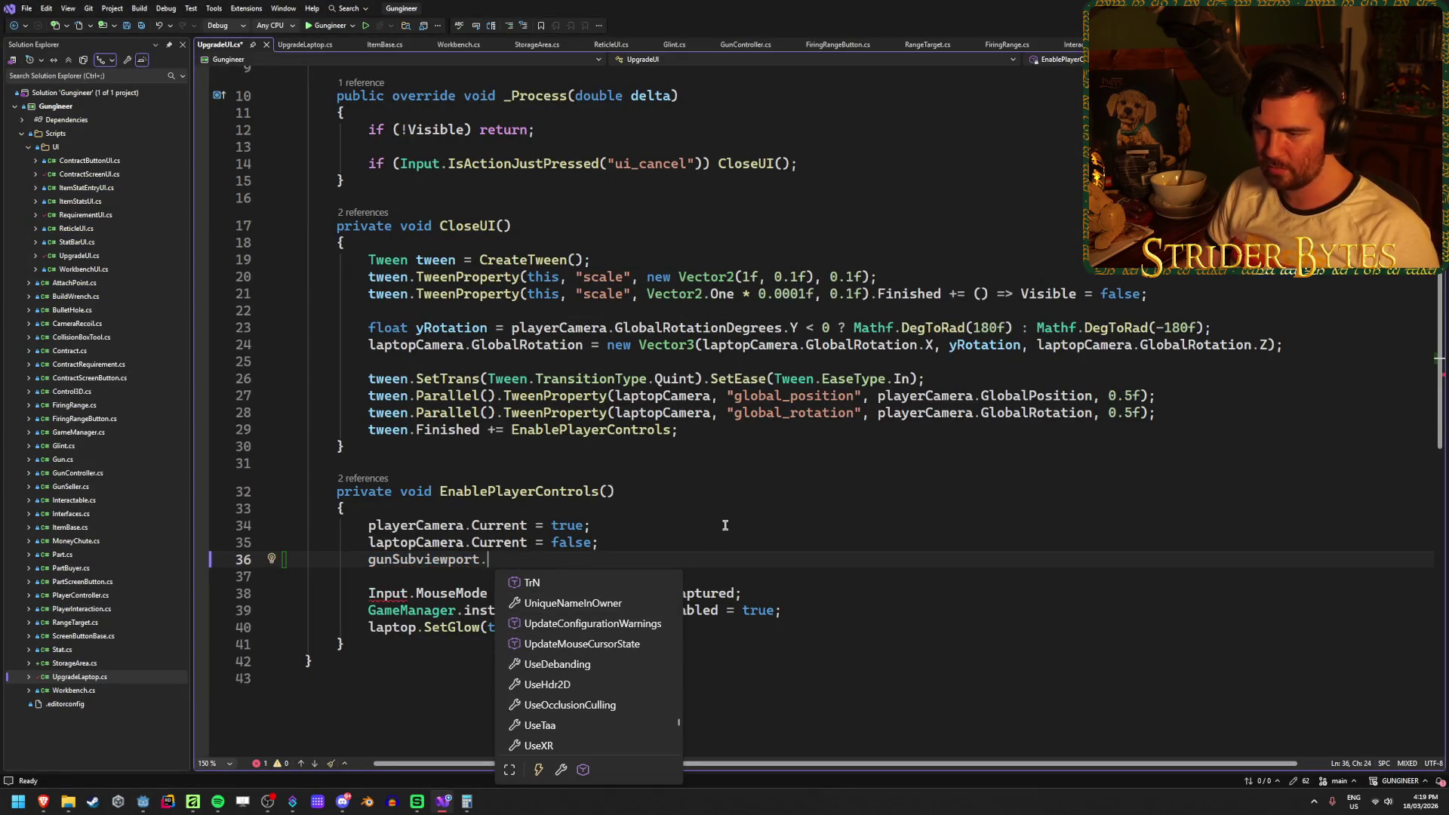
key("BackSpace")
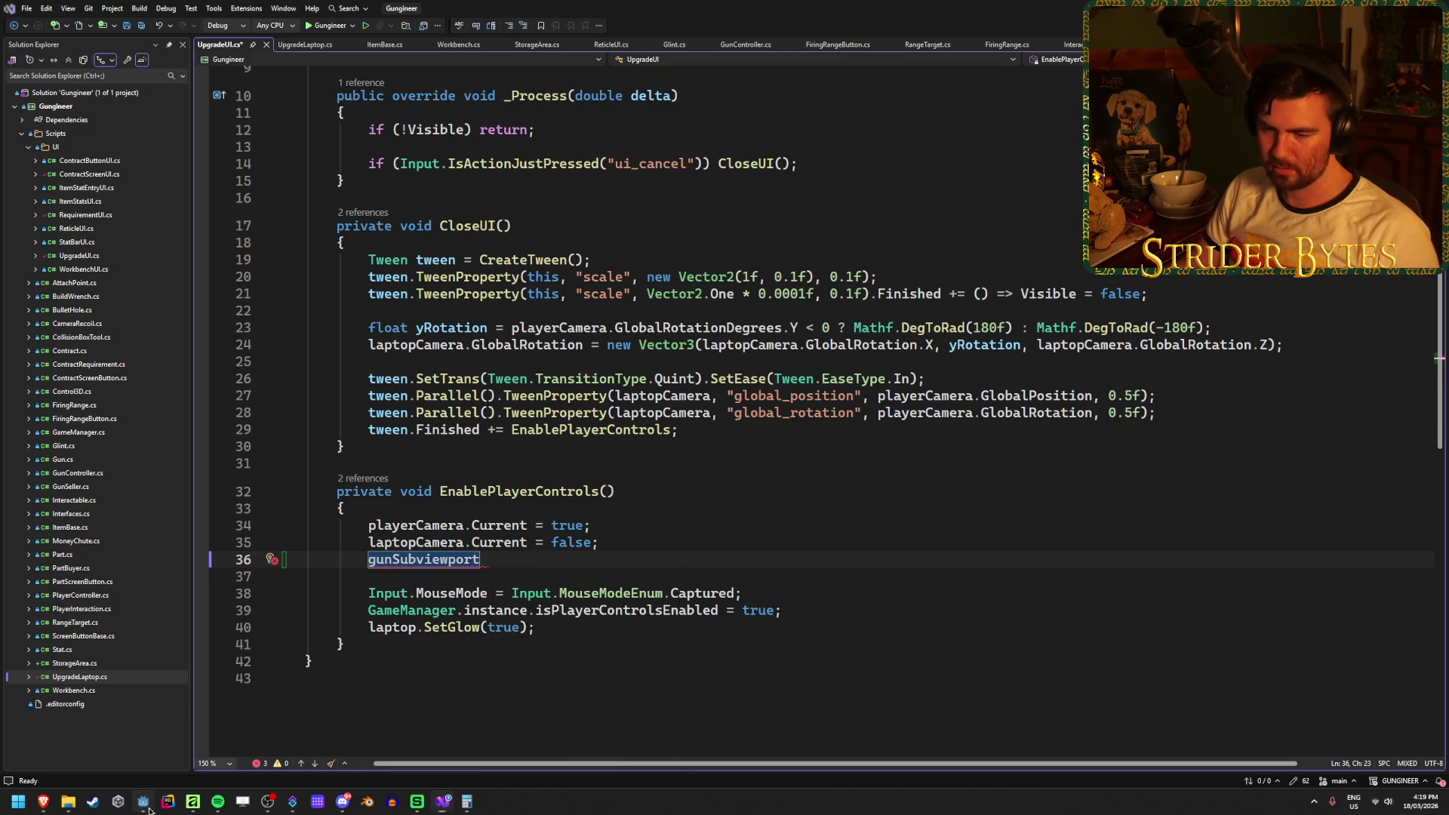
Toggle the SubViewportContainer's visibility off and on, select it, then return to UpgradeUI.cs's line 7.
left_click(143, 801)
left_click(181, 264)
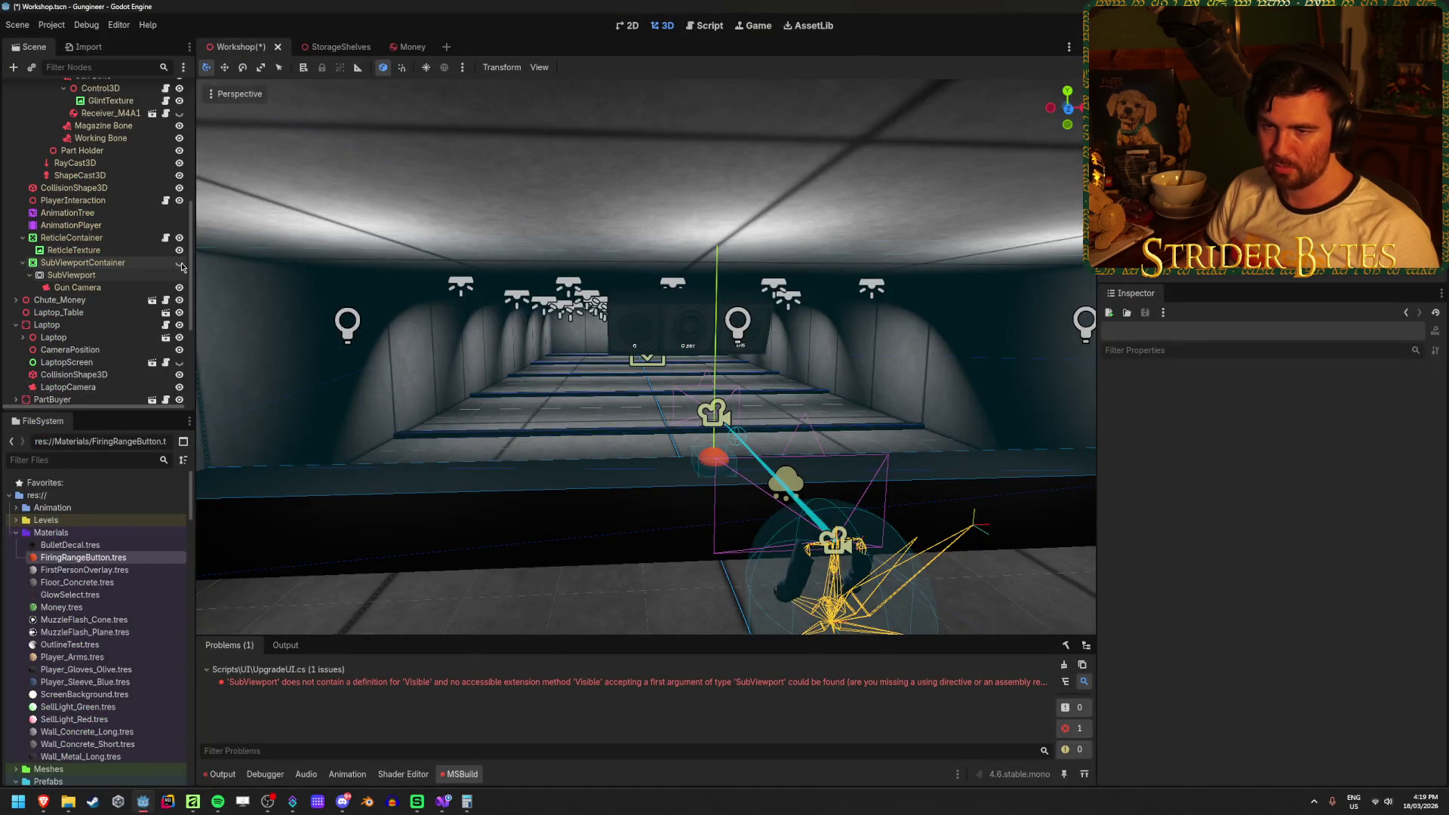
left_click(180, 264)
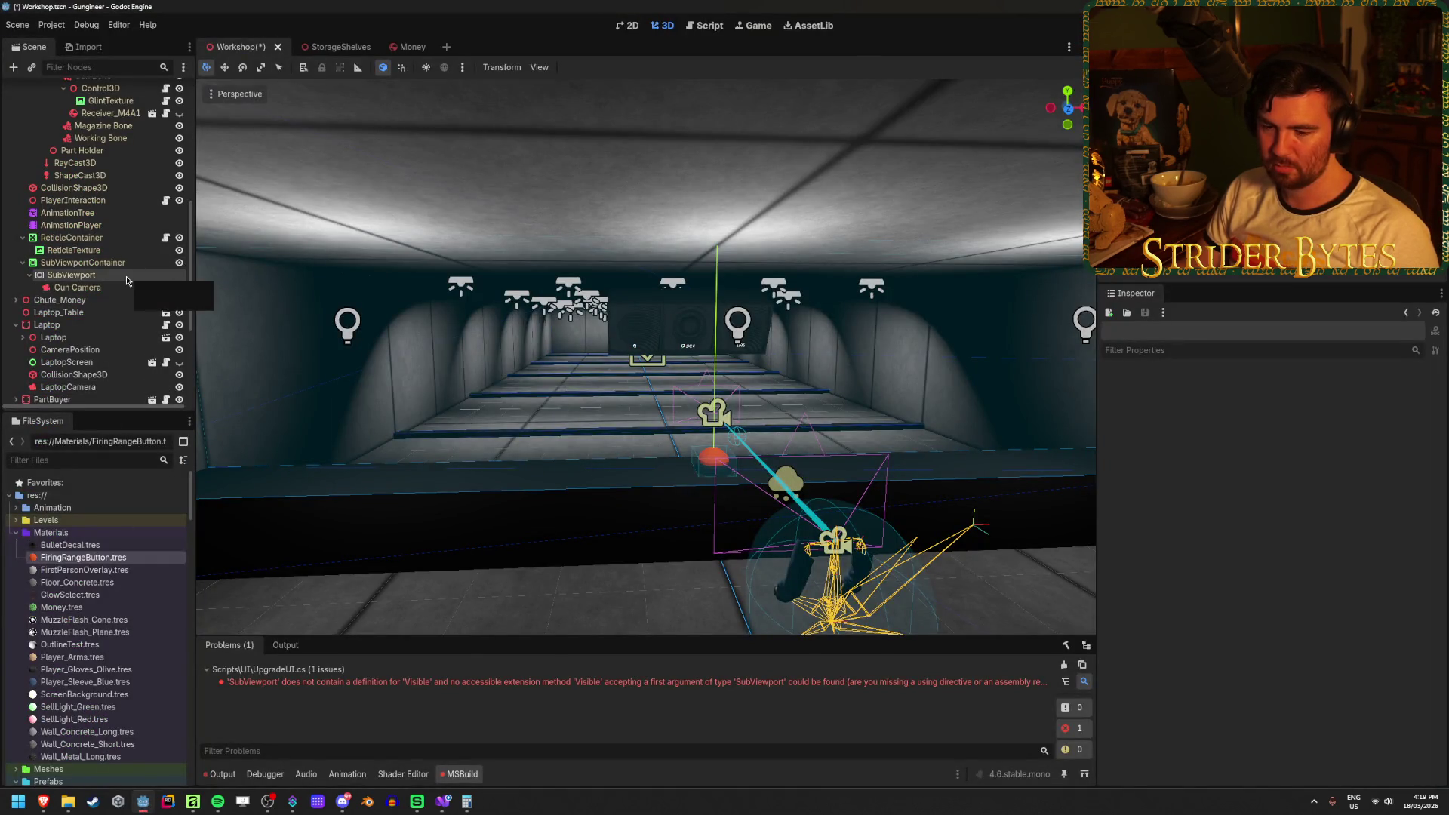
left_click(138, 267)
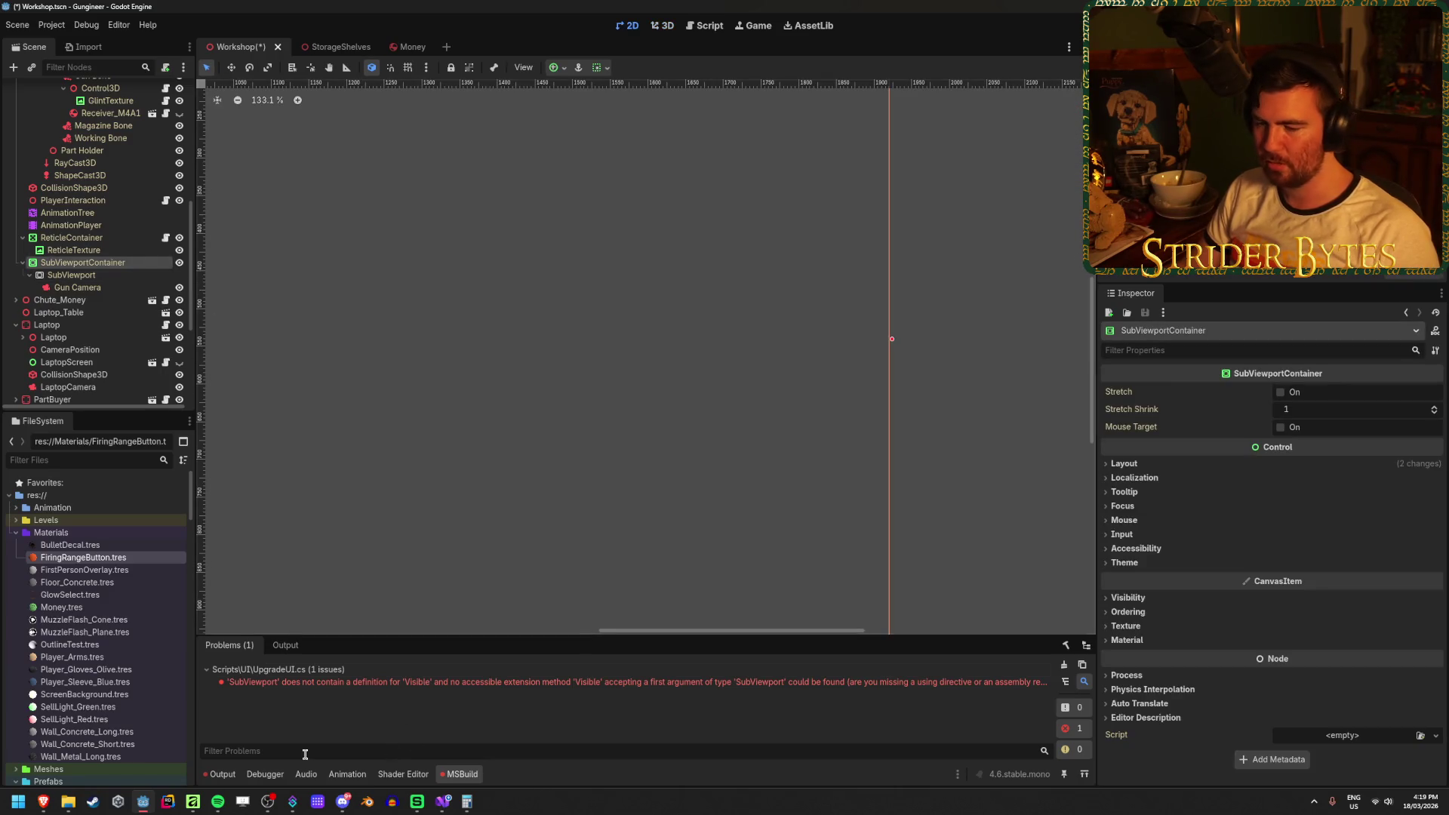
left_click(443, 801)
left_click(483, 186)
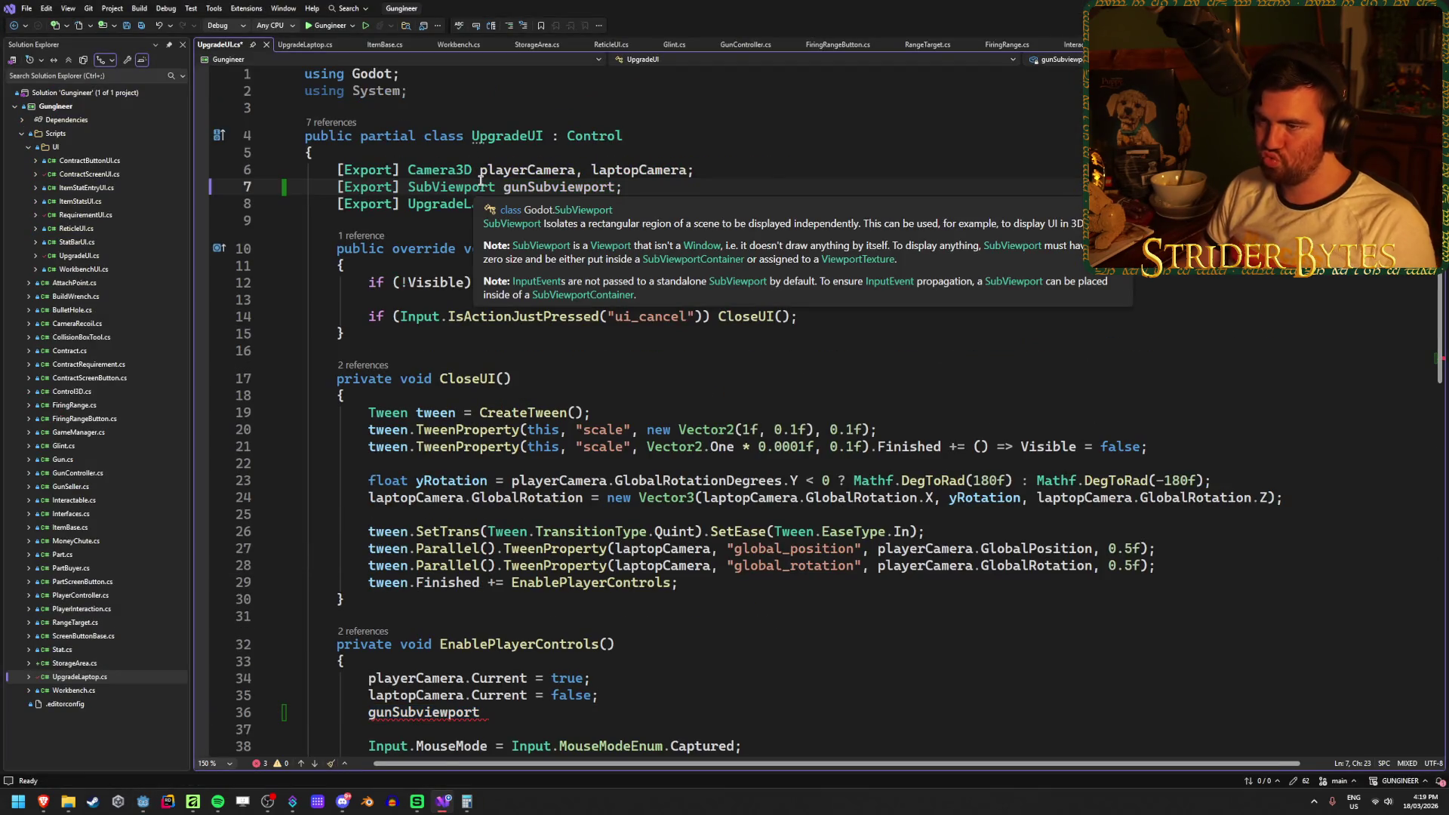
Change UpgradeUI's gunSubviewport field type from SubViewport to SubViewportContainer.
key("ctrl+r")
key("ctrl+r")
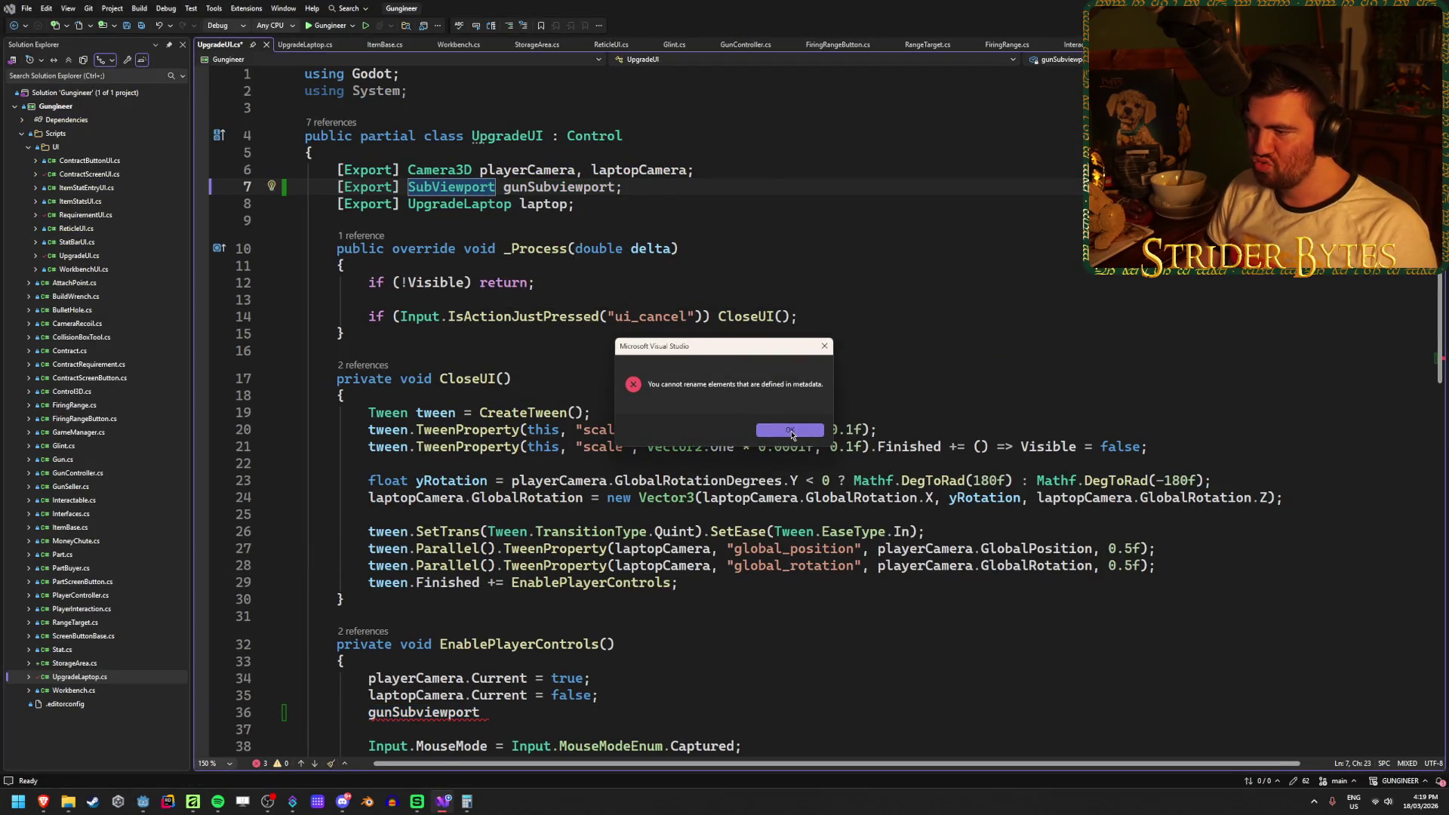
left_click(790, 430)
left_click(496, 186)
type("Cont")
left_click(702, 190)
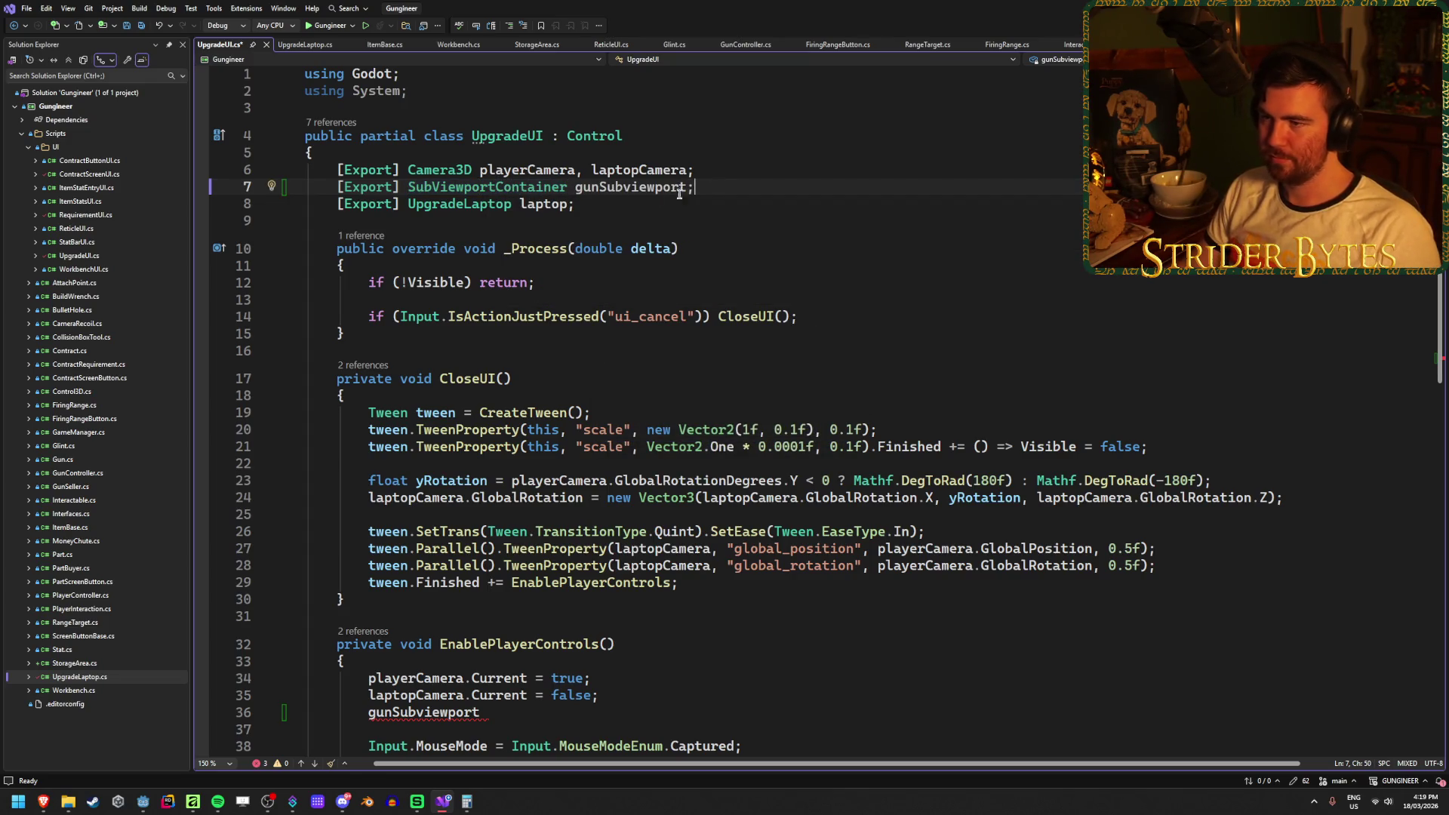
Complete line 36 as gunSubviewport.Visible = true; in EnablePlayerControls and save.
left_click(492, 712)
type(".Visible")
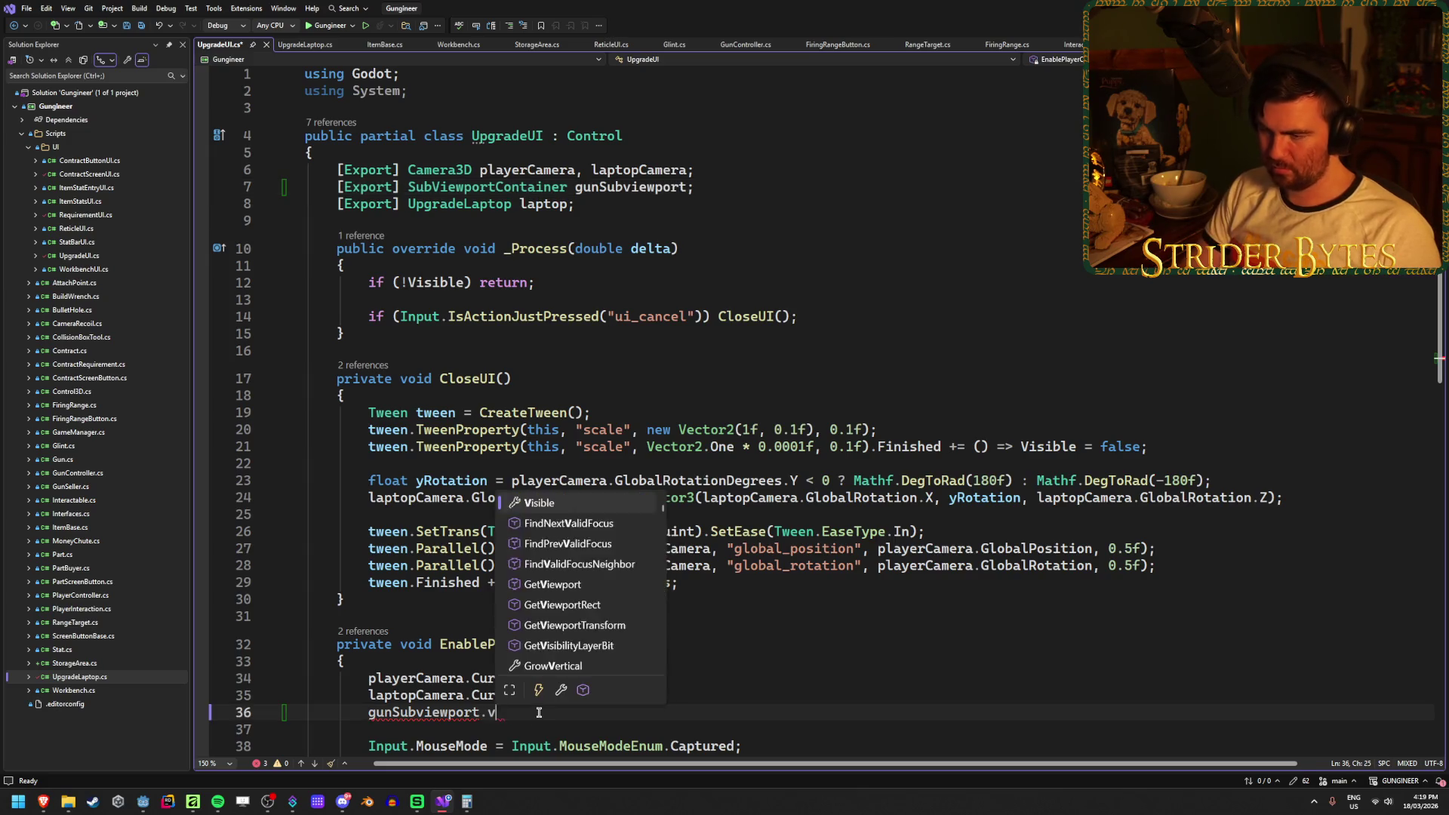
type(" = false;")
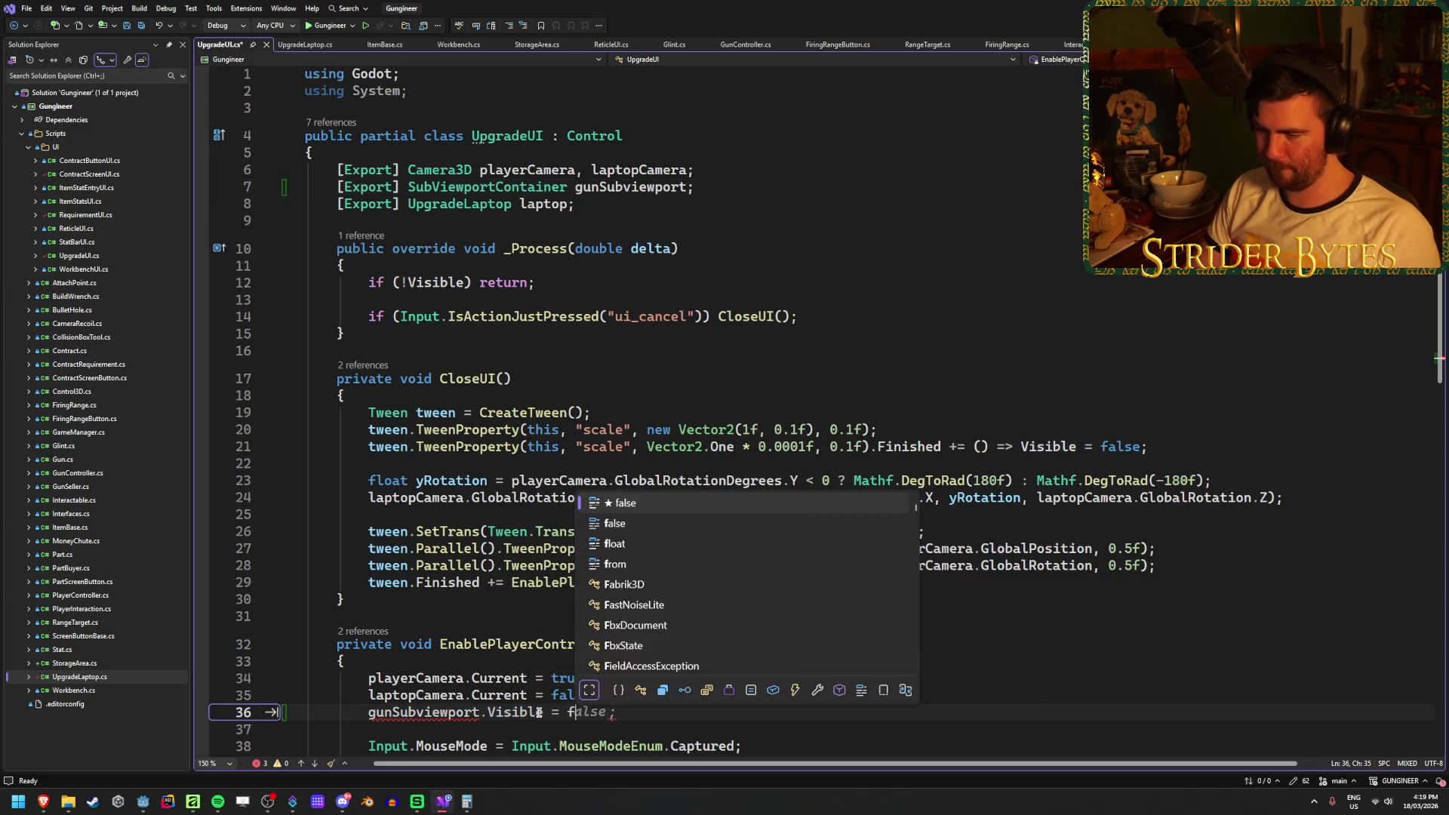
key("ctrl+s")
scroll(643, 619, "down", 1)
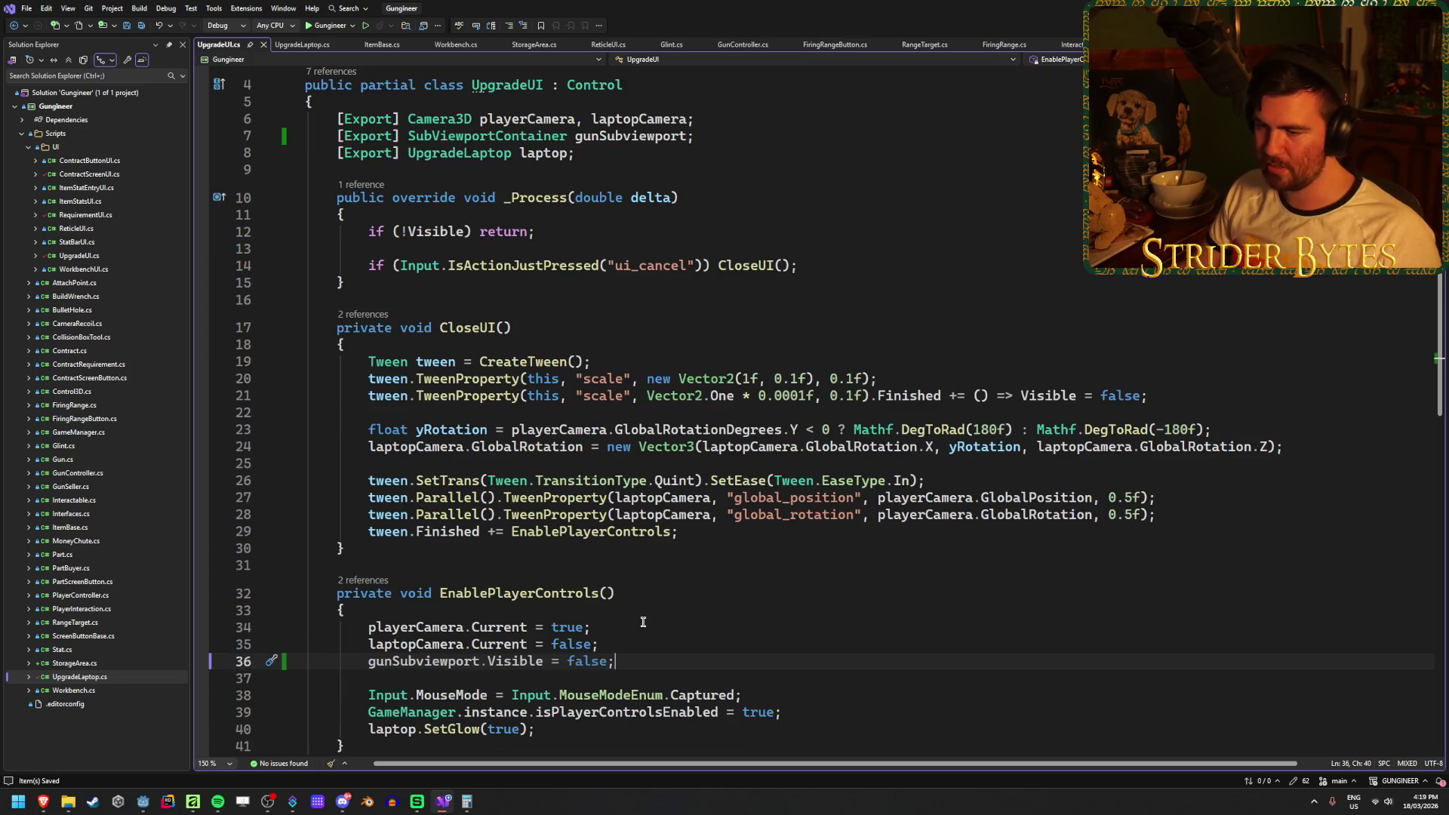
scroll(561, 591, "down", 1)
double_click(582, 617)
type("true")
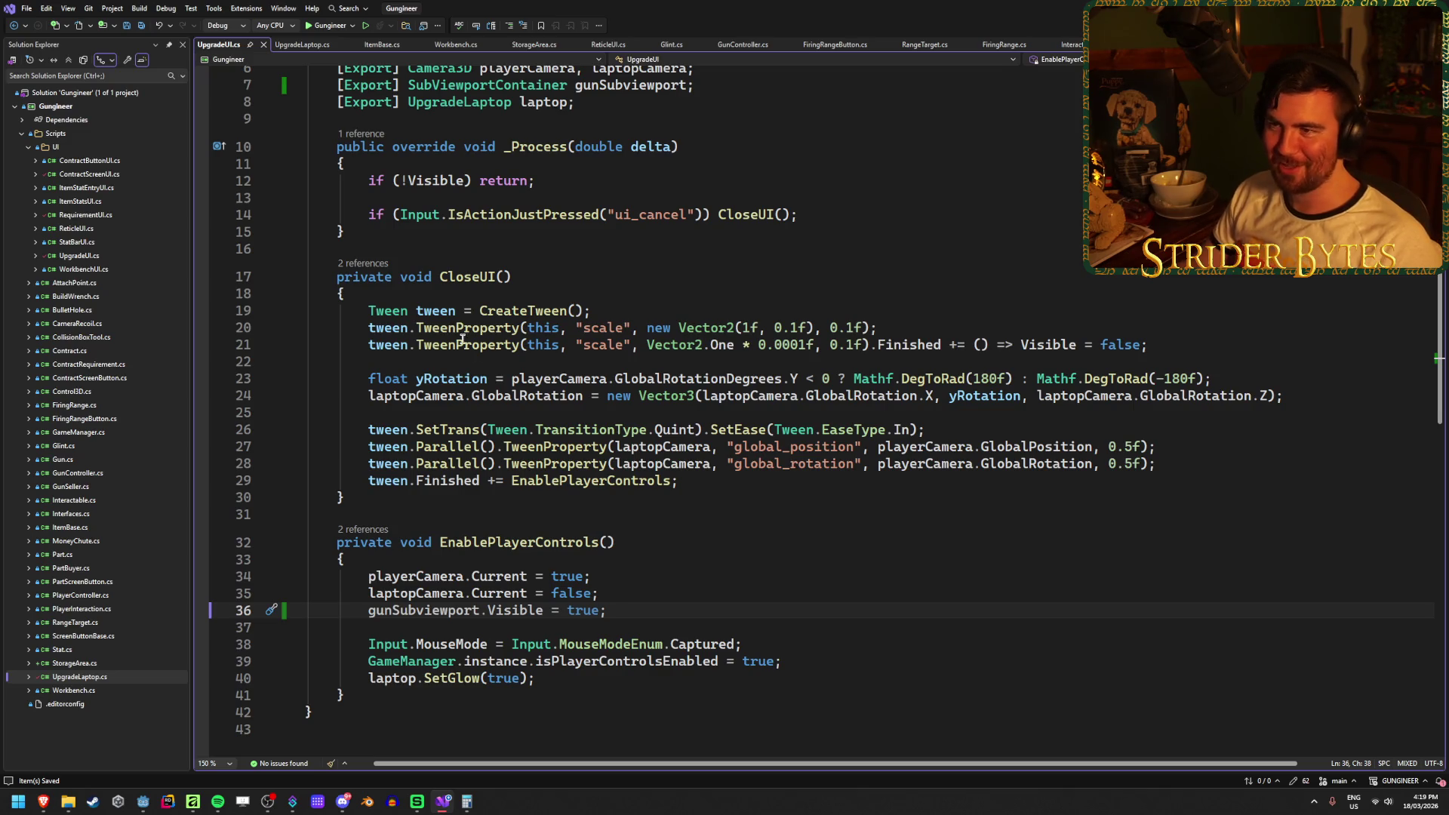
Retype UpgradeLaptop's gunSubviewport field as SubViewportContainer, then save the Workshop scene in Godot.
left_click(305, 52)
scroll(612, 419, "up", 2)
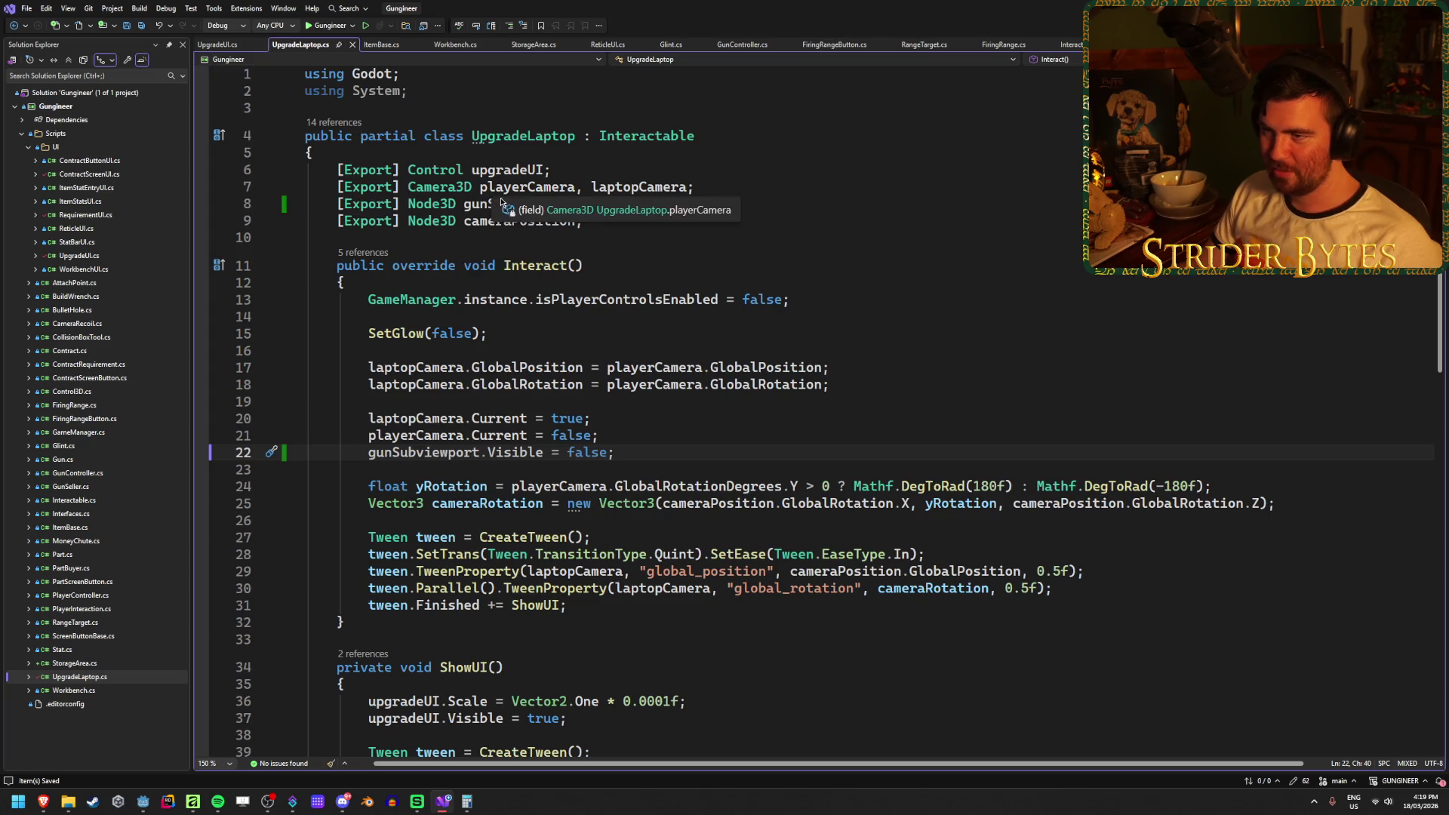
double_click(423, 206)
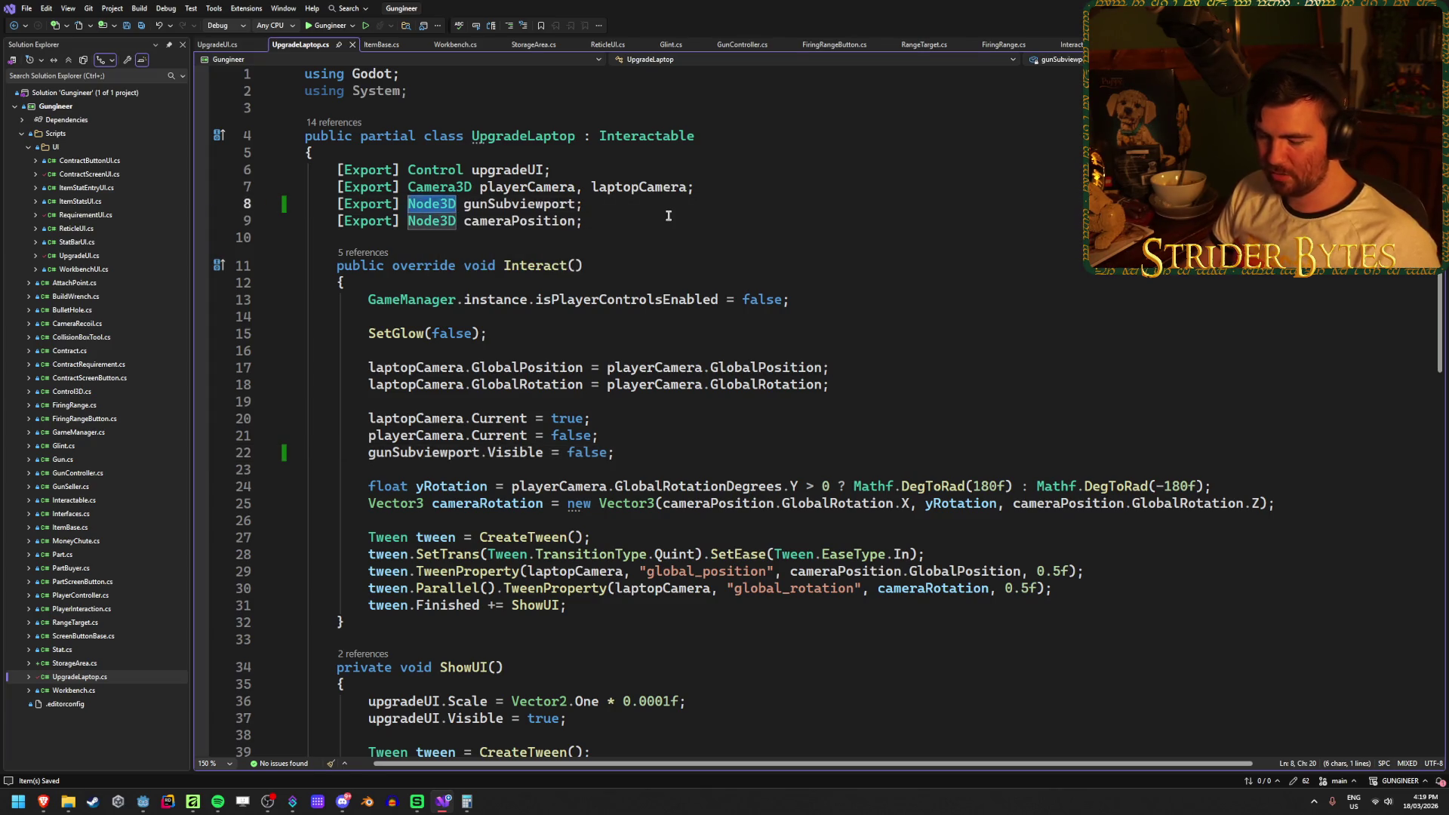
type("Subvie")
key("Down")
key("Tab")
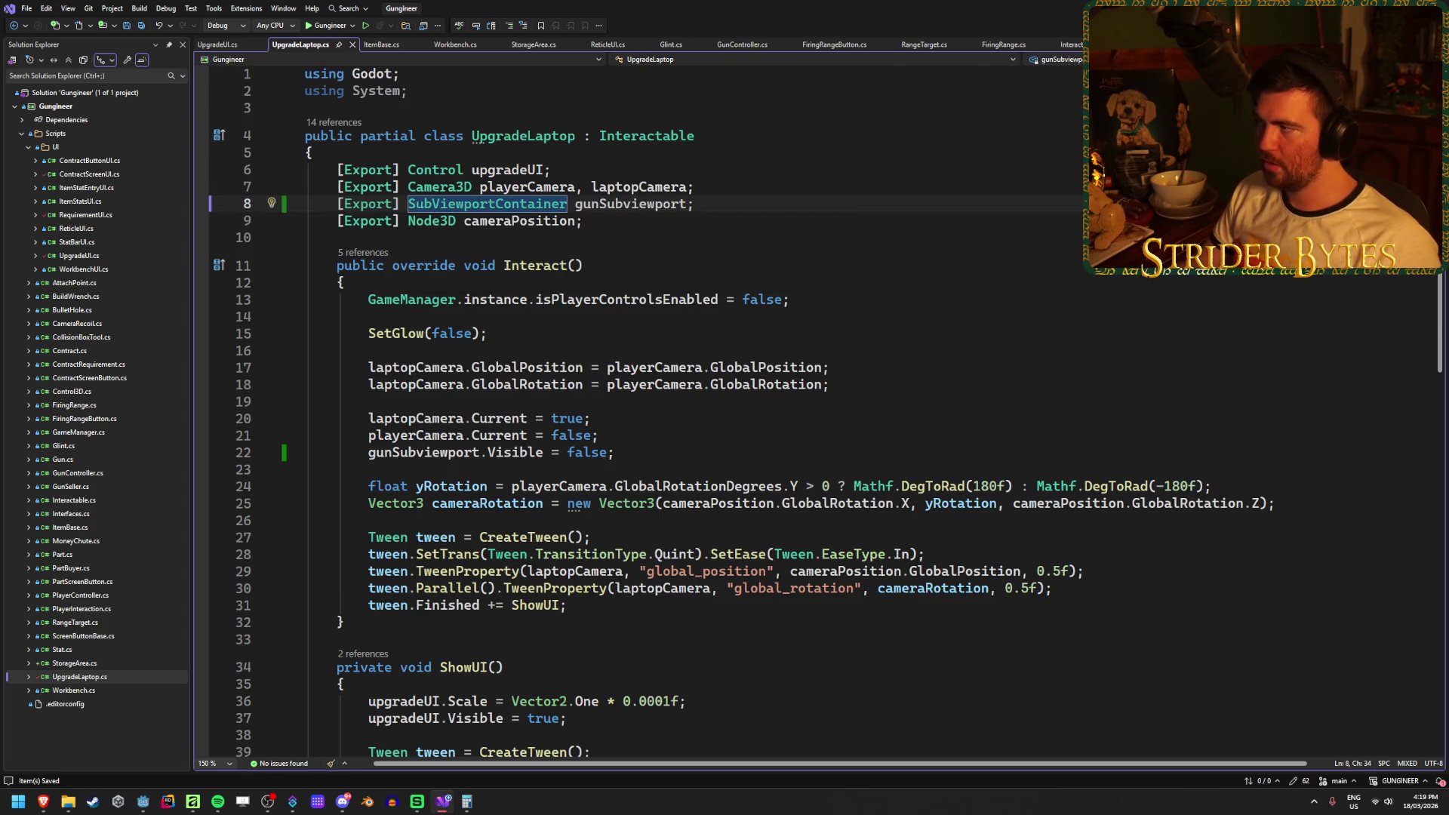
key("alt+Tab")
key("ctrl+s")
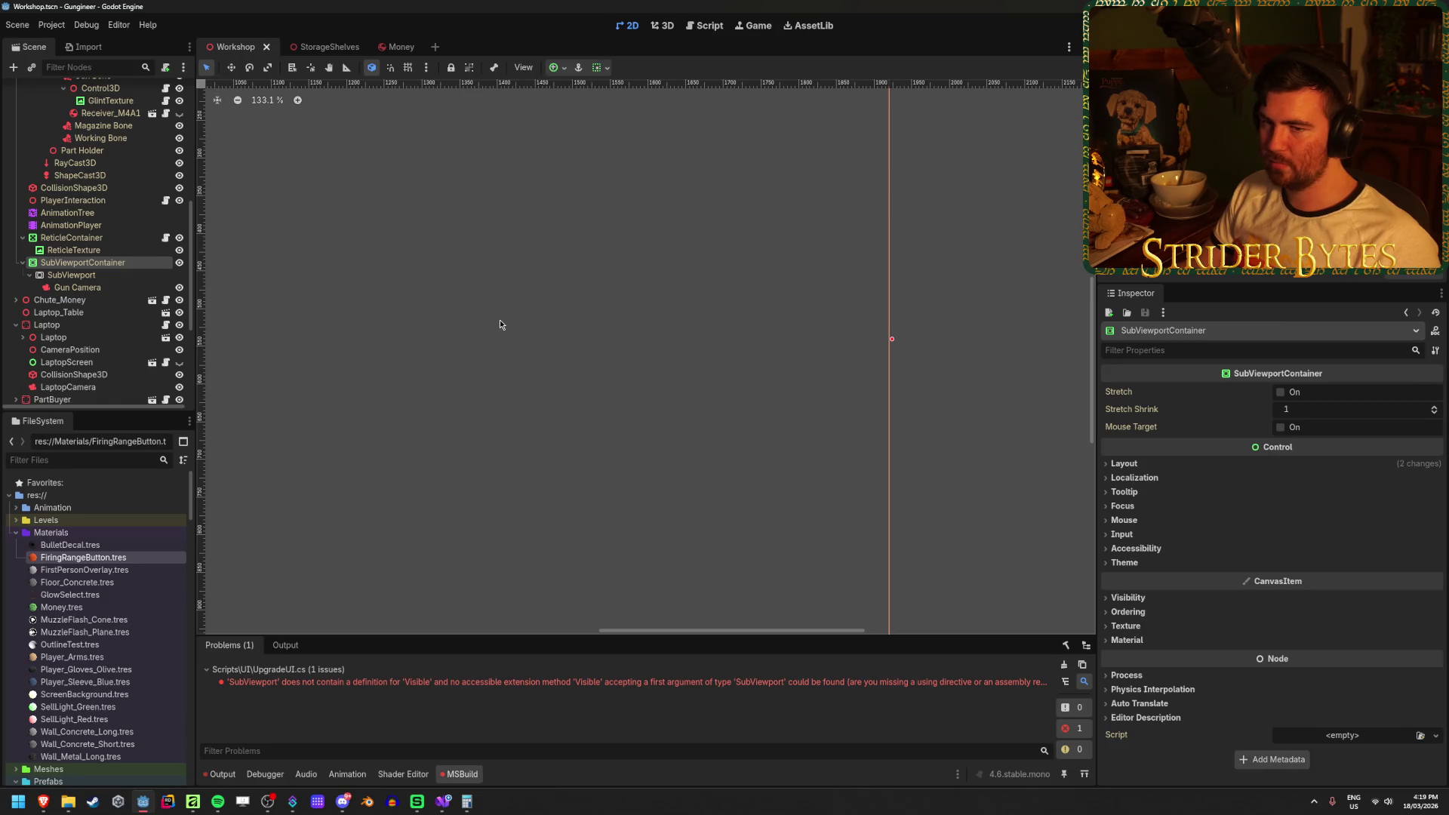
Select the Laptop node in the Workshop scene tree and rebuild the C# project.
scroll(168, 305, "up", 5)
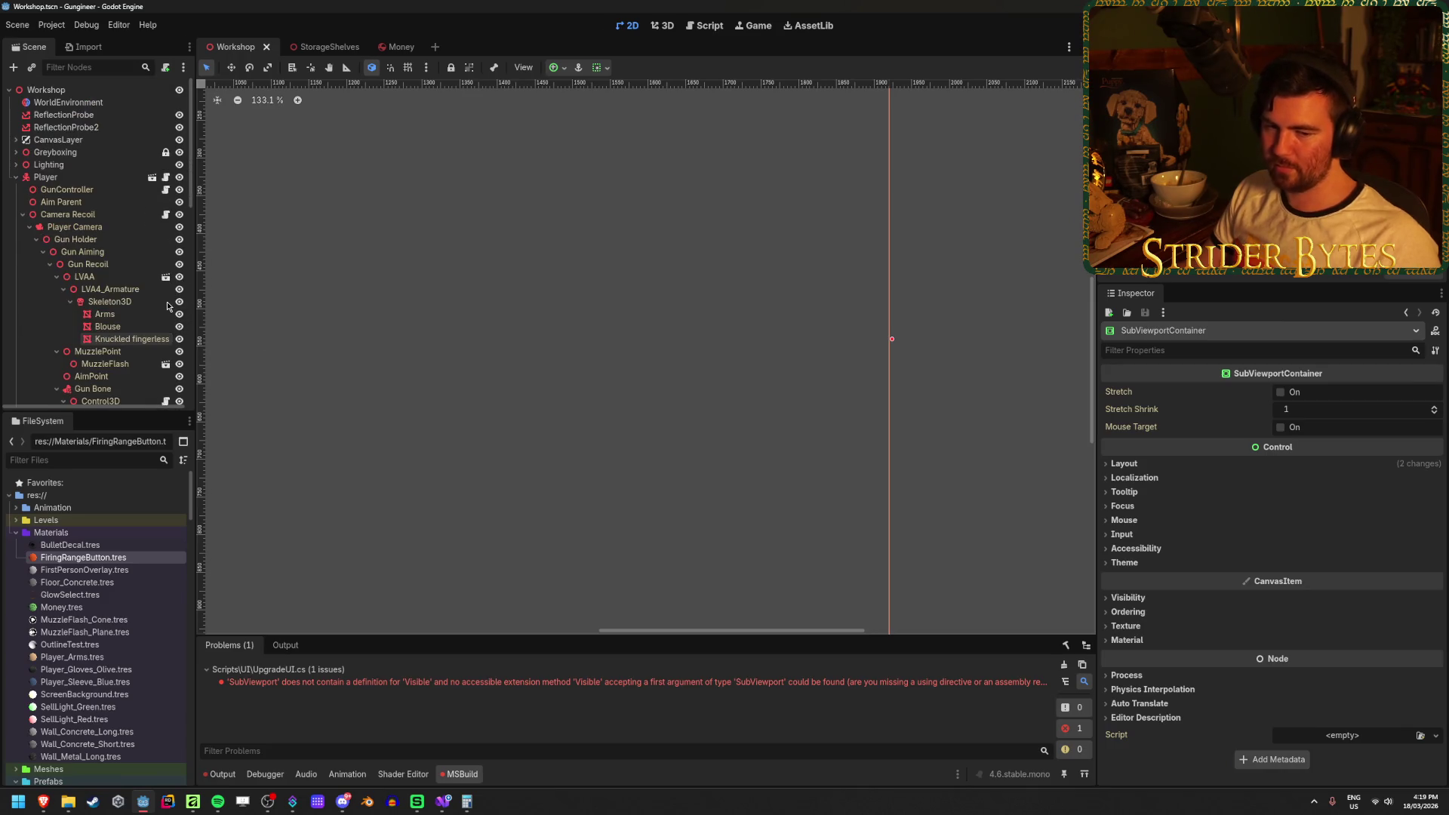
left_click(42, 90)
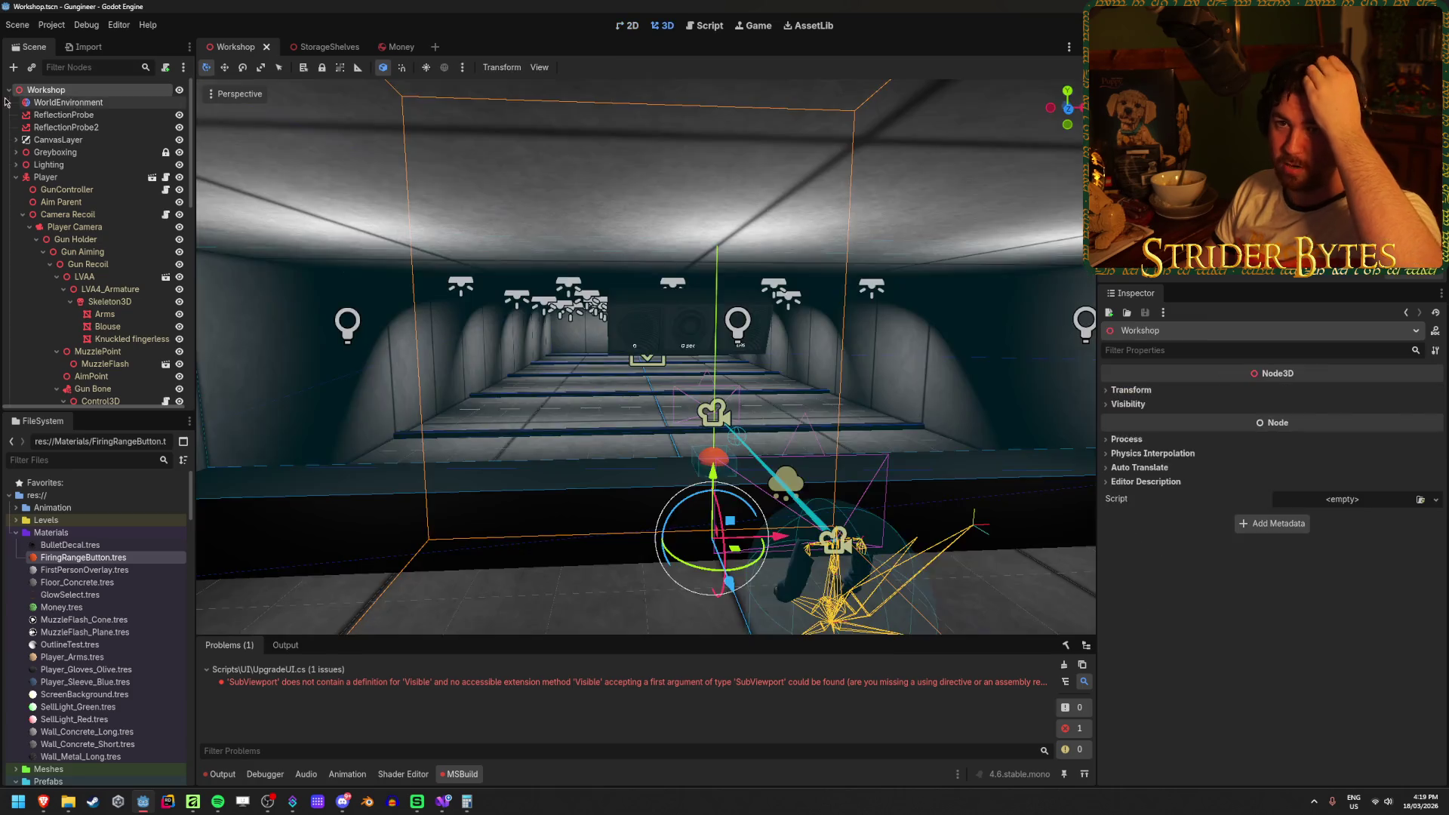
left_click(9, 90)
left_click(9, 89)
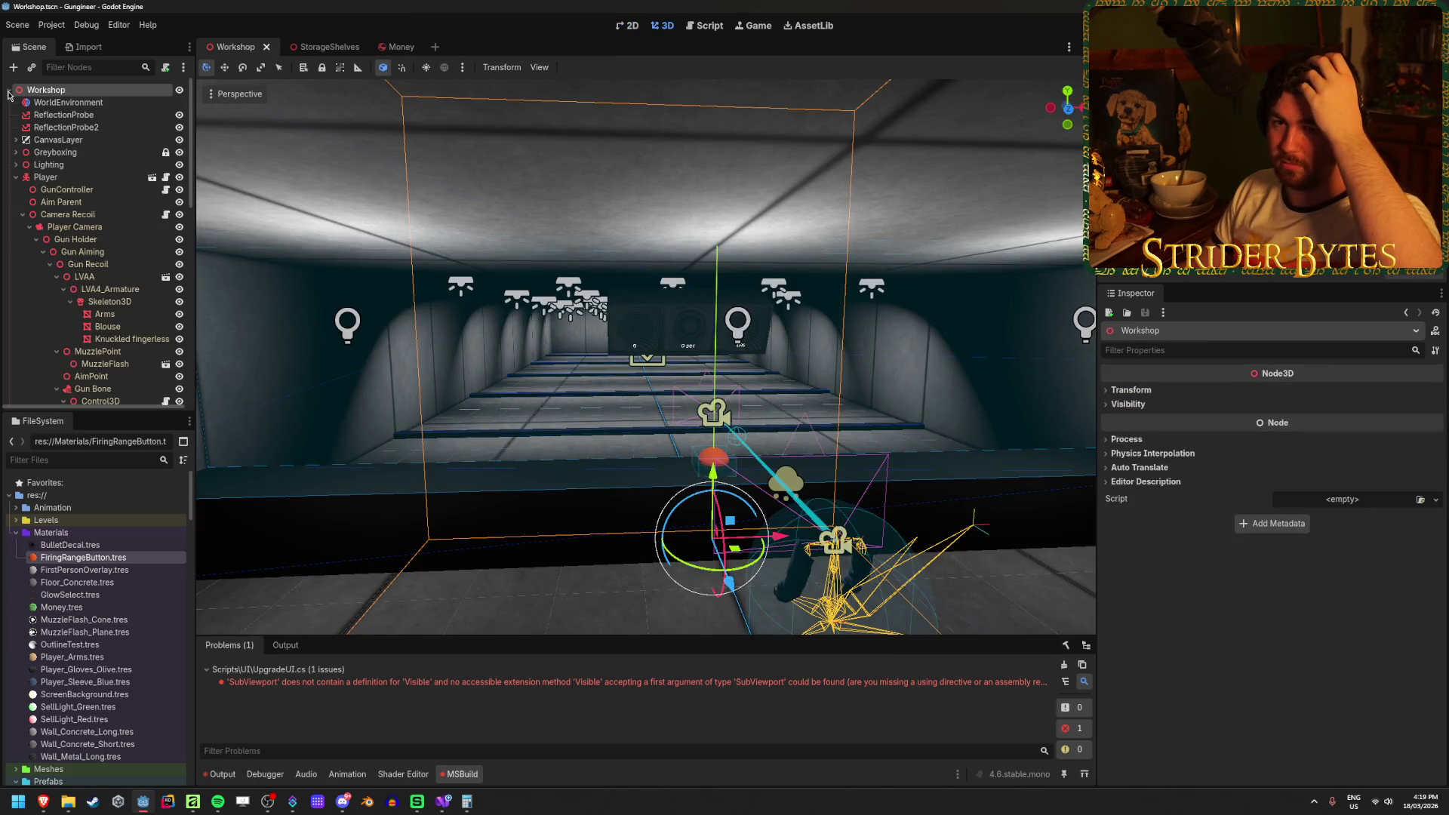
scroll(146, 261, "down", 4)
scroll(140, 260, "down", 6)
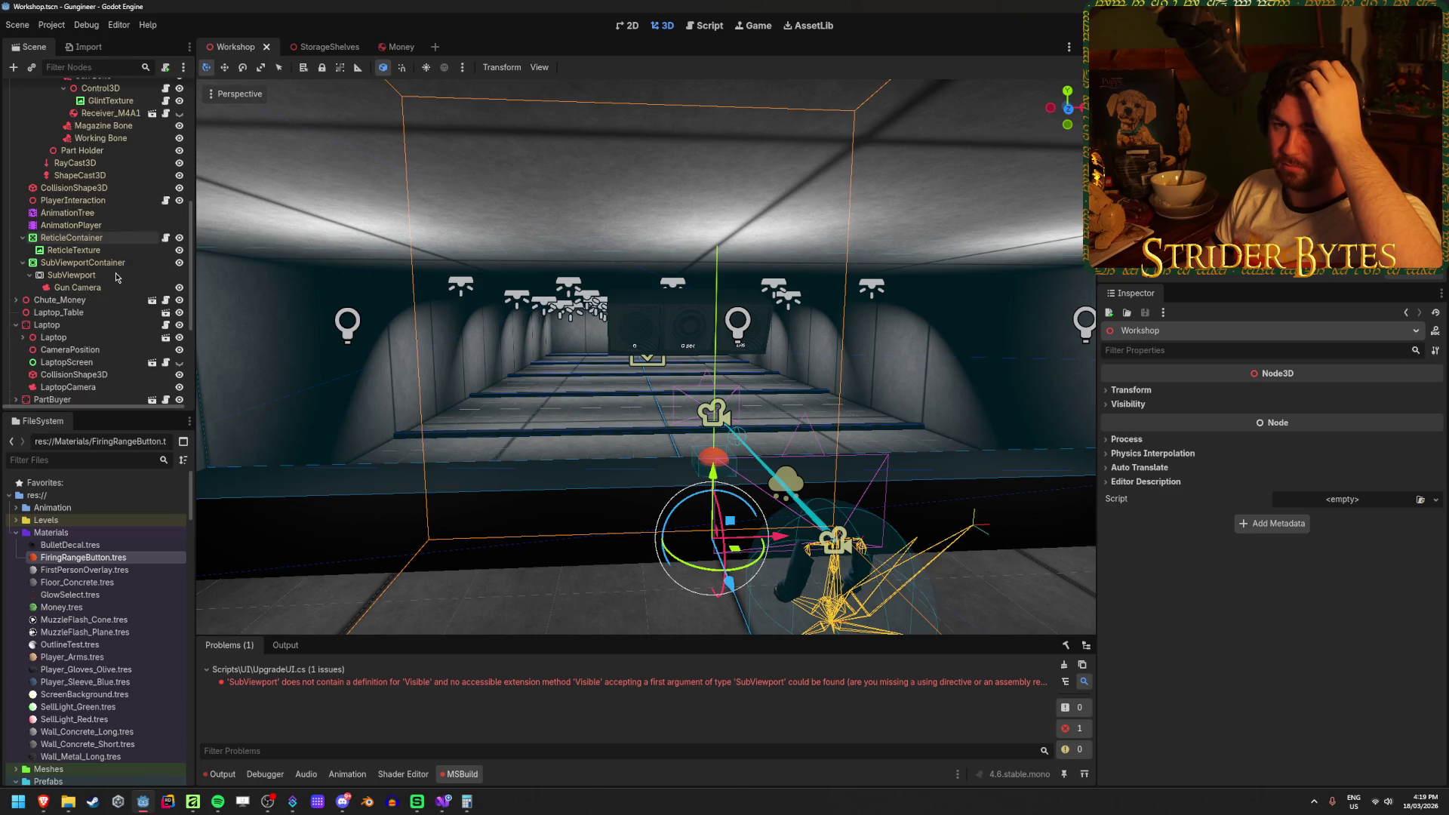
key("f")
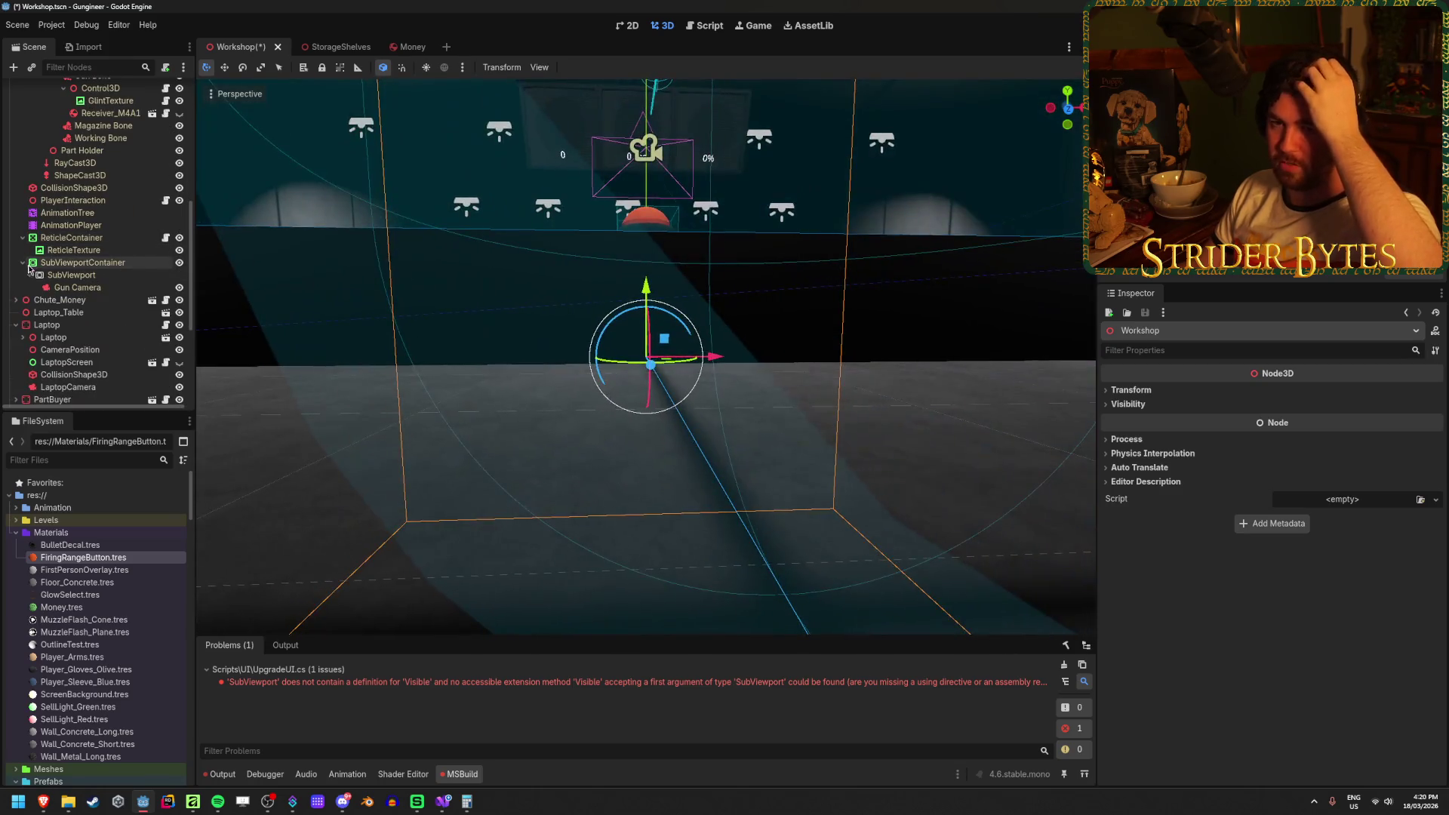
scroll(87, 297, "up", 8)
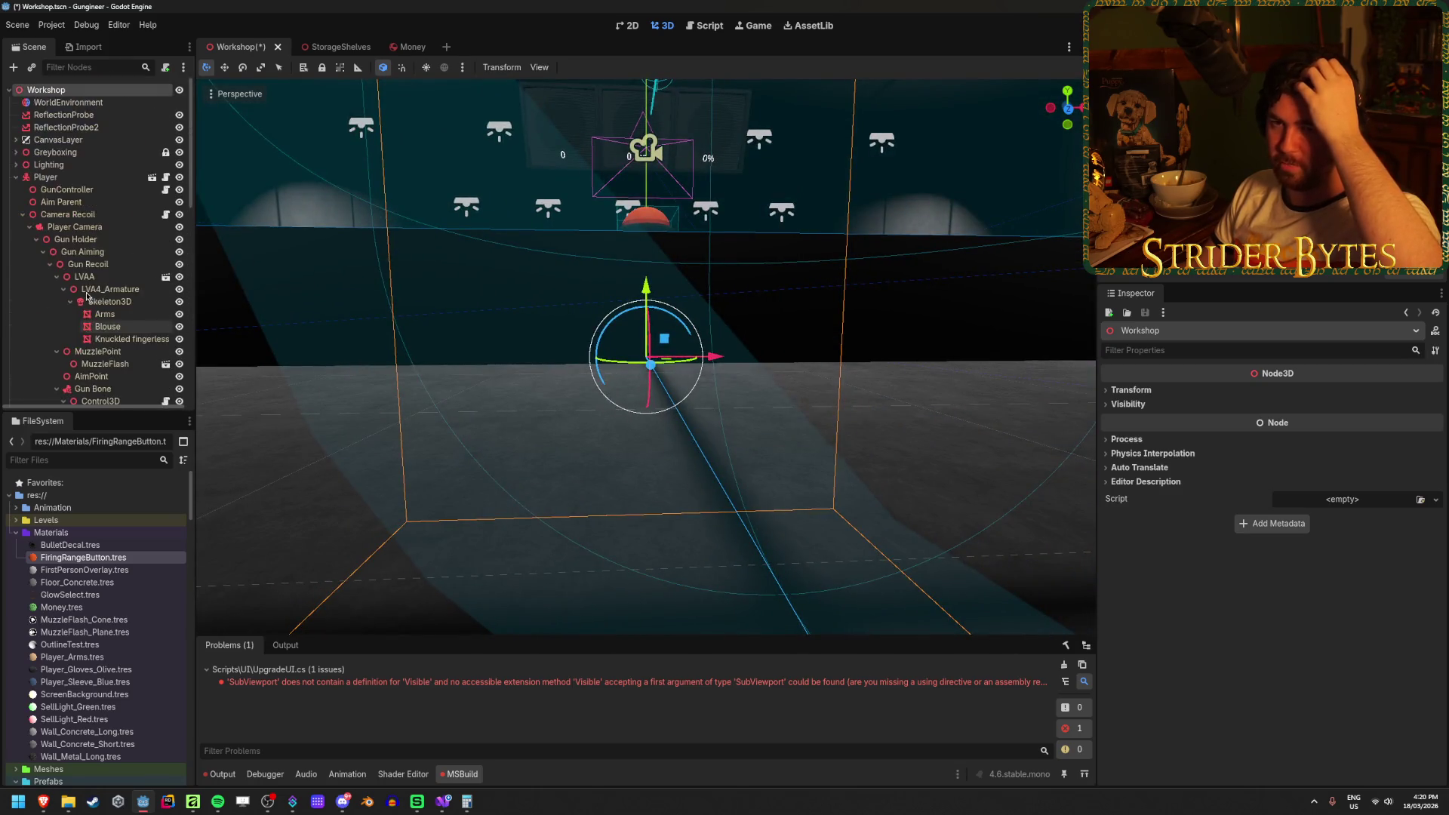
left_click(16, 177)
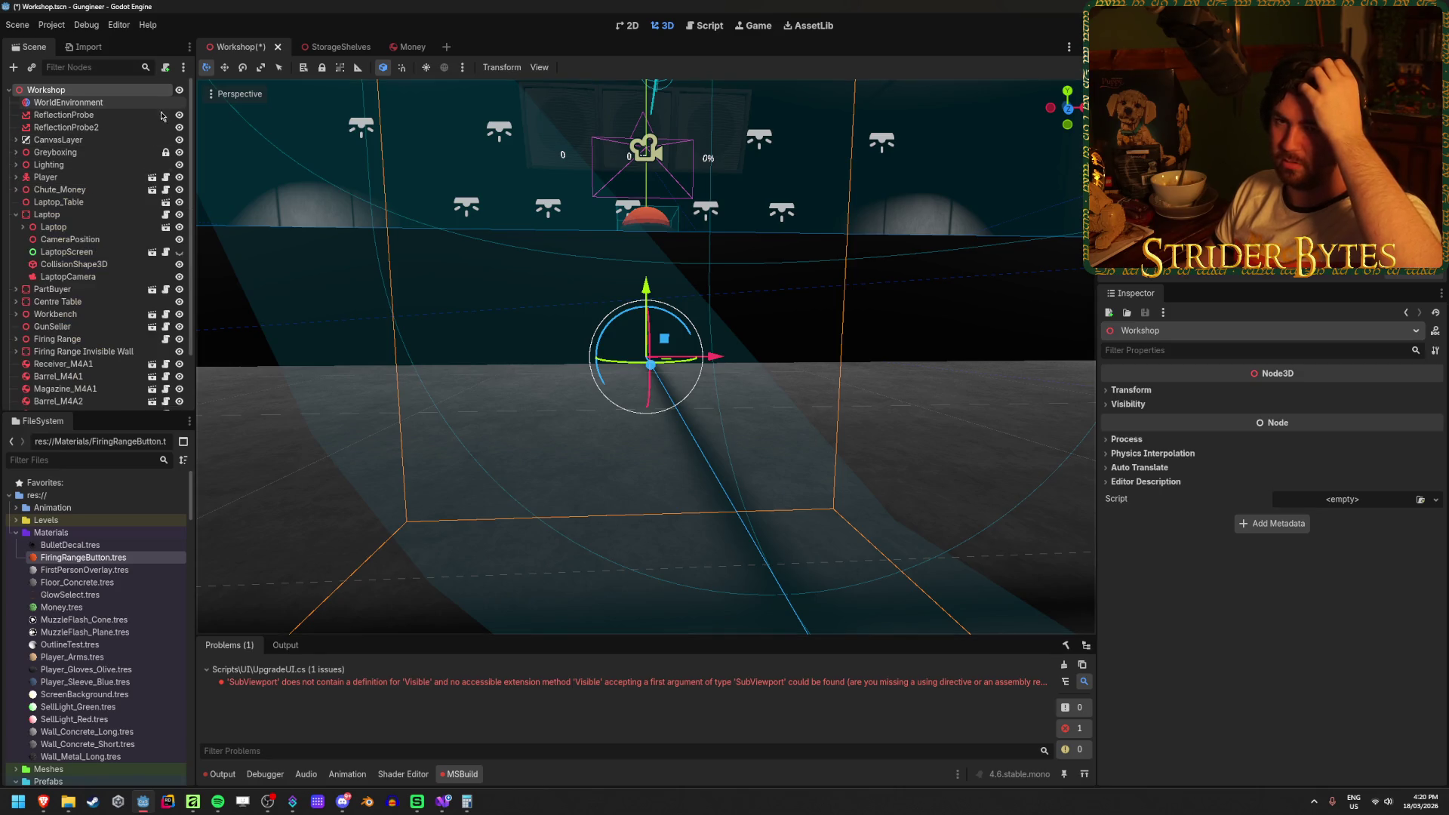
left_click(62, 216)
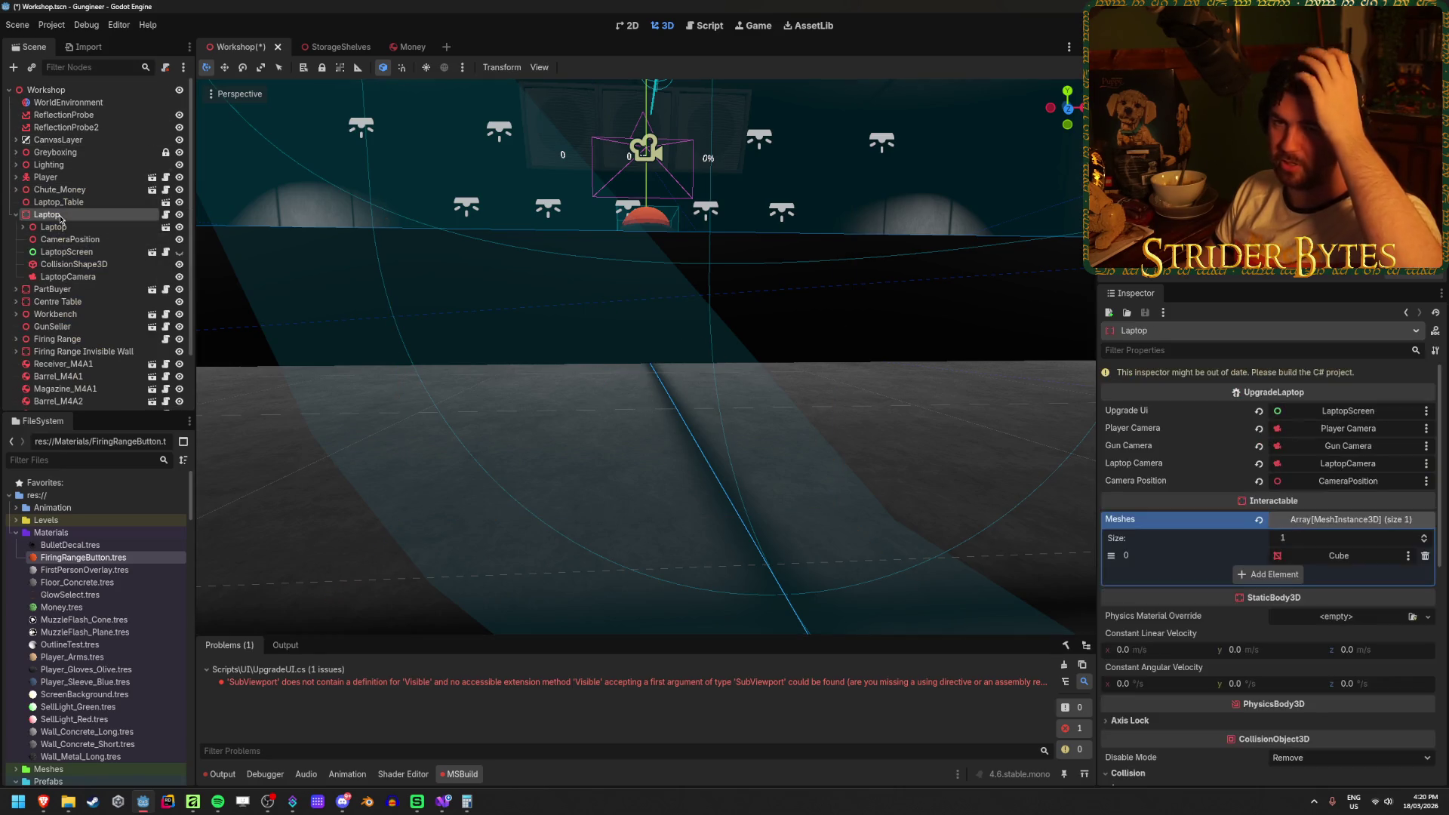
key("alt+b")
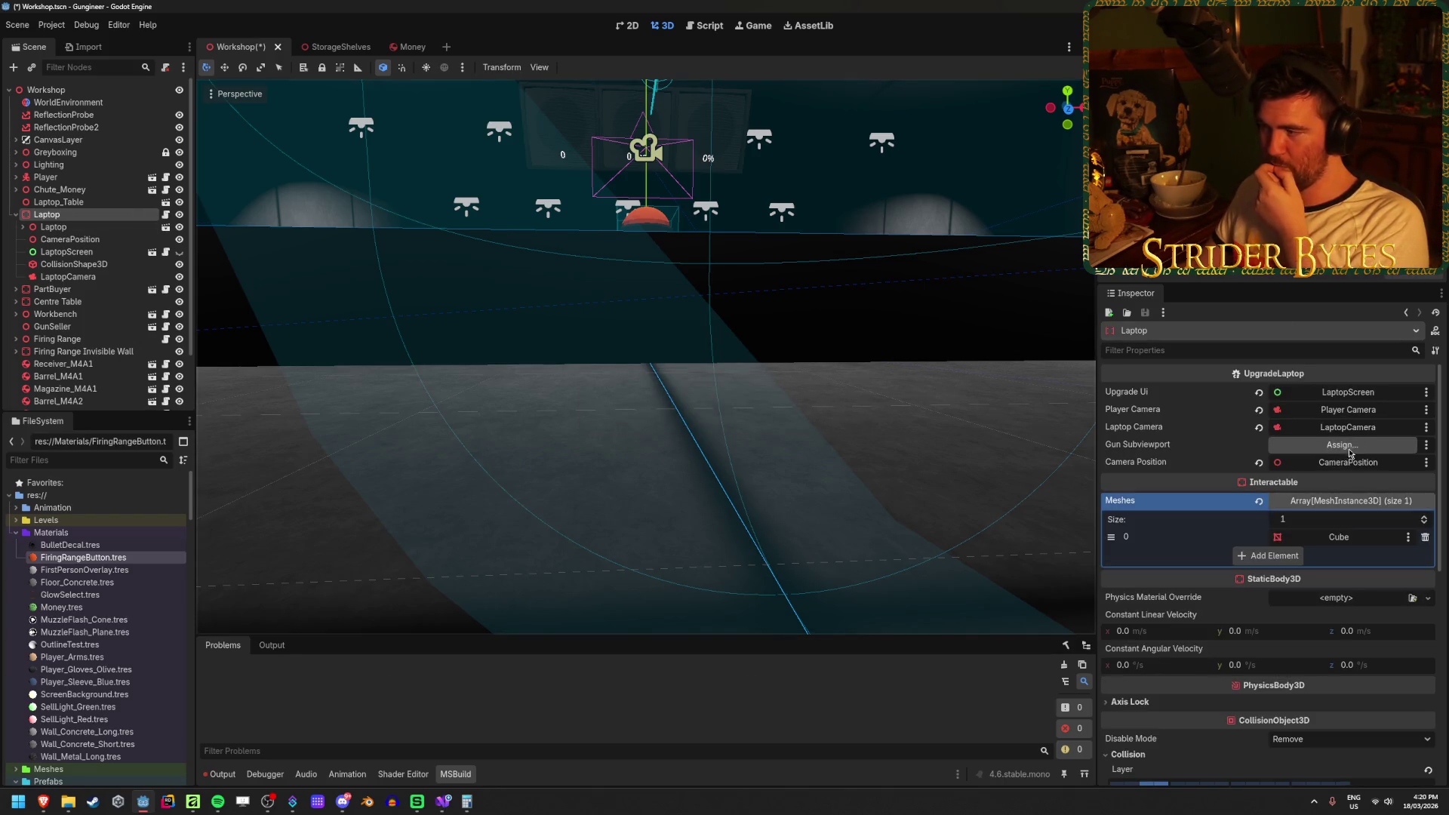
Assign SubViewportContainer to the Laptop's Gun Subviewport property.
left_click(1342, 445)
left_click(724, 291)
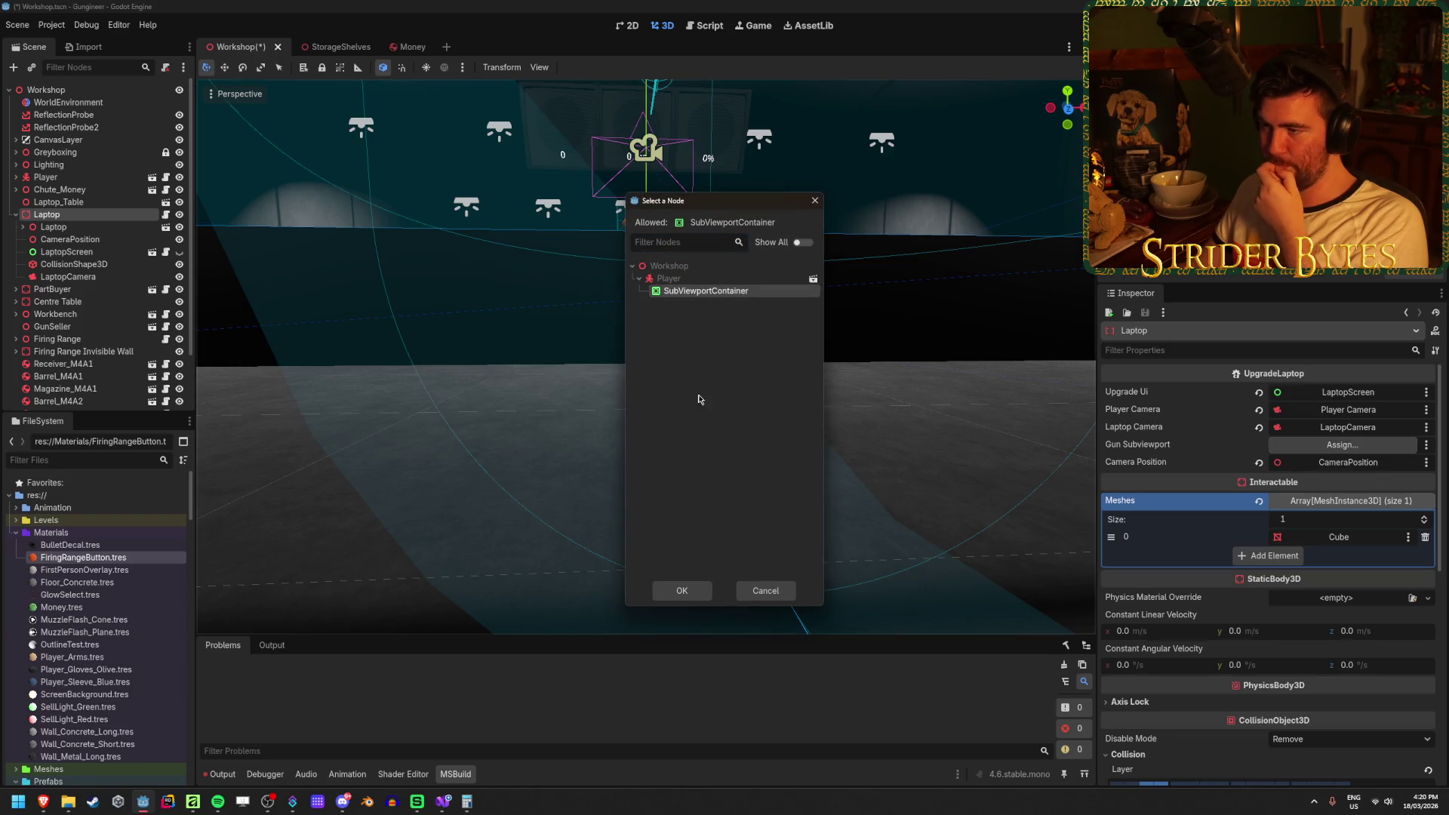
left_click(695, 596)
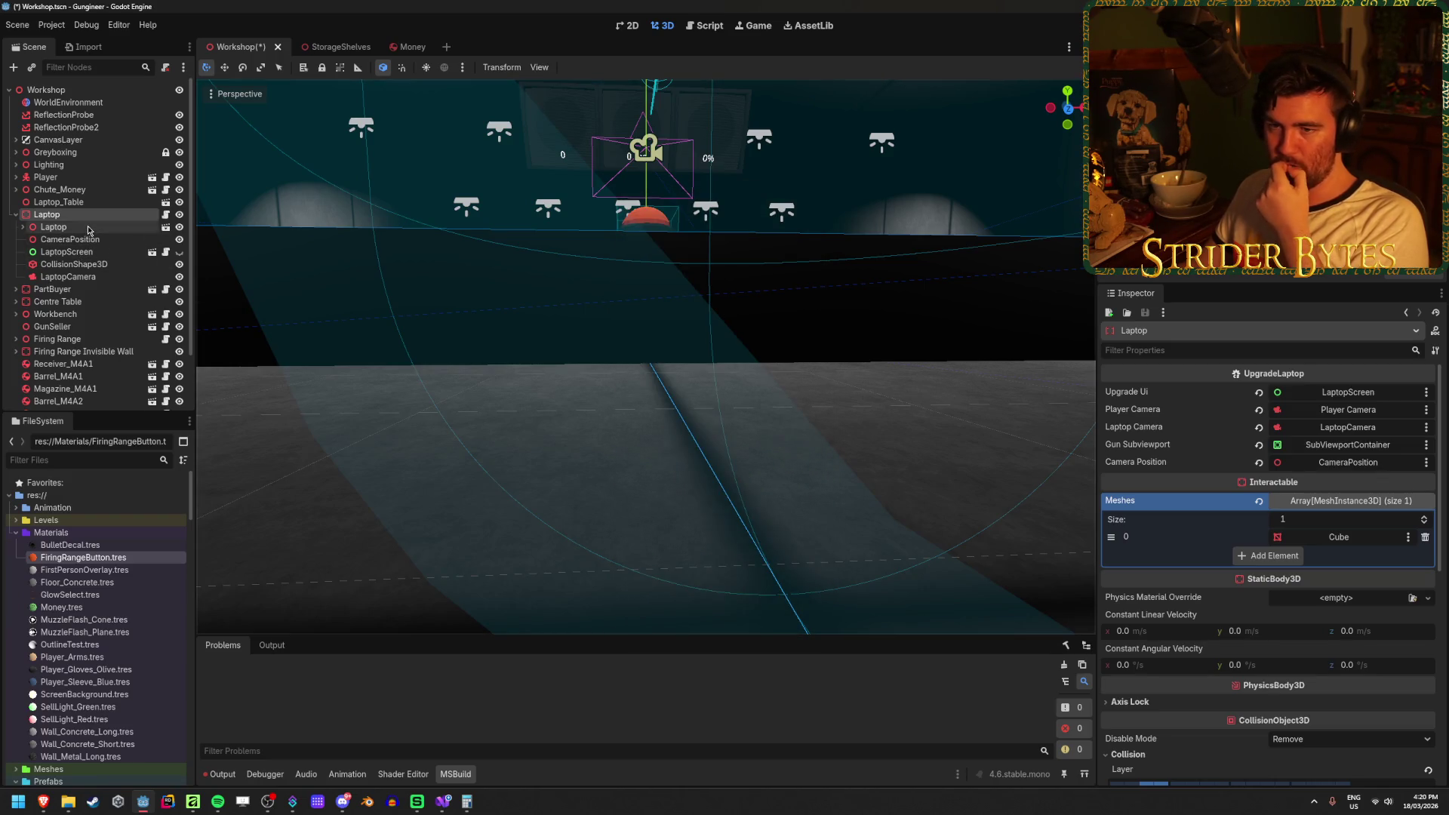
Assign SubViewportContainer to LaptopScreen's Gun Subviewport, then launch the game with F5.
left_click(74, 252)
left_click(1342, 427)
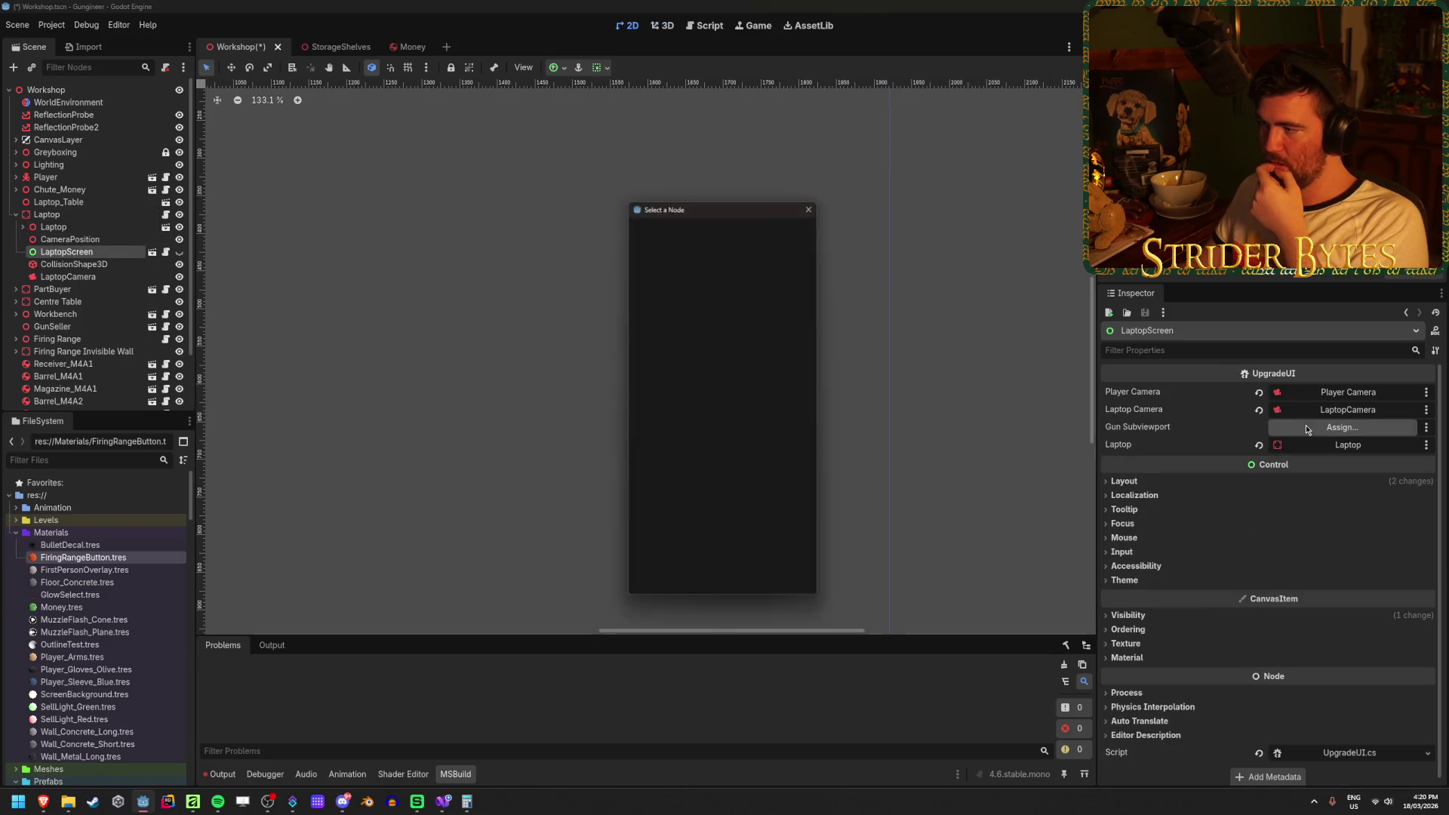
left_click(743, 294)
key("Return")
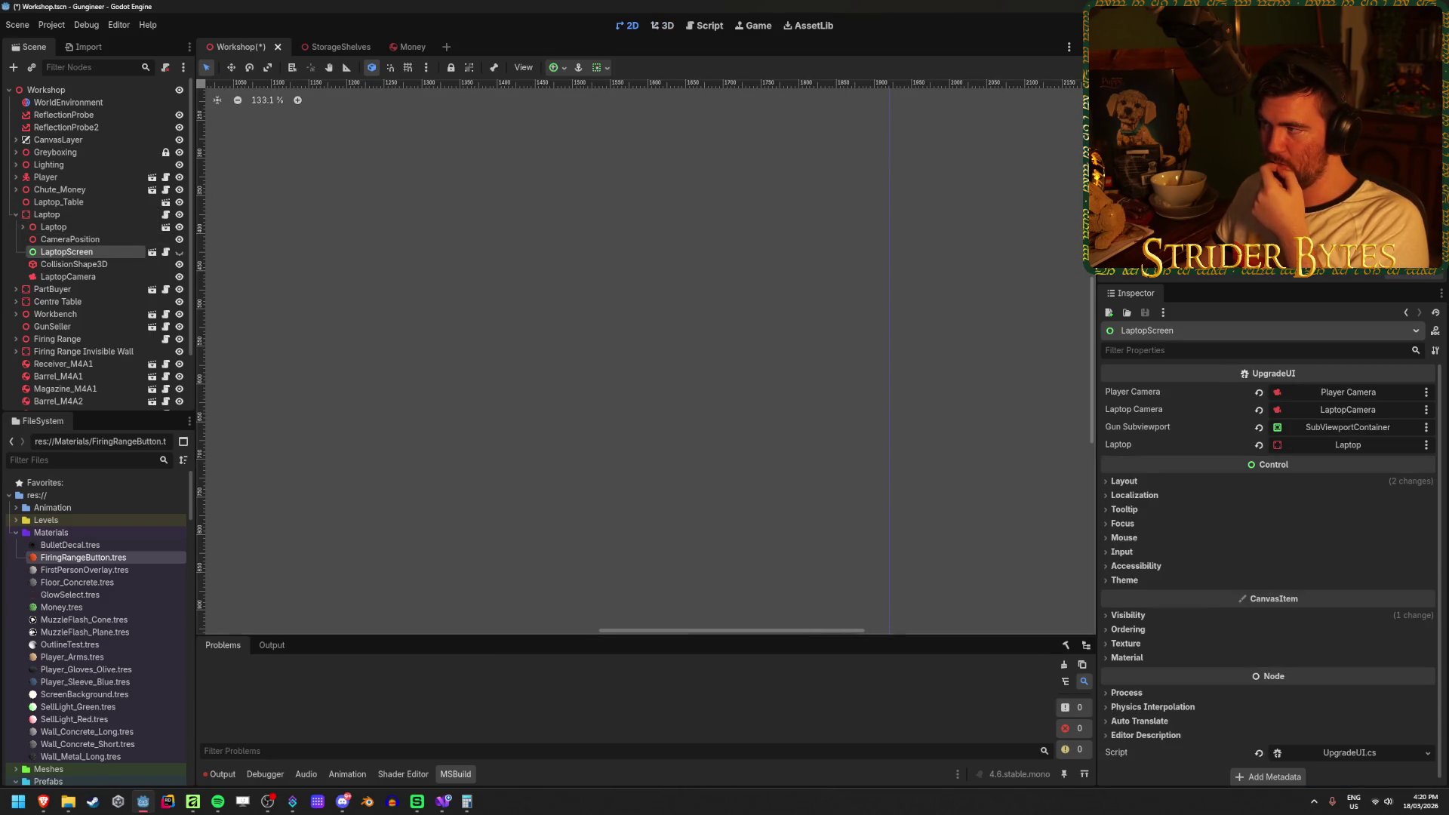
key("F5")
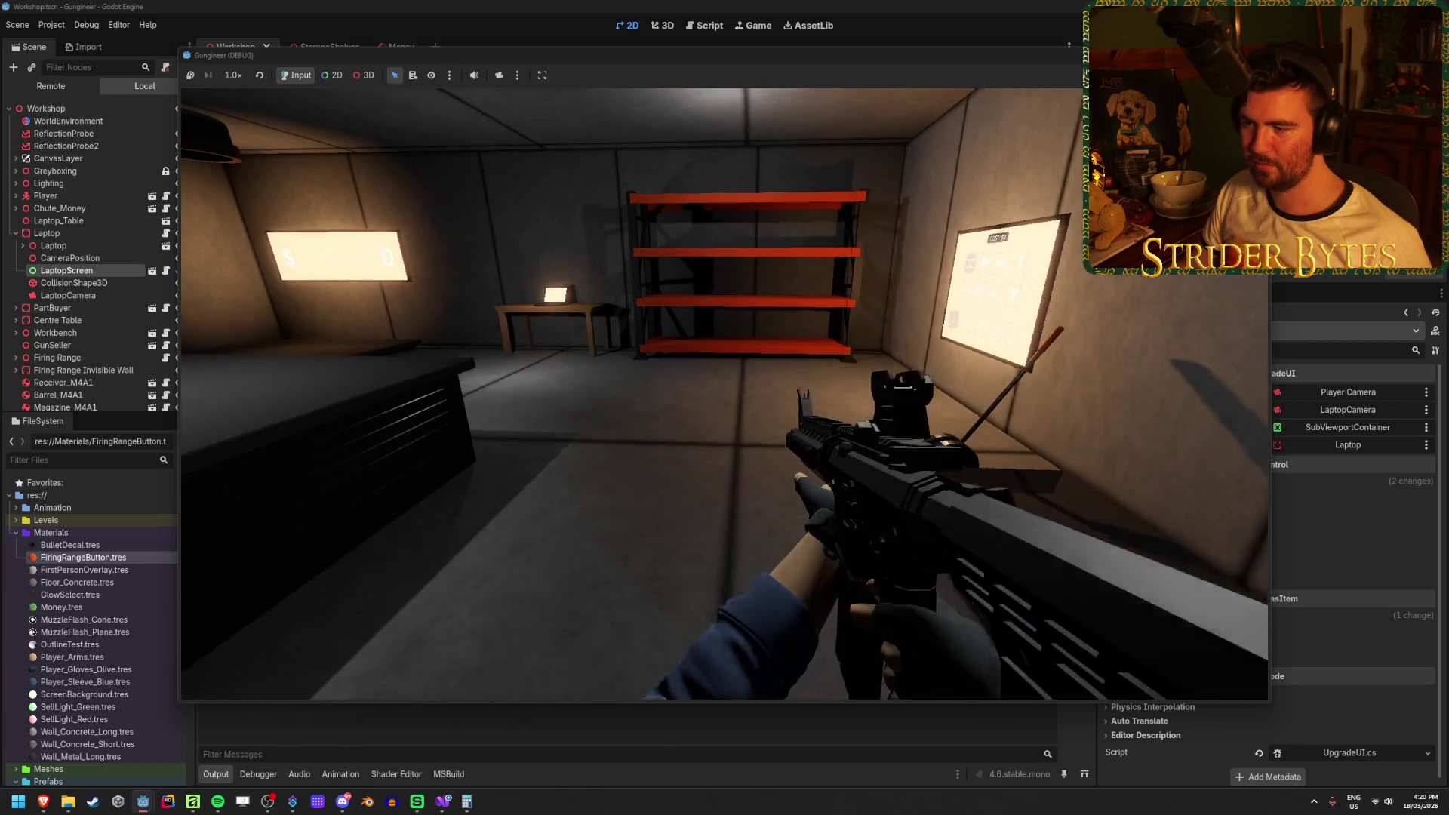
Open and exit the laptop's UPGRADES menu four times, checking the gun hides and reappears.
key("w")
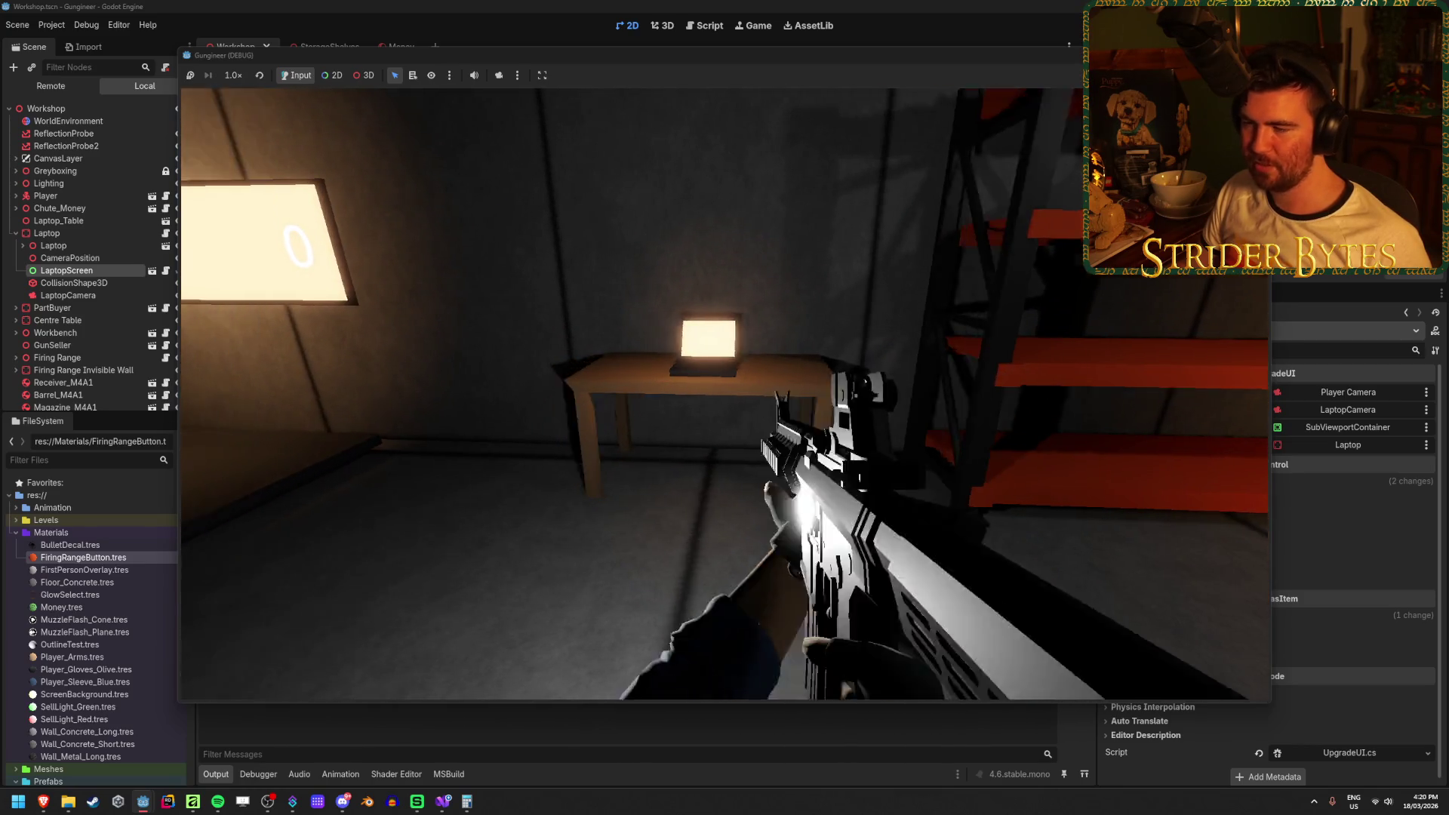
key("e")
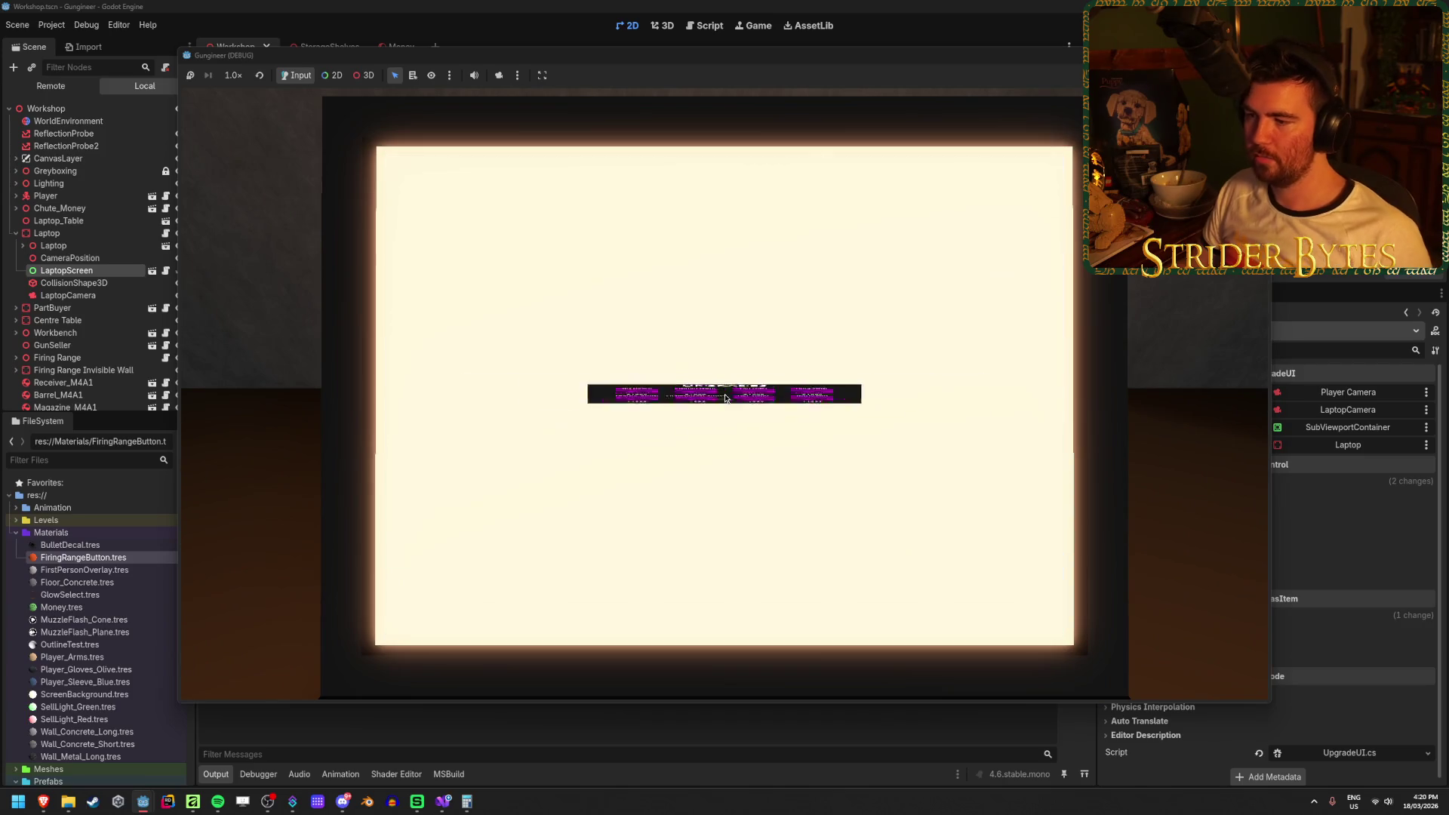
key("Escape")
key("e")
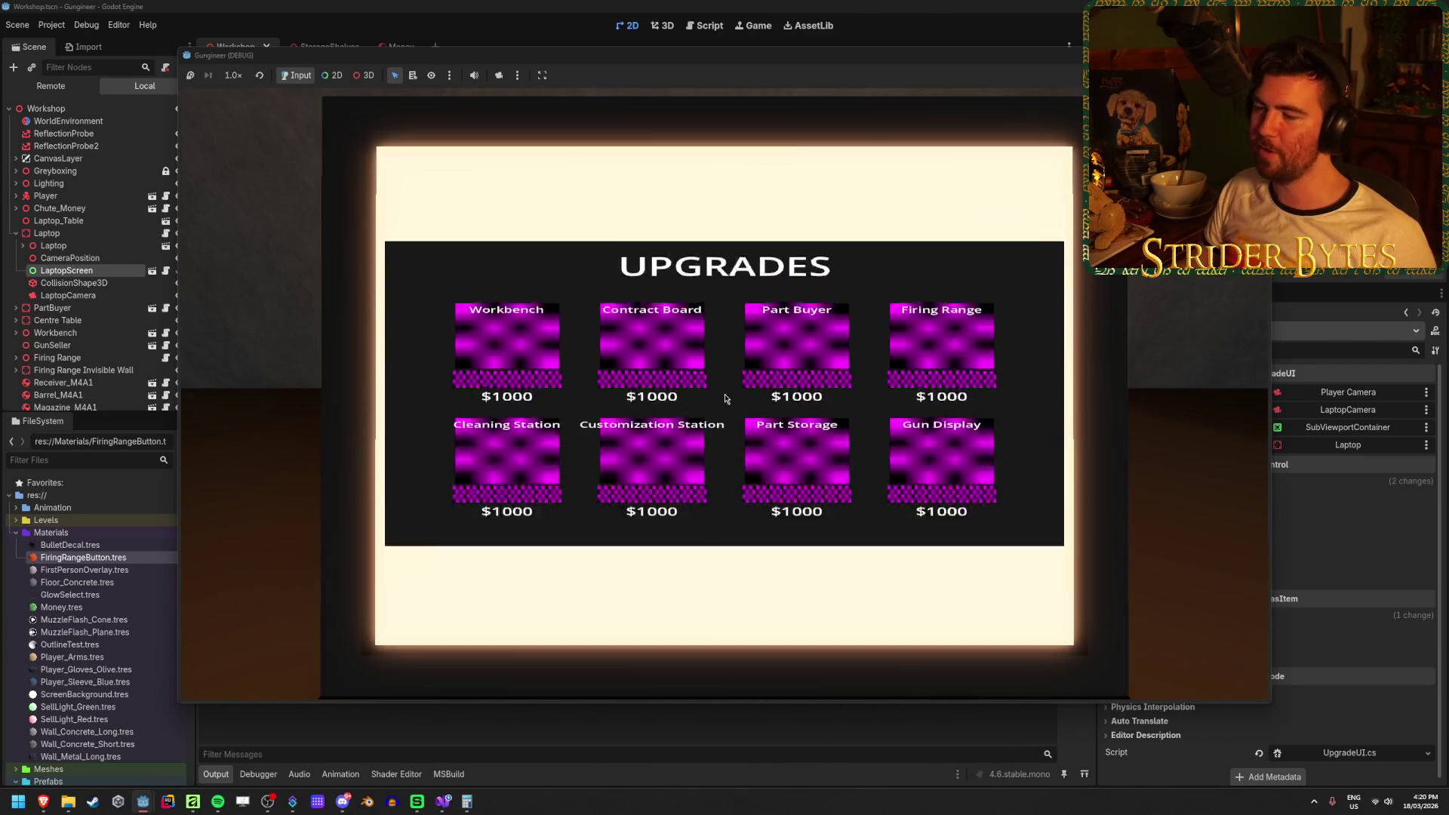
key("Escape")
key("e")
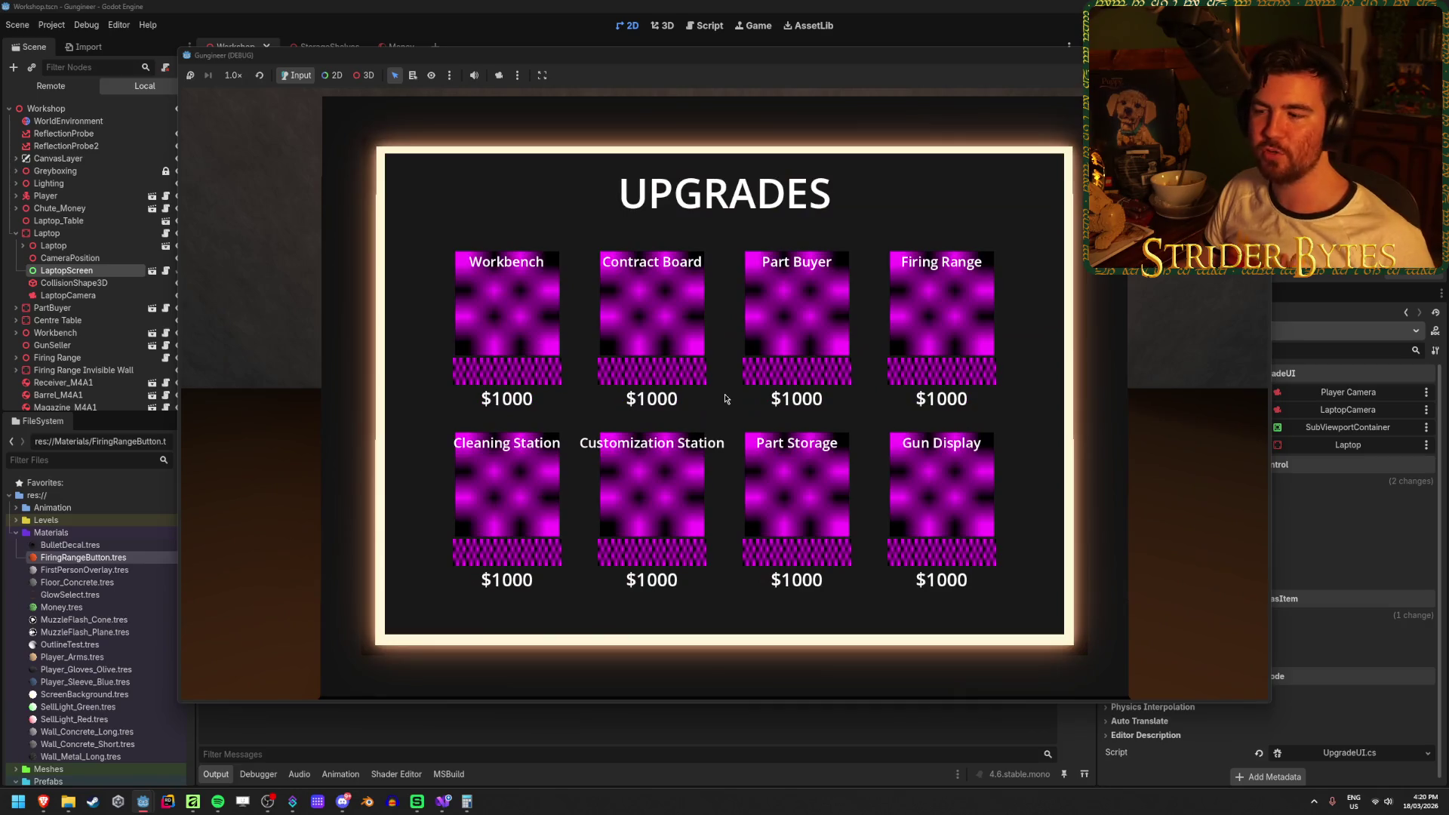
key("Escape")
key("e")
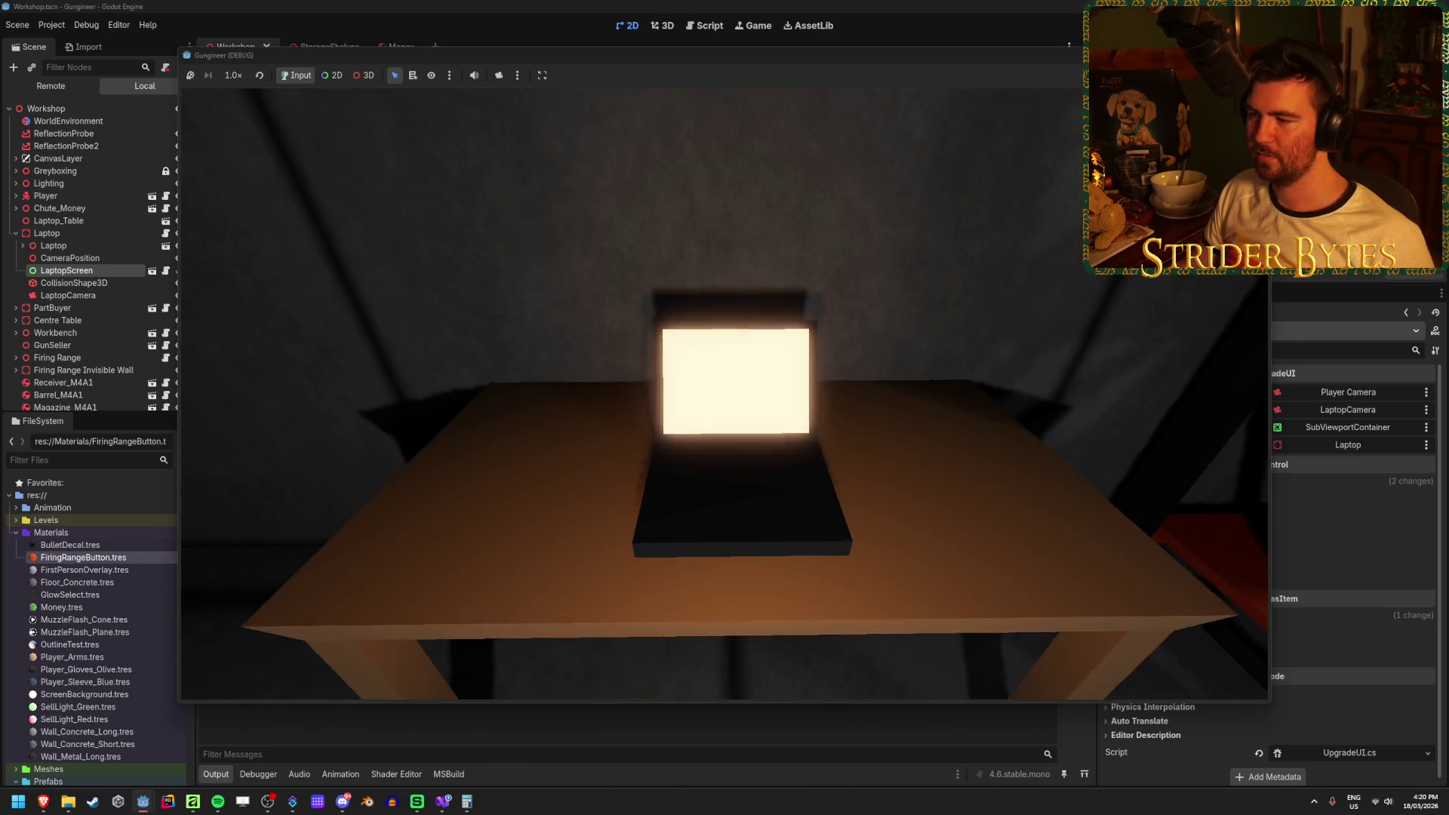
key("Escape")
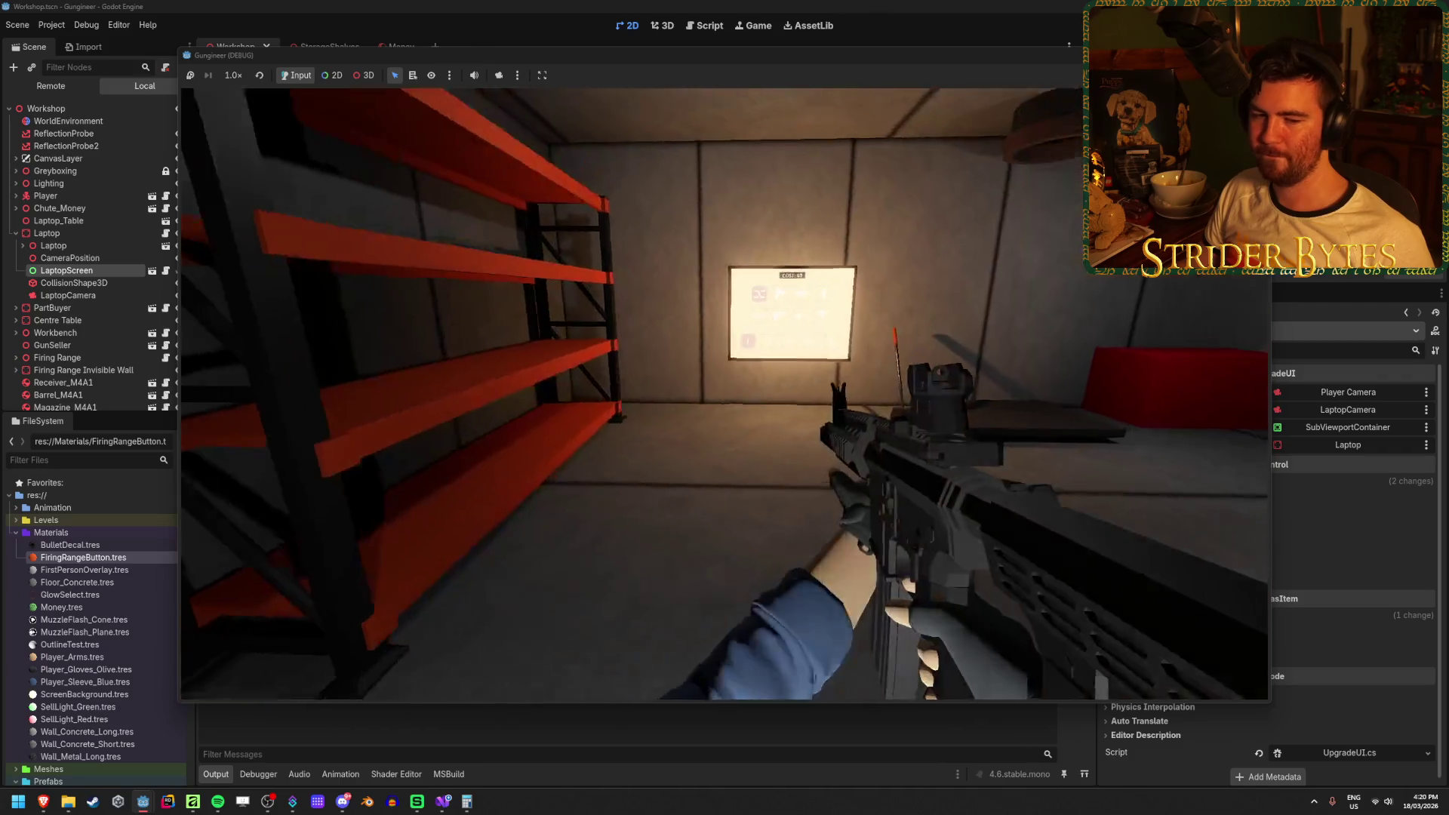
key("w")
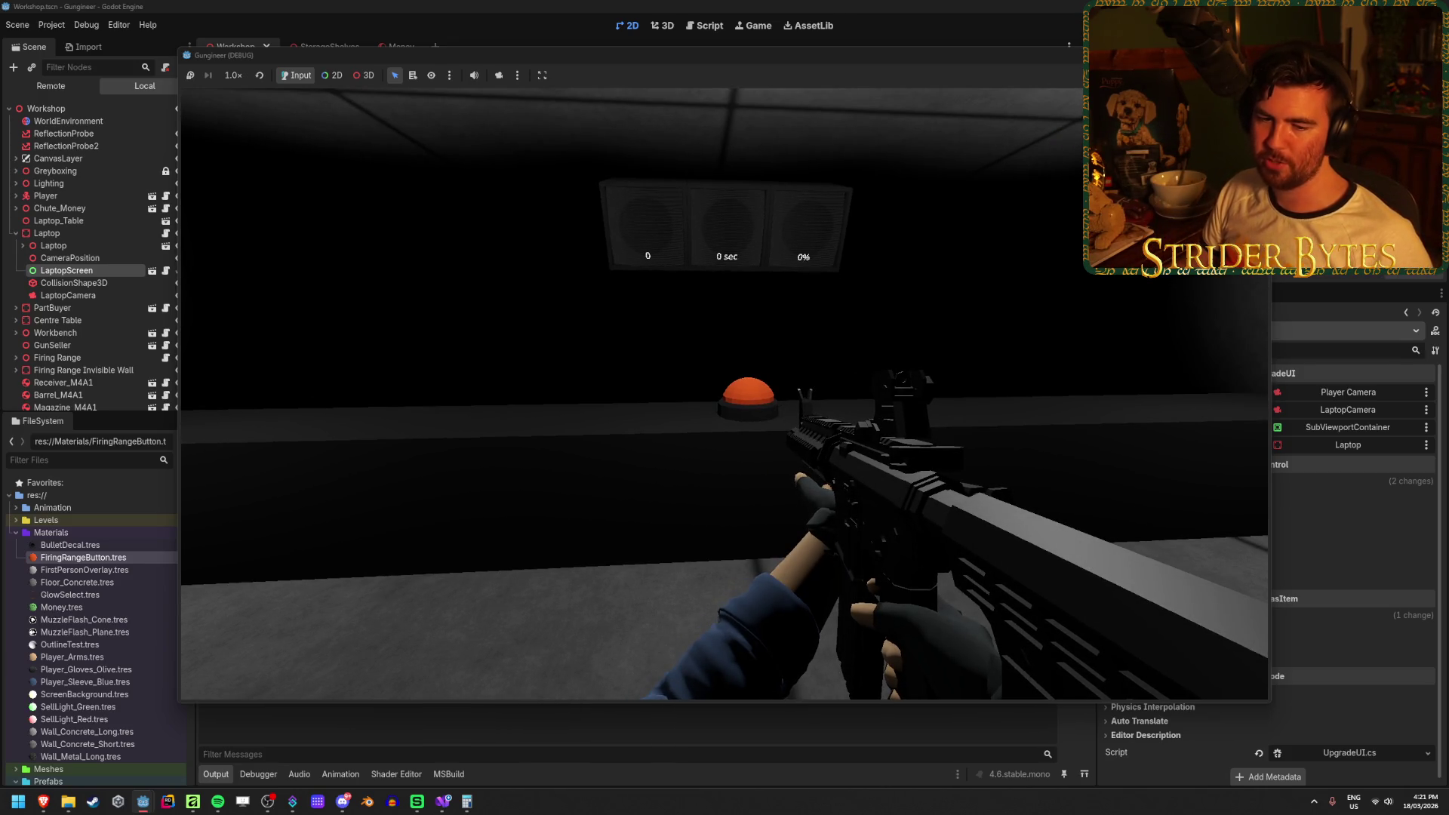
Start the firing range and shoot a first volley at the targets.
key("w")
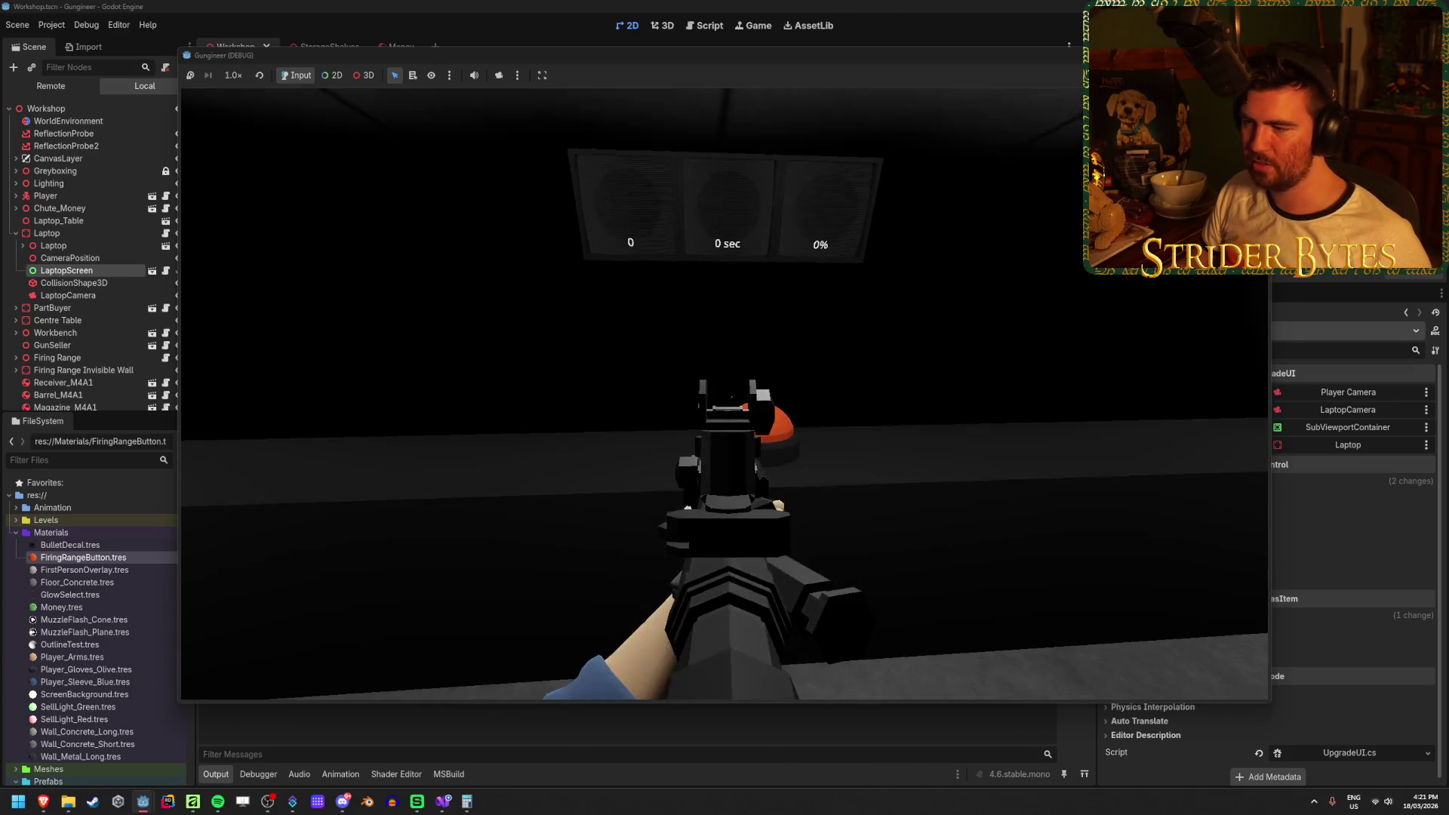
key("e")
left_click(725, 394)
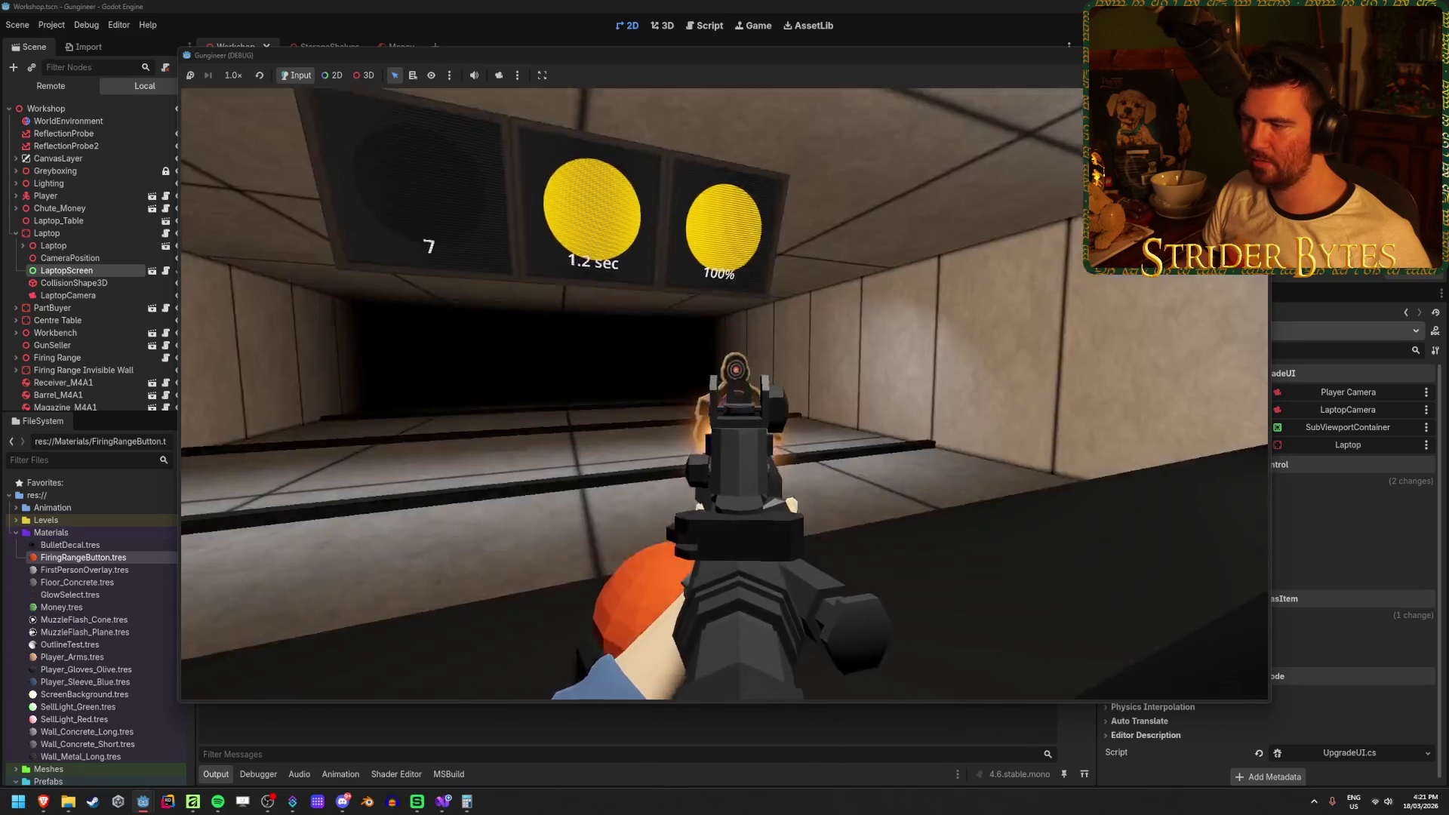
left_click(725, 394)
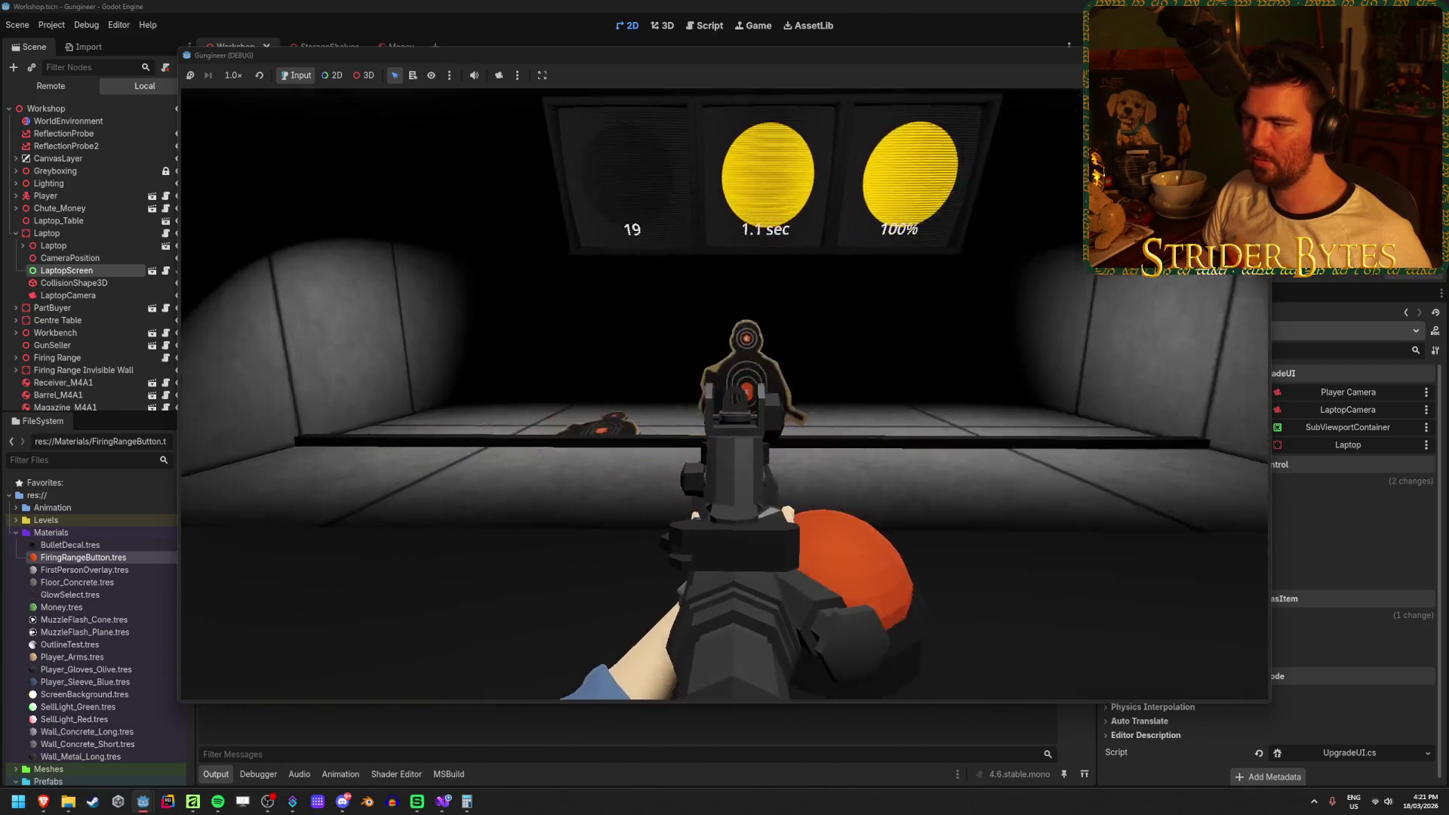
left_click(725, 394)
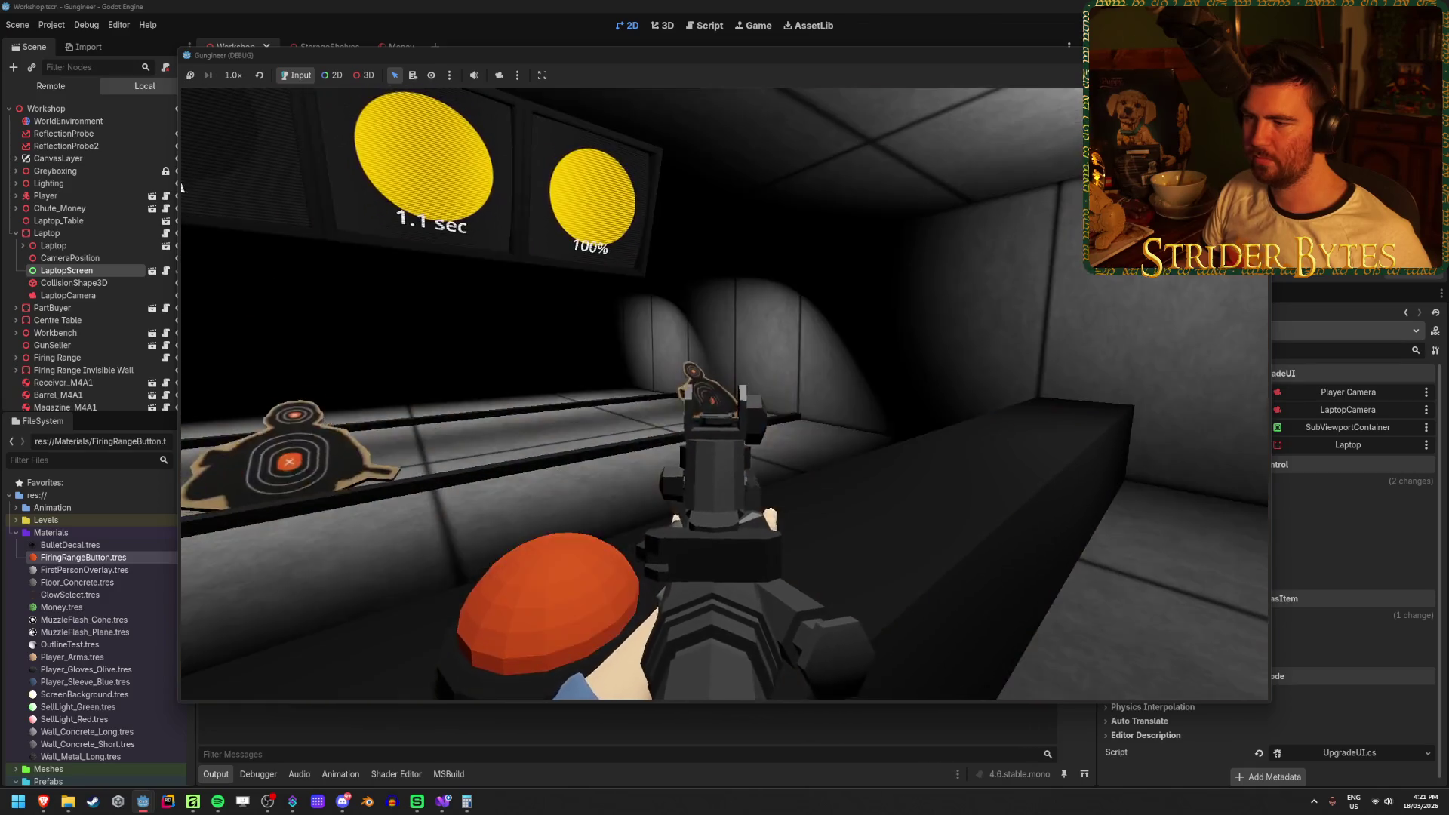
left_click(725, 394)
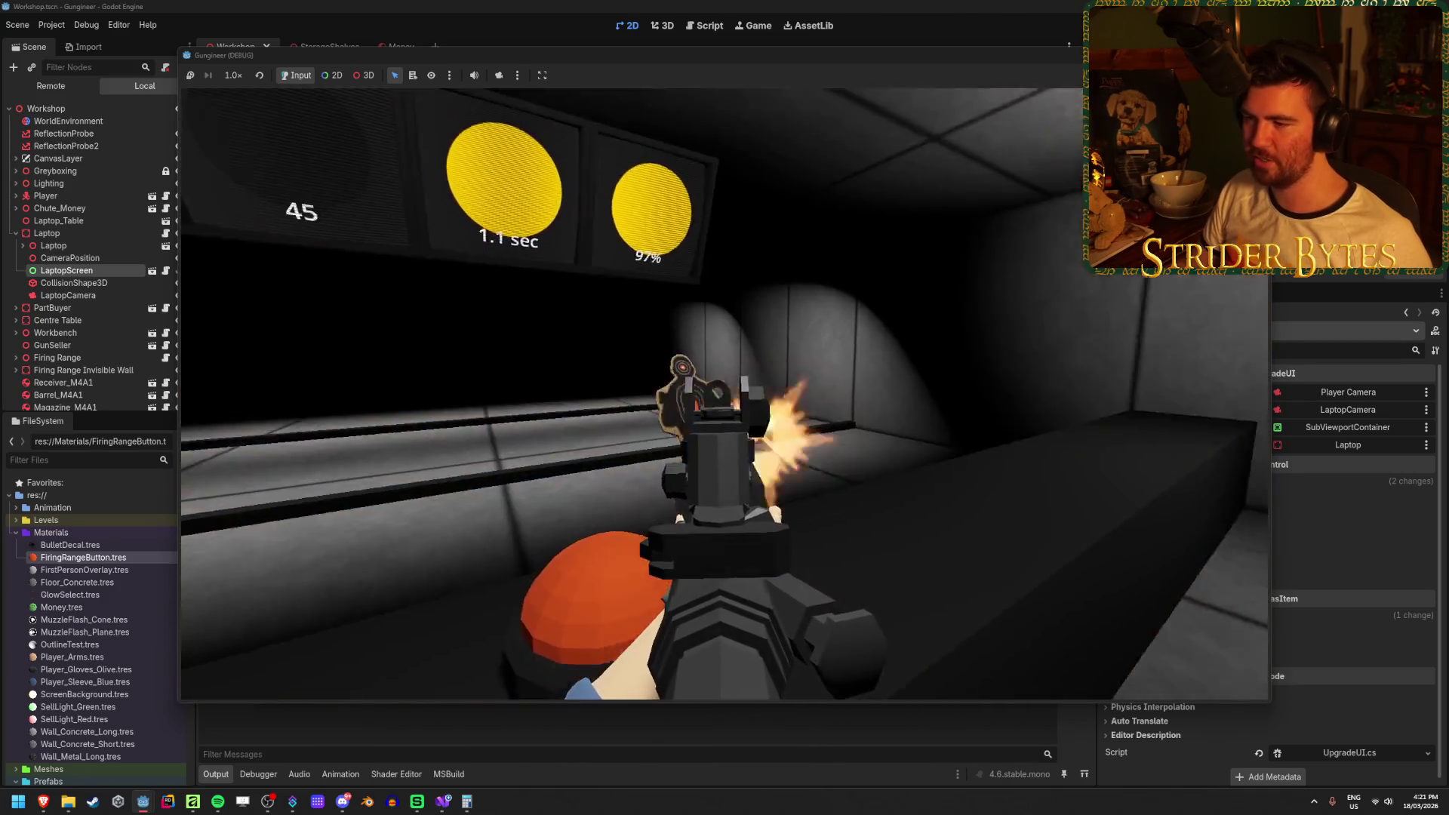
left_click(725, 394)
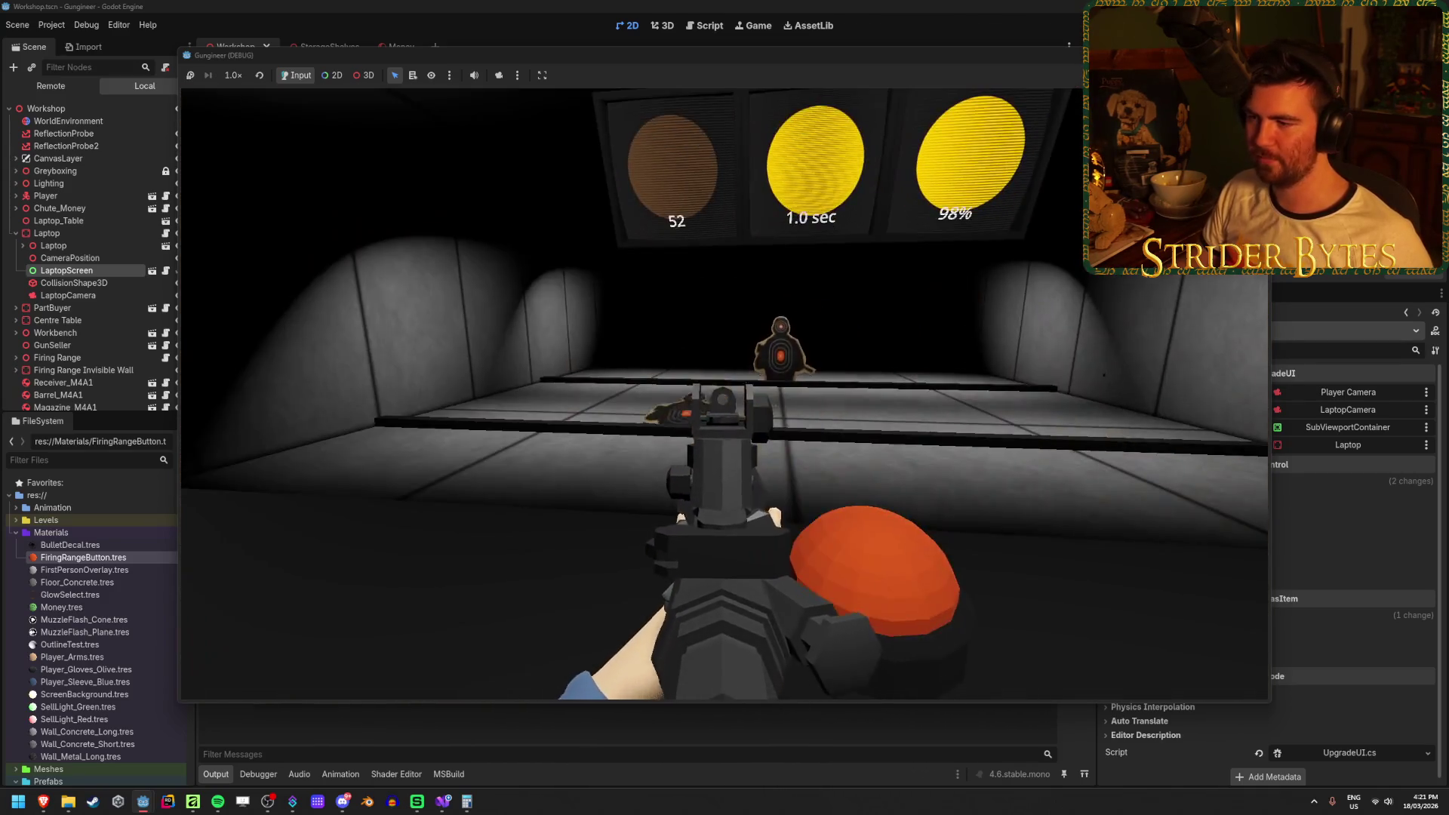
left_click(725, 394)
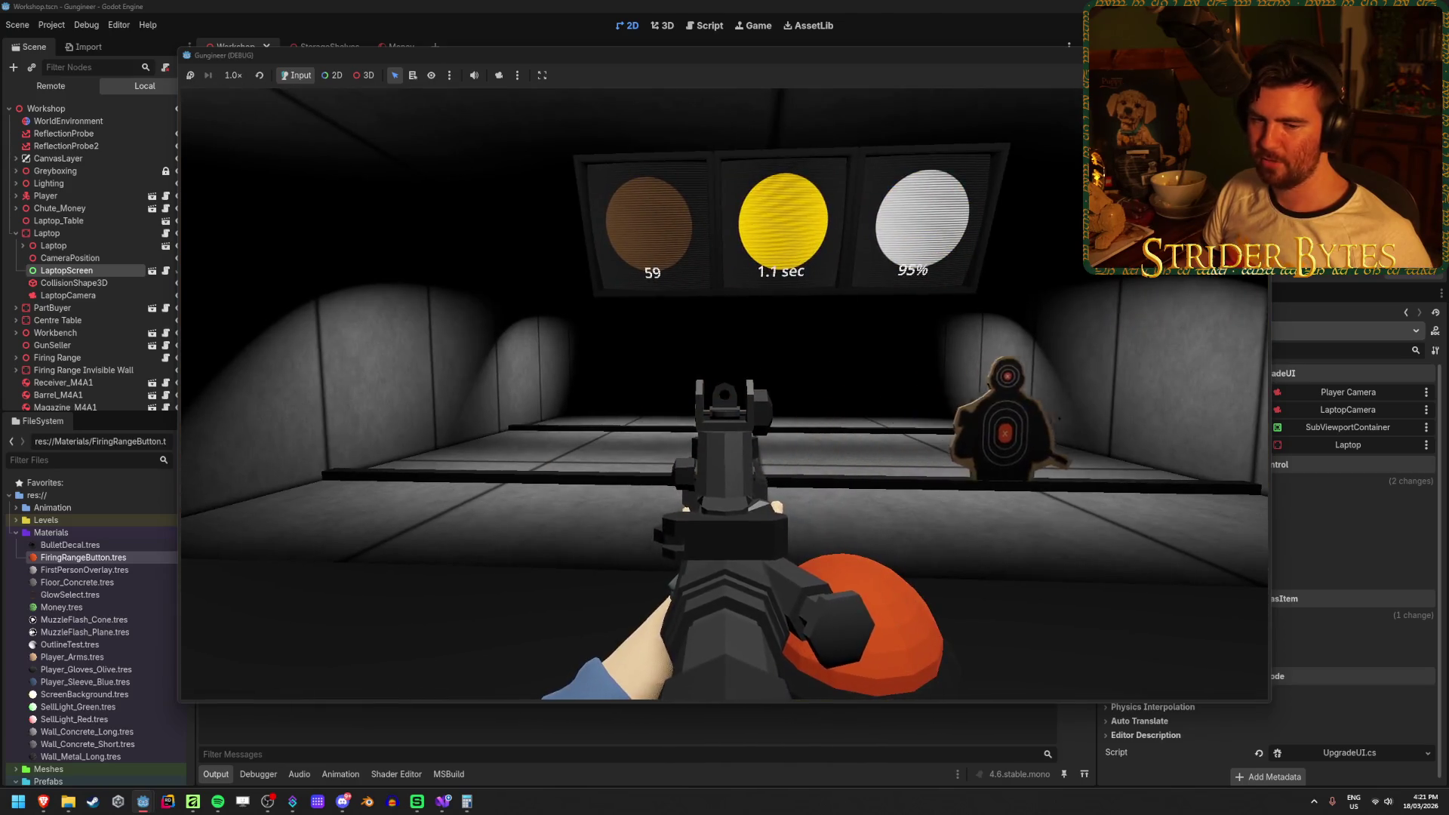
left_click(724, 394)
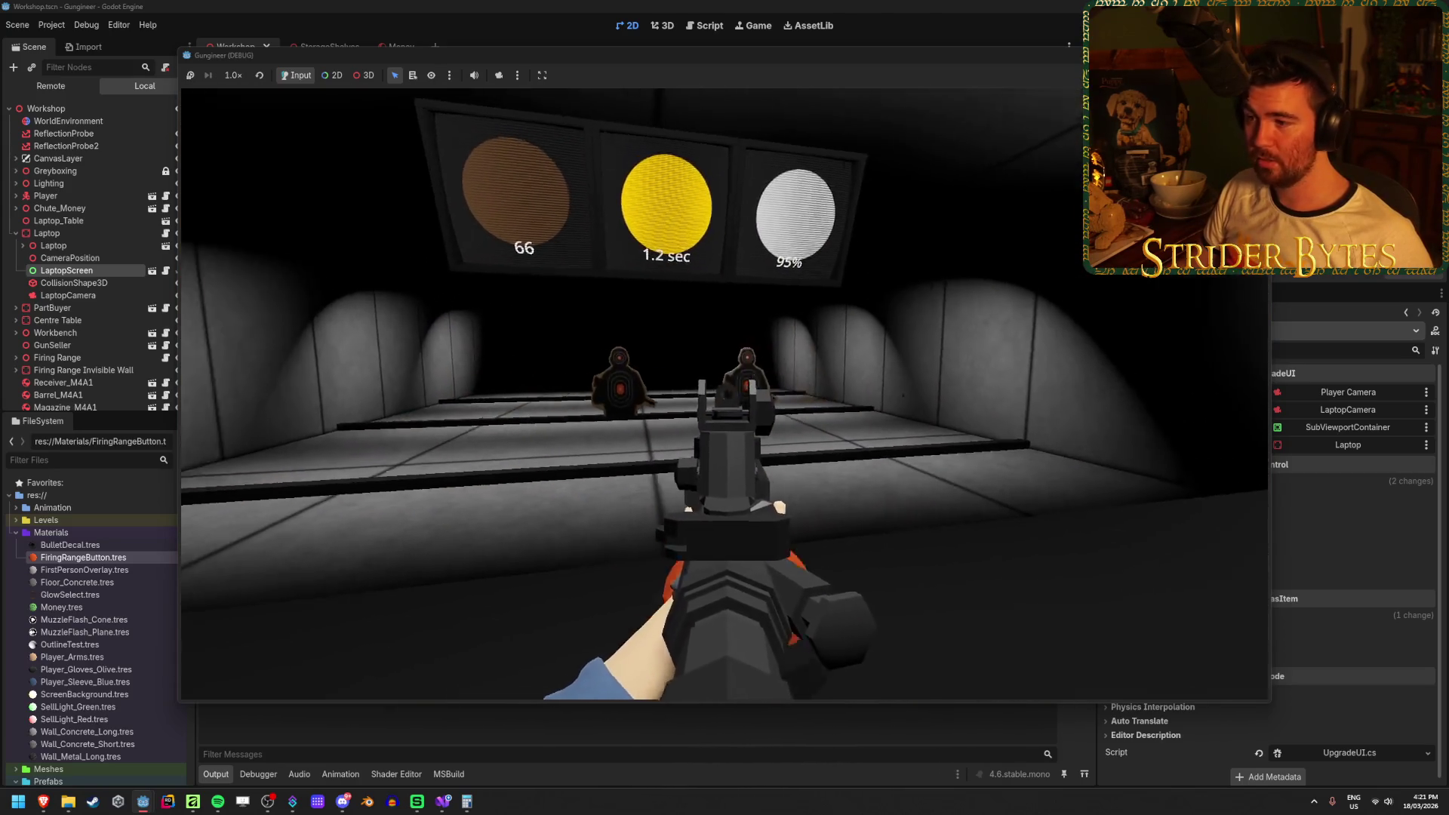
left_click(725, 394)
left_click(725, 394)
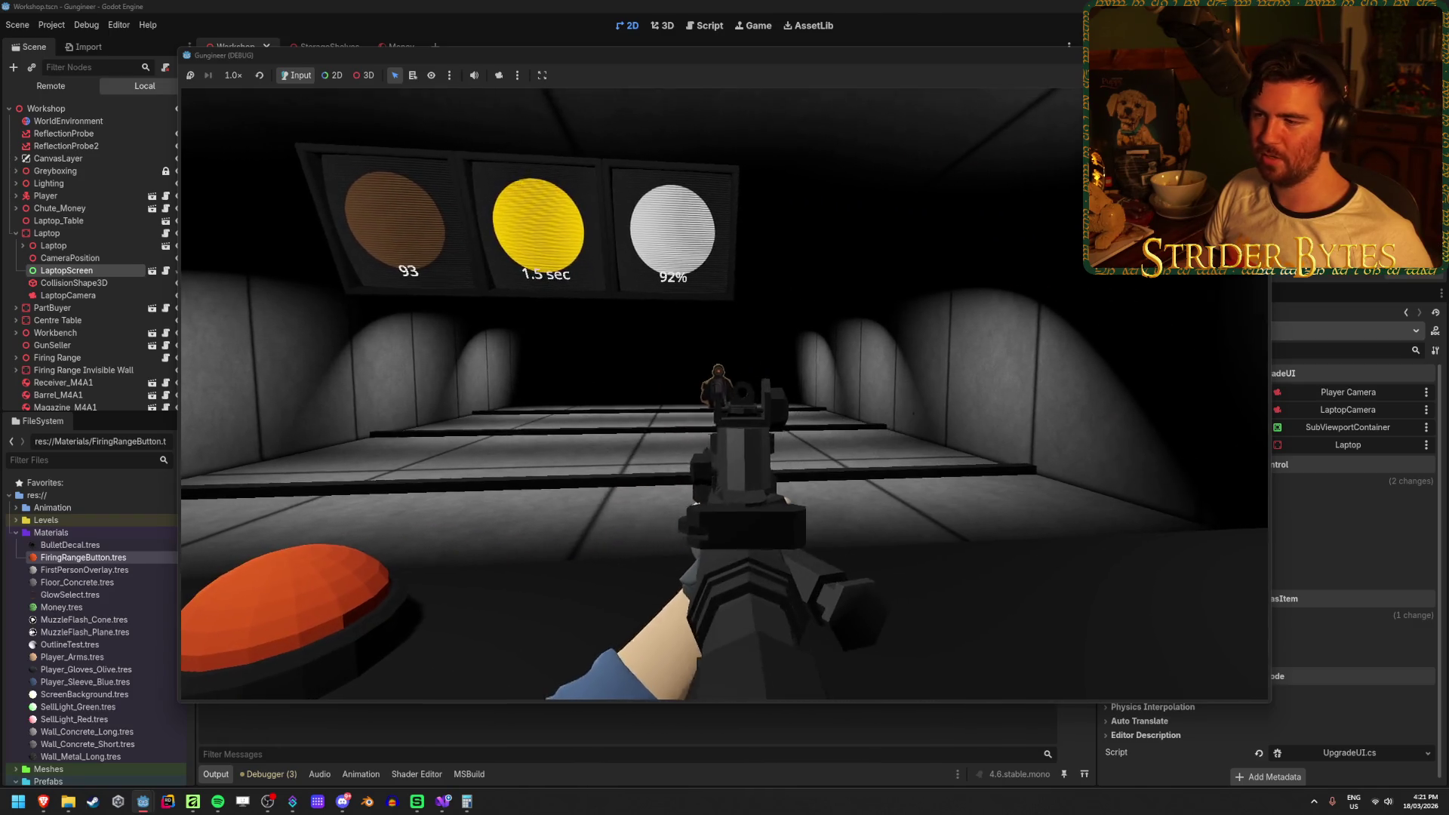
Keep shooting the range targets, then step back and fire while aiming down sights.
left_click(724, 392)
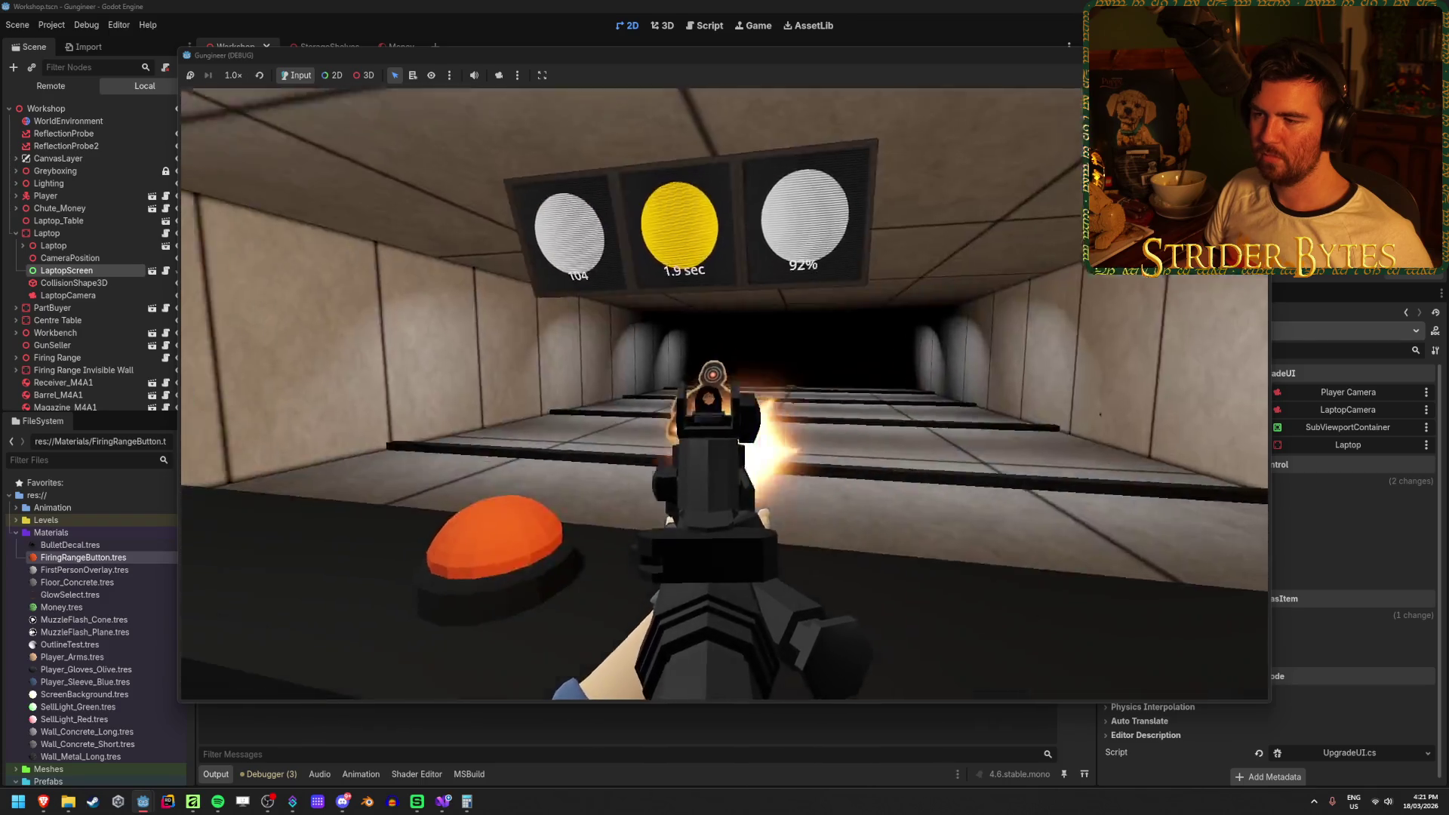
left_click(724, 392)
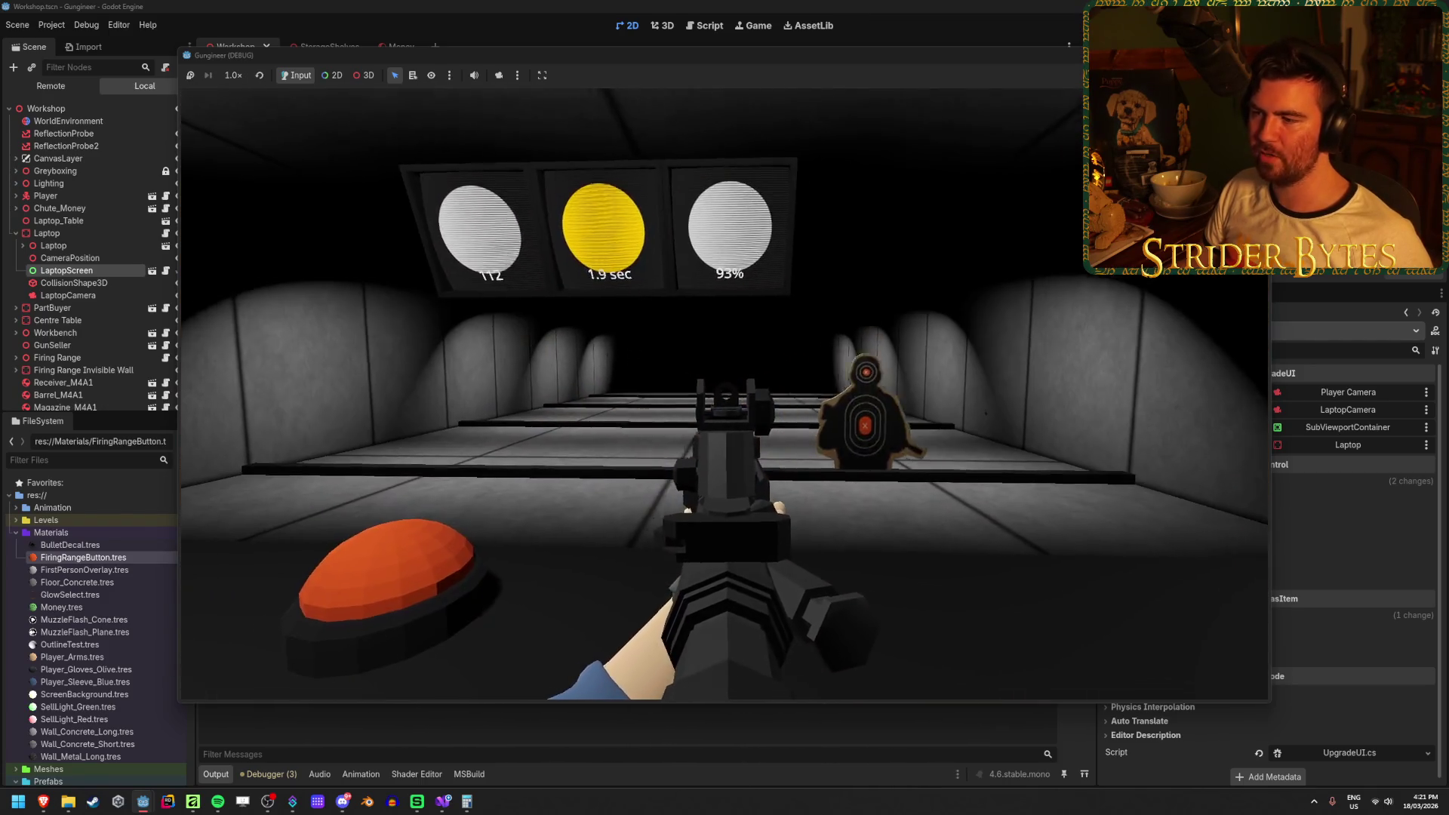
left_click(724, 393)
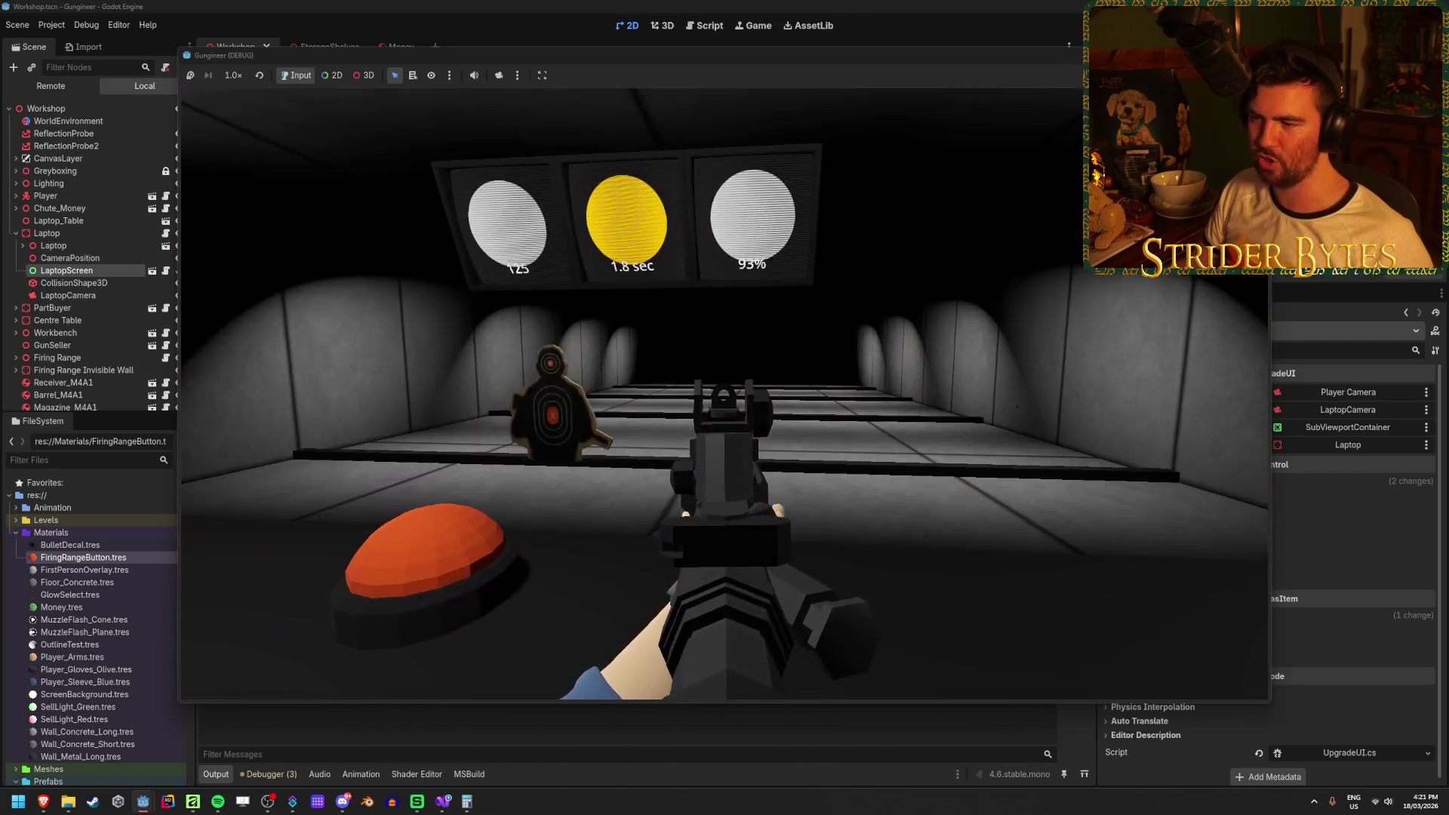
left_click(725, 392)
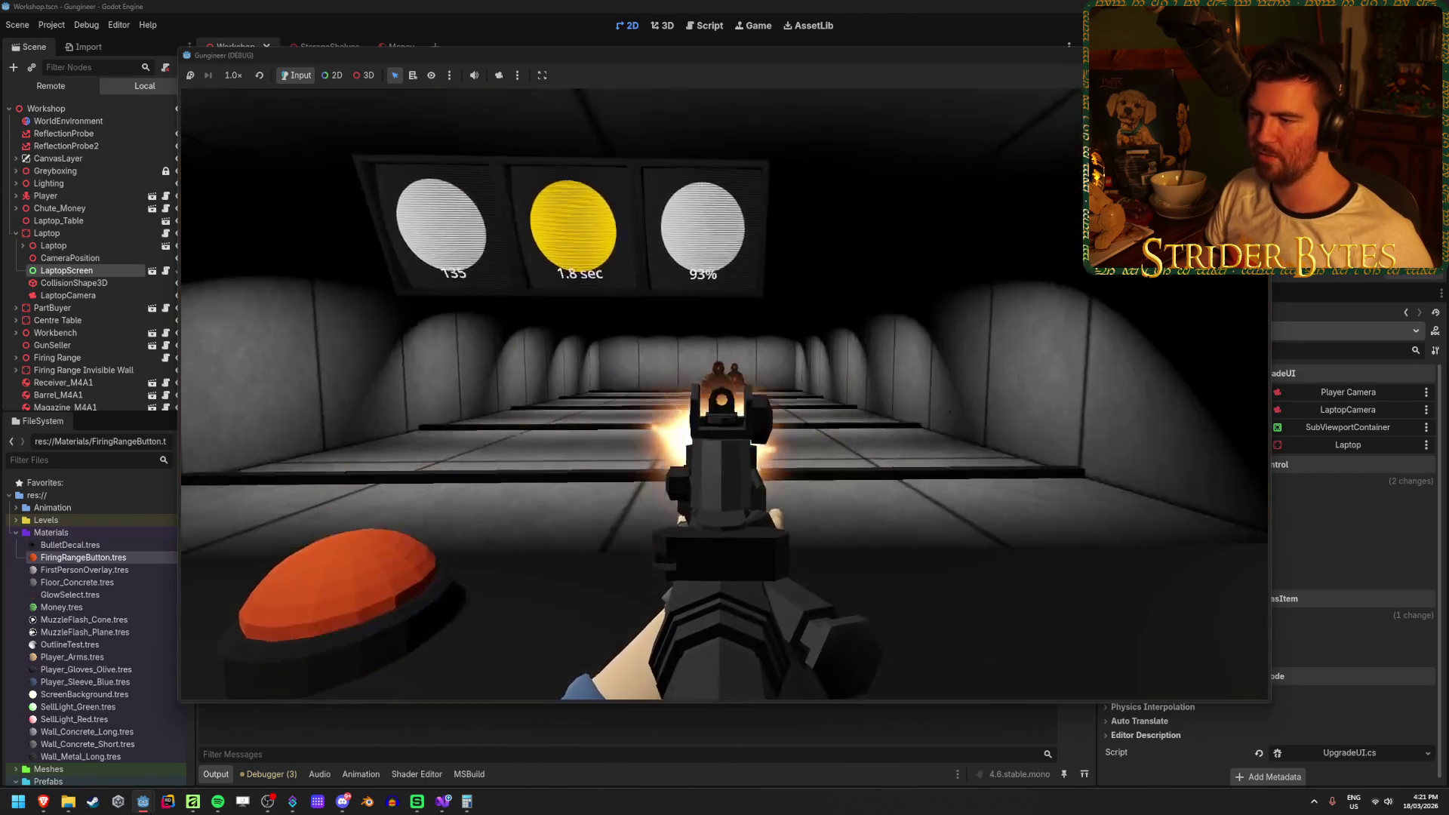
left_click(724, 393)
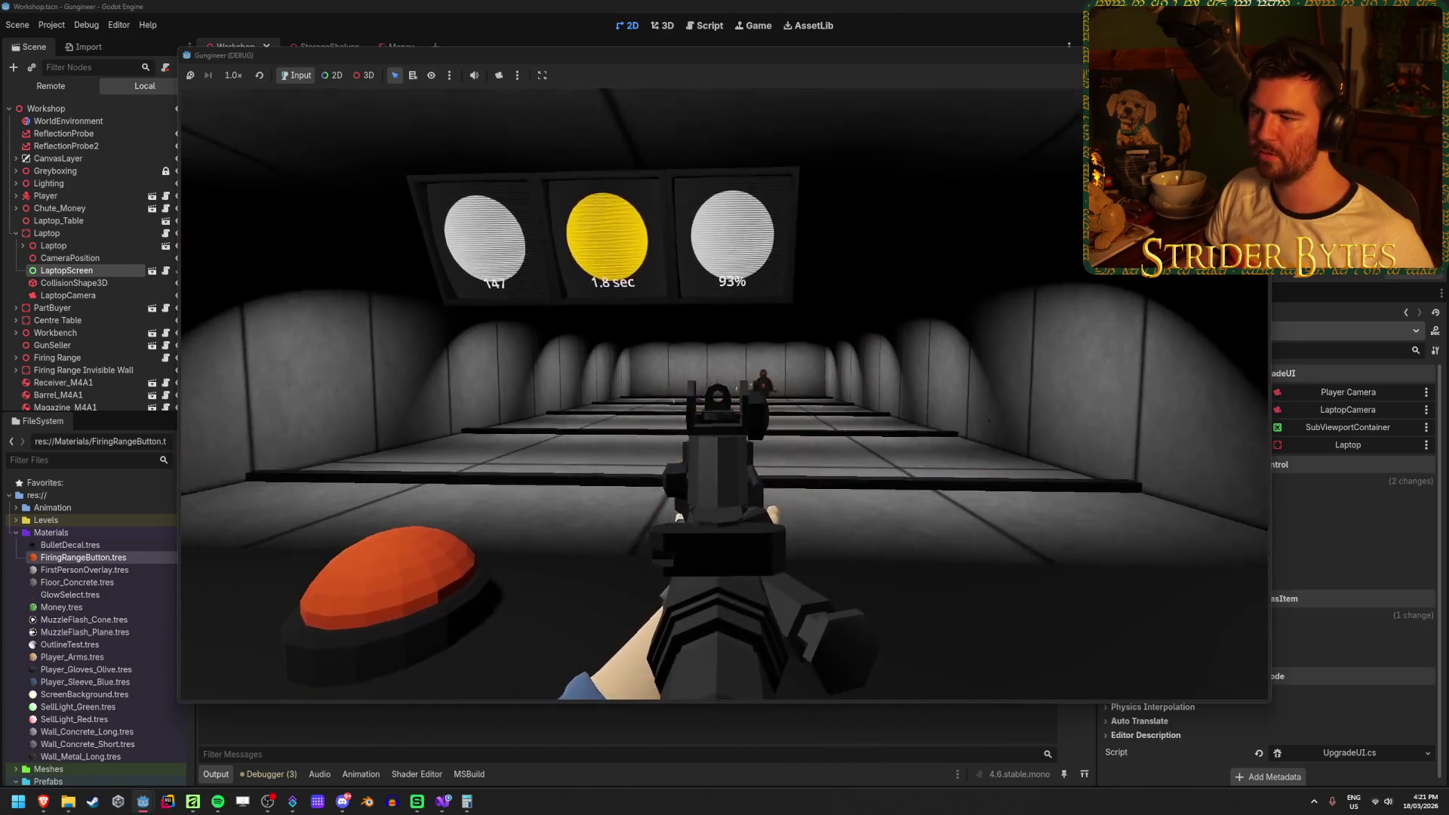
left_click(724, 392)
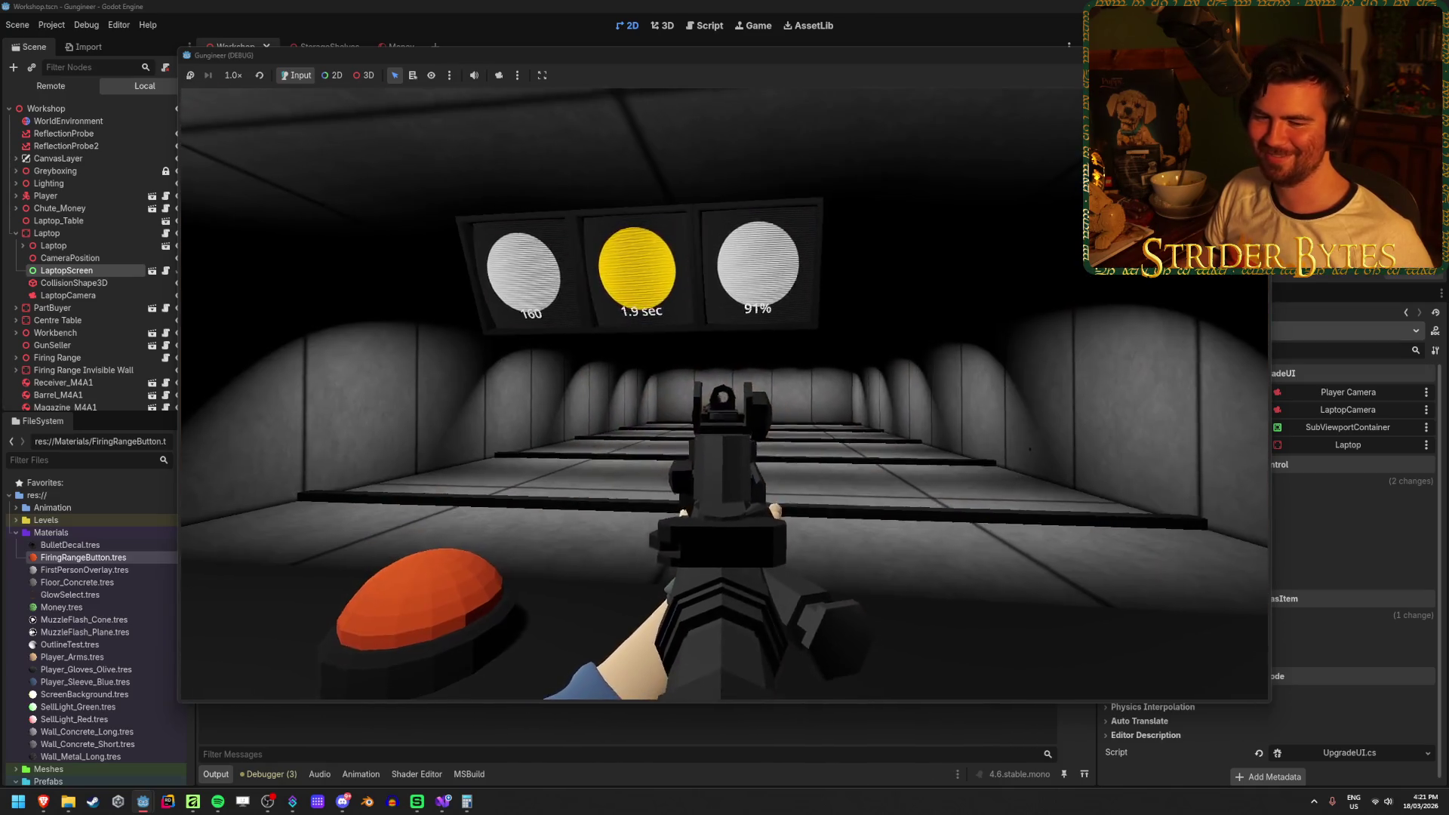
left_click(725, 392)
left_click(725, 393)
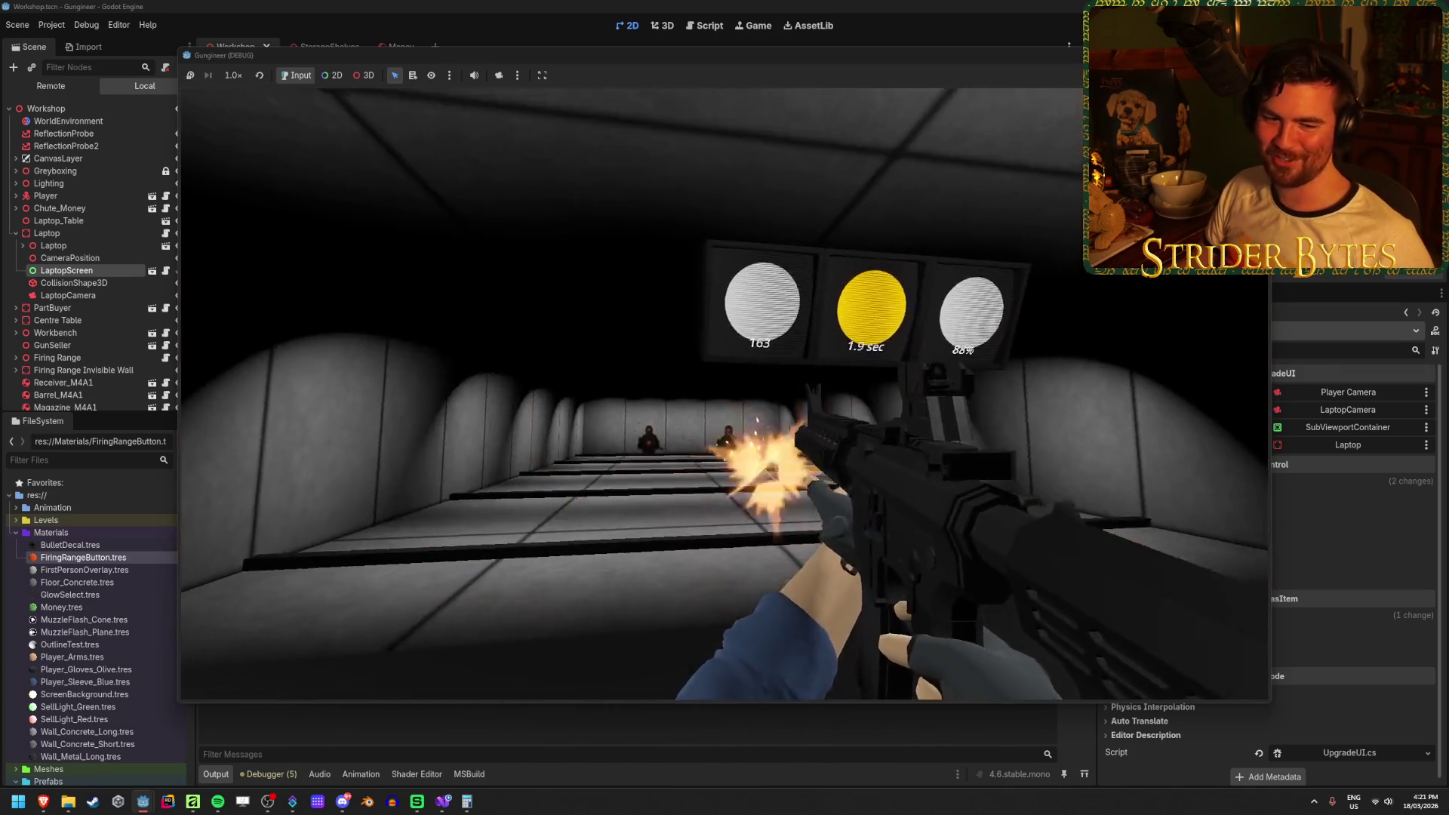
left_click(725, 392)
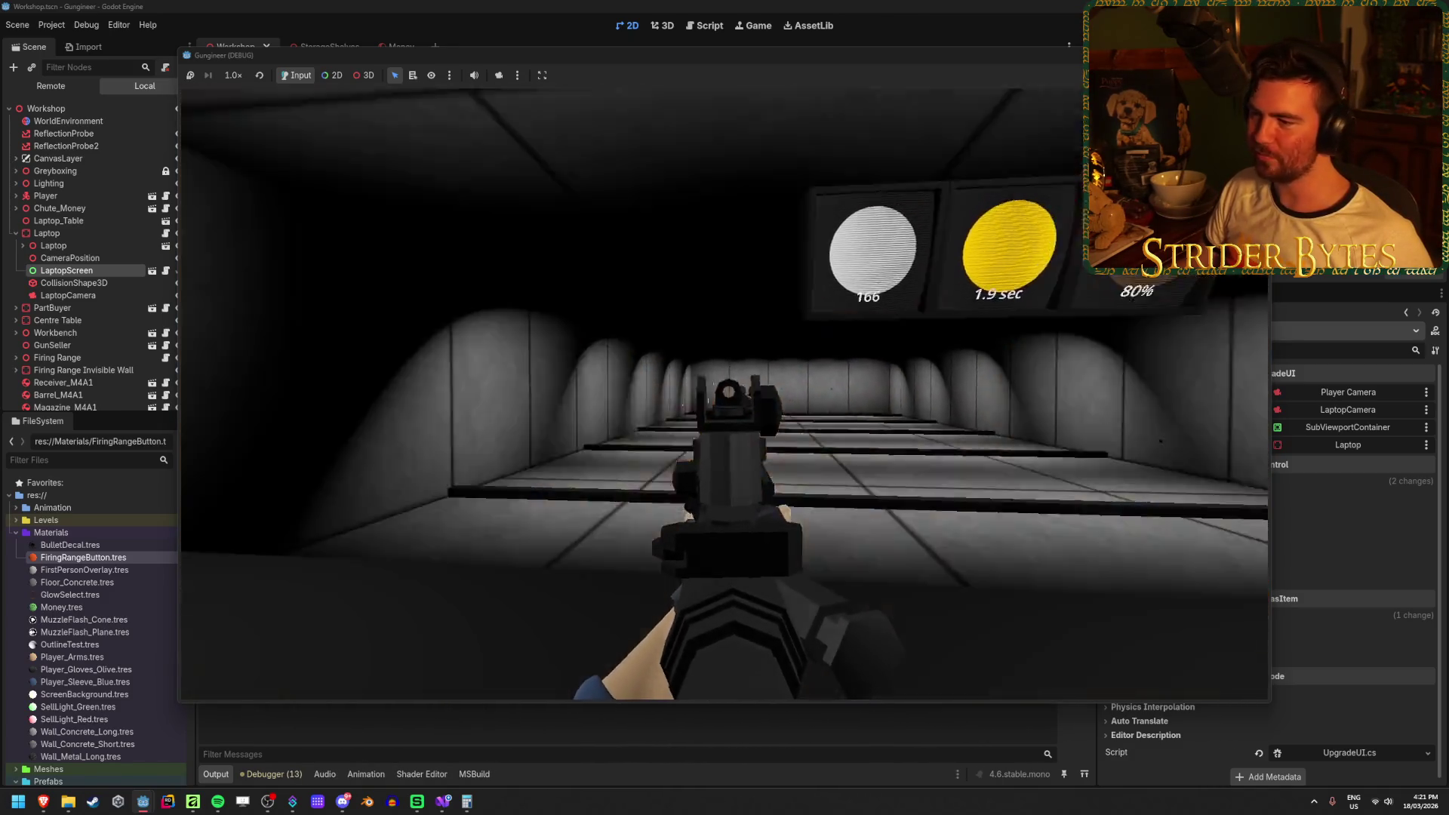
left_click(725, 393)
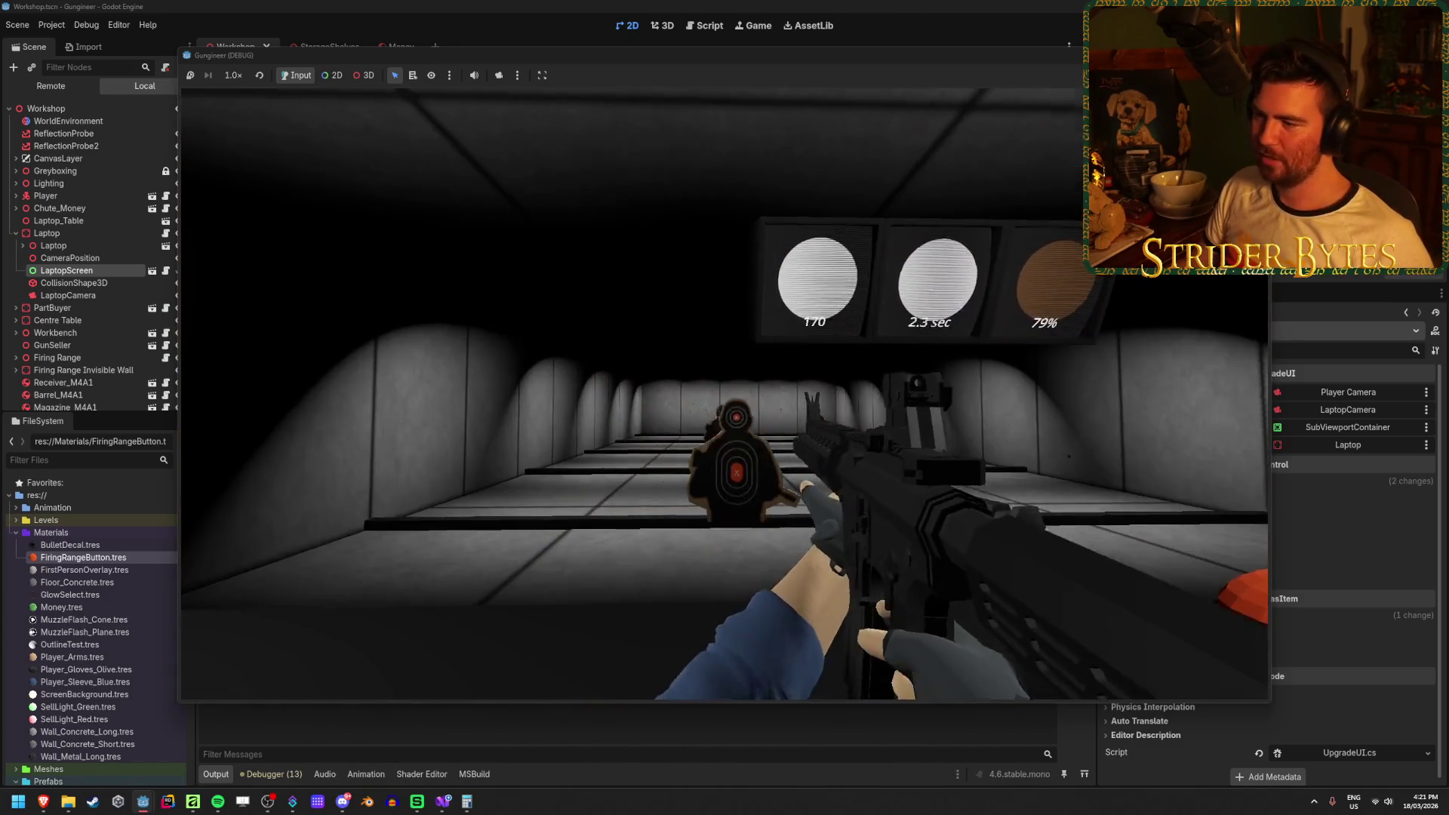
key("s")
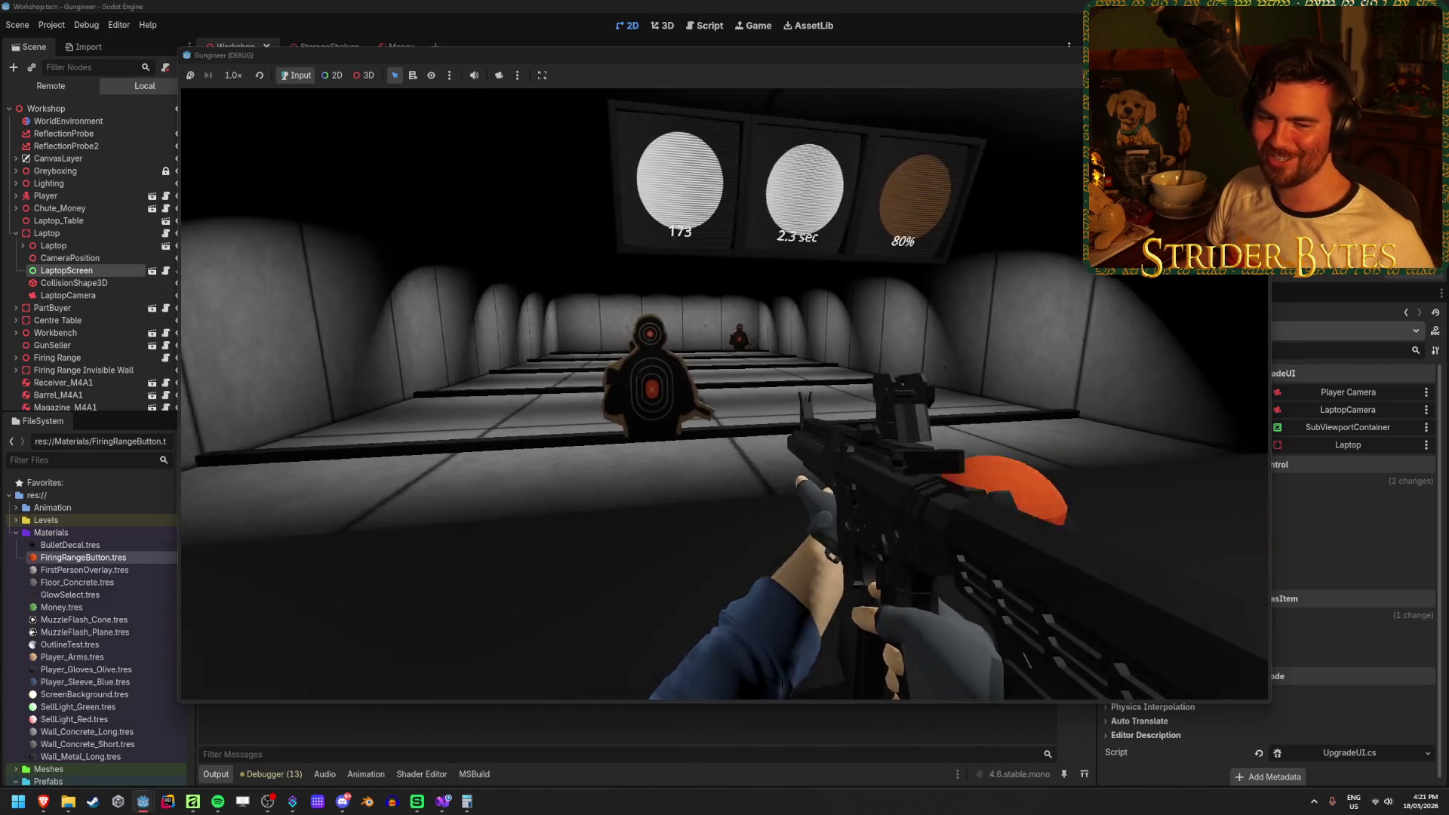
right_click(725, 393)
left_click(725, 393)
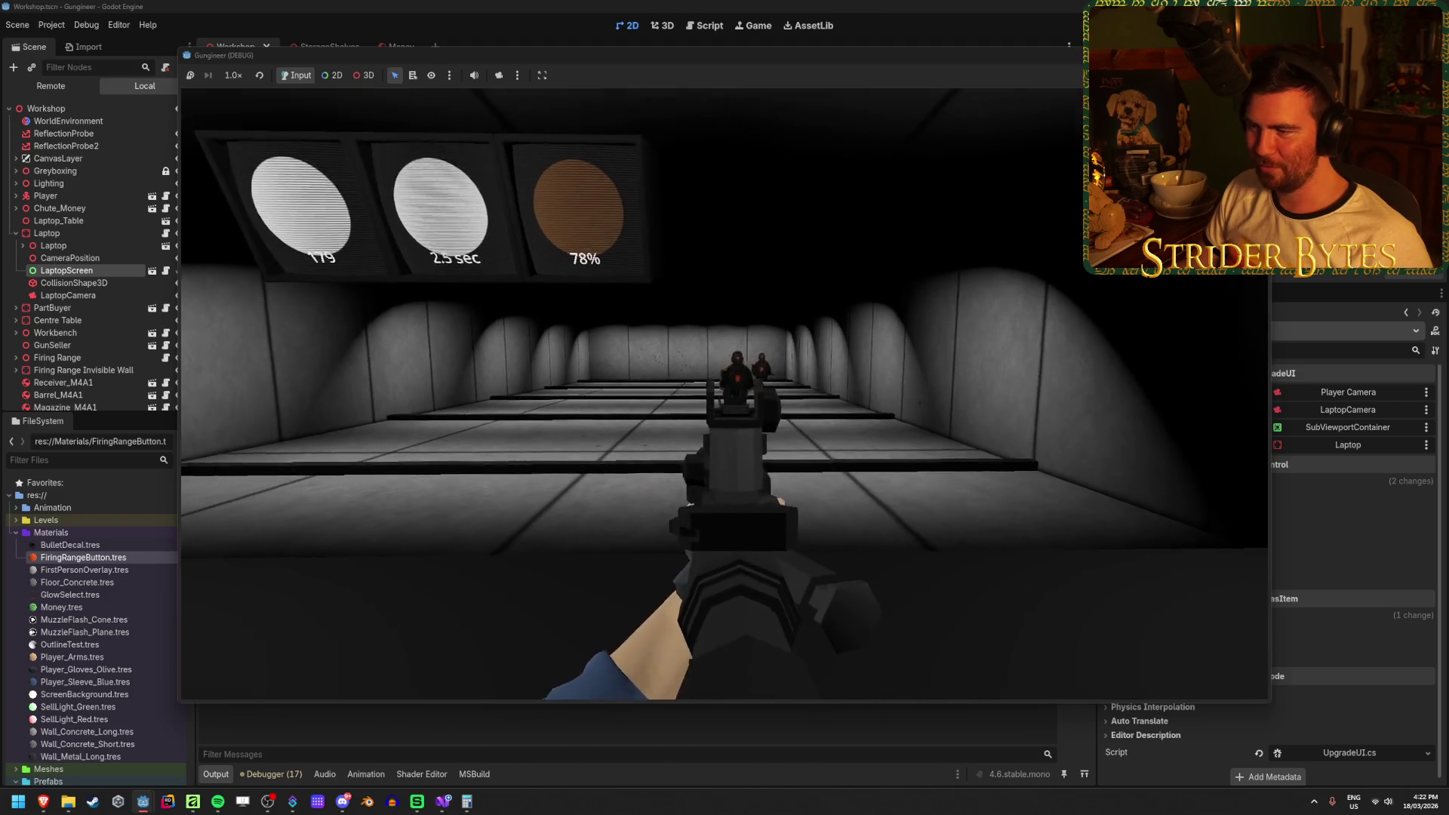
Fire two more shots at the targets and play the rifle reload animation four times.
left_click(725, 394)
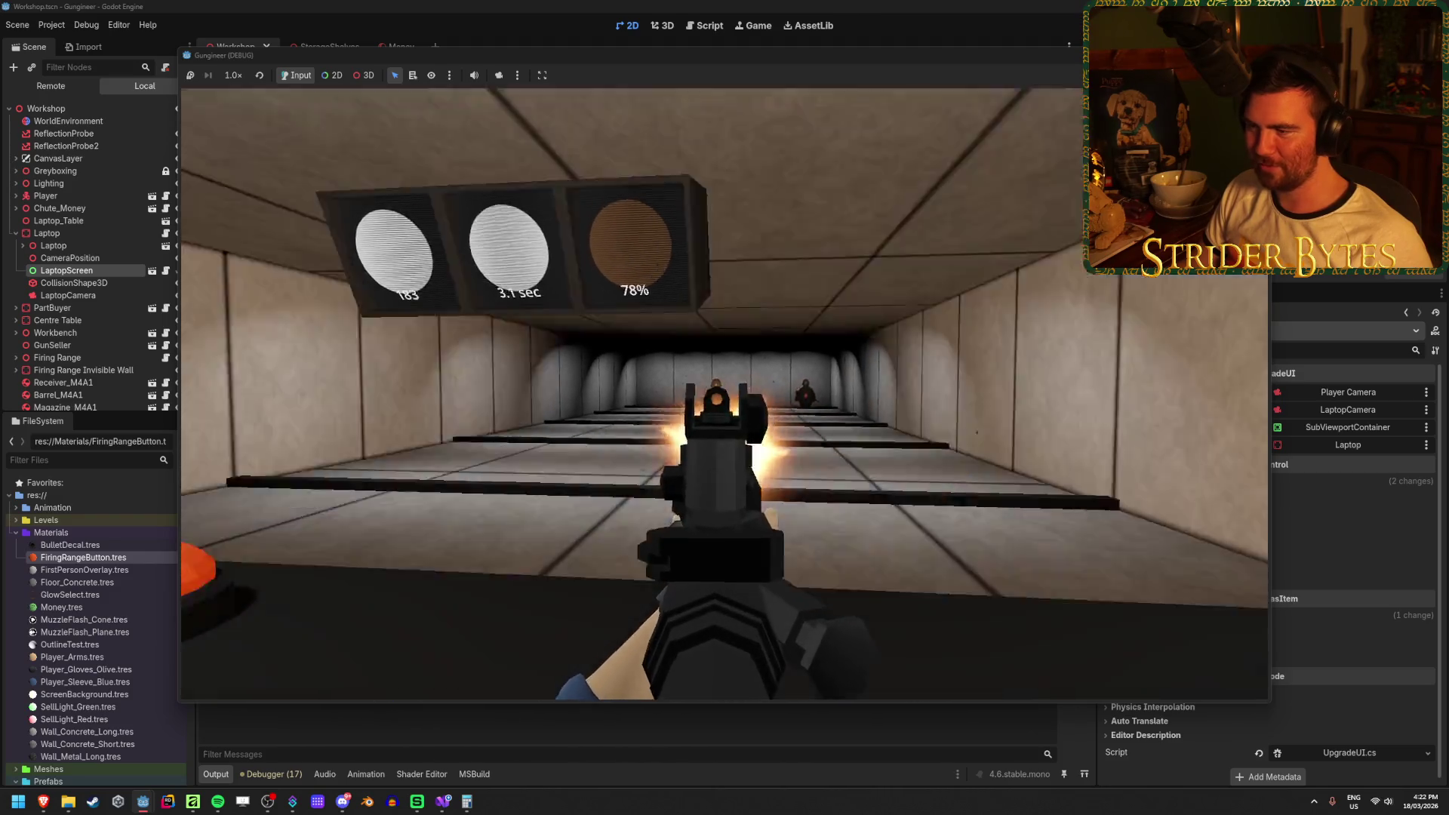
left_click(724, 394)
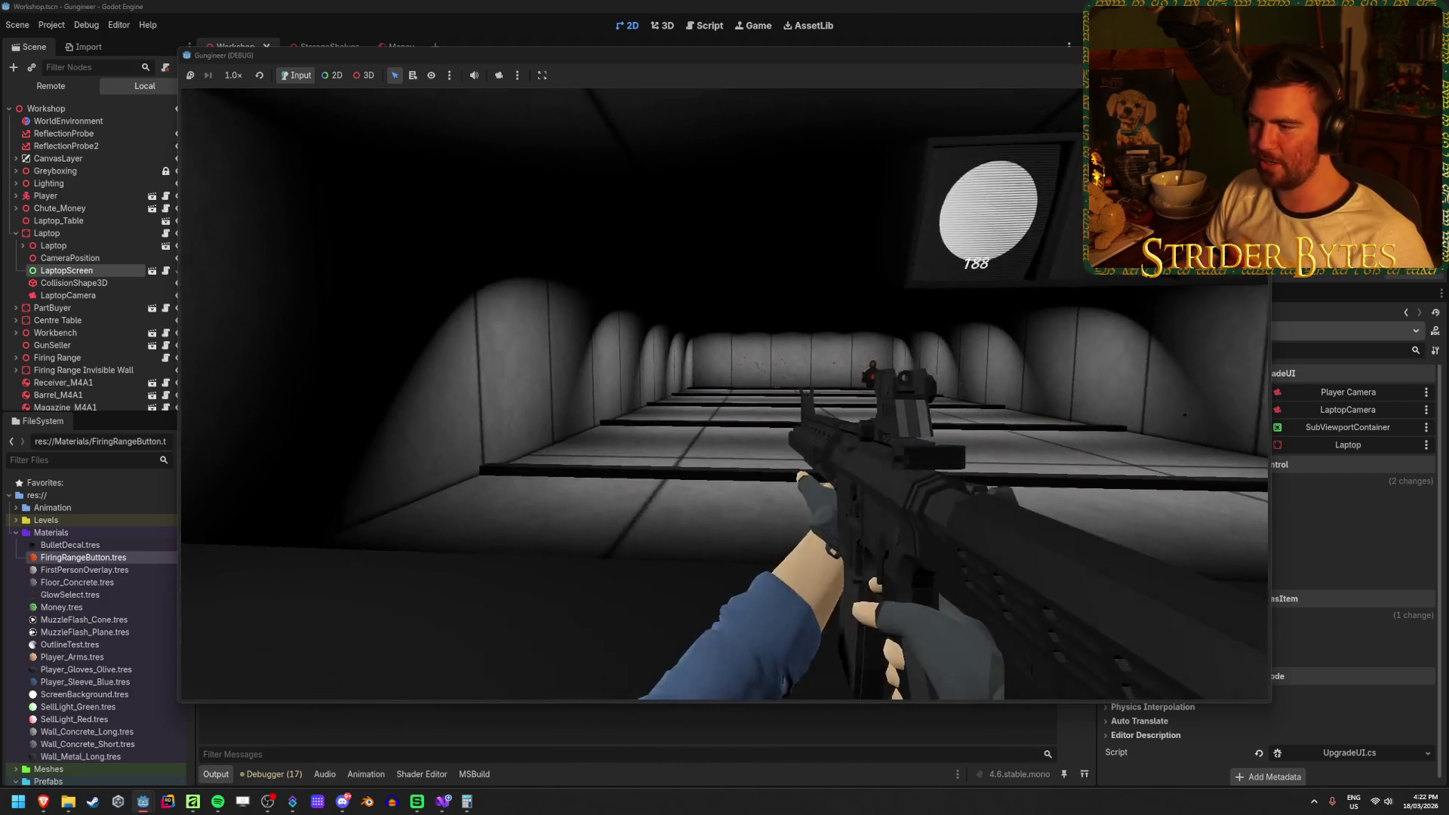
key("r")
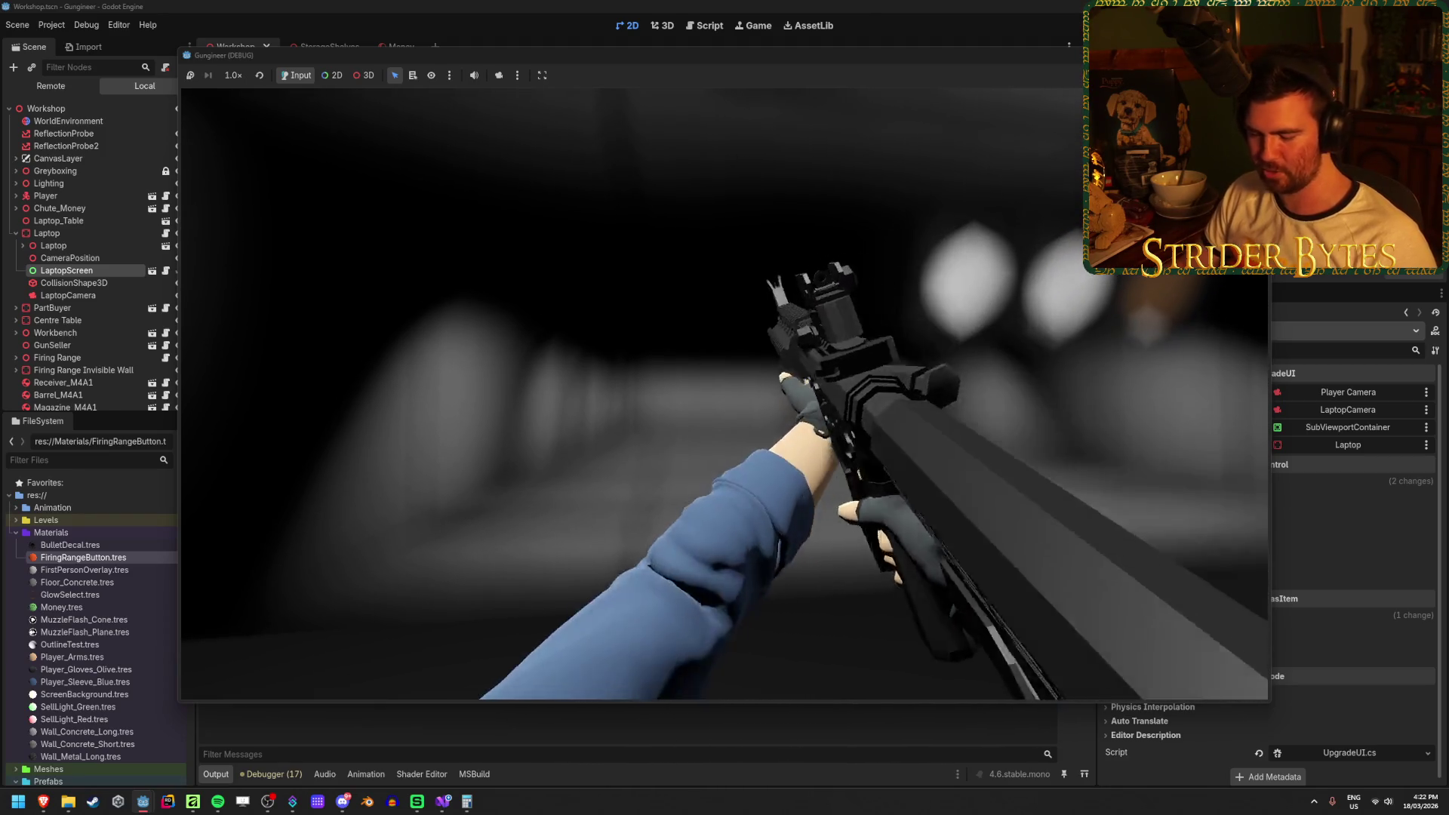
key("r")
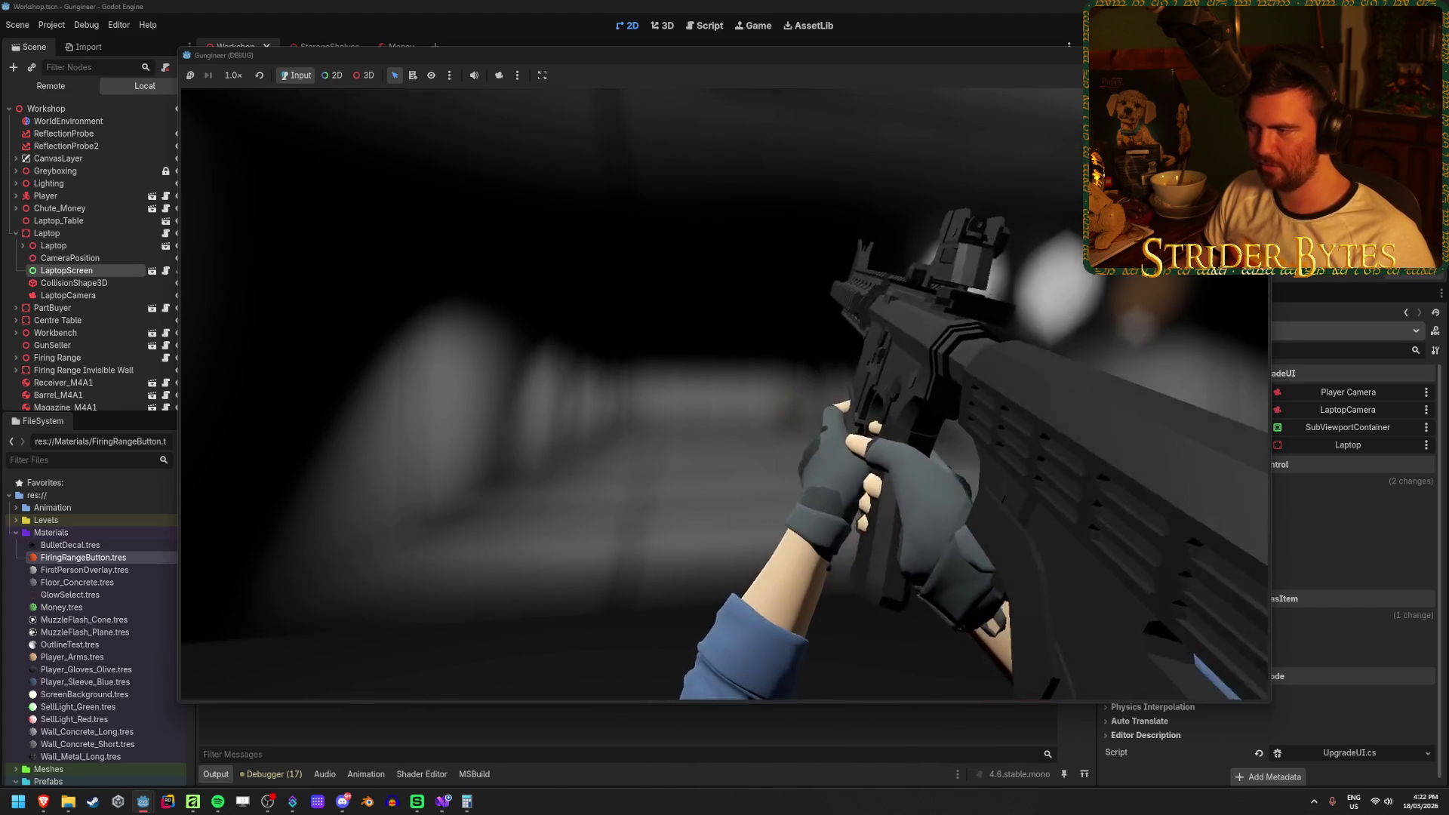
key("r")
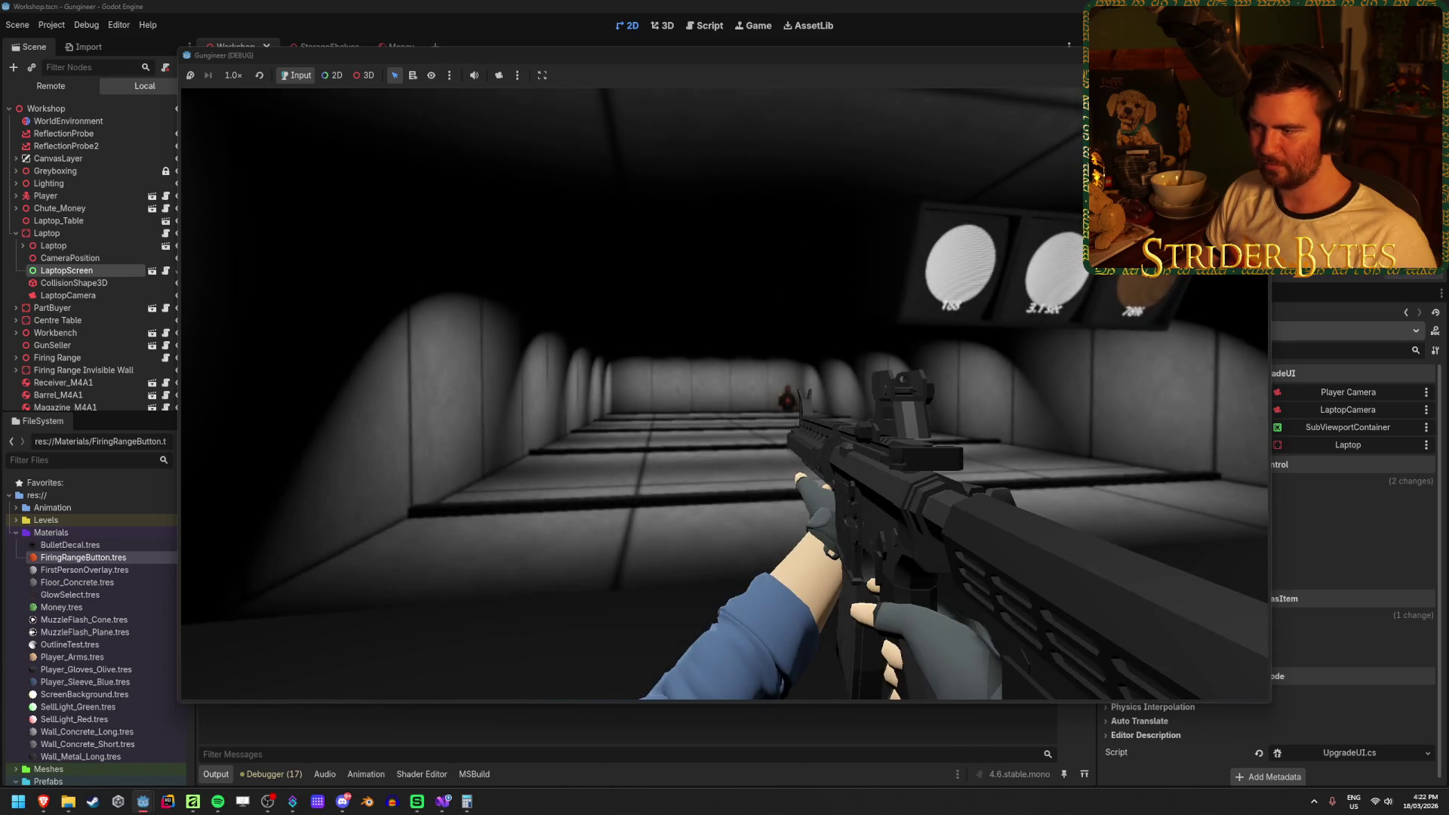
key("r")
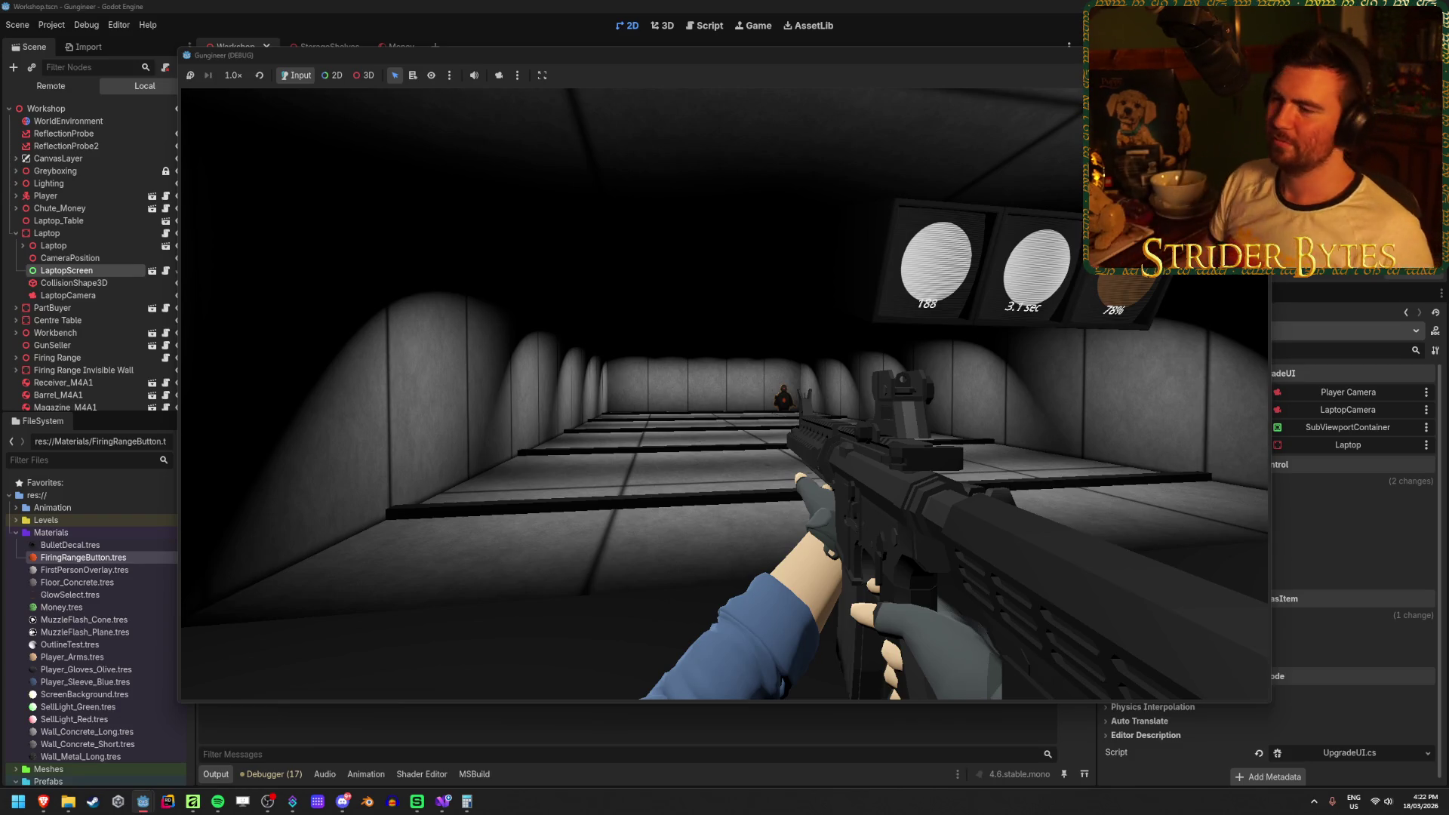
Aim down sights and fire the final shots at the range targets.
right_click(725, 394)
left_click(725, 394)
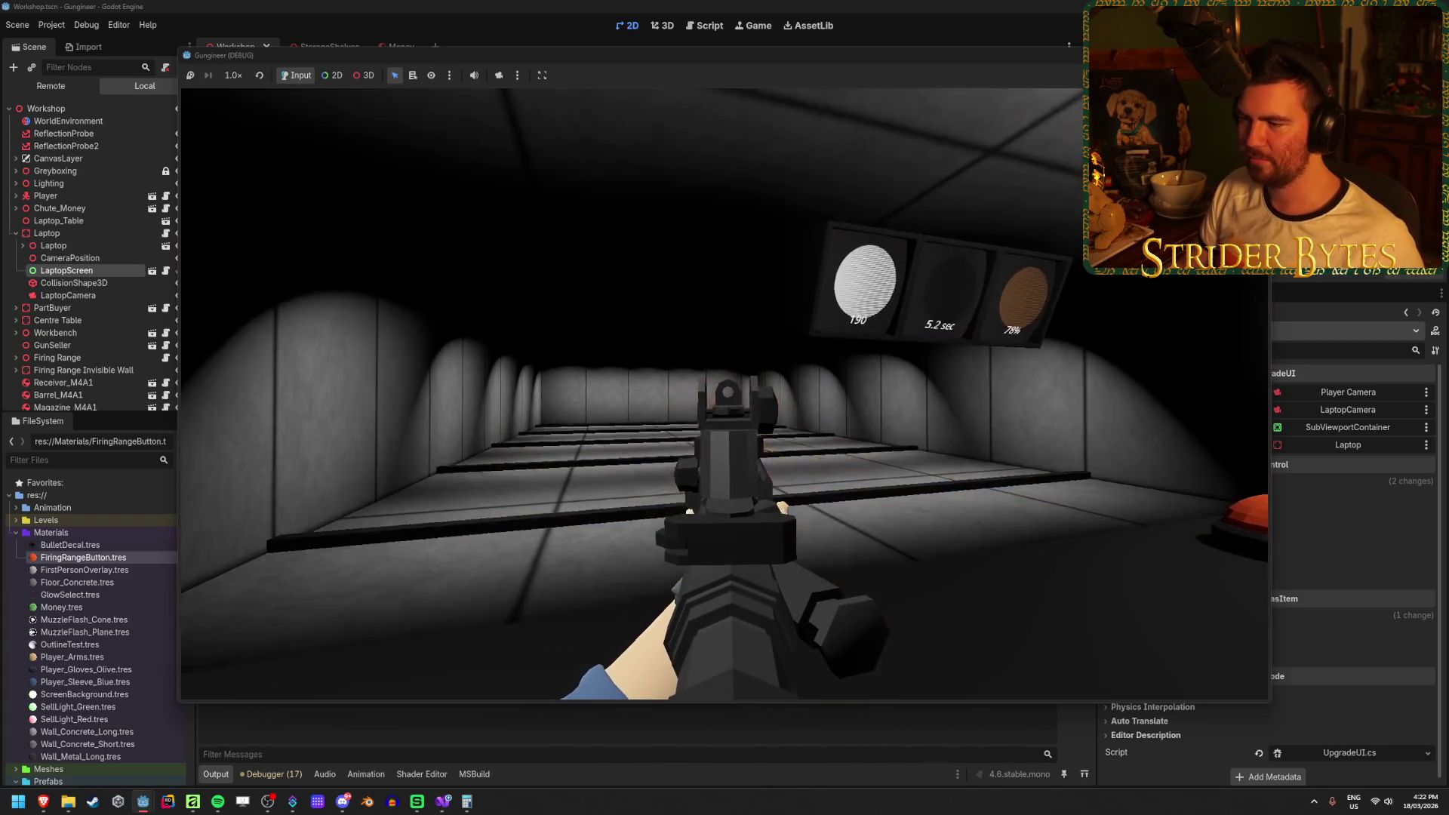
left_click(725, 394)
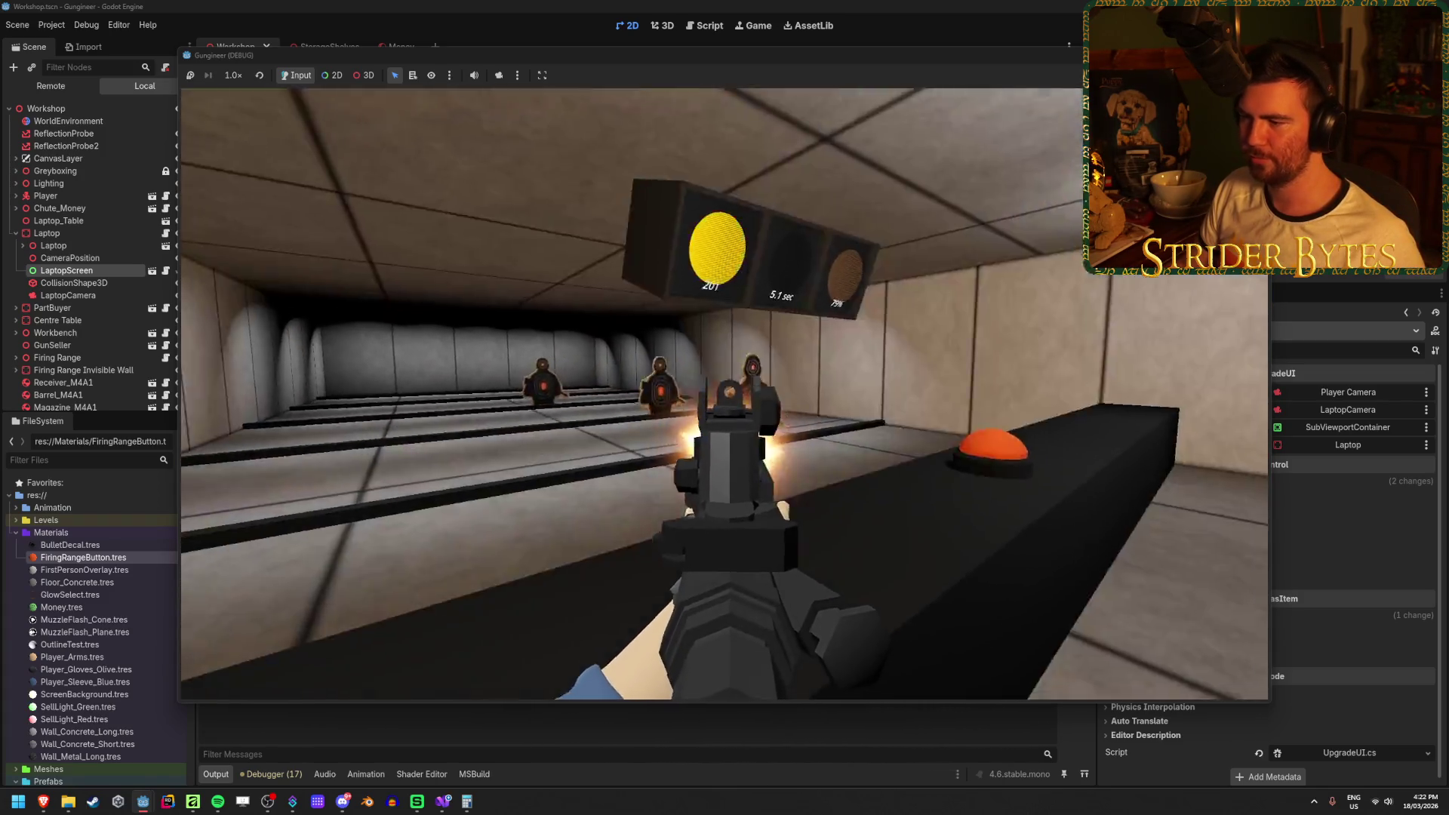
left_click(725, 394)
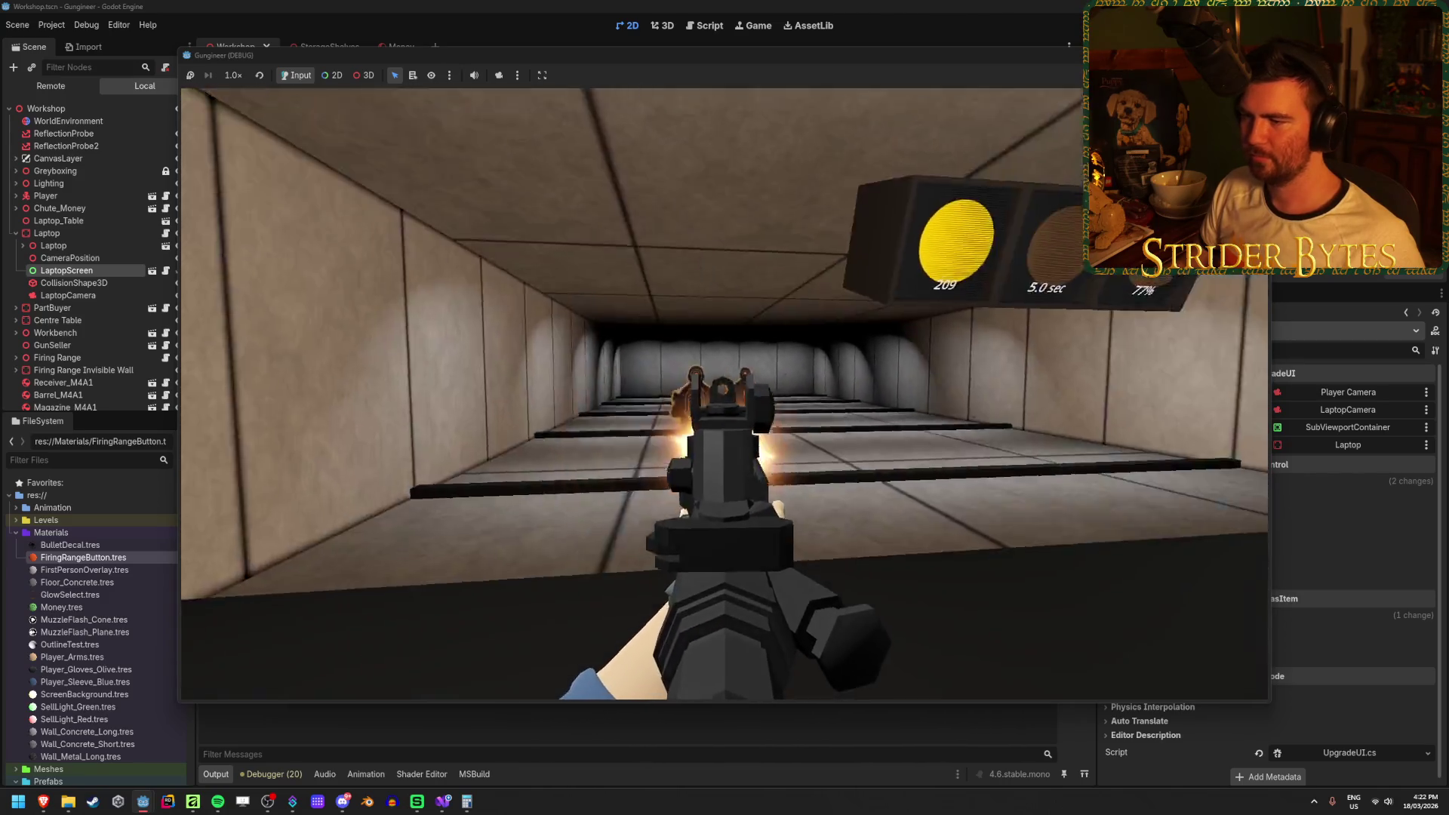
left_click(724, 394)
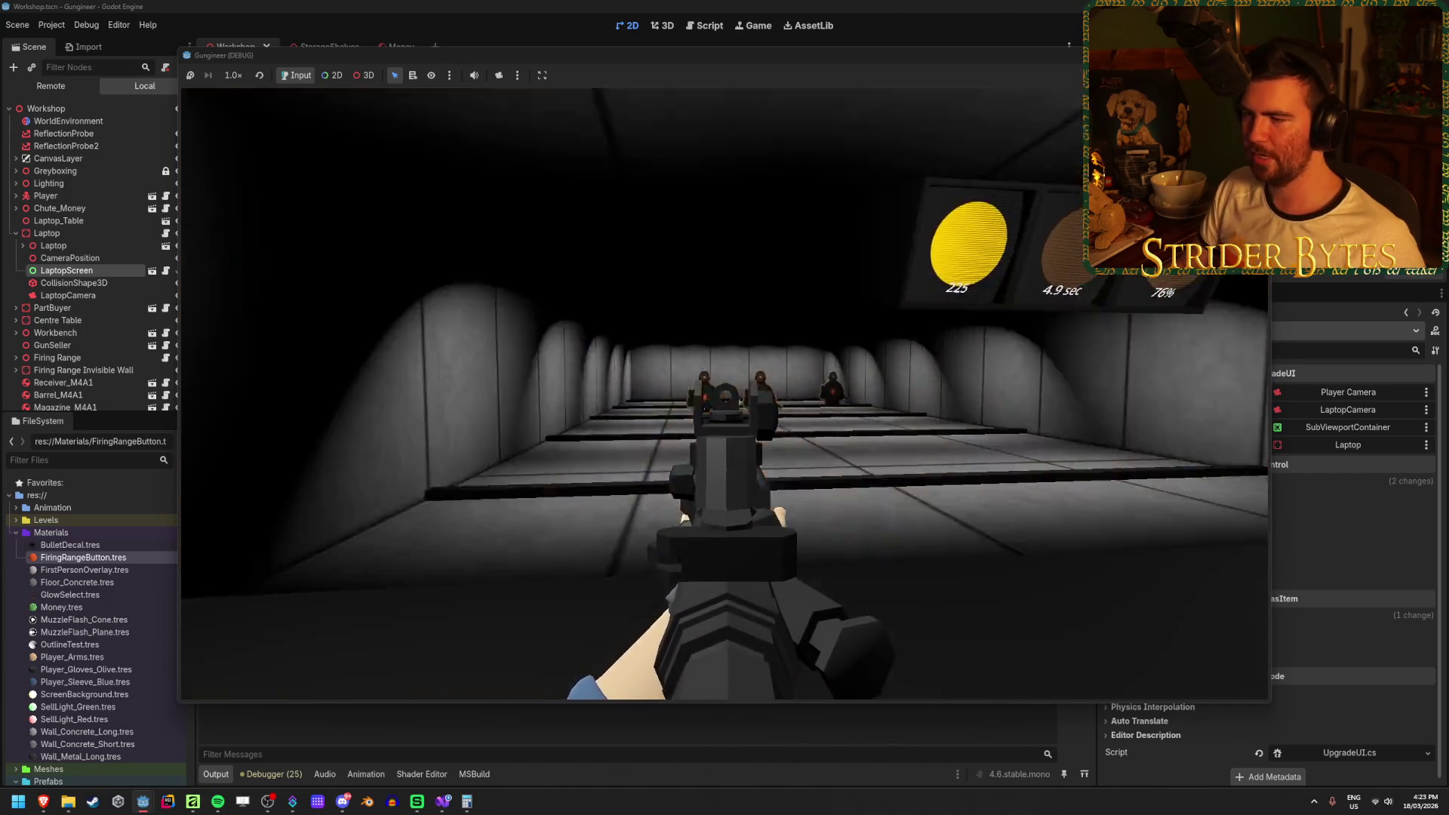
left_click(725, 394)
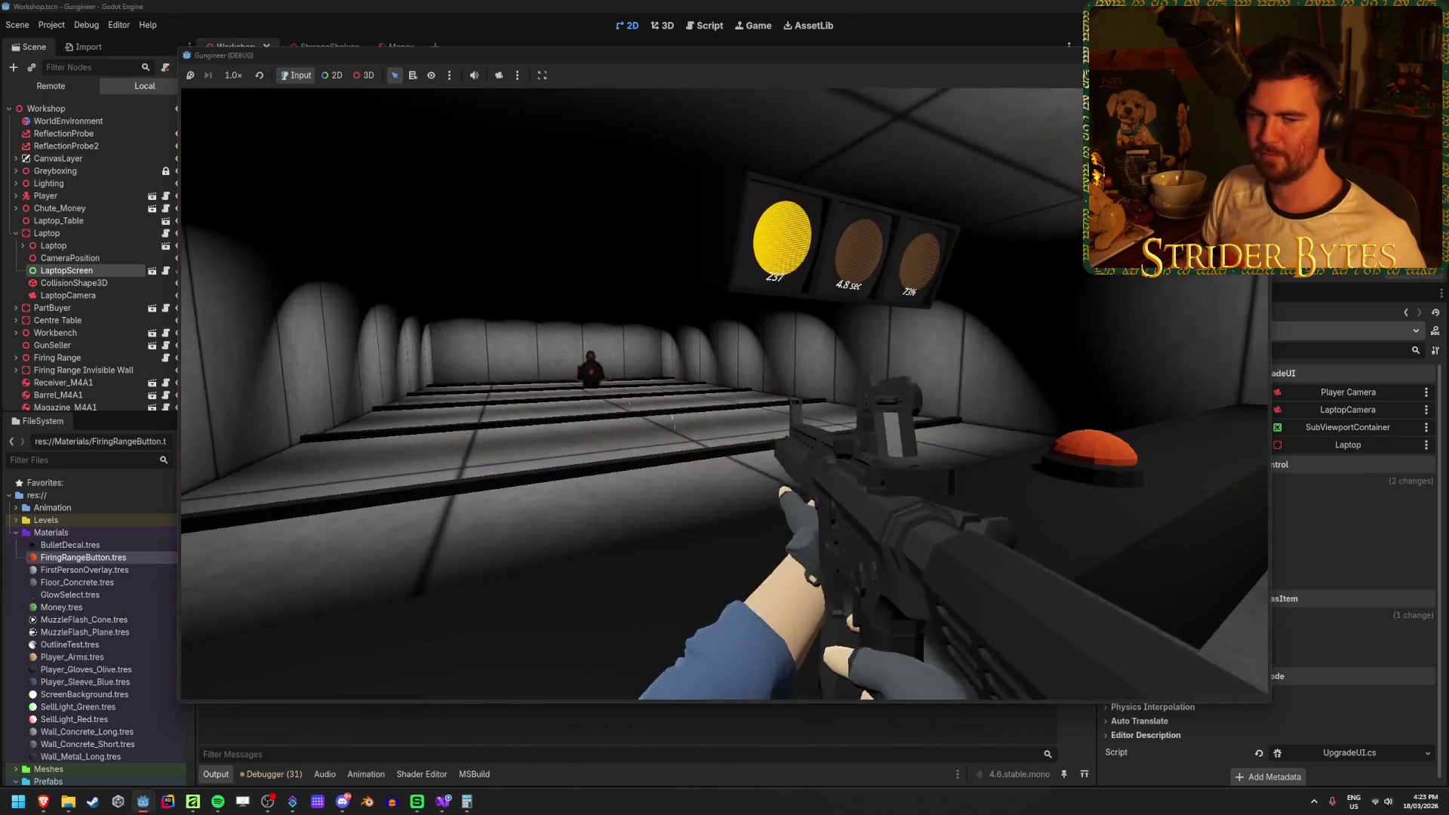
Walk to the picture board, view the Gas Snake contract panel, and back away.
key("w")
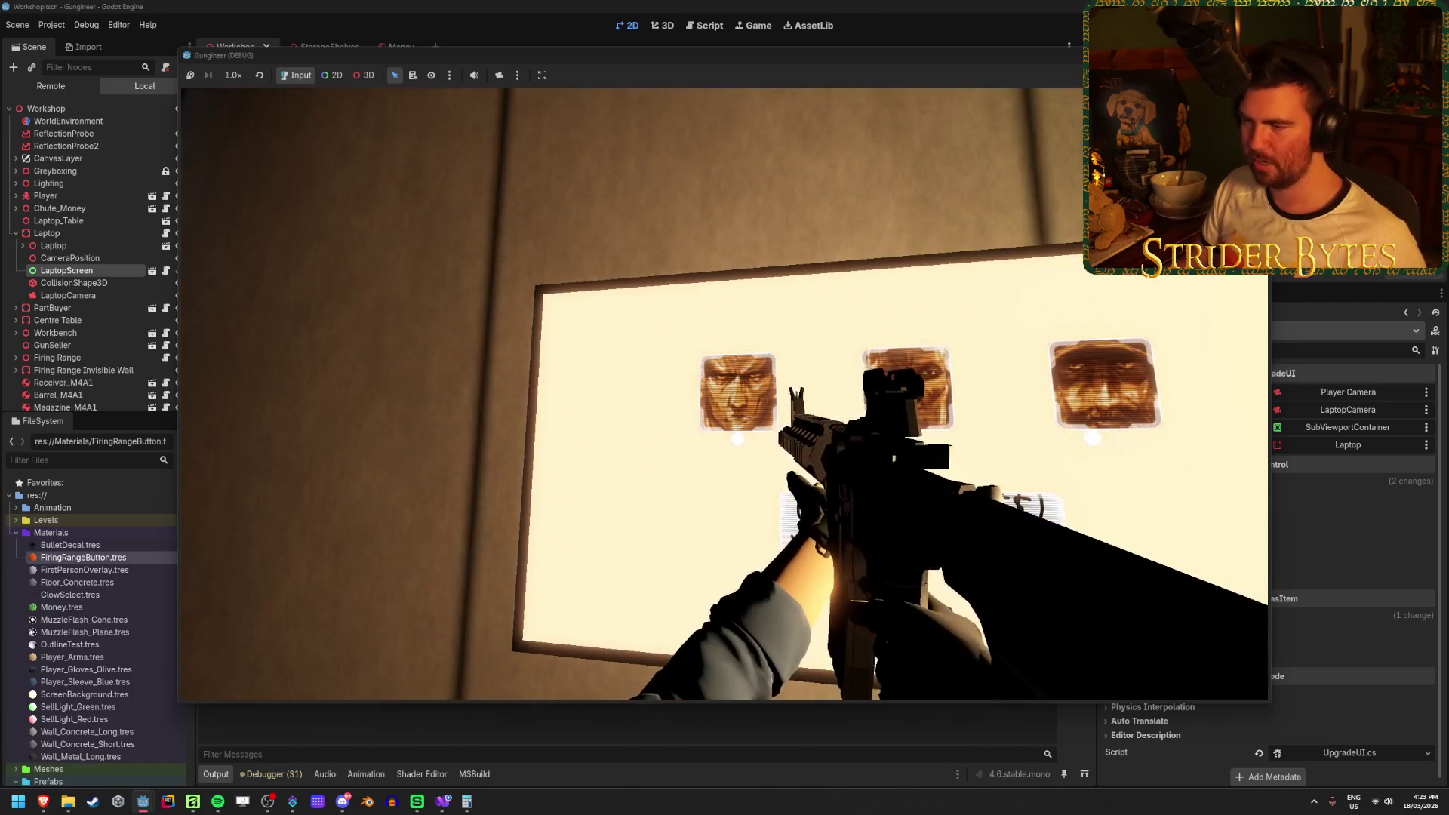
left_click(724, 394)
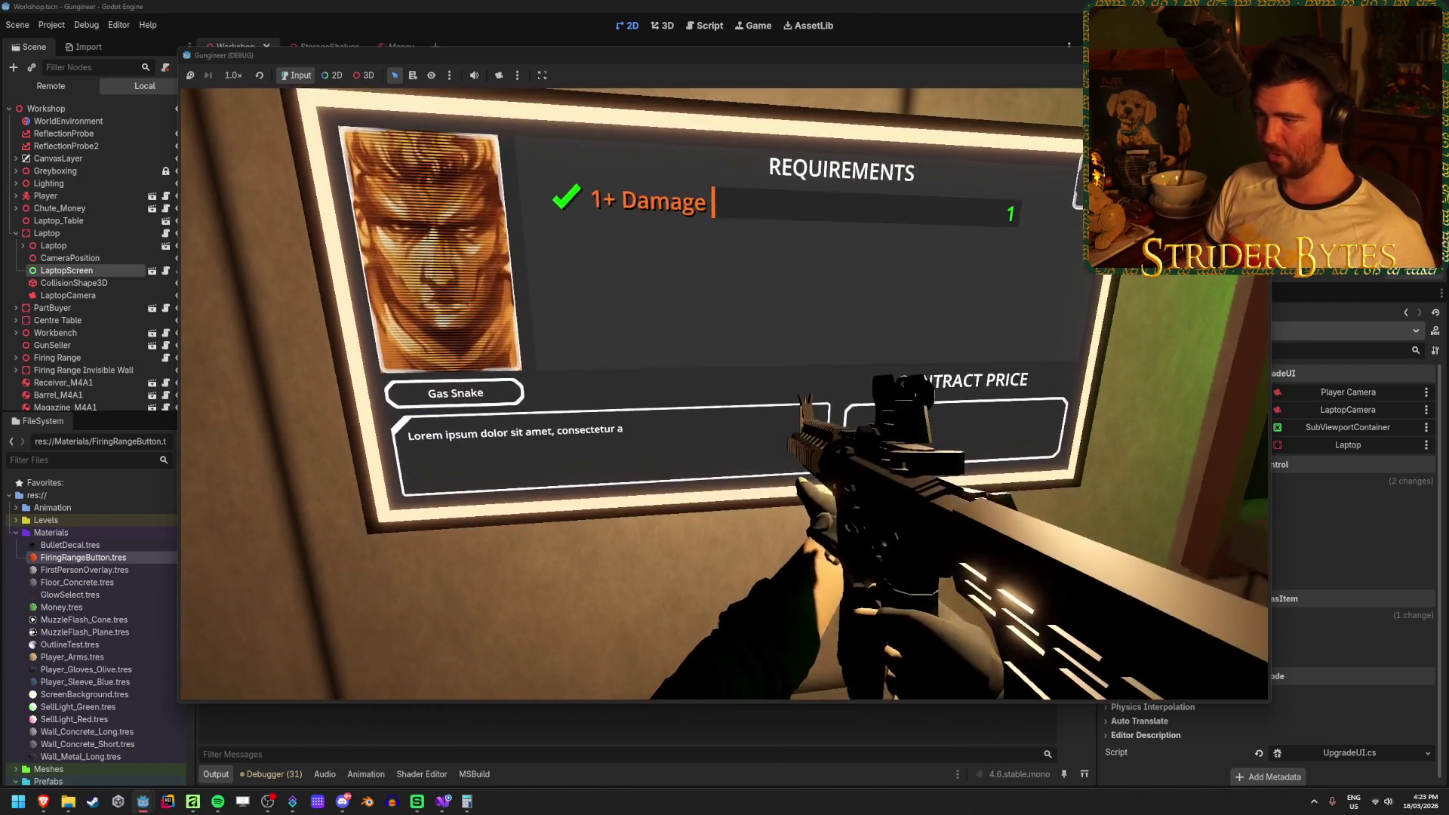
key("a")
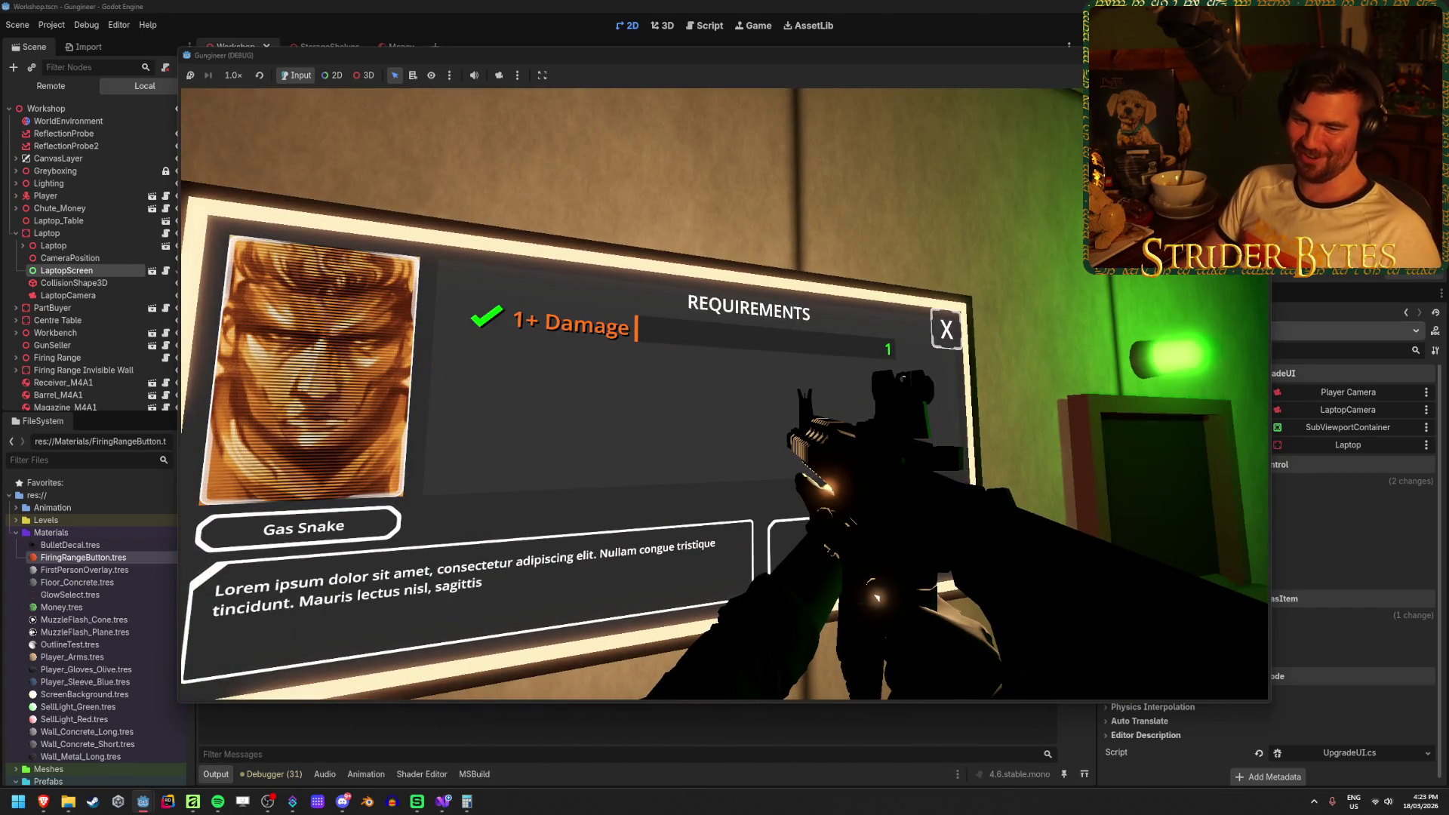
key("Escape")
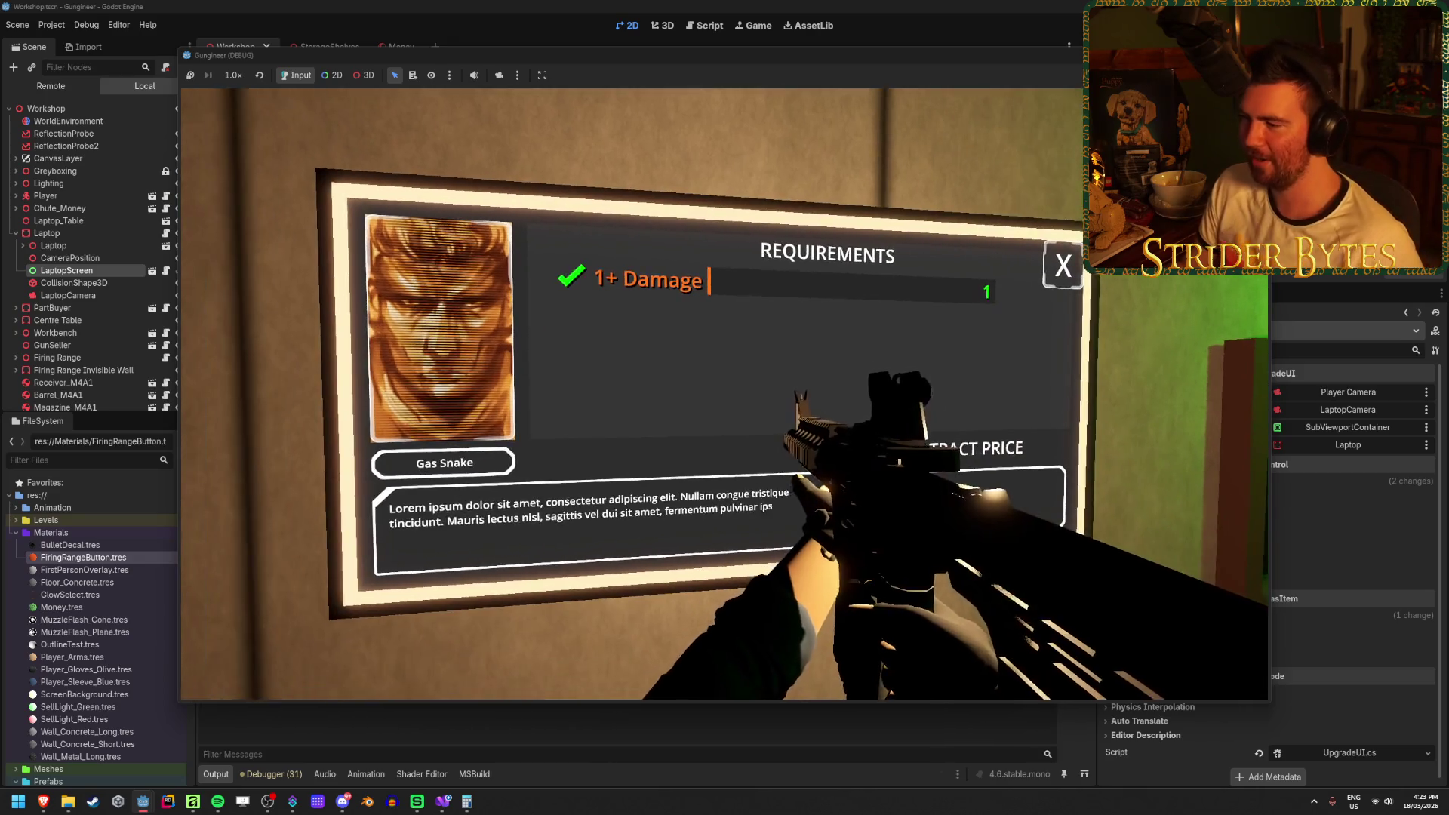
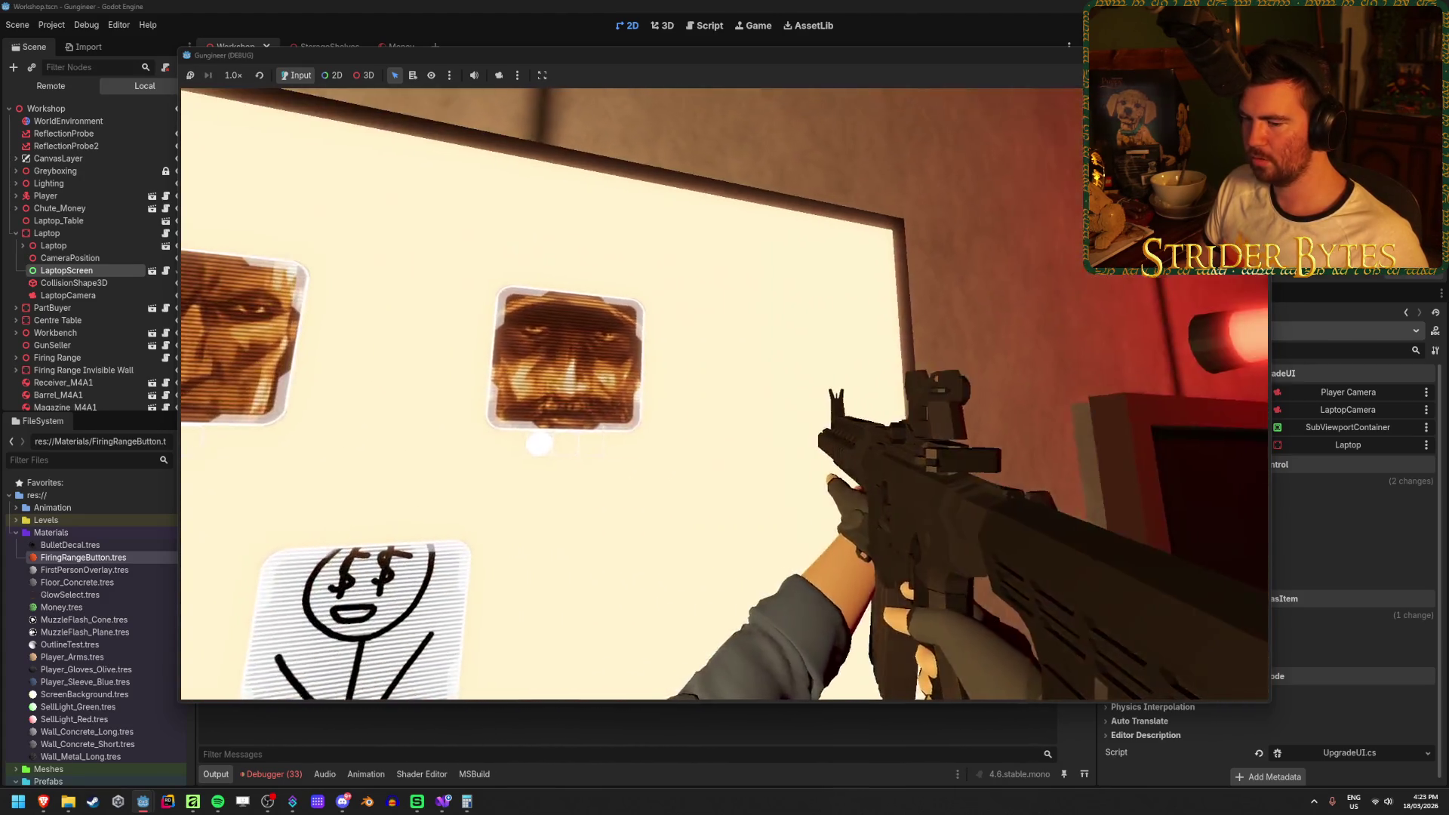
Stop the Gungineer test run with F8 to get back to the Godot editor.
key("F8")
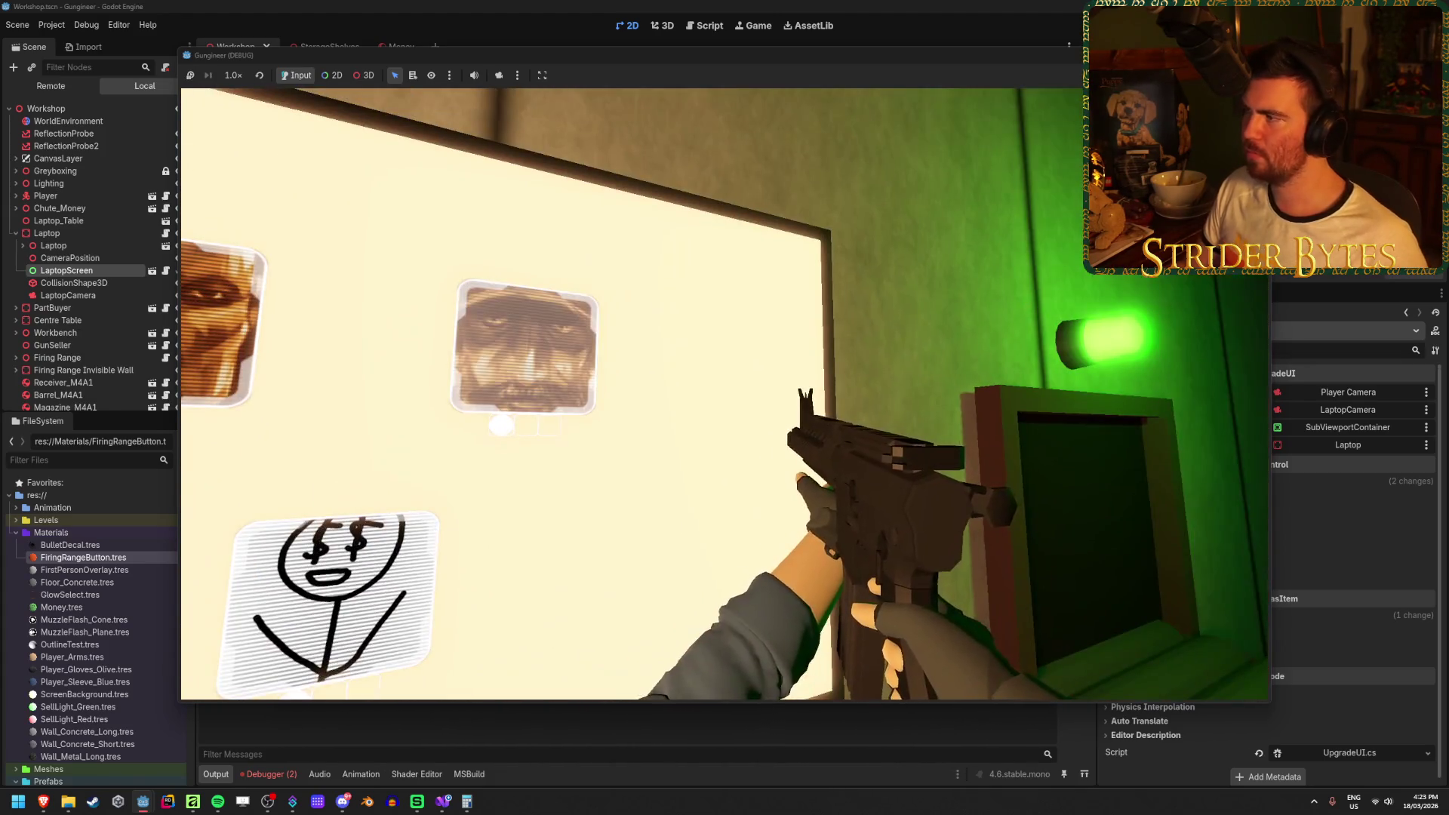
key("F8")
List the two runtime errors in Debugger > Errors, then select GunSeller in the Scene dock.
left_click(269, 774)
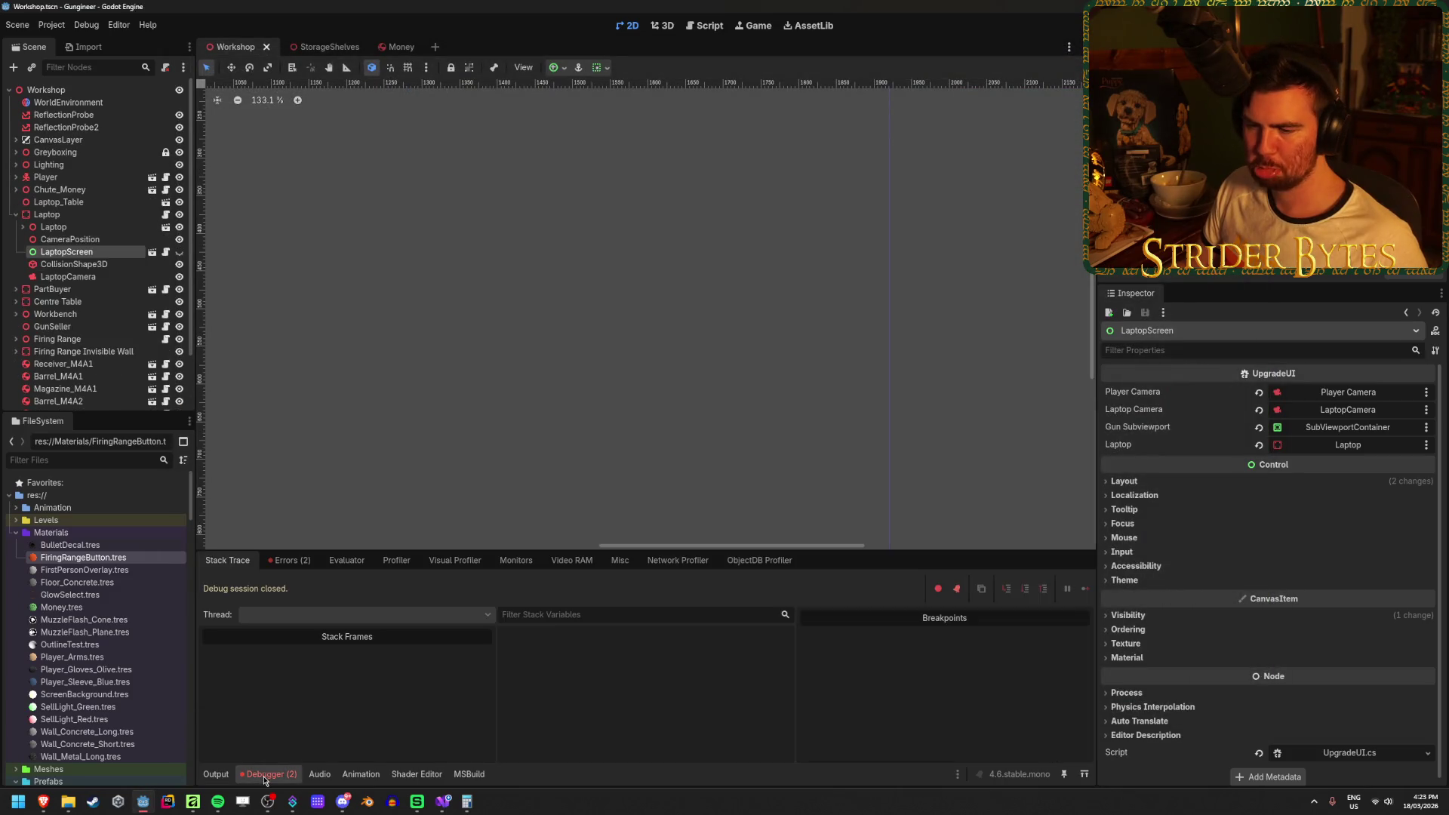
left_click(291, 560)
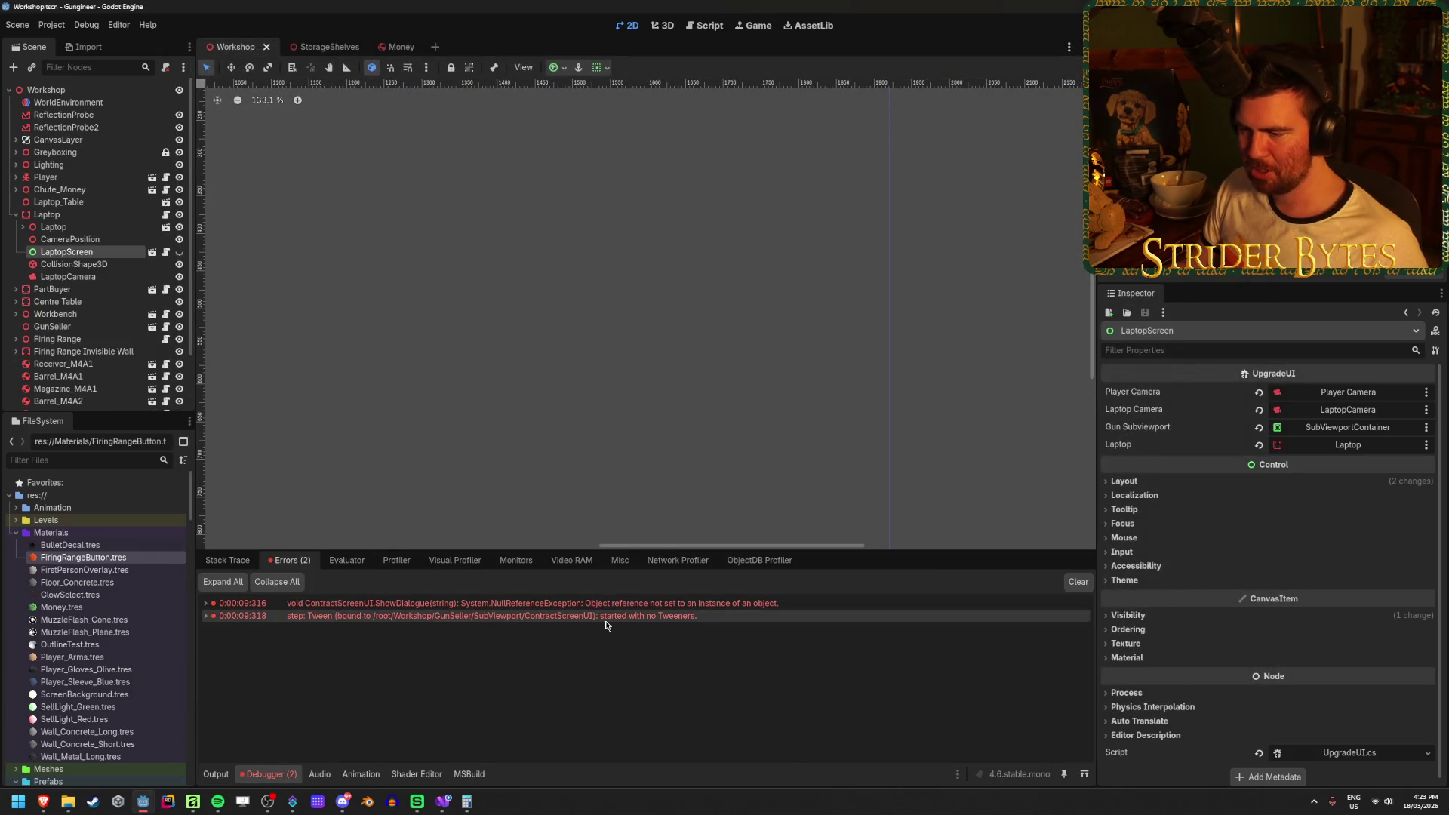
mouse_move(624, 605)
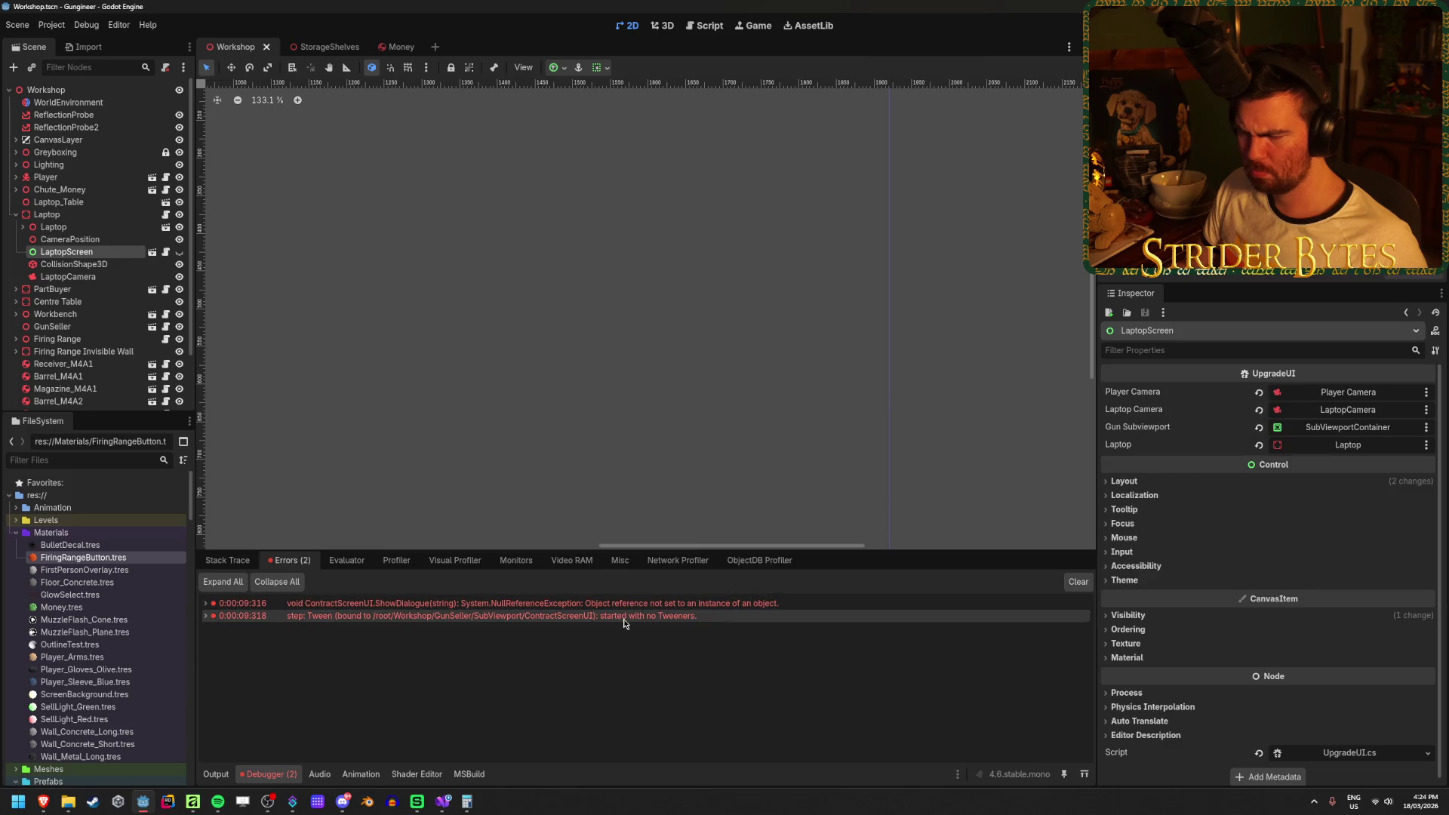
left_click(16, 214)
left_click(68, 267)
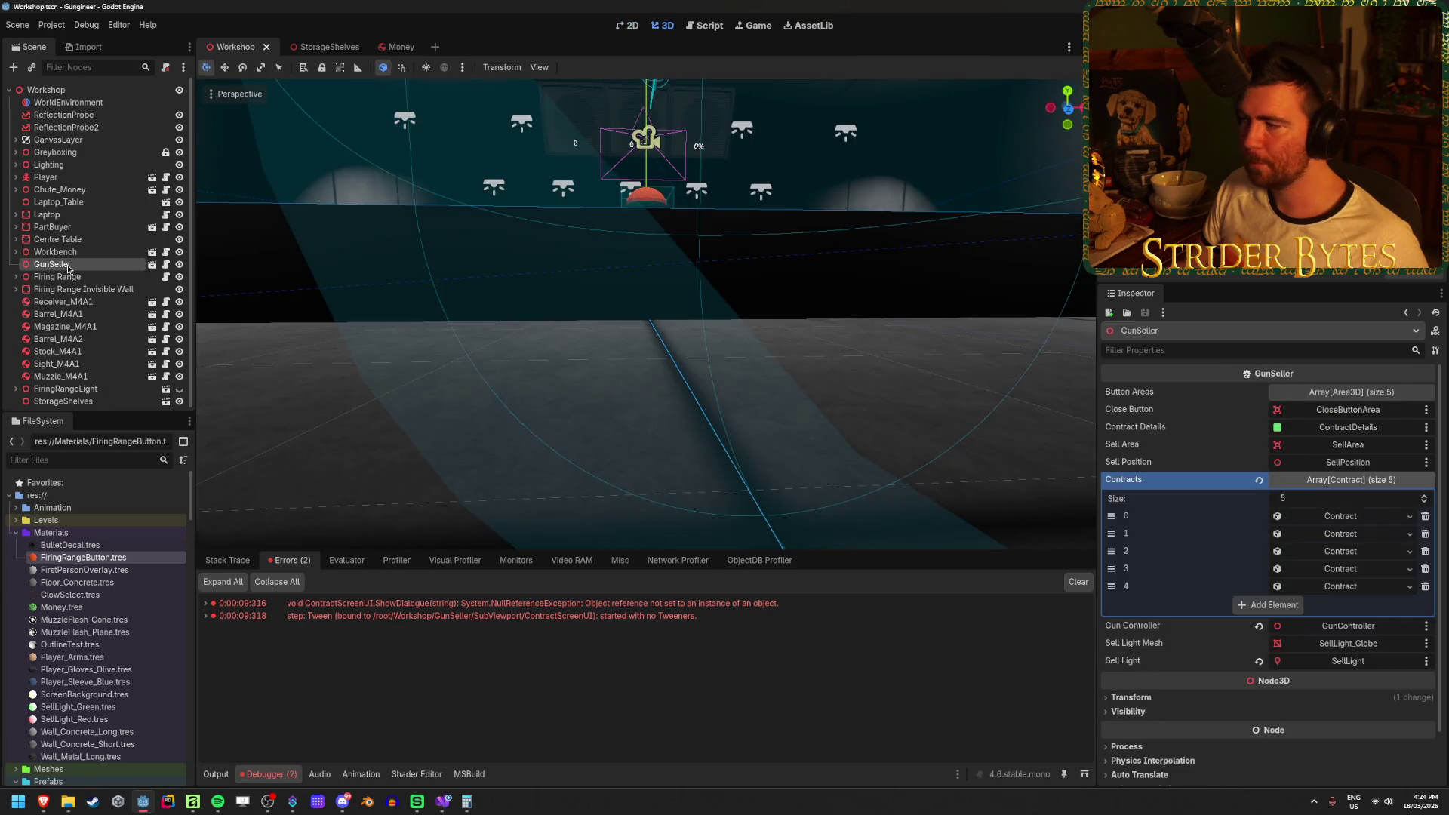
left_click(1370, 392)
left_click(1373, 394)
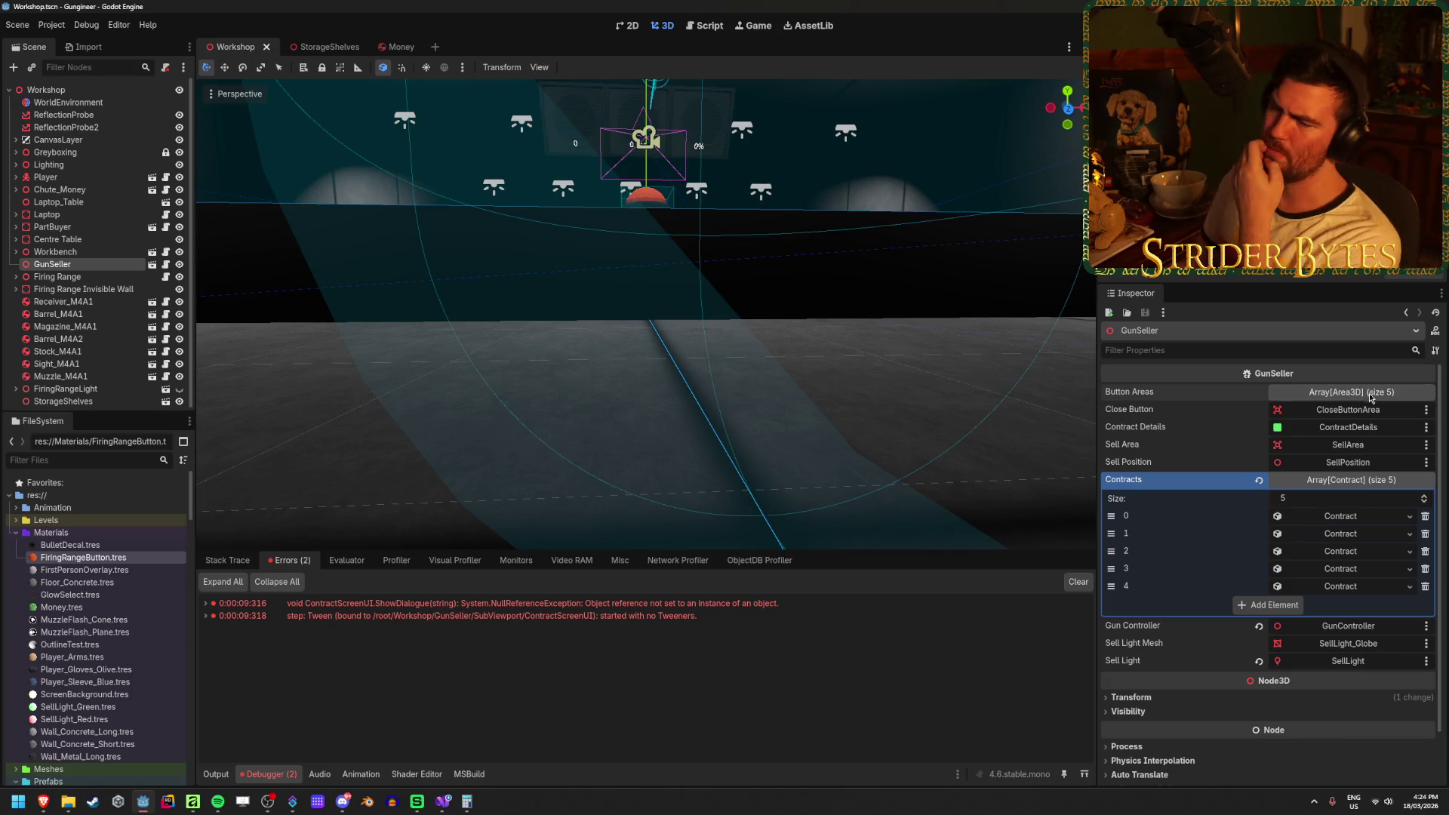
left_click(206, 616)
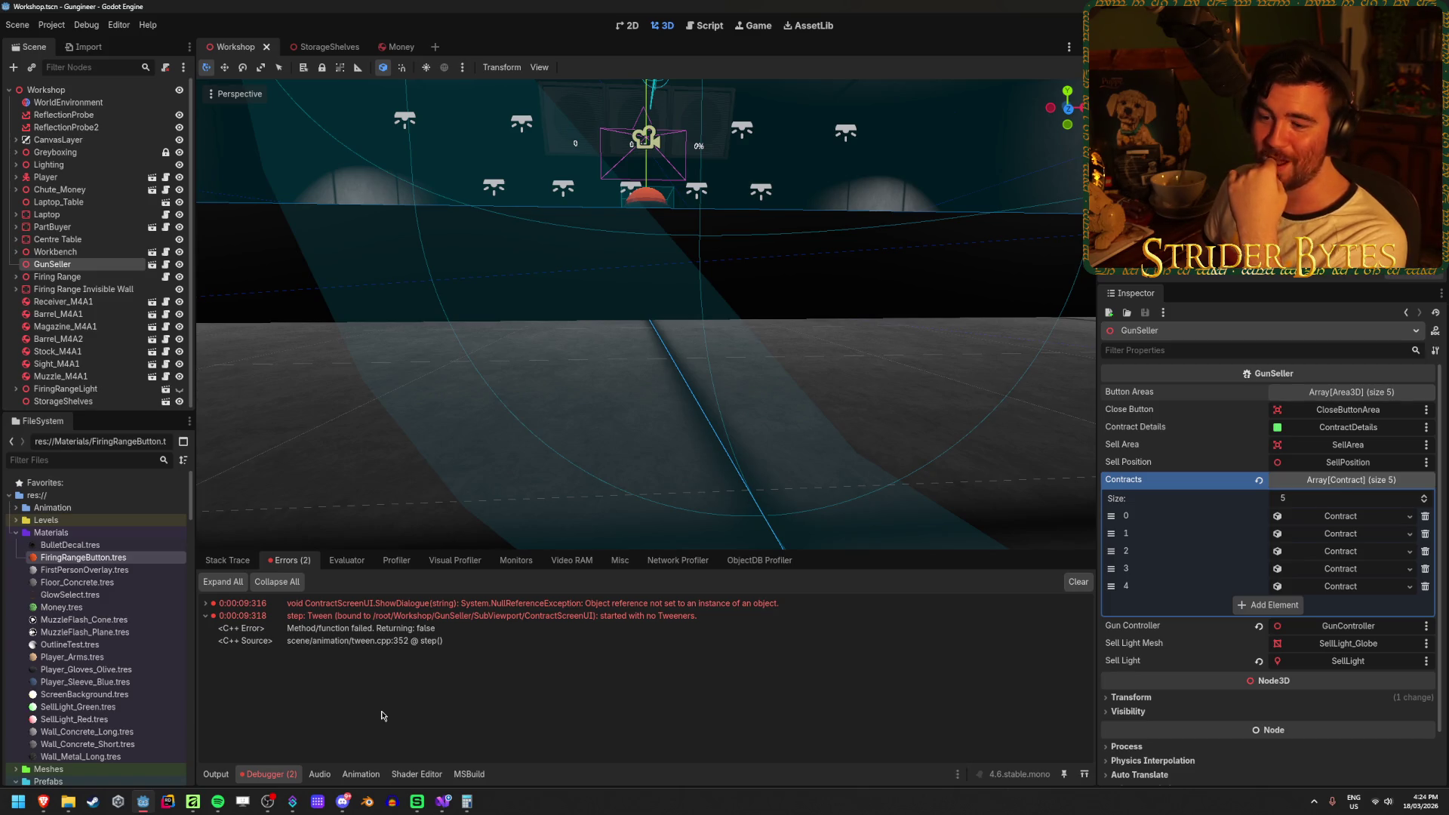
left_click(206, 617)
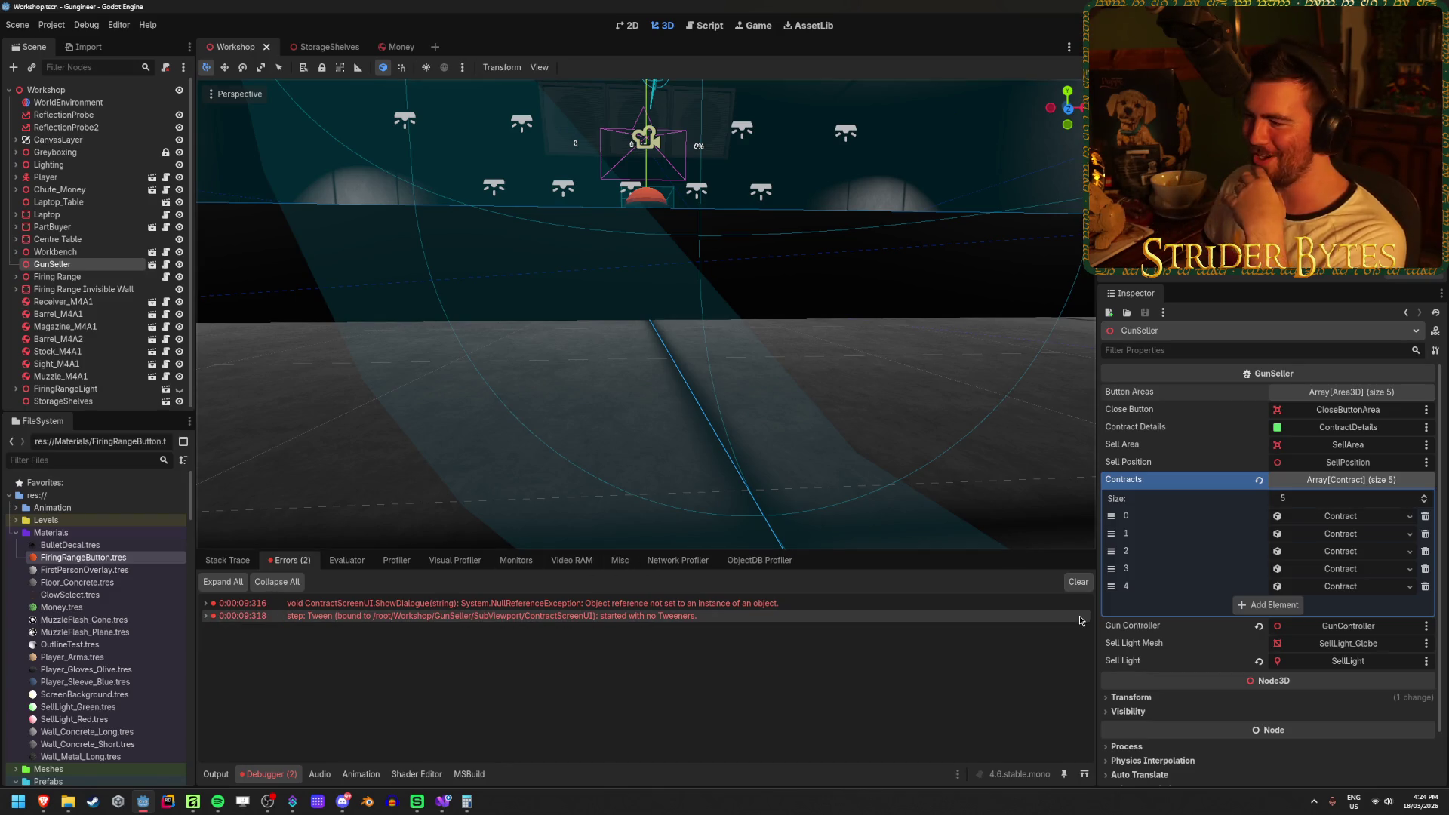
left_click(1369, 519)
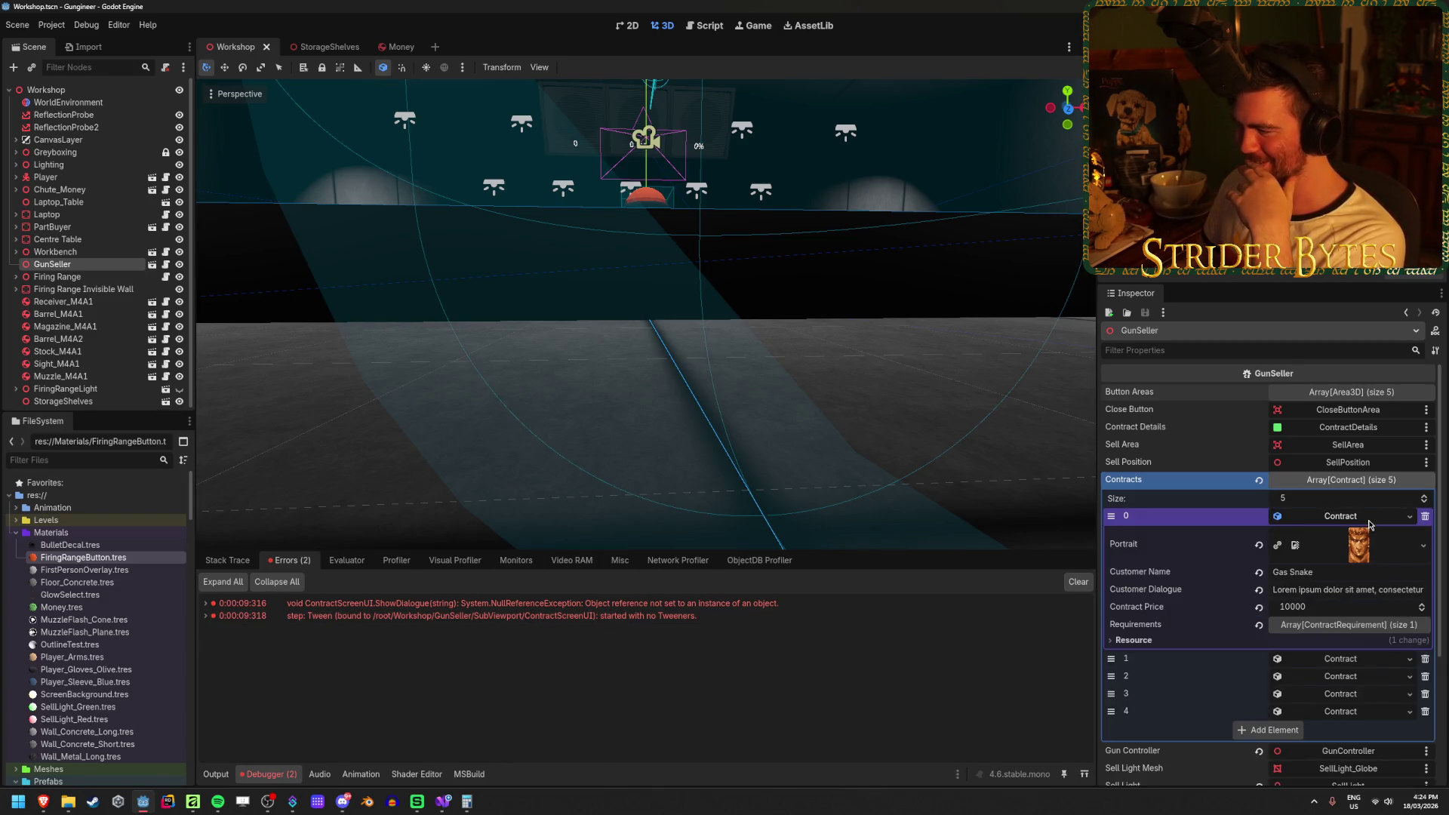
left_click(1370, 521)
left_click(1352, 572)
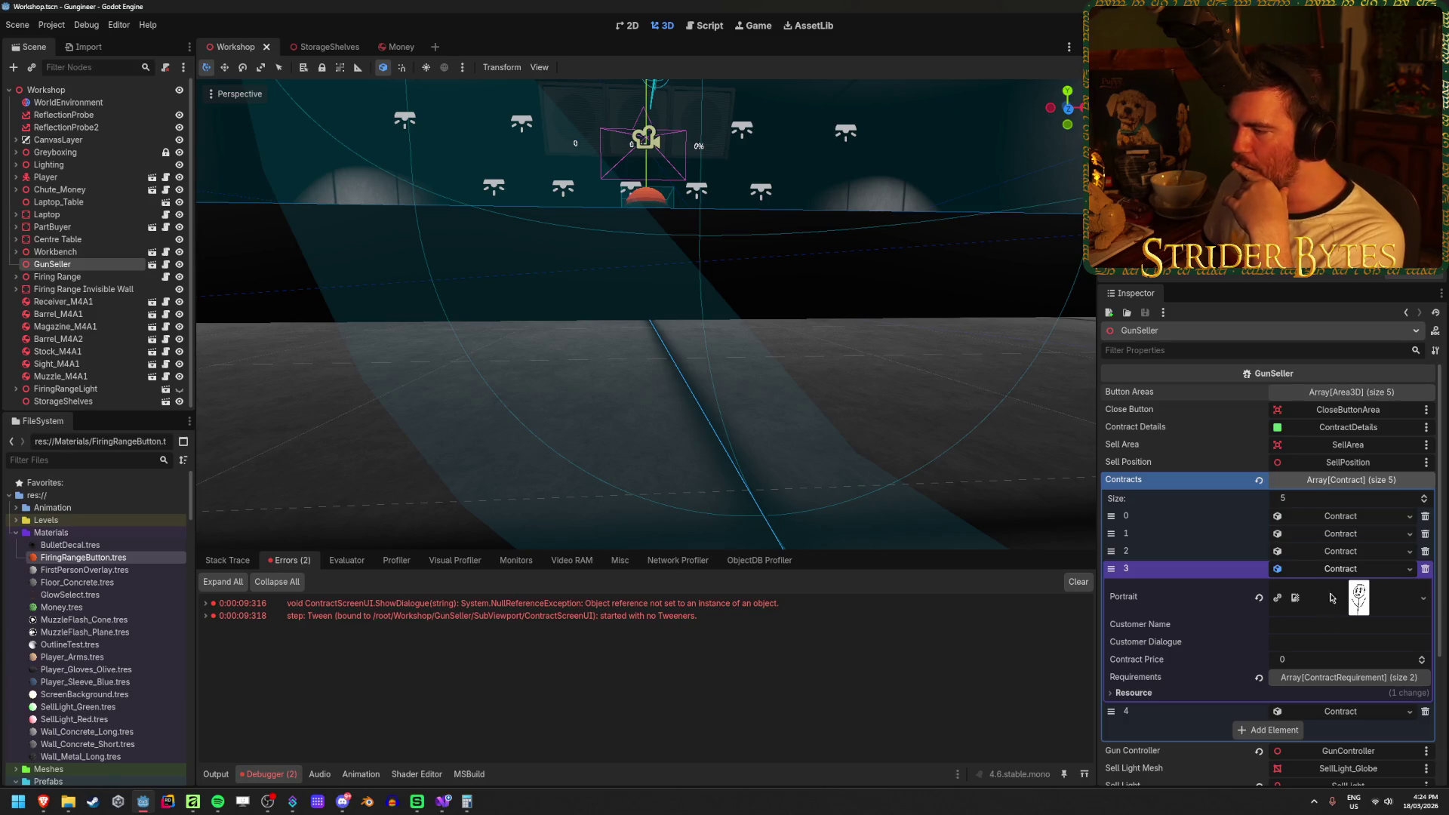
left_click(1306, 657)
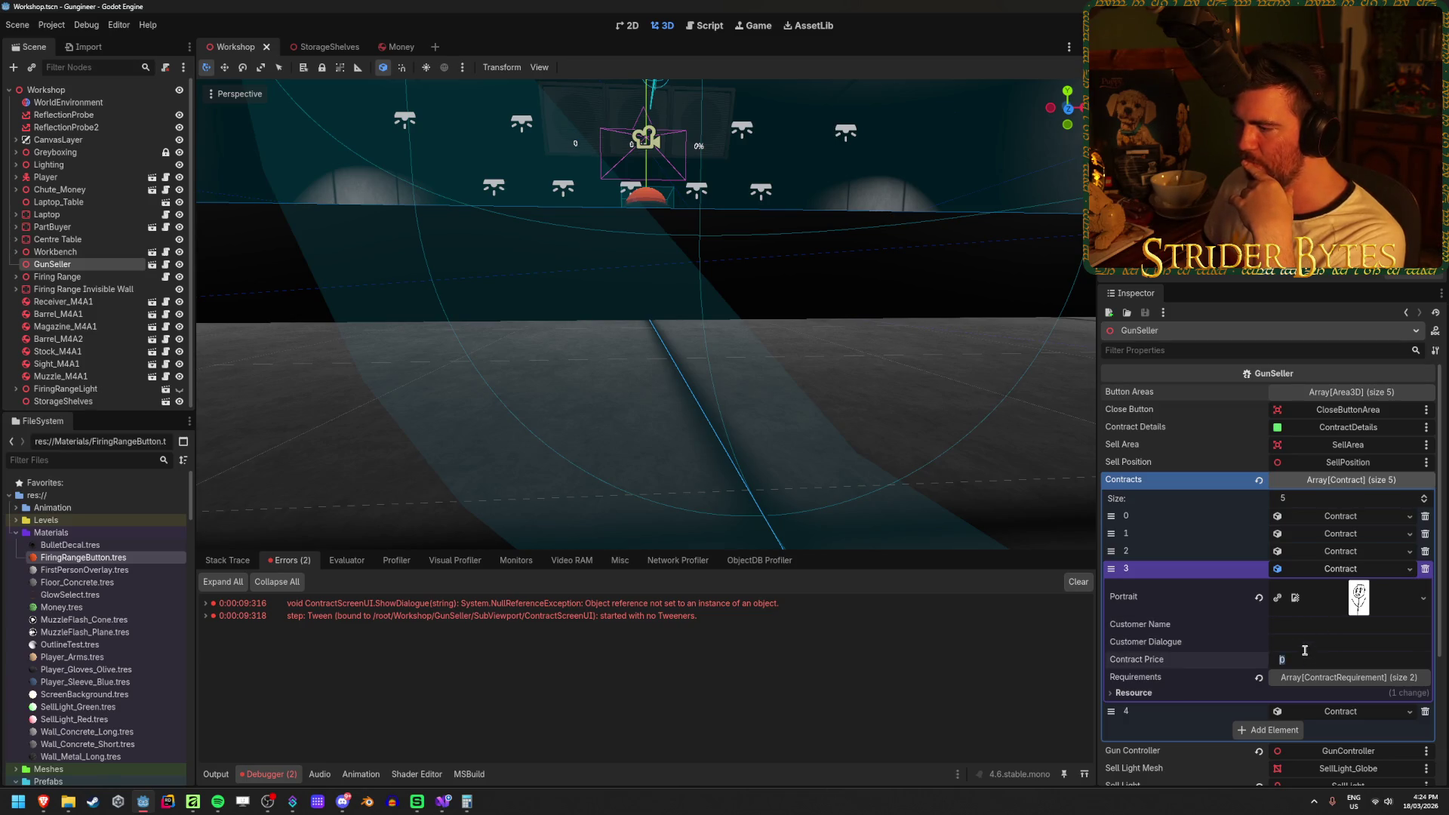
left_click(1308, 625)
left_click(1330, 574)
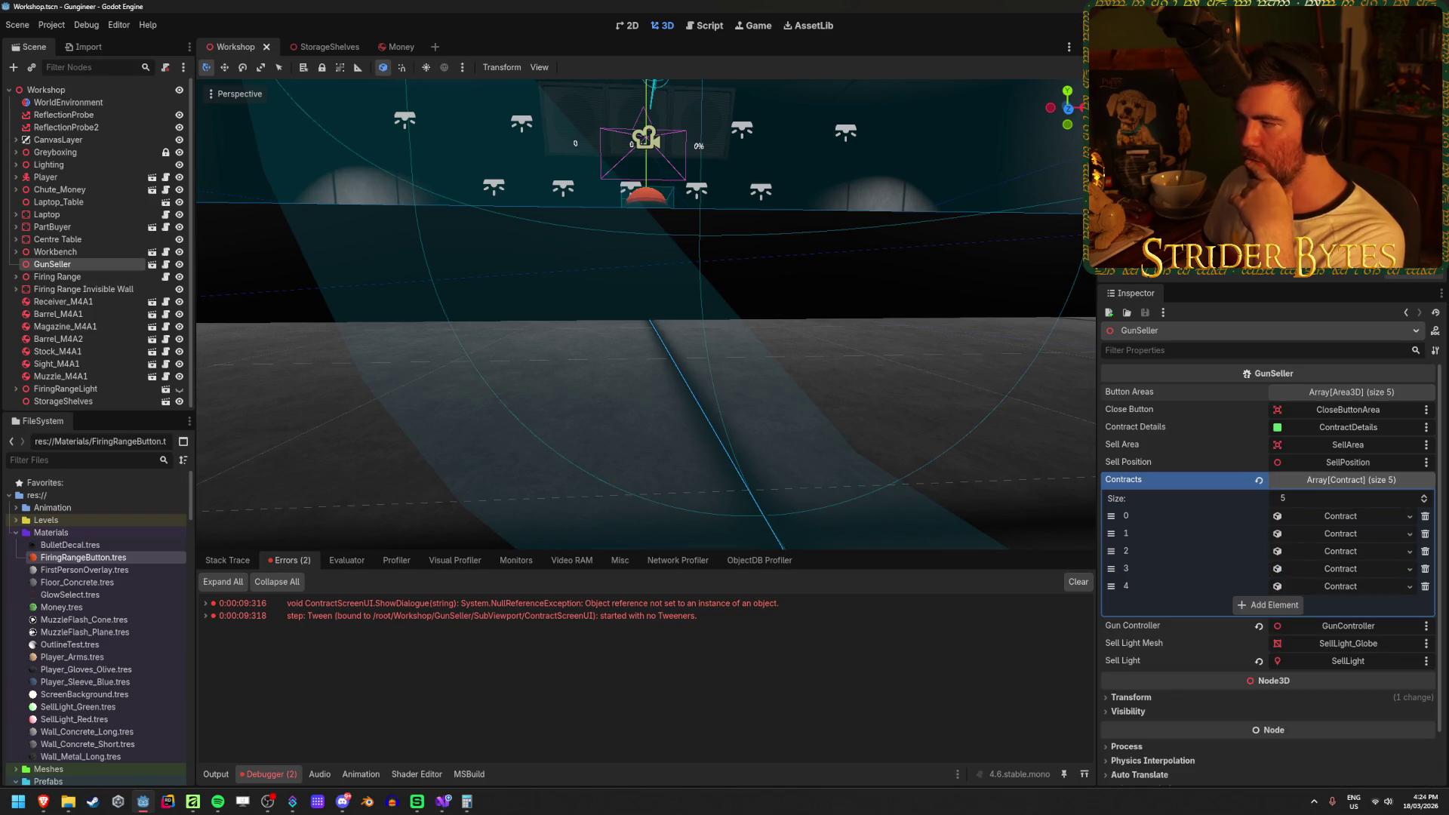
key("F5")
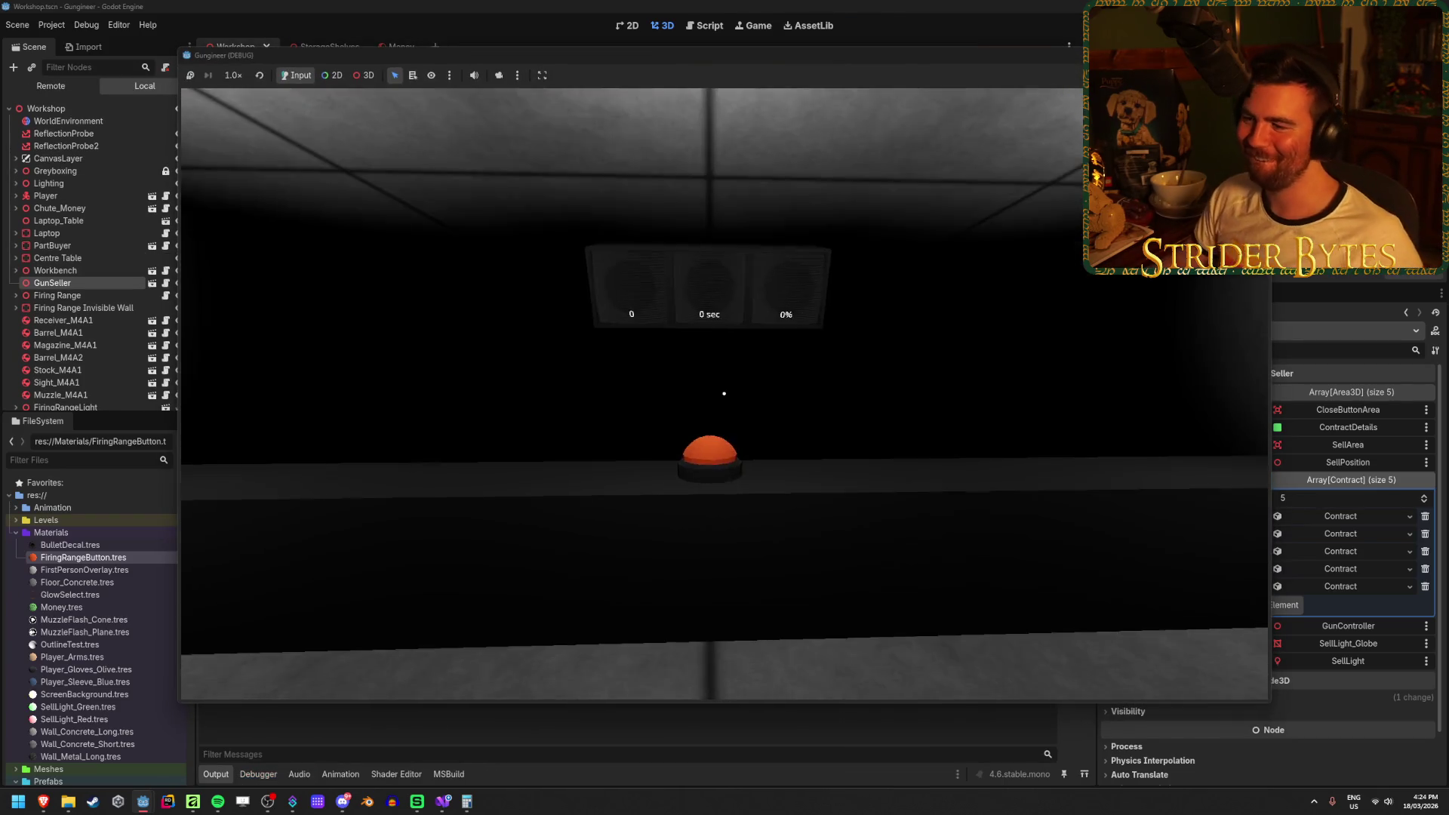
Walk to the contract board, open and close contract panels including Agent 420, and hand over the rifle.
key("w")
key("w")
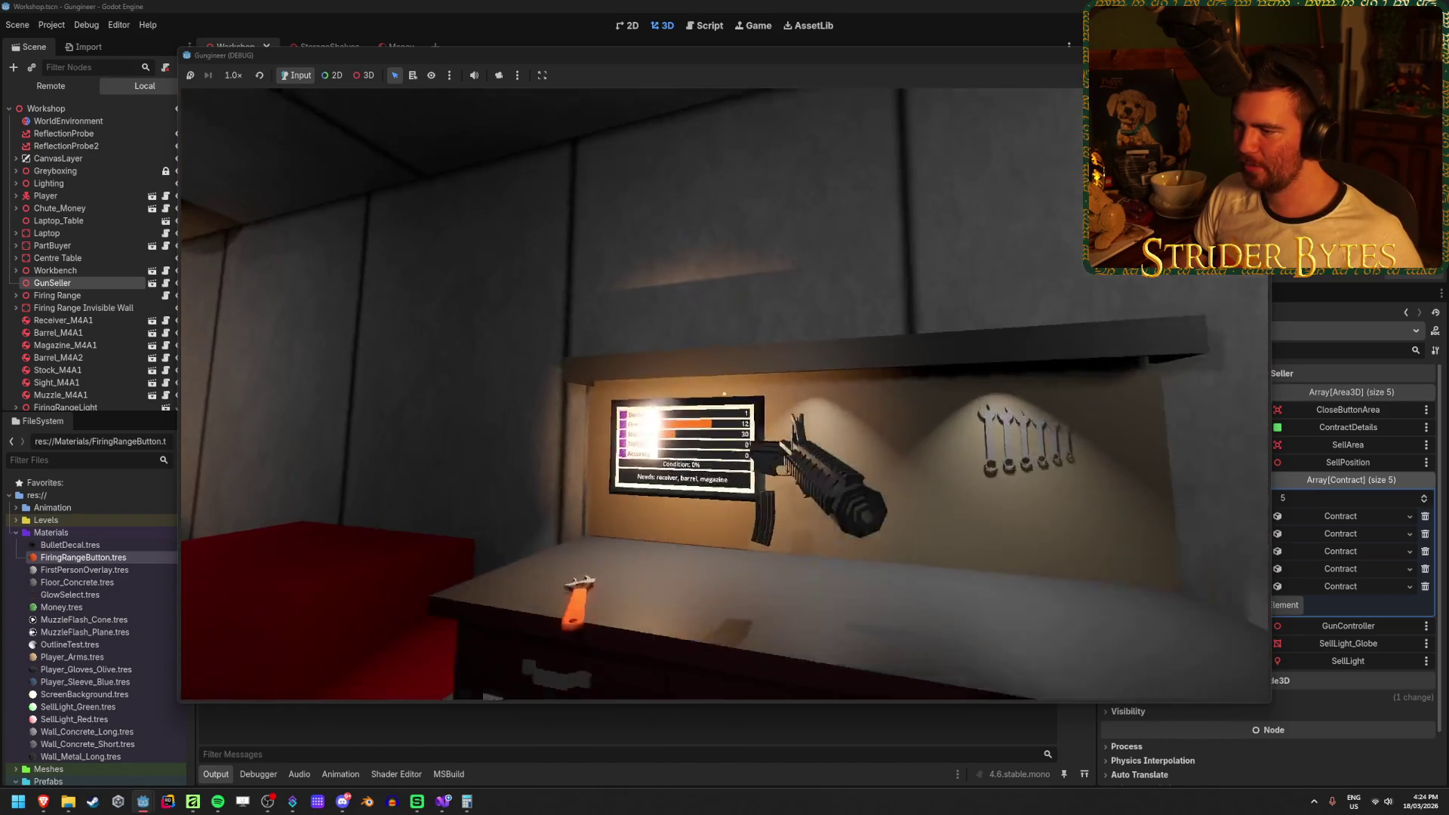
key("w")
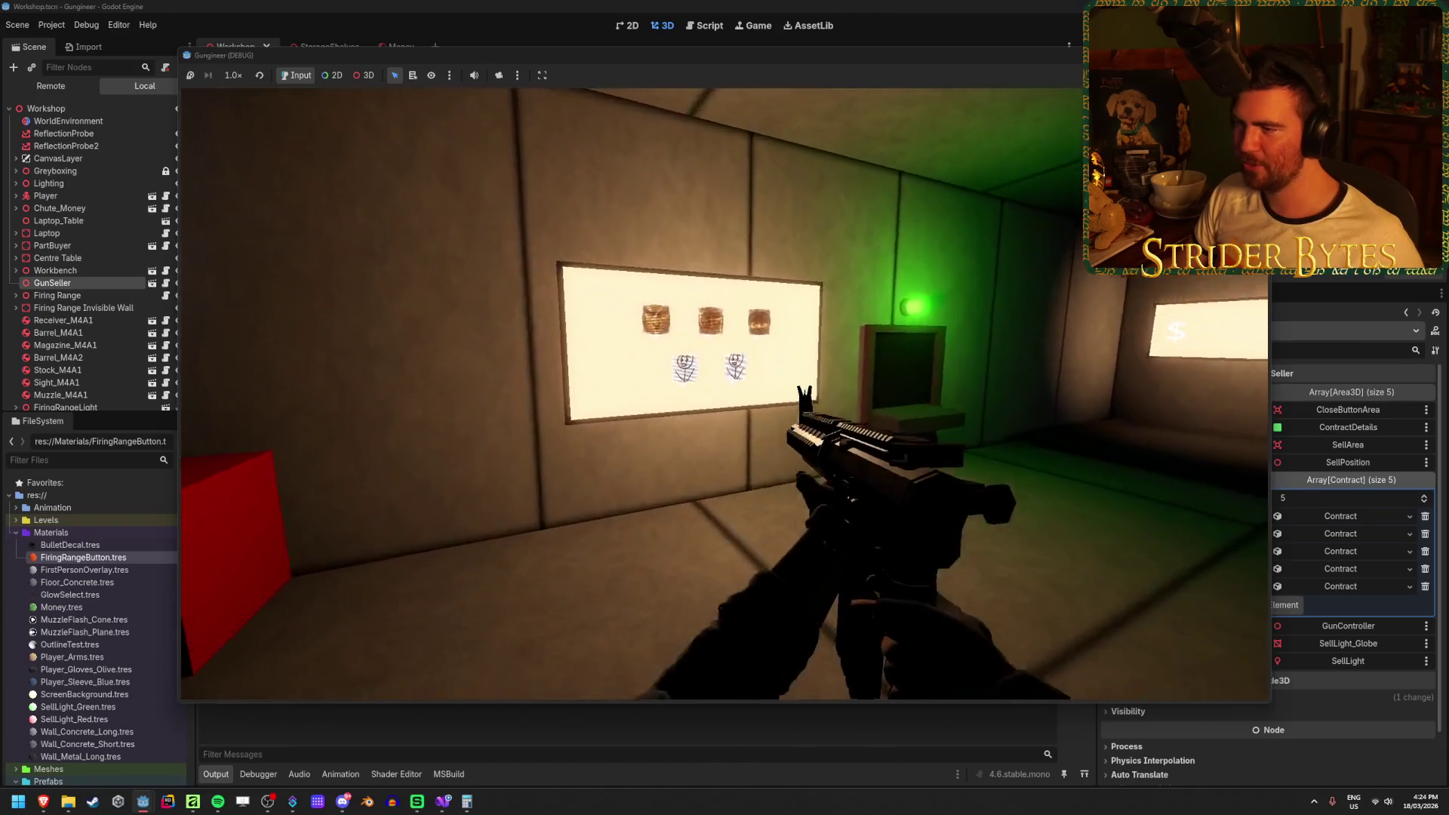
key("w")
key("e")
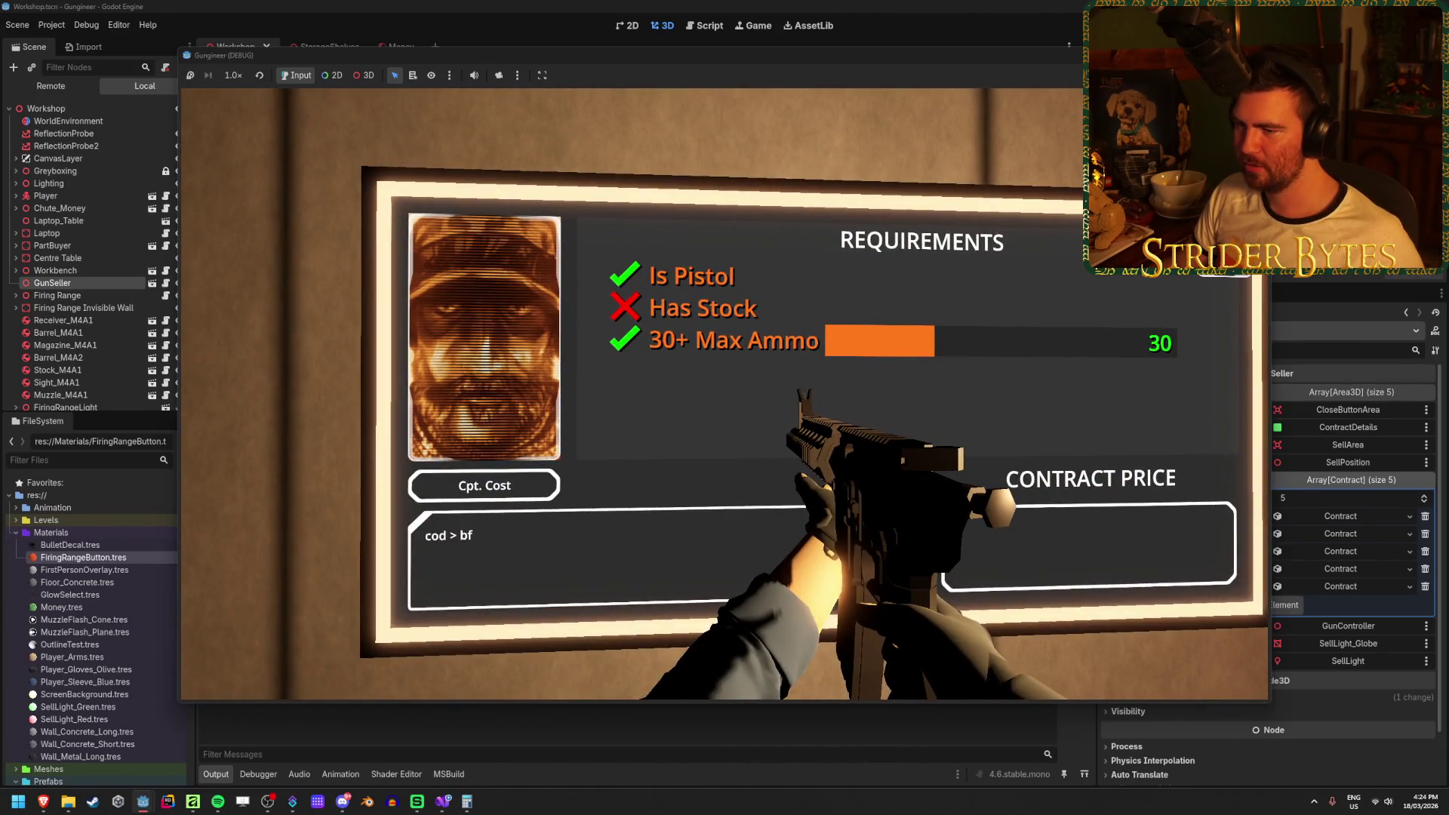
key("w")
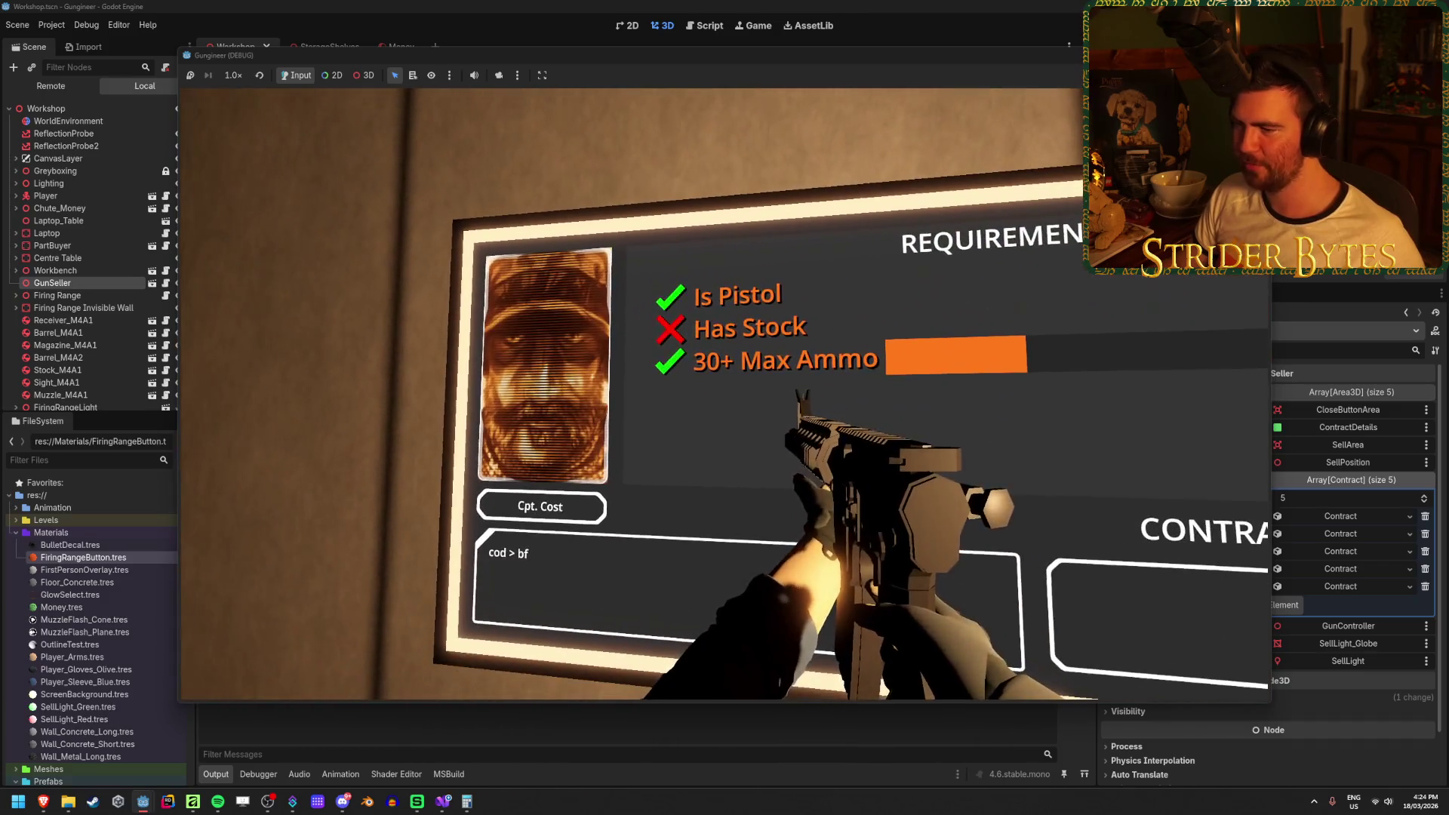
key("e")
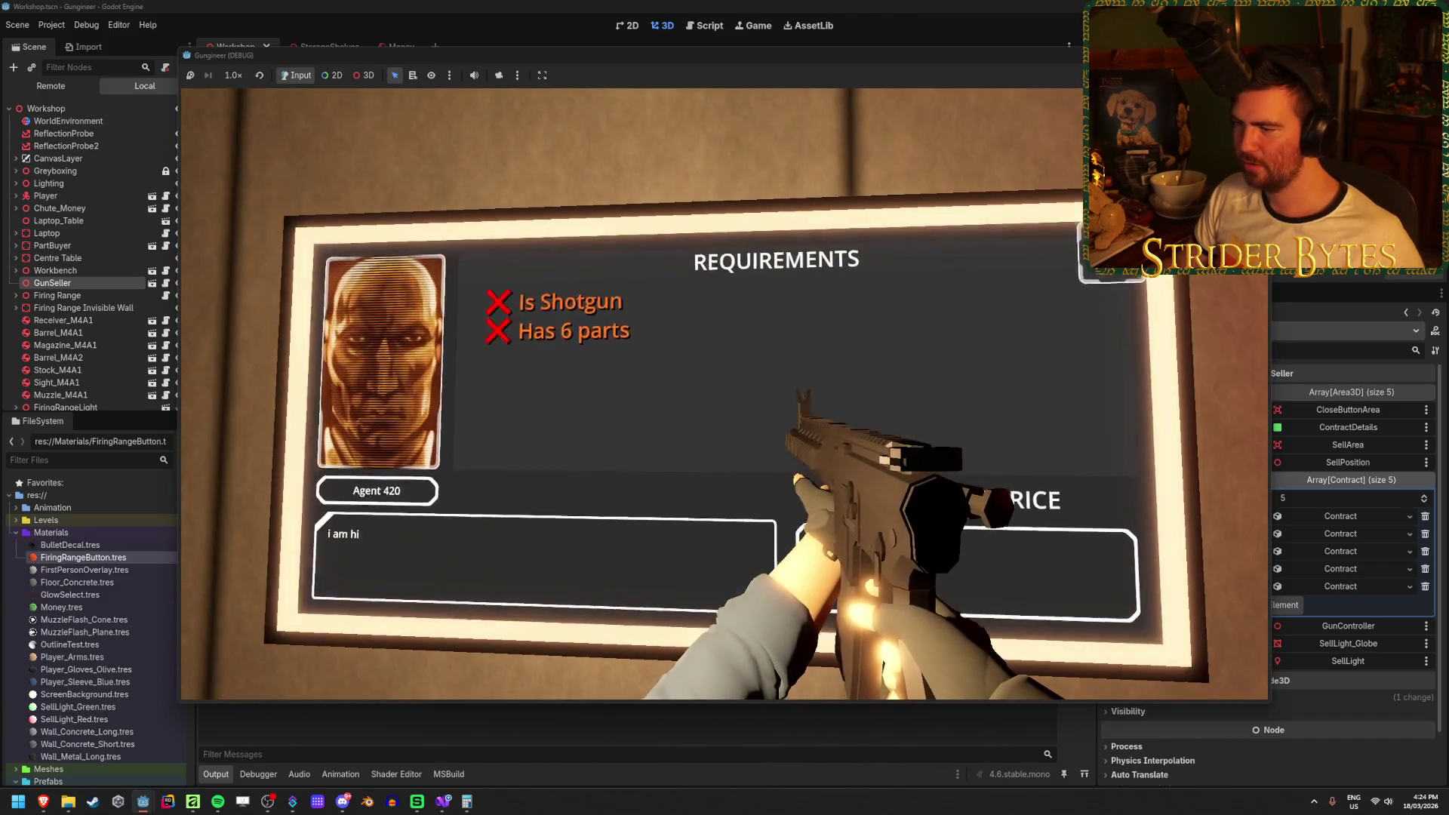
key("a")
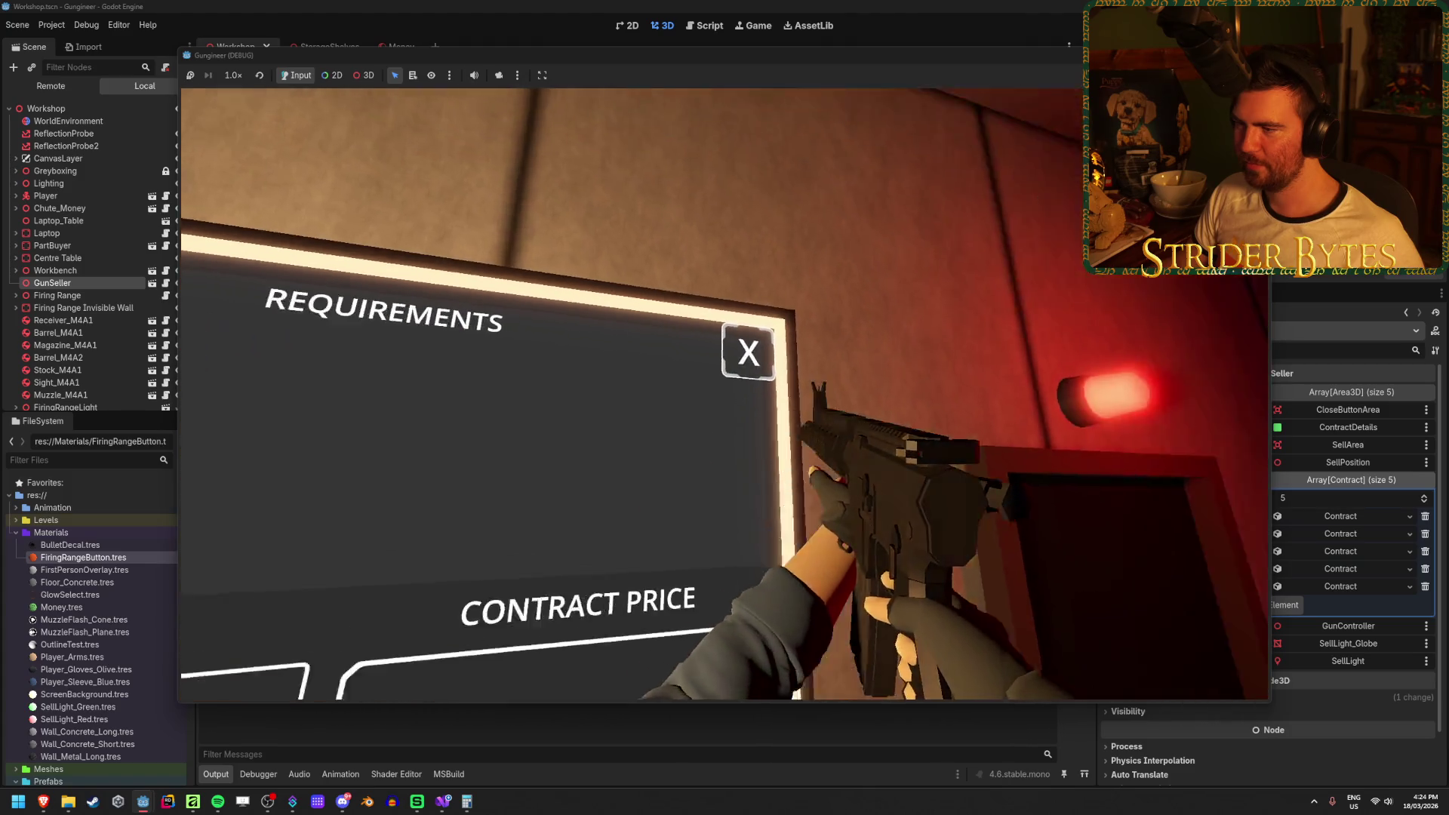
key("e")
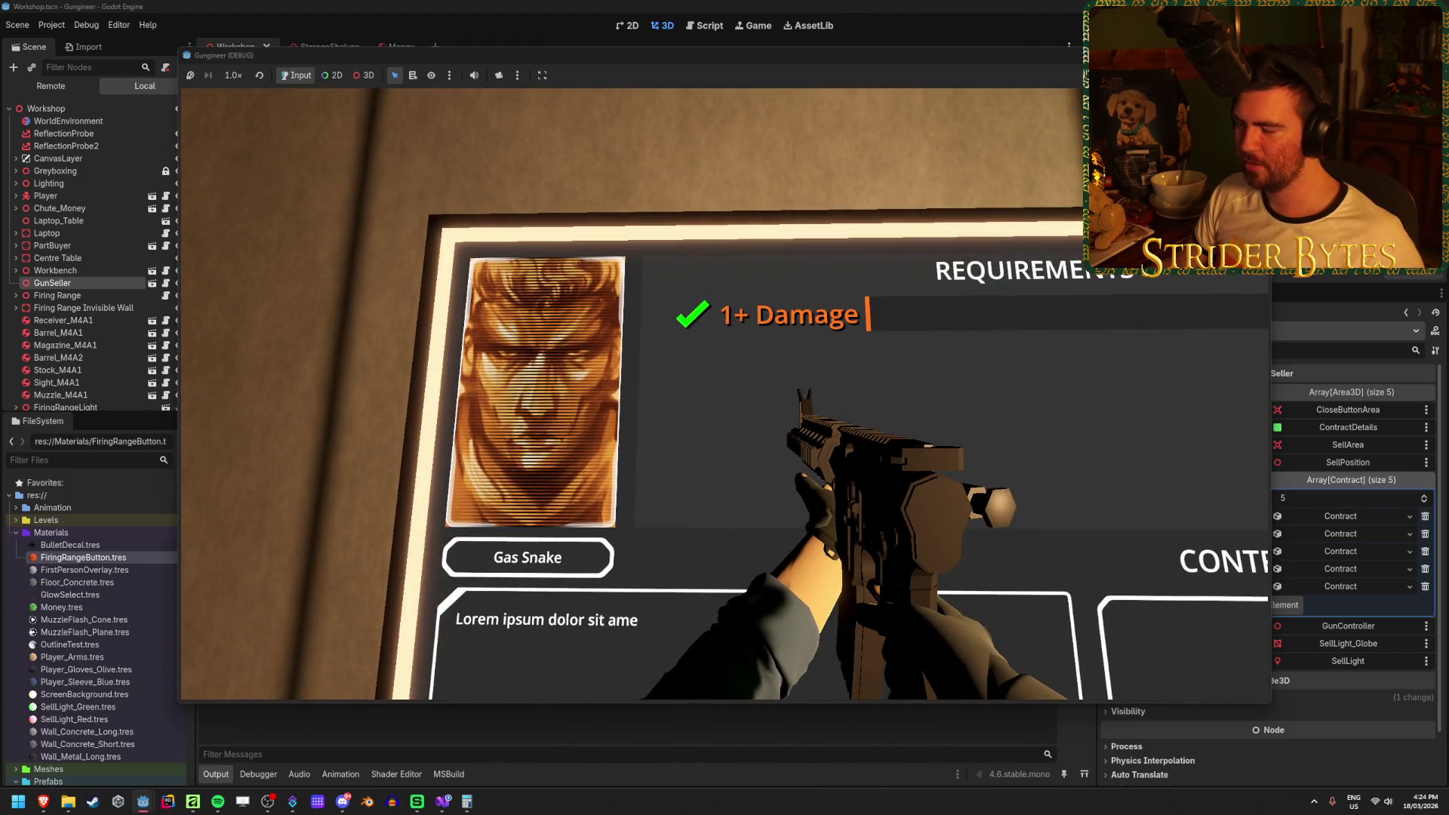
key("s")
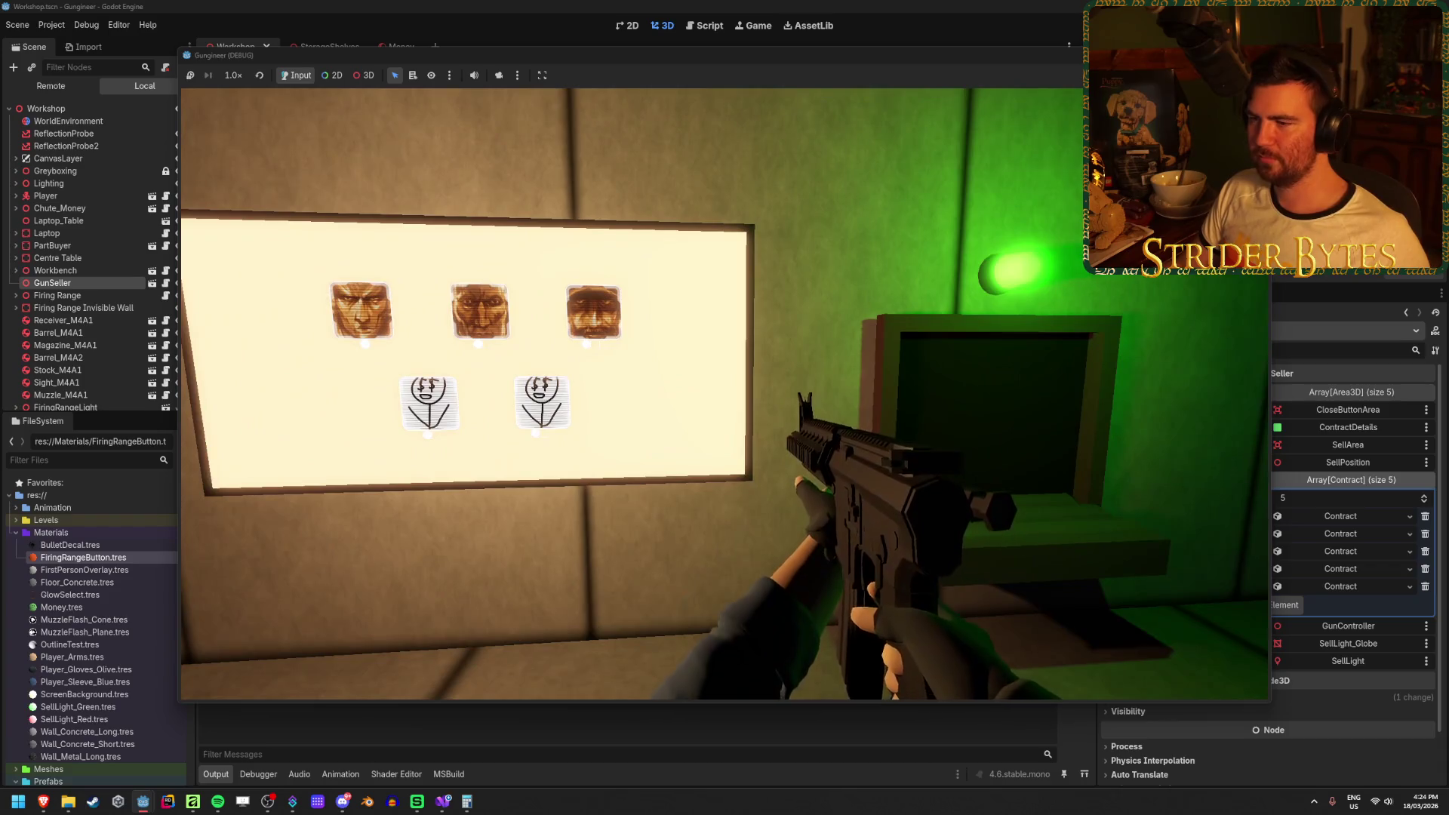
key("e")
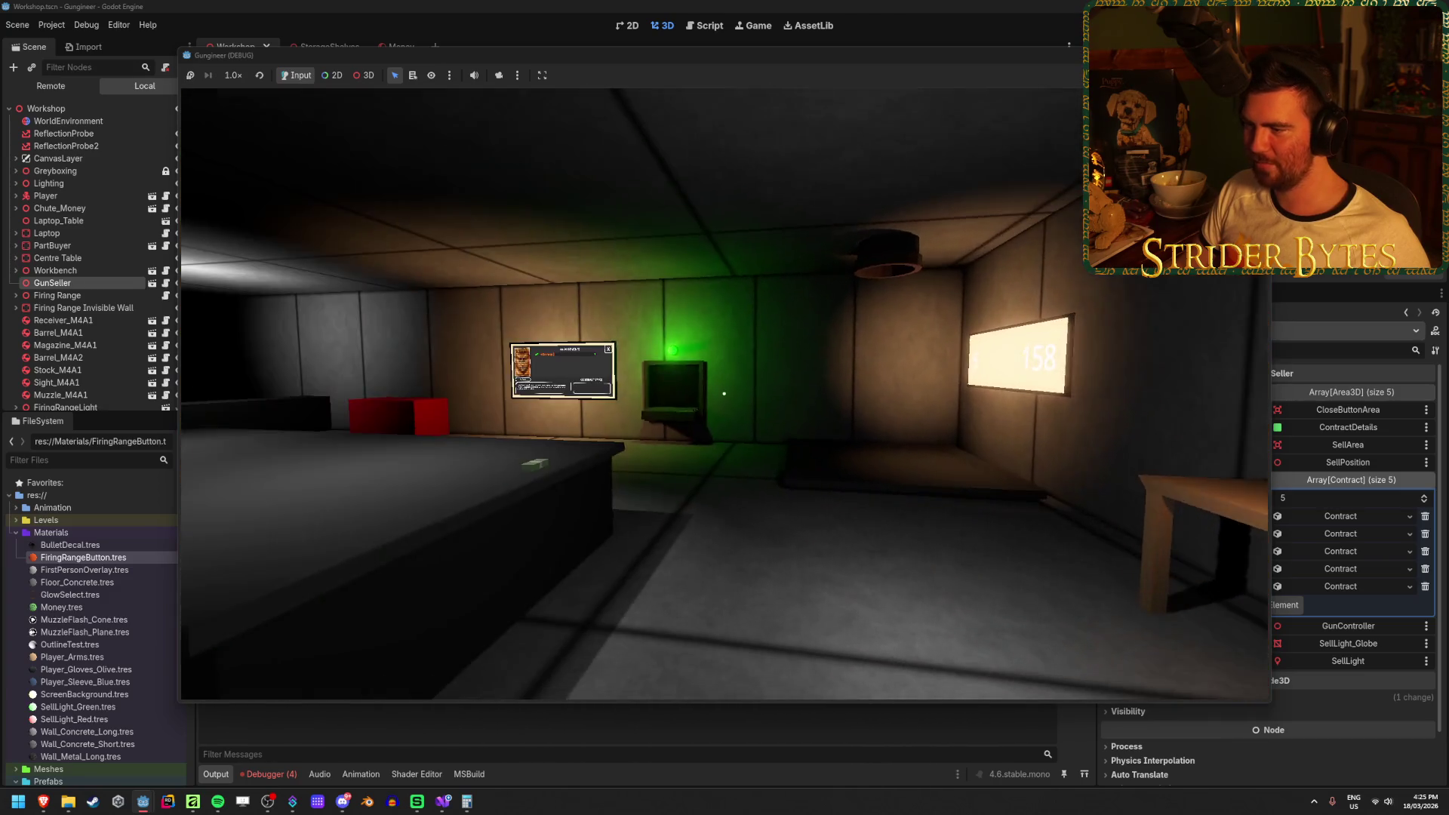
Open and close the Gas Snake and another contract screen, then quit the game.
key("w")
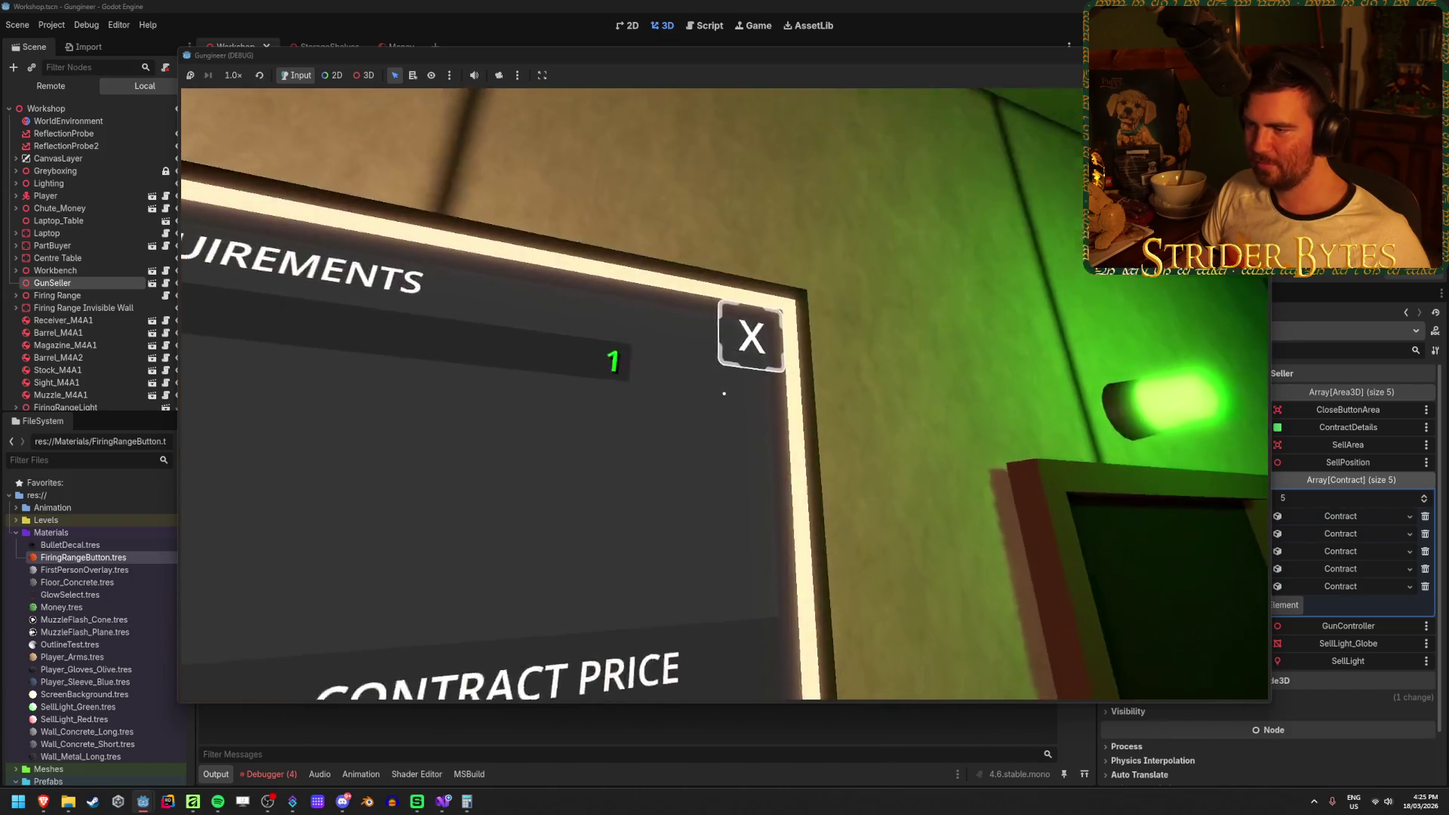
left_click(724, 394)
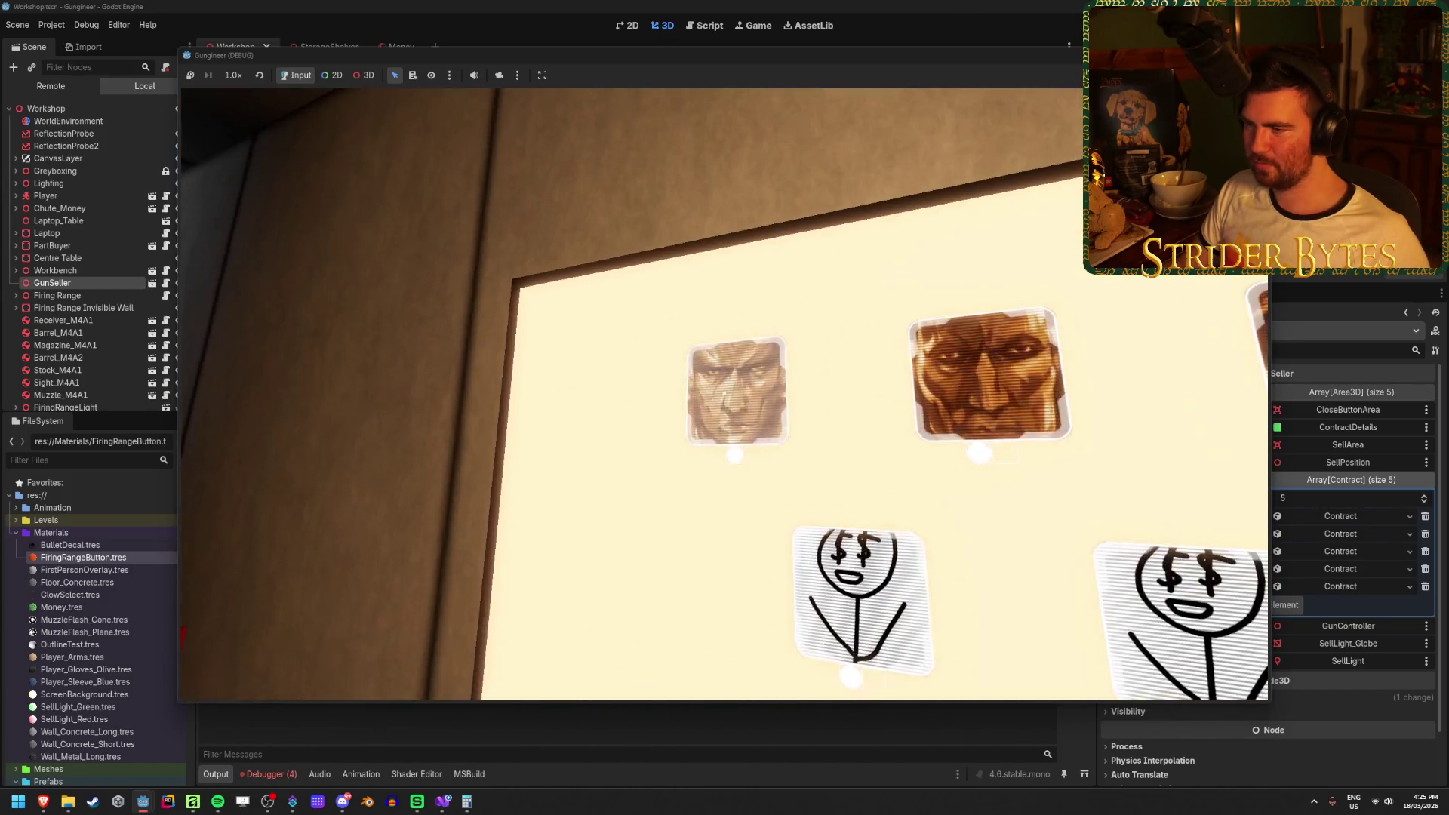
left_click(724, 393)
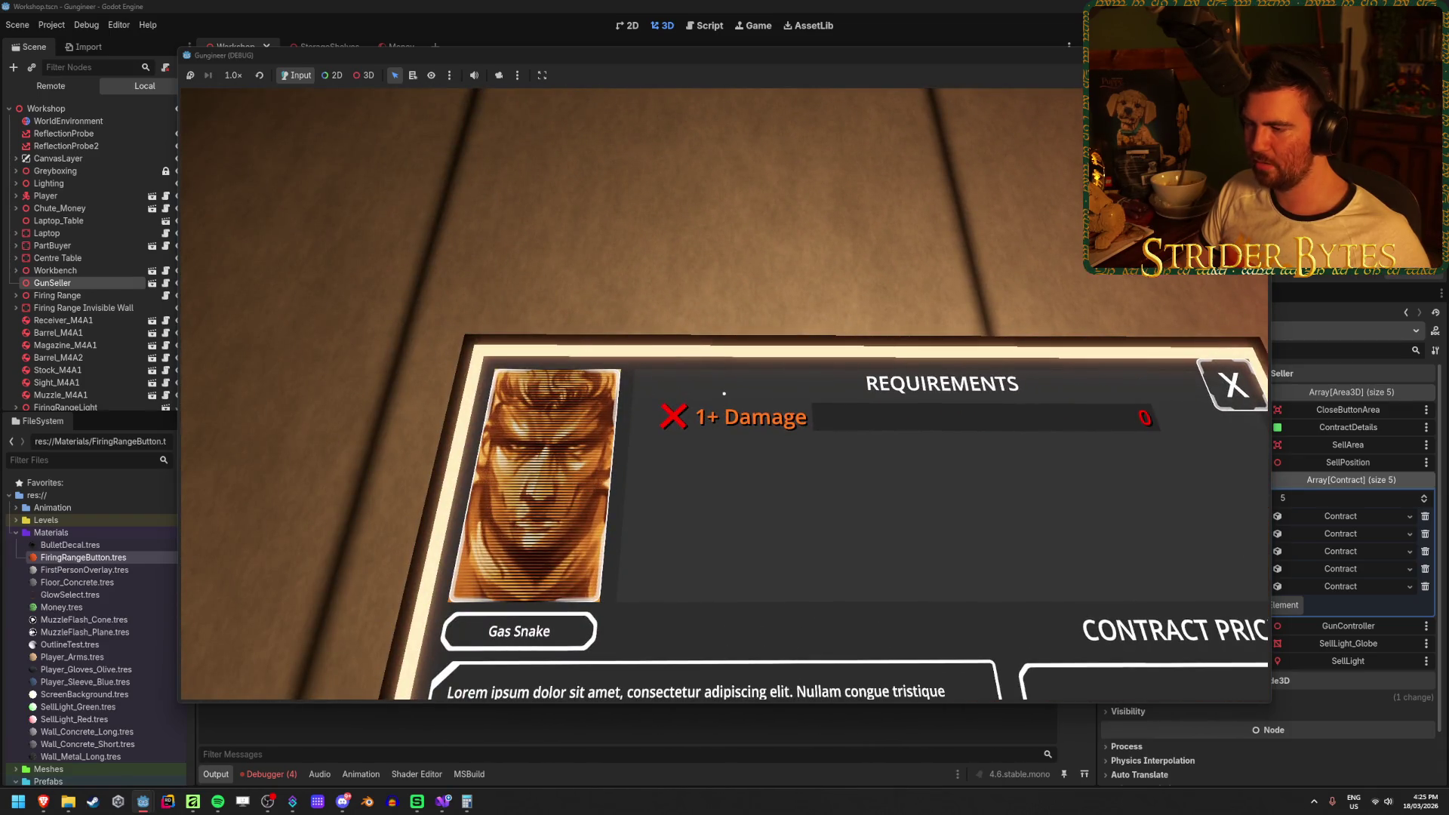
key("Escape")
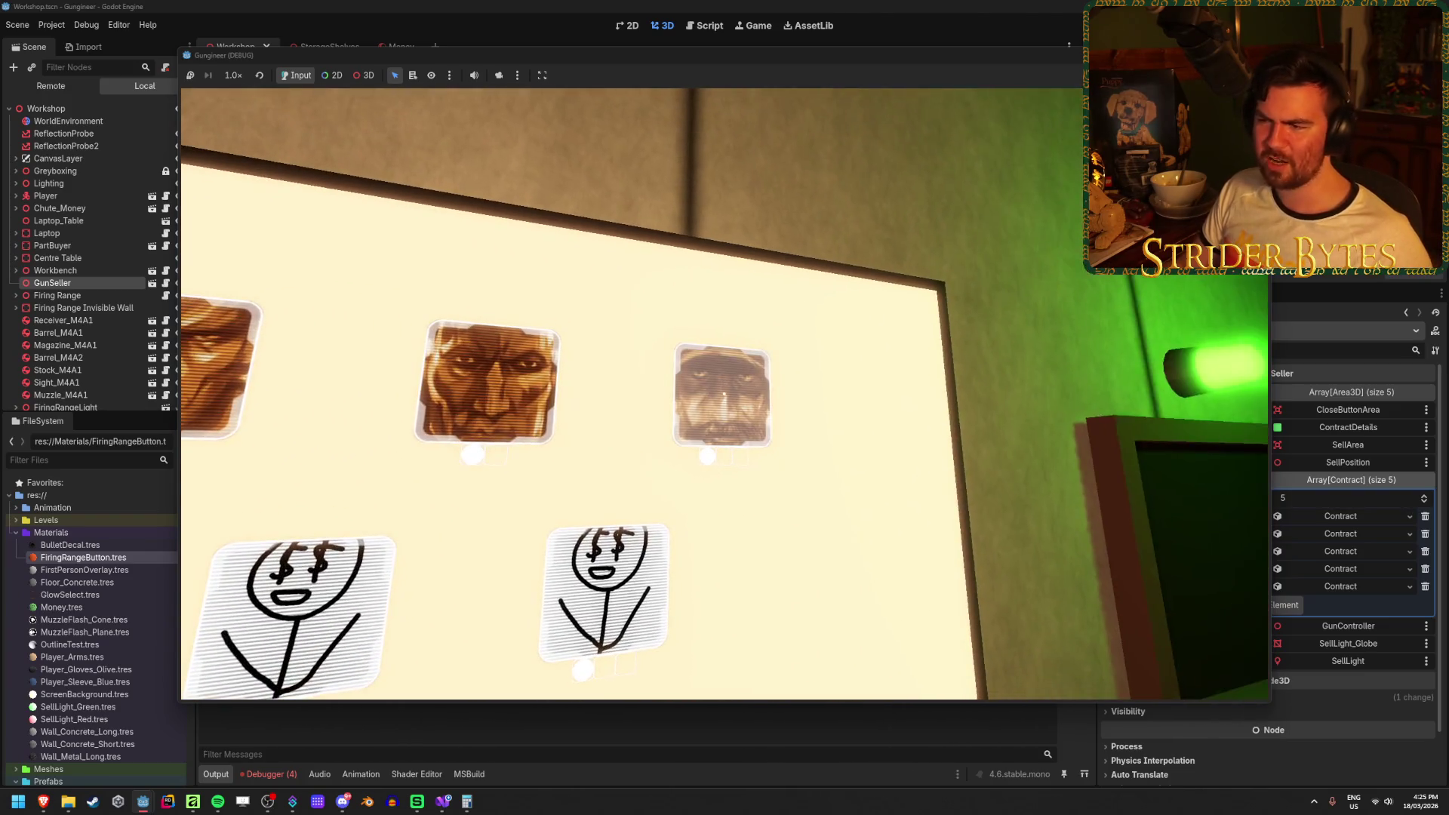
left_click(724, 393)
key("Escape")
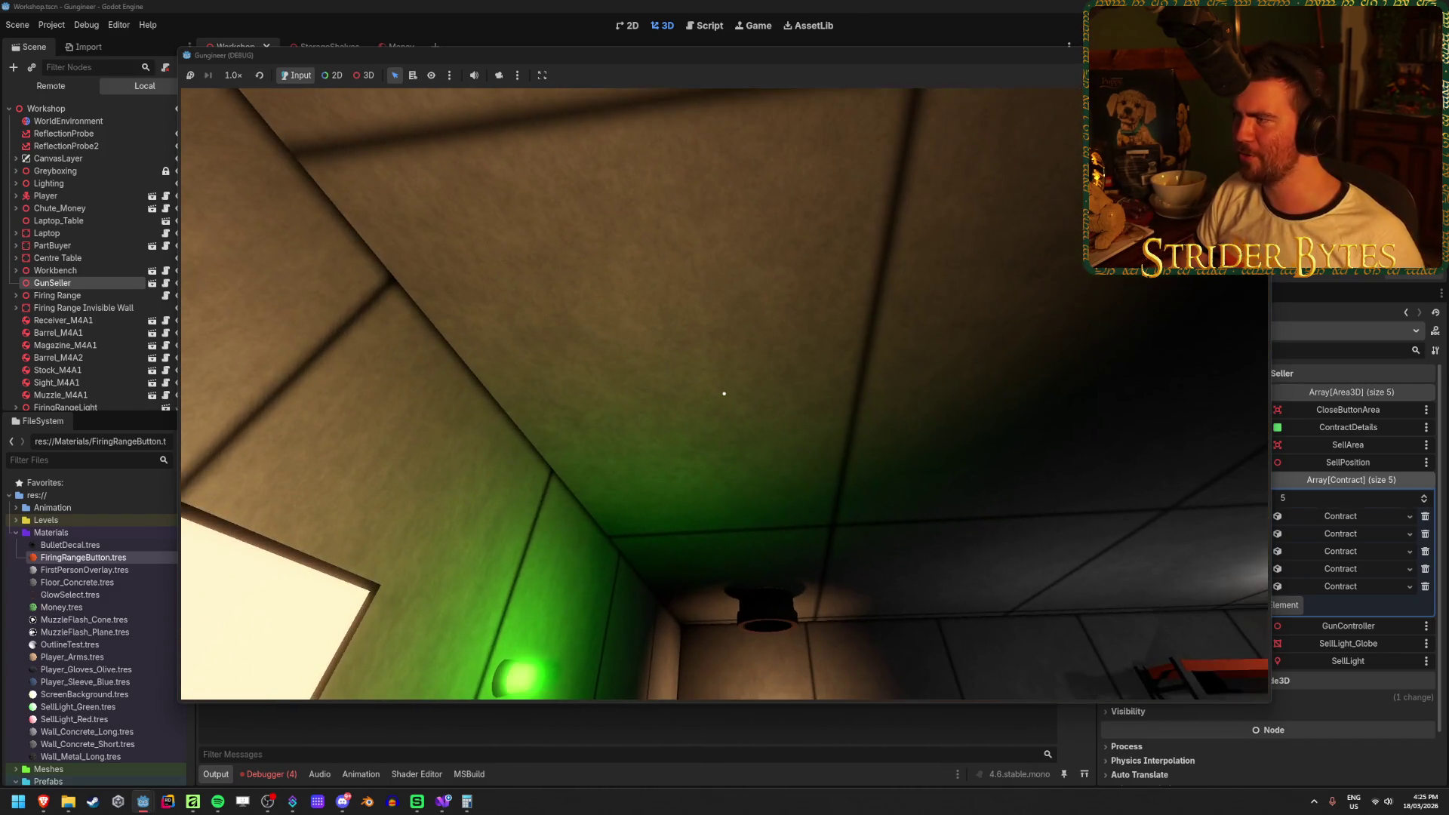
key("F8")
key("f")
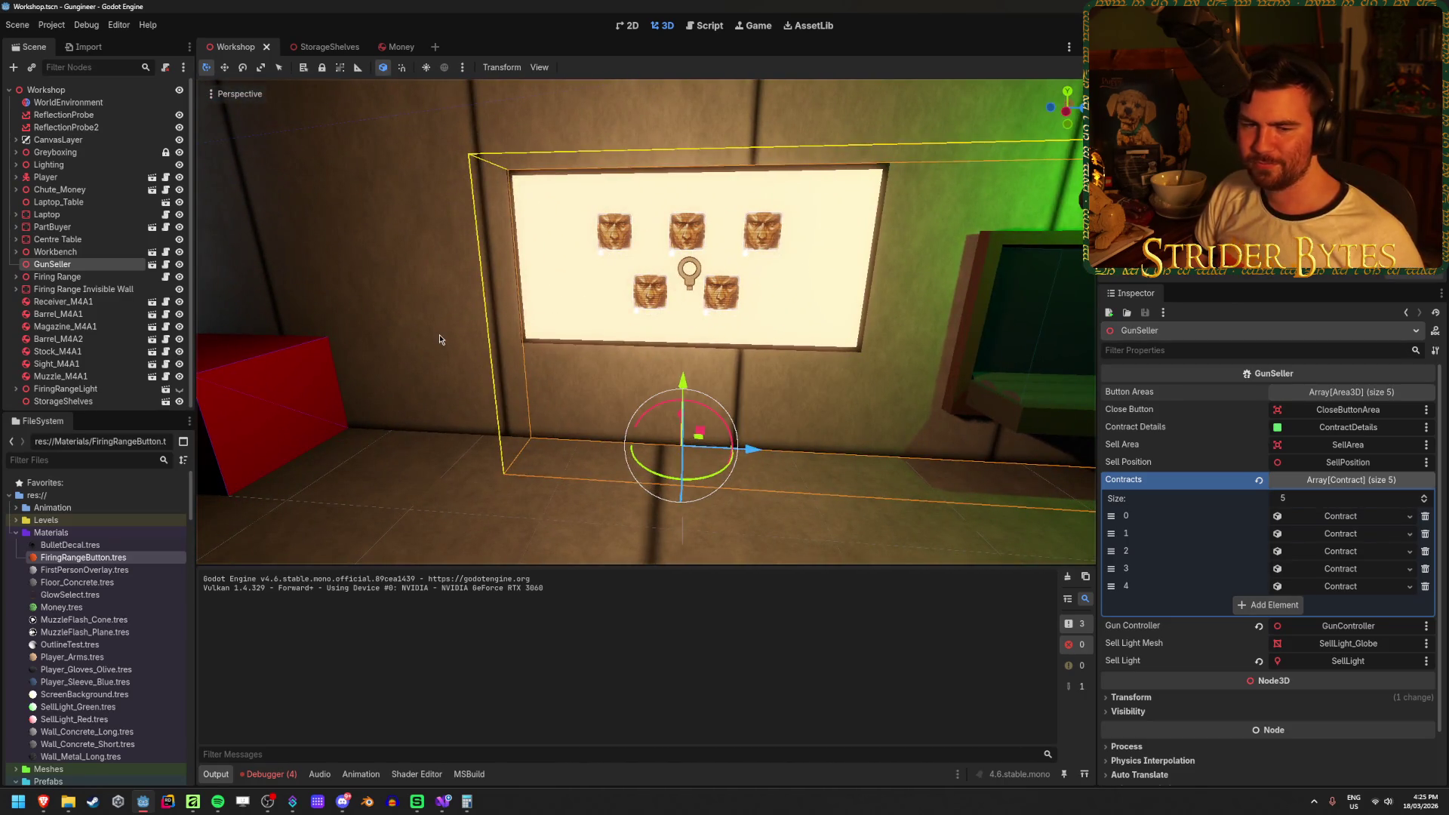
Dismiss the saving dialog, reselect GunSeller, and fold the Inspector's Contracts array closed.
left_click(243, 270)
left_click(53, 265)
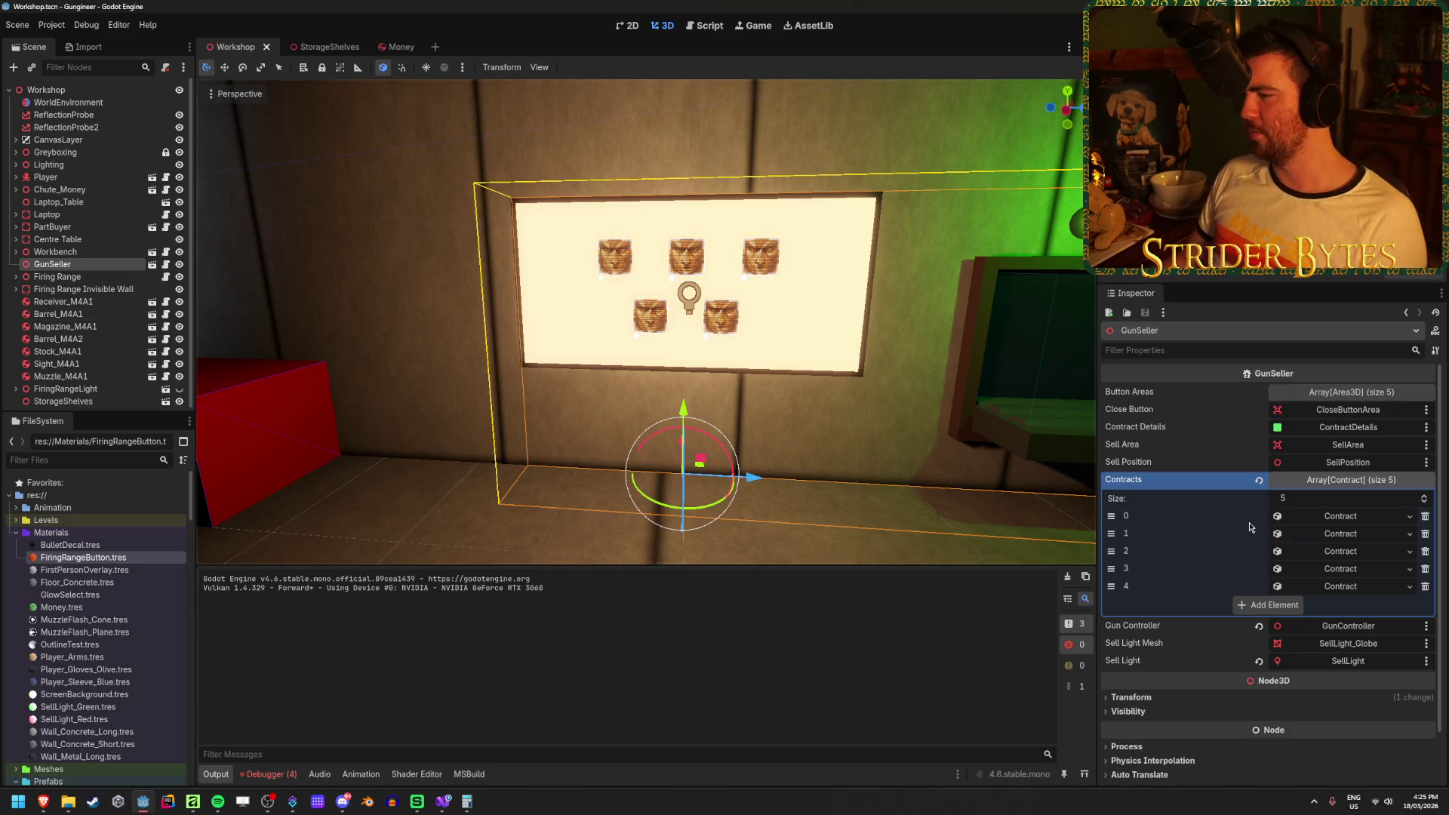
left_click(1390, 483)
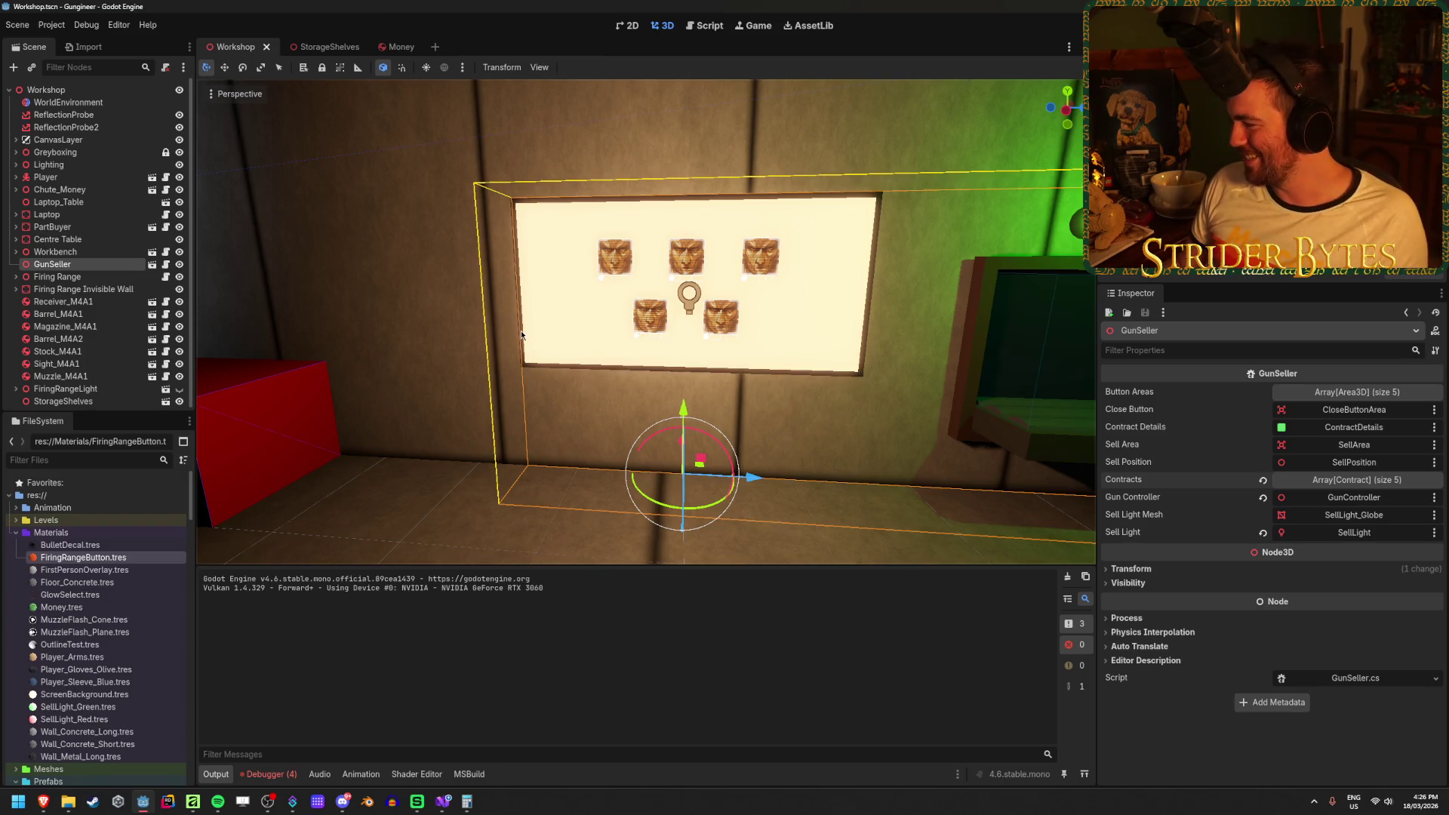
key("alt+Tab")
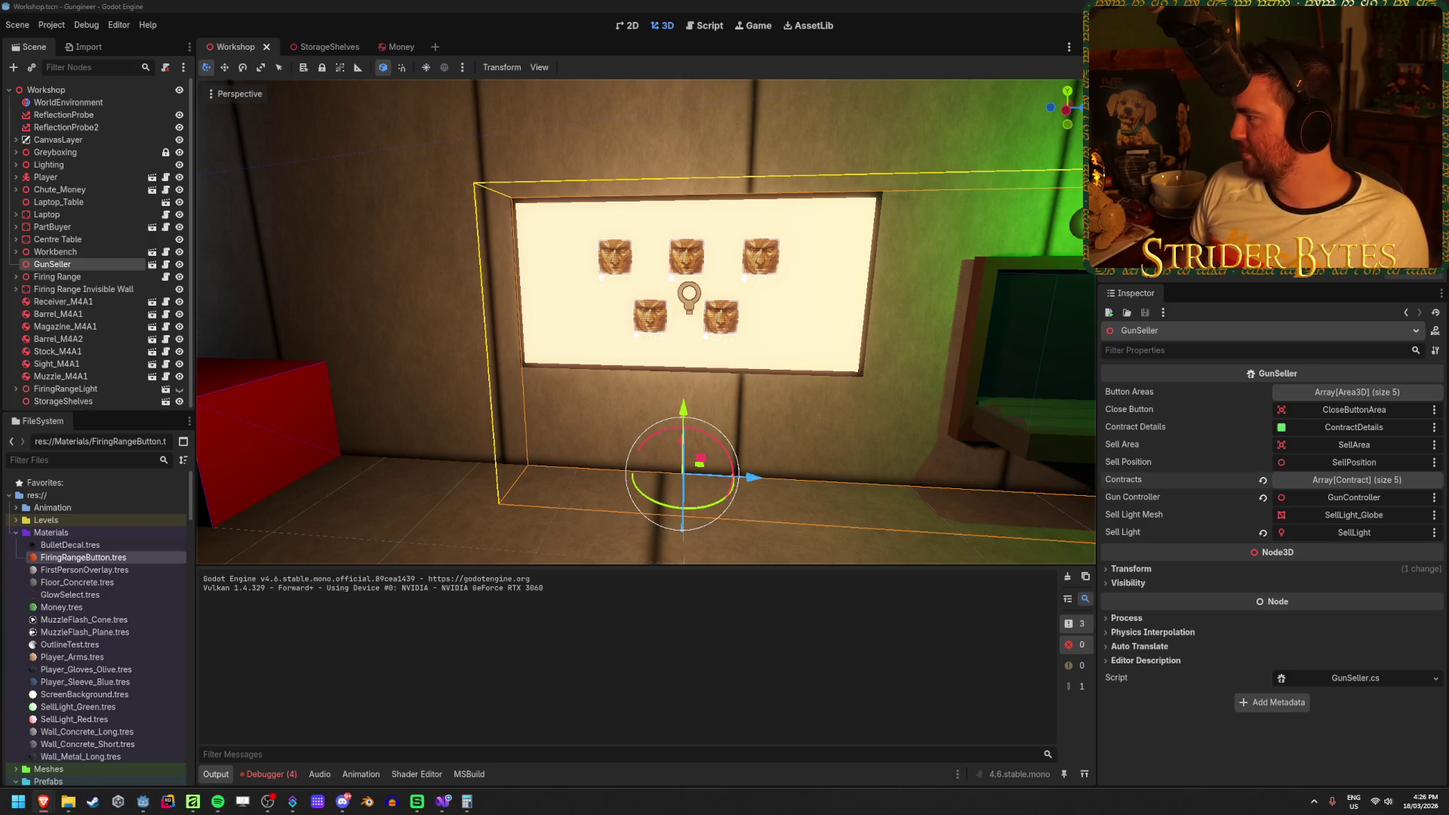
left_click(549, 242)
left_click_drag(550, 245, 553, 246)
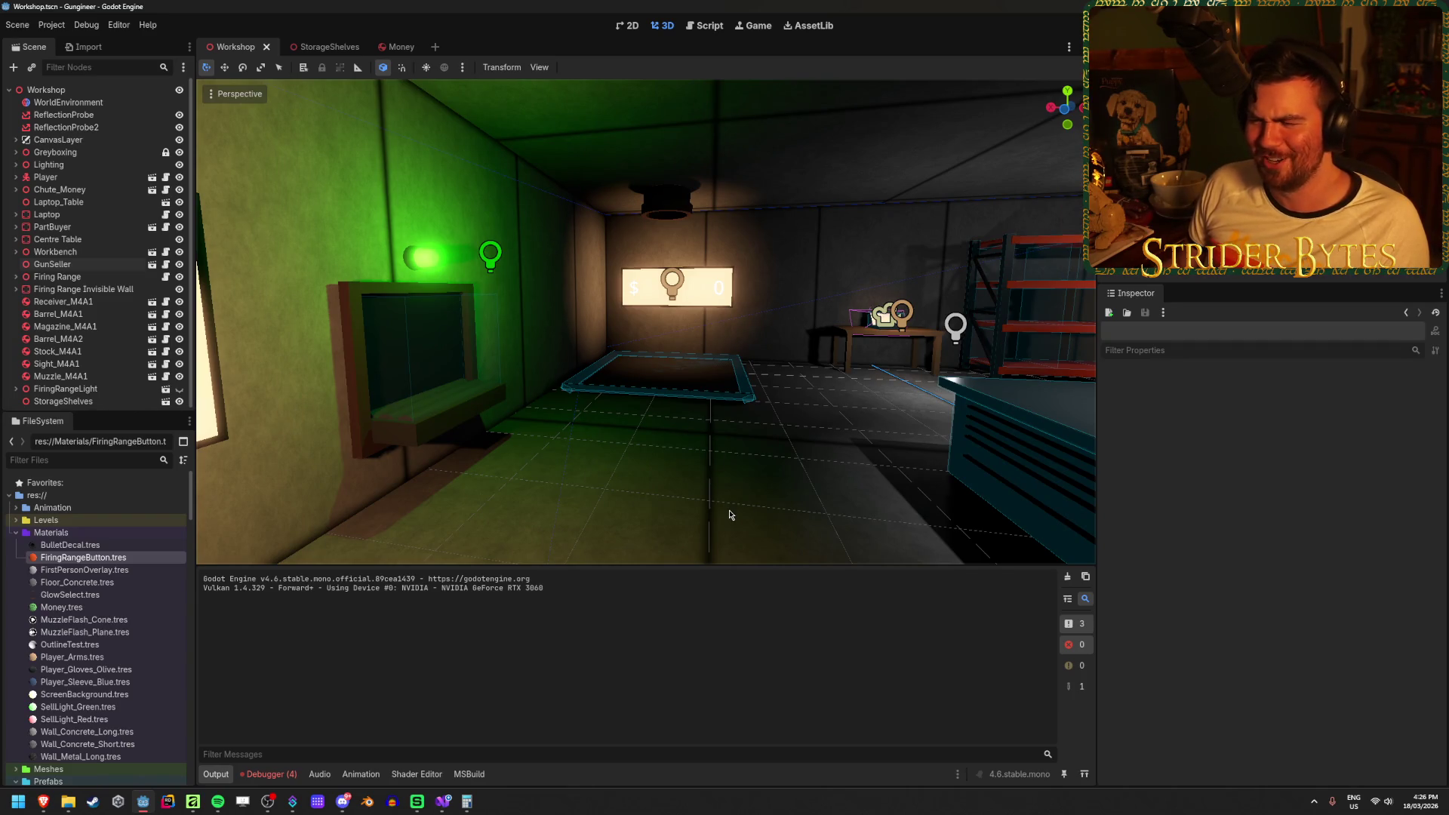
Freelook around the workshop and fly up close to the lit contract wall panel.
left_click_drag(715, 491, 717, 491)
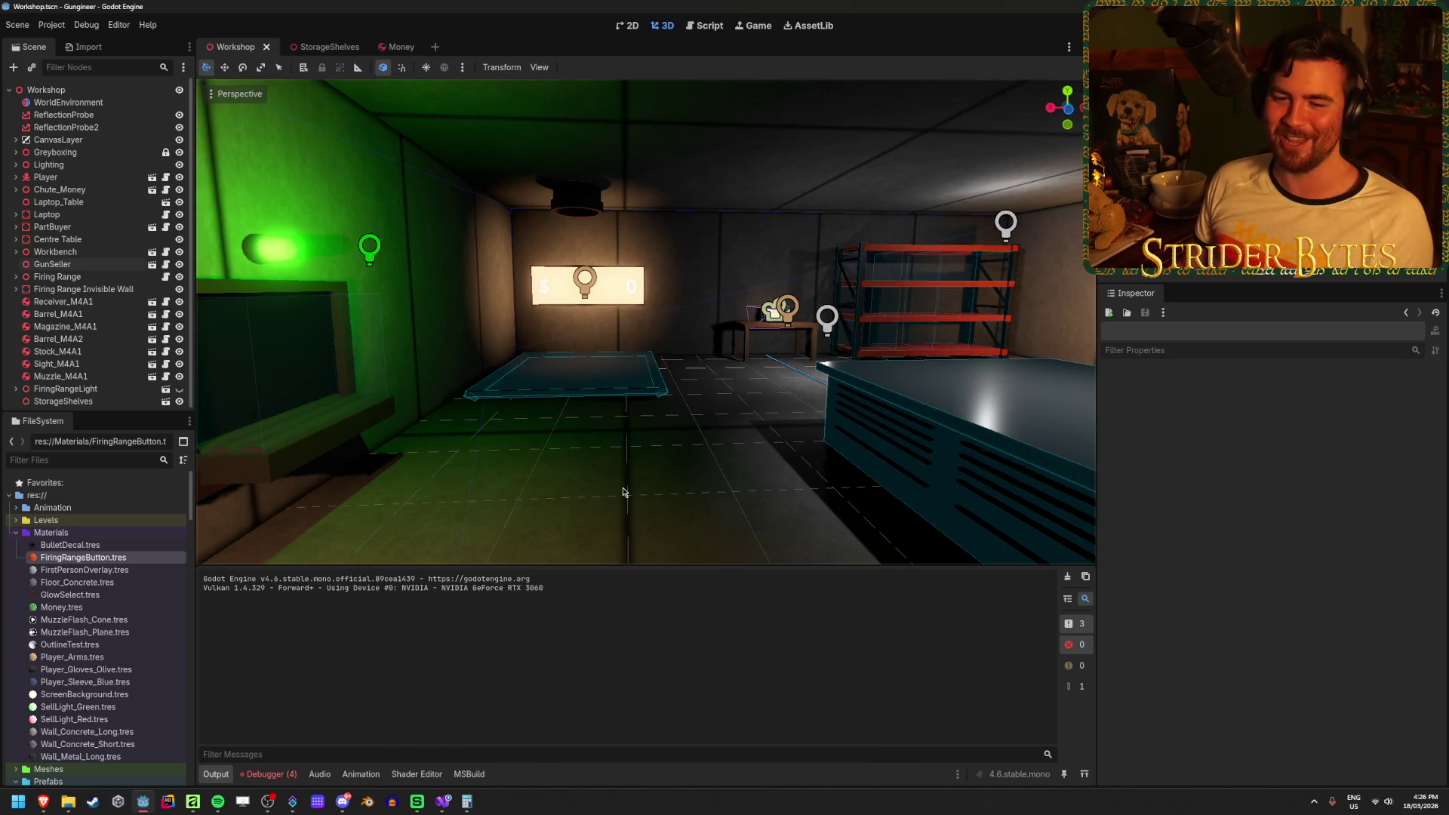
mouse_move(594, 424)
left_mouse_down()
mouse_move(602, 512)
mouse_move(636, 497)
left_mouse_up()
left_click_drag(465, 201, 465, 202)
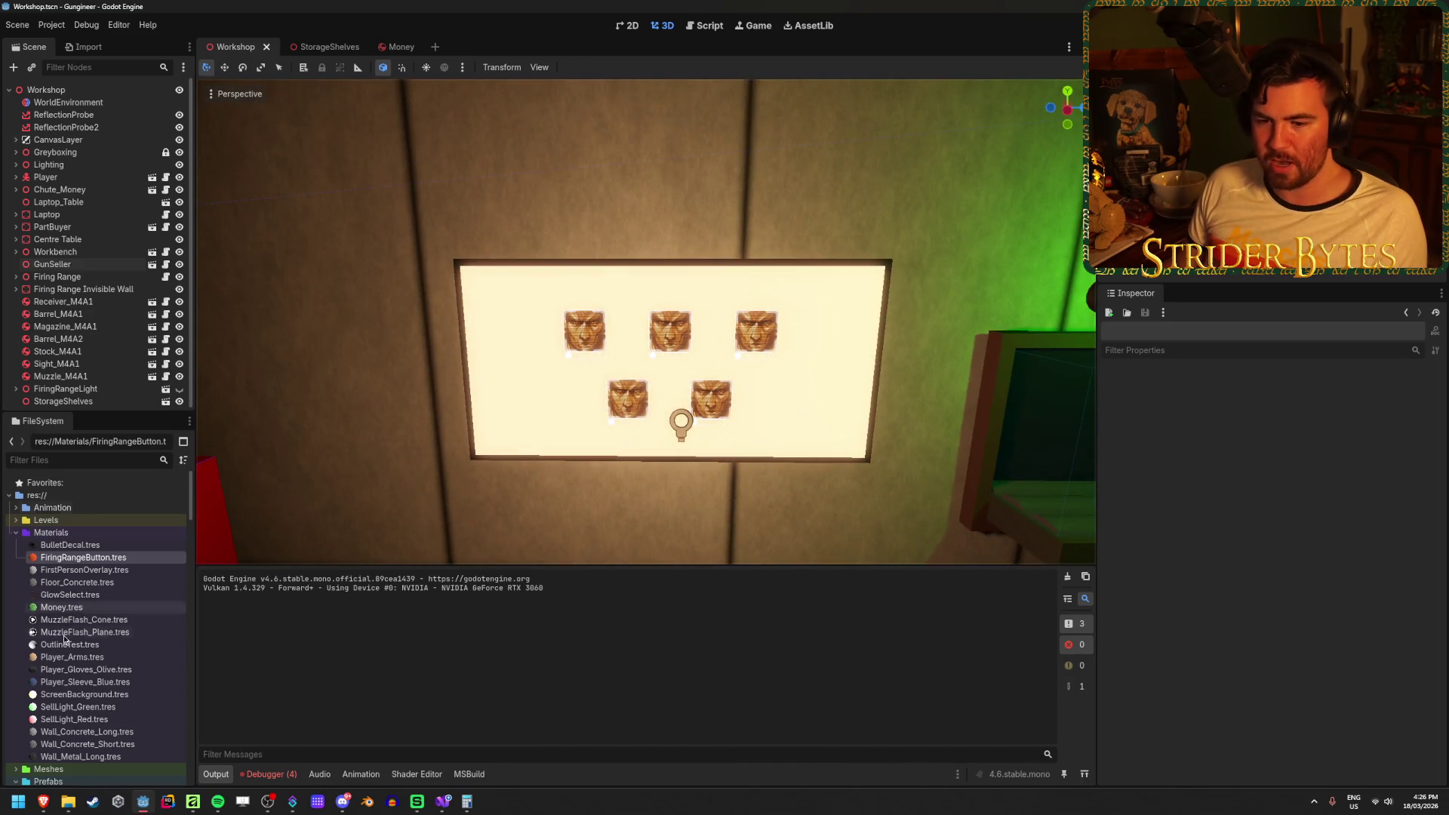
scroll(65, 637, "down", 10)
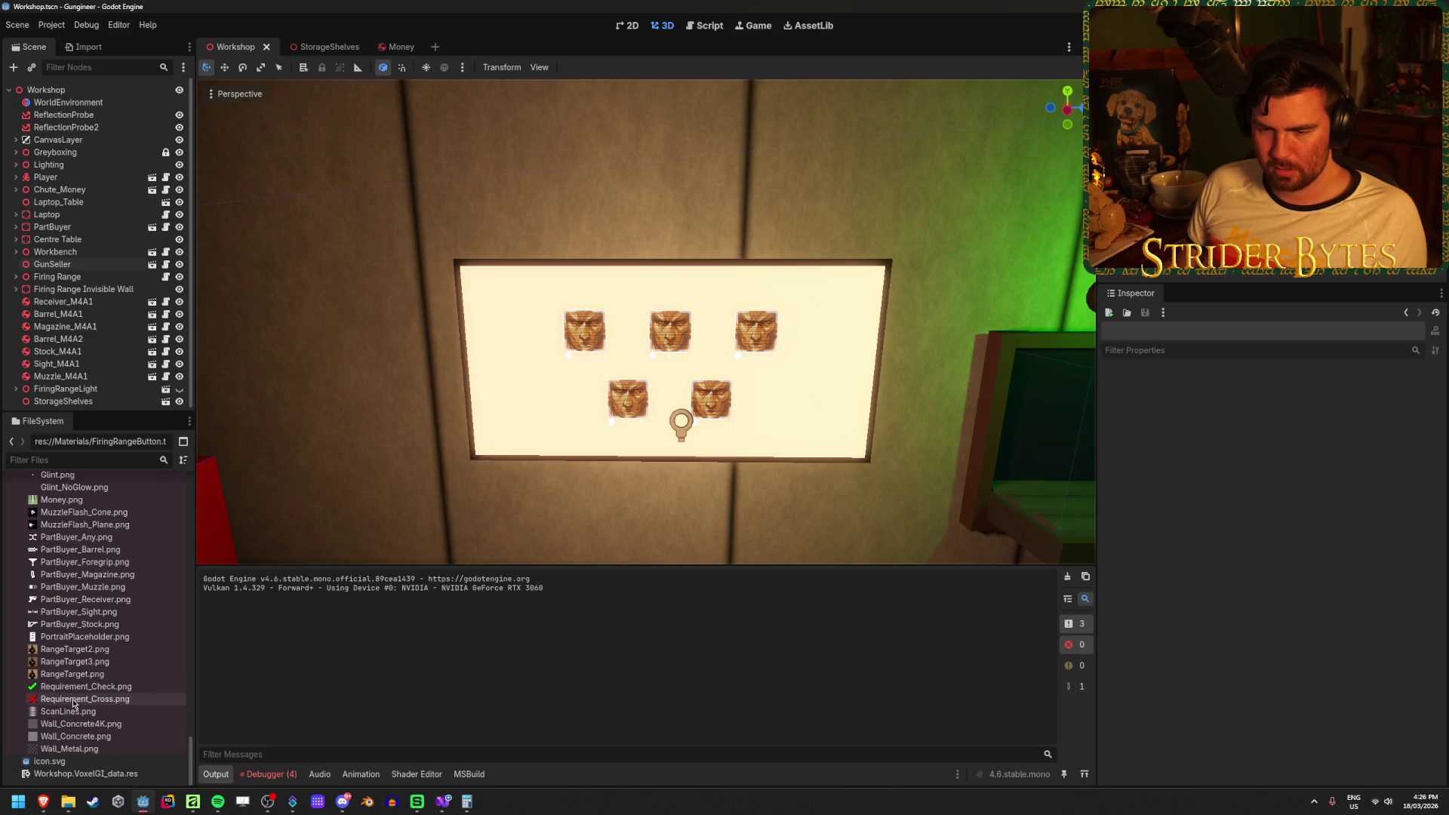
Clear the Debugger's error list, then switch over to Affinity's MoneyTexture document.
left_click(284, 773)
left_click(1077, 581)
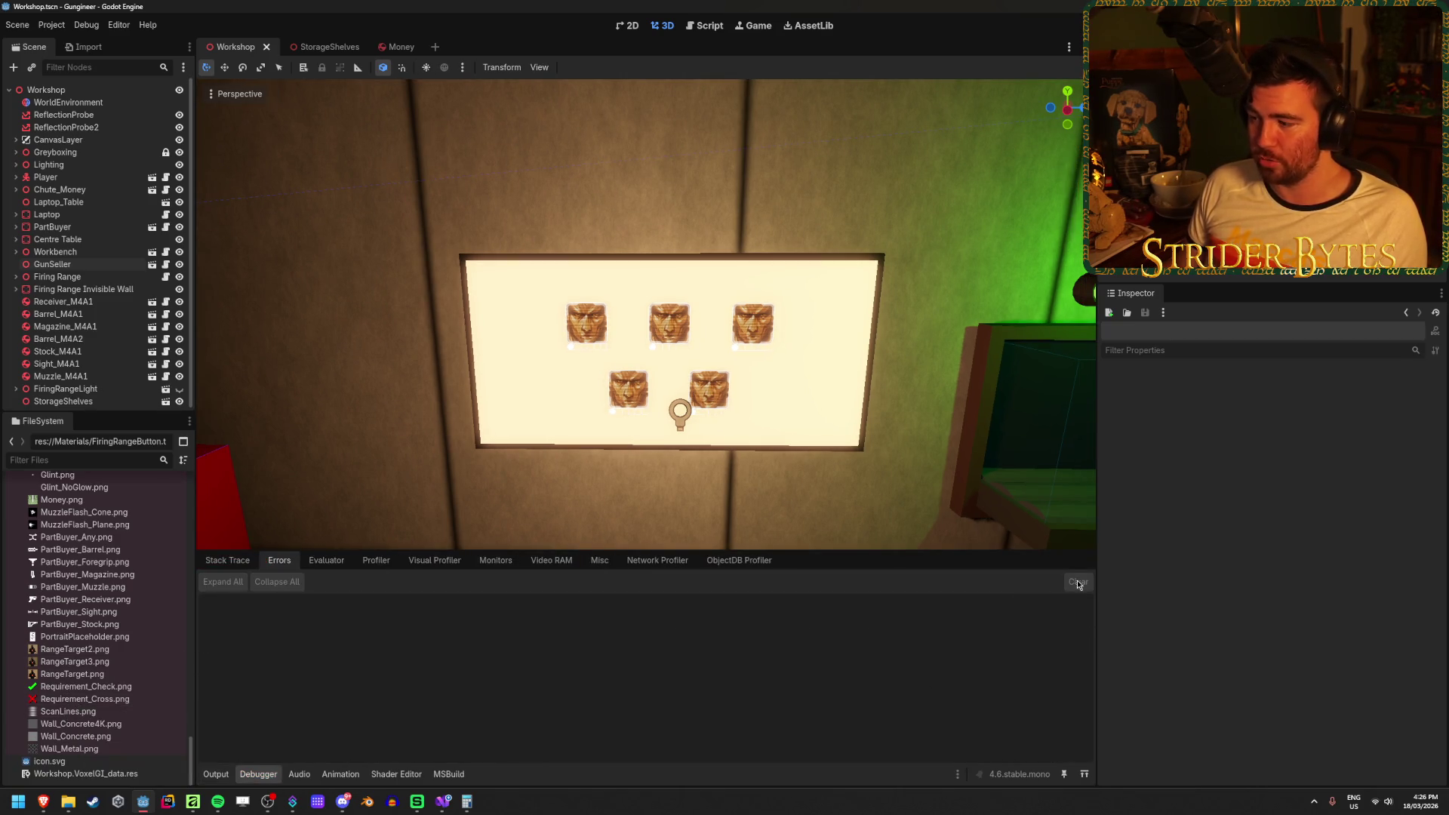
left_click(223, 559)
left_click(280, 560)
scroll(58, 634, "up", 10)
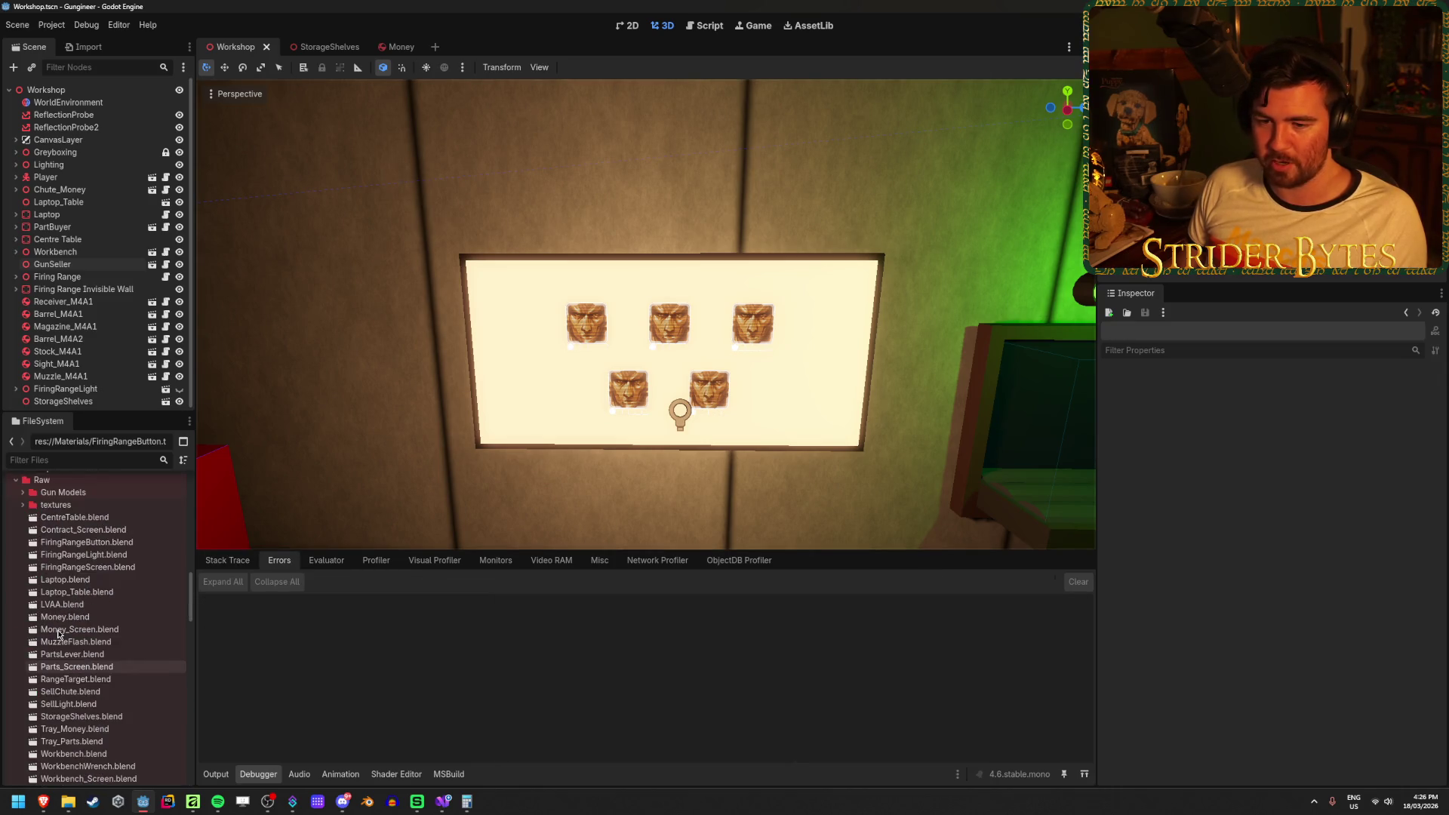
scroll(58, 629, "down", 10)
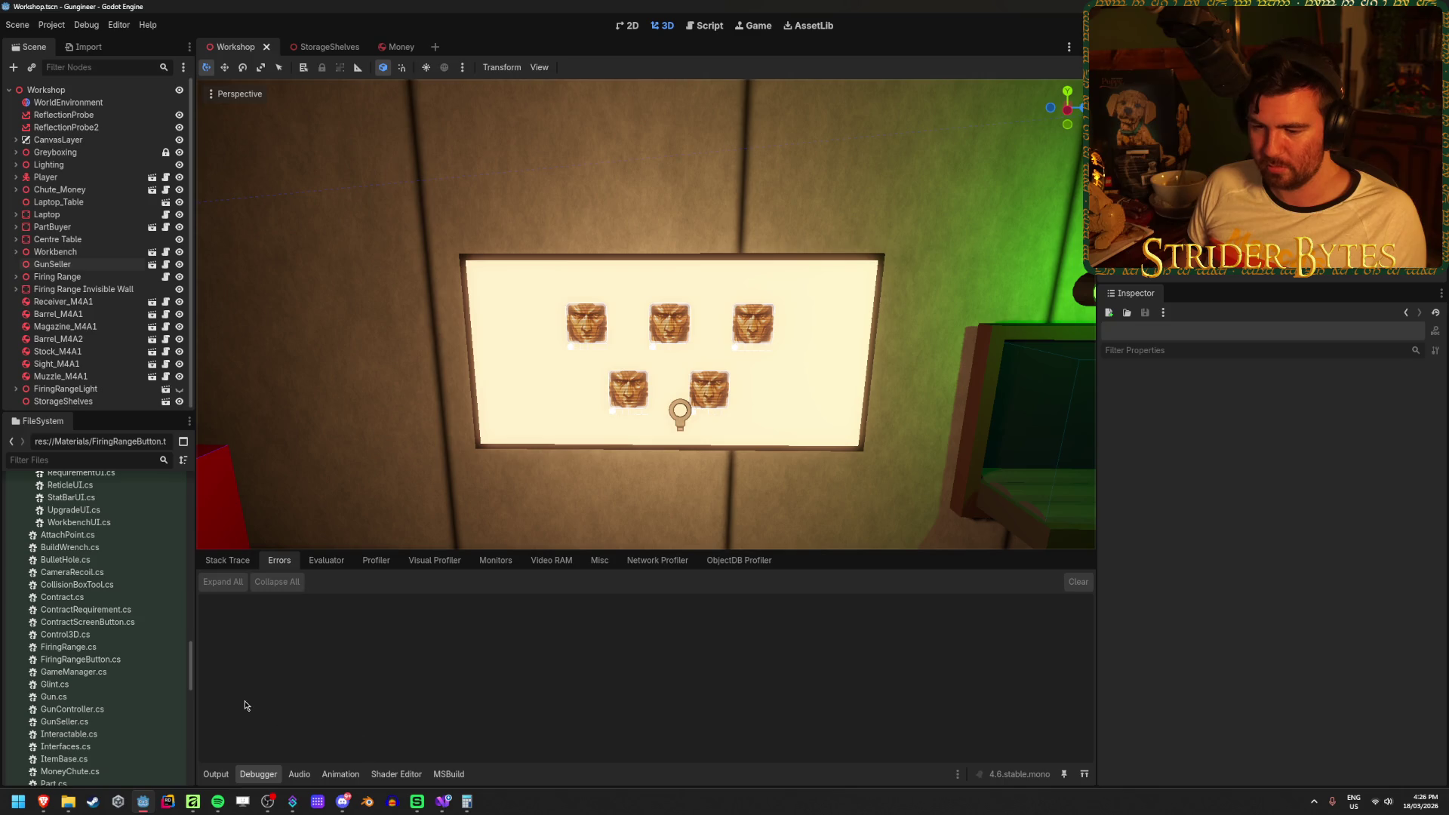
left_click(193, 802)
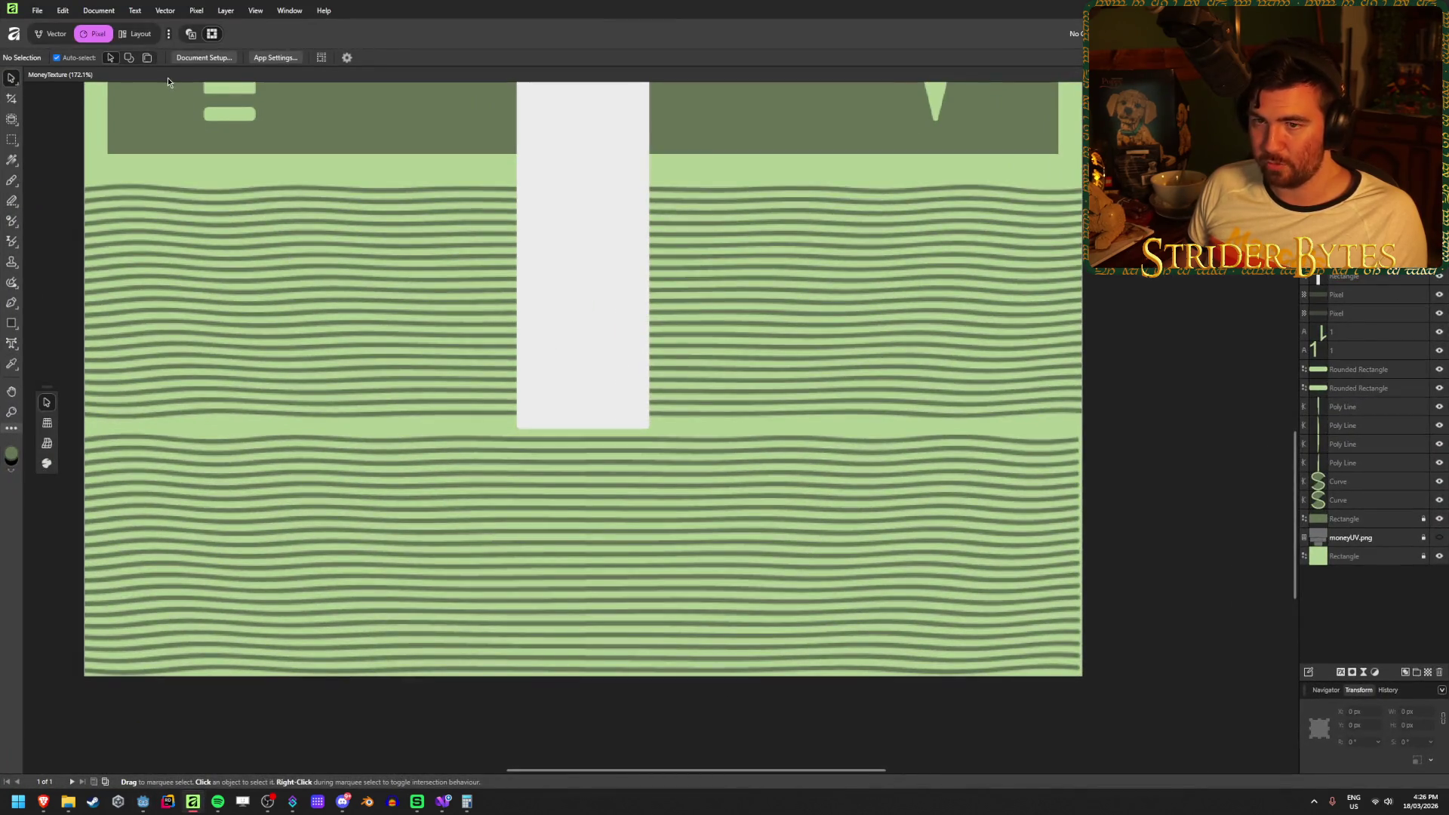
Open Requirement_Cross.af from the recent files list.
left_click(37, 11)
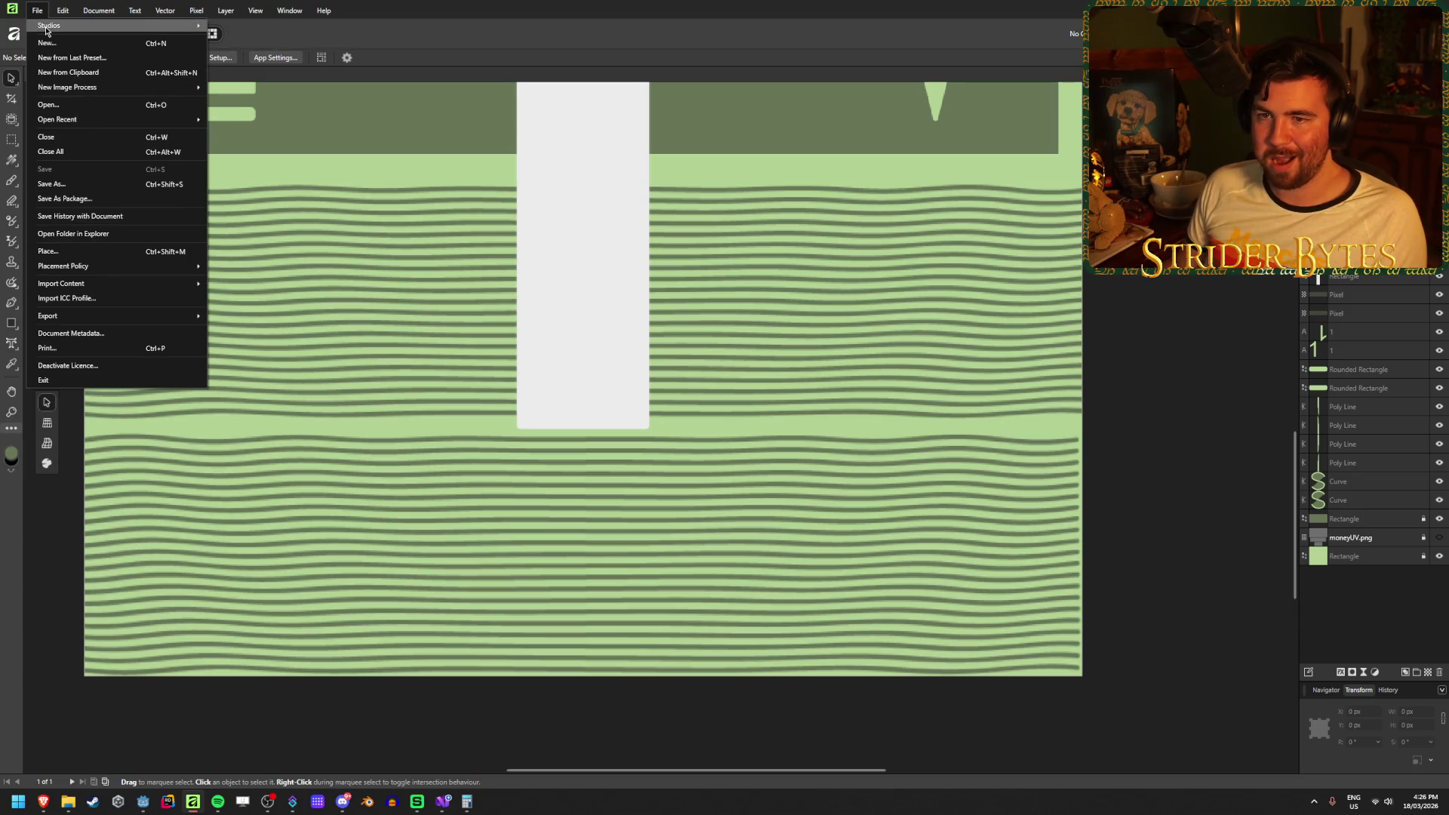
mouse_move(52, 121)
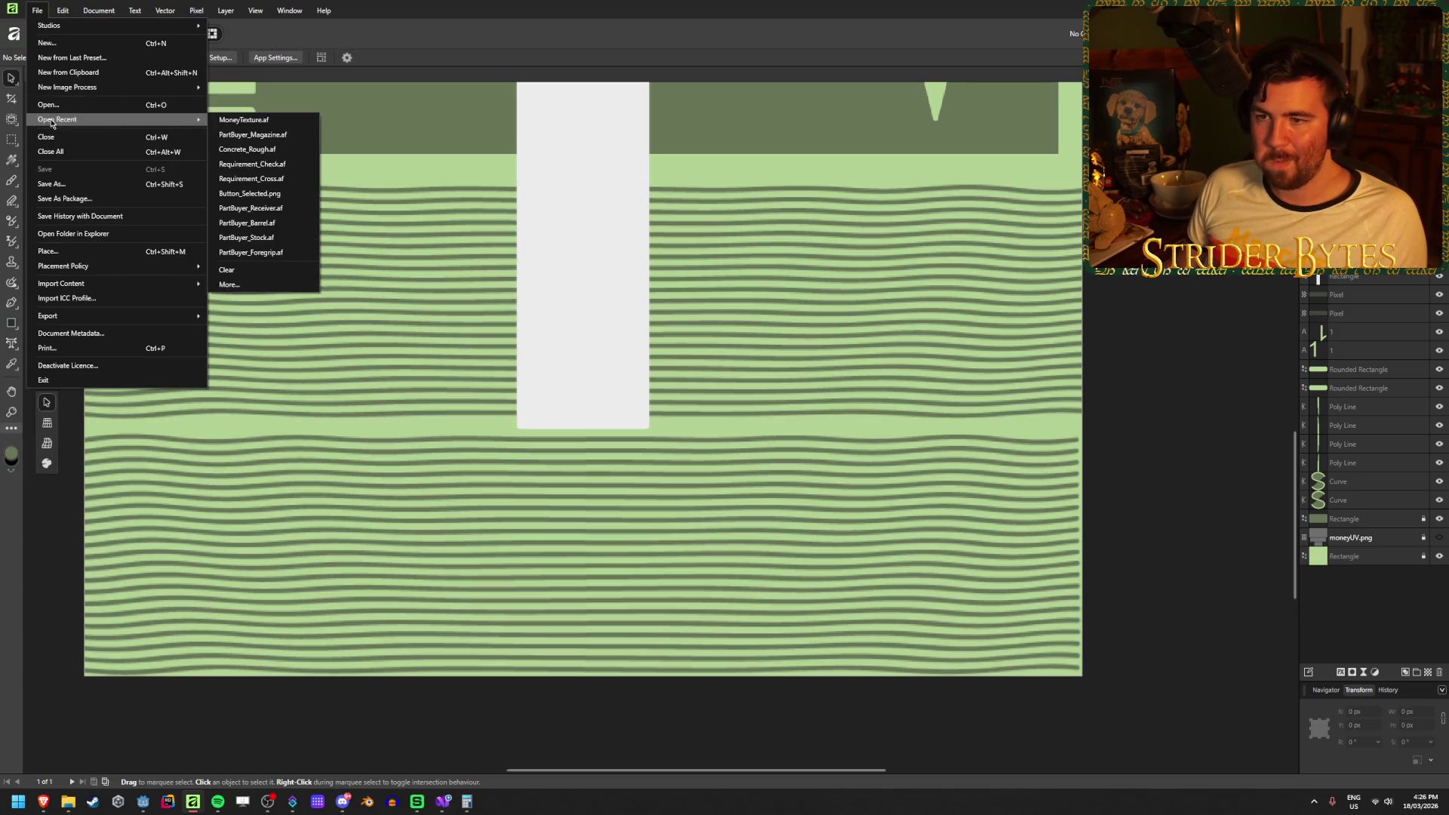
left_click(278, 179)
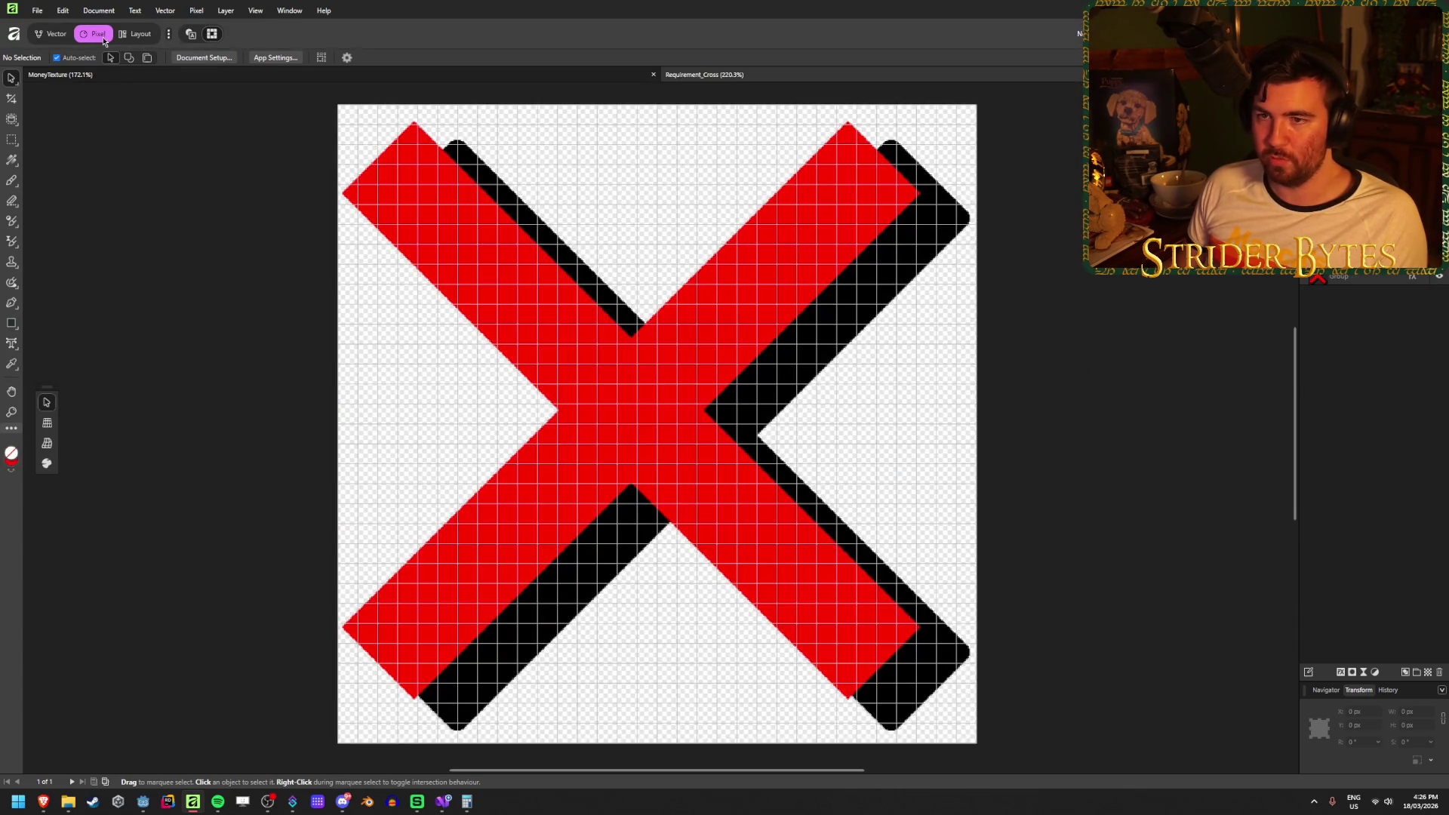
Change the fill of both red bars of the cross to white.
left_click(1351, 277)
left_click(1306, 280)
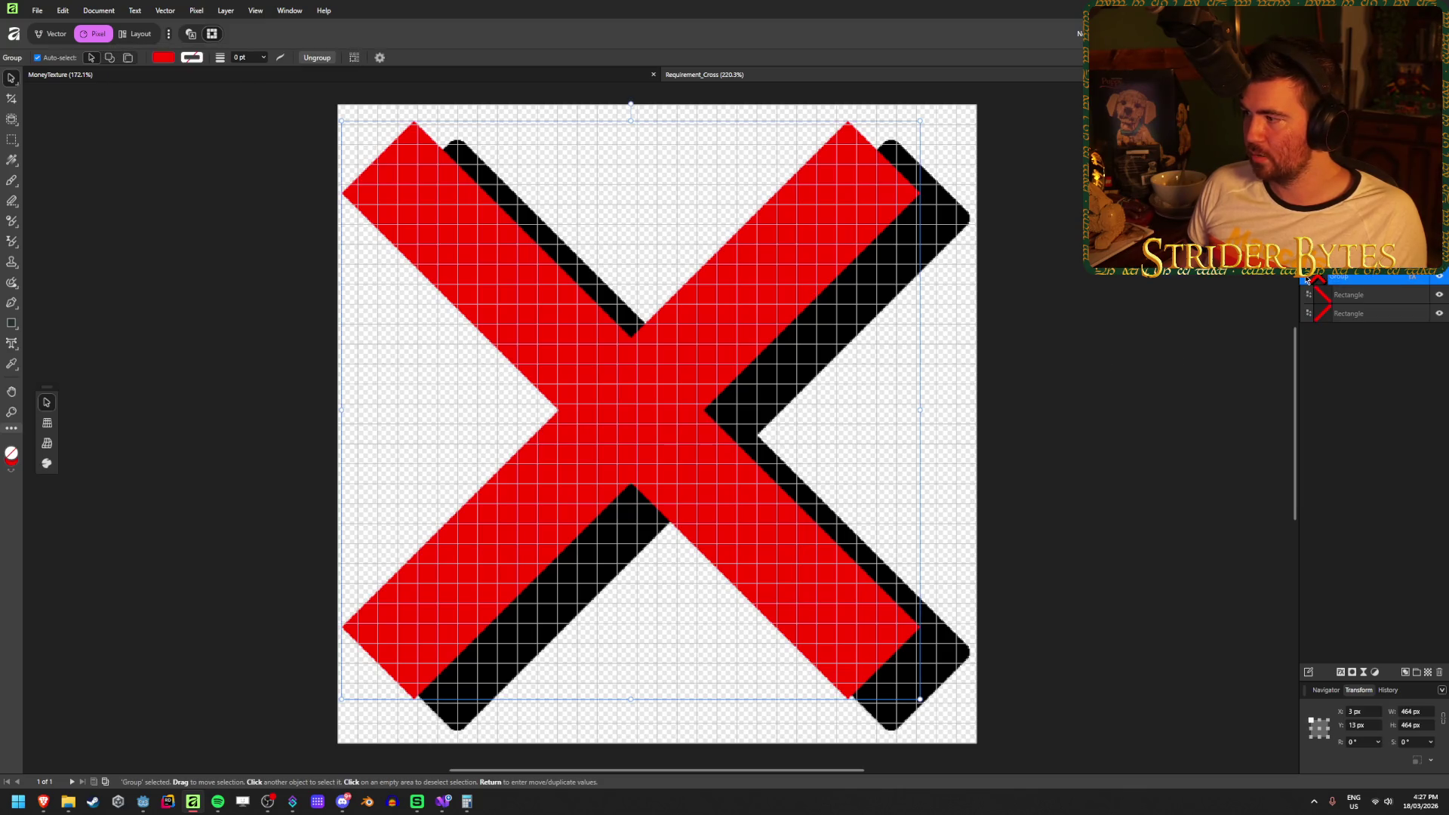
left_click(1365, 299)
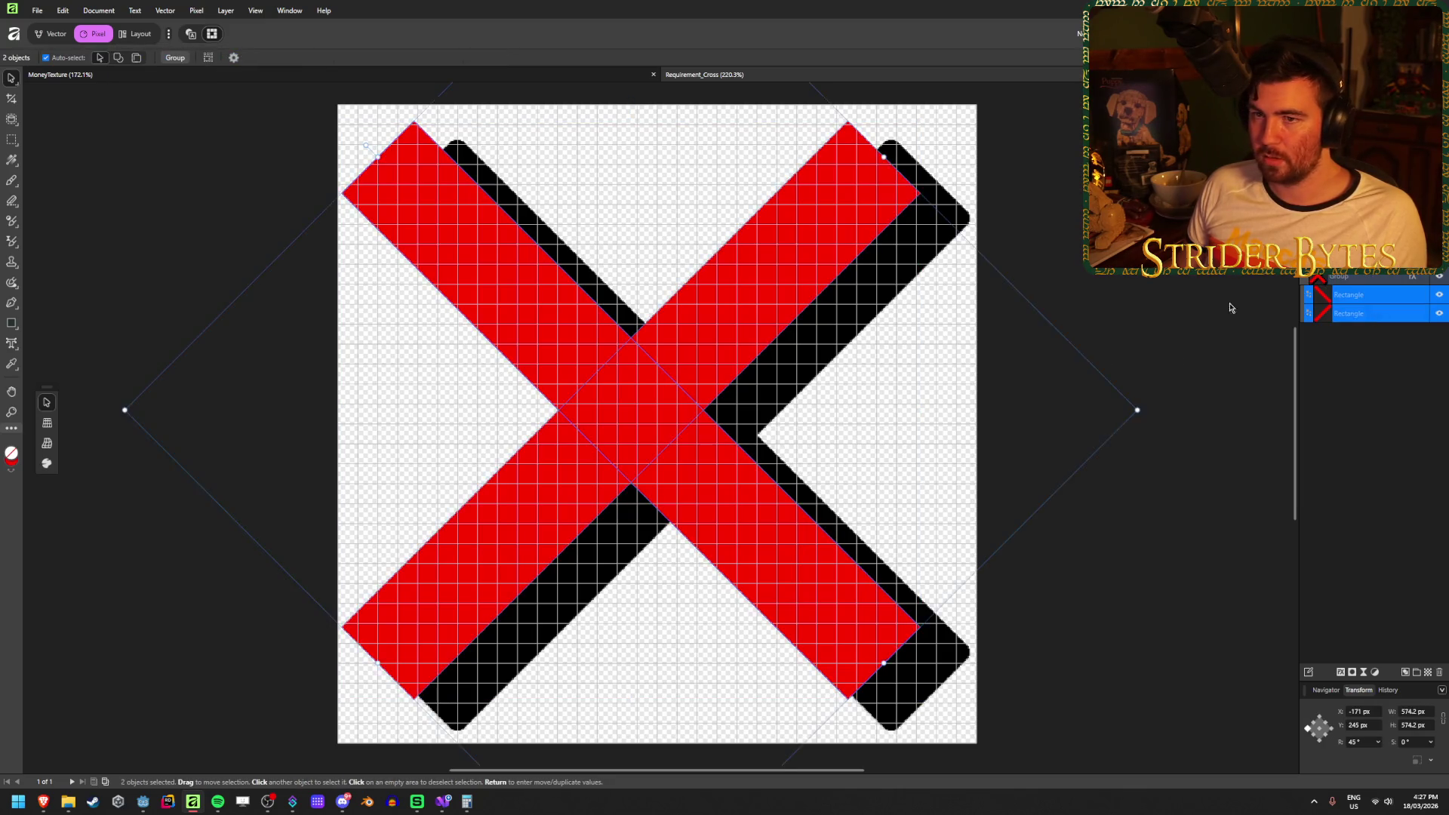
left_click(60, 58)
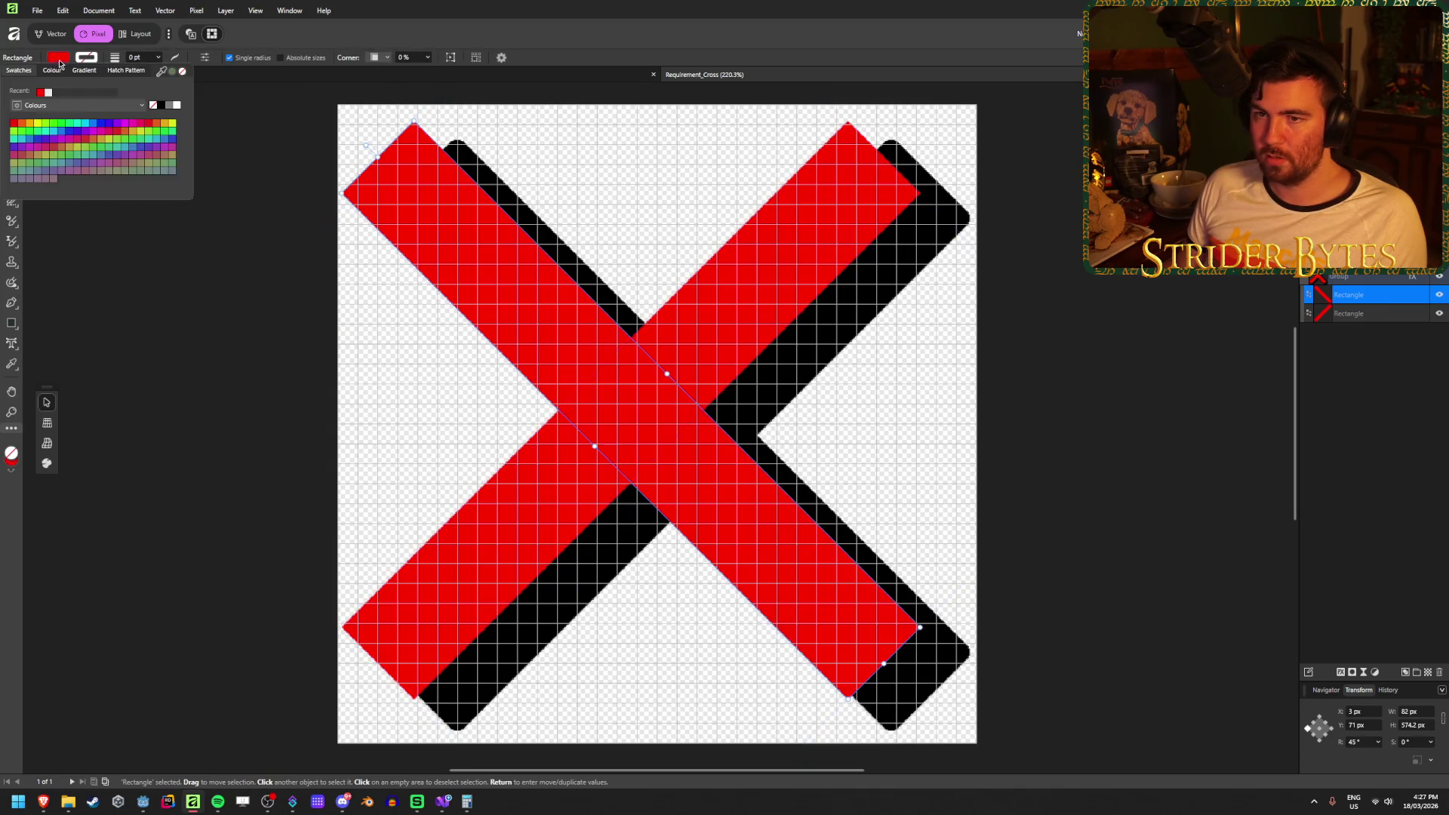
left_click(175, 105)
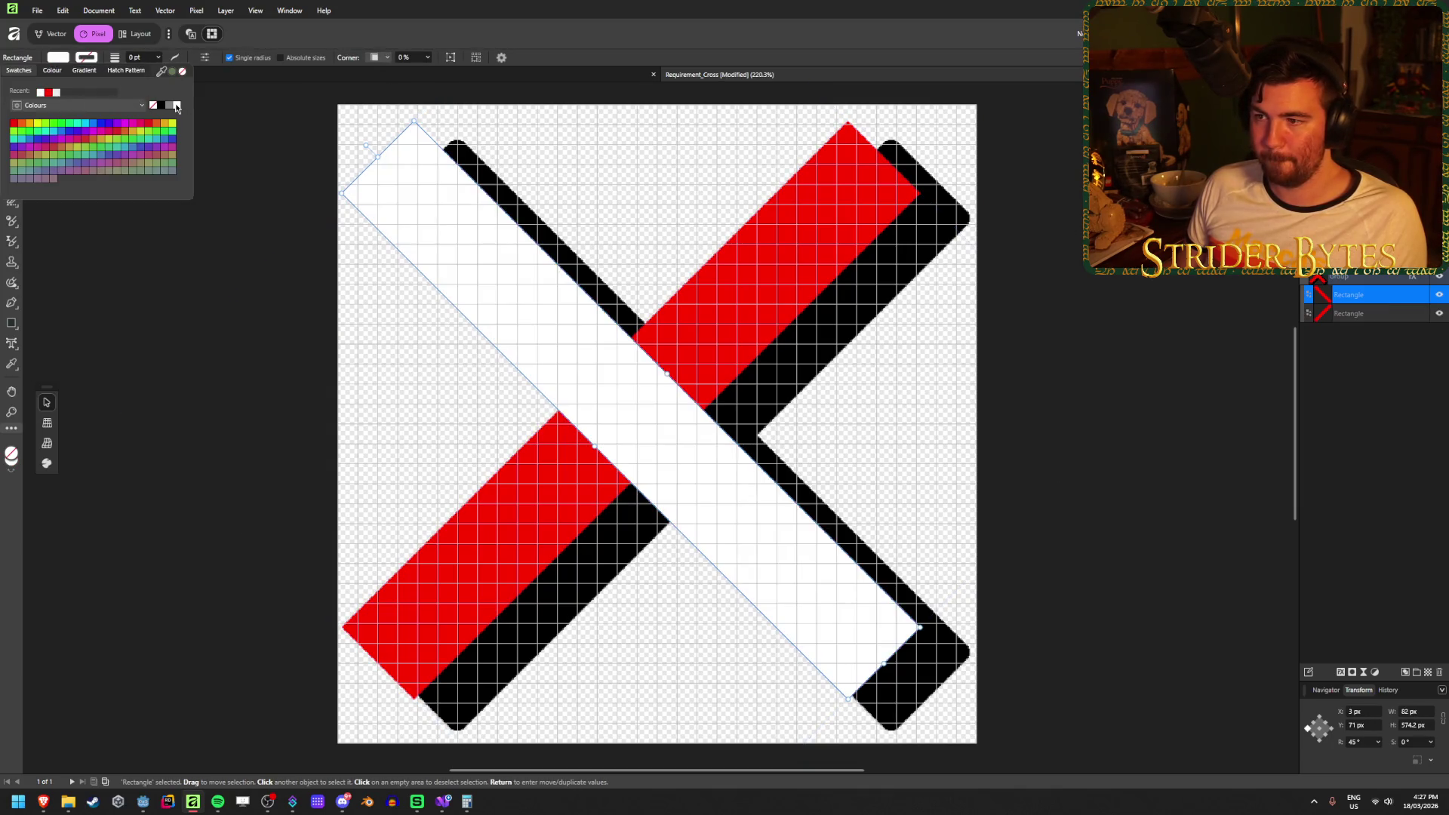
left_click(1394, 315)
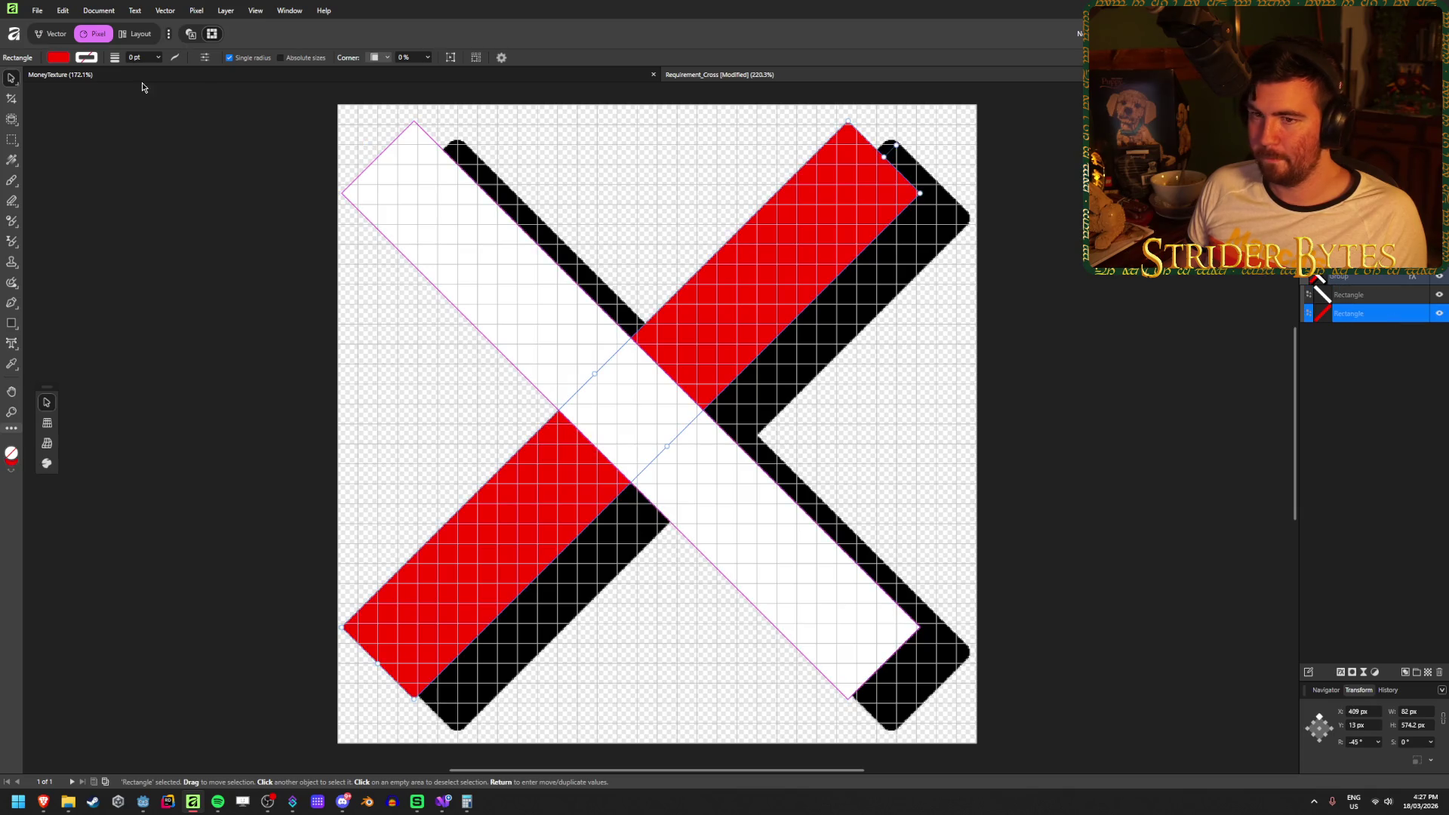
left_click(59, 57)
left_click(178, 110)
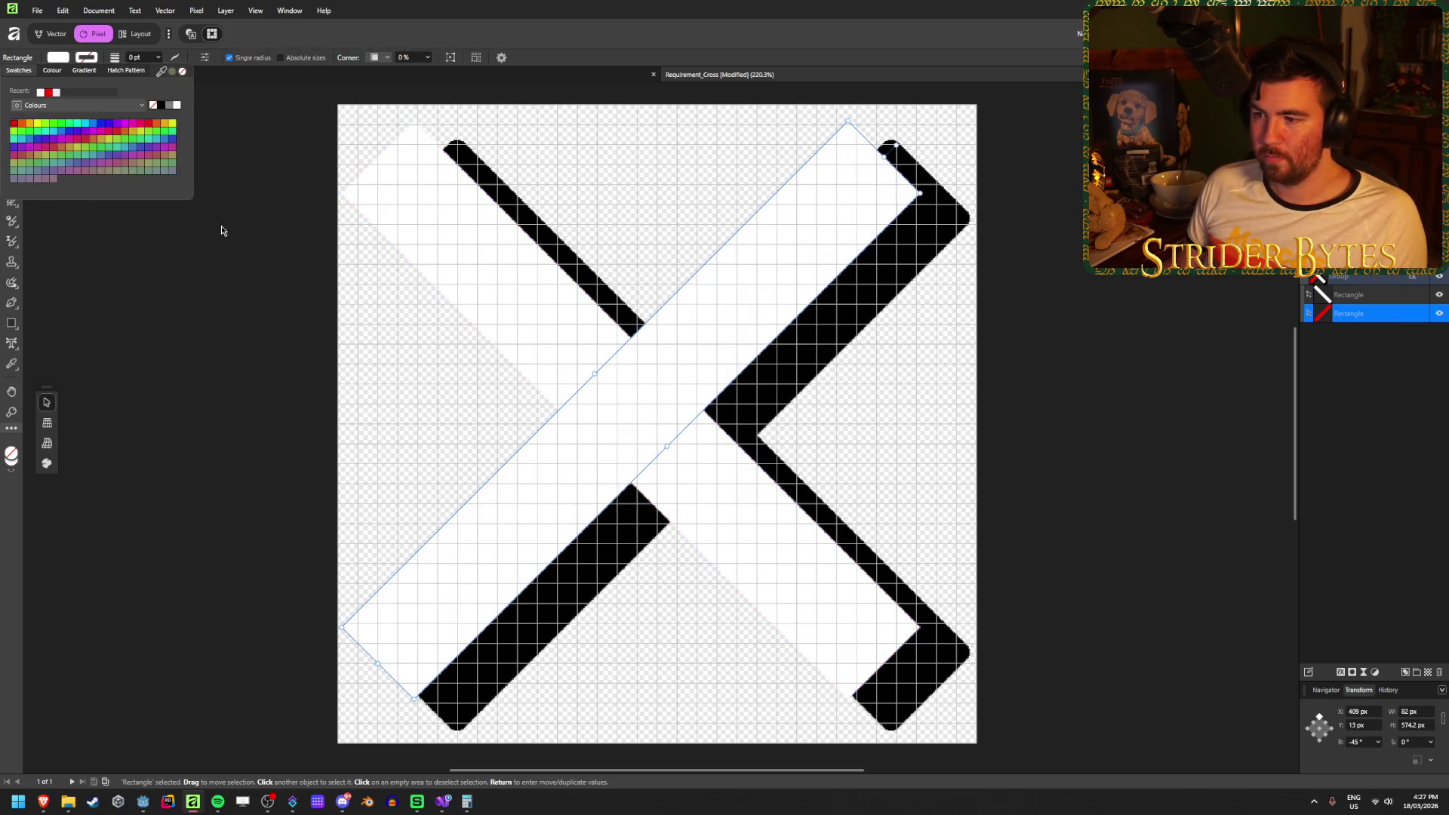
left_click(136, 288)
Save the document and export it as PNG, replacing Requirement_Cross.png.
key("ctrl+s")
key("ctrl+shift+alt+s")
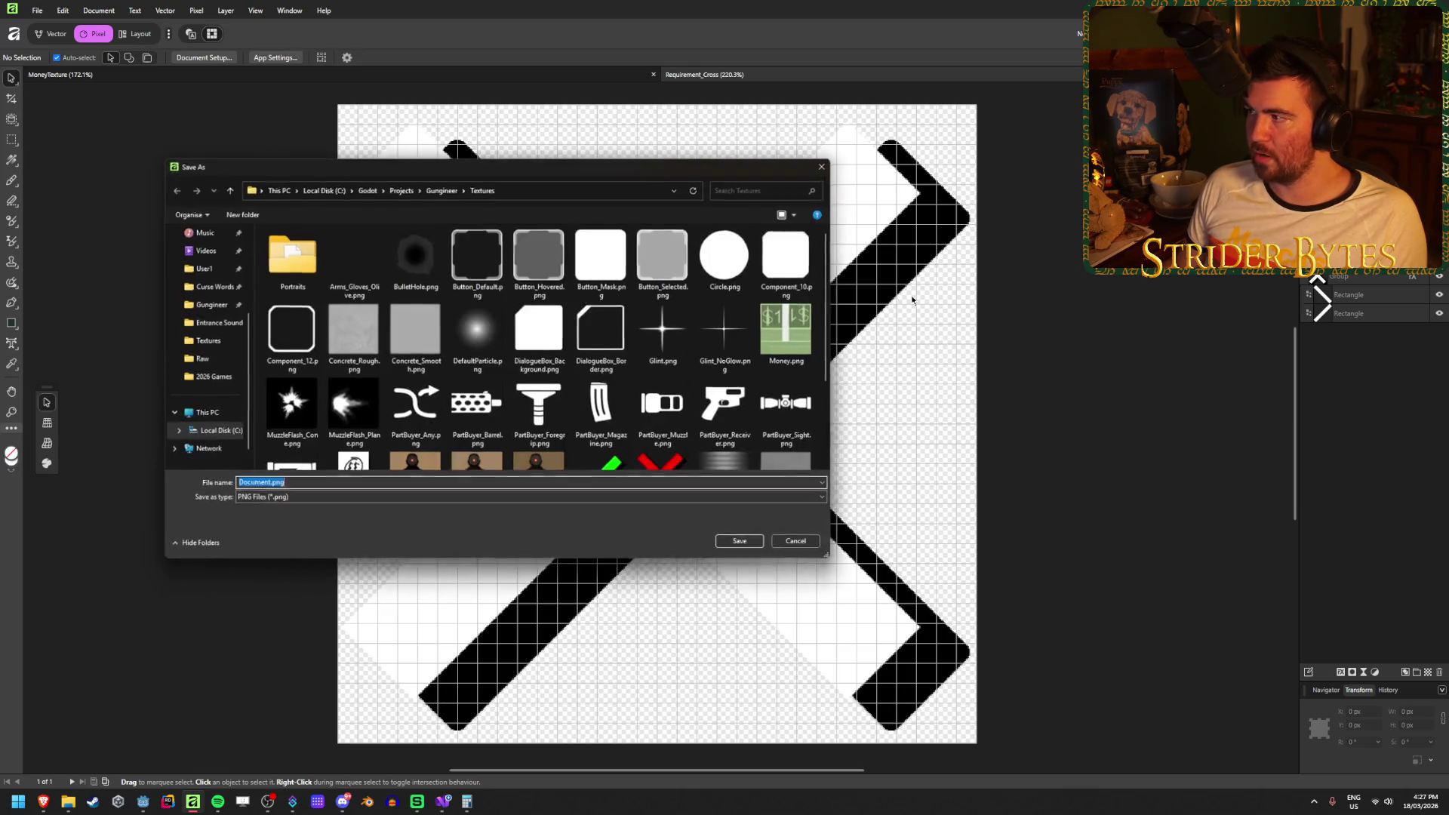
scroll(528, 340, "down", 5)
left_click(659, 360)
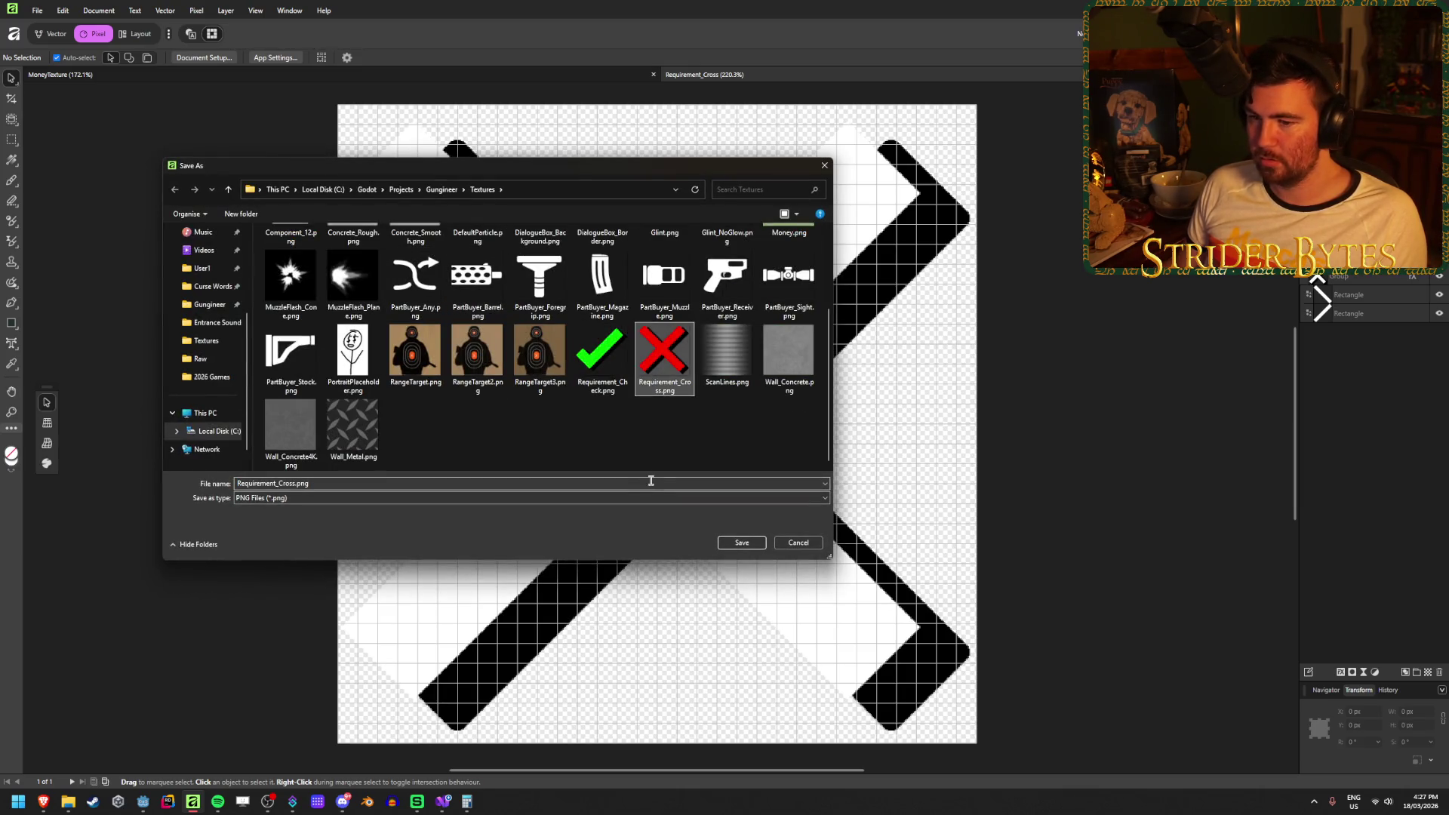
left_click(743, 543)
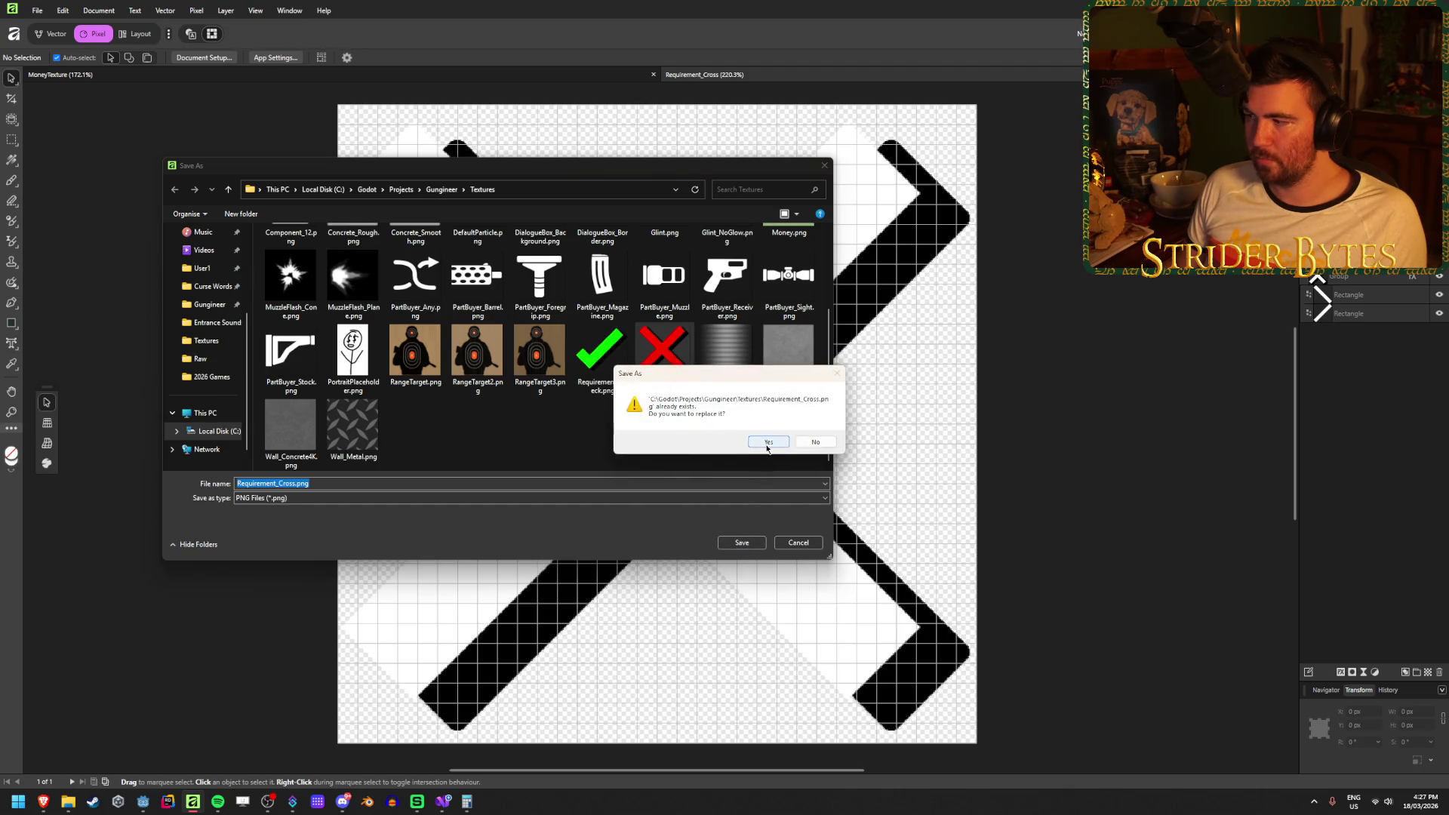
left_click(767, 444)
left_click(147, 801)
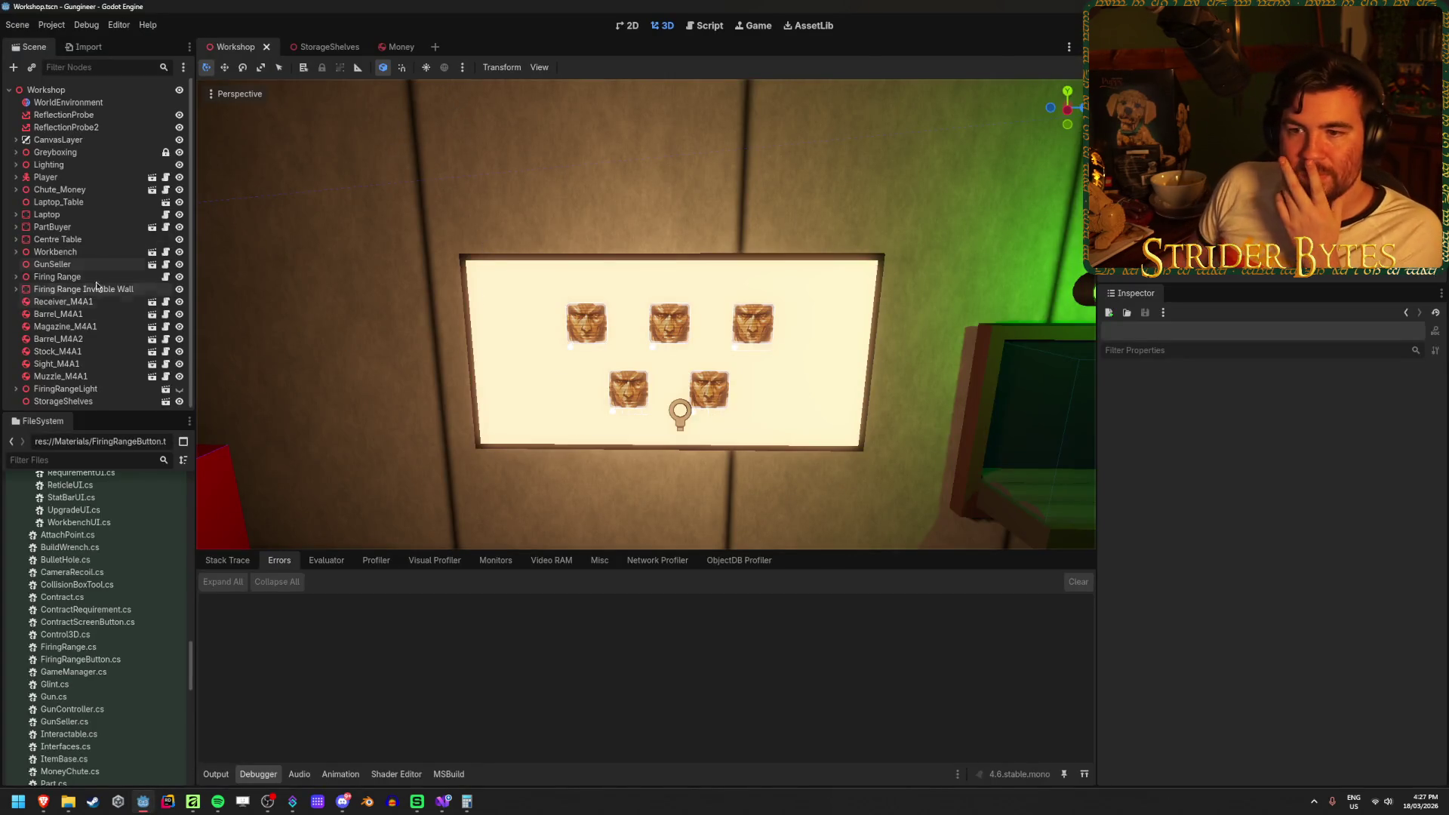
Open the ContractScreenUI scene, select its root node, then return to the Workshop scene tab.
scroll(108, 593, "up", 4)
scroll(108, 593, "down", 10)
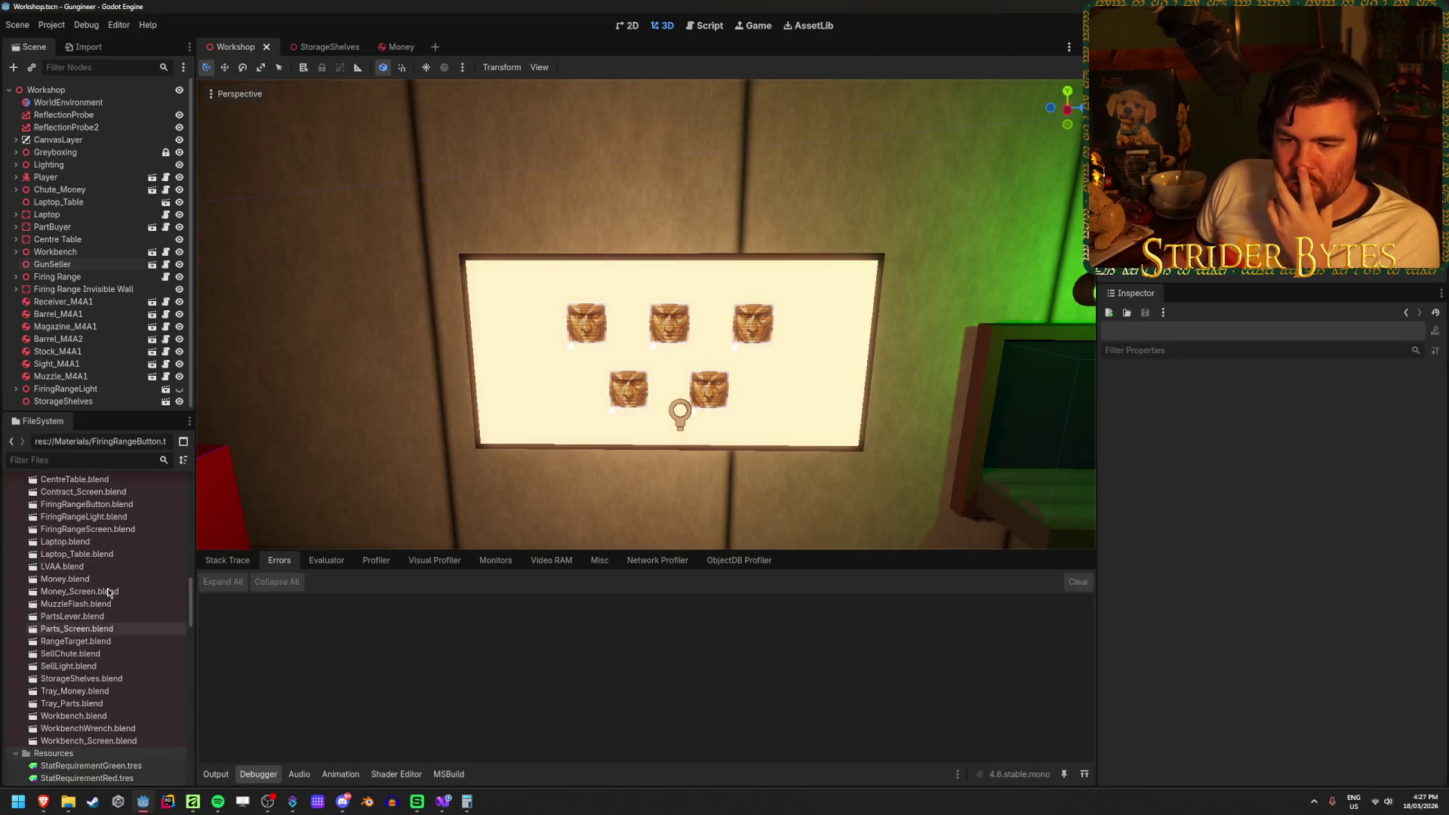
scroll(106, 586, "up", 3)
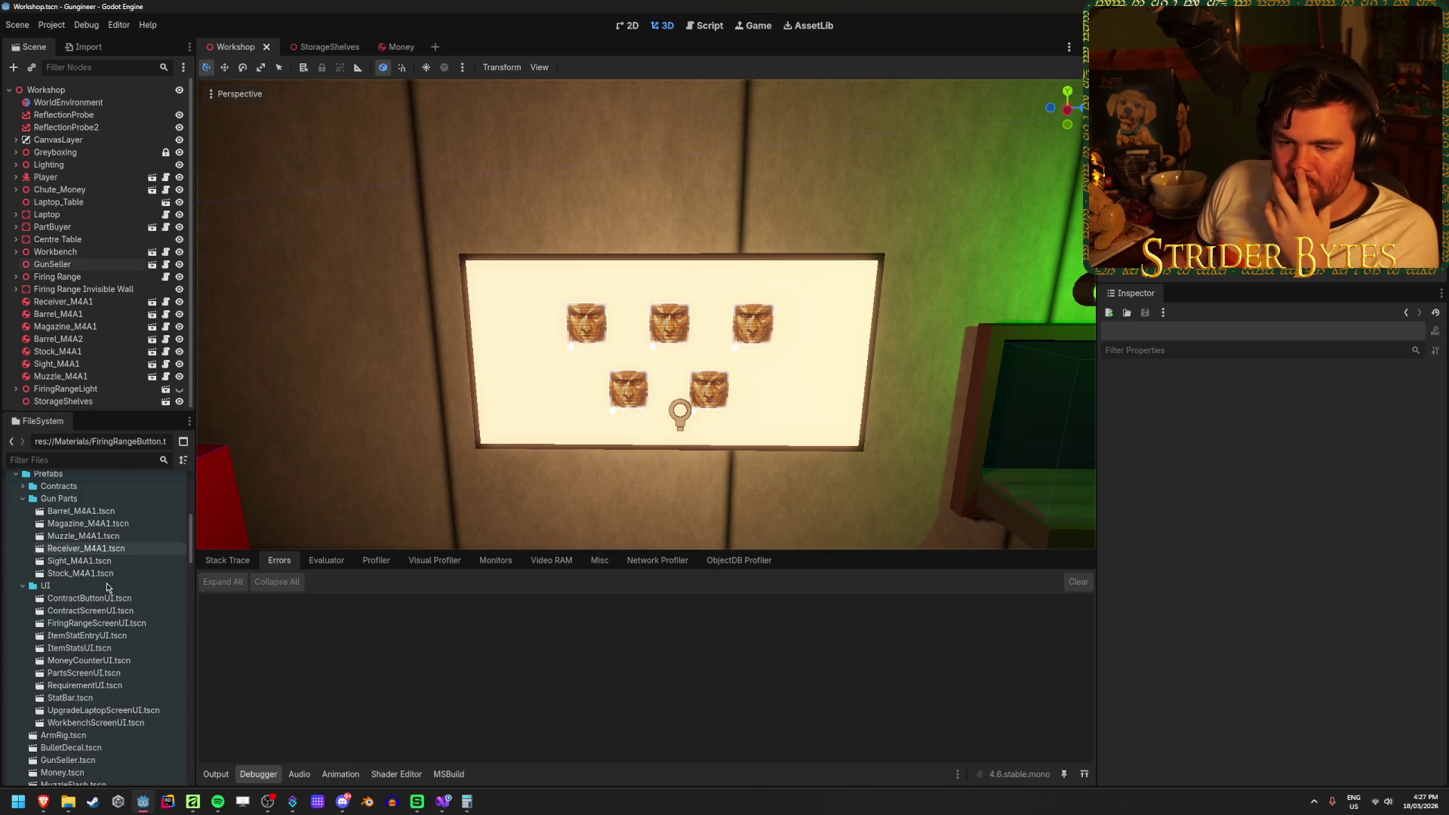
scroll(92, 554, "down", 1)
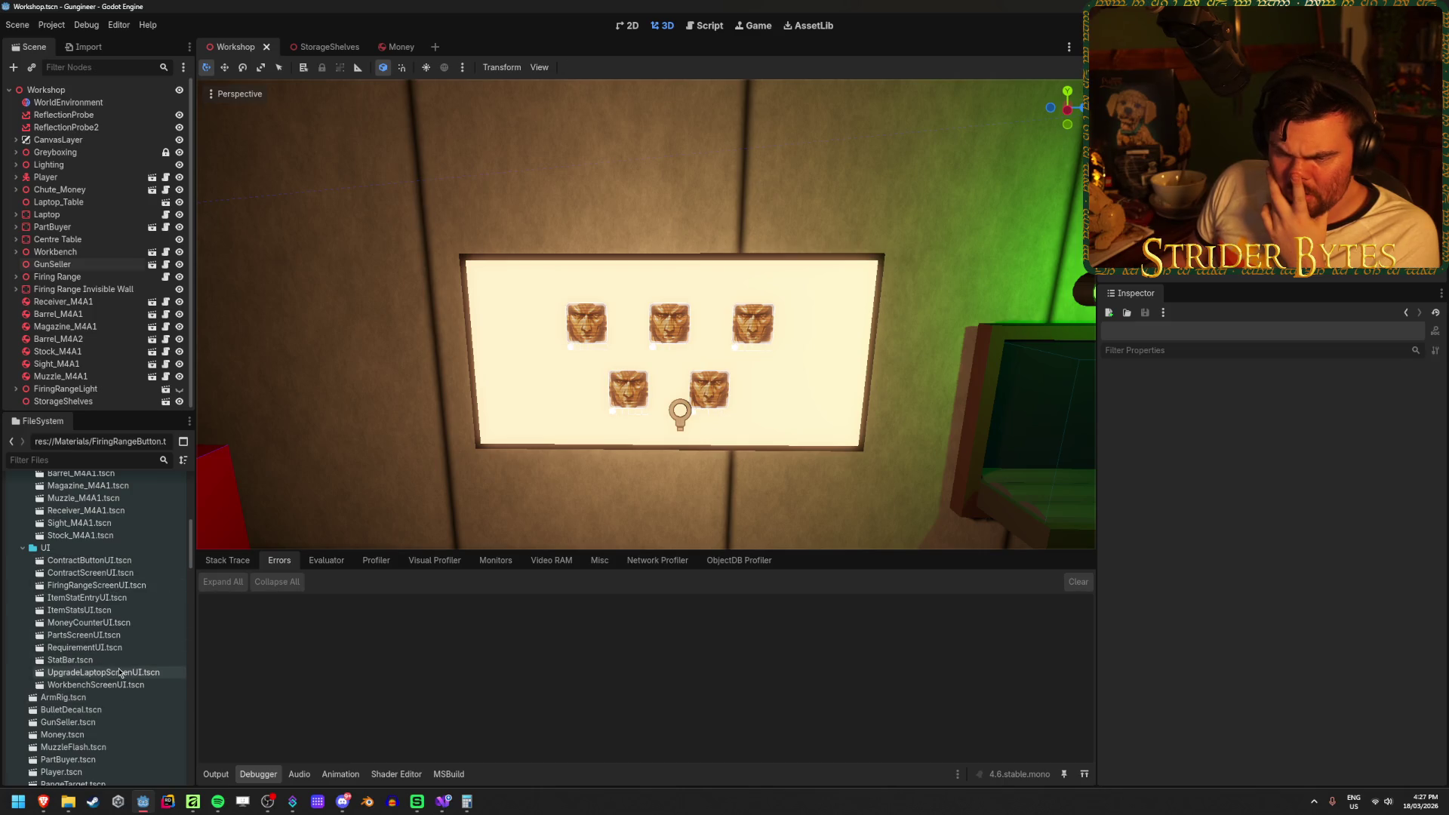
double_click(92, 575)
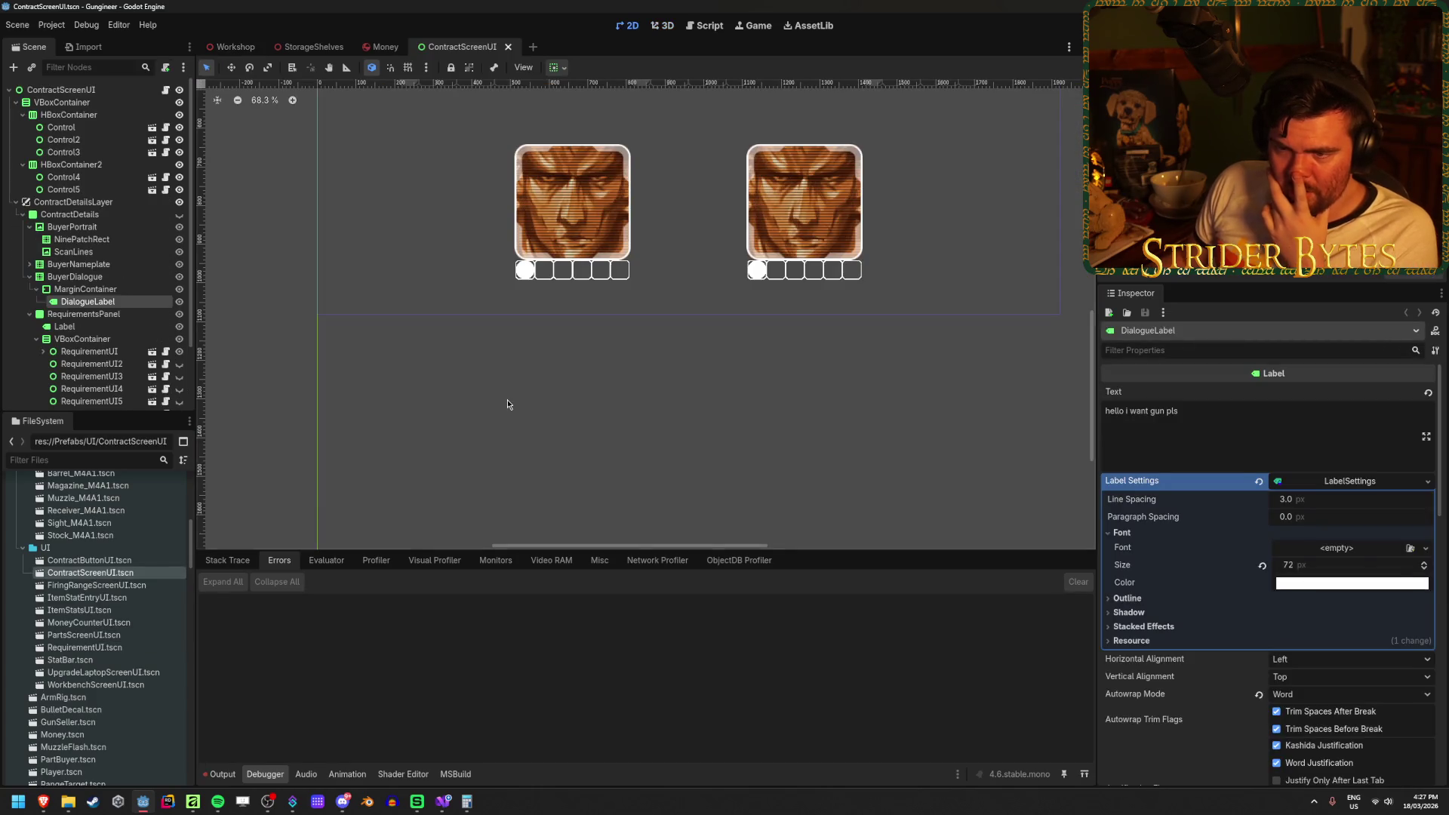
scroll(453, 392, "down", 1)
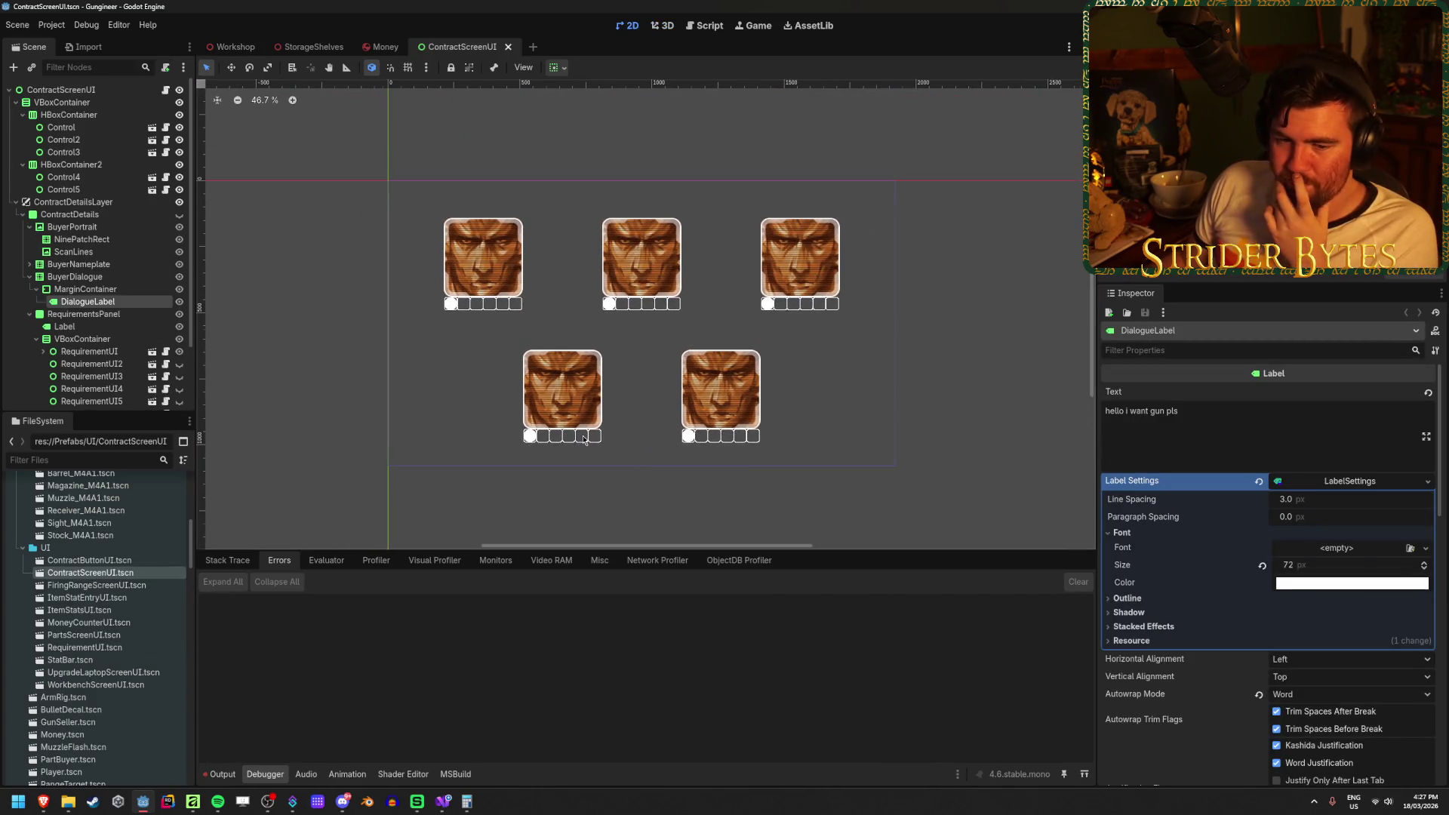
scroll(338, 338, "left", 1)
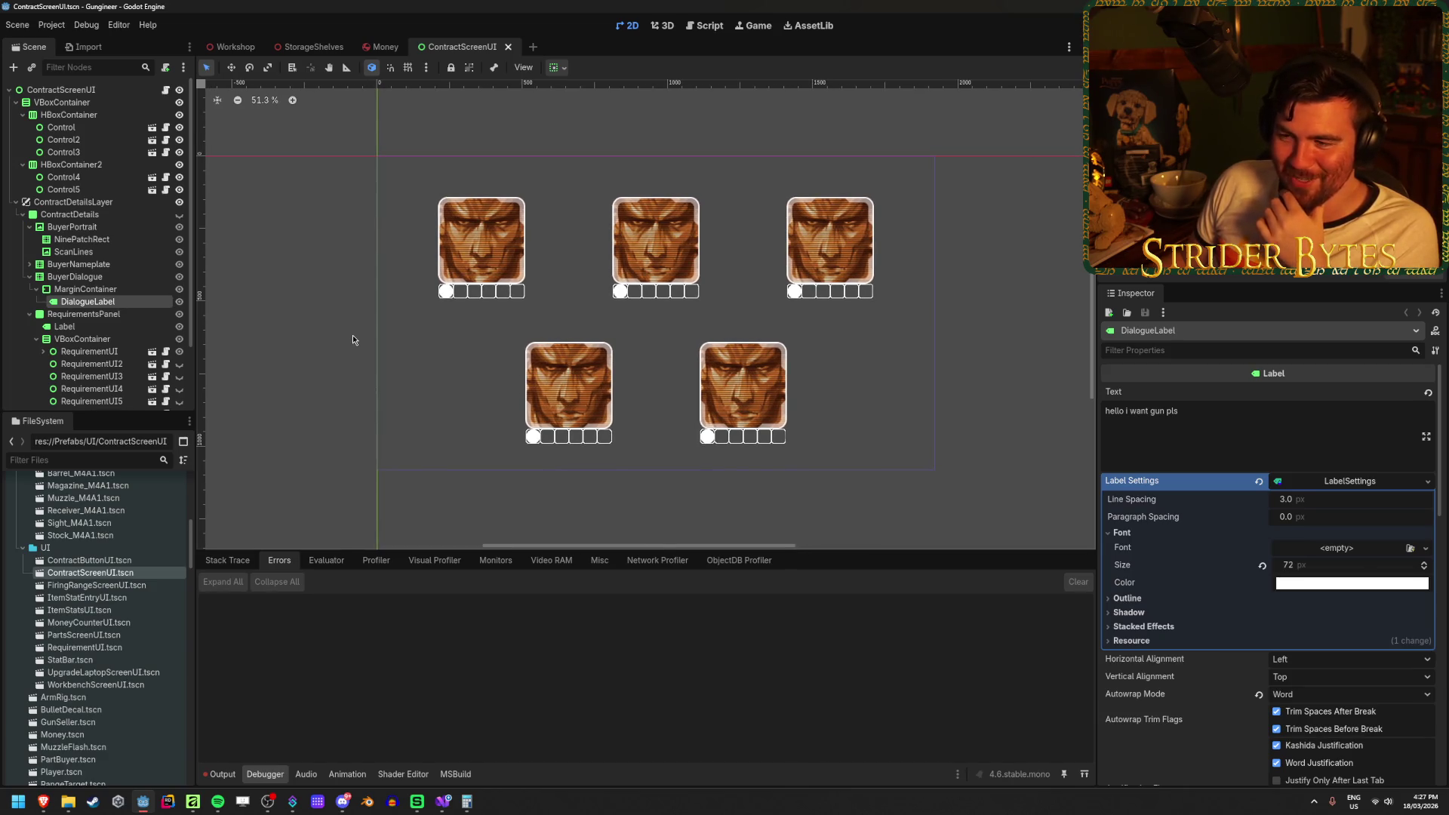
scroll(338, 340, "down", 1)
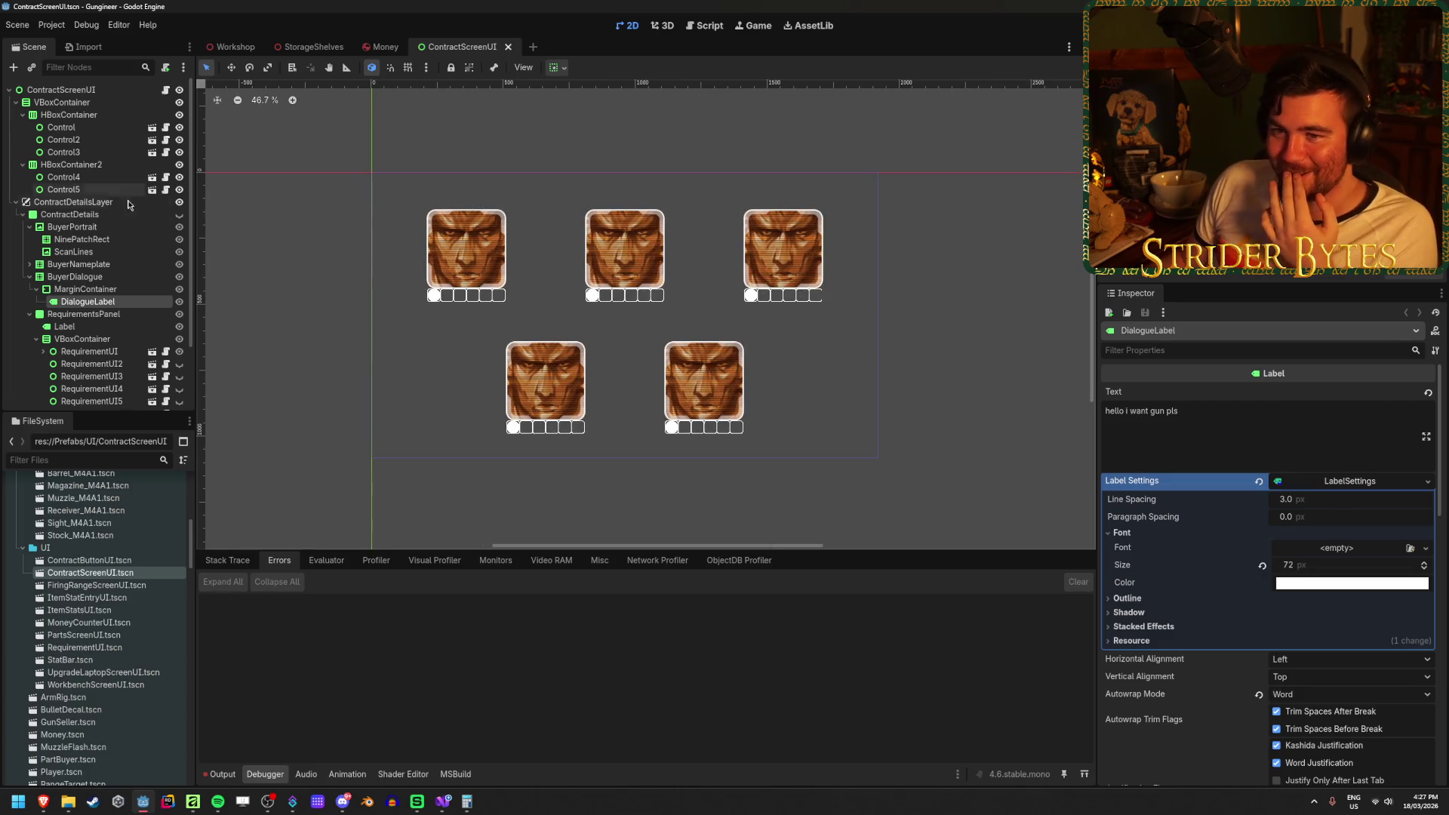
left_click(76, 93)
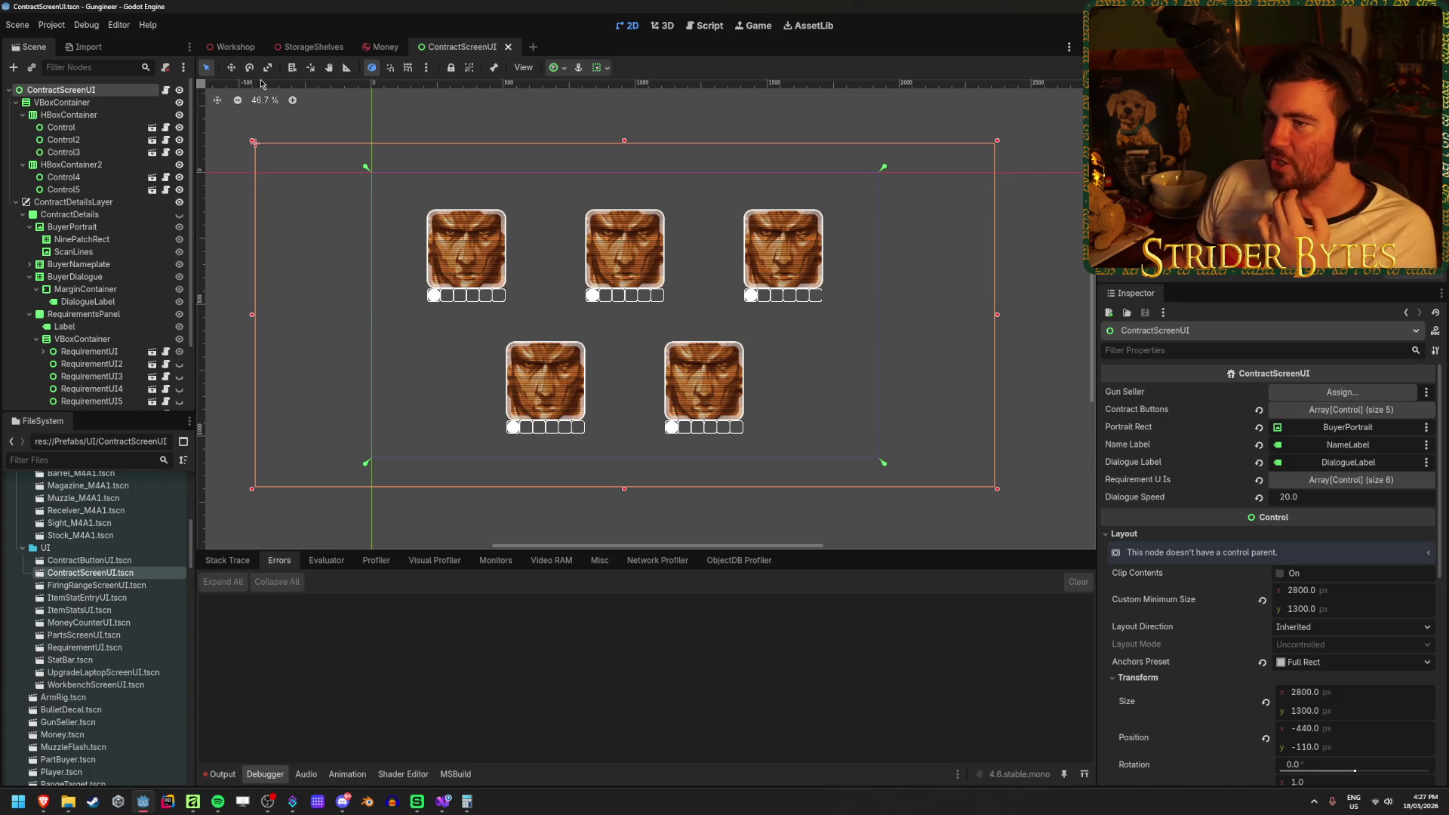
left_click(234, 46)
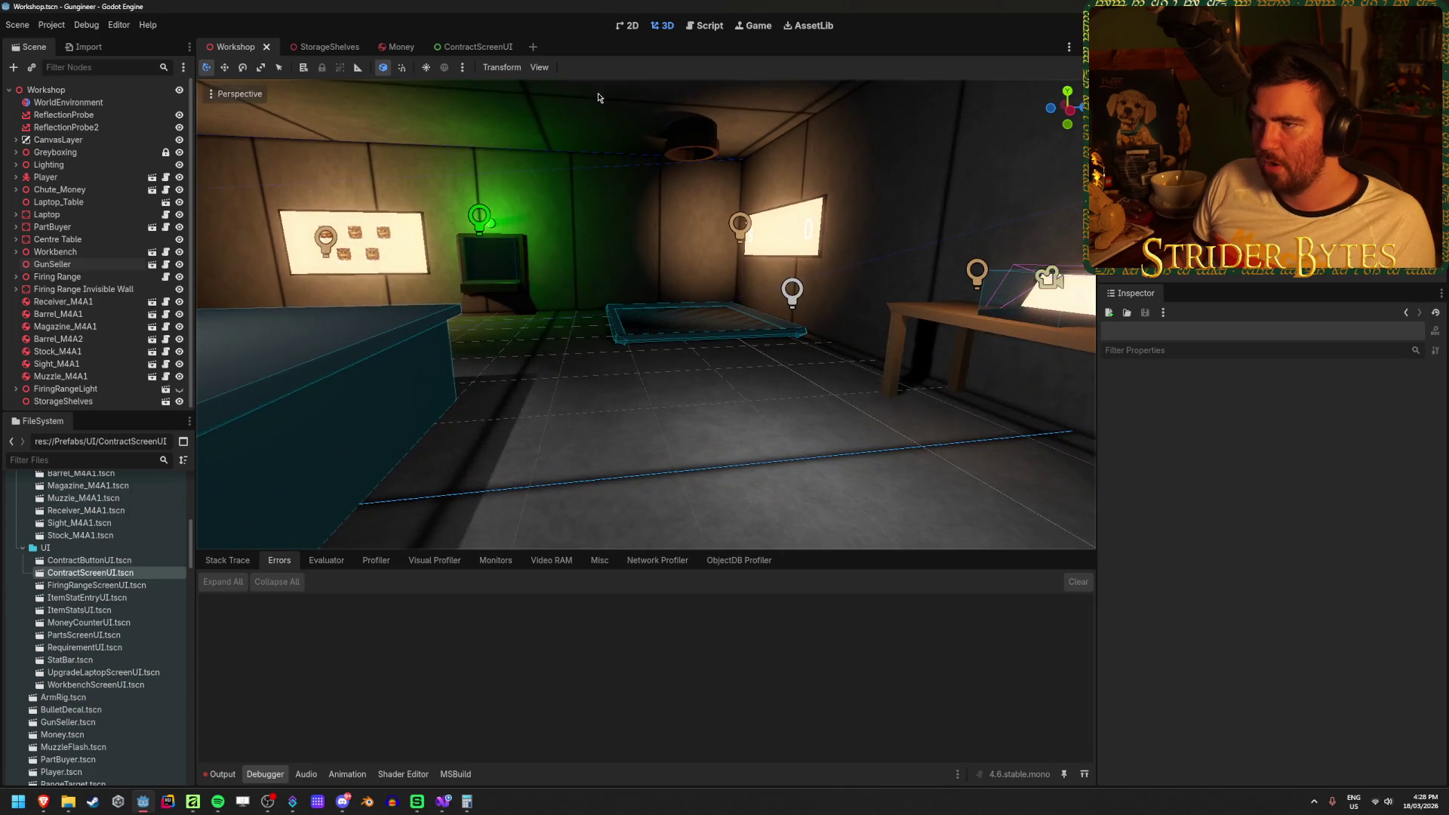
Inspect the $1 banknote stack in the Money scene from several angles, then return to ContractScreenUI.
left_click(392, 46)
left_click(447, 388)
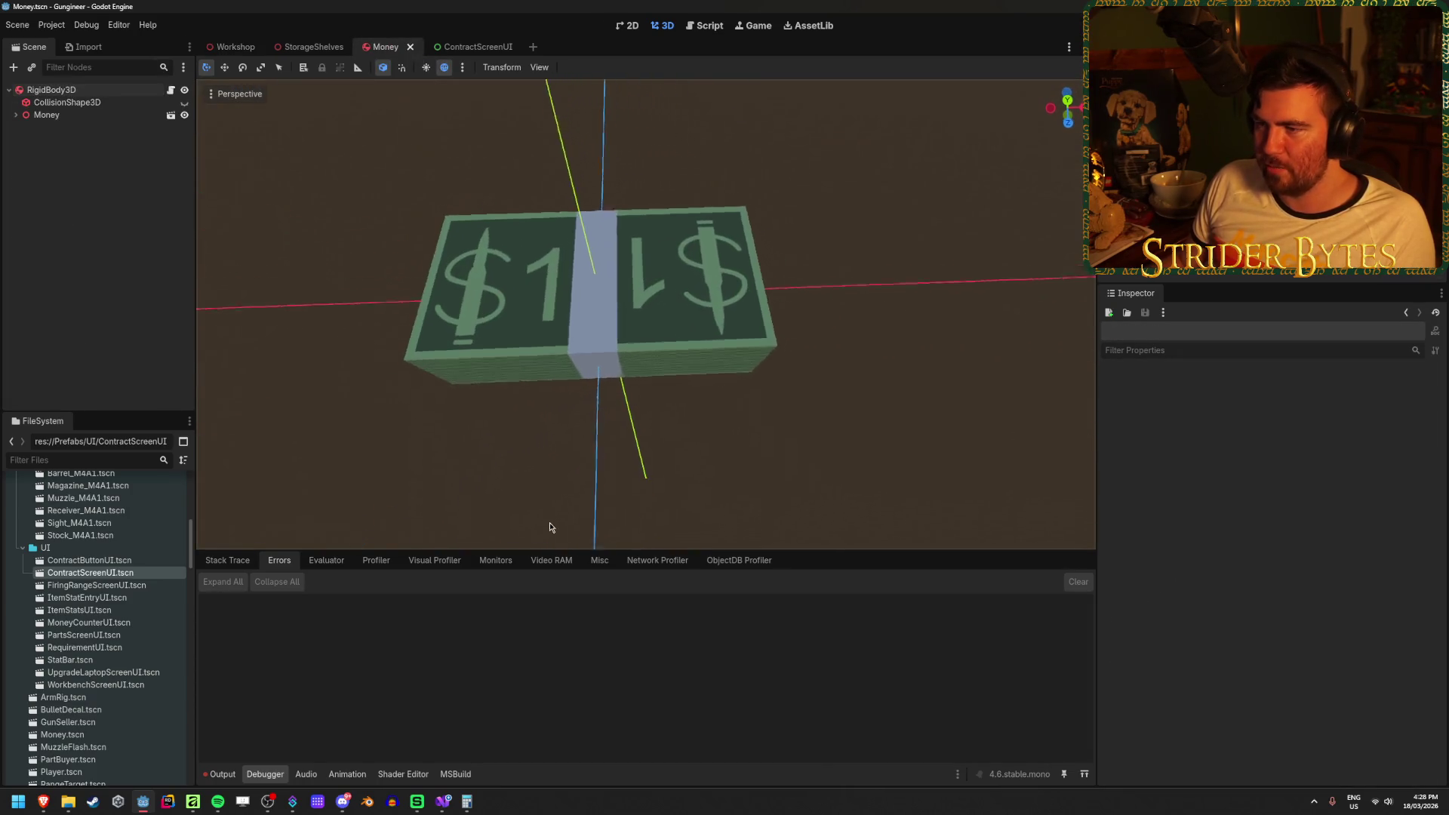
mouse_move(444, 448)
left_mouse_down()
mouse_move(556, 453)
mouse_move(618, 405)
left_mouse_up()
scroll(550, 302, "up", 3)
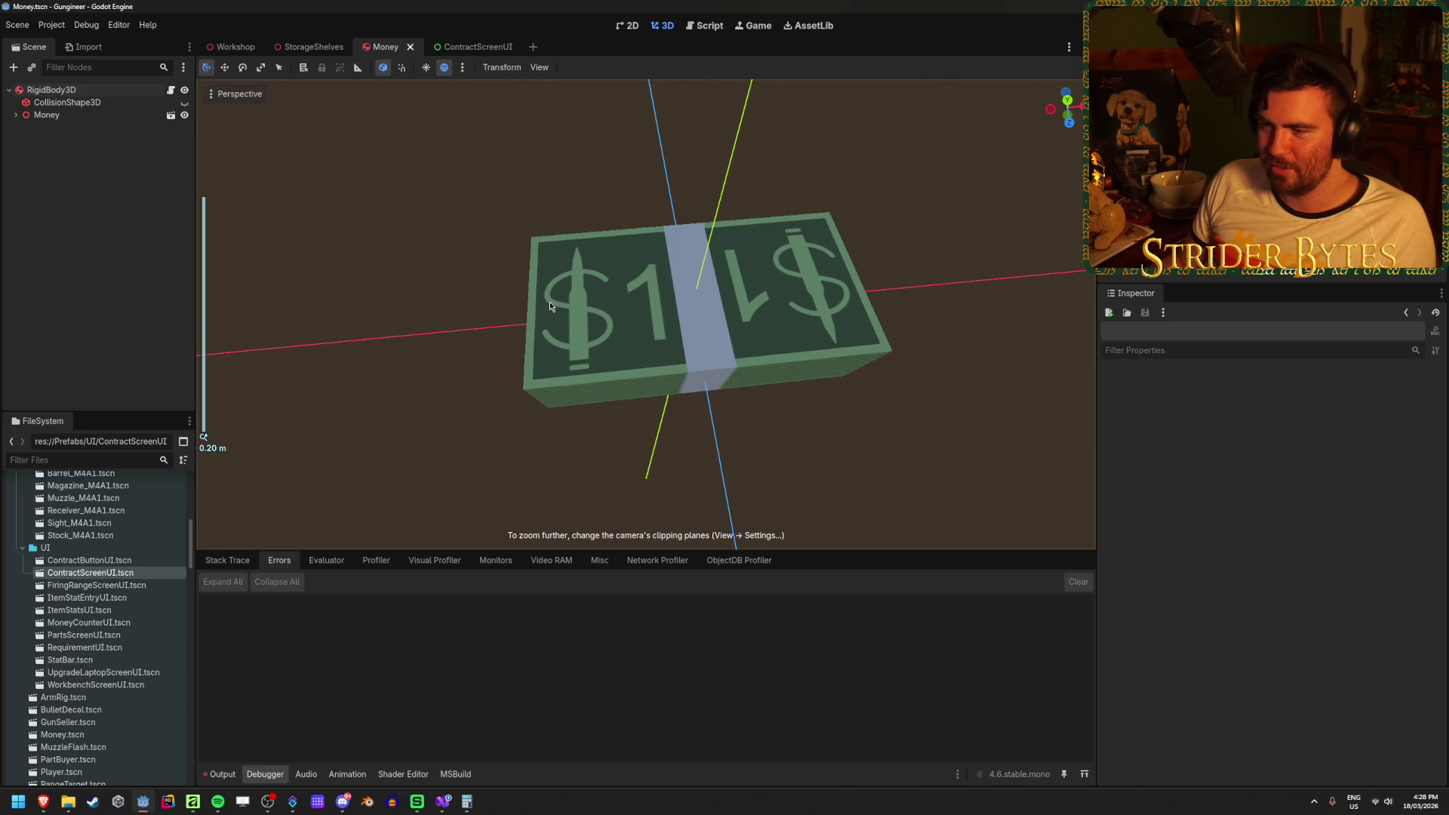
scroll(474, 428, "down", 1)
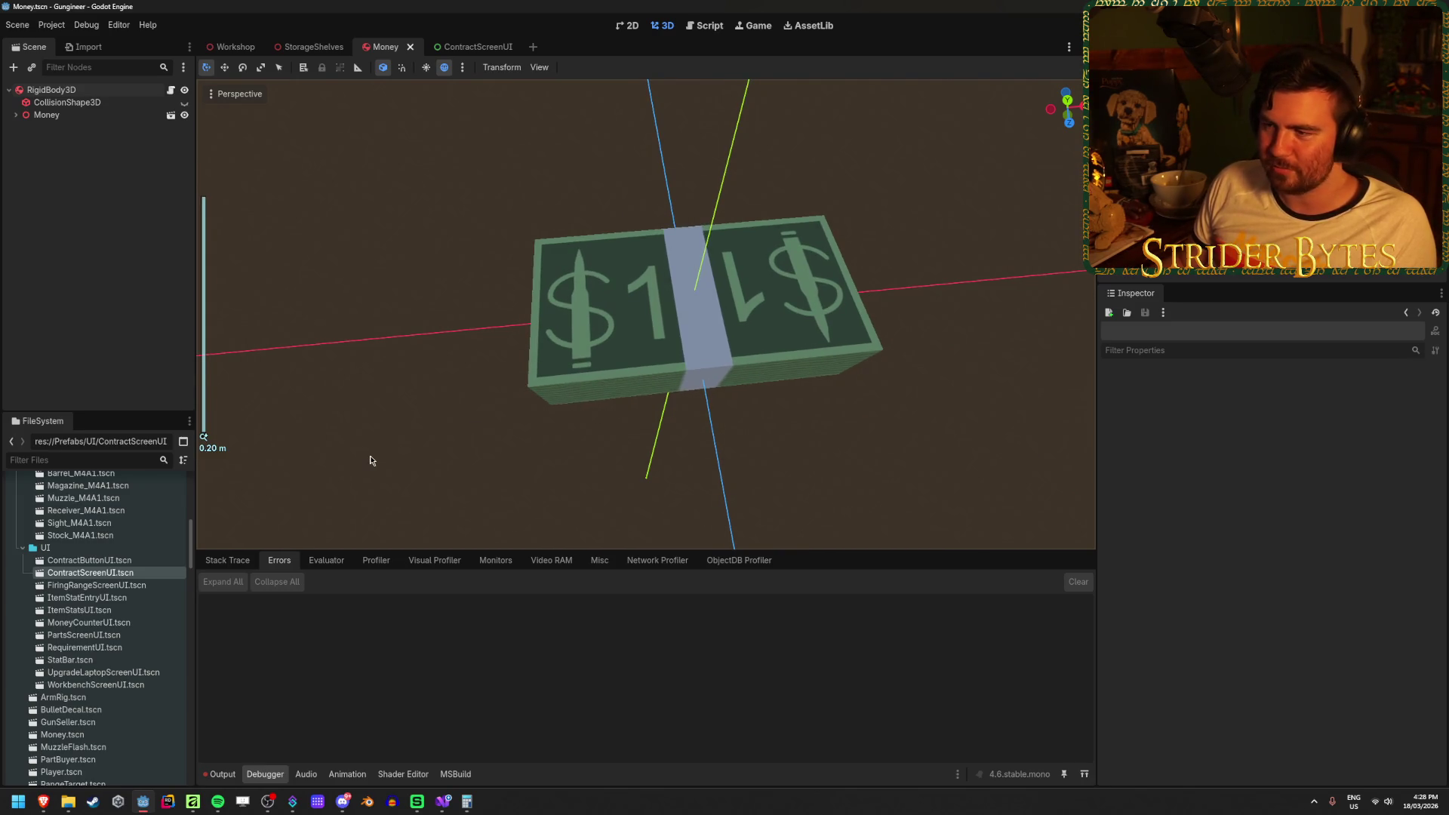
left_click_drag(369, 461, 392, 354)
left_click(51, 90)
key("f")
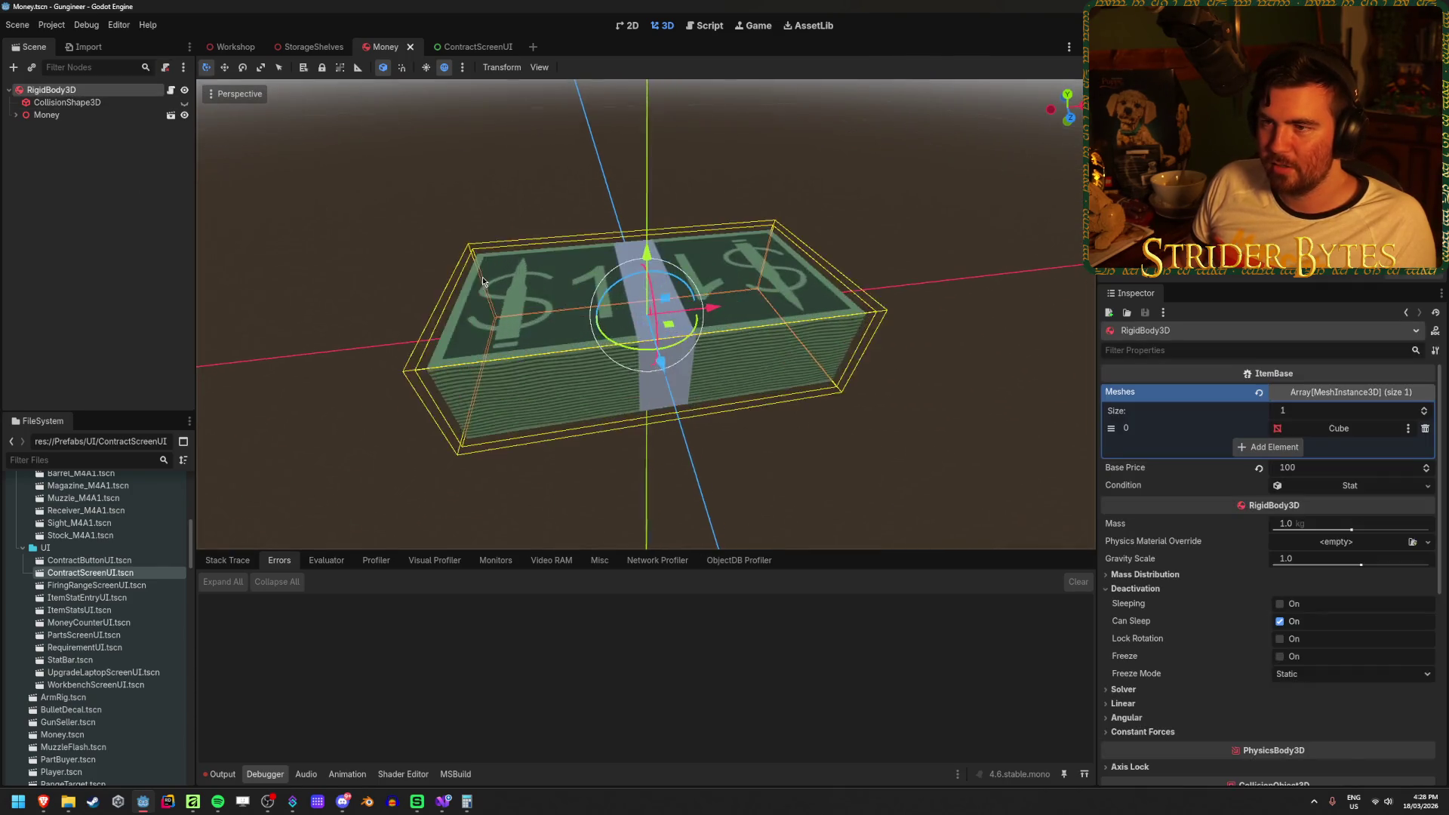
left_click(320, 413)
left_click_drag(320, 413, 311, 348)
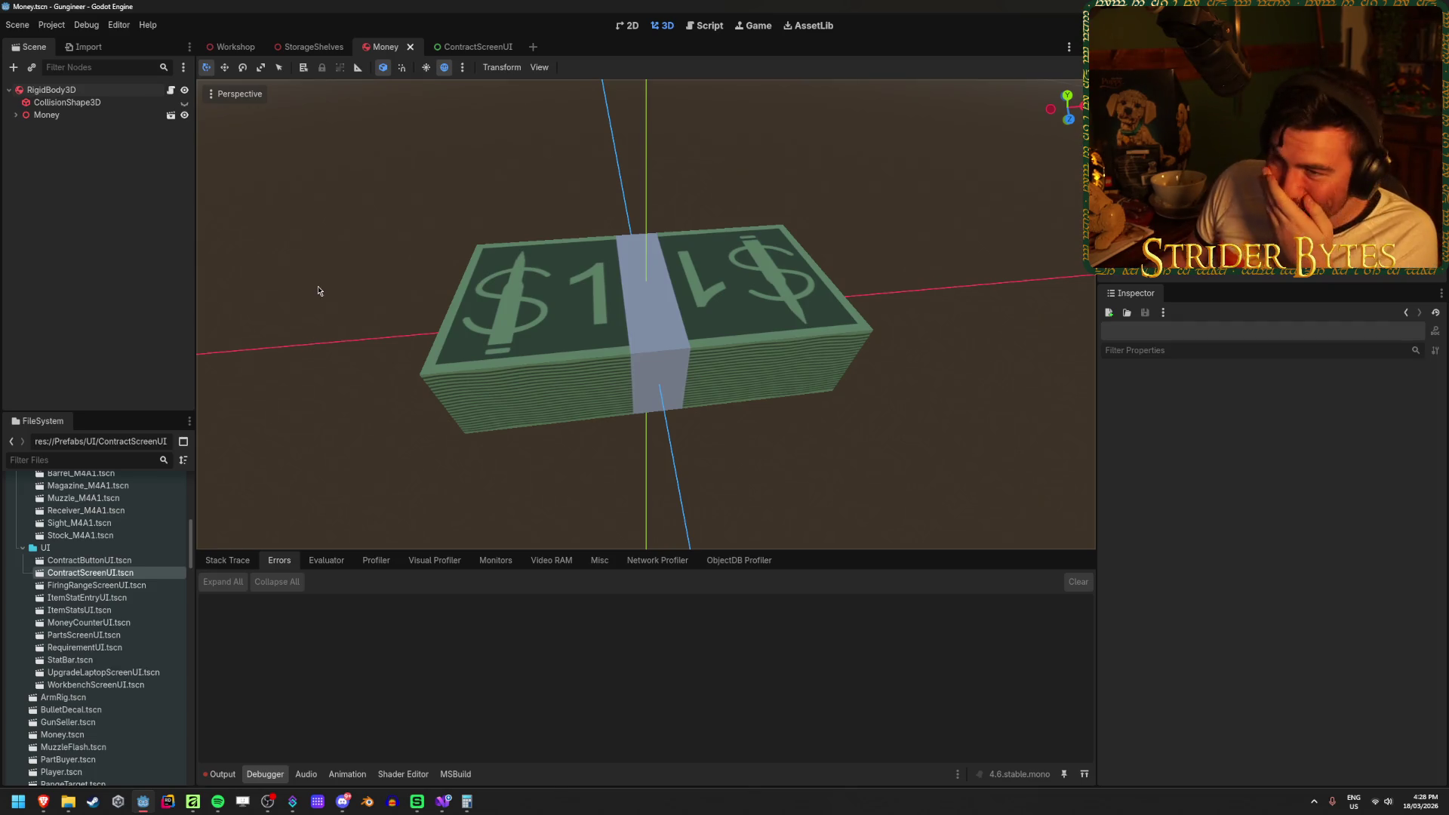
left_click(222, 45)
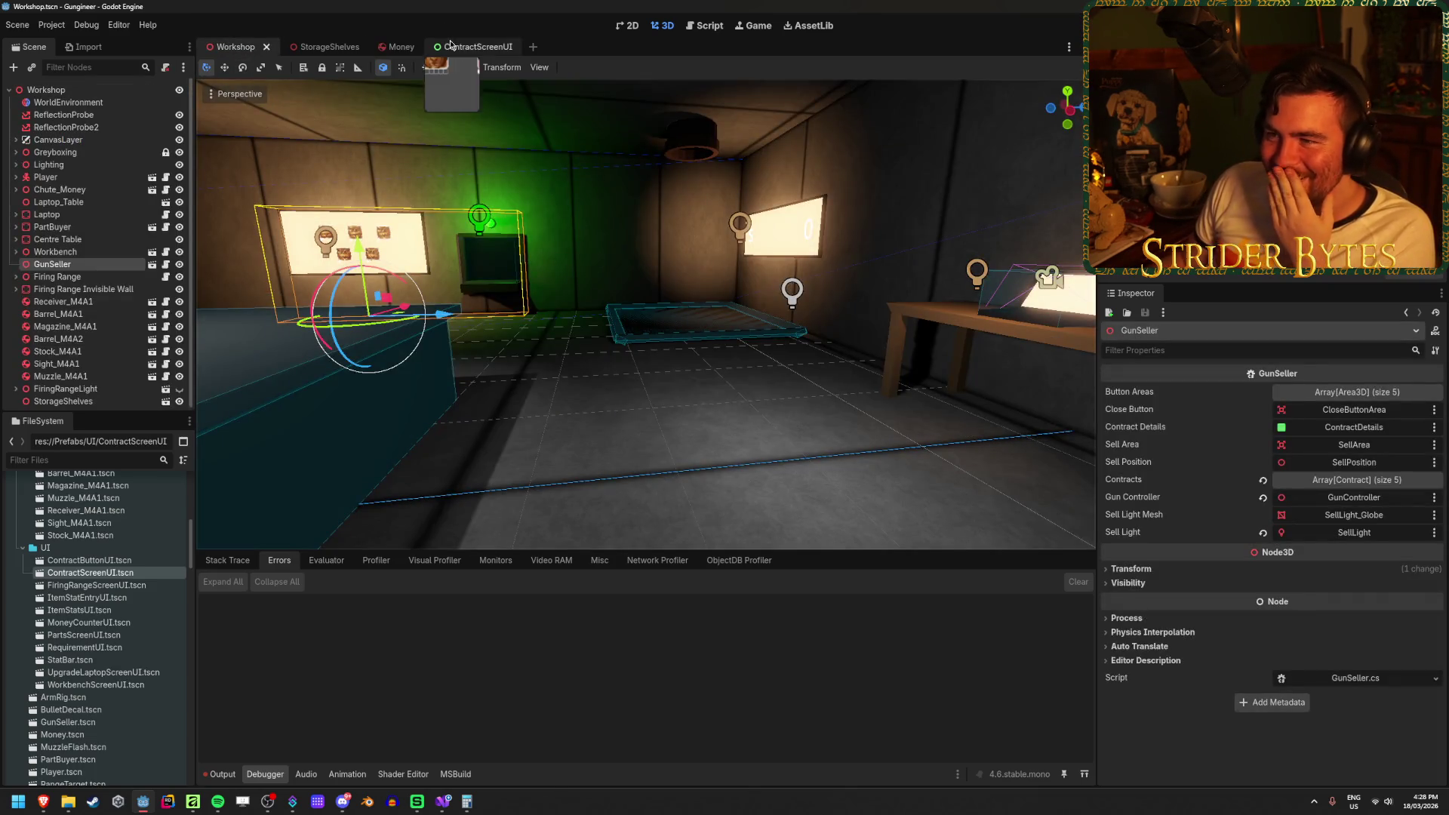
left_click(451, 46)
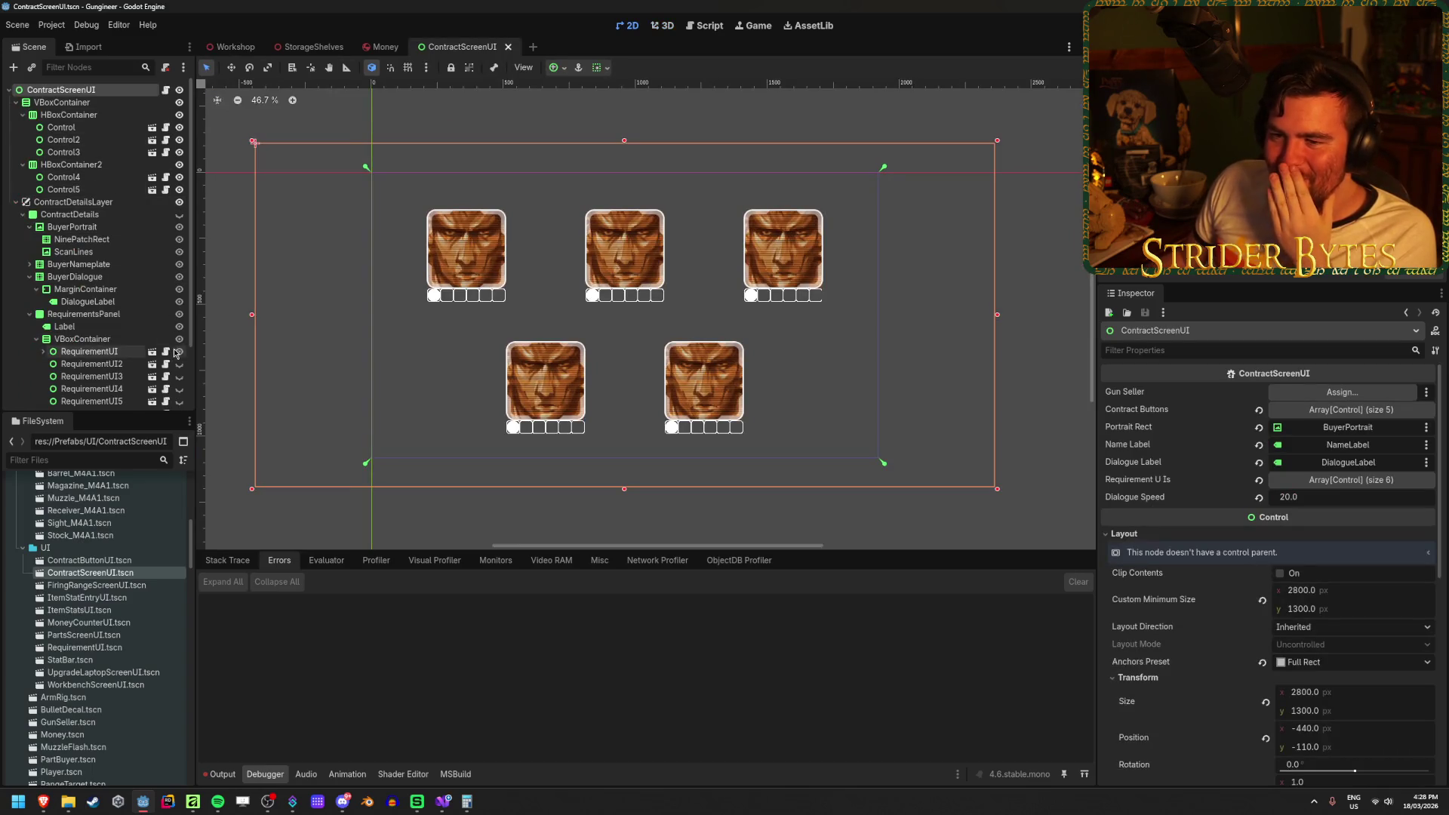
Make ContractDetails visible and open RequirementUI in its own tab, selecting its Checkmark node.
left_click(179, 215)
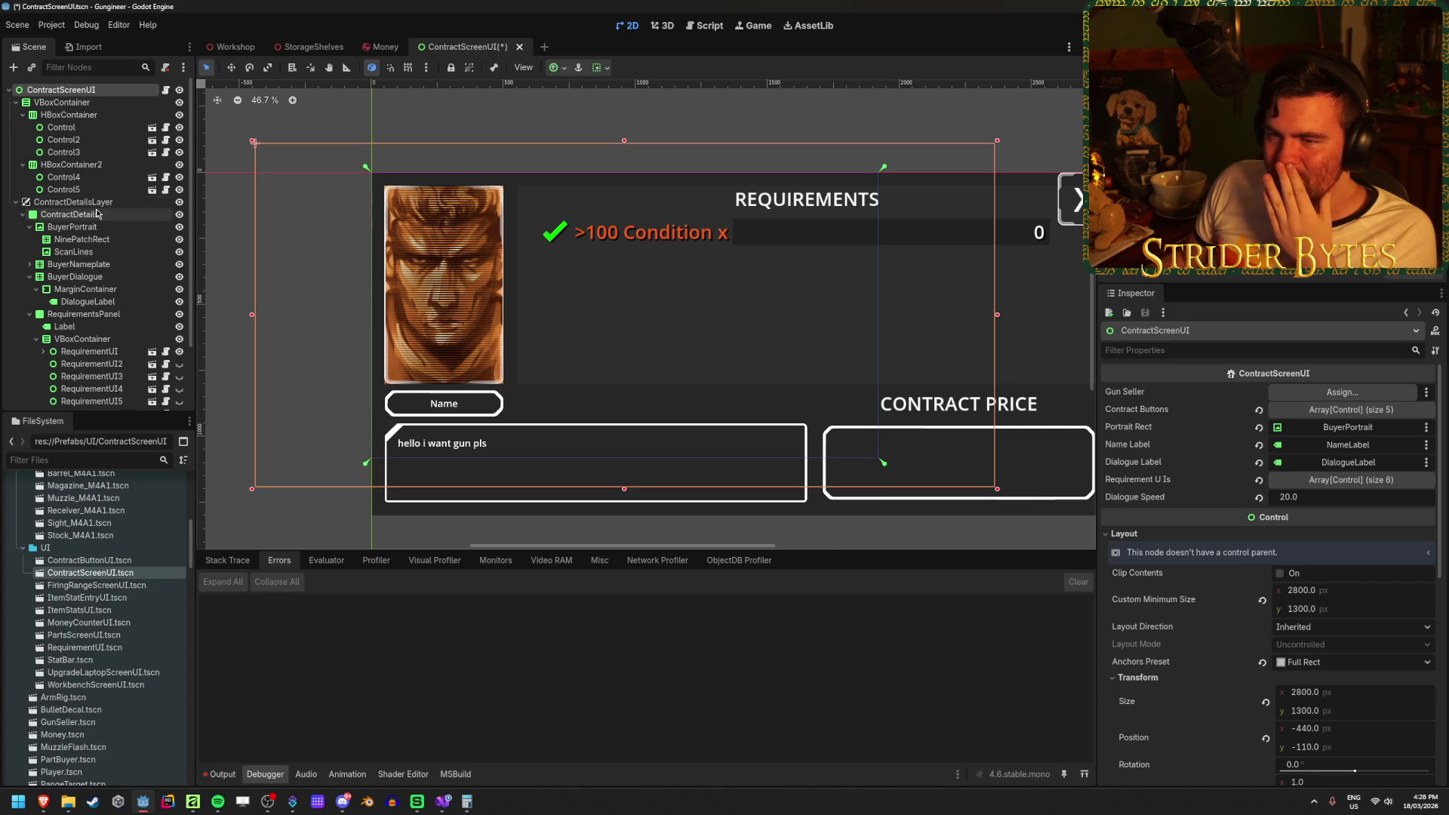
scroll(136, 302, "down", 3)
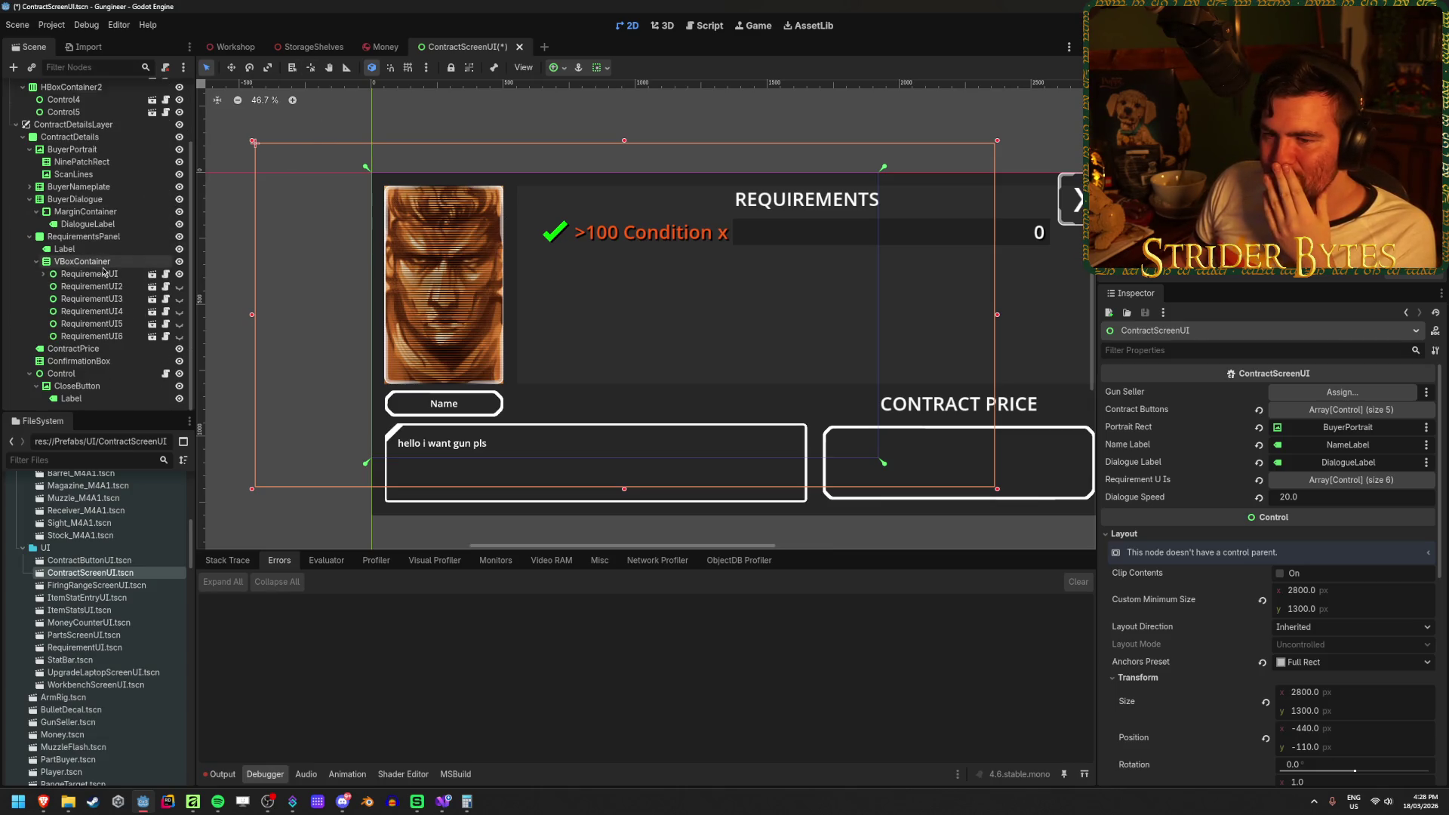
left_click(113, 274)
left_click(151, 275)
left_click(92, 114)
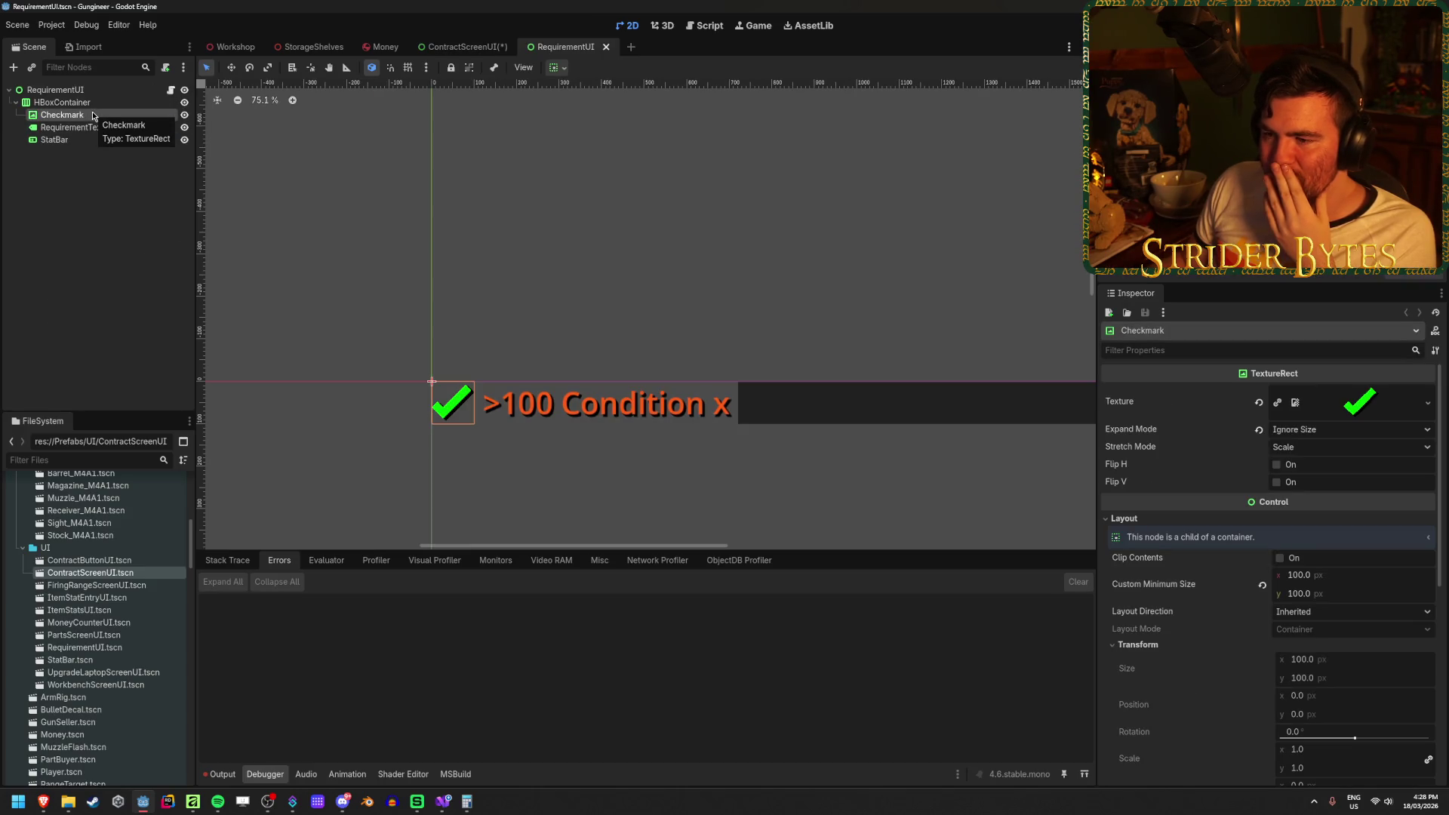
Back in ContractScreenUI, select the Label inside CloseButton.
left_click(465, 47)
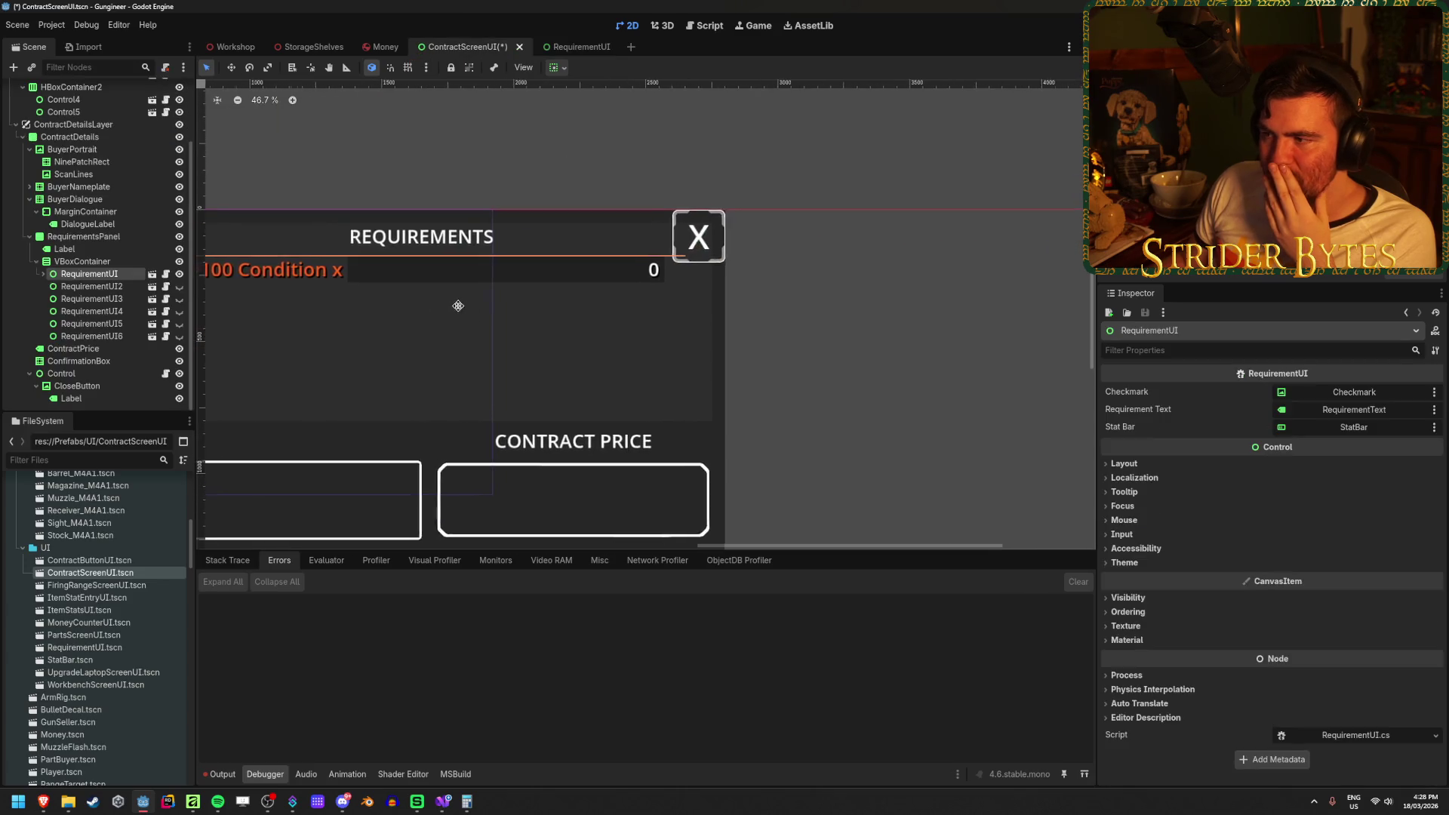
scroll(461, 307, "up", 2)
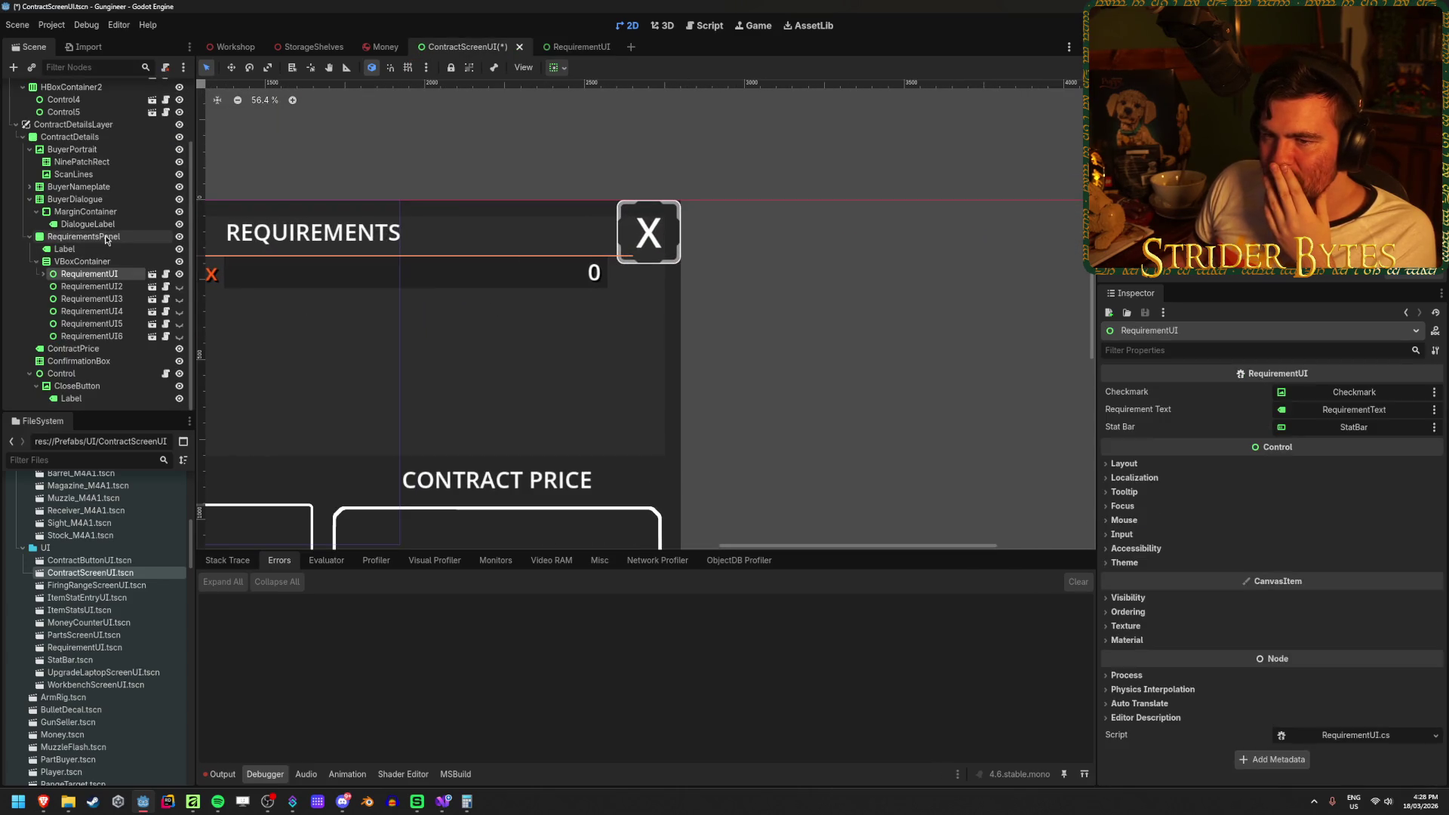
left_click(94, 399)
Delete the X Label and add a duplicate of CloseButton as its child named Cross.
key("Delete")
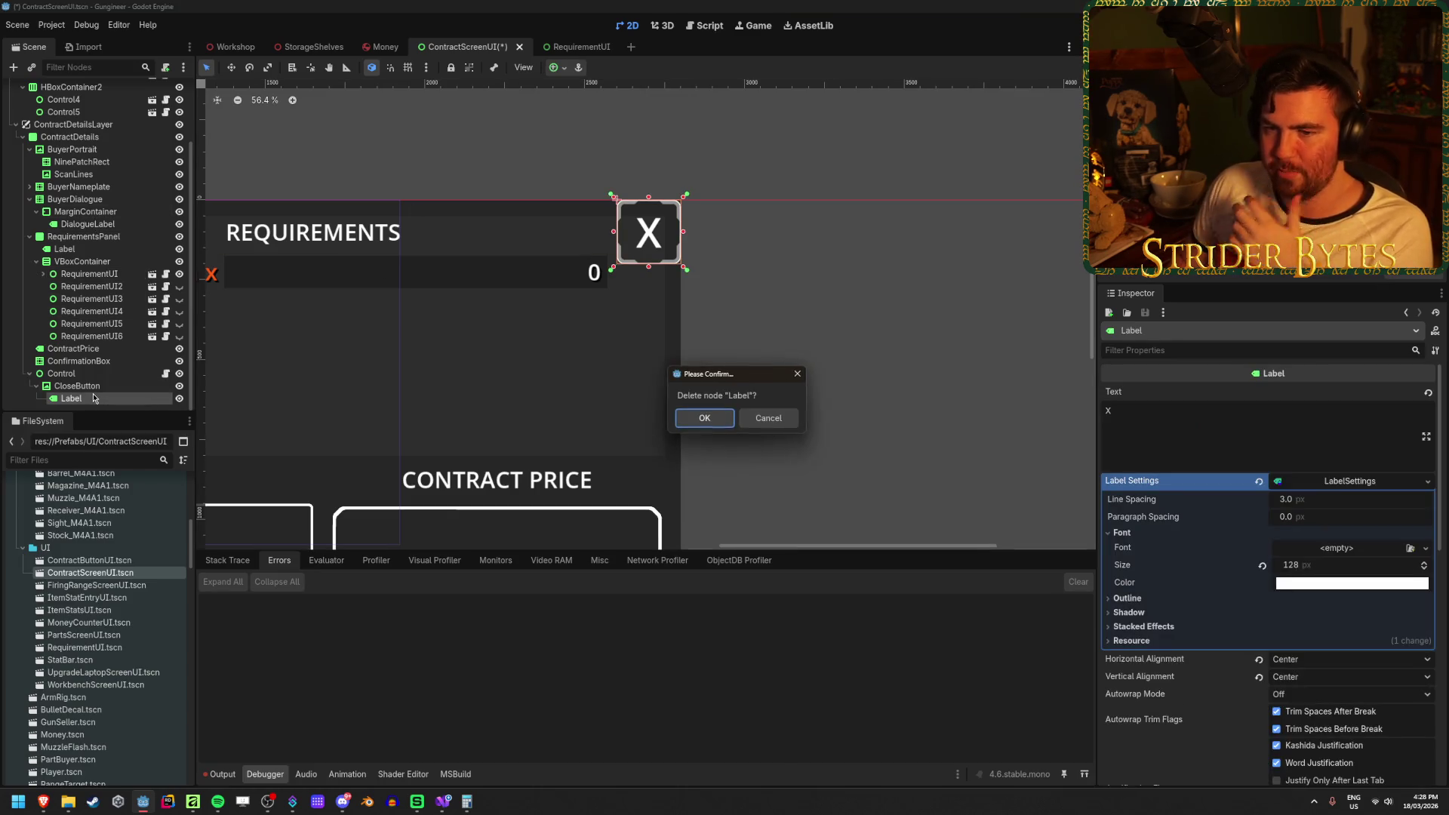
key("Return")
key("ctrl+d")
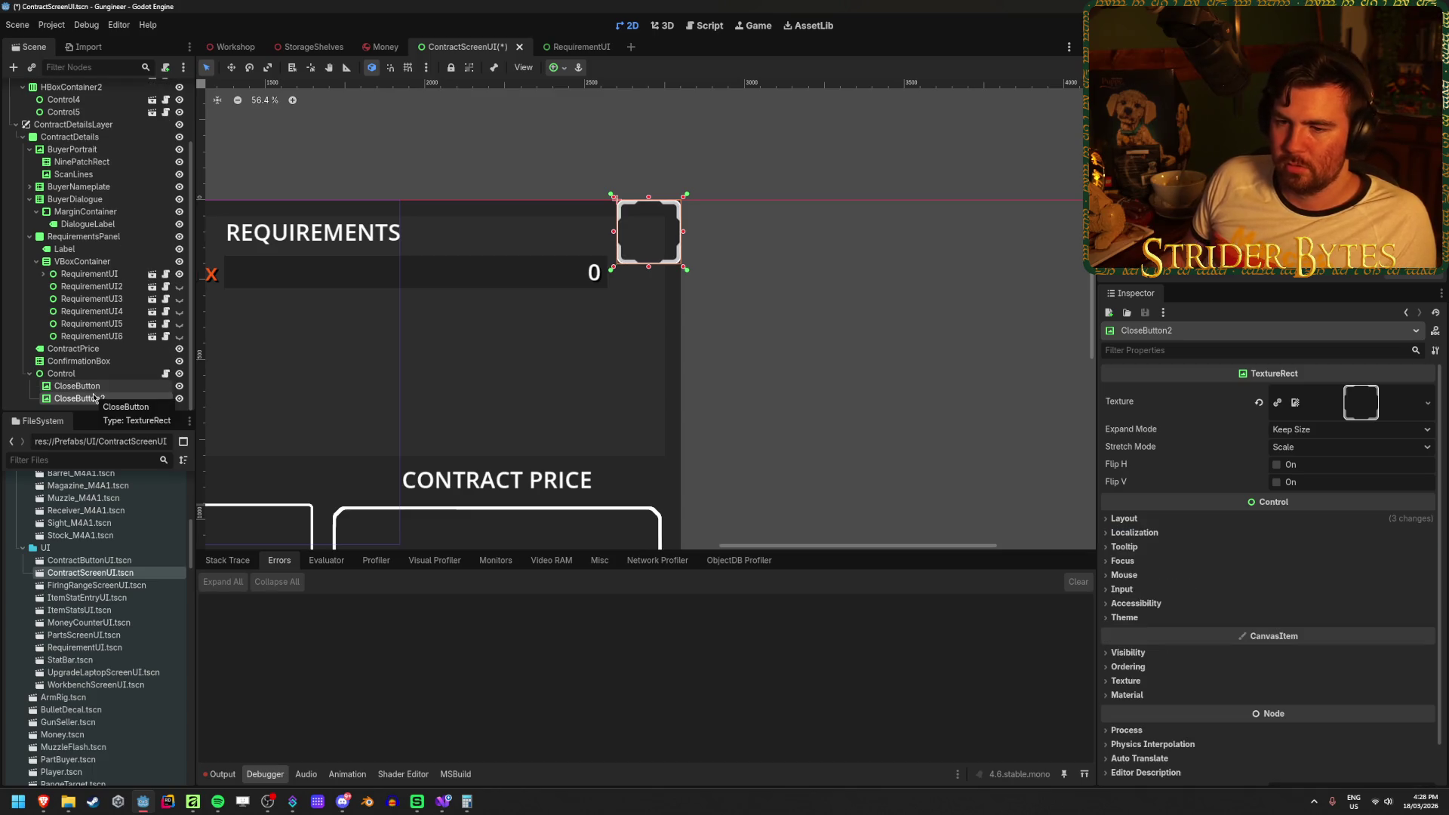
left_click_drag(95, 399, 84, 386)
double_click(106, 399)
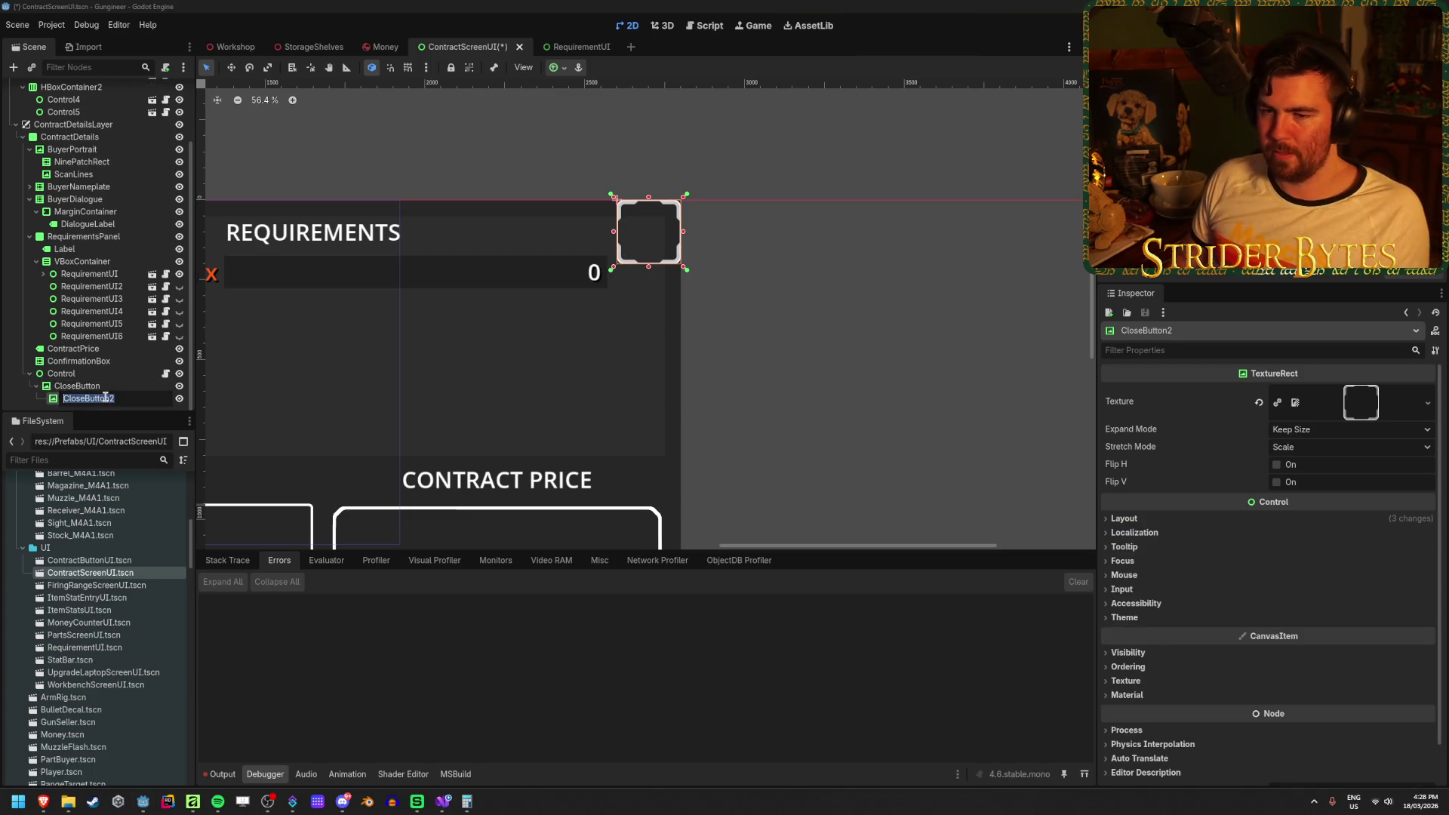
type("Cros")
key("Return")
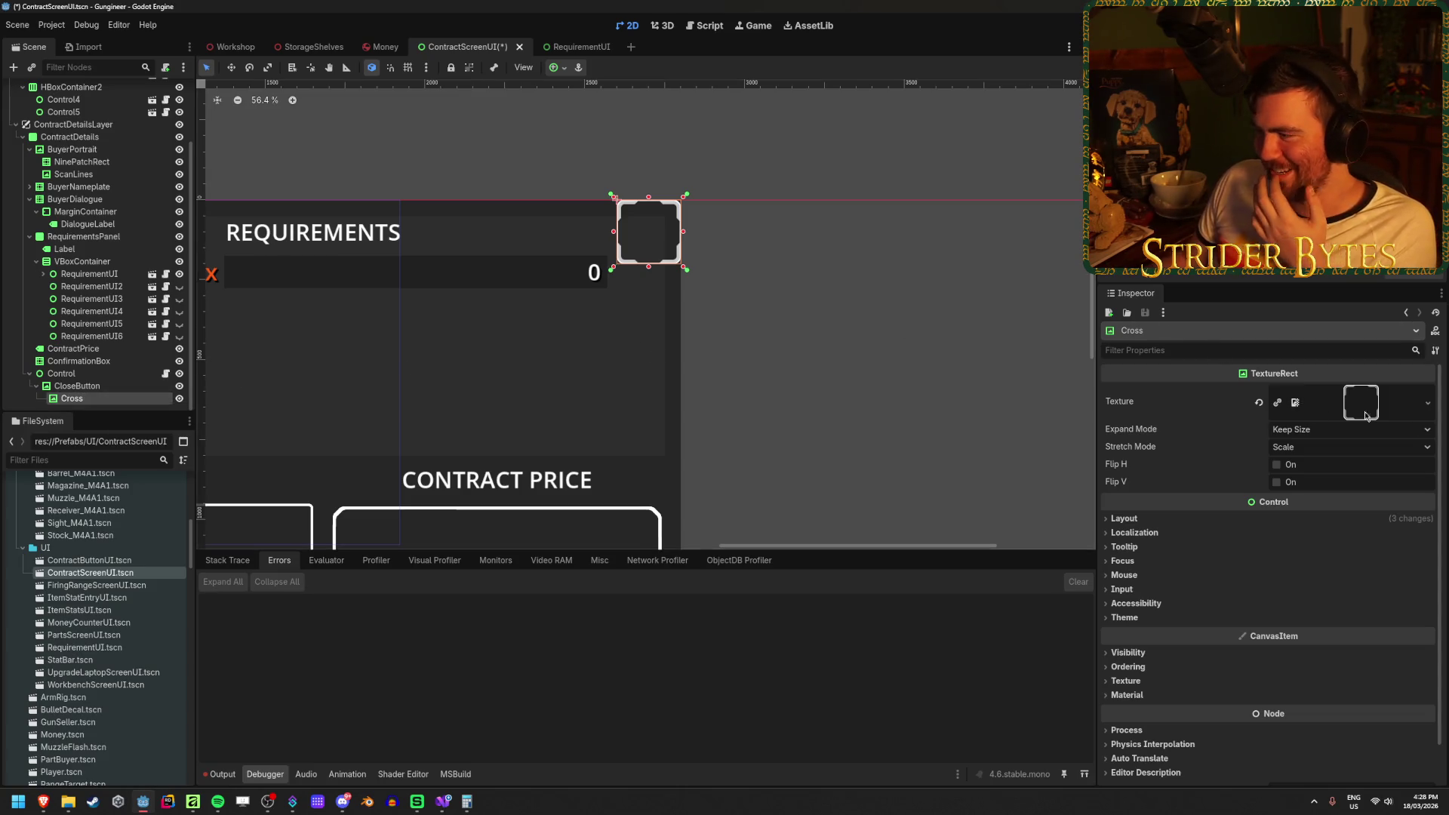
Replace the Cross node's rounded-square texture with the white X image.
left_click(1259, 402)
left_click(1412, 392)
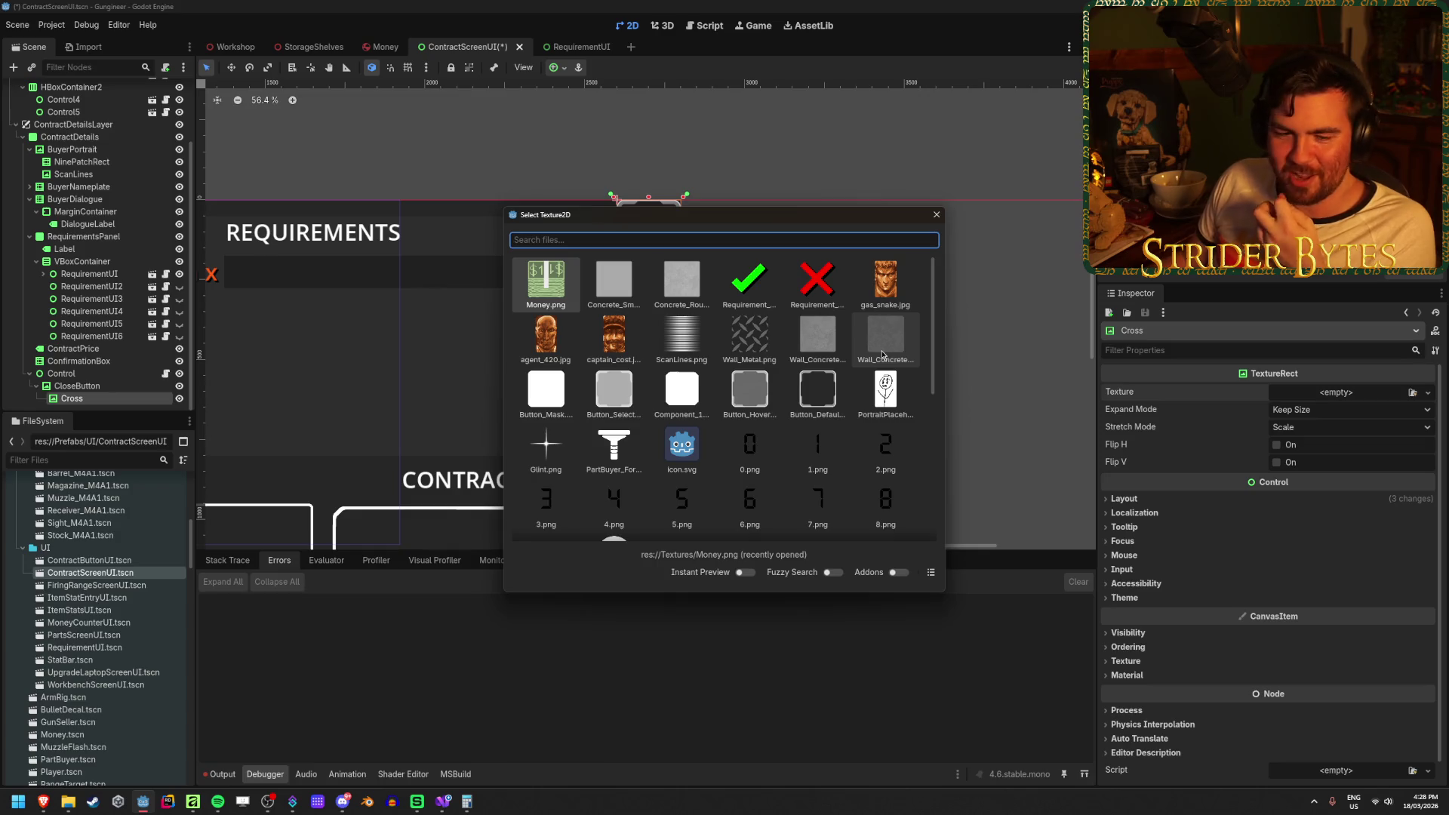
scroll(817, 366, "down", 10)
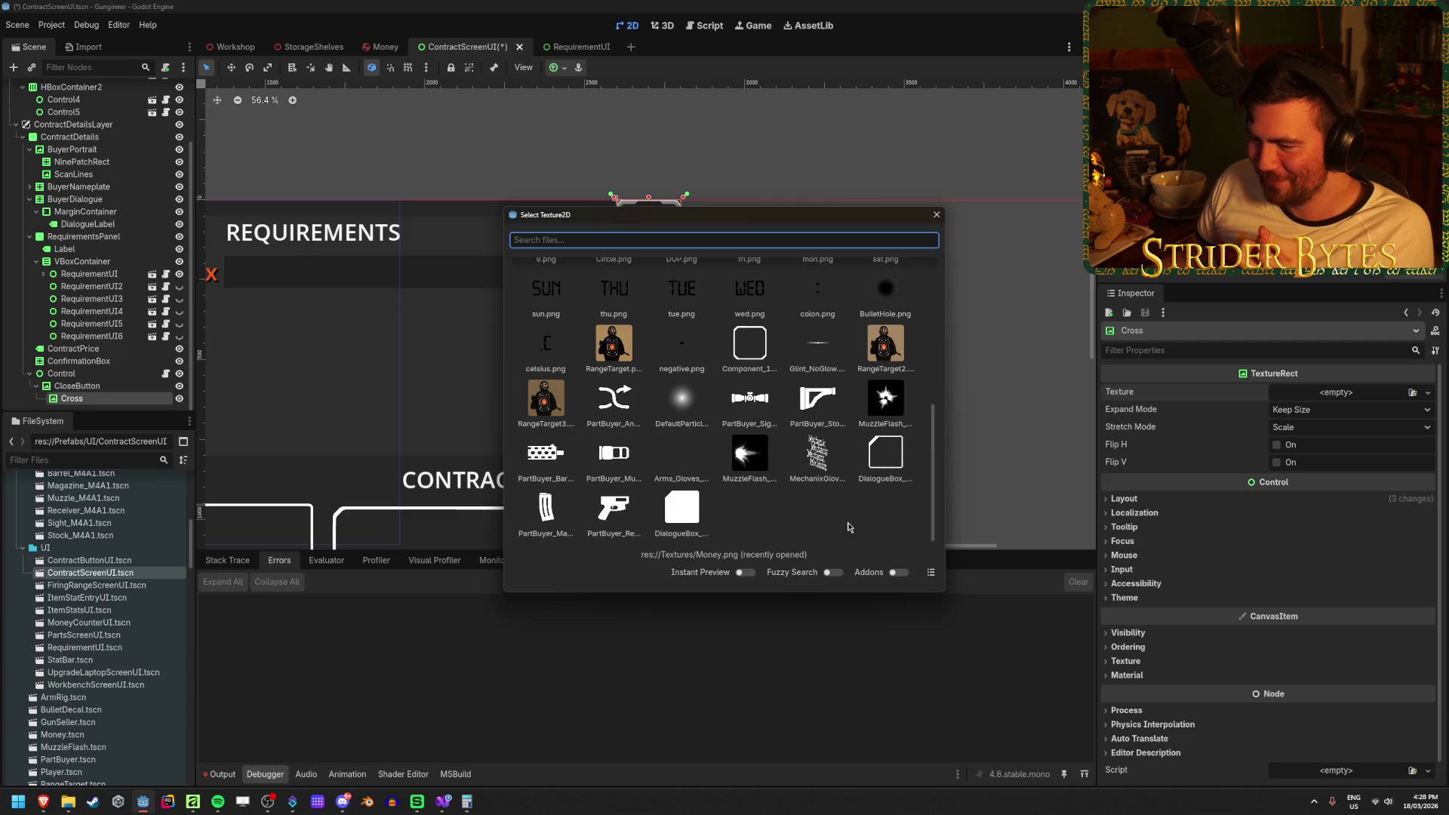
scroll(850, 526, "up", 10)
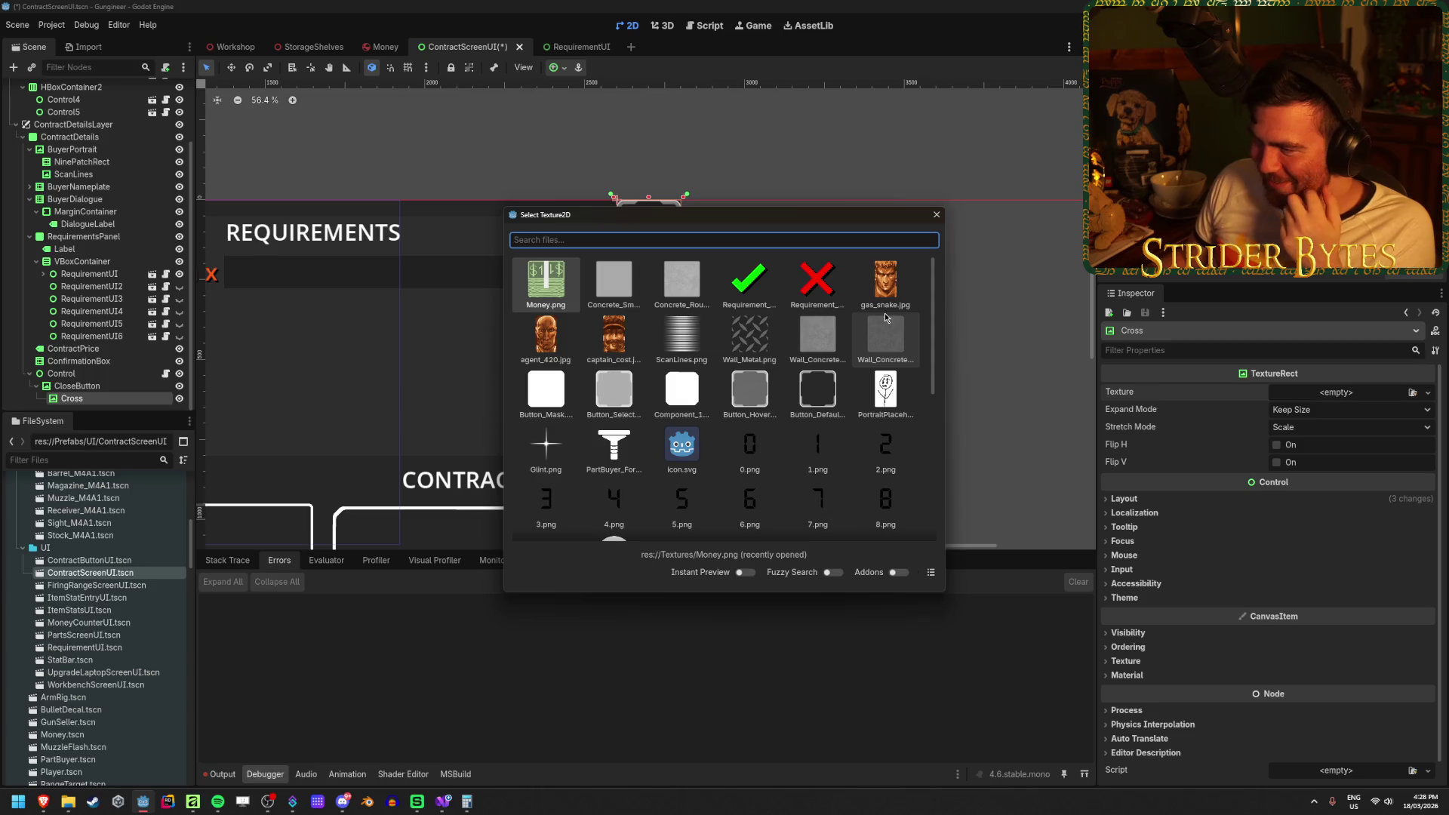
double_click(814, 281)
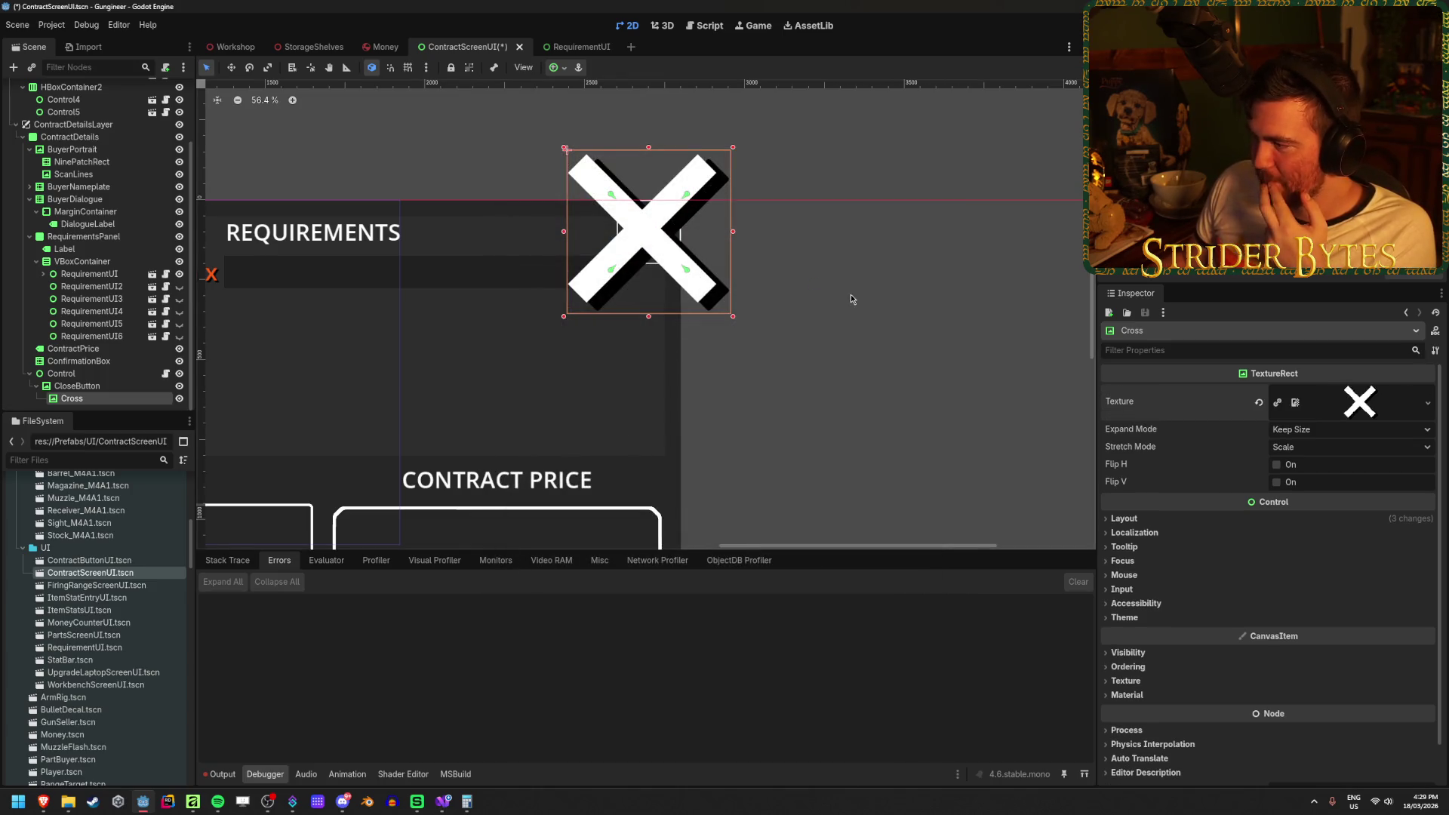
Set the Cross texture's expand mode so it shrinks to fit the close button.
scroll(848, 290, "up", 2)
left_click(1296, 427)
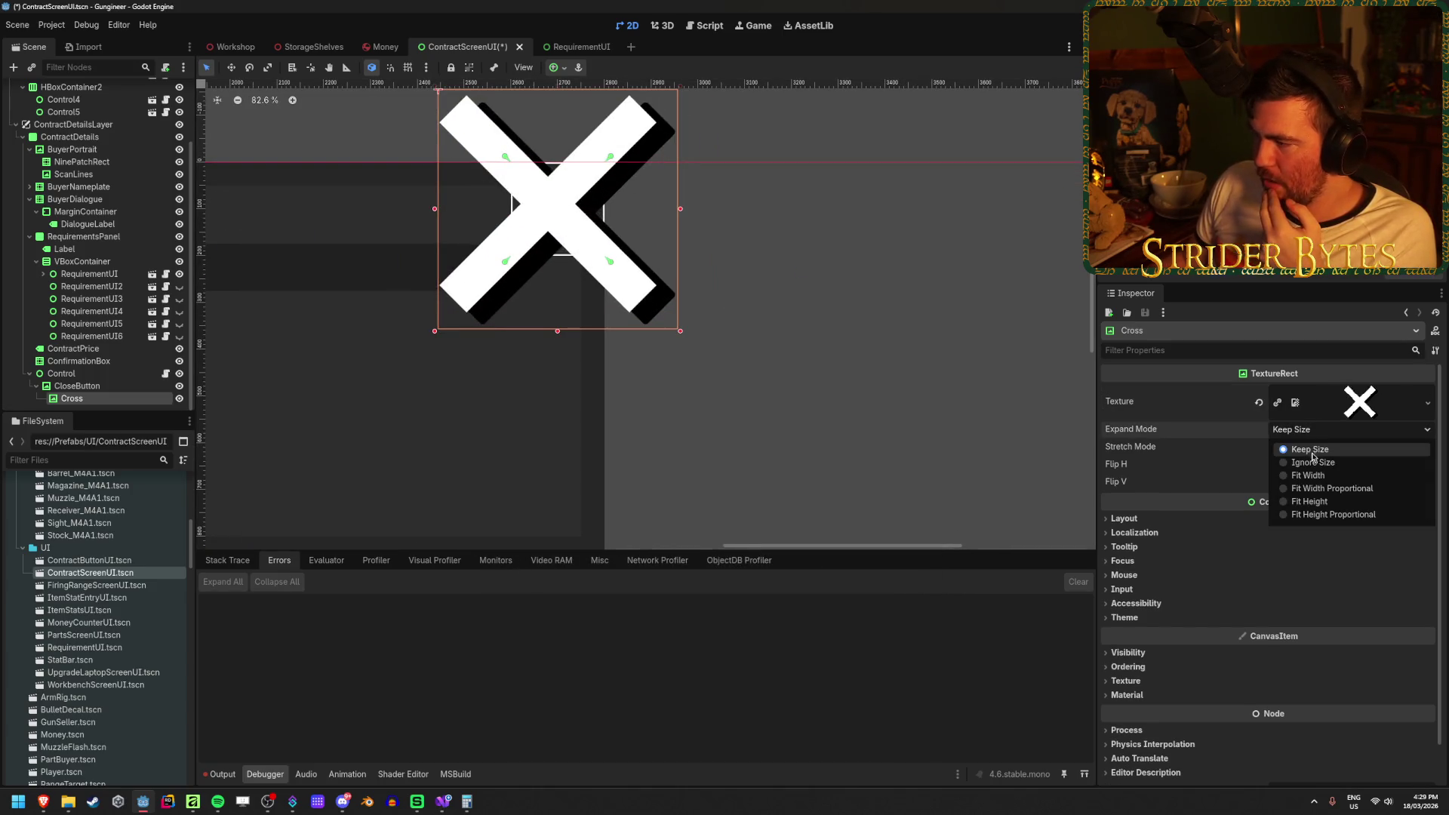
left_click(1295, 457)
left_click_drag(645, 234, 681, 274)
scroll(679, 302, "up", 5)
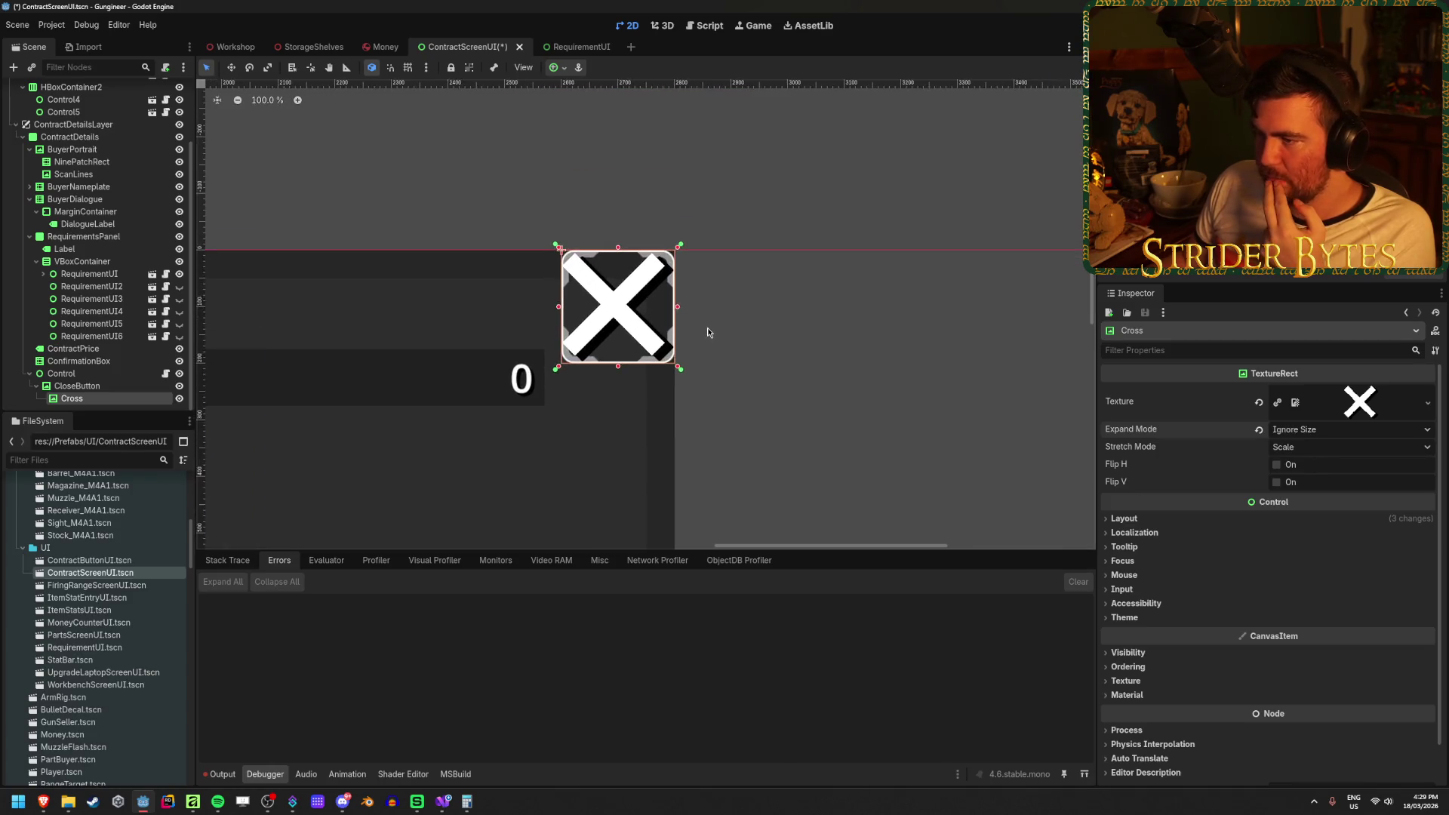
left_click(1166, 520)
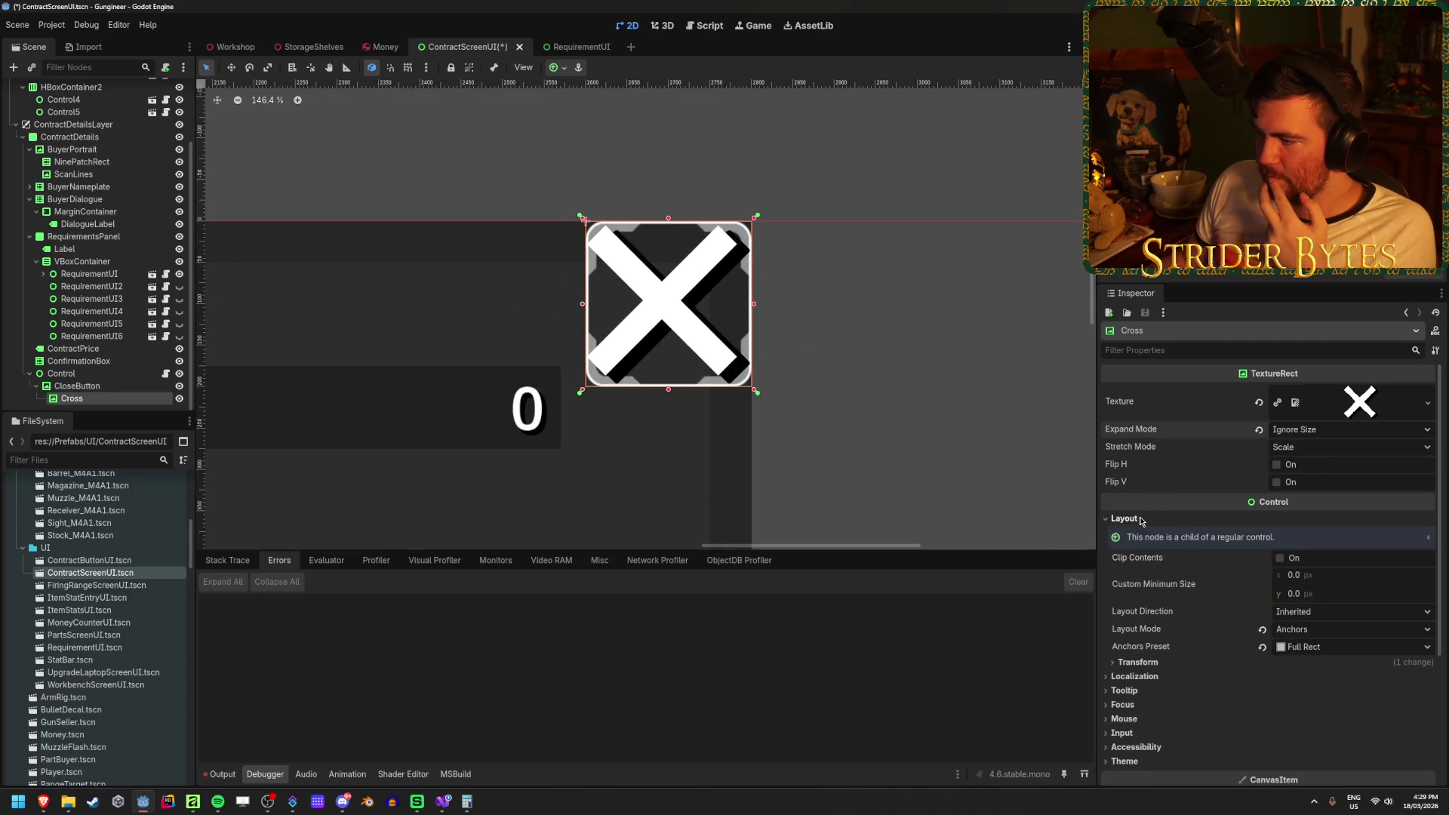
left_click(1125, 519)
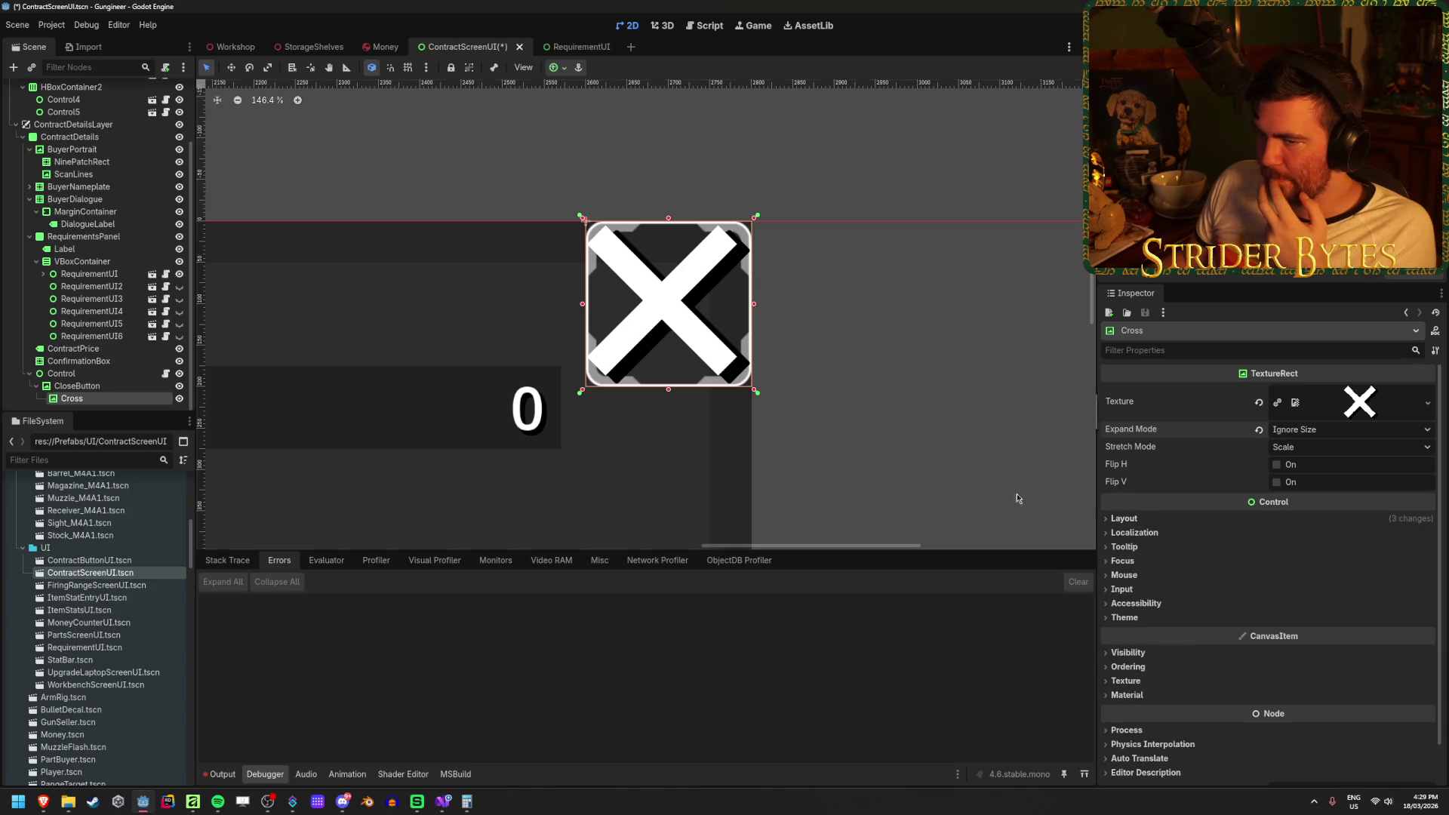
Add a MarginContainer under CloseButton, move Cross into it, and give it Full Rect anchors.
left_click(100, 387)
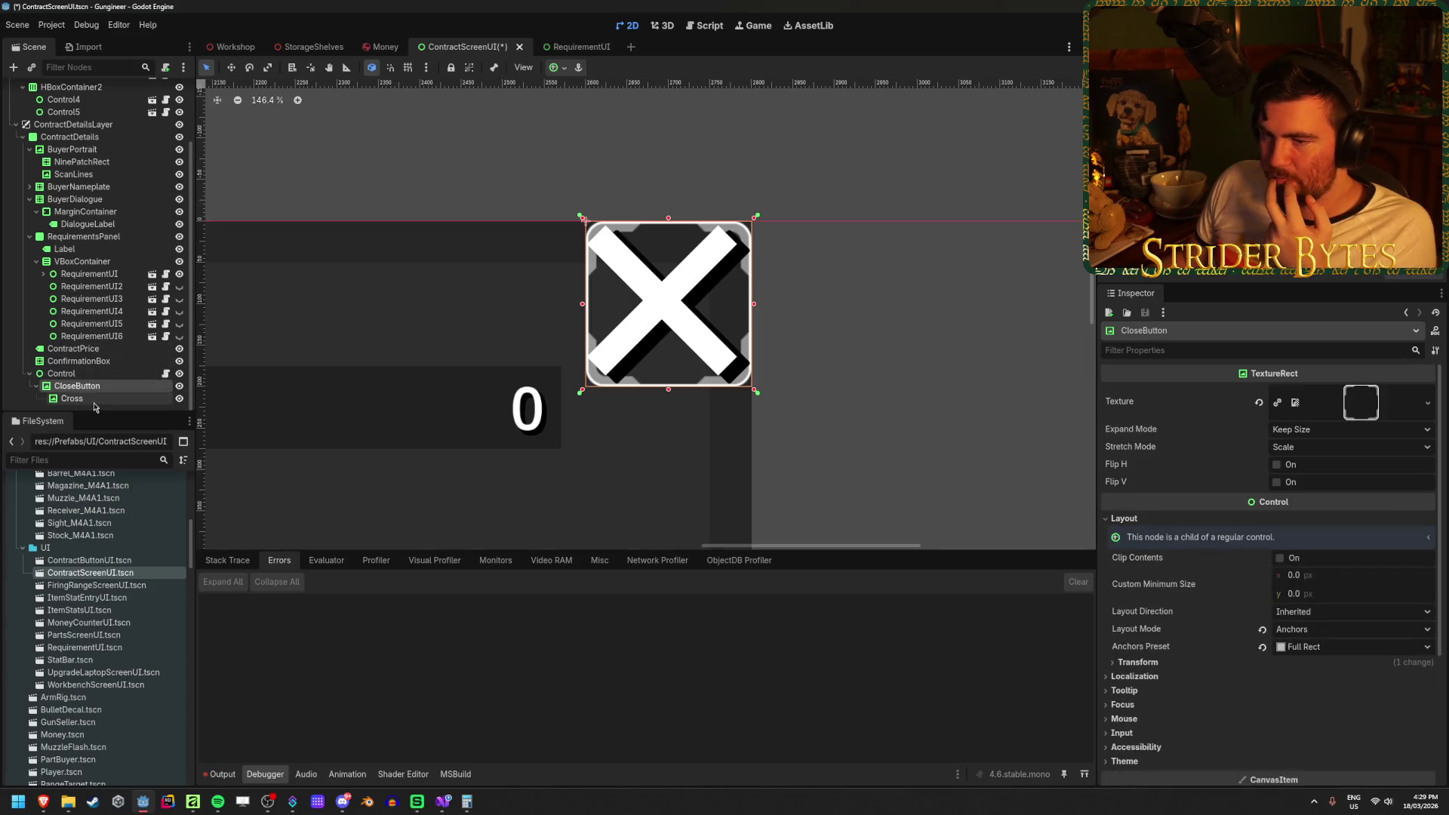
right_click(64, 385)
key("F2")
key("Escape")
right_click(95, 388)
left_click(149, 415)
type("margin")
key("Return")
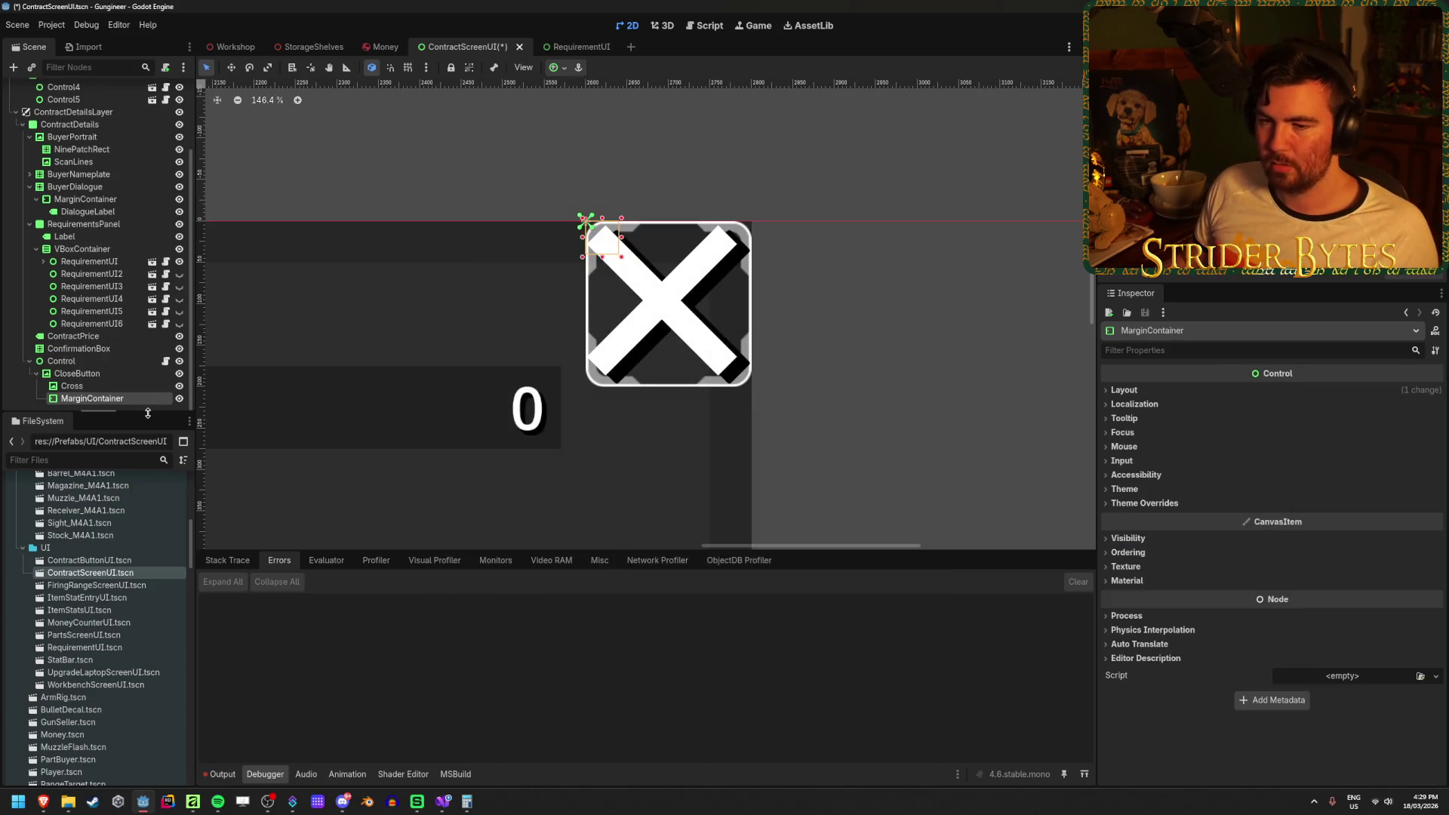
left_click_drag(72, 386, 91, 399)
left_click(117, 387)
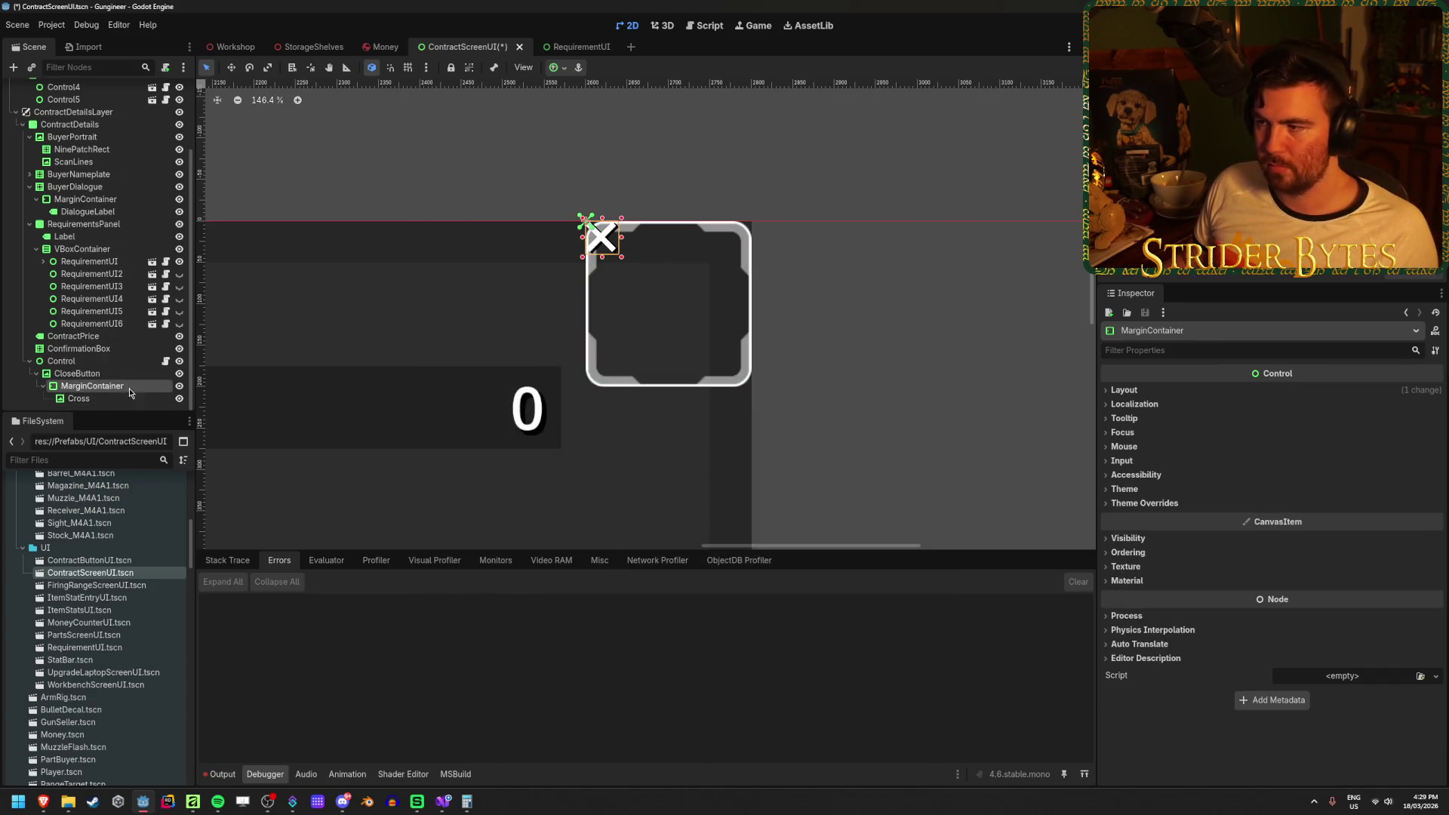
left_click(559, 68)
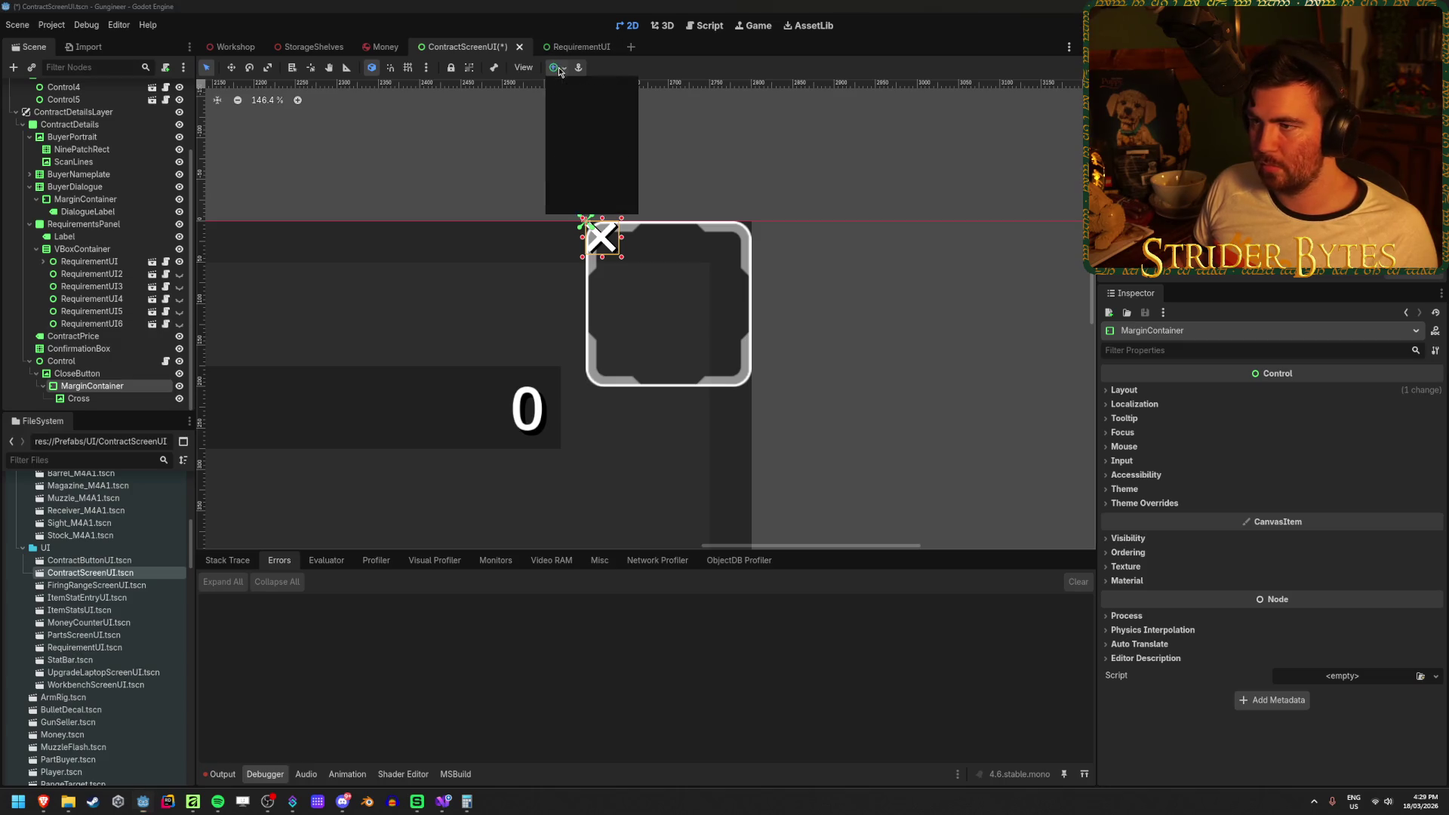
left_click(623, 171)
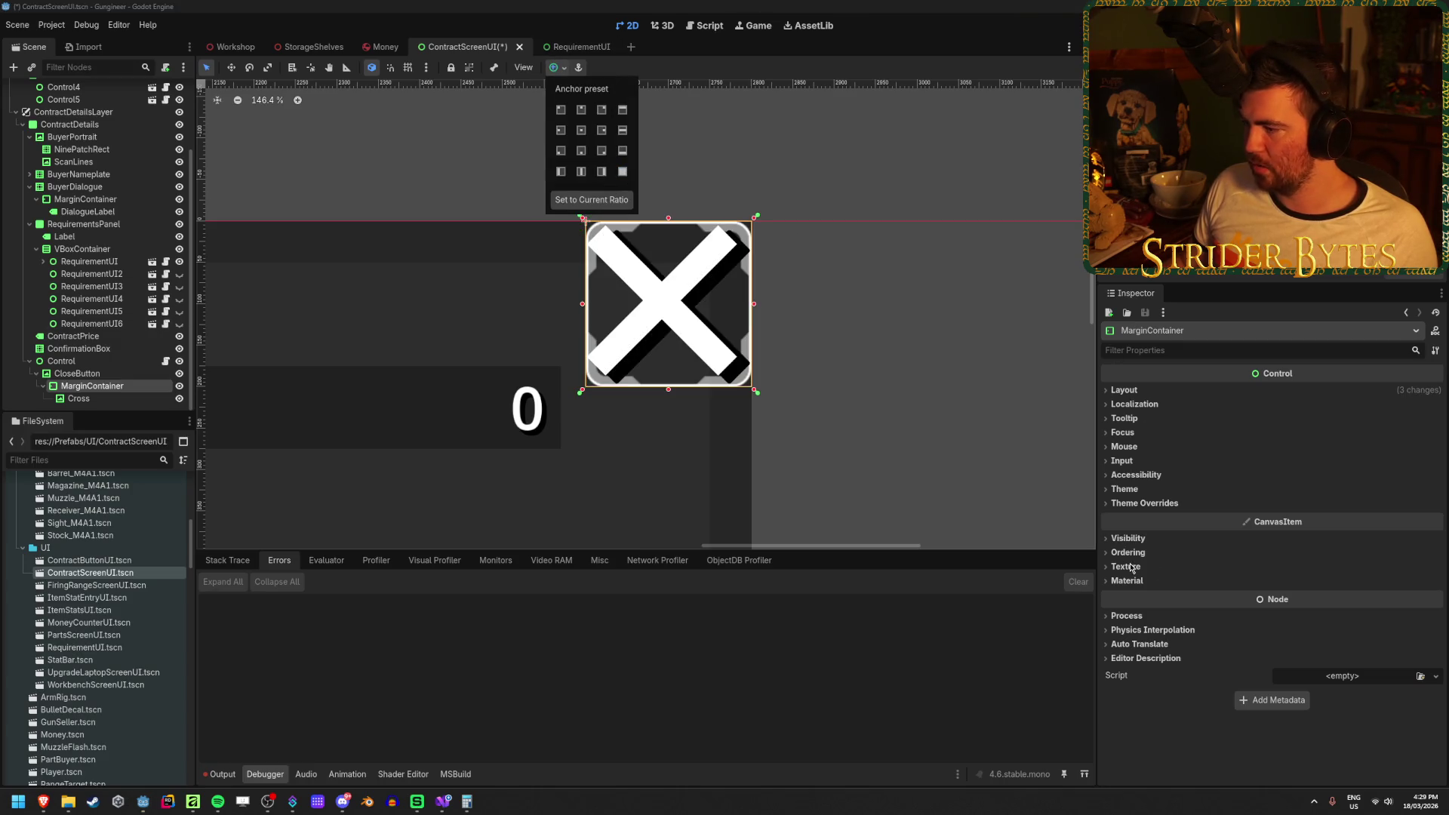
Set the container's four margin constants to 10.
left_click(1142, 503)
left_click(1142, 503)
left_click(1141, 517)
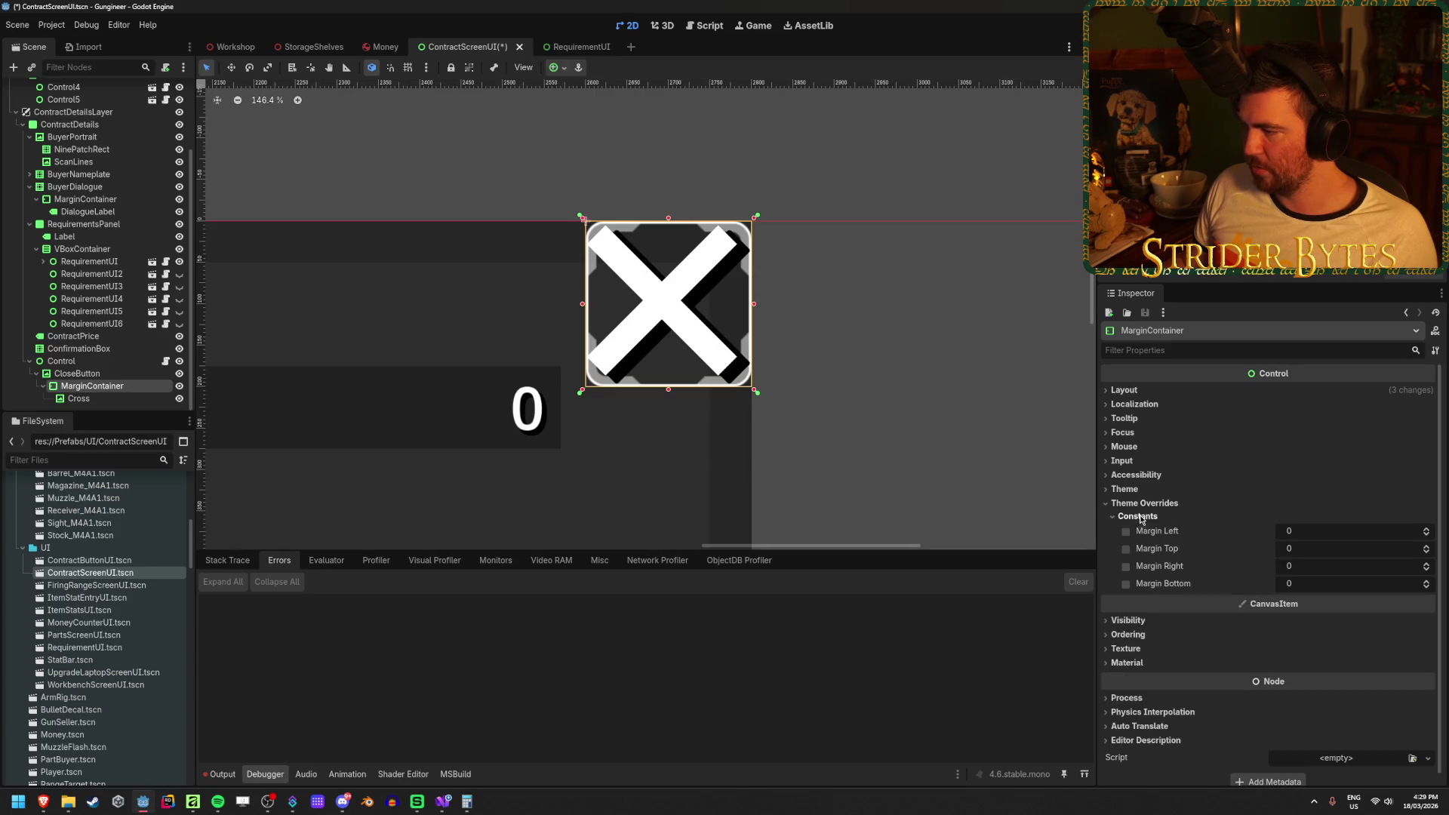
left_click(1300, 532)
type("10")
key("Tab")
type("10")
key("Tab")
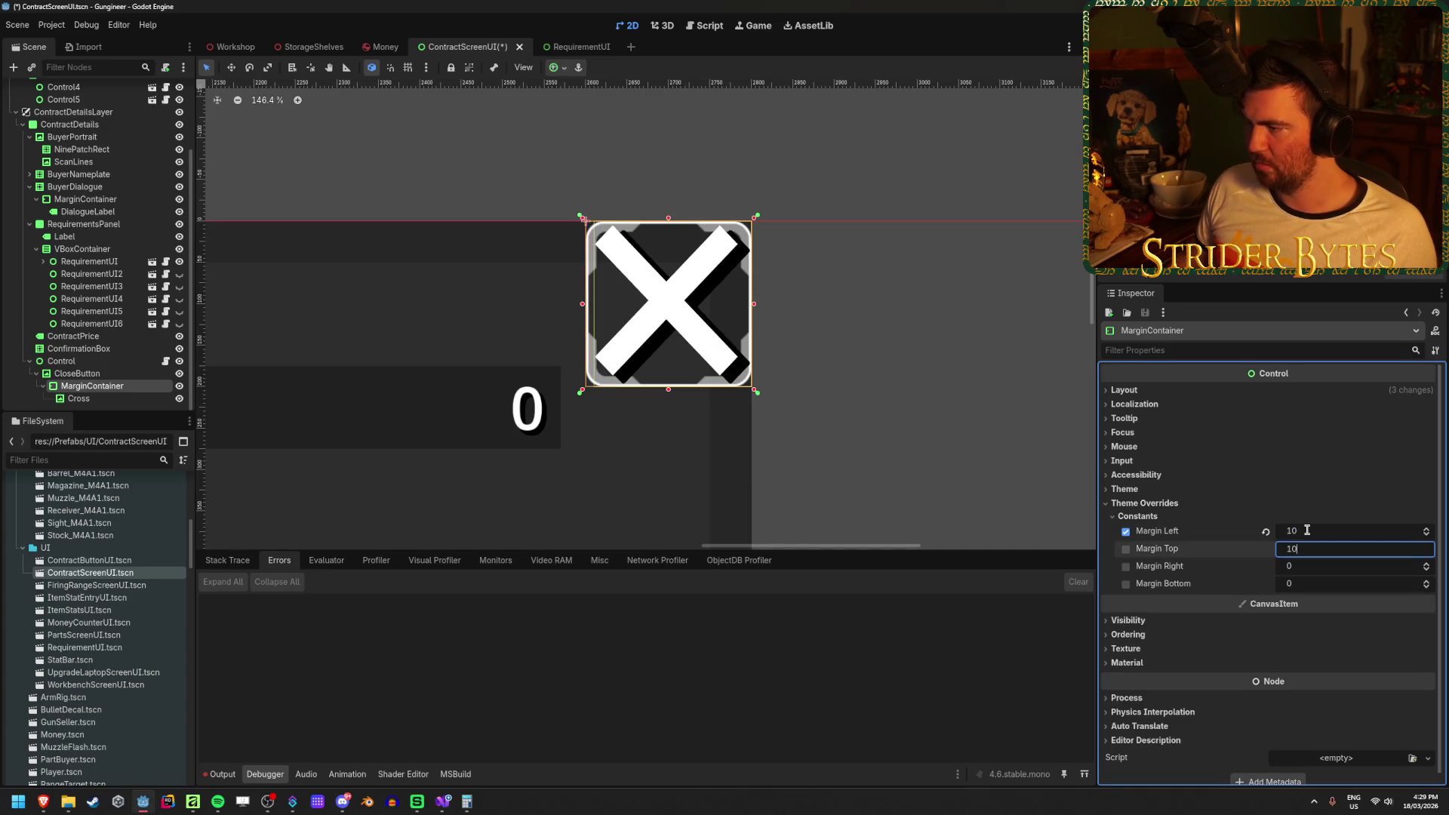
type("10")
key("Tab")
type("10")
key("Return")
Change all four margin constants to 20.
left_click(1307, 530)
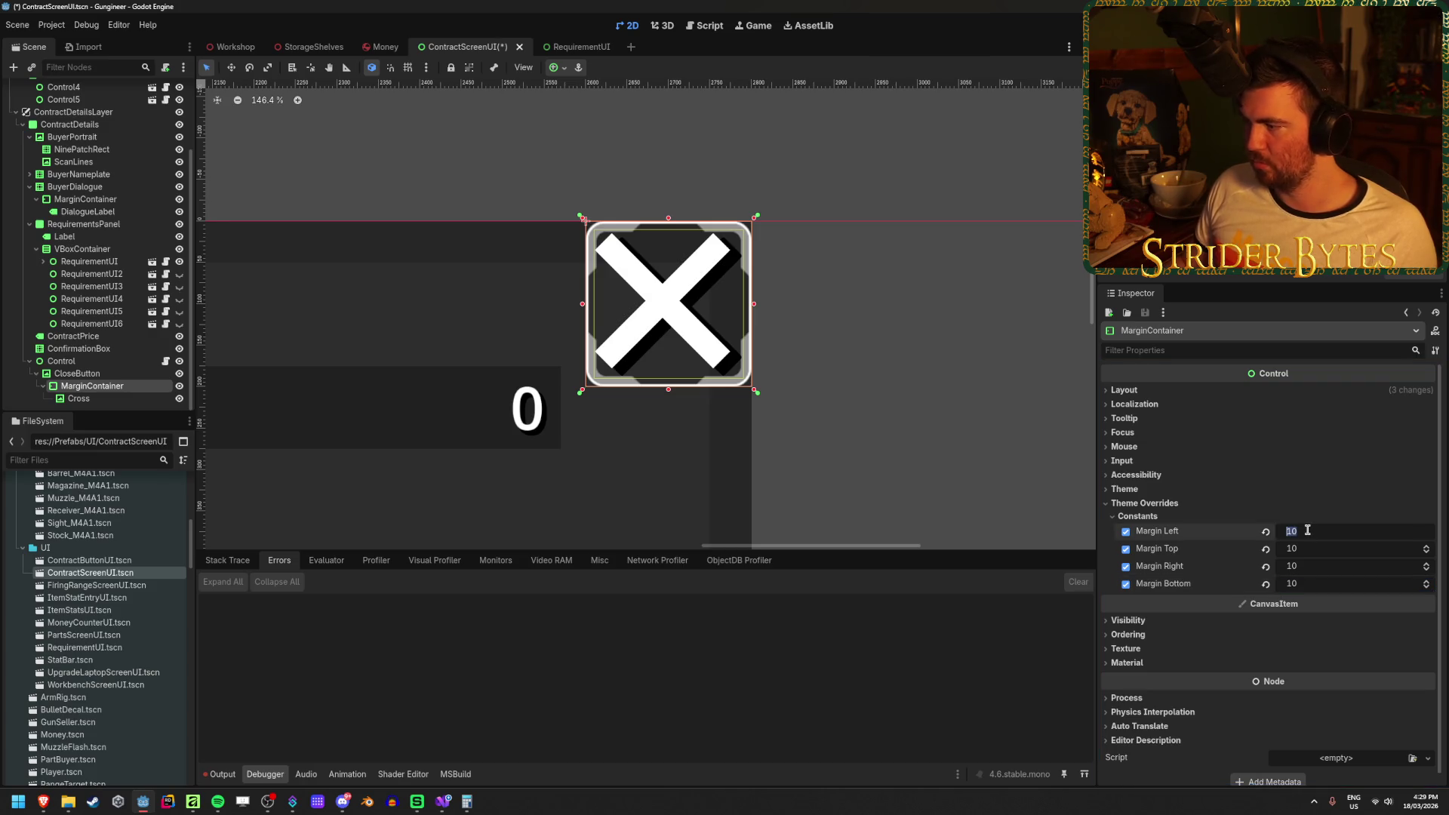
type("20")
key("Tab")
type("20")
key("Tab")
type("20")
key("Tab")
type("20")
key("Return")
Raise all four margin constants to 50, shrinking the cross inside the button.
left_click(844, 398)
scroll(576, 430, "down", 8)
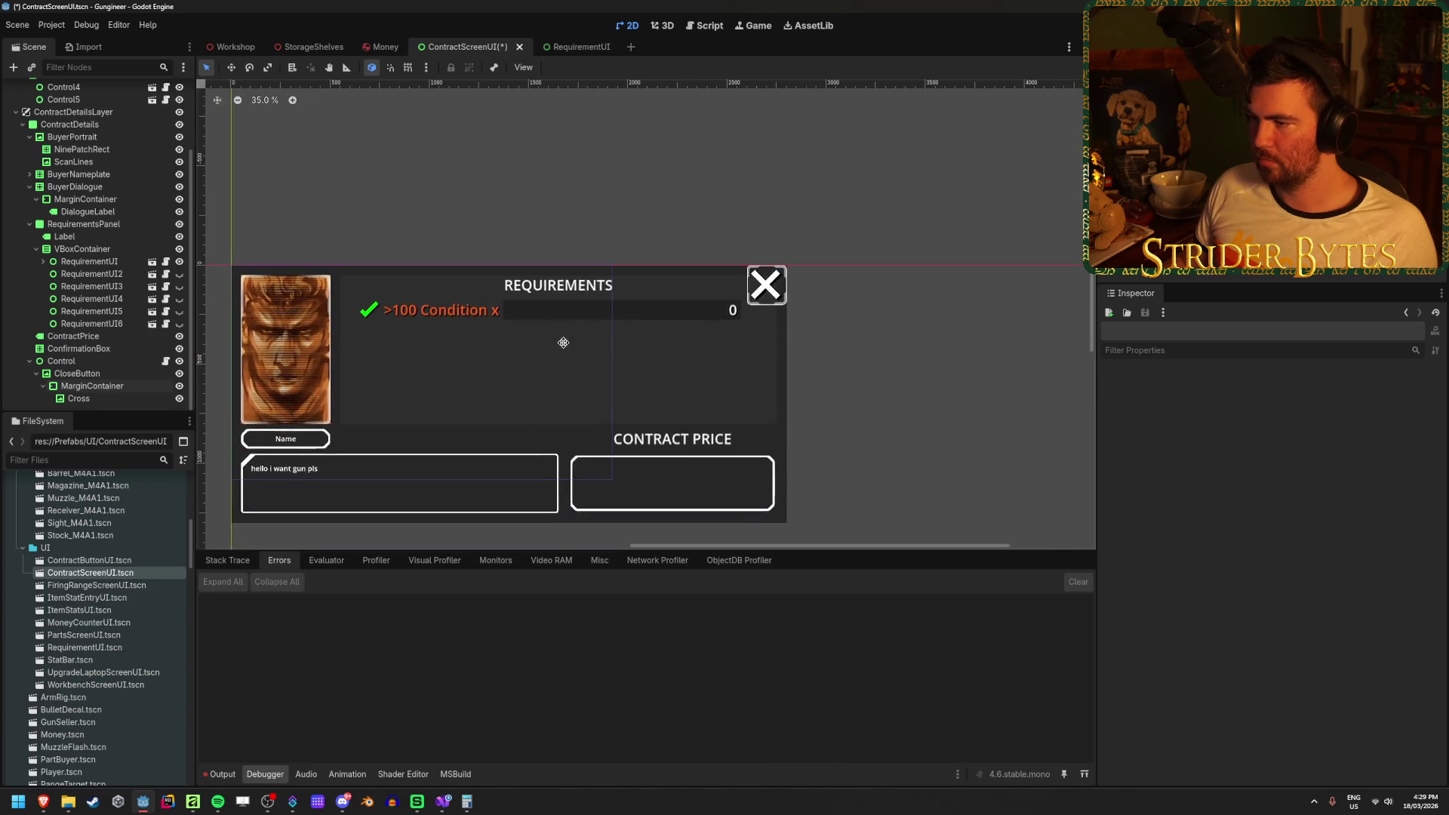
scroll(663, 291, "up", 9)
left_click(93, 386)
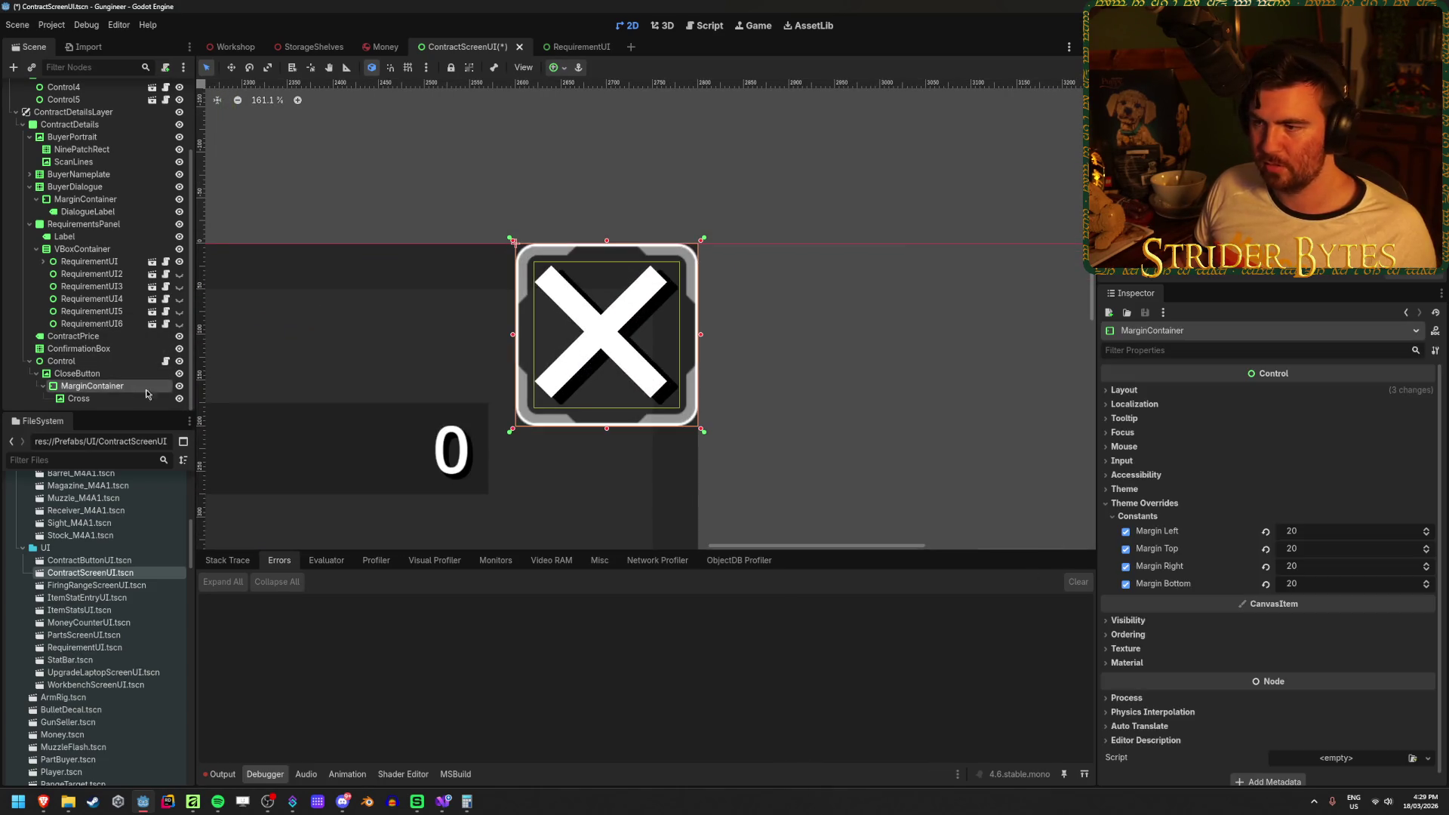
left_click(1307, 529)
type("50")
key("Tab")
type("50")
key("Tab")
type("50")
key("Tab")
type("50")
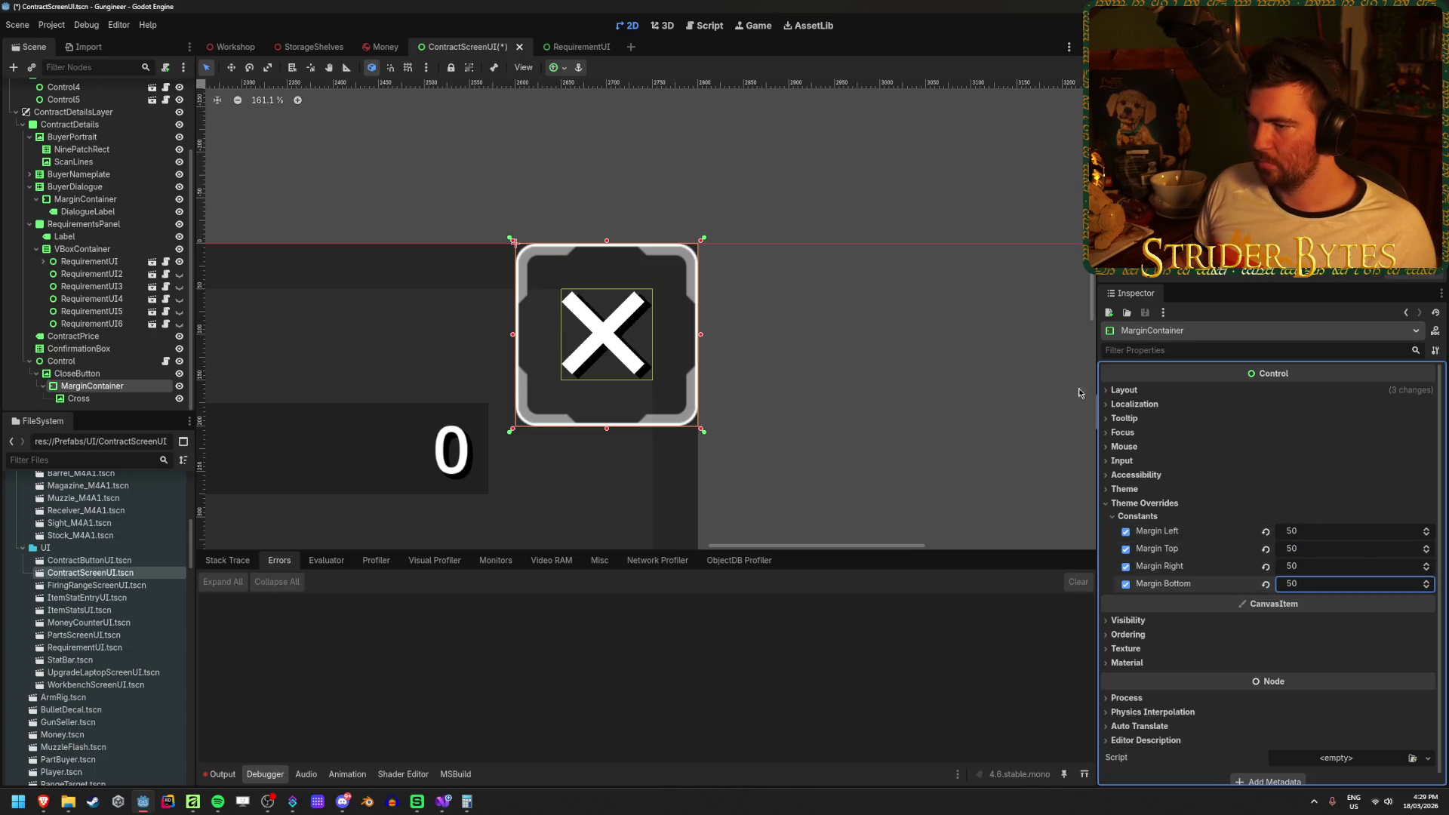
left_click(770, 398)
scroll(769, 398, "down", 7)
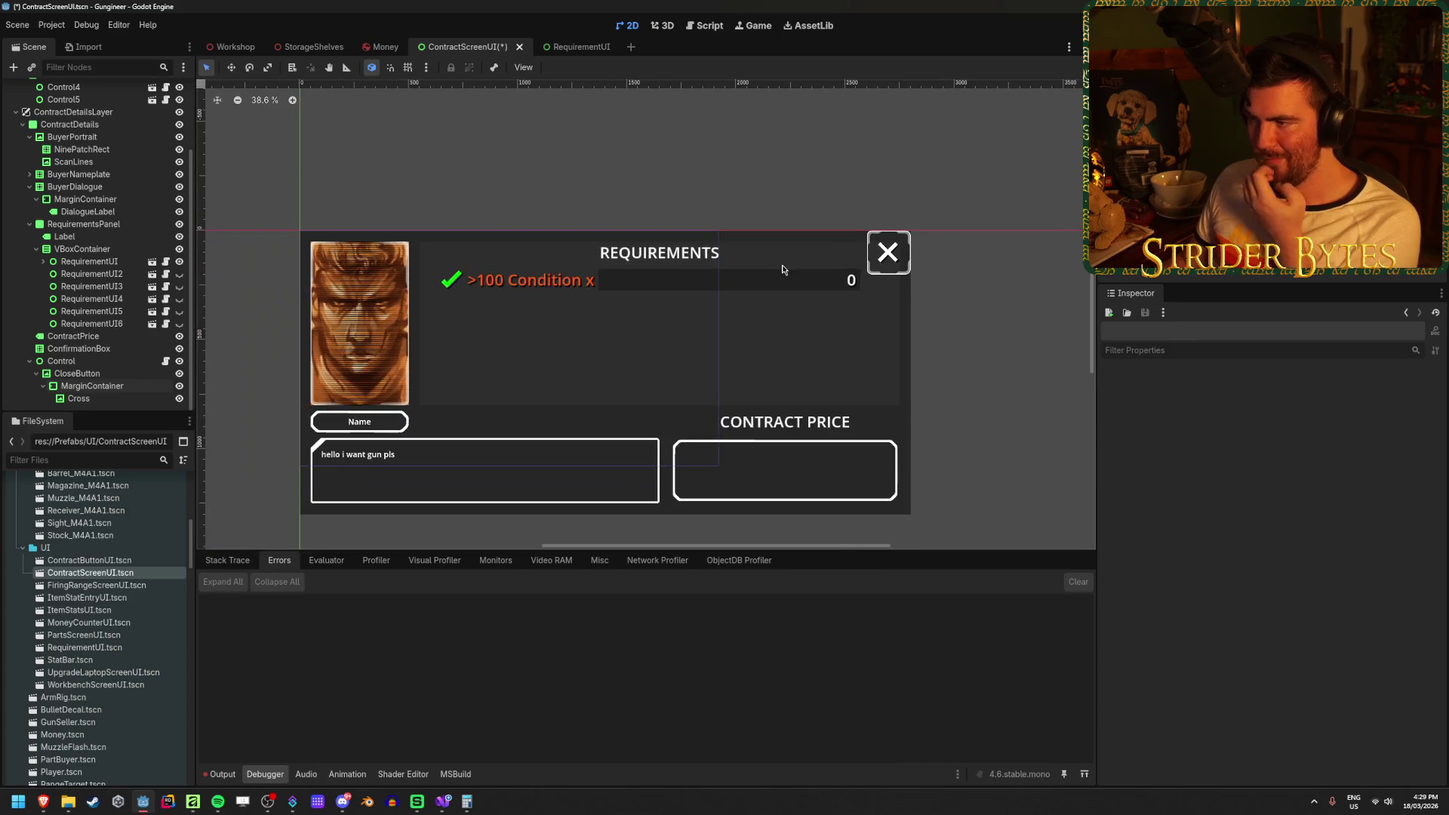
Save the ContractScreenUI scene and switch to the Workshop scene.
key("ctrl+s")
left_click_drag(592, 292, 684, 293)
scroll(744, 354, "up", 1)
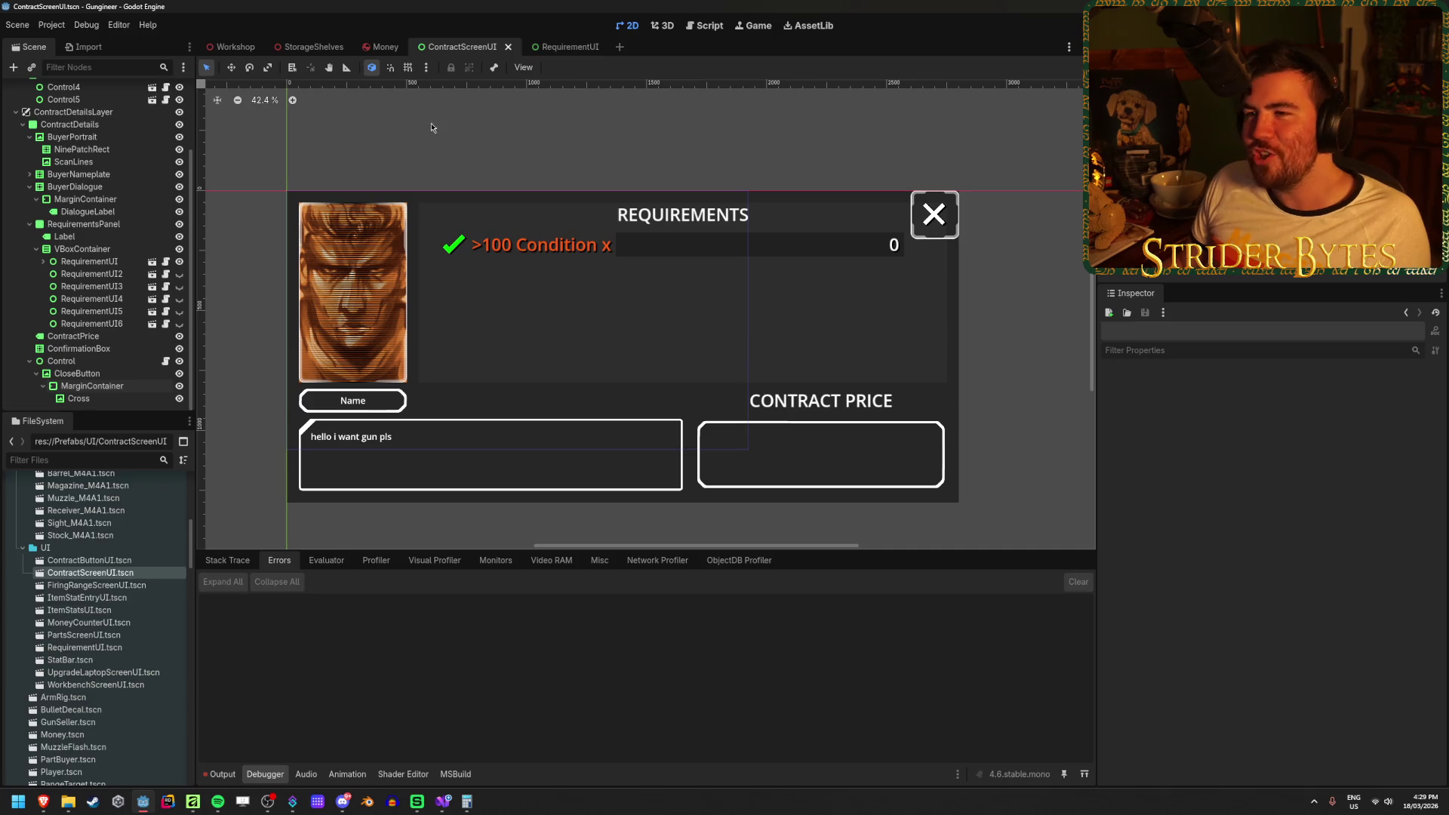
left_click(230, 47)
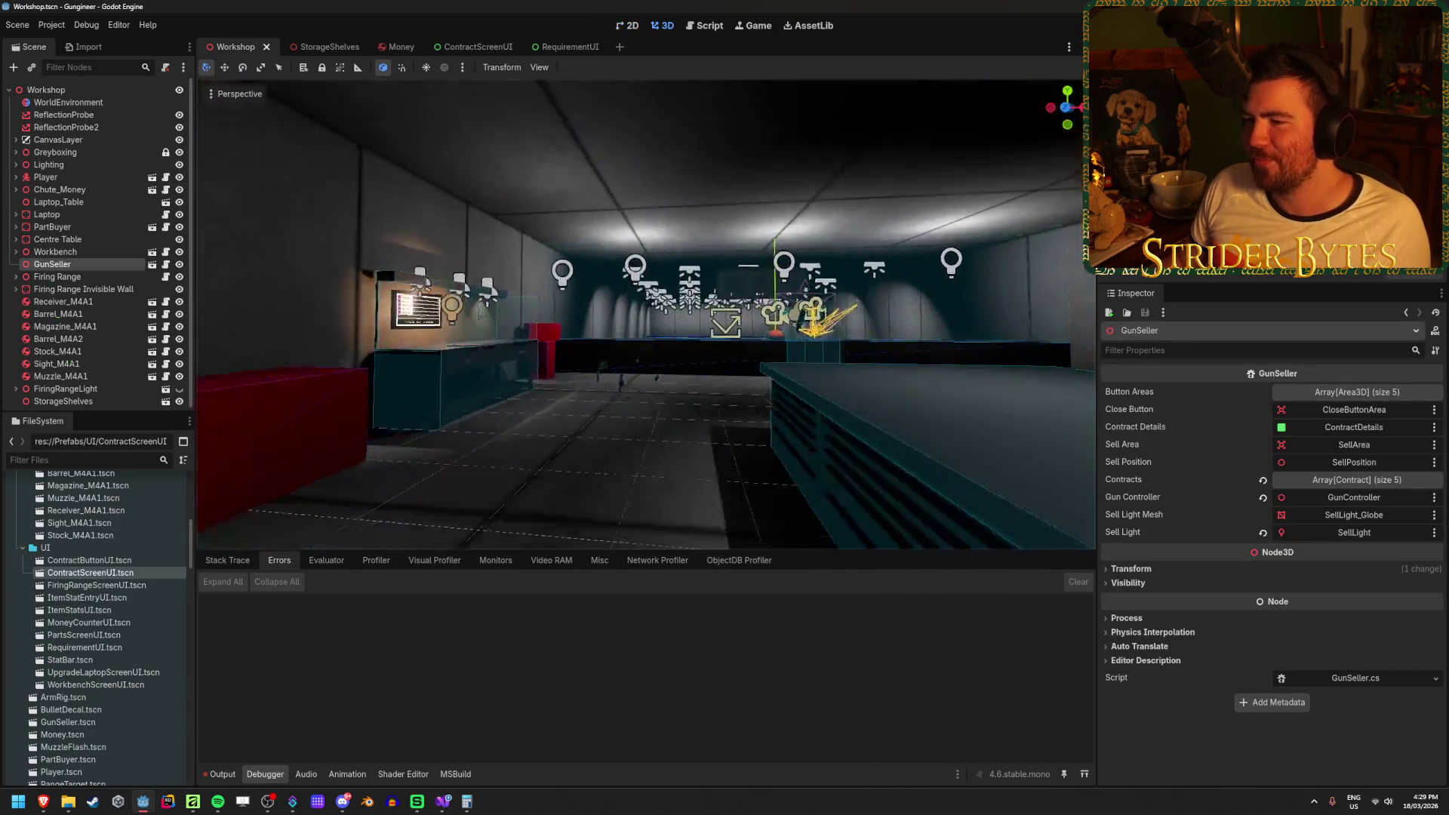
key("w")
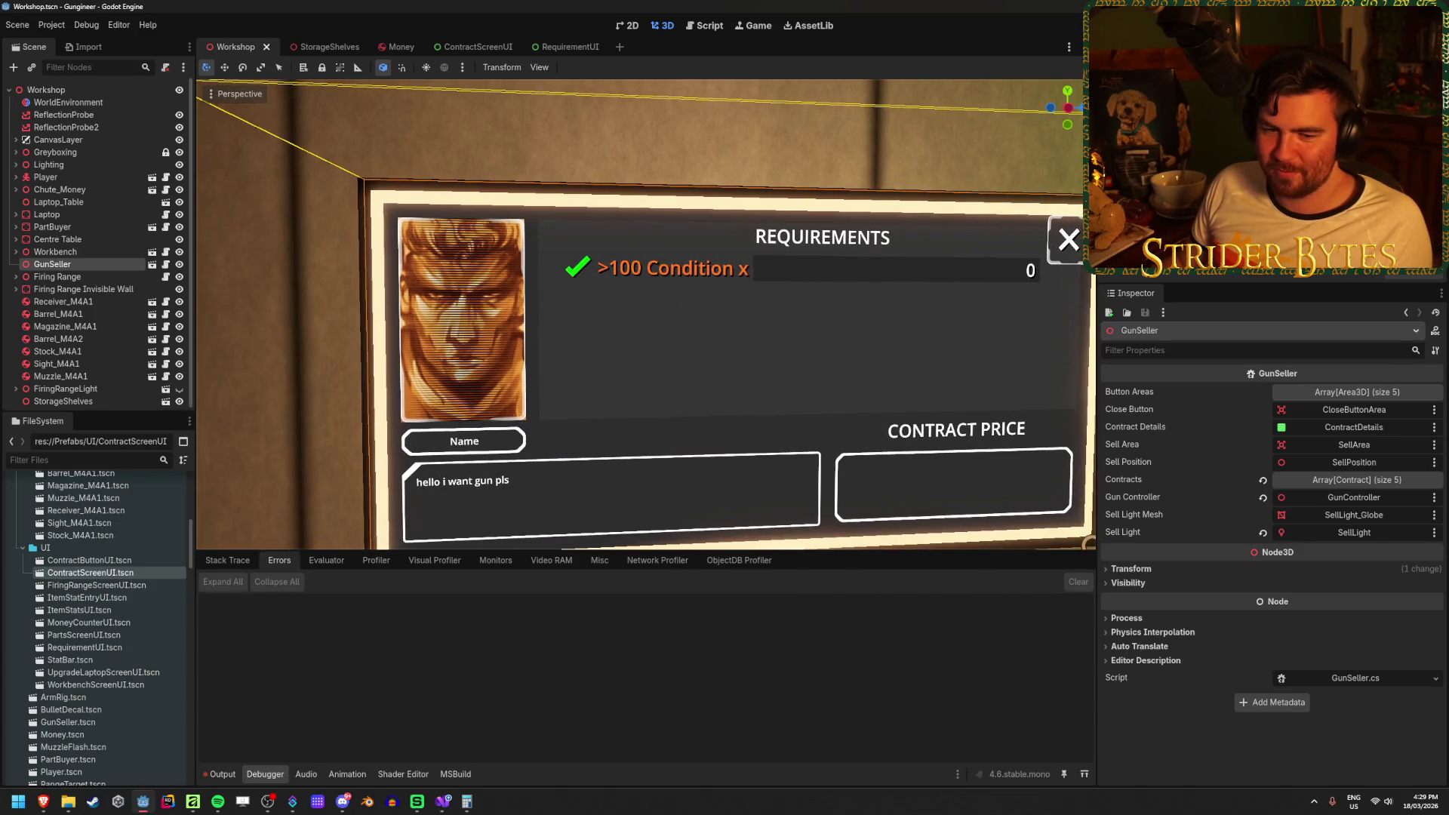
scroll(619, 308, "down", 3)
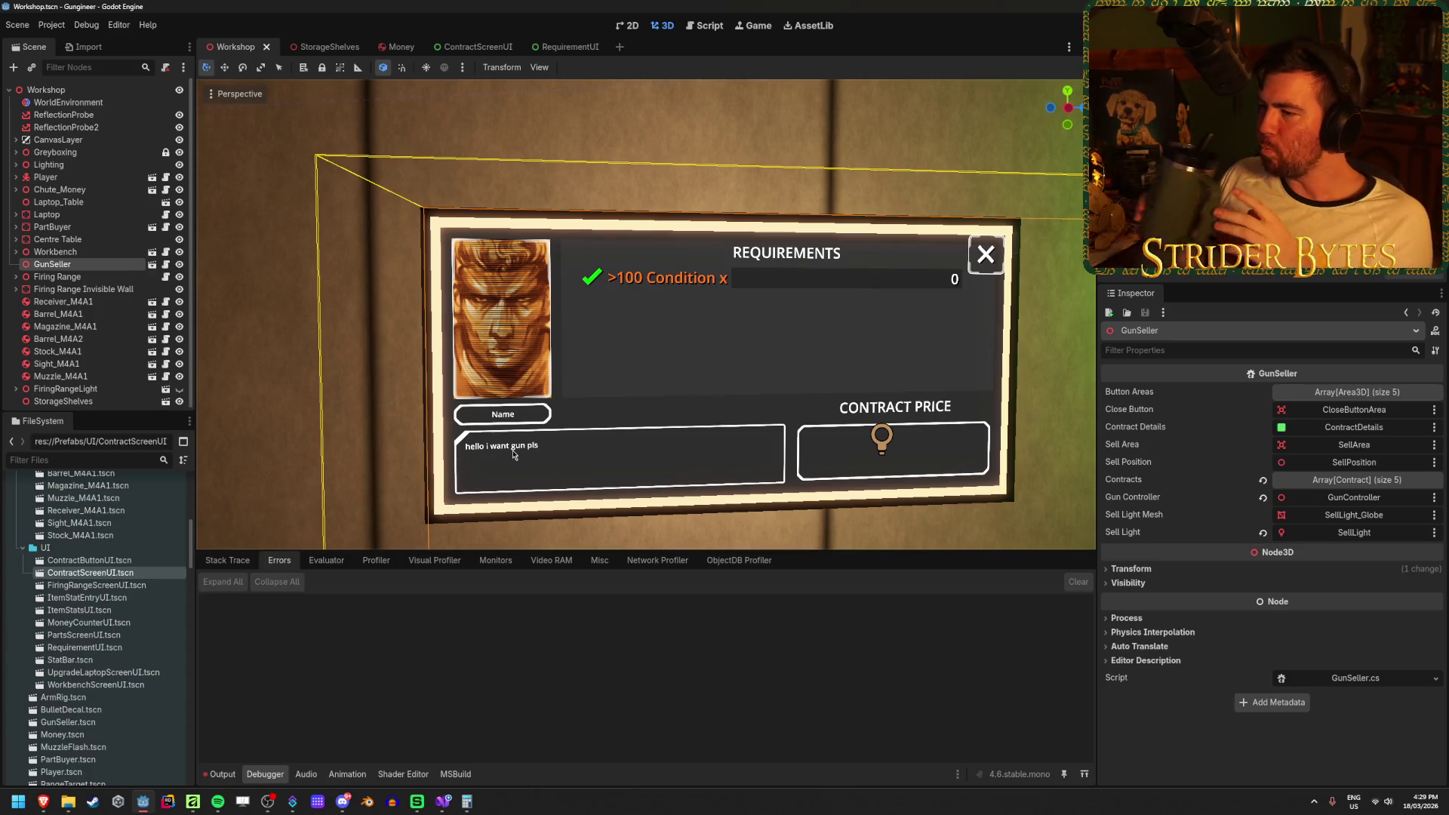
left_click(516, 48)
Remove the trailing x from RequirementText so it reads '>100 Condition', and save RequirementUI.
left_click(555, 48)
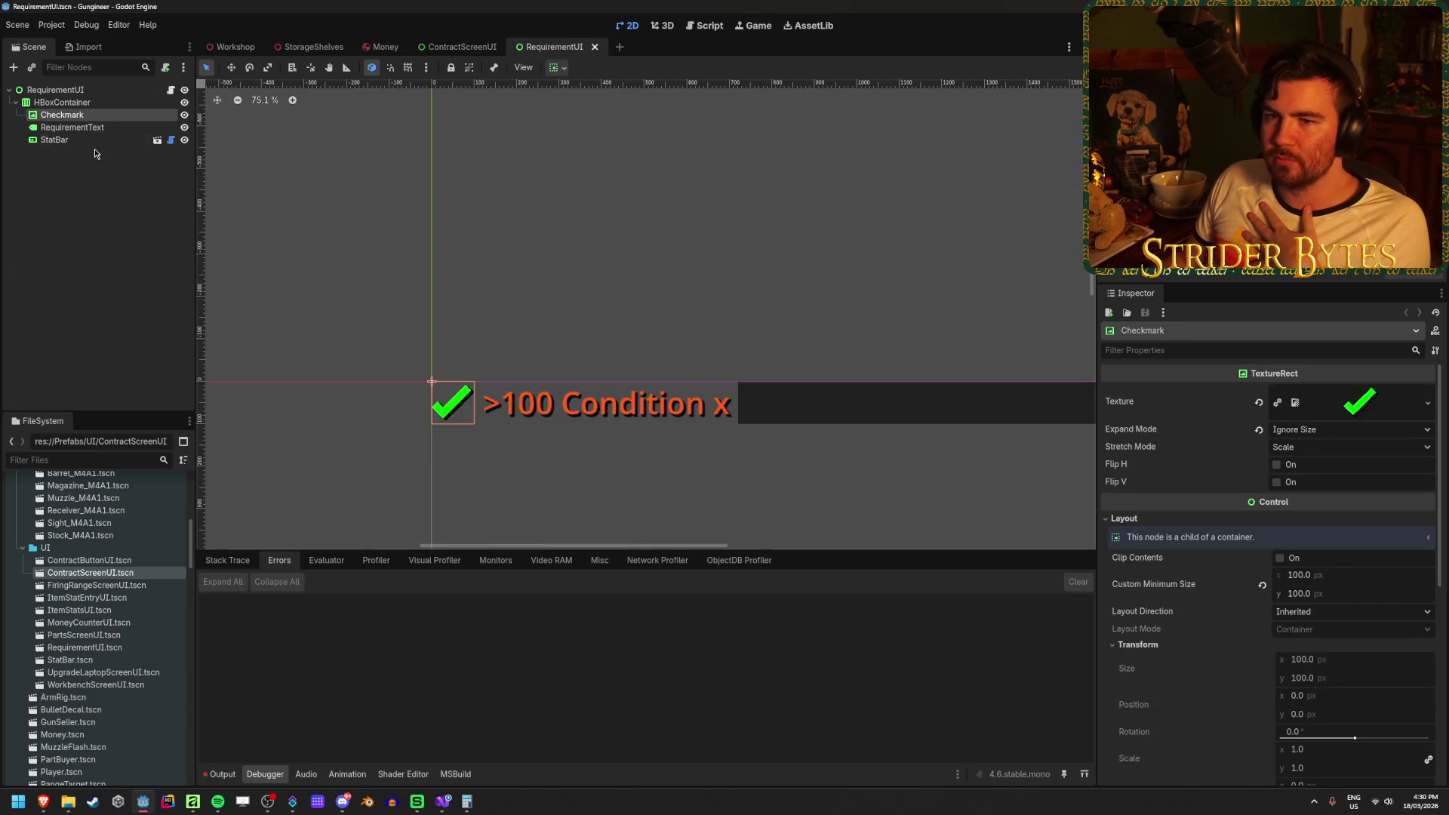
left_click(72, 127)
left_click(1204, 403)
key("BackSpace")
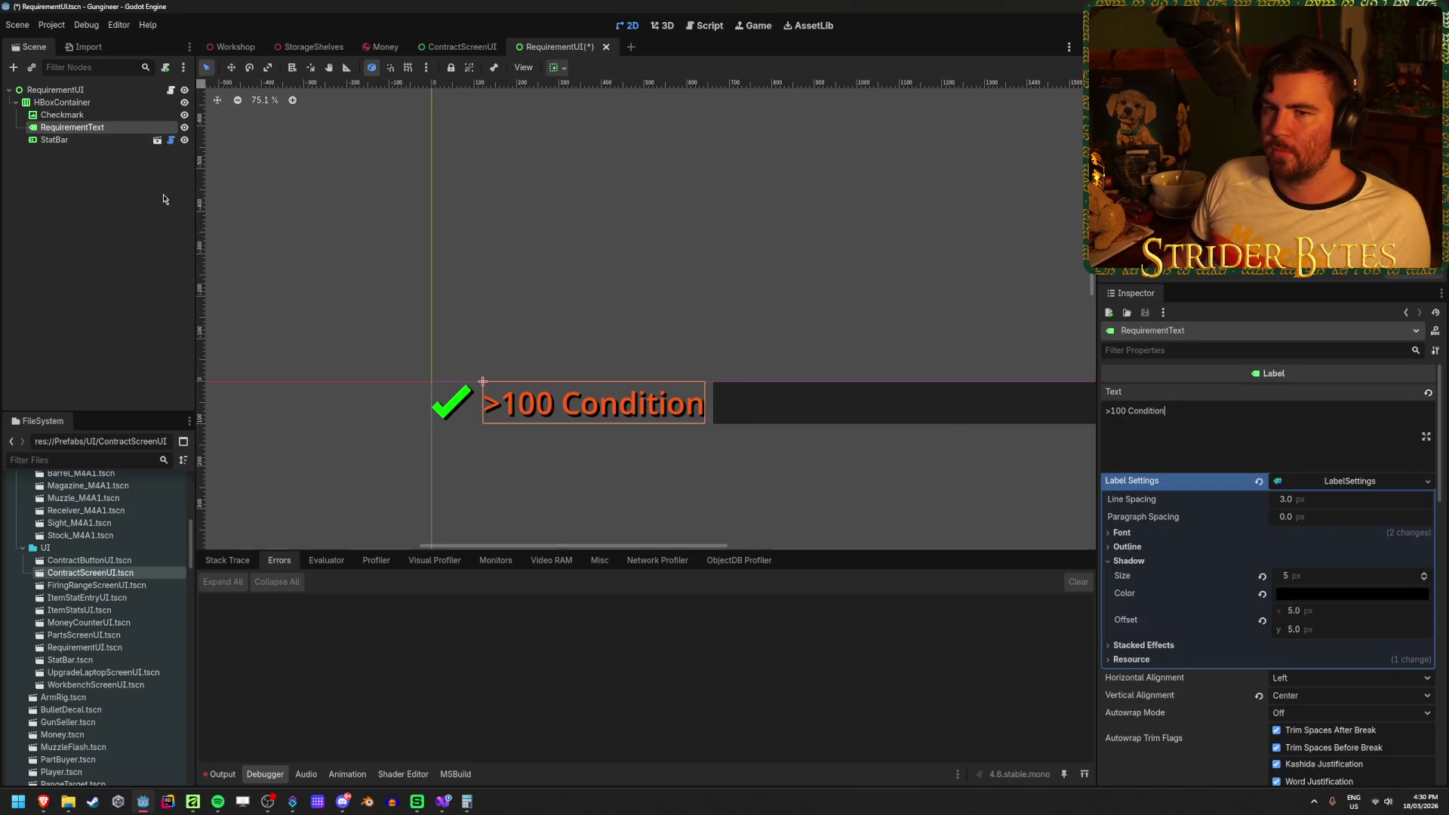
key("ctrl+s")
Compare the row in ContractScreenUI's panel, then return to RequirementUI with its root selected.
left_click(463, 49)
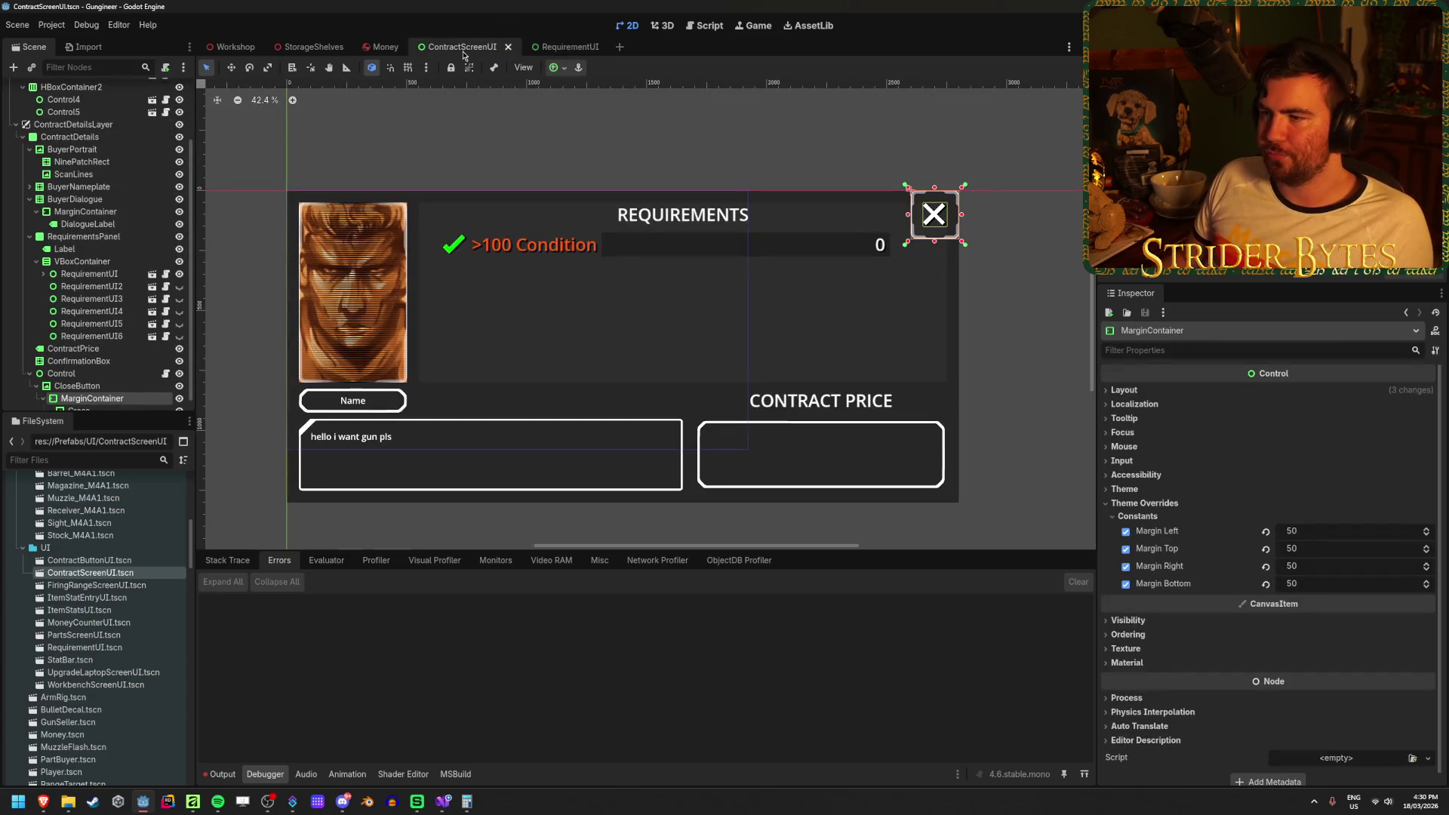
left_click(465, 143)
left_click_drag(525, 137, 513, 137)
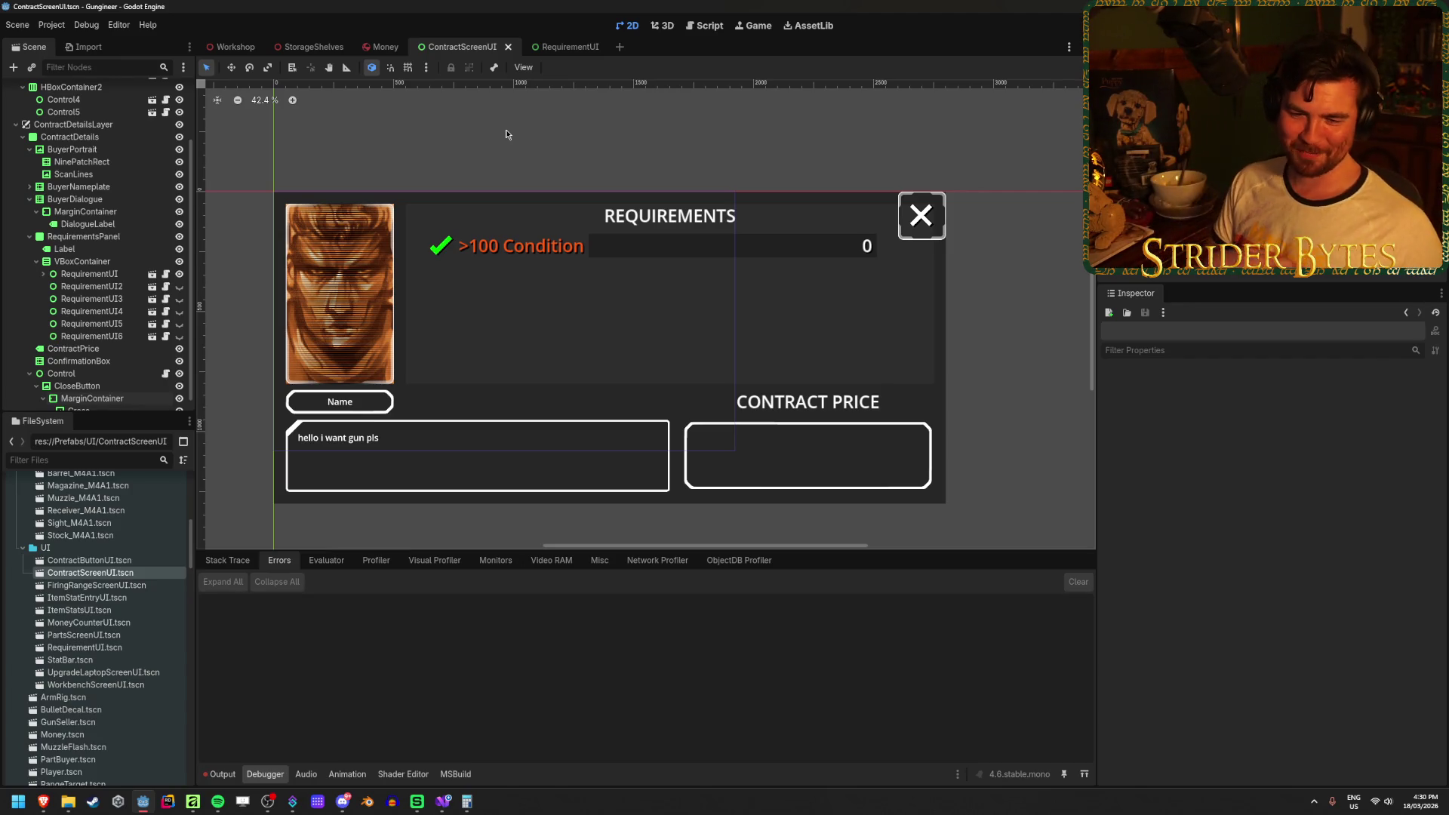
mouse_move(344, 243)
left_mouse_down()
mouse_move(389, 245)
mouse_move(404, 182)
left_mouse_up()
scroll(337, 233, "up", 2)
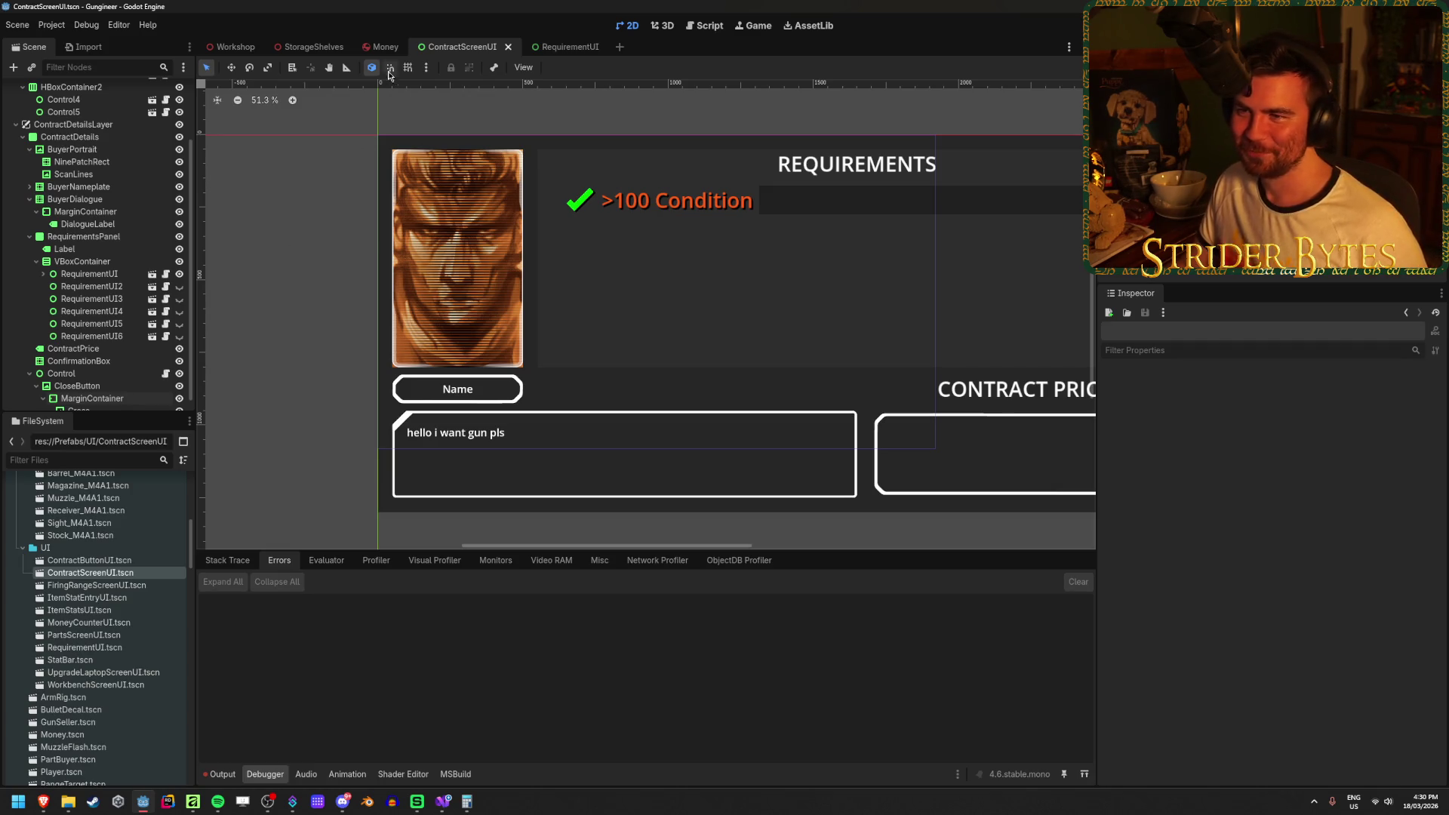
left_click(572, 47)
left_click(372, 175)
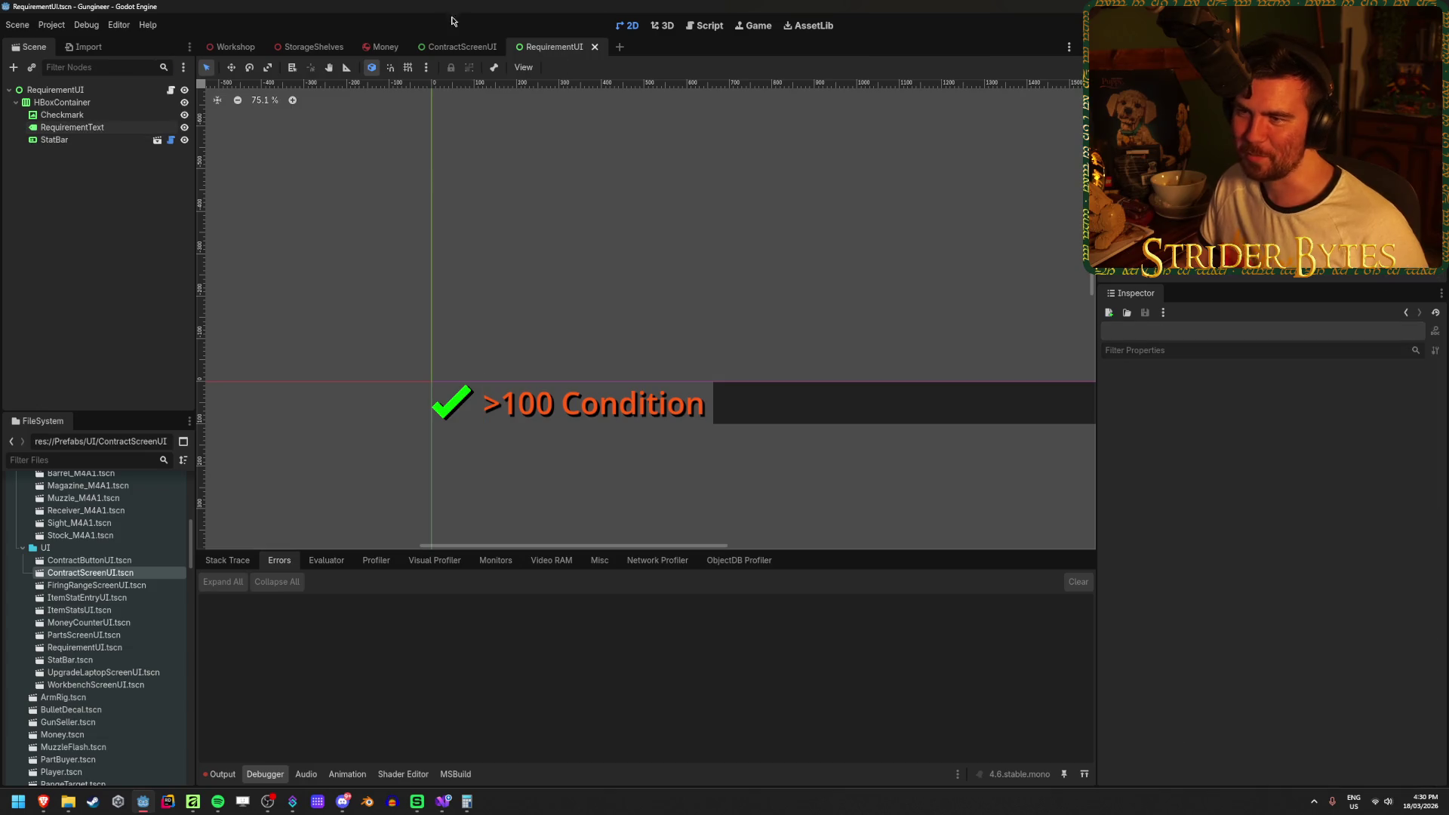
left_click(458, 47)
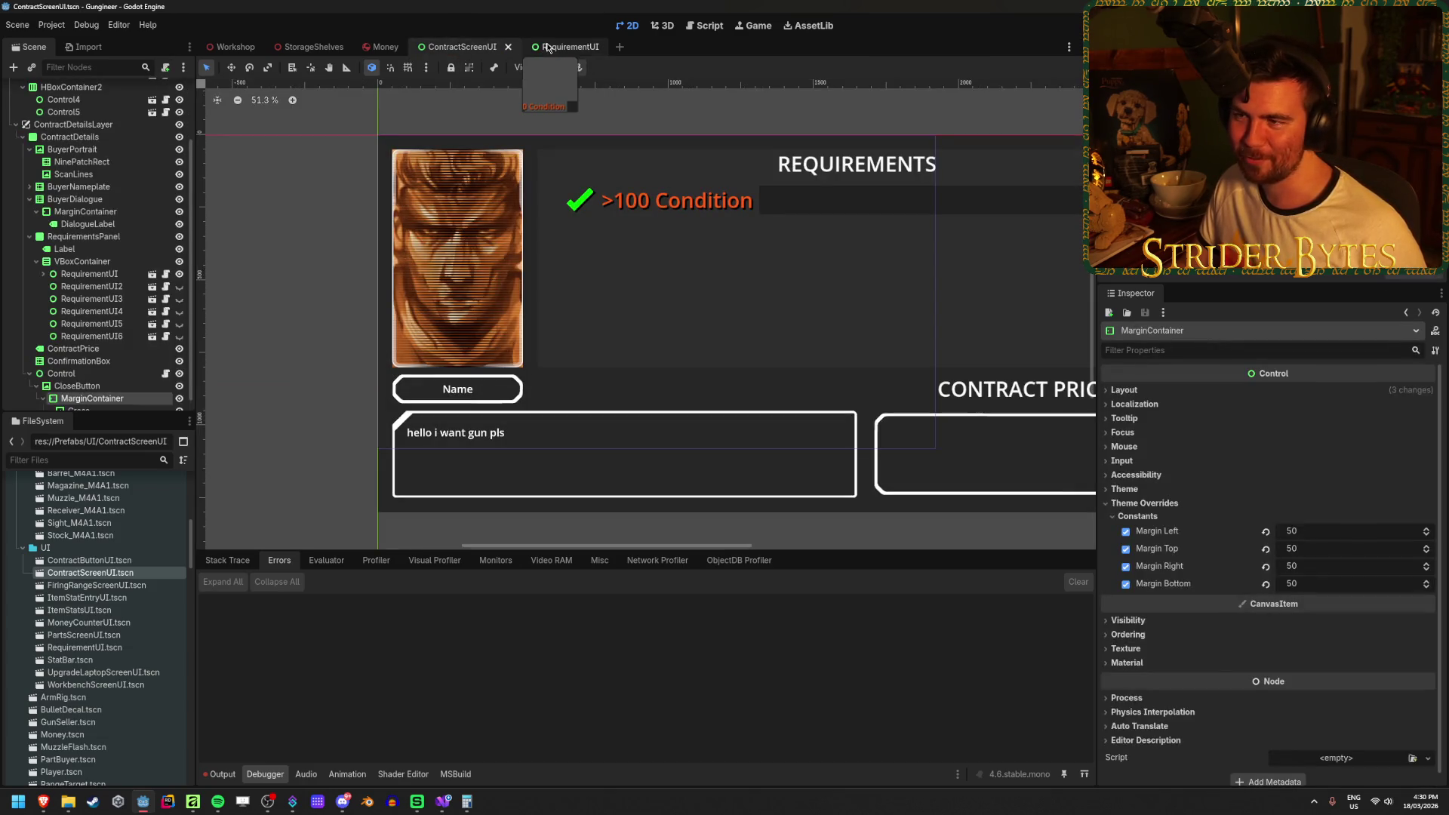
left_click(567, 47)
left_click(54, 89)
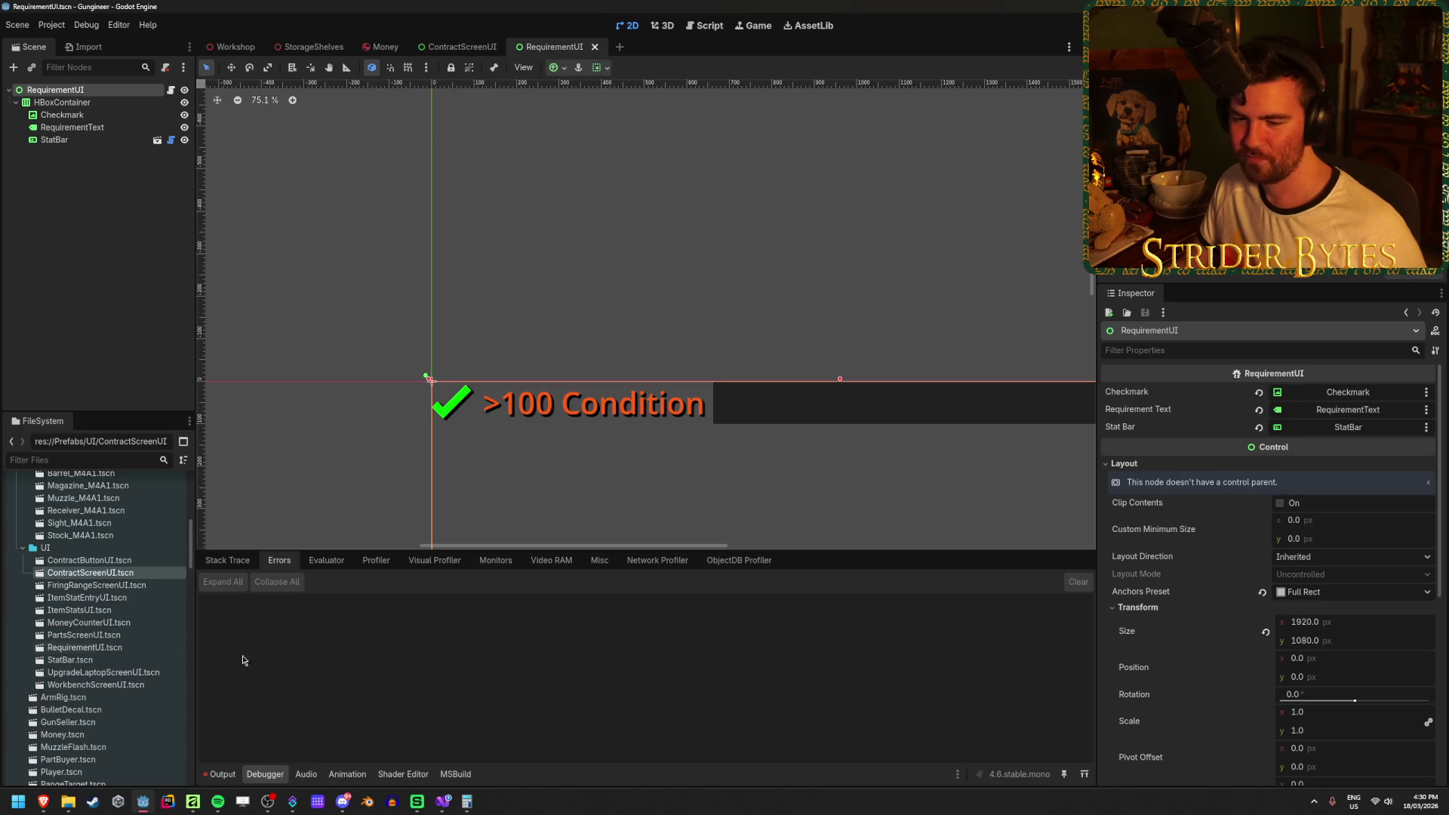
mouse_move(439, 806)
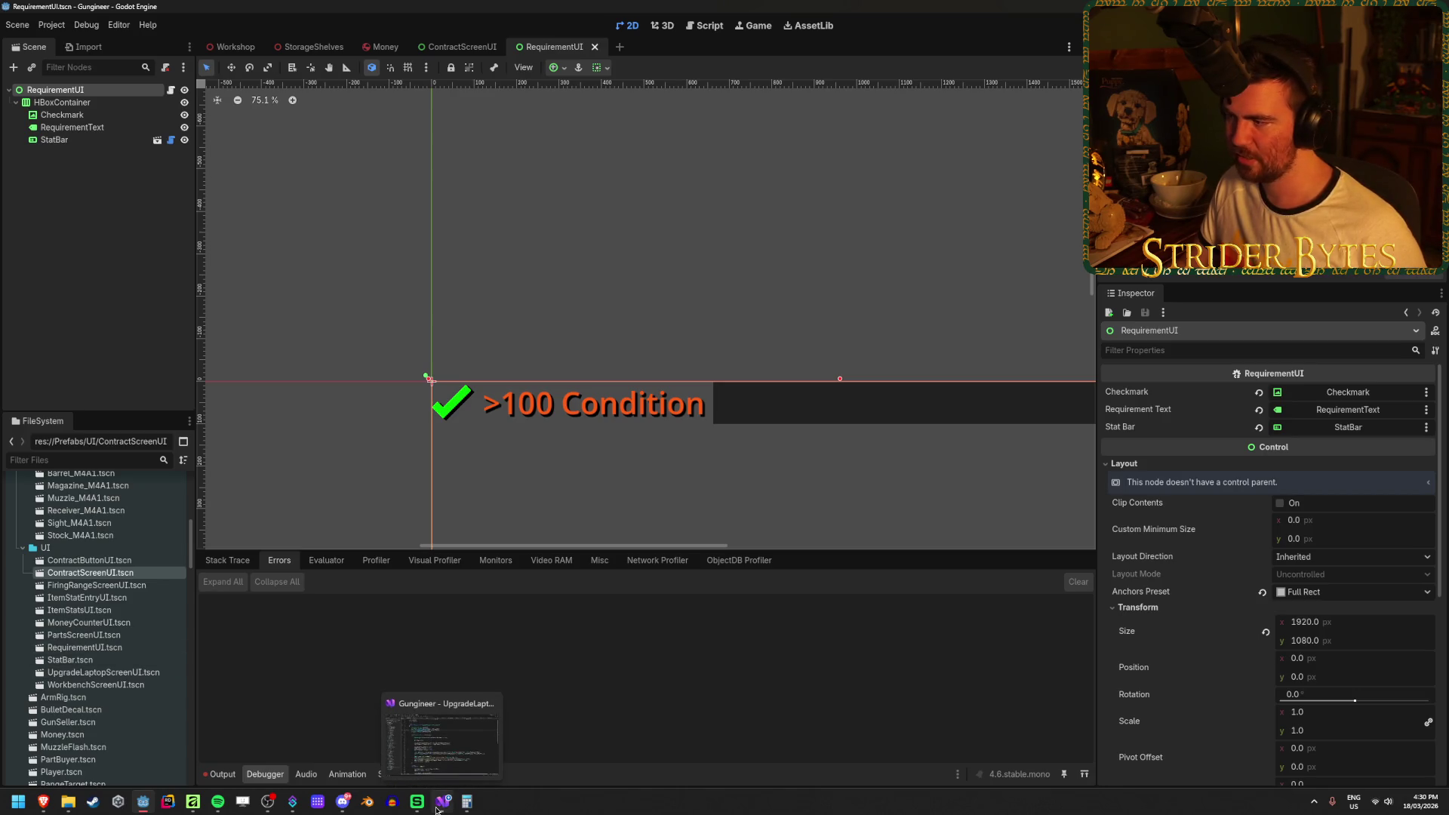
Bring up Visual Studio and move from the upgrade scripts to RequirementUI.cs.
left_click(438, 810)
left_click(1121, 570)
left_click(219, 45)
left_click(317, 46)
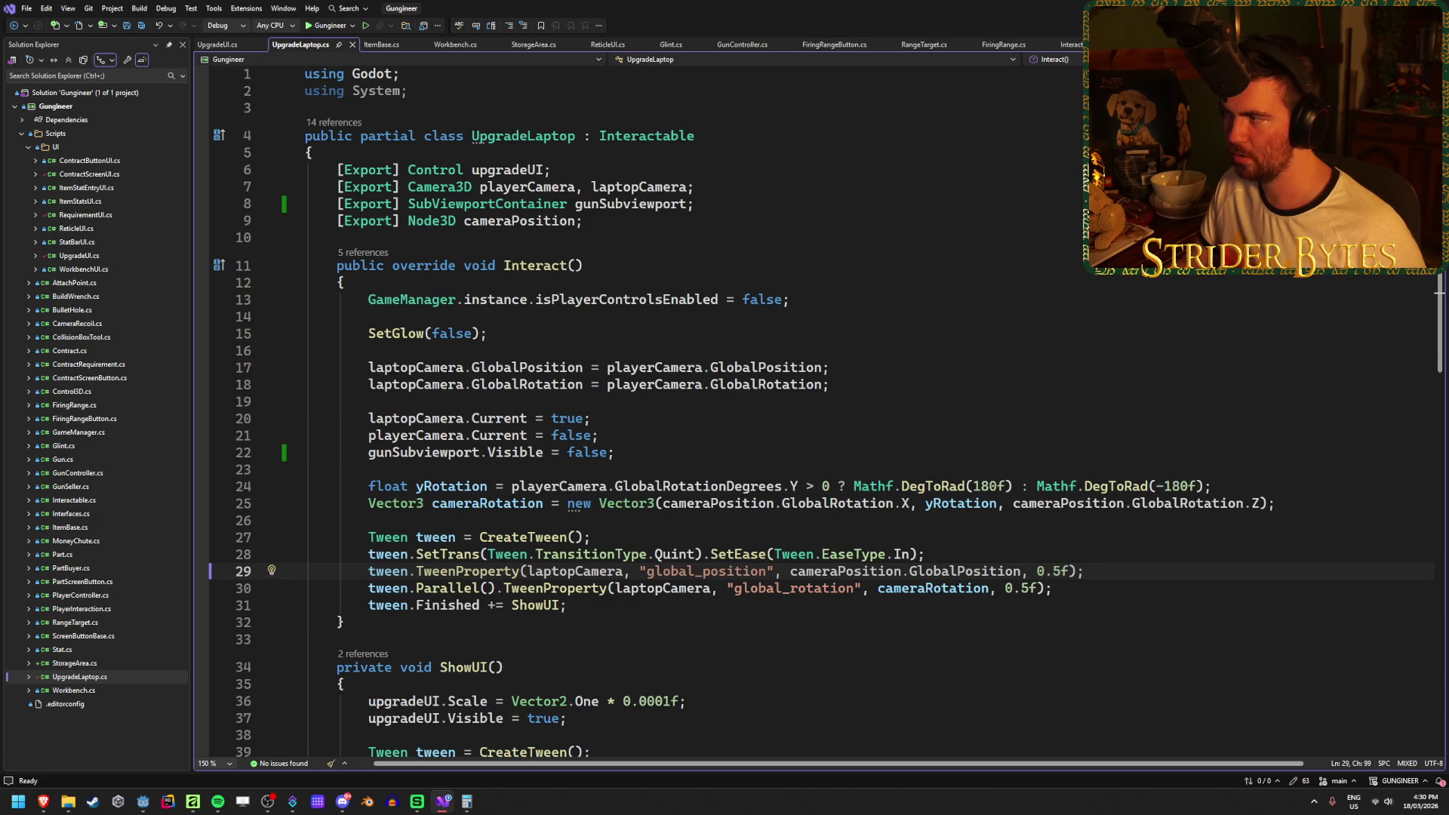
key("ctrl+minus")
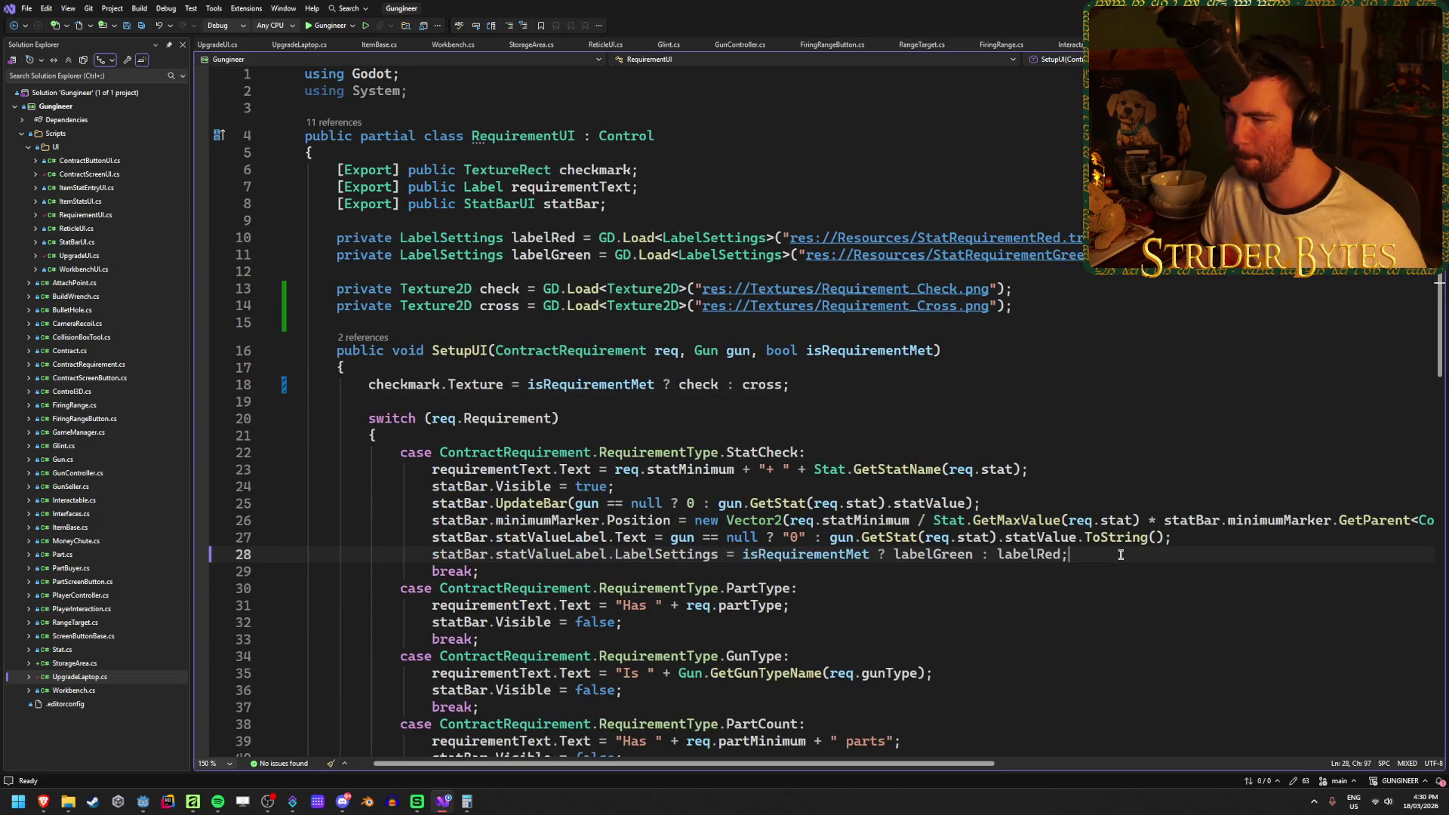
left_click(678, 554)
left_click(1117, 554)
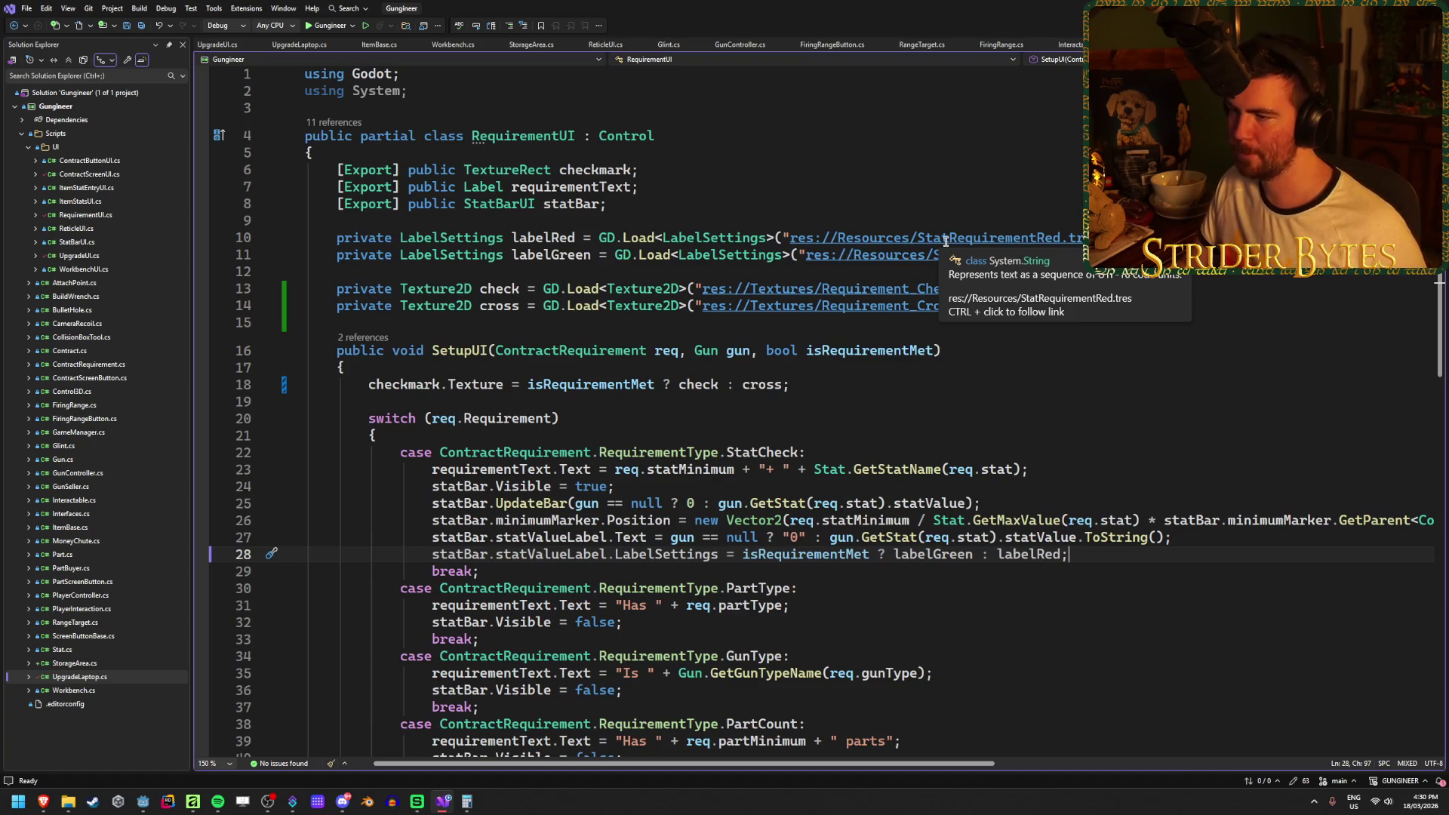
Review the lines loading the Requirement_Check and Requirement_Cross textures.
left_click(1077, 296)
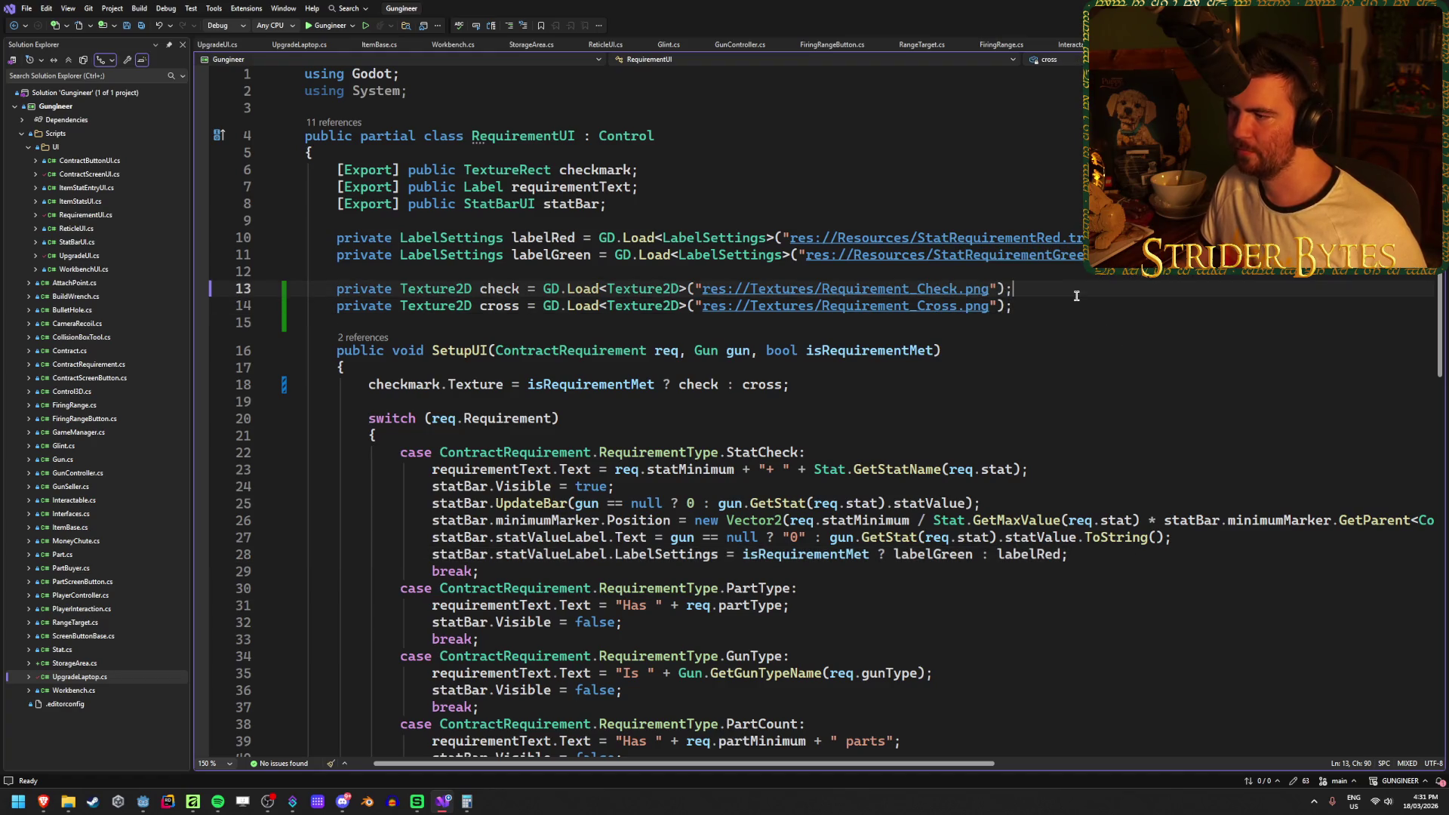
left_click(1072, 303)
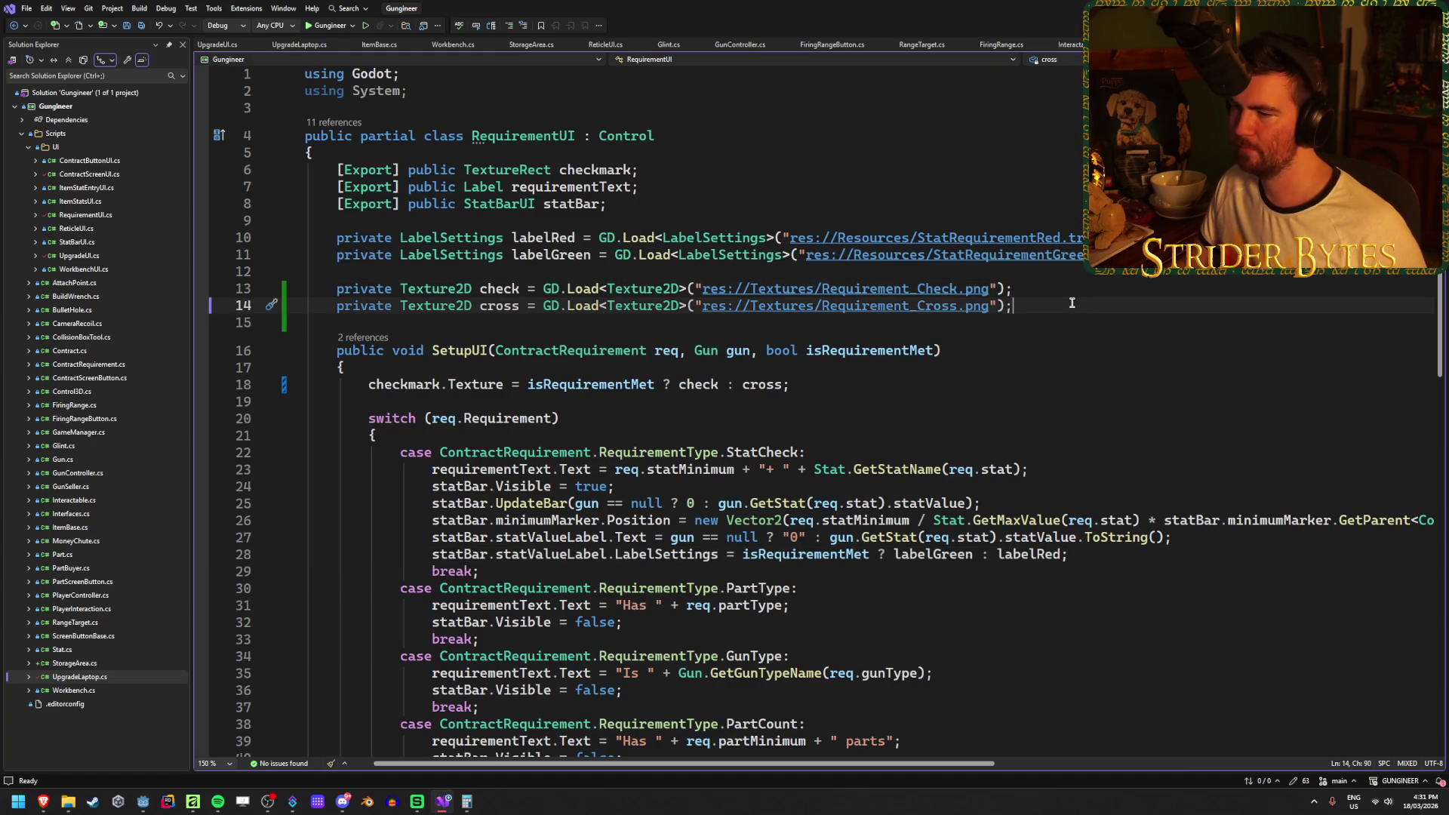
left_click(1072, 293)
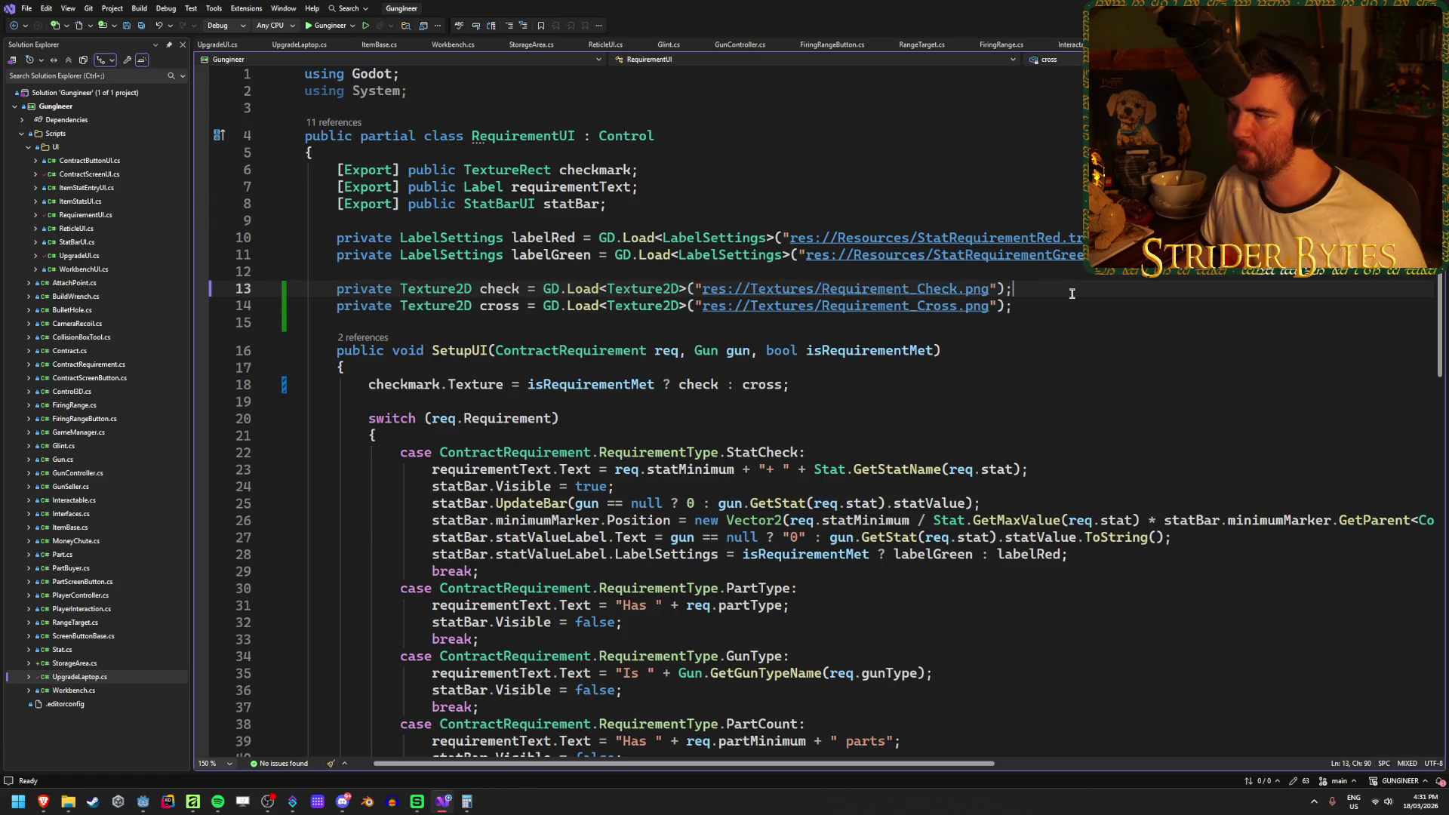
left_click(1064, 309)
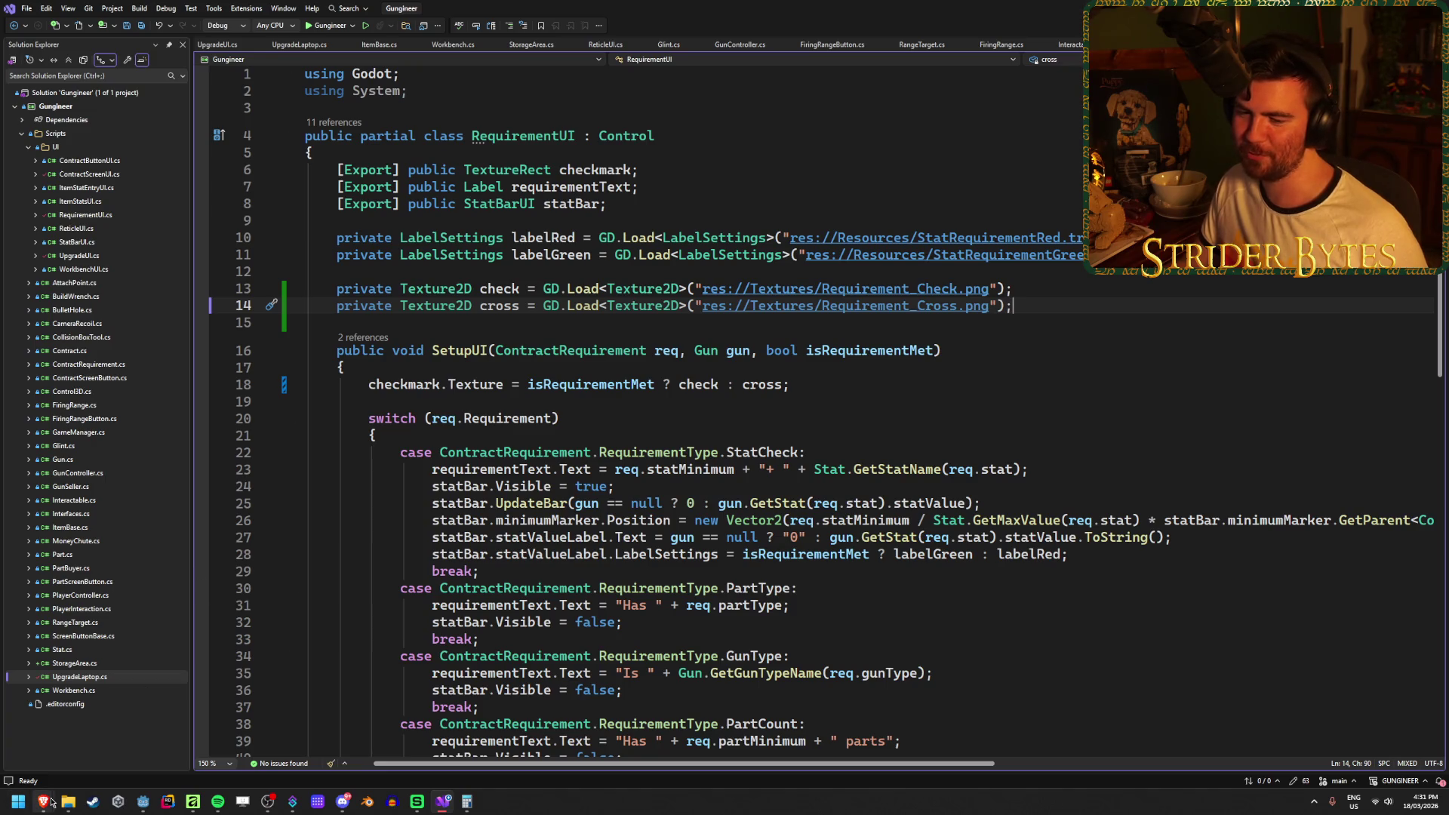
mouse_move(51, 802)
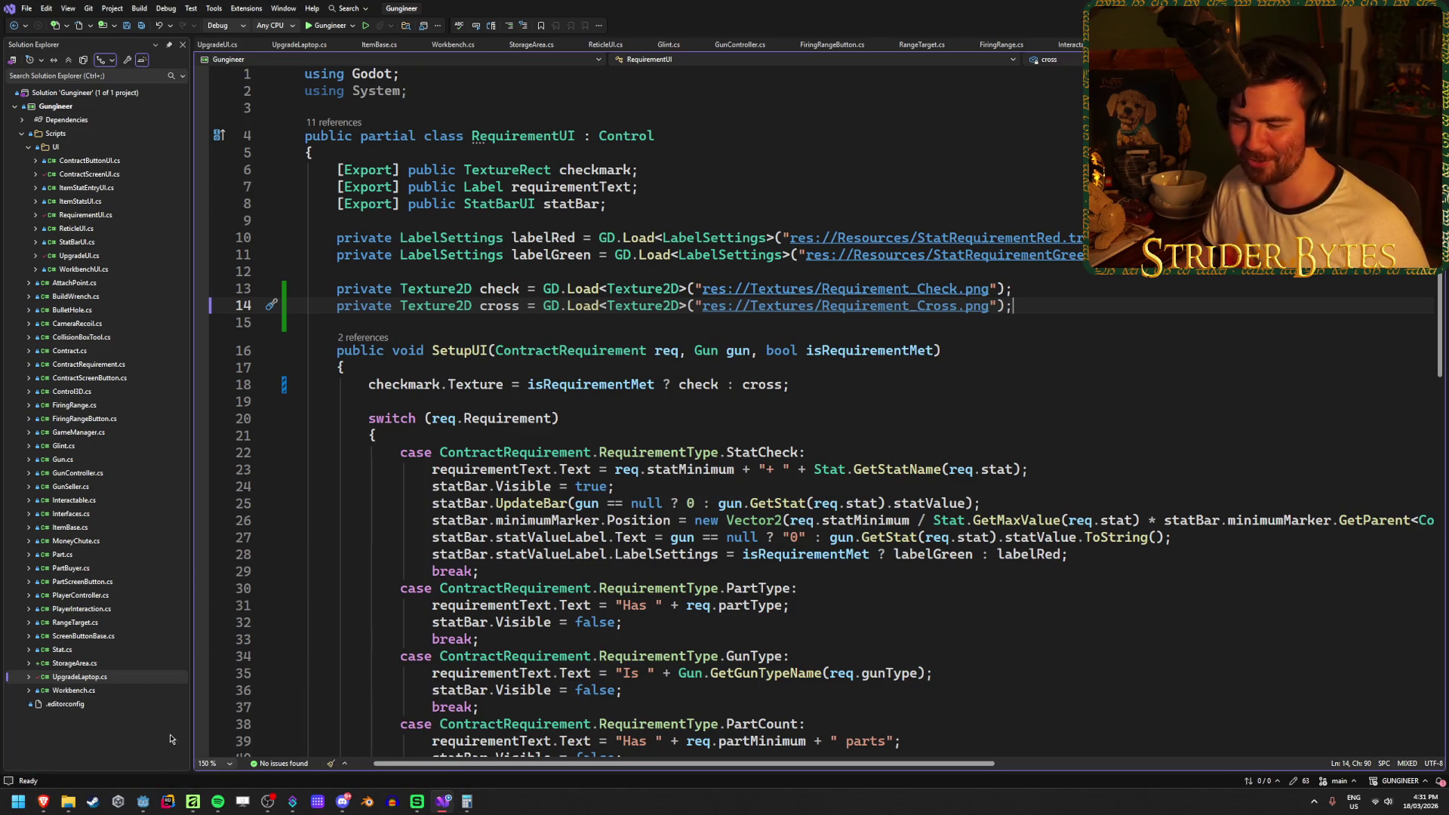
left_click(142, 801)
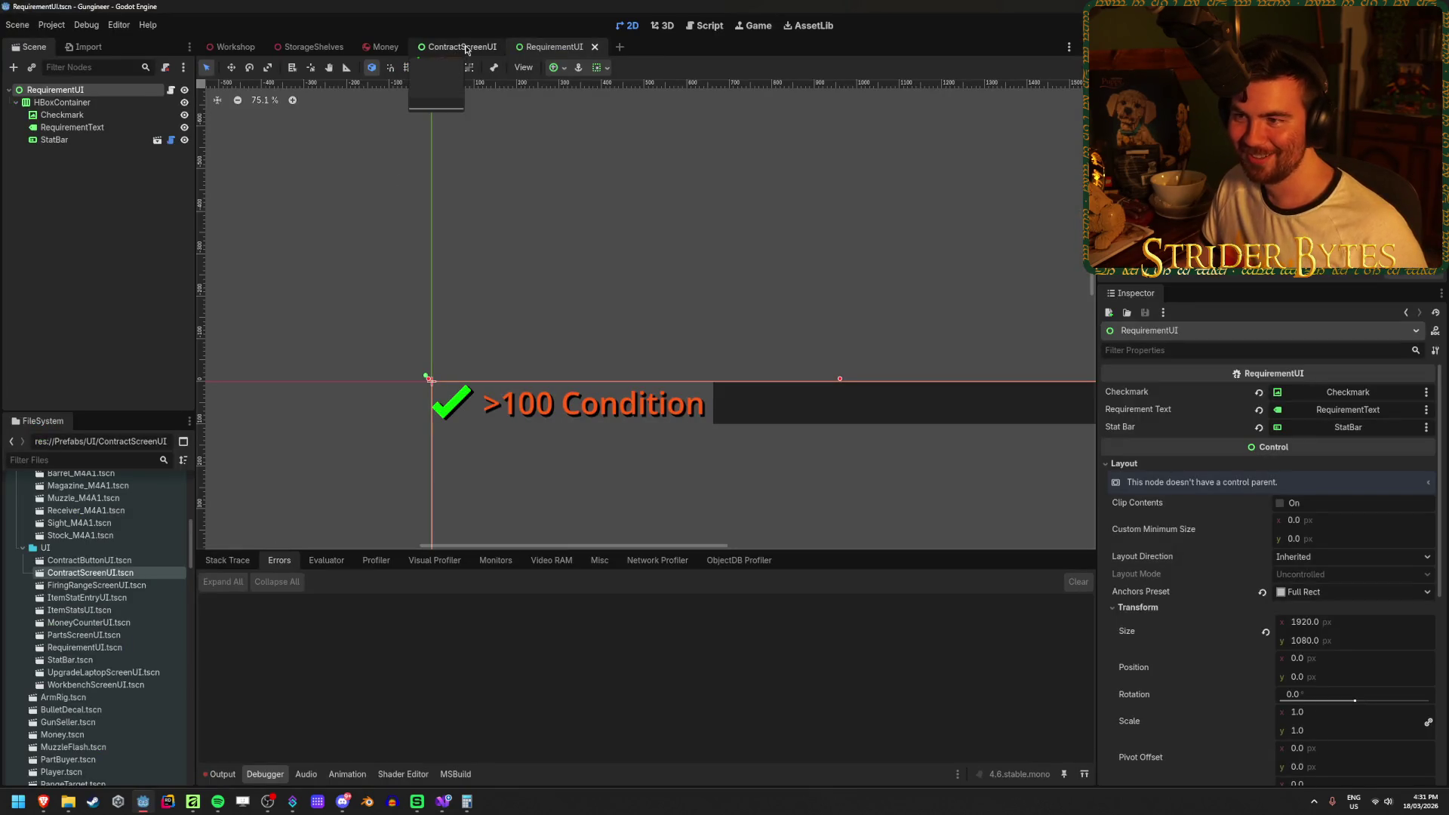
Inspect the requirements row on the ContractScreenUI screen.
left_click(464, 47)
left_click(309, 329)
left_click(319, 214)
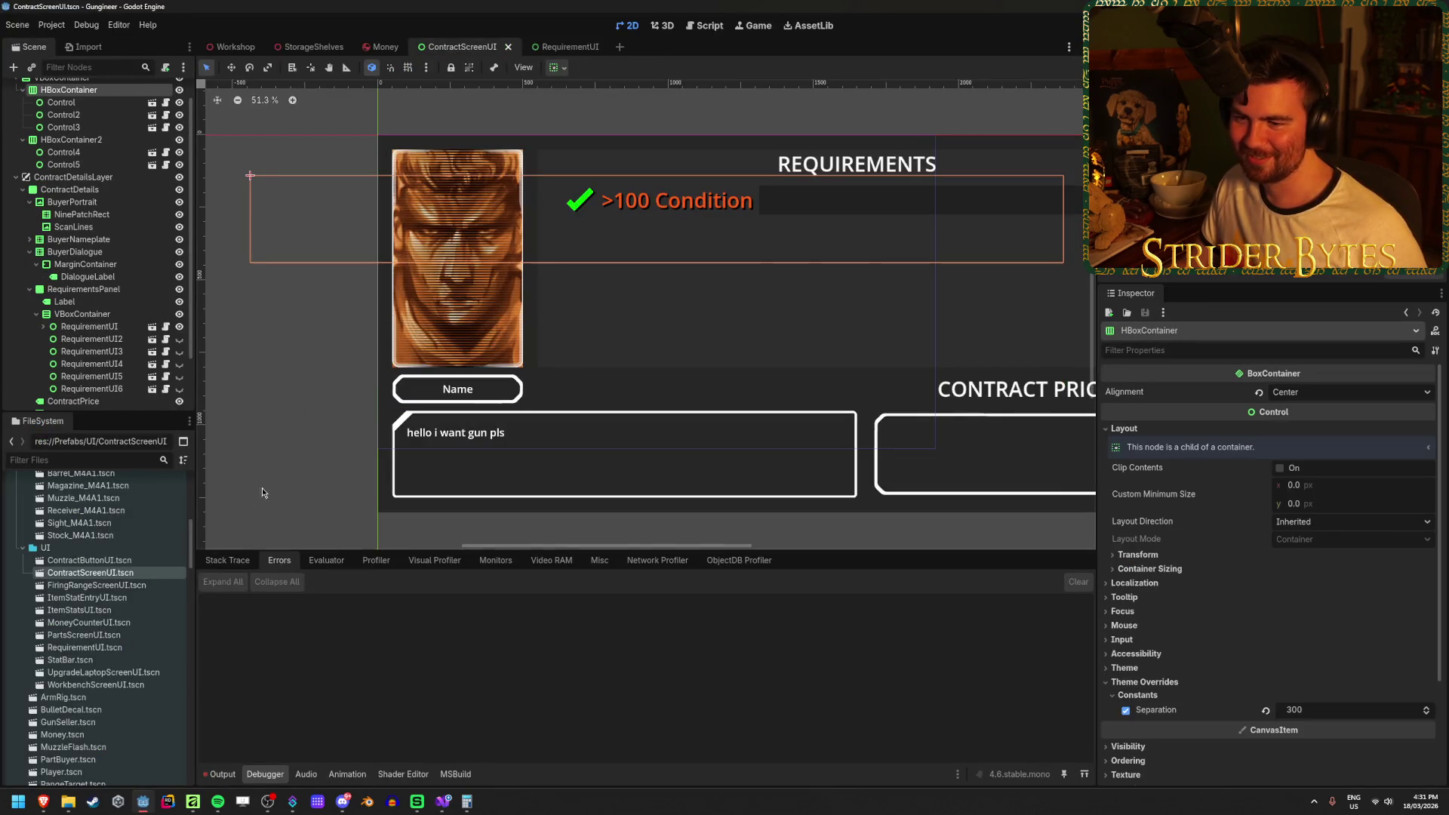
left_click(224, 496)
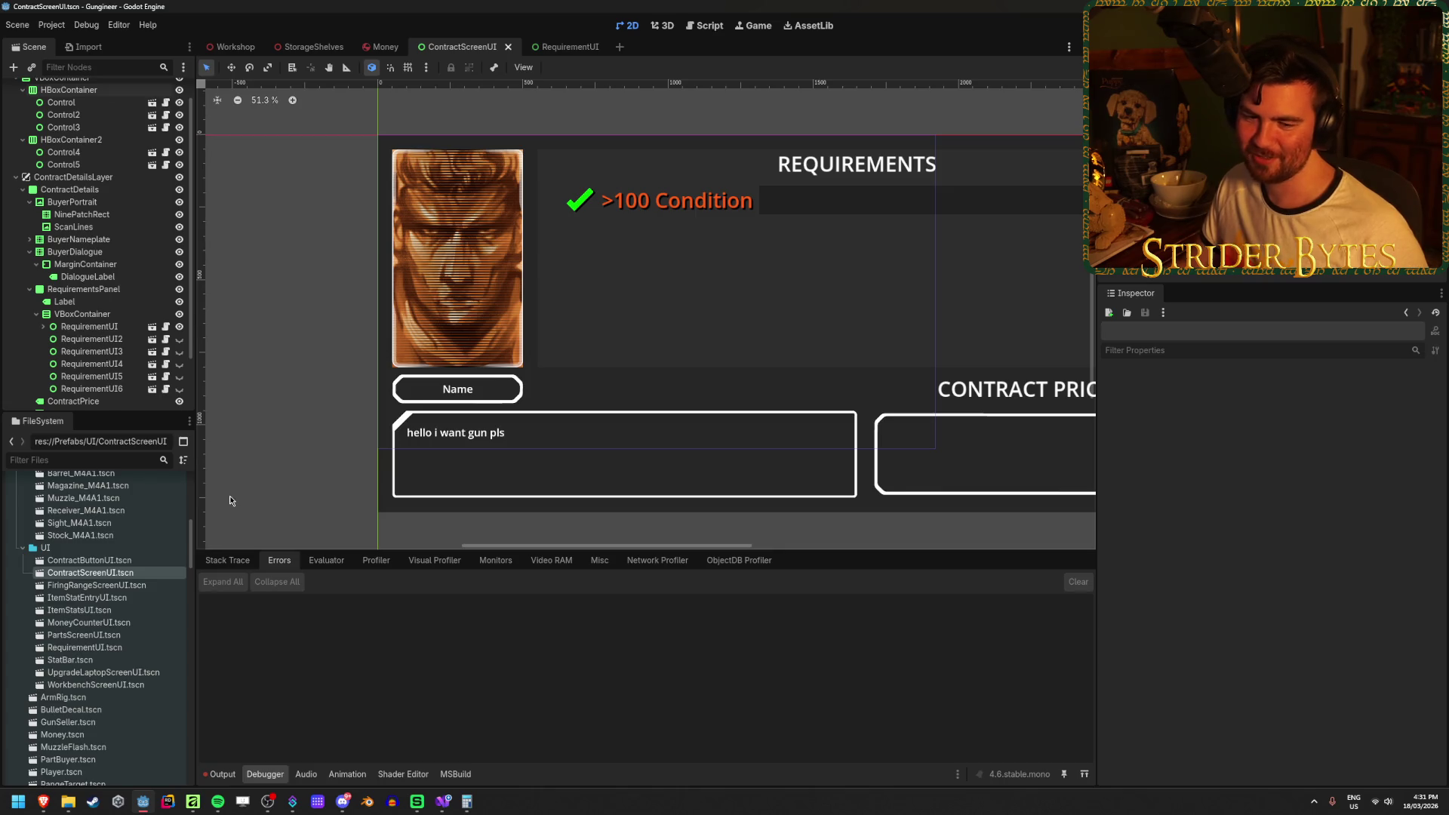
left_click_drag(229, 495, 251, 501)
scroll(251, 496, "down", 1)
scroll(251, 494, "up", 1)
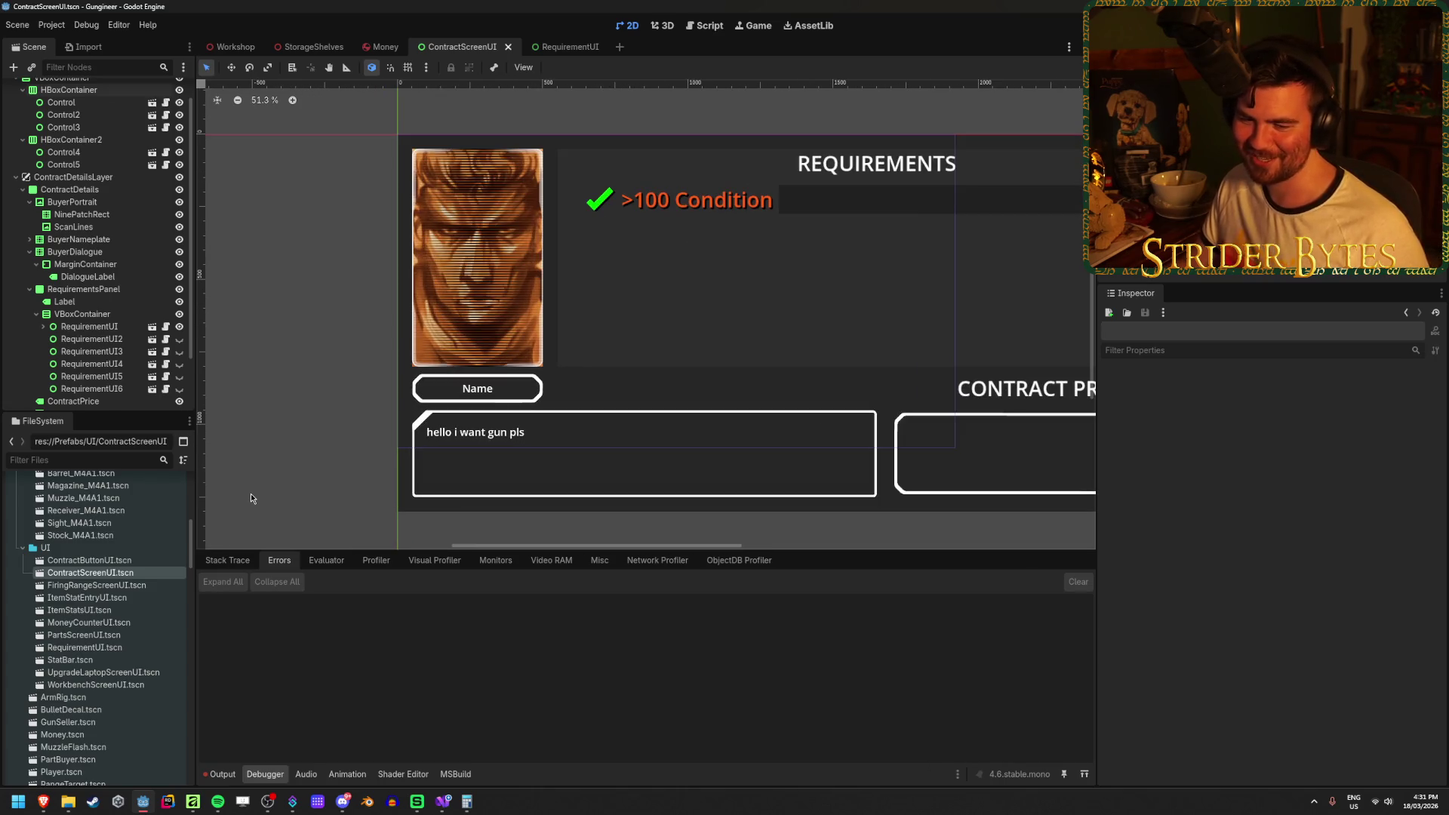
Open Resources/StatRequirementGreen.tres from FileSystem to check its bright green font colour.
left_click(560, 46)
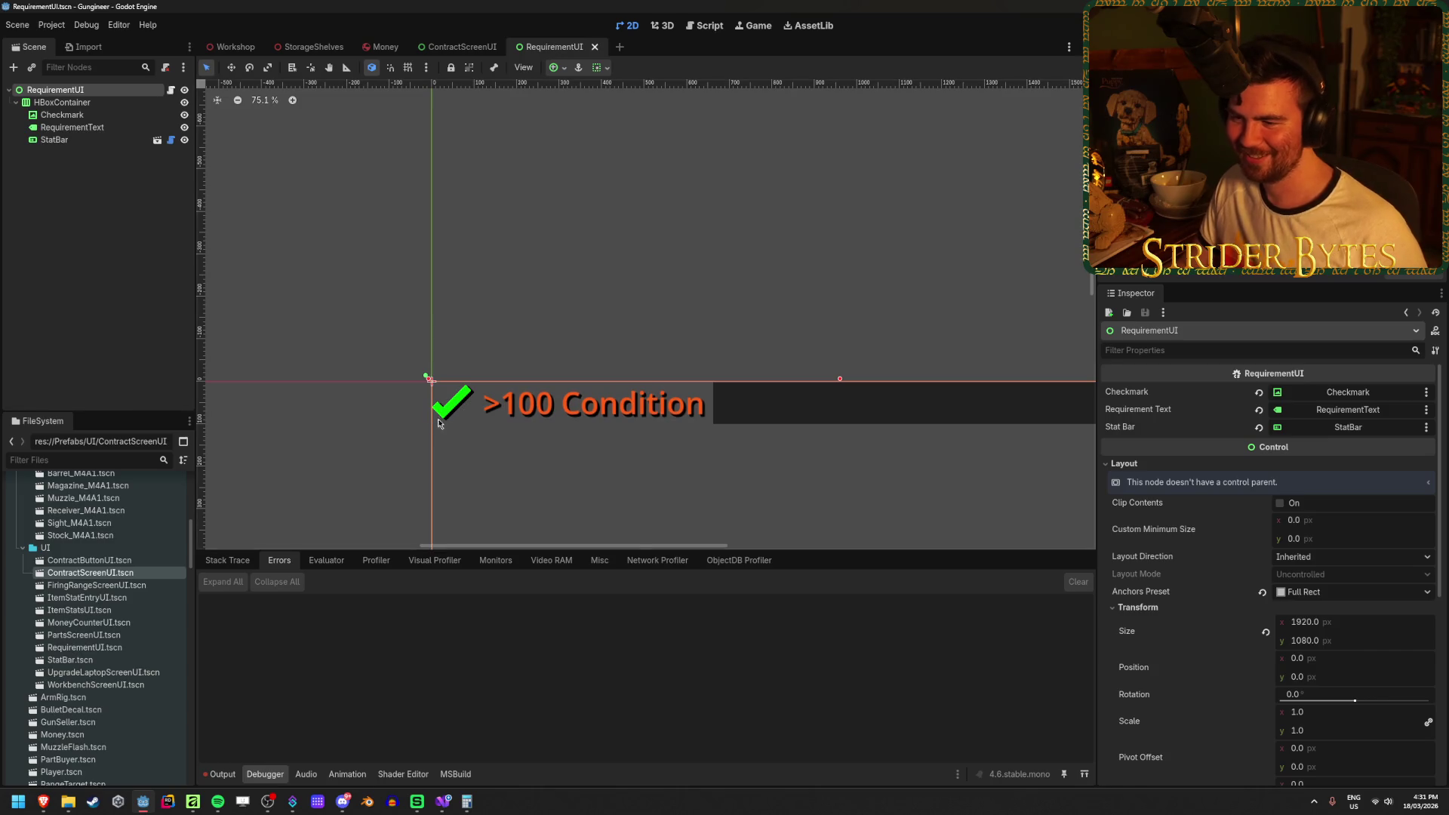
scroll(383, 366, "down", 4)
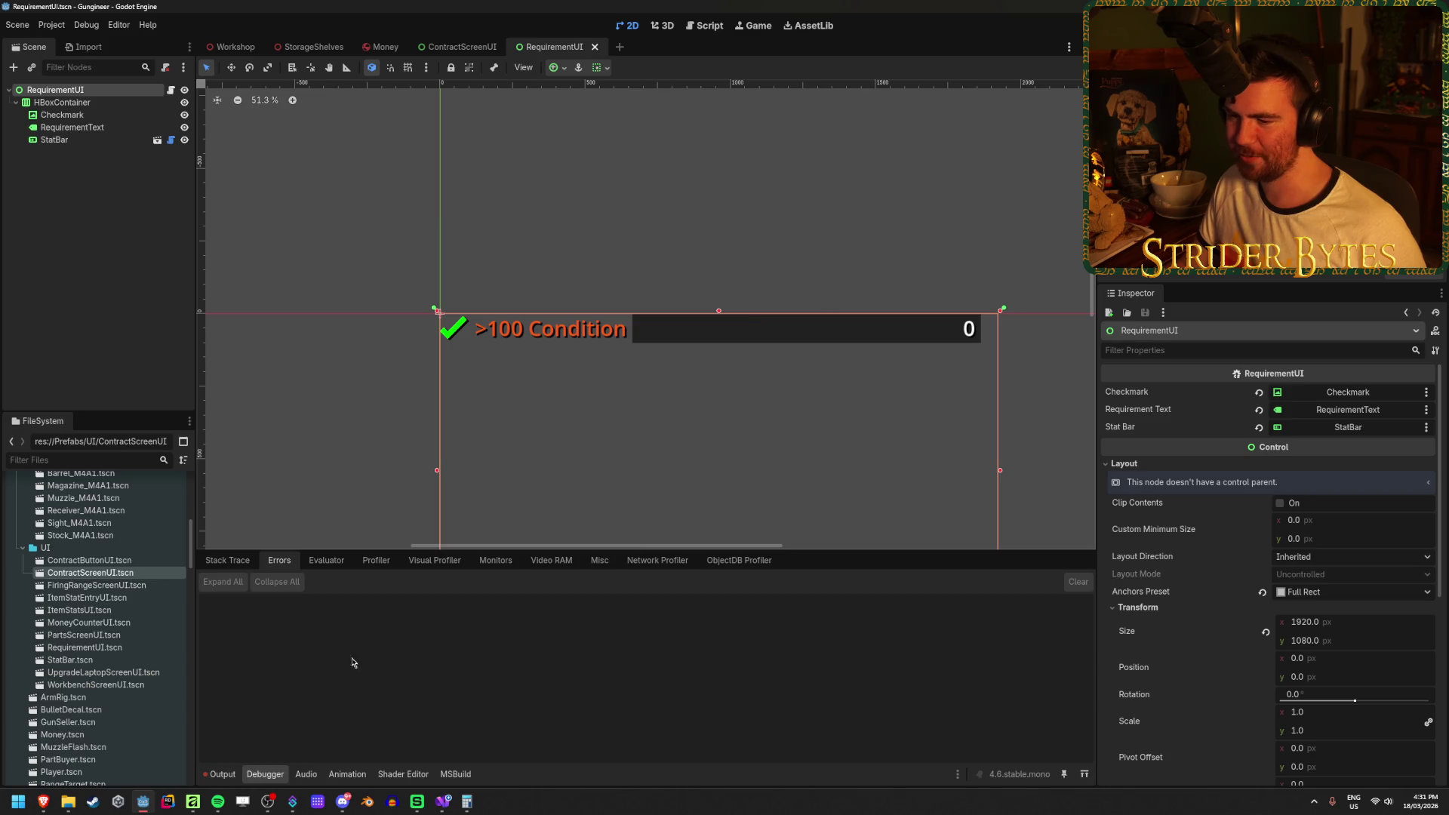
scroll(110, 640, "down", 10)
scroll(76, 627, "up", 8)
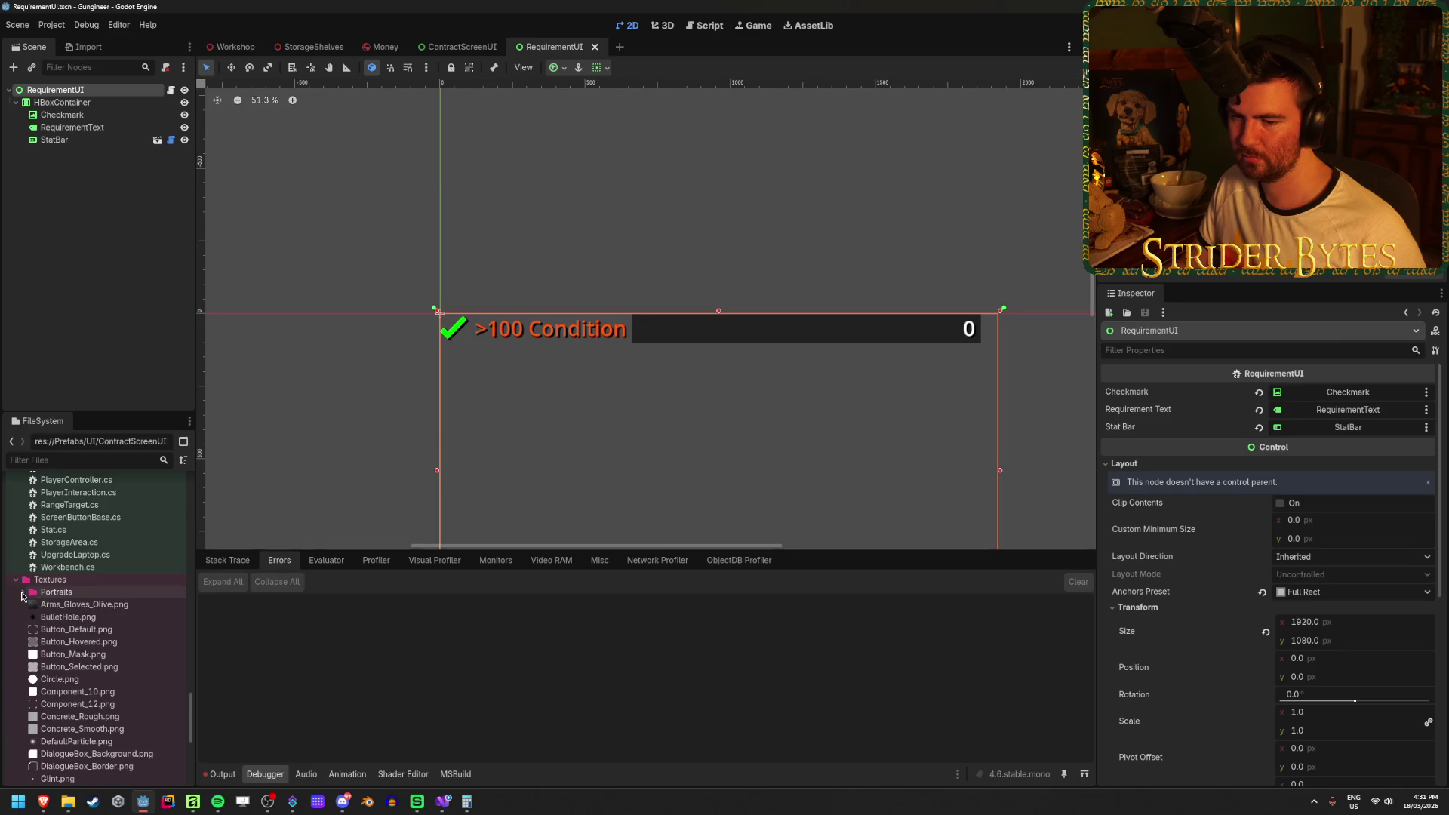
scroll(27, 596, "up", 6)
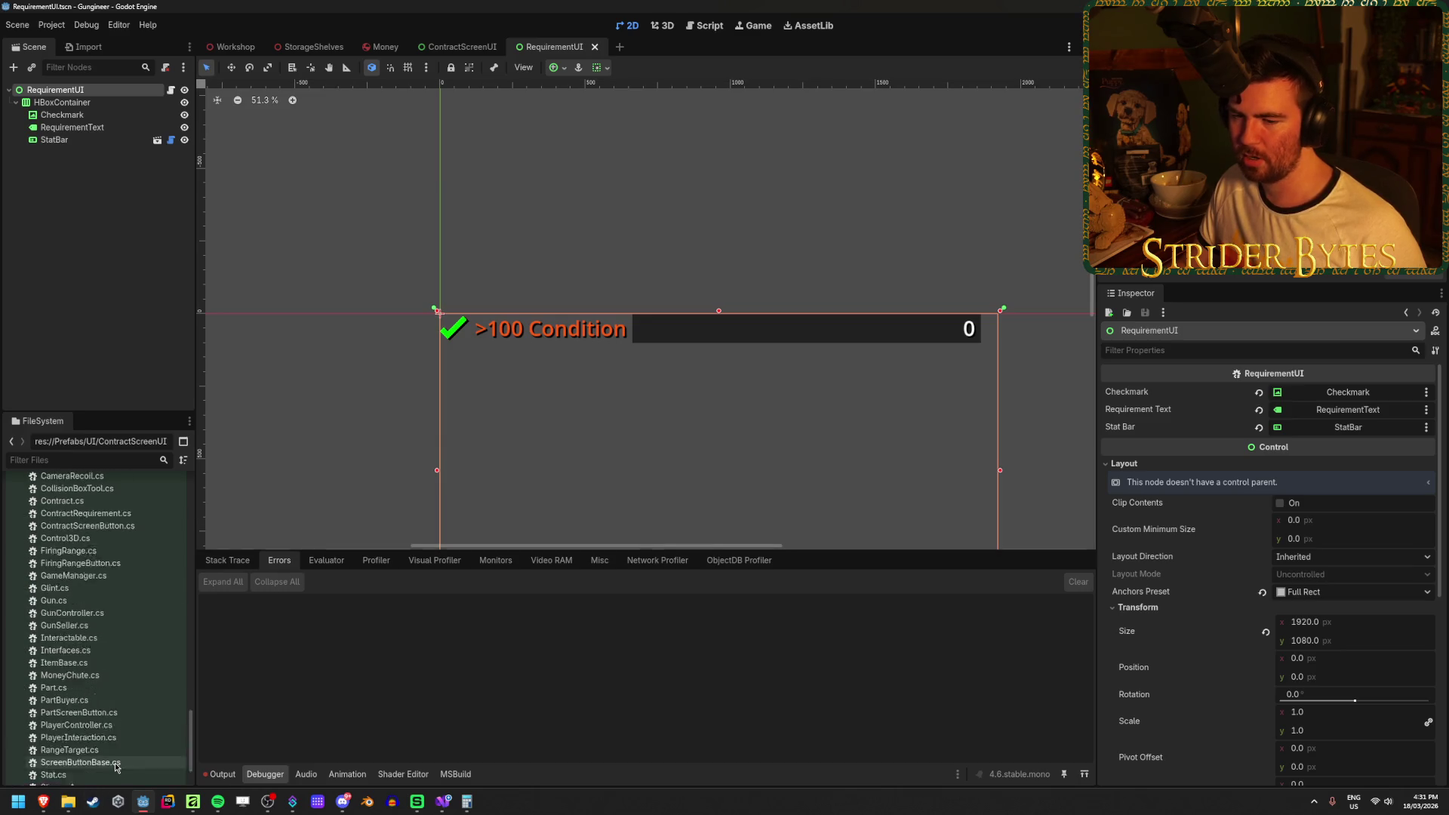
scroll(114, 755, "up", 5)
scroll(106, 724, "up", 5)
left_click(106, 713)
double_click(101, 713)
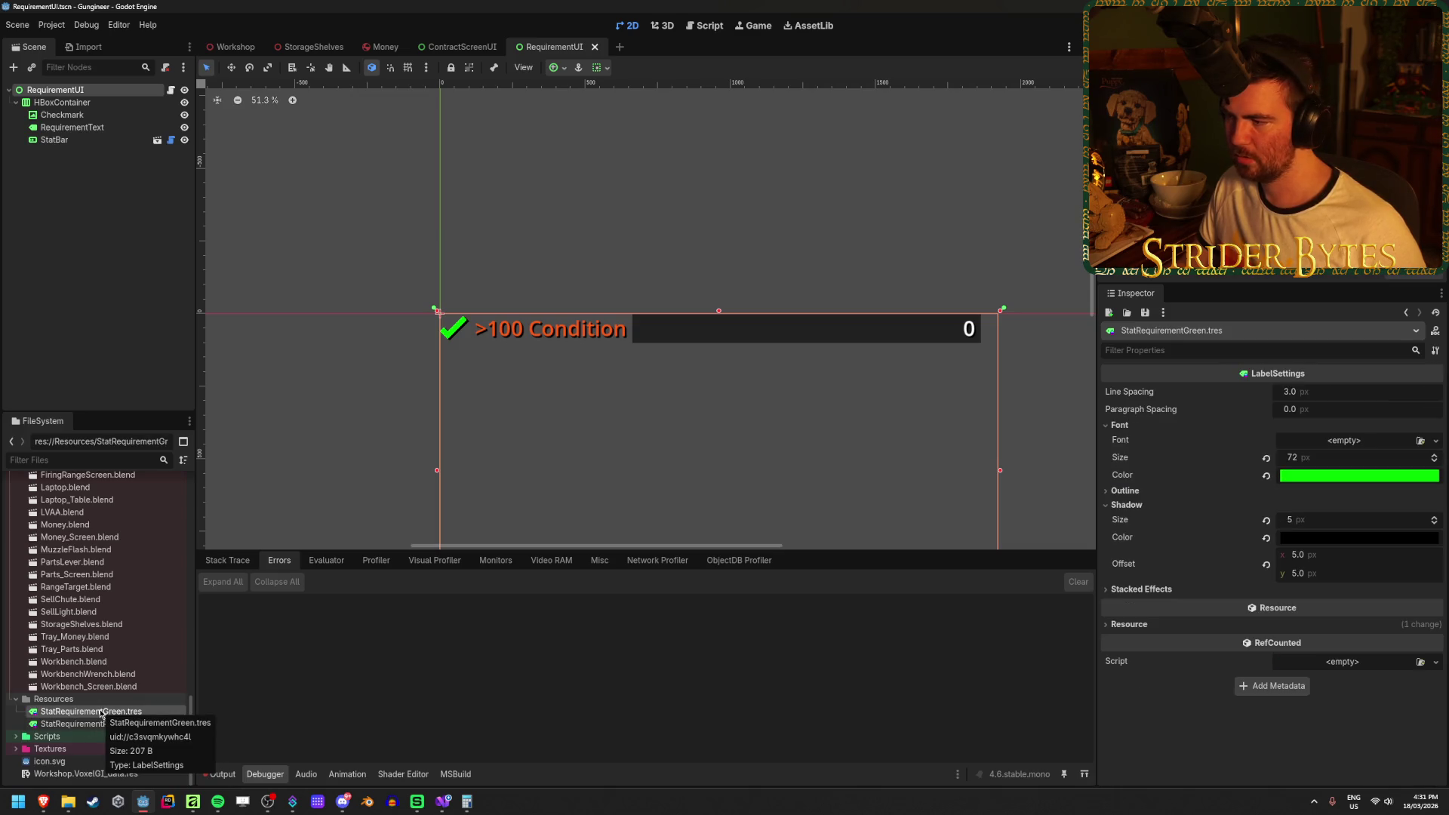
Return to RequirementUI.cs in Visual Studio at the SetupUI method.
left_click(444, 805)
left_click(974, 356)
scroll(671, 497, "down", 3)
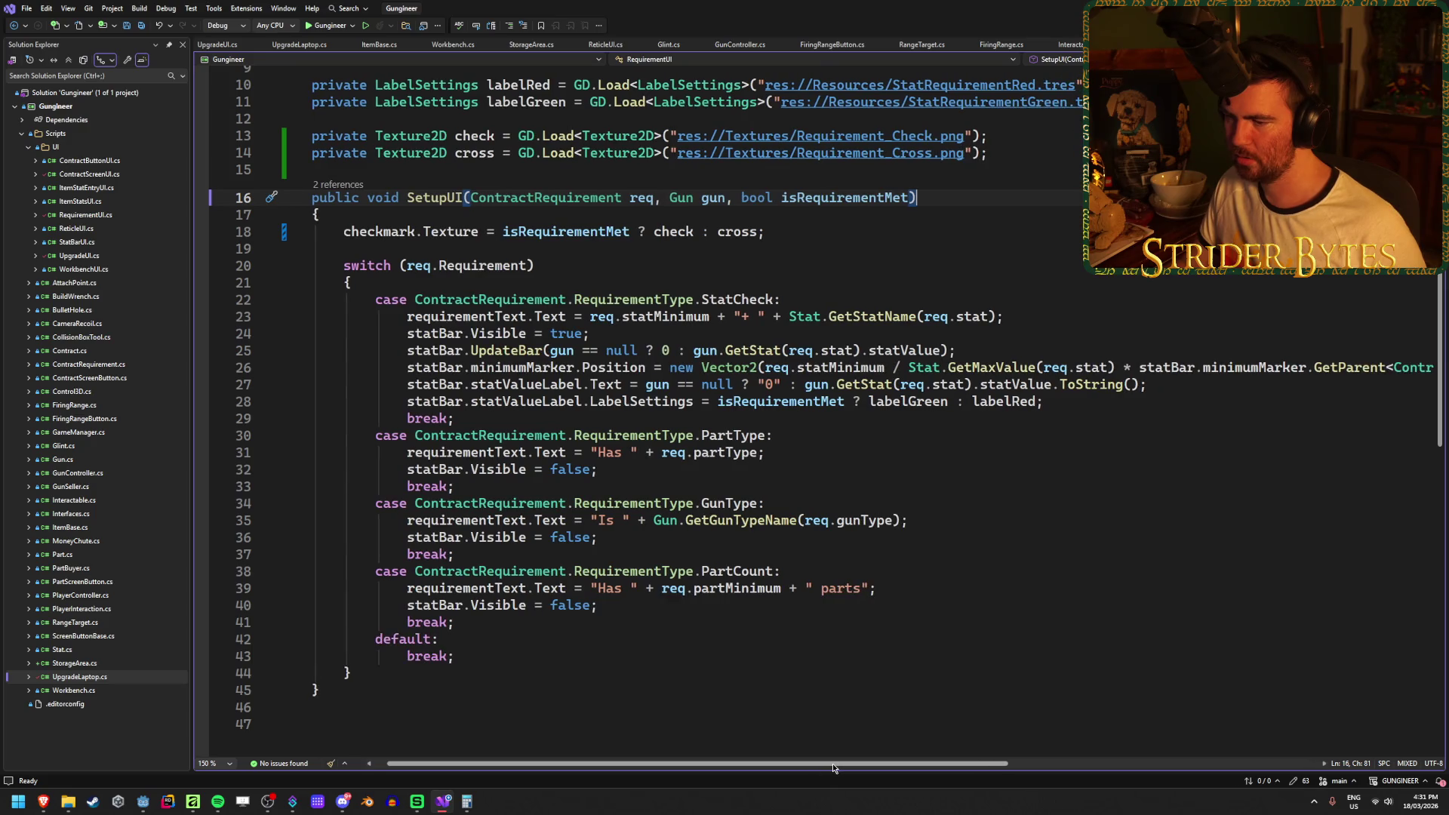
Start a new 'checkmark' statement below the texture assignment, dropping the '.colo' attempt.
scroll(648, 508, "up", 3)
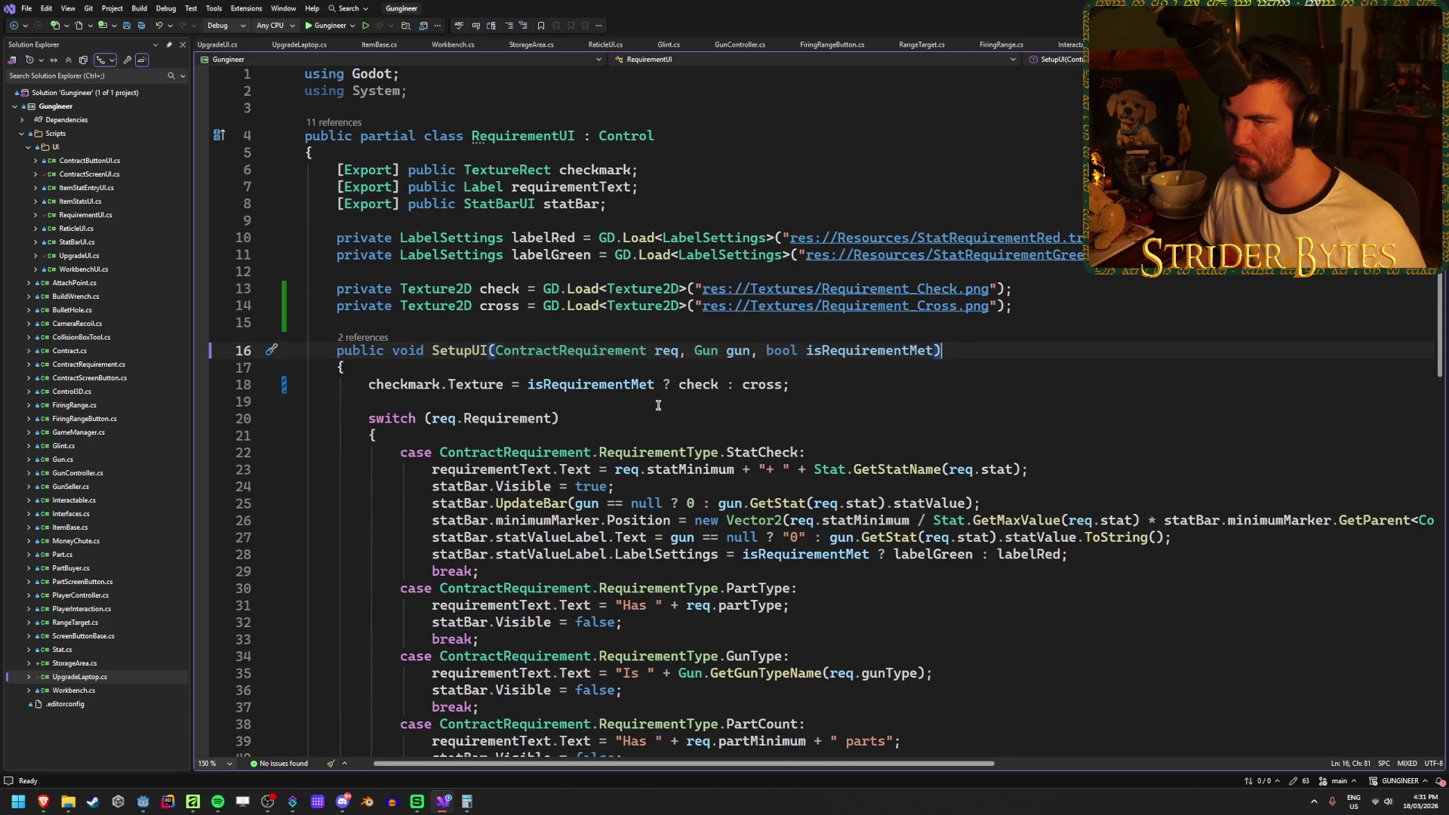
left_click(827, 383)
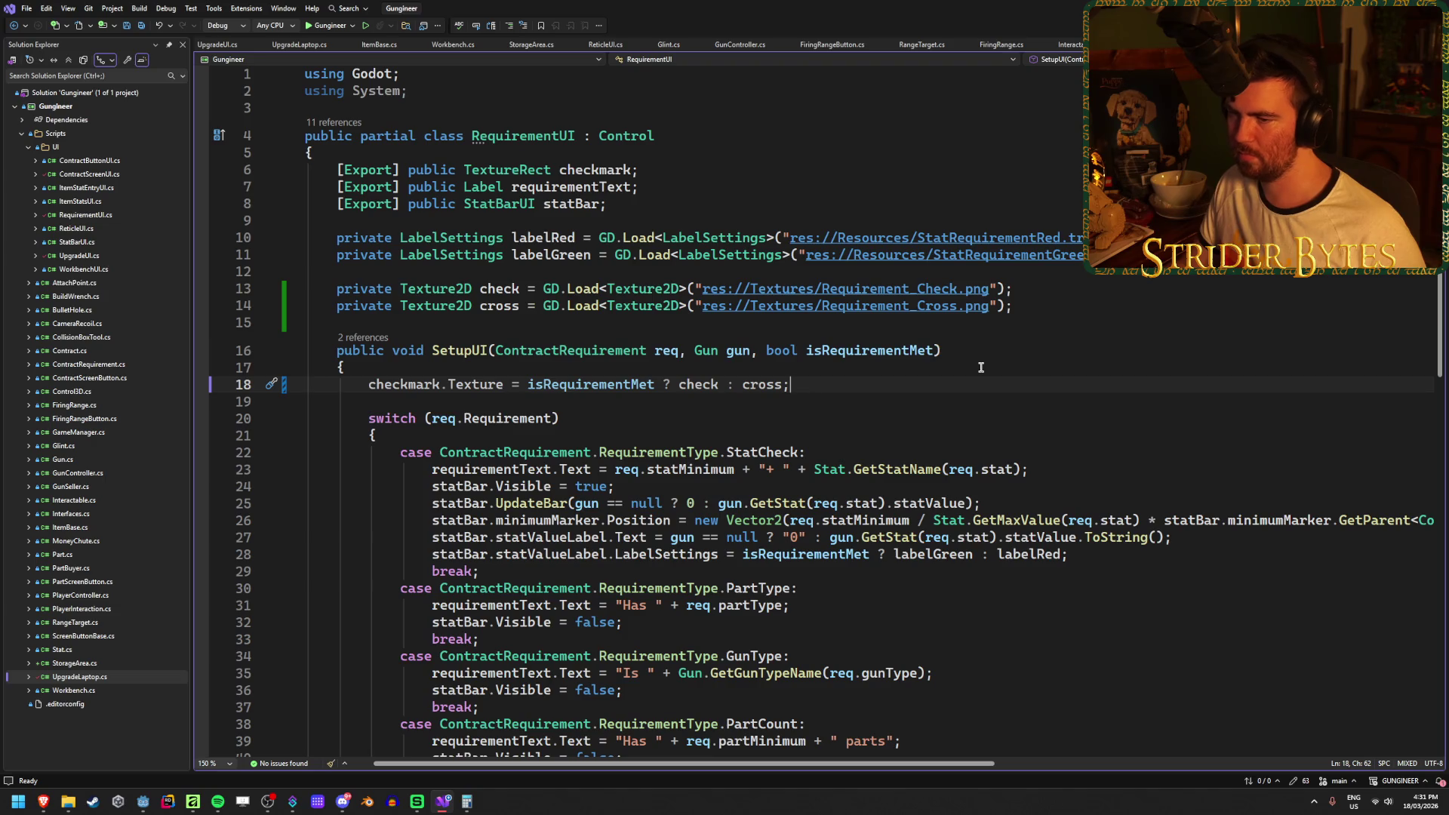
key("Return")
type("che")
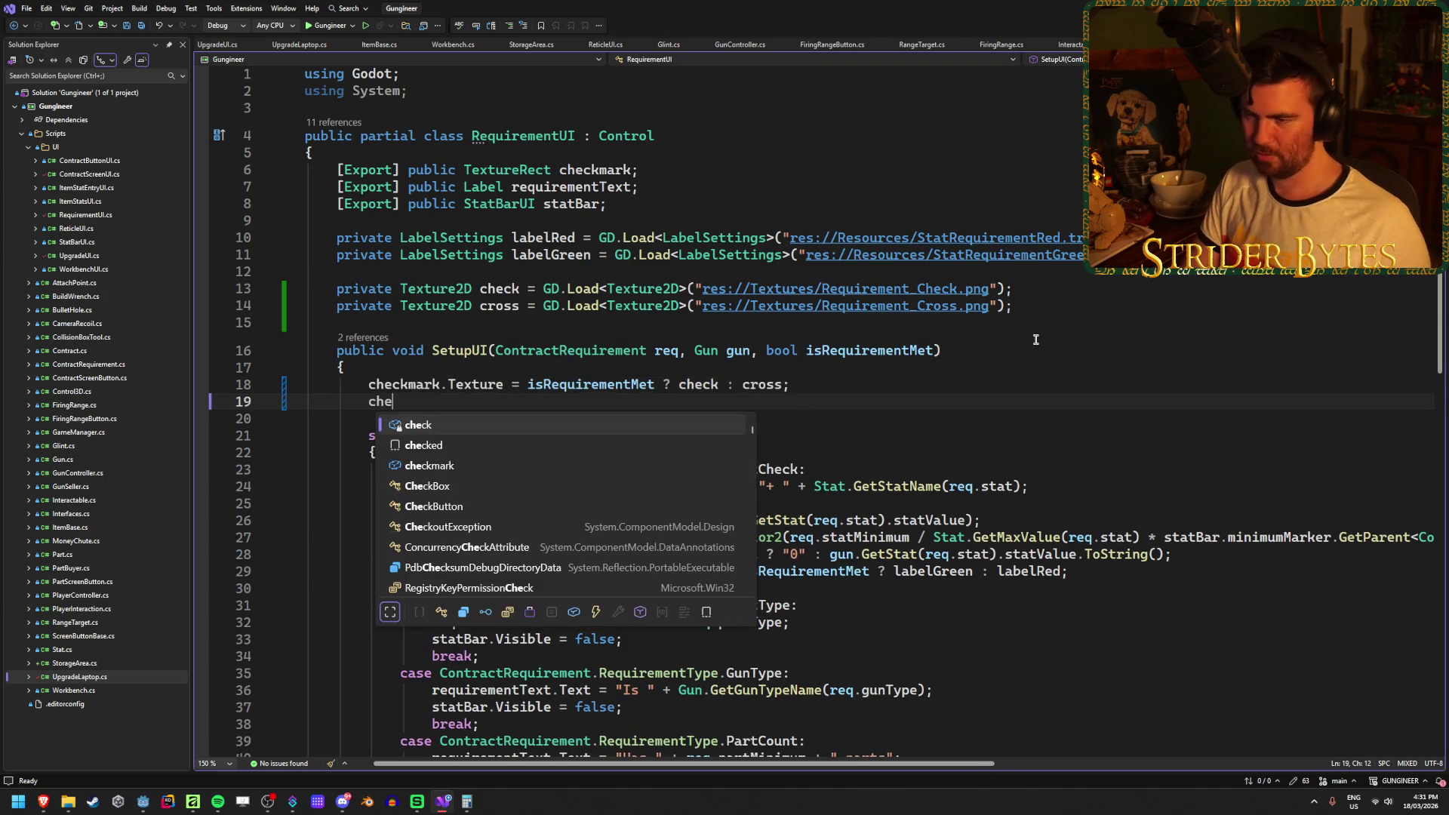
type("ckm.")
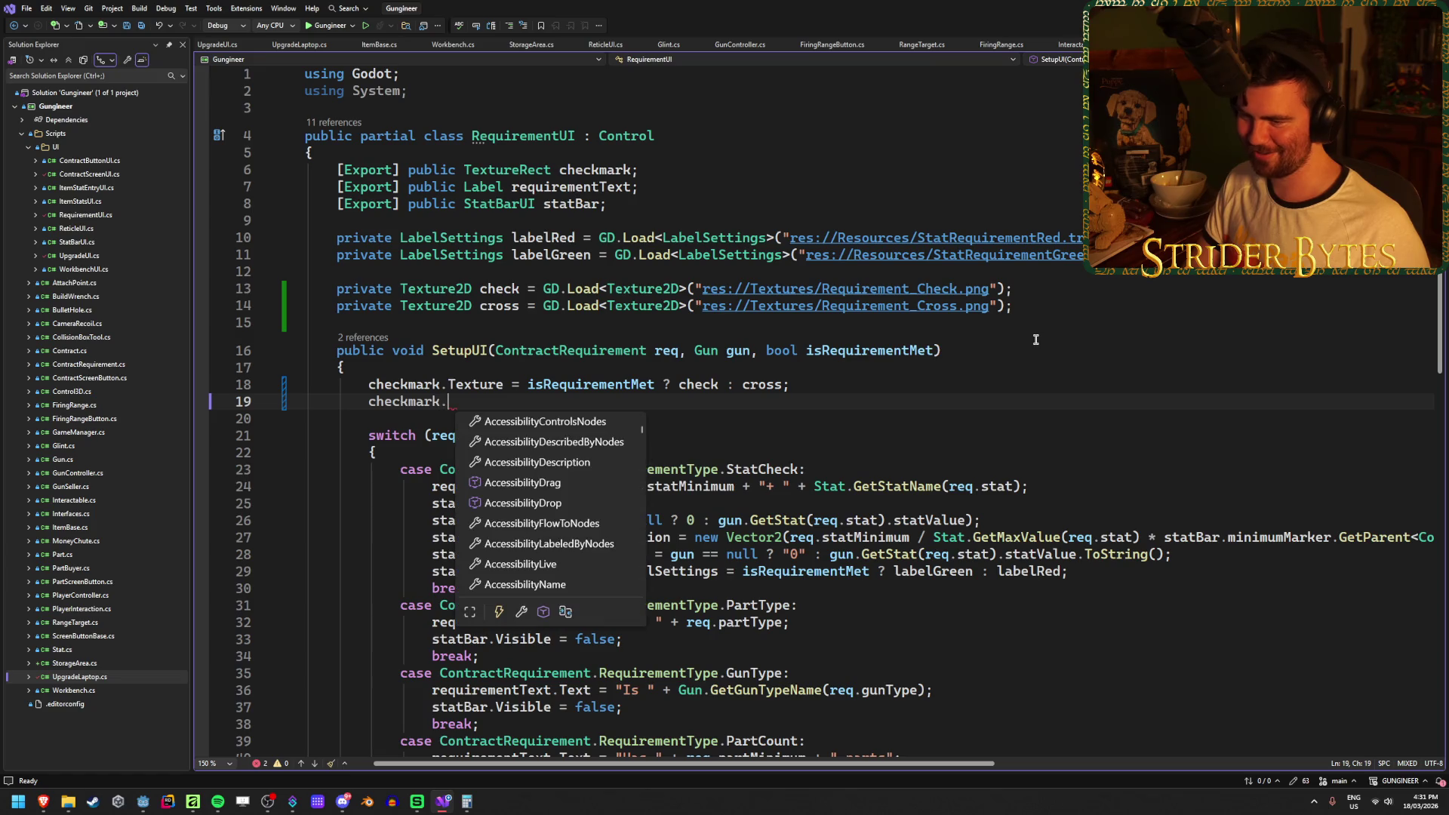
type("colo")
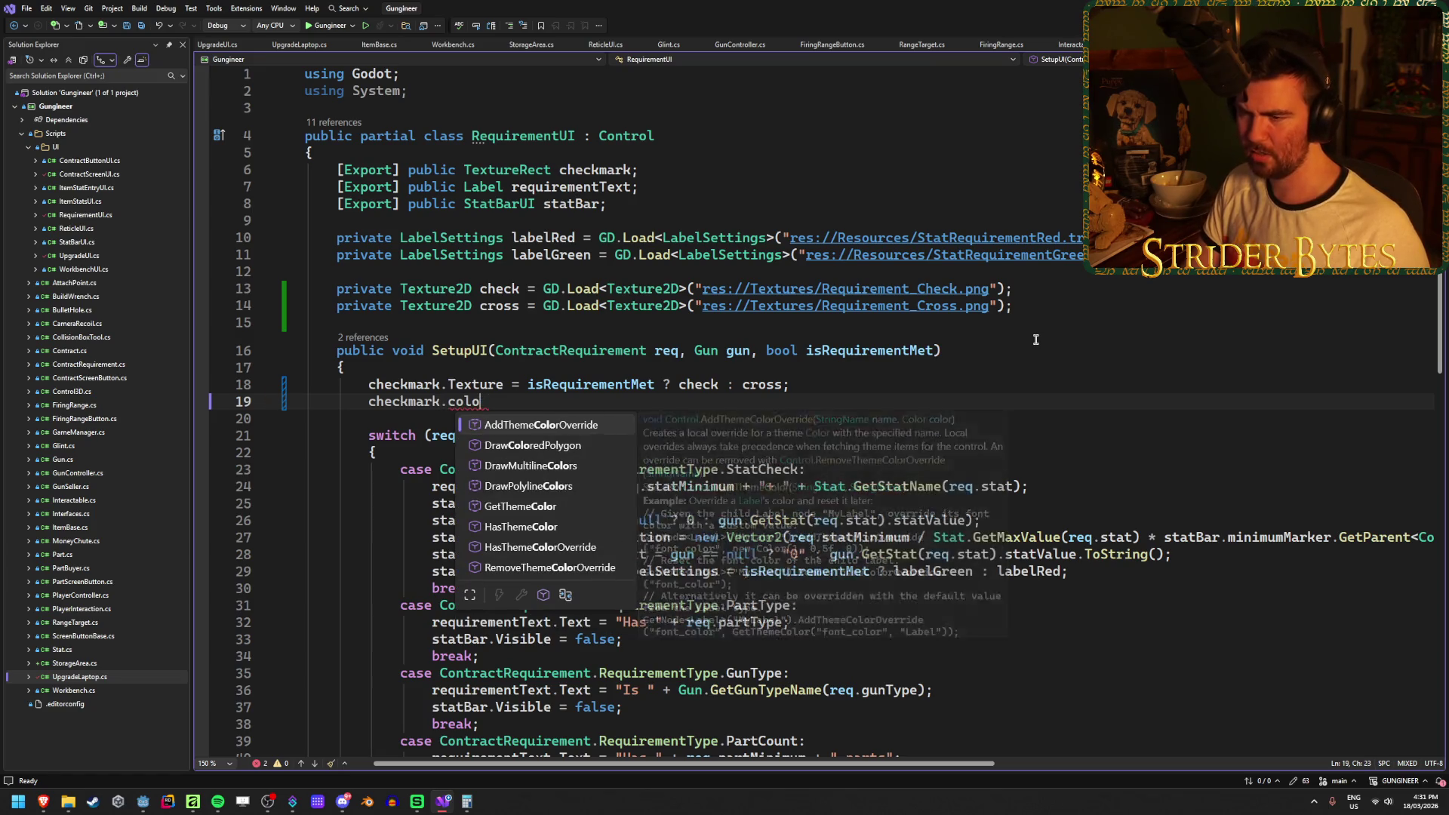
key("BackSpace")
key("BackSpace")
key("BackSpace")
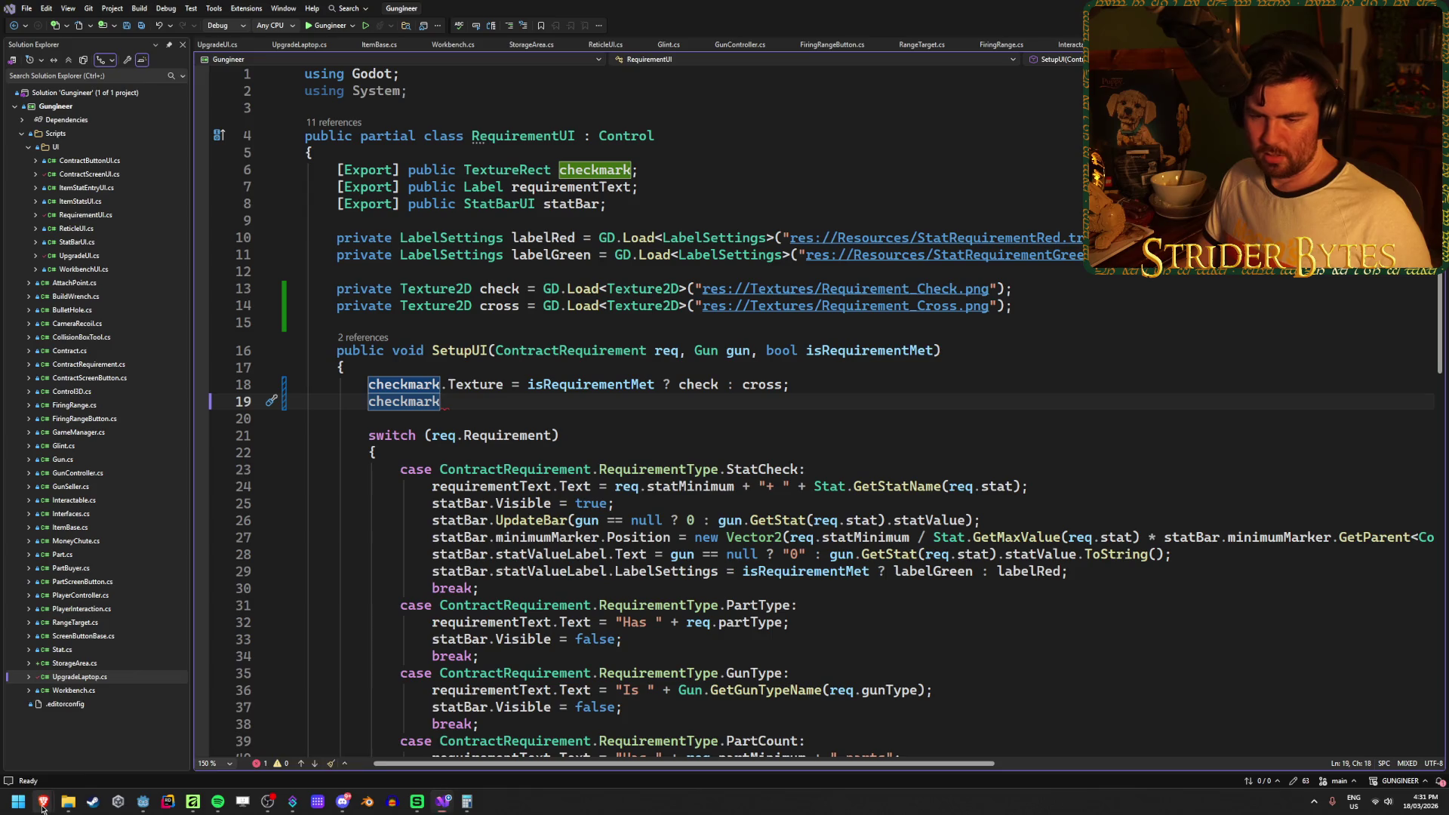
Go back to Godot and select the Checkmark node in RequirementUI.
mouse_move(43, 802)
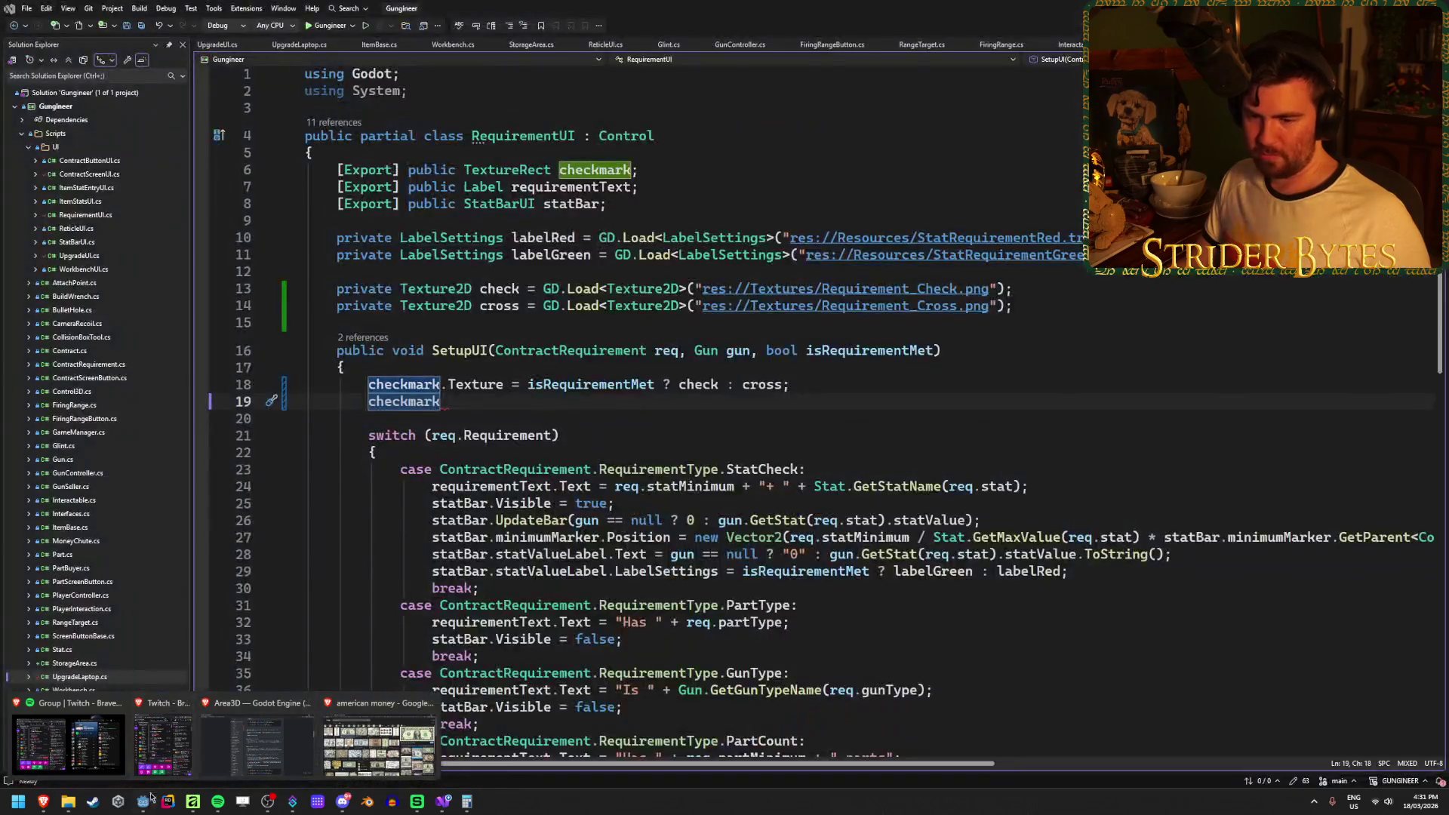
left_click(143, 804)
scroll(438, 312, "up", 4)
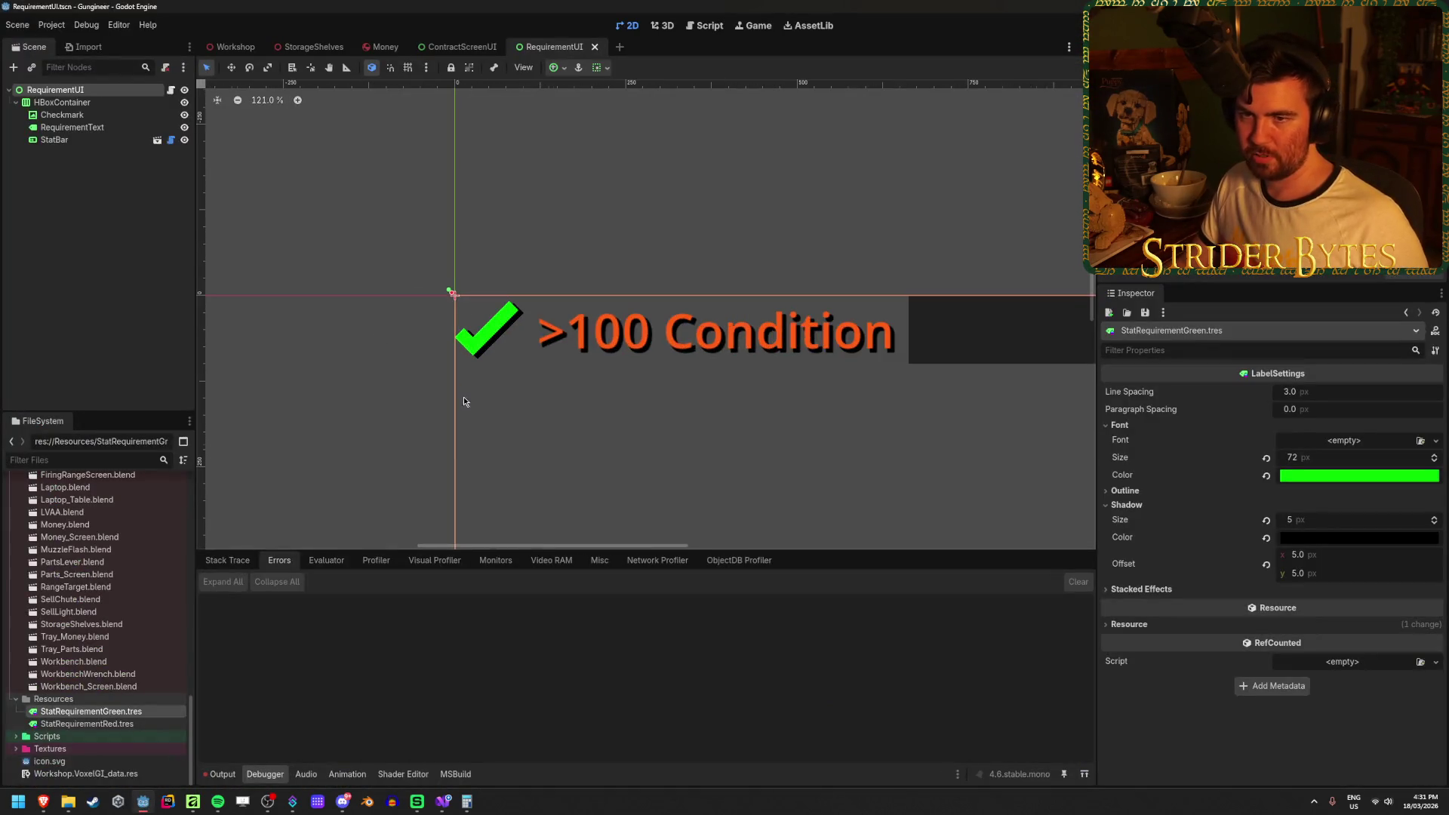
left_click(101, 117)
Open Requirement_Check.af from recent files, show the Rectangle layer, and node-edit the check.
left_click(201, 808)
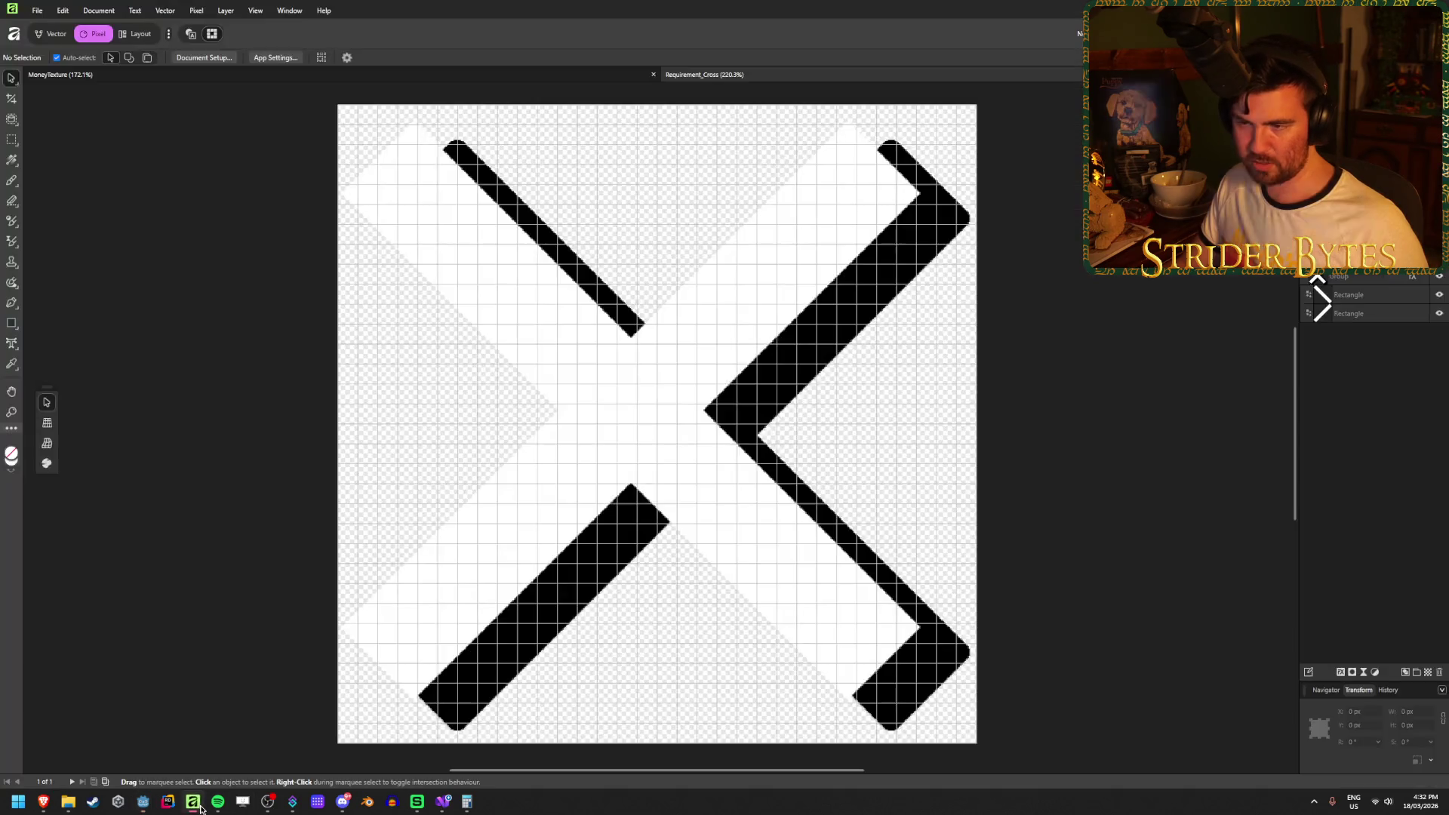
left_click(37, 11)
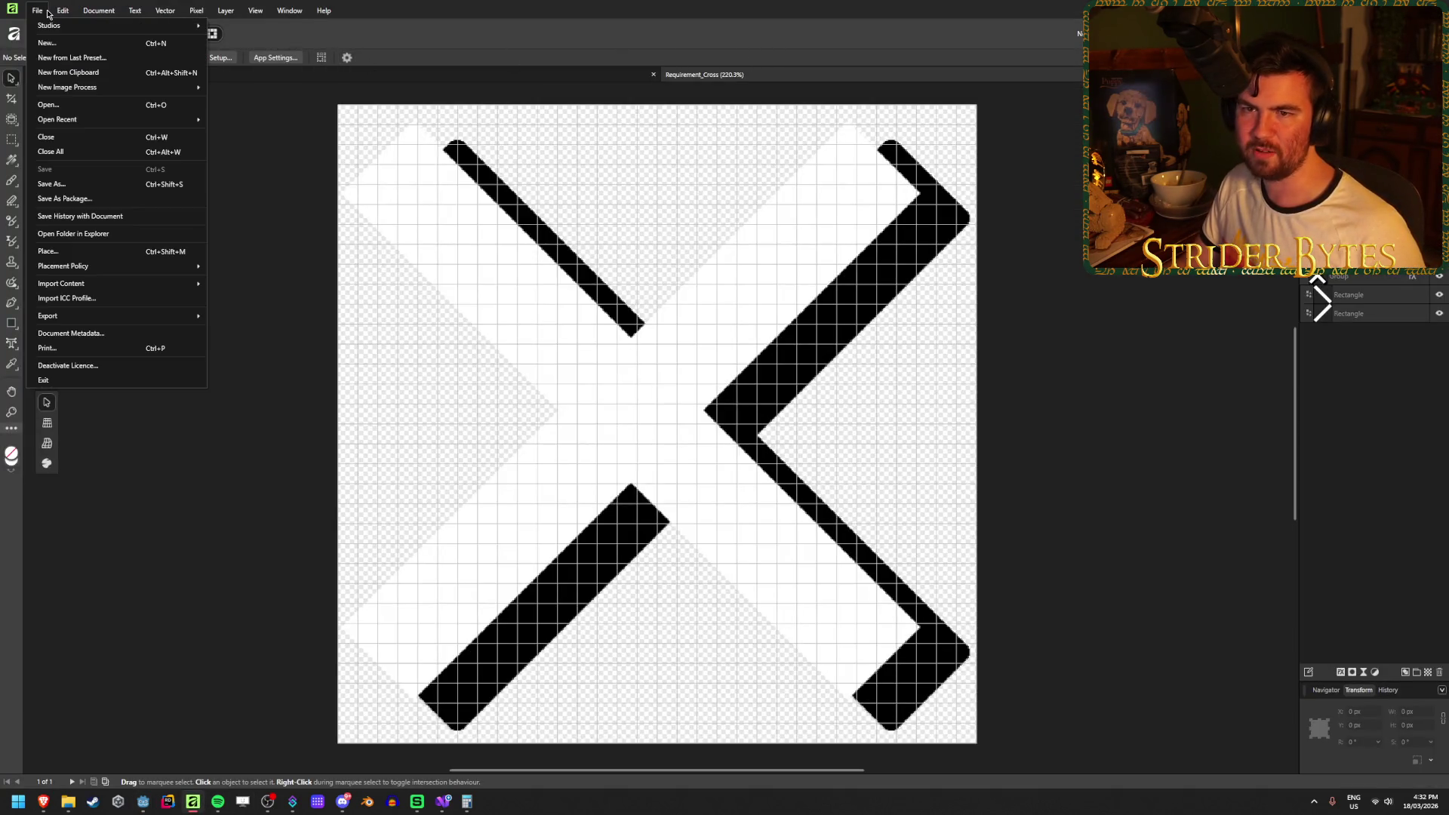
mouse_move(83, 119)
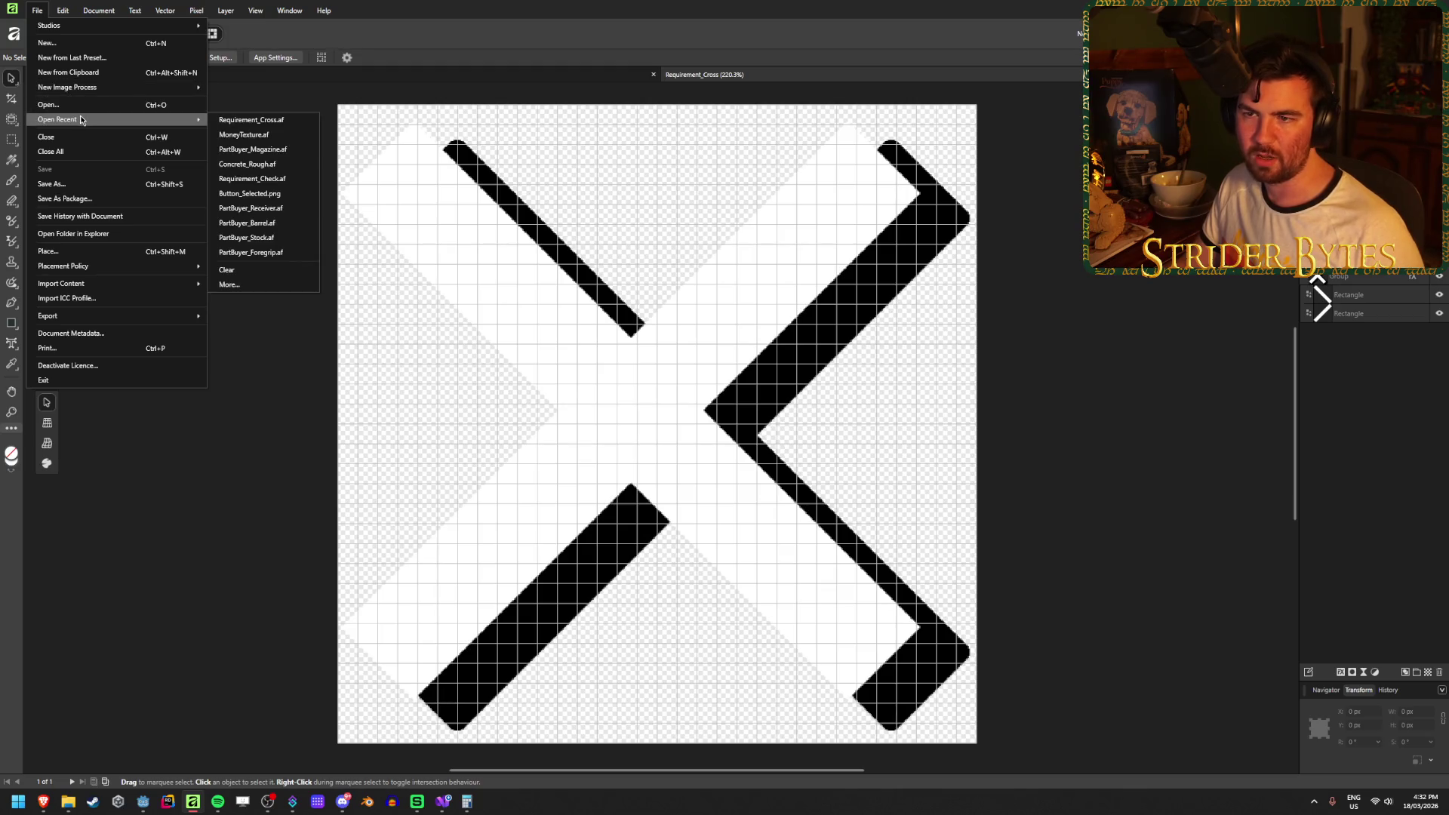
left_click(278, 180)
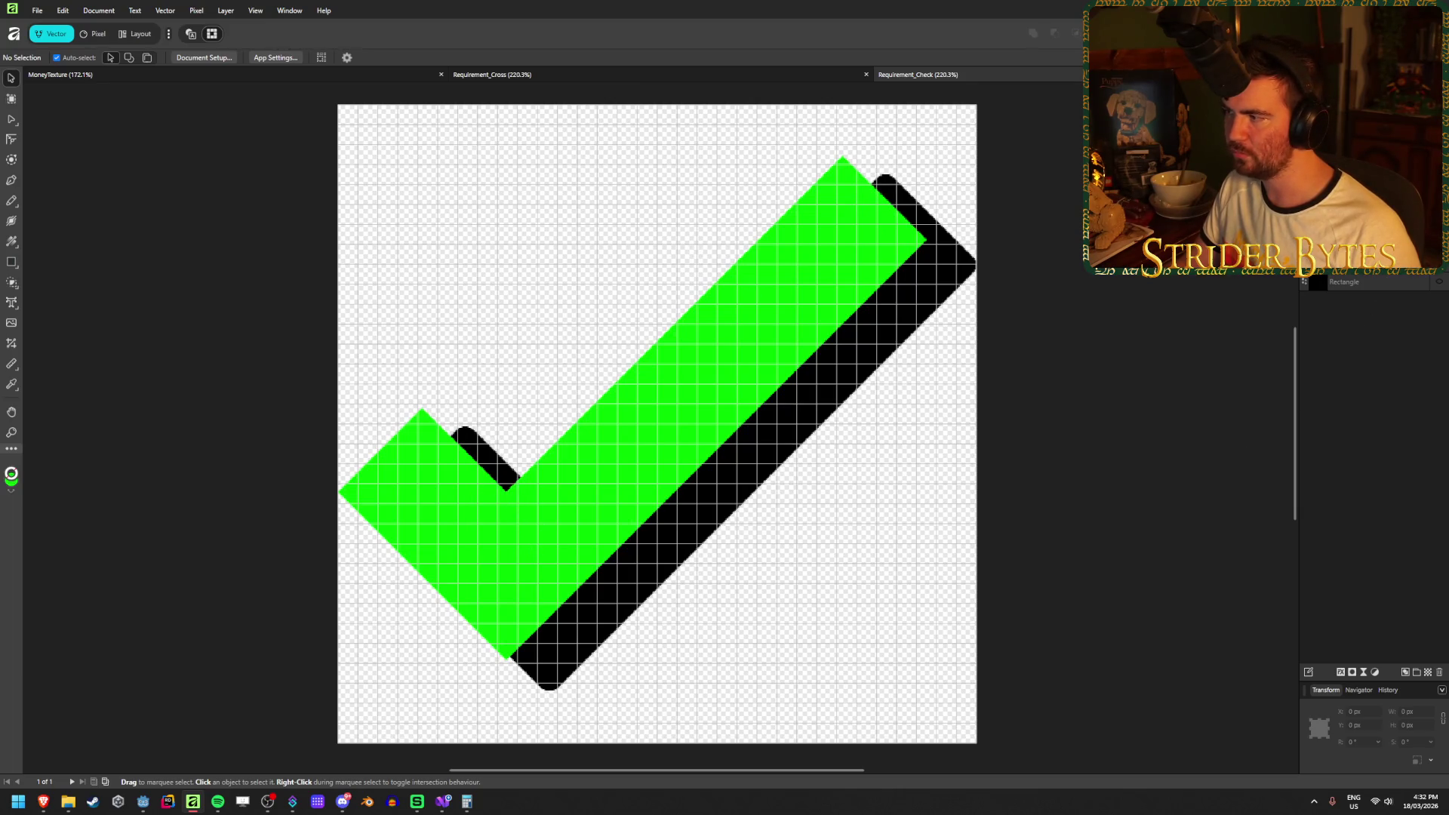
left_click(1437, 284)
left_click(430, 390)
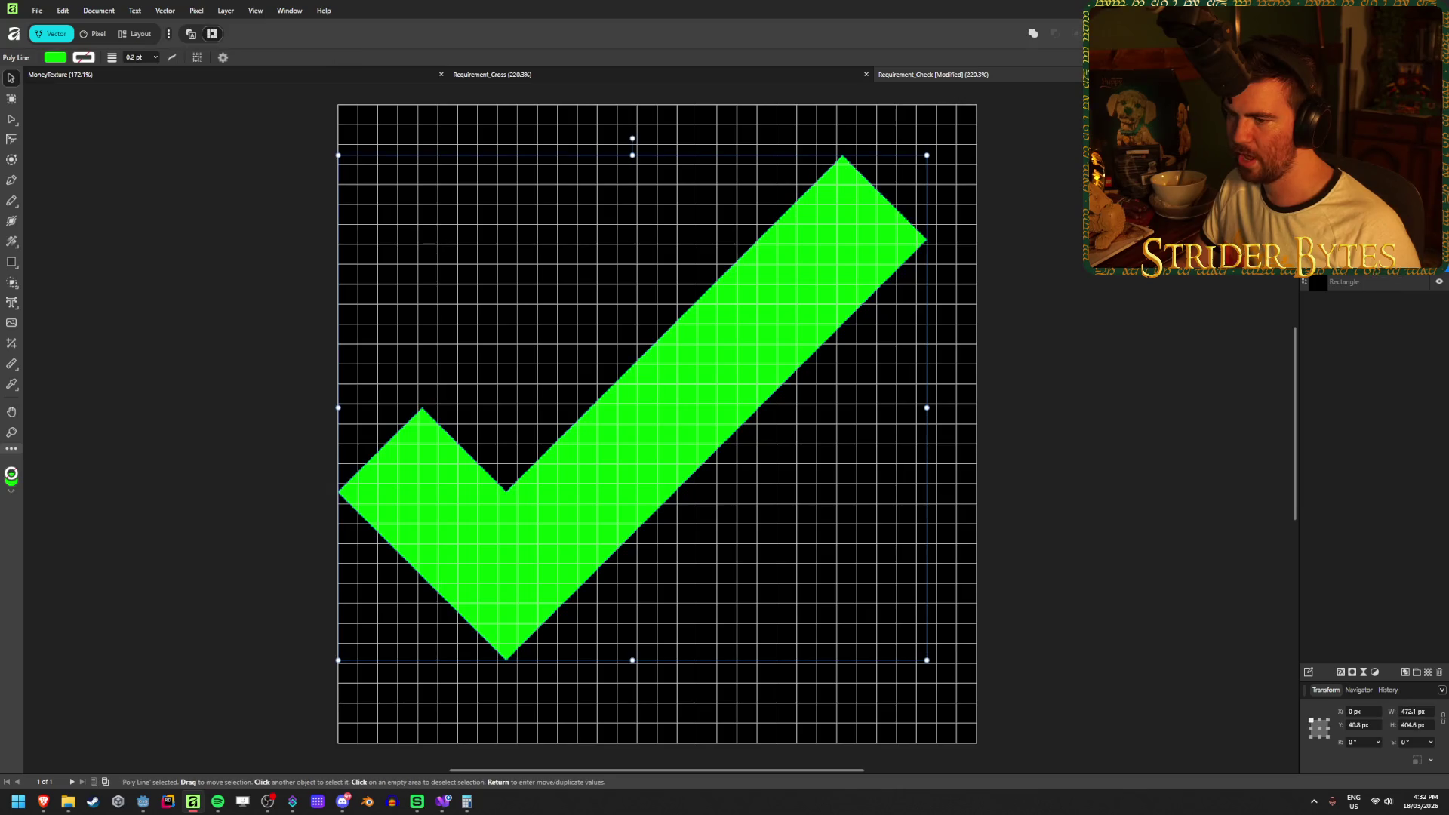
key("a")
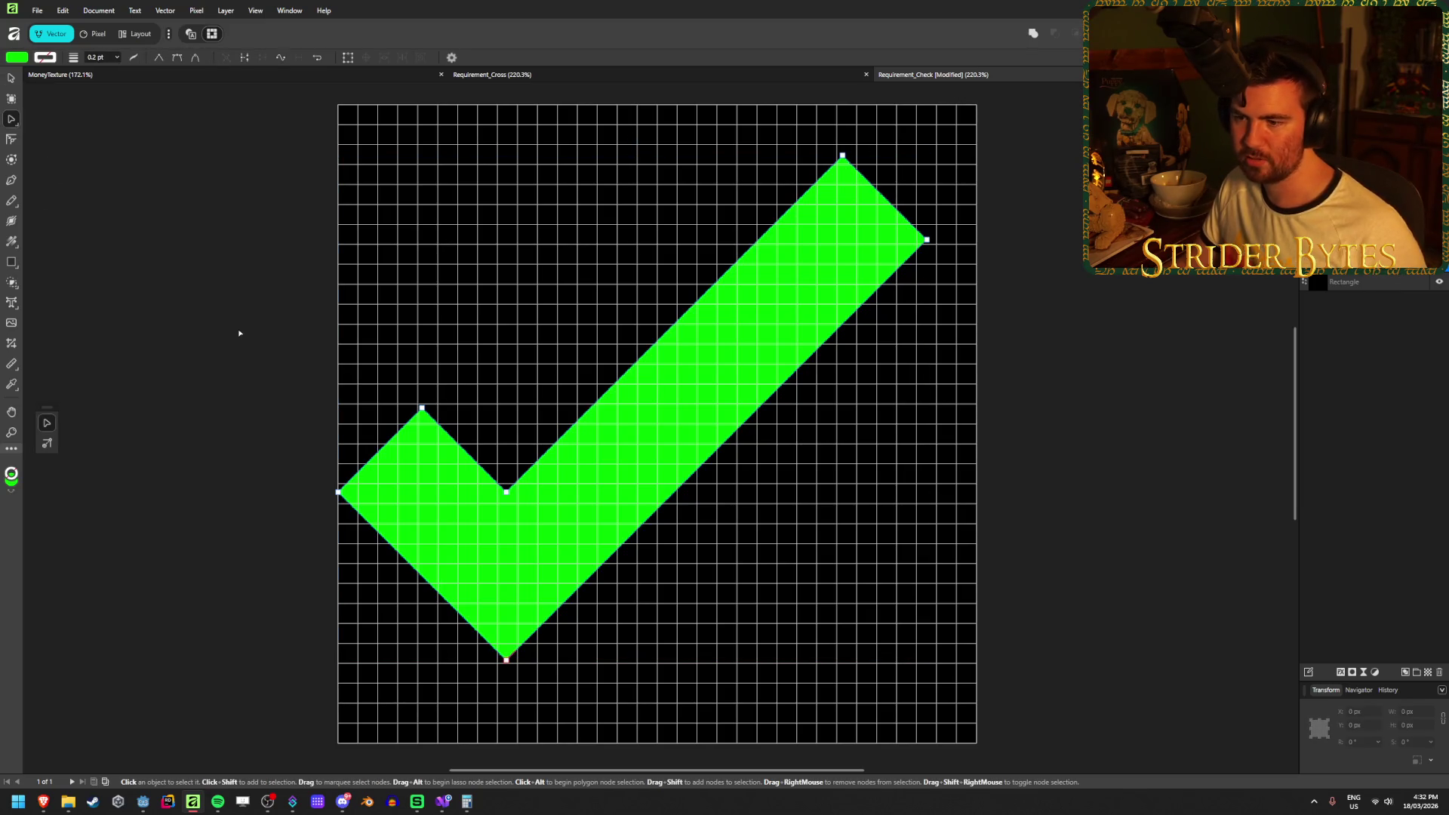